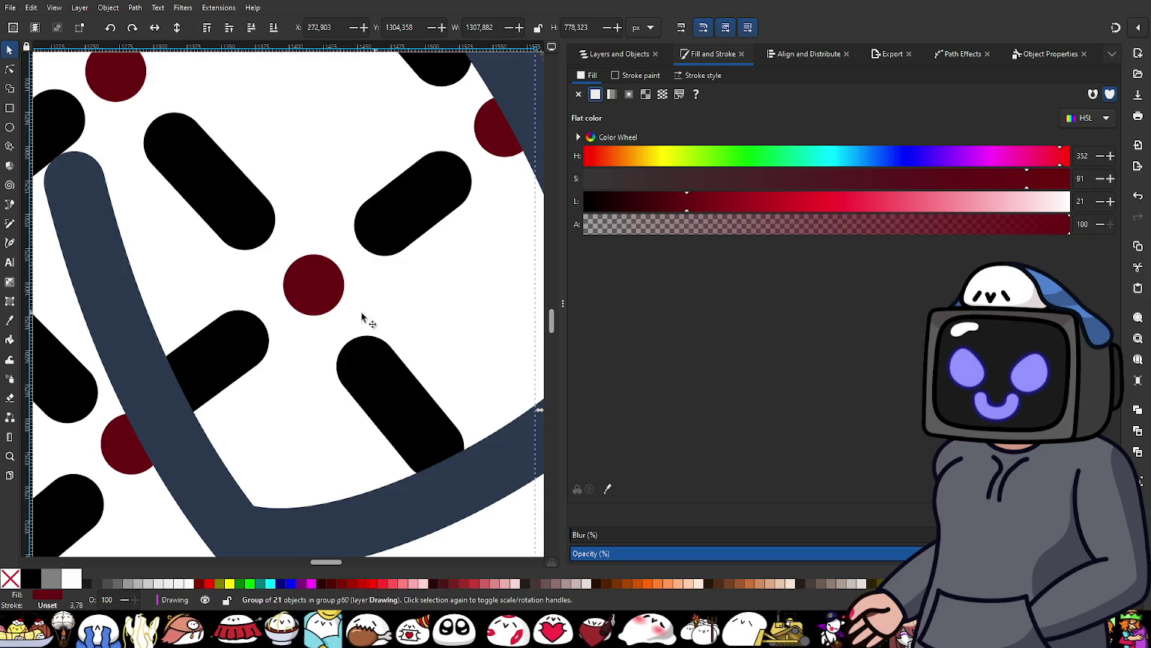
Step: Give pattern group g68 a flat stroke eyedropped from the dots' dark red
{"action": "scroll", "coordinate": [276, 279], "scroll_direction": "up", "scroll_amount": 2}
{"action": "scroll", "coordinate": [398, 295], "scroll_direction": "up", "scroll_amount": 1}
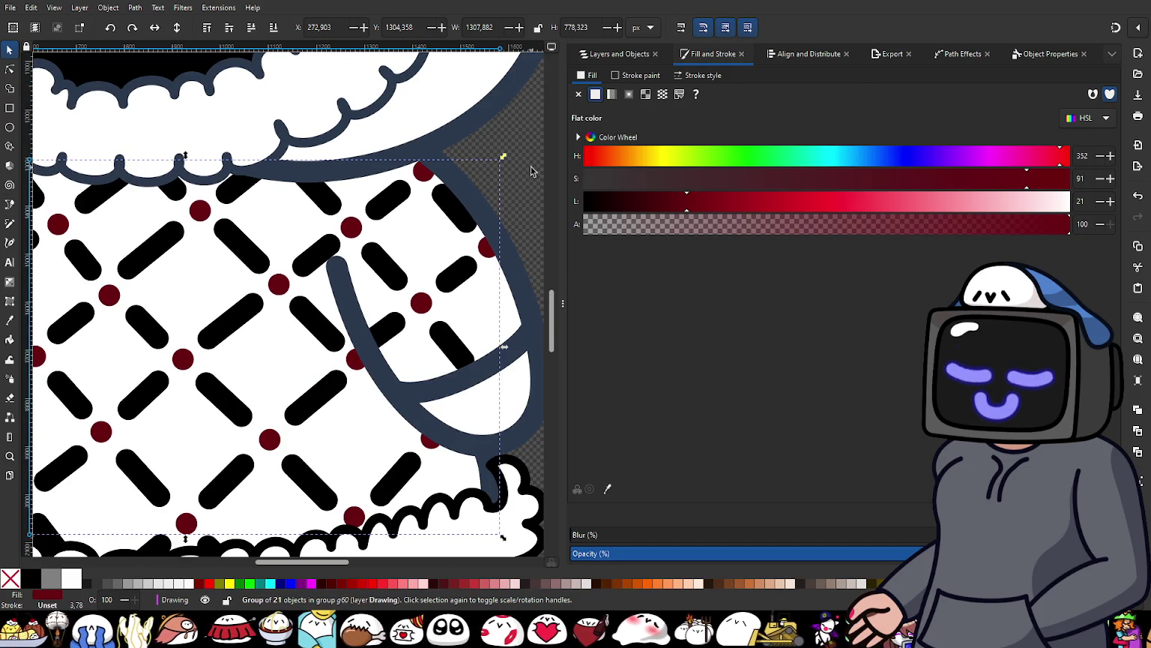
{"action": "left_click", "coordinate": [614, 54]}
{"action": "left_click", "coordinate": [614, 286]}
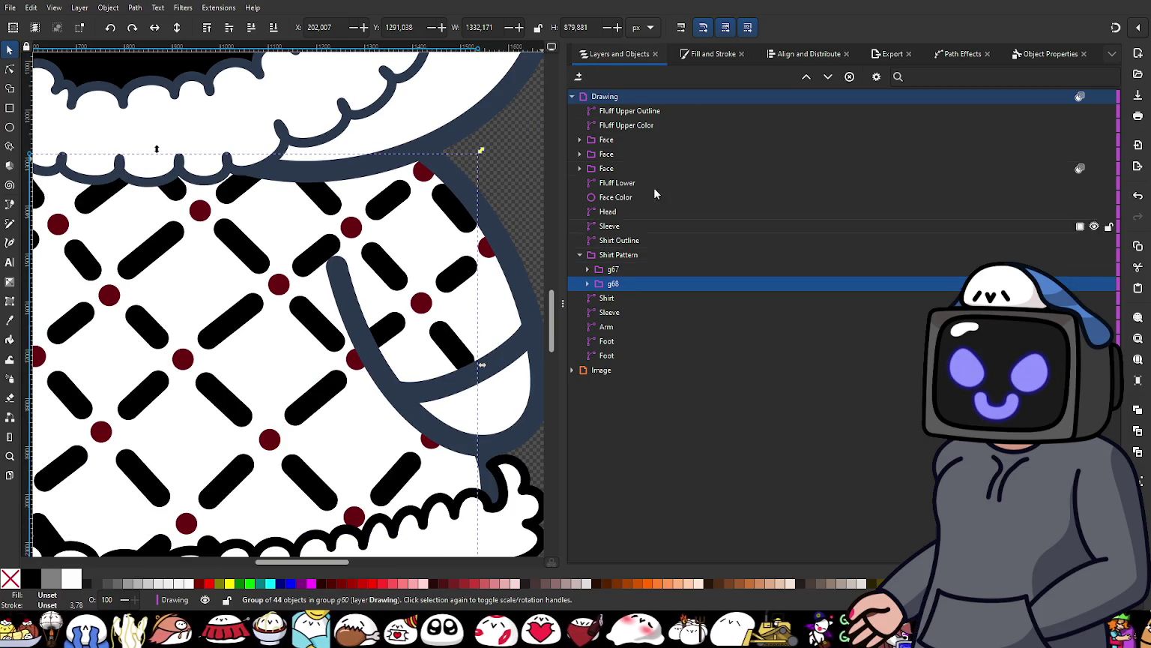
{"action": "left_click", "coordinate": [690, 54]}
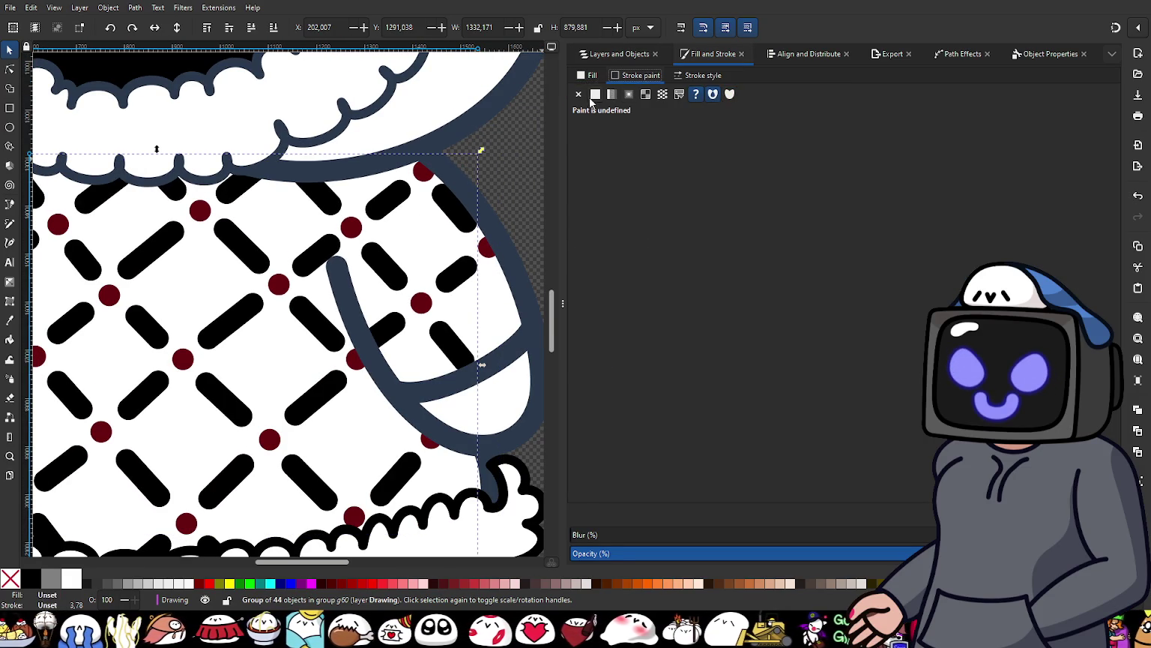
{"action": "left_click", "coordinate": [594, 96]}
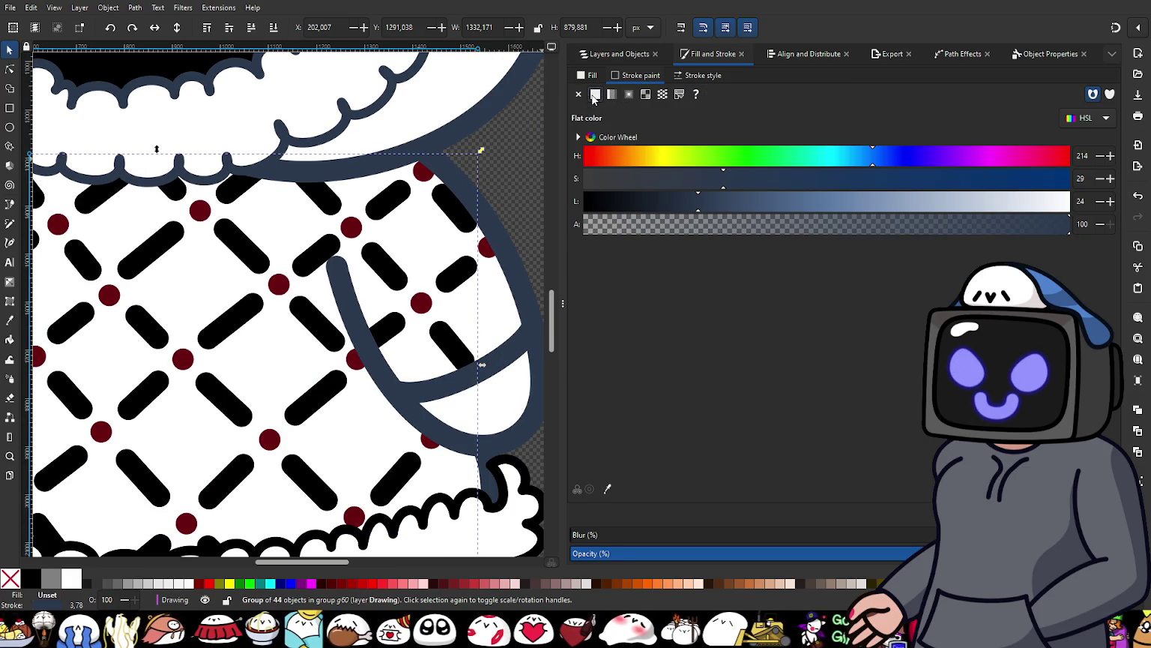
{"action": "left_click", "coordinate": [610, 488]}
{"action": "scroll", "coordinate": [435, 300], "scroll_direction": "up", "scroll_amount": 3}
{"action": "left_click", "coordinate": [417, 331]}
Step: Select the Shirt object in the layer tree
{"action": "scroll", "coordinate": [406, 420], "scroll_direction": "down", "scroll_amount": 2}
{"action": "scroll", "coordinate": [394, 439], "scroll_direction": "down", "scroll_amount": 3}
{"action": "scroll", "coordinate": [398, 341], "scroll_direction": "down", "scroll_amount": 1}
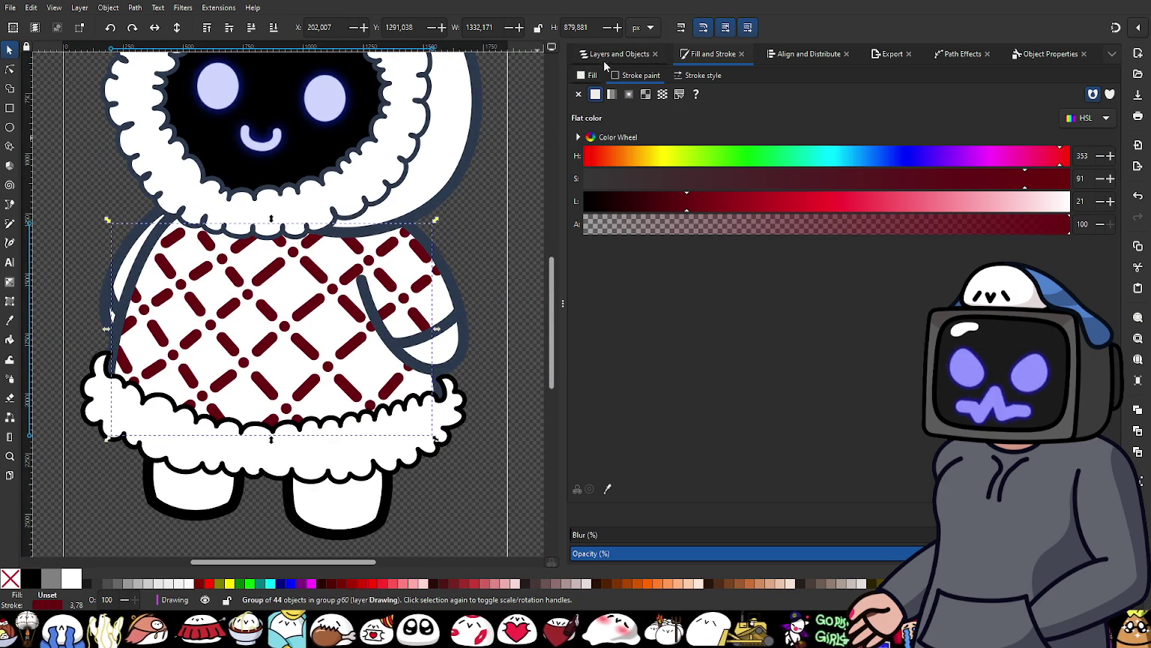
{"action": "left_click", "coordinate": [617, 54]}
{"action": "left_click", "coordinate": [623, 299]}
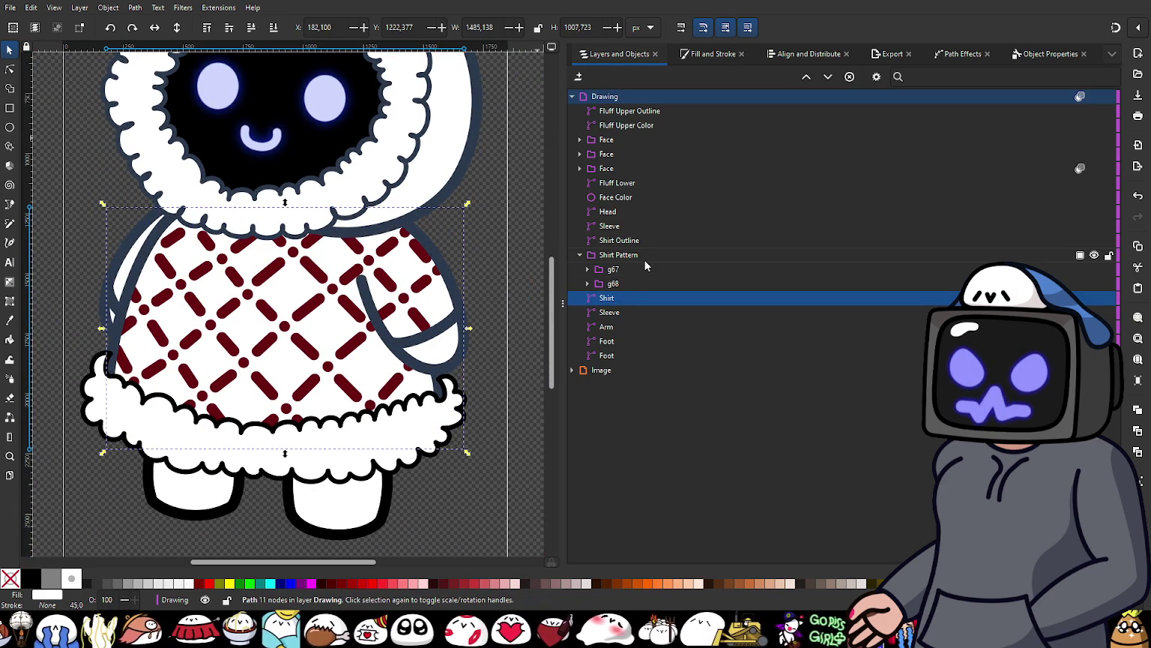
{"action": "mouse_move", "coordinate": [619, 255]}
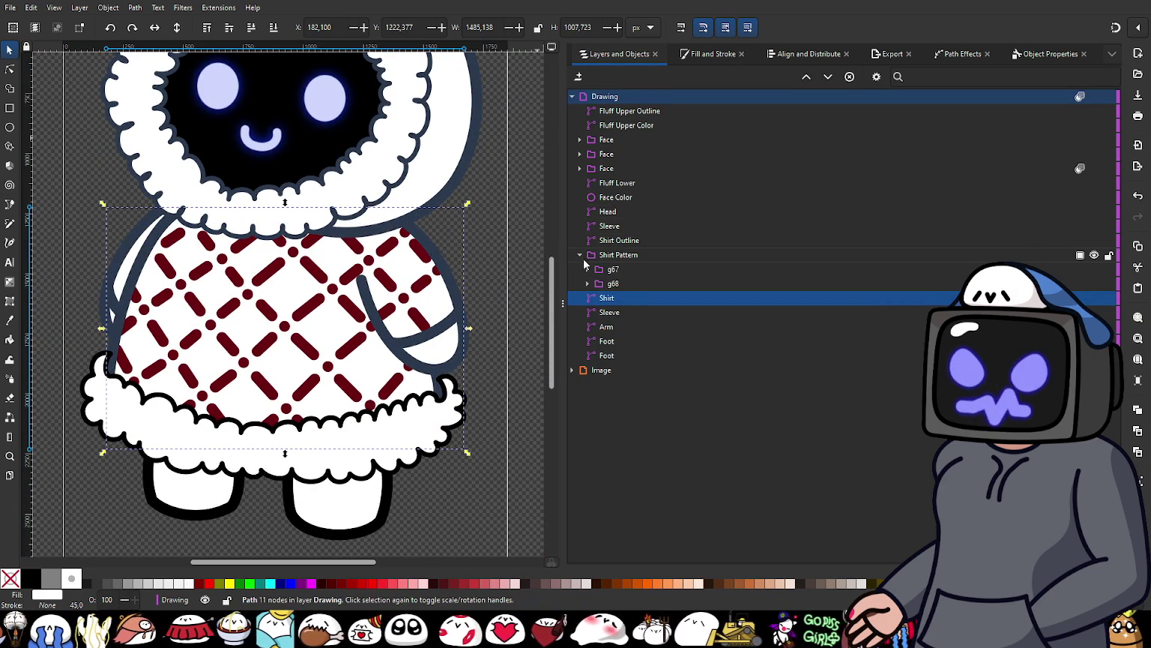
Step: Fill the Shirt with a muted mint green, about H166, S50, L54
{"action": "left_click", "coordinate": [579, 254]}
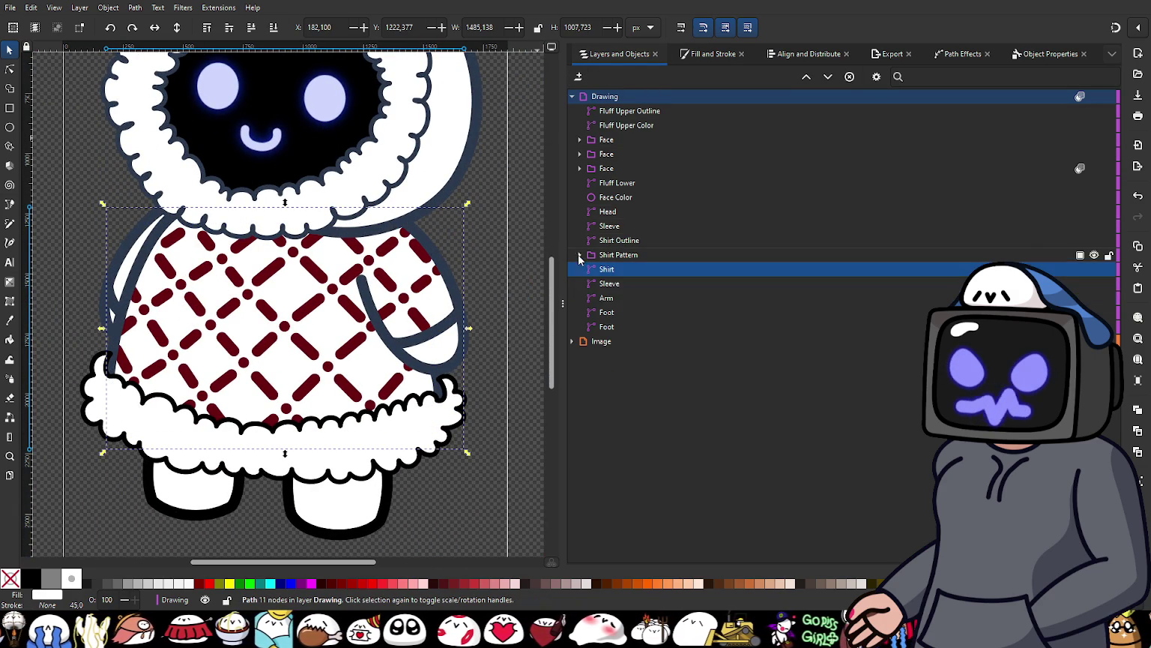
{"action": "left_click", "coordinate": [713, 56]}
{"action": "left_click", "coordinate": [591, 76]}
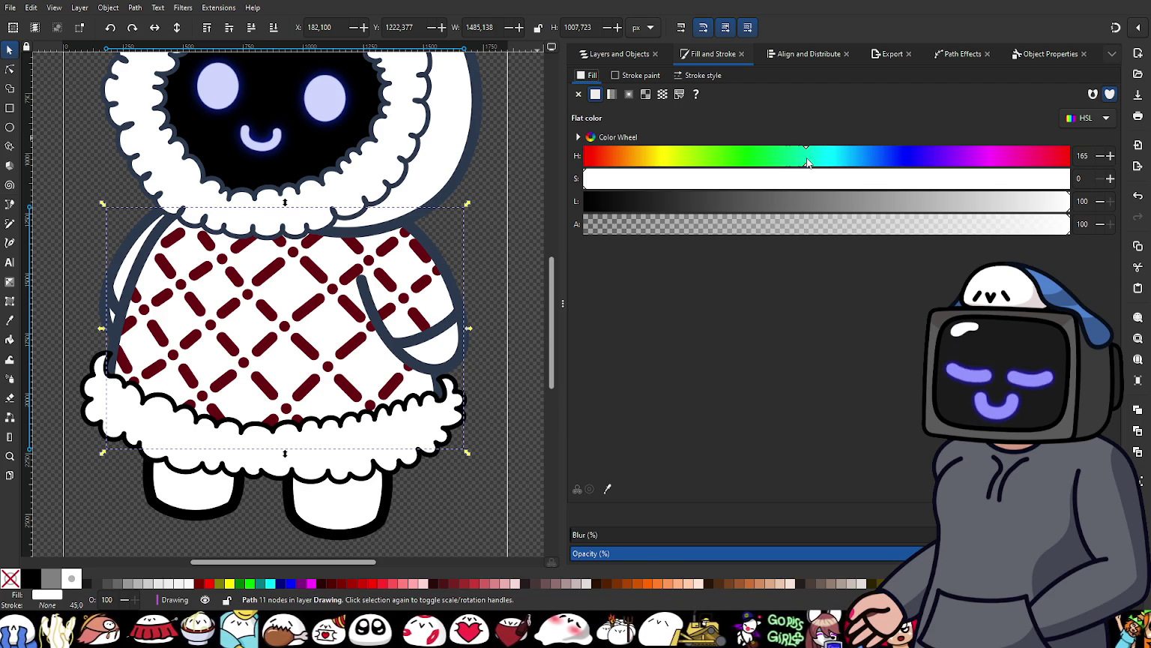
{"action": "left_click", "coordinate": [705, 202]}
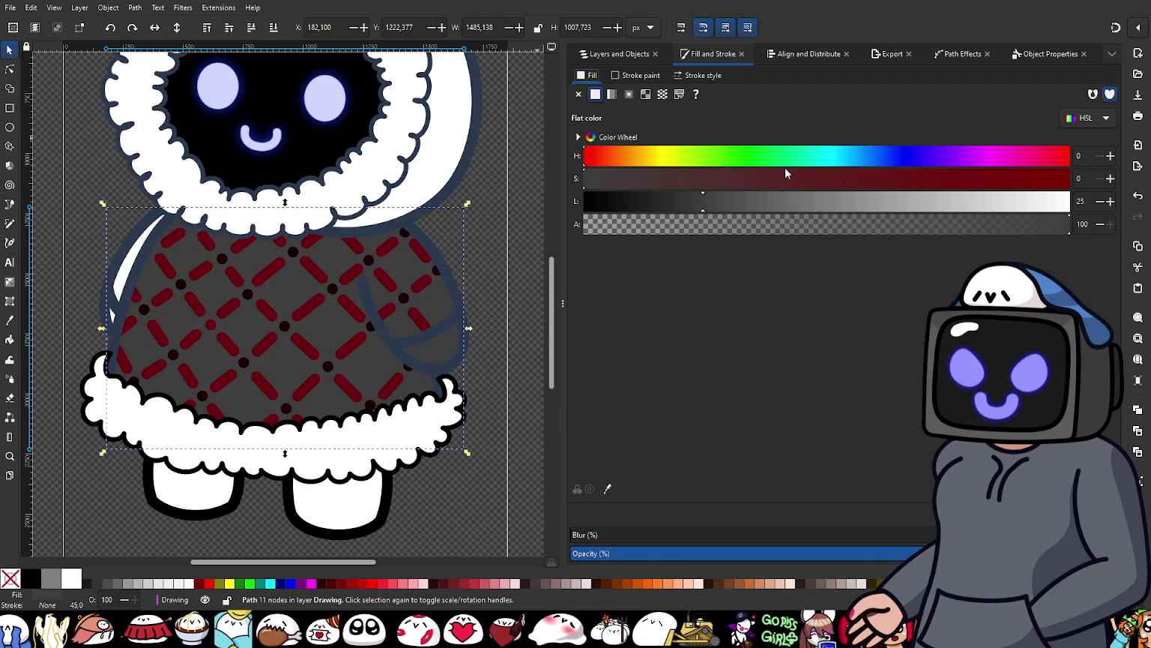
{"action": "left_click", "coordinate": [809, 157]}
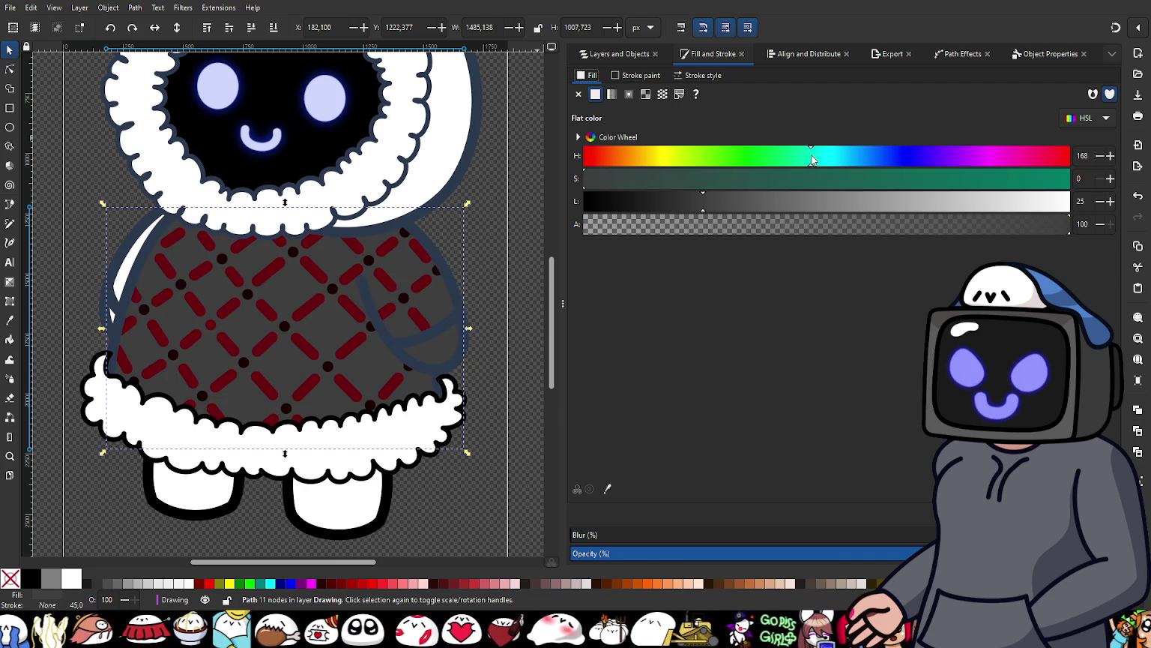
{"action": "left_click", "coordinate": [739, 180]}
{"action": "left_click_drag", "start_coordinate": [757, 182], "coordinate": [808, 182]}
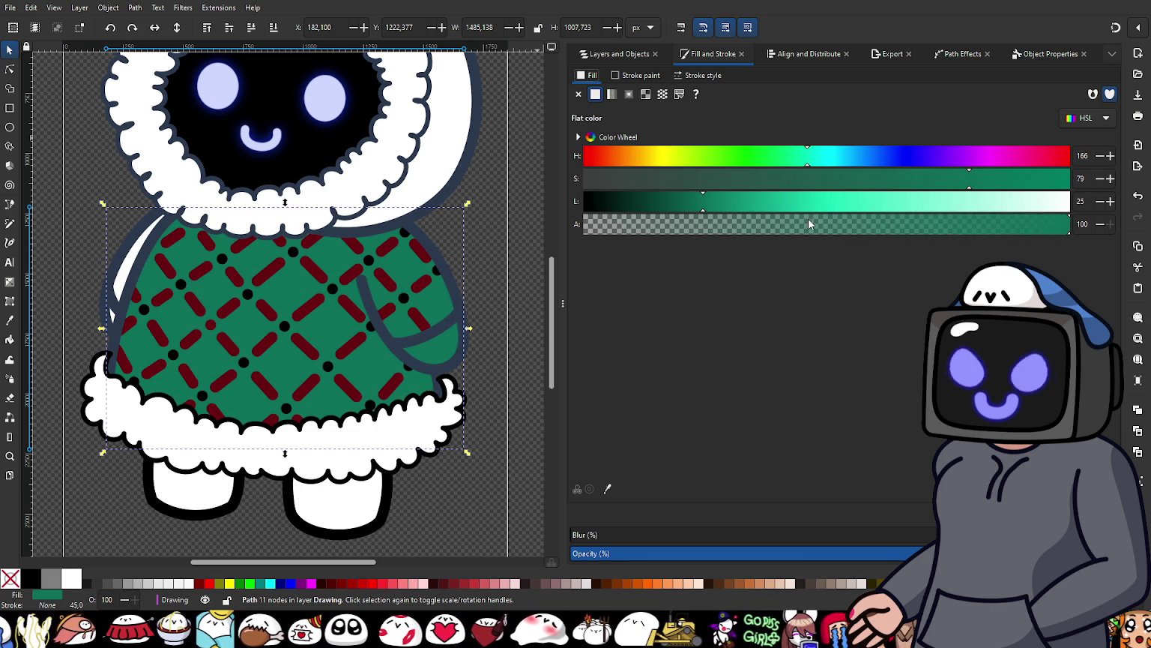
{"action": "left_click_drag", "start_coordinate": [789, 201], "coordinate": [844, 211]}
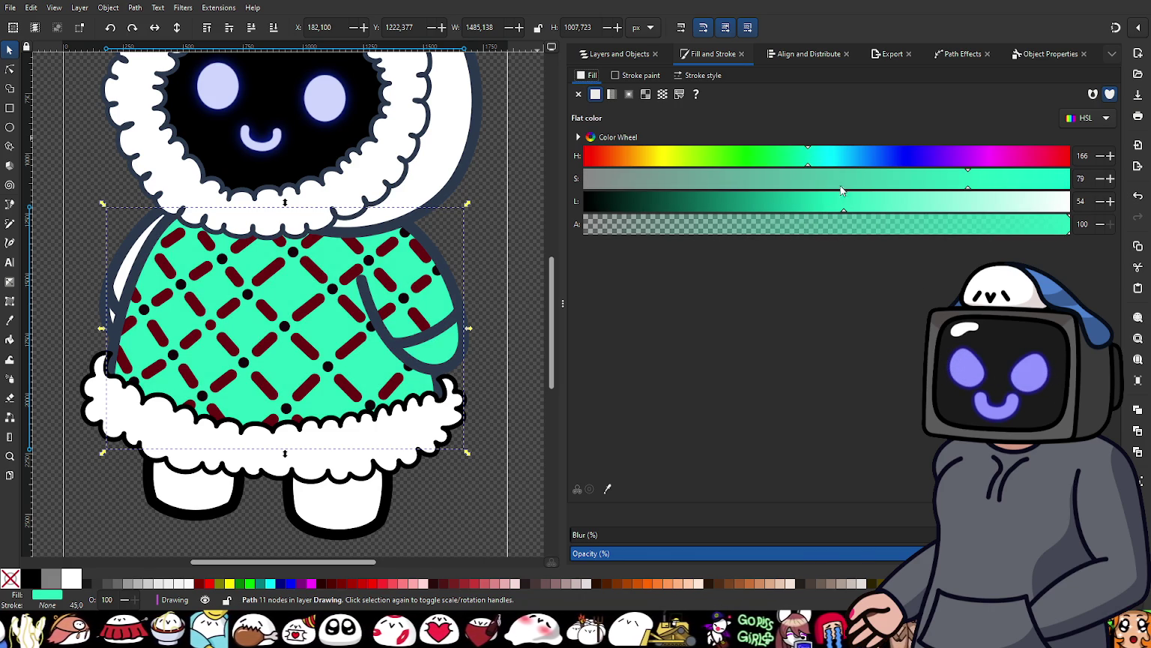
{"action": "left_click", "coordinate": [828, 182]}
Step: Expand the Shirt Pattern group and its g67 subgroup in the layer tree
{"action": "scroll", "coordinate": [380, 325], "scroll_direction": "up", "scroll_amount": 2}
{"action": "scroll", "coordinate": [273, 272], "scroll_direction": "up", "scroll_amount": 2}
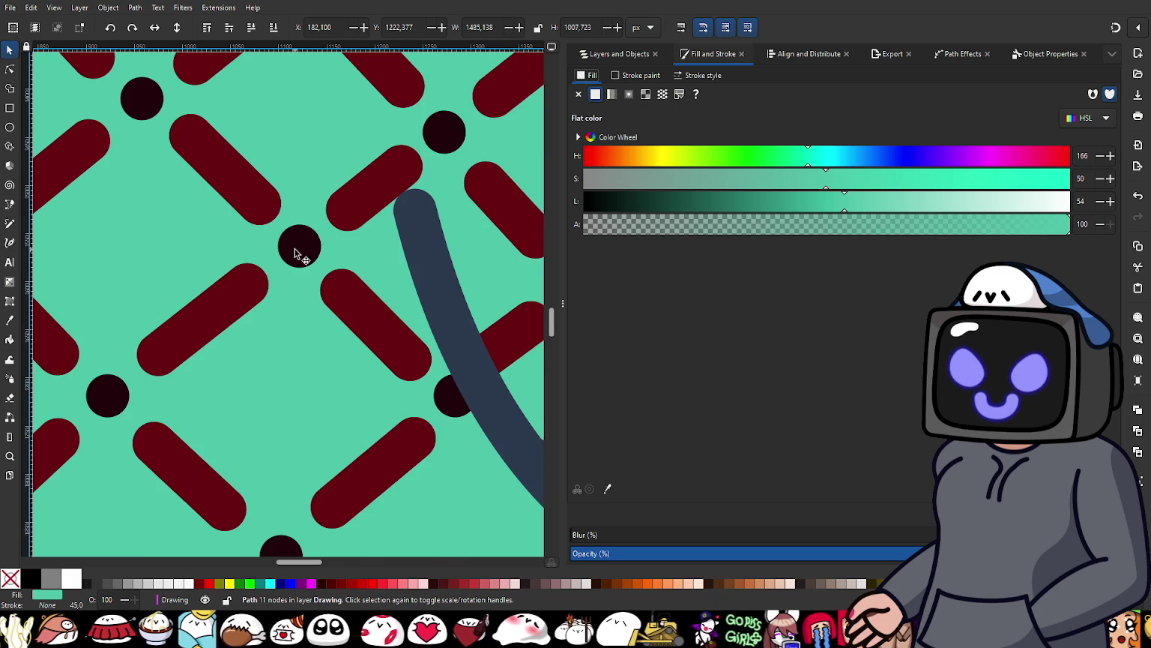
{"action": "scroll", "coordinate": [274, 268], "scroll_direction": "down", "scroll_amount": 1}
{"action": "left_click", "coordinate": [603, 56]}
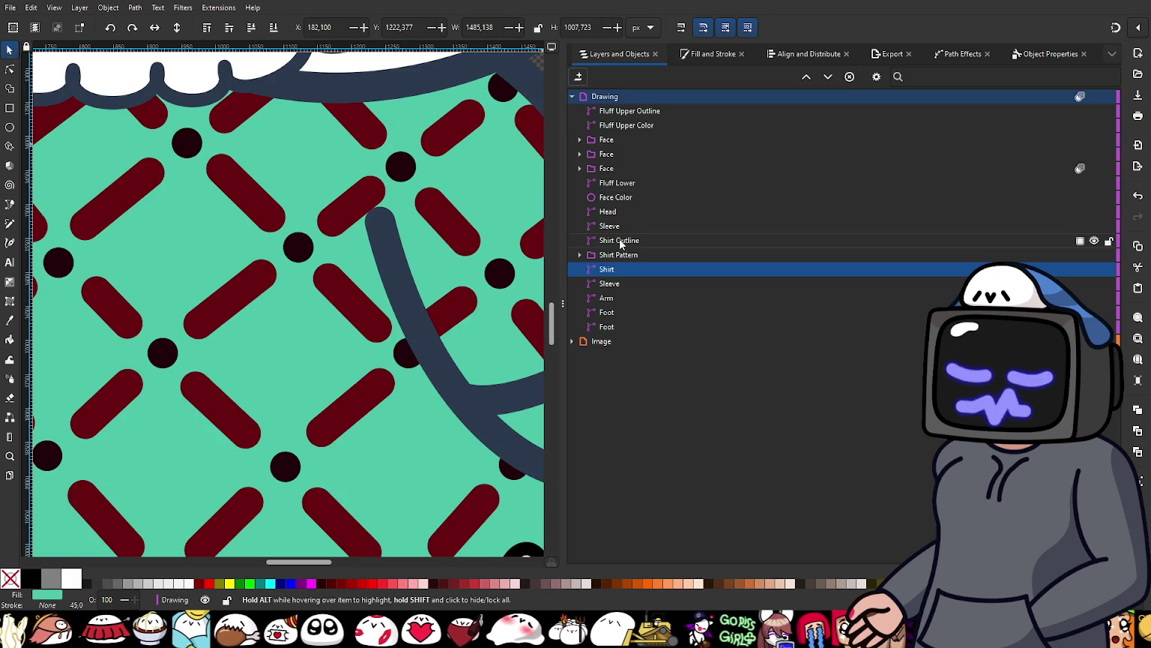
{"action": "left_click", "coordinate": [586, 257]}
{"action": "left_click", "coordinate": [578, 256]}
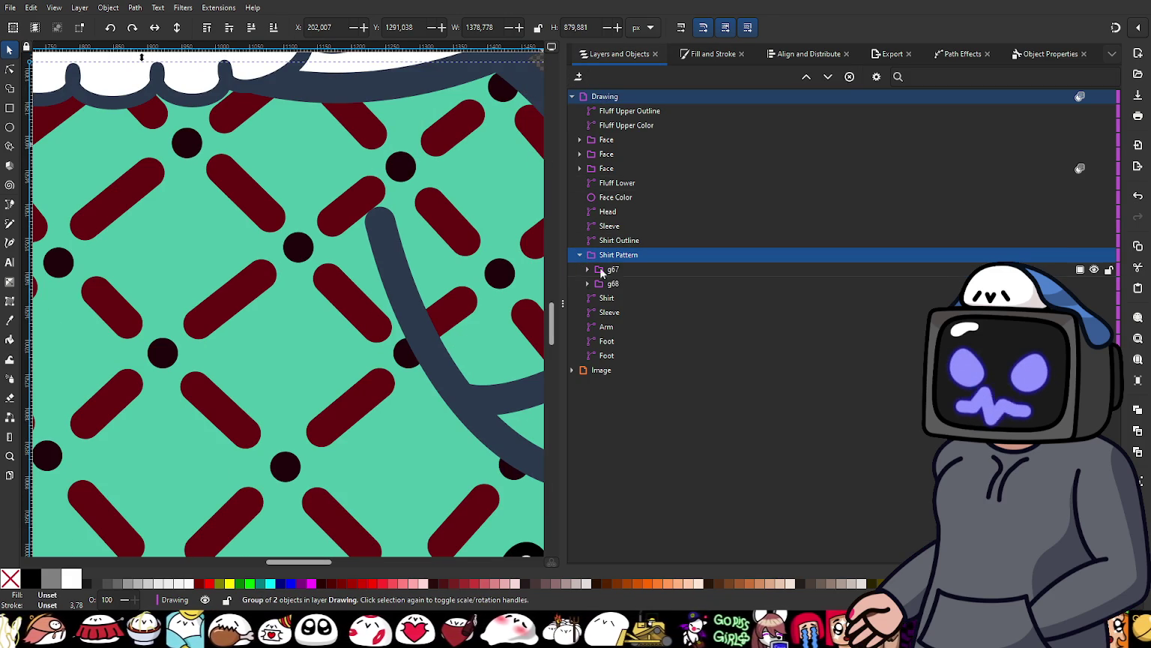
{"action": "left_click", "coordinate": [613, 270]}
{"action": "scroll", "coordinate": [411, 183], "scroll_direction": "up", "scroll_amount": 4}
{"action": "scroll", "coordinate": [412, 191], "scroll_direction": "down", "scroll_amount": 1}
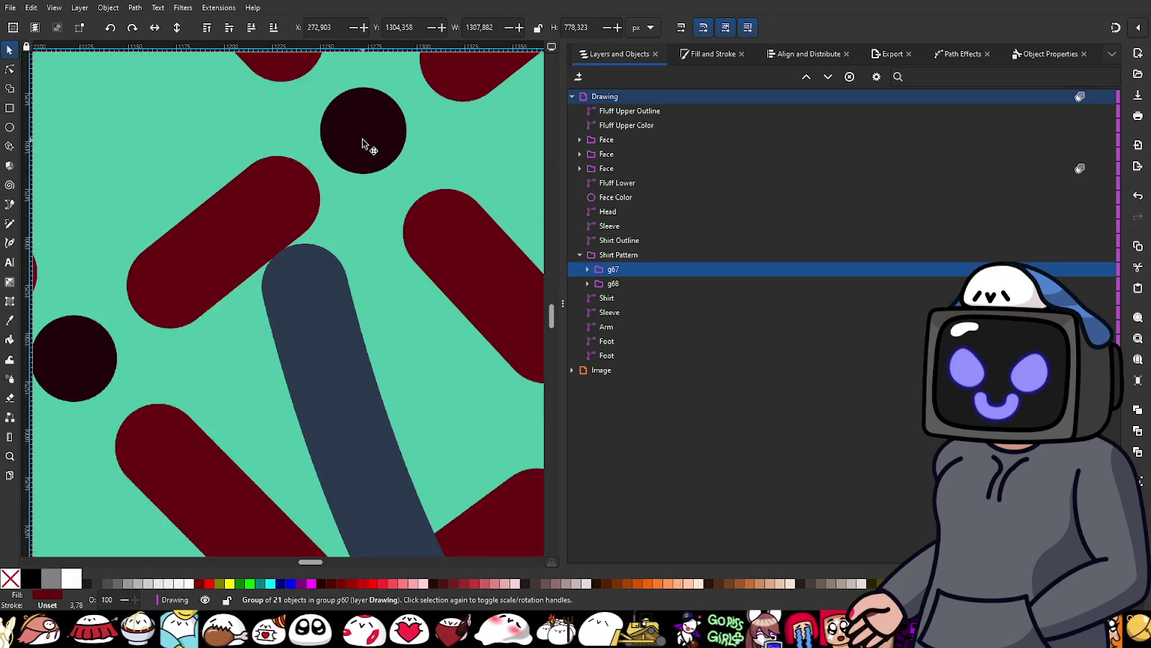
{"action": "scroll", "coordinate": [367, 146], "scroll_direction": "down", "scroll_amount": 1}
{"action": "left_click", "coordinate": [586, 269]}
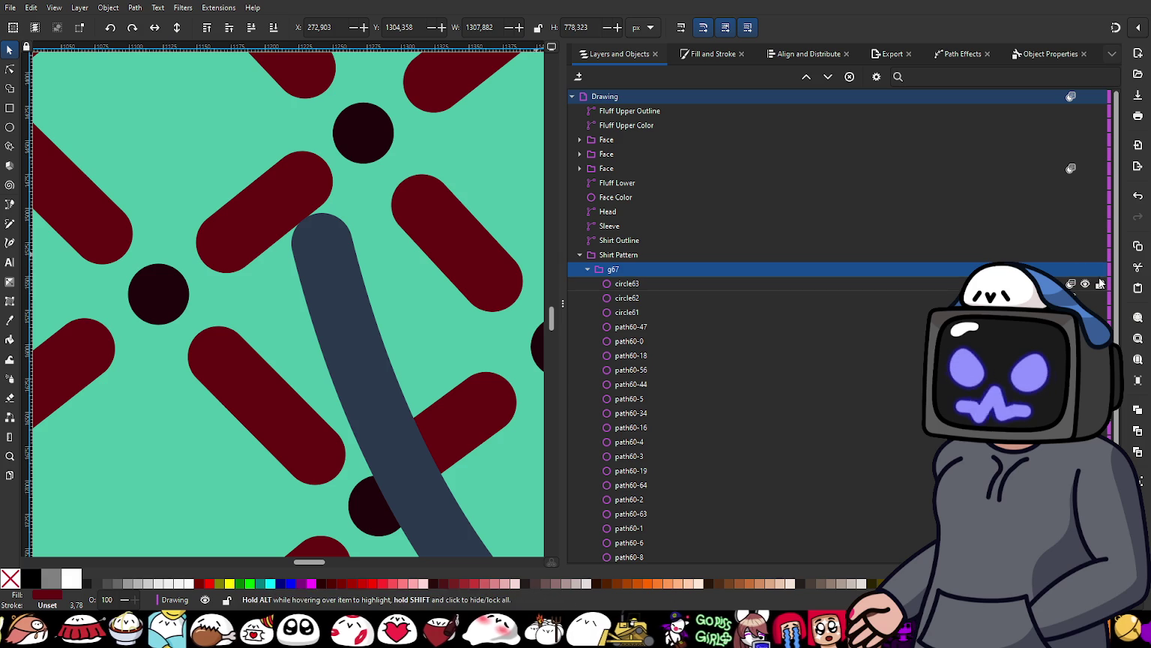
Step: Compare Multiply and Normal blending on pattern items, leaving a dark dot on Normal
{"action": "left_click", "coordinate": [1072, 285]}
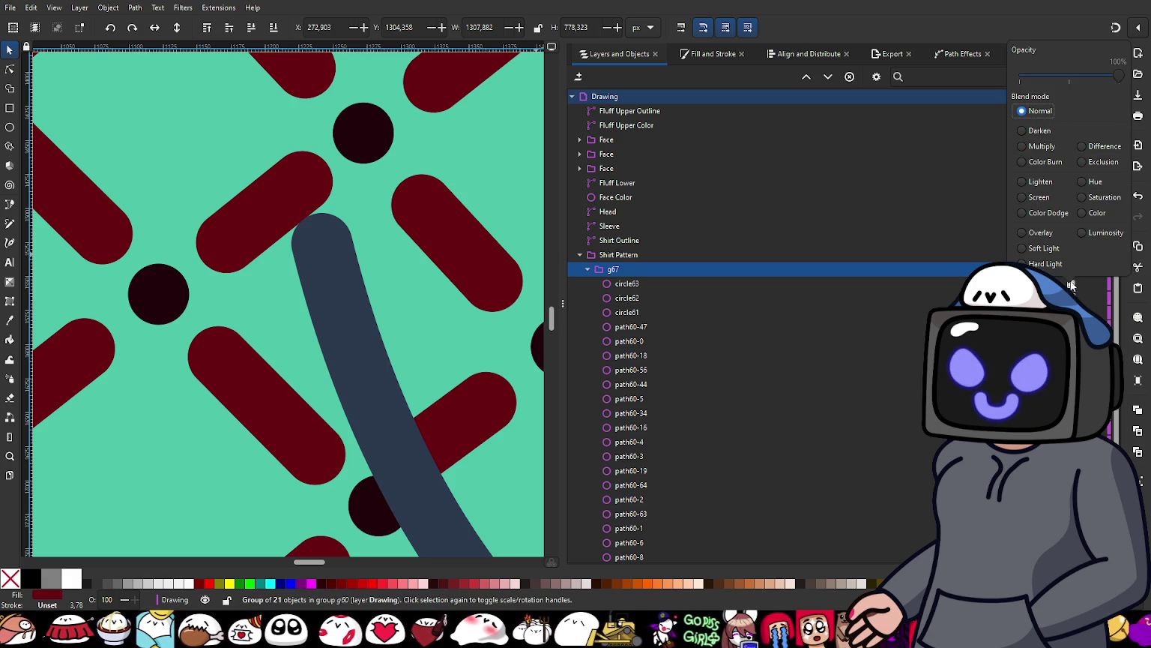
{"action": "left_click", "coordinate": [1045, 161]}
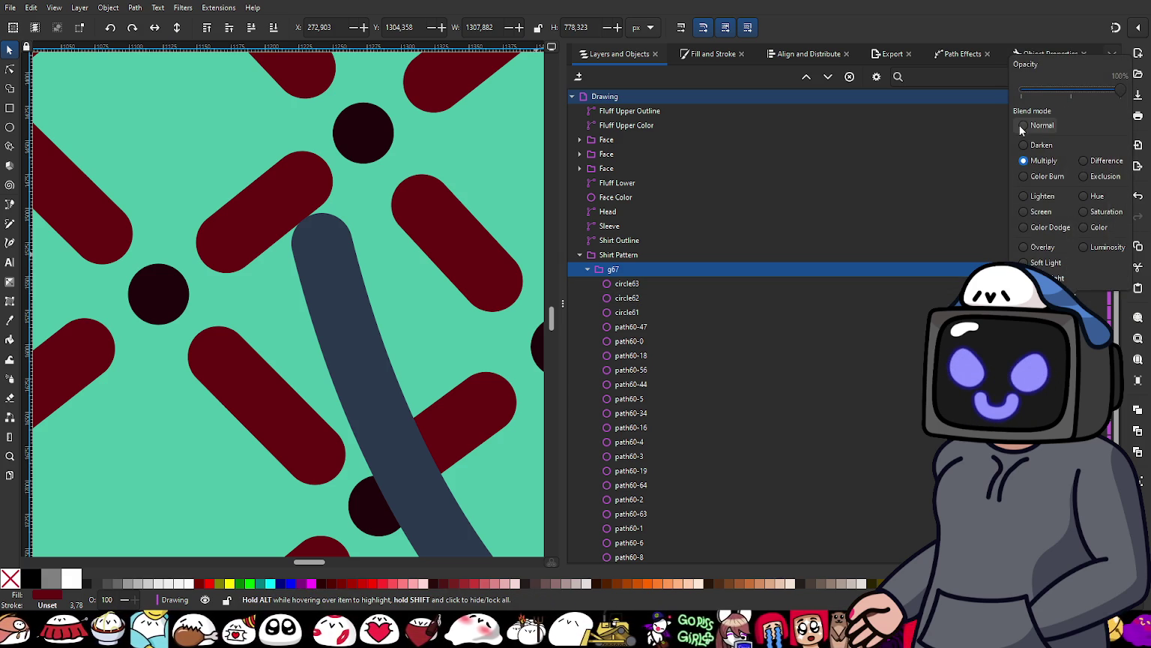
{"action": "left_click", "coordinate": [1024, 126]}
{"action": "left_click", "coordinate": [1044, 160]}
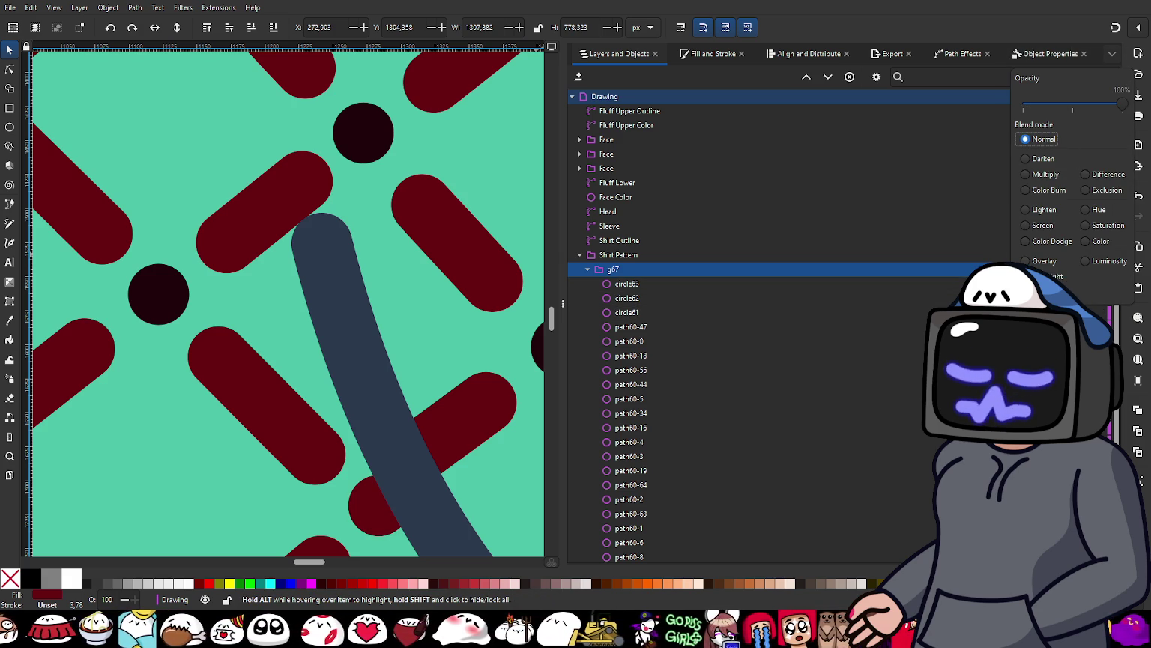
{"action": "left_click", "coordinate": [1028, 157]}
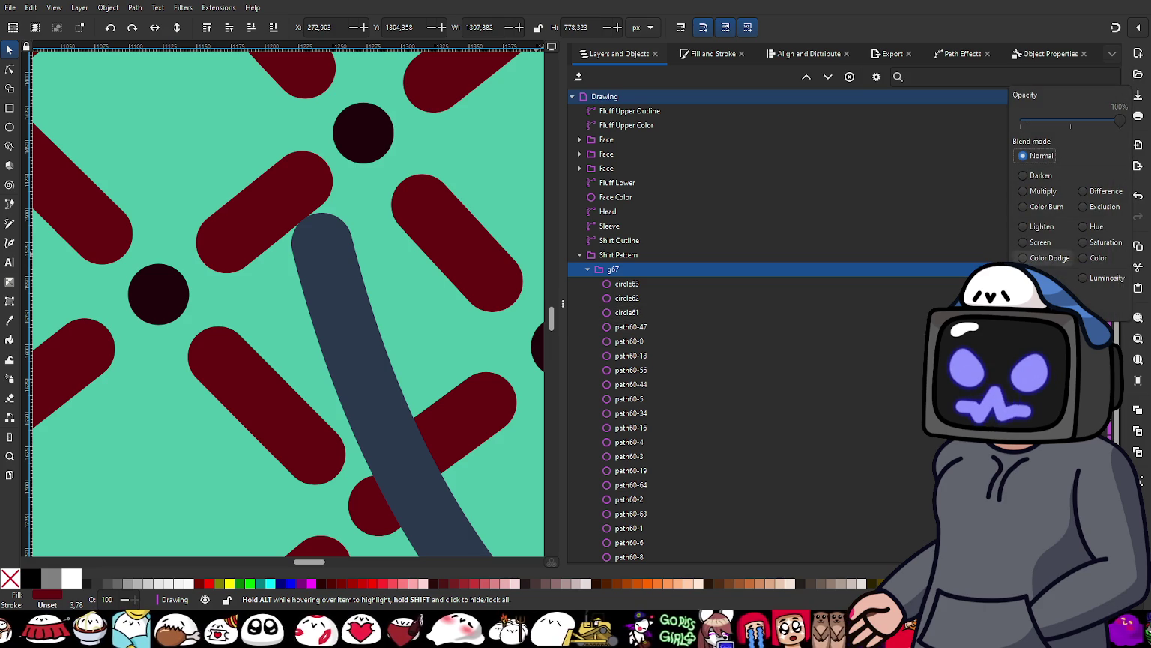
{"action": "left_click", "coordinate": [1041, 191]}
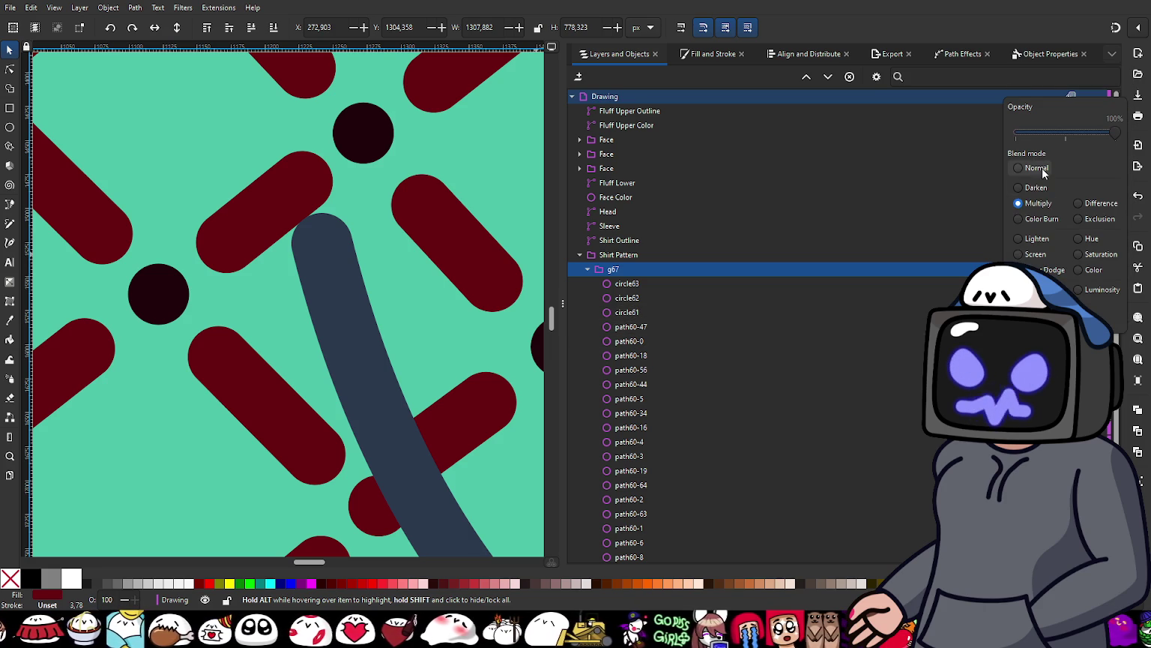
{"action": "left_click", "coordinate": [1038, 204]}
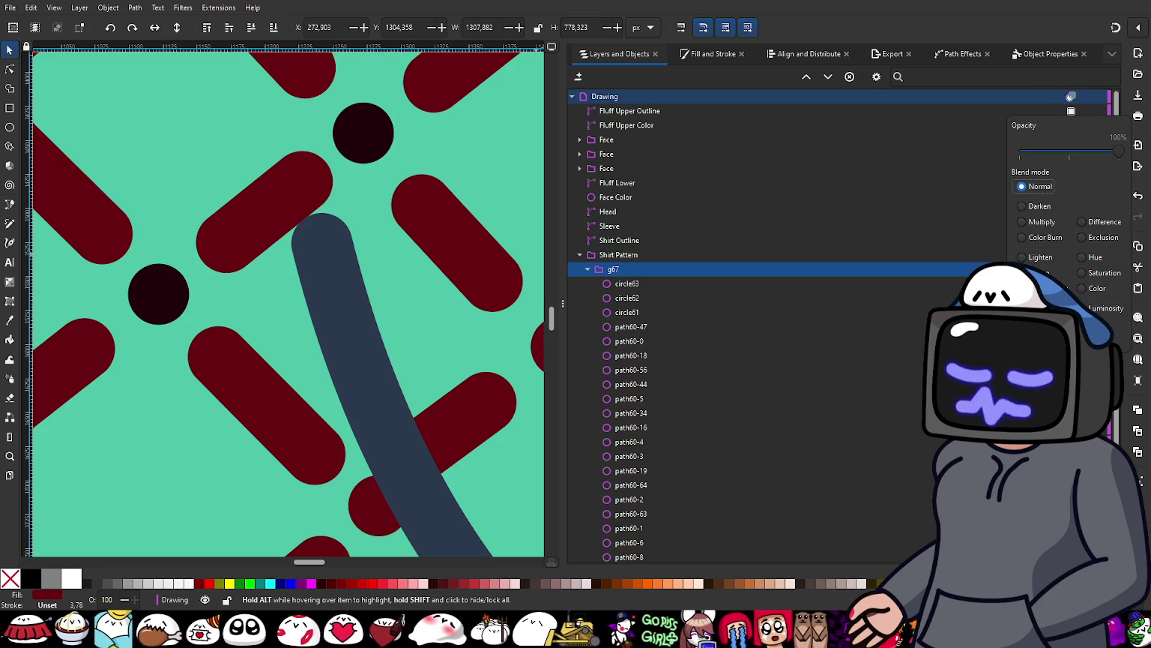
{"action": "key", "text": "Escape"}
{"action": "left_click", "coordinate": [1071, 168]}
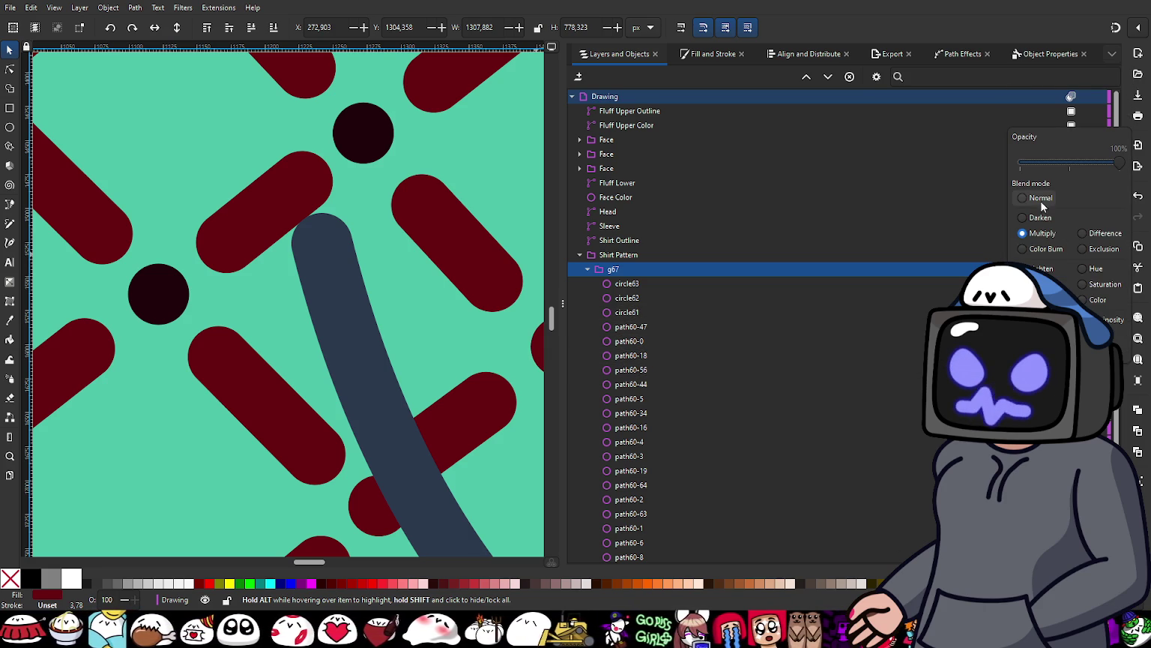
{"action": "left_click", "coordinate": [1041, 200]}
{"action": "left_click", "coordinate": [1071, 183]}
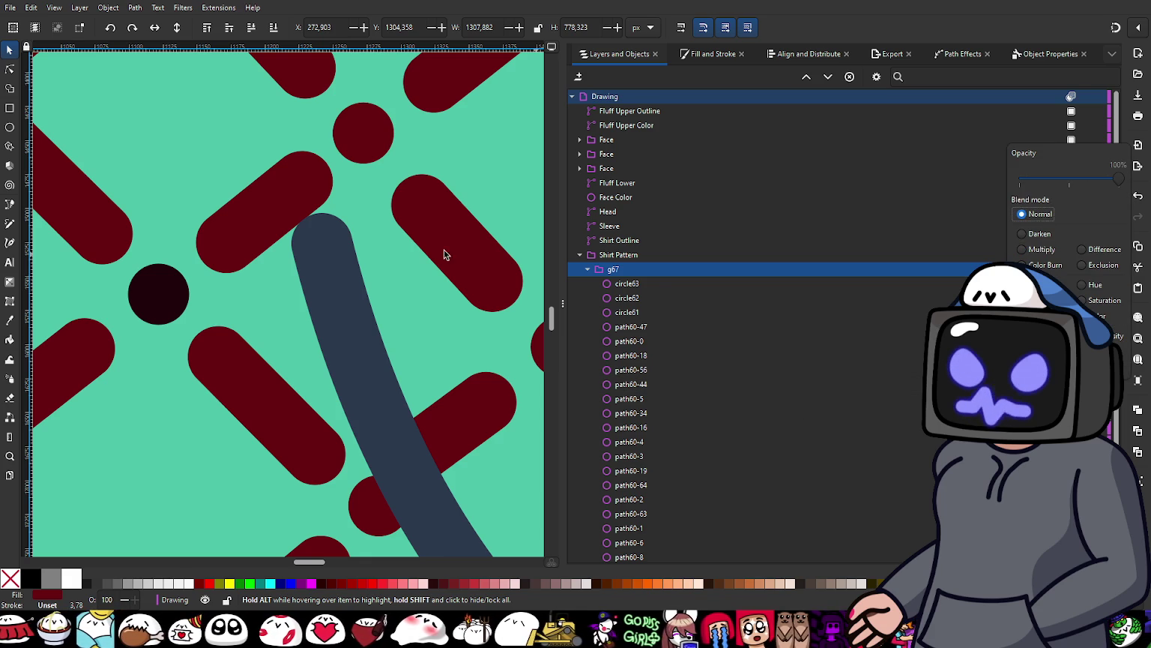
Step: Try Normal and Multiply blending on another pattern dot
{"action": "scroll", "coordinate": [754, 389], "scroll_direction": "down", "scroll_amount": 2}
{"action": "scroll", "coordinate": [874, 403], "scroll_direction": "down", "scroll_amount": 3}
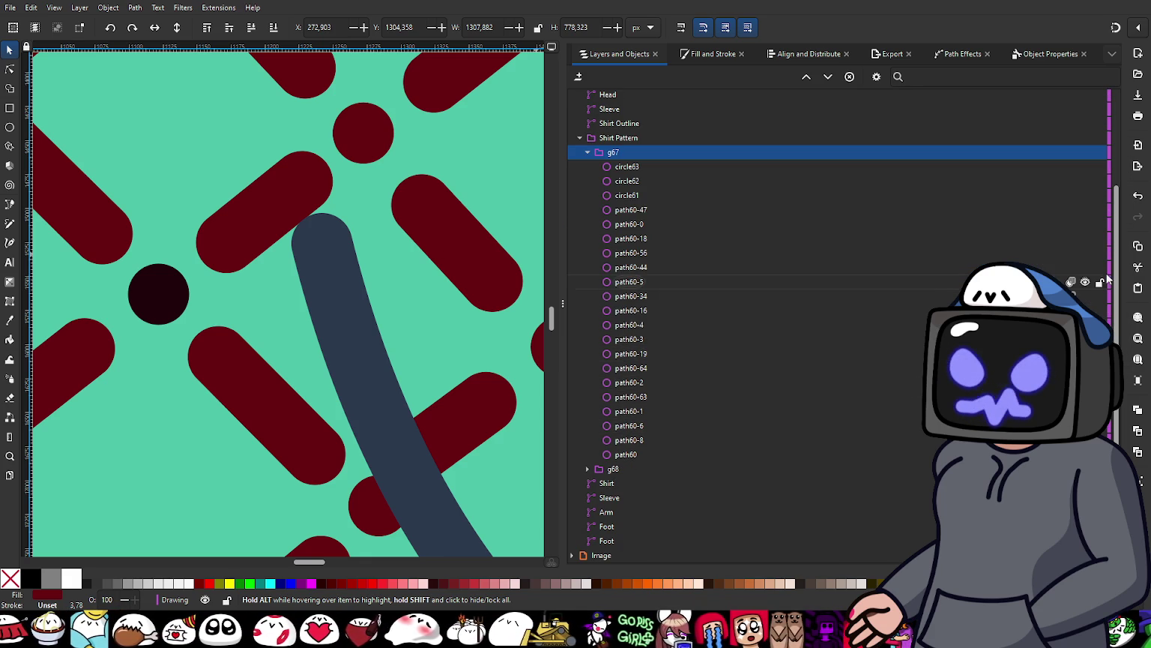
{"action": "left_click", "coordinate": [1073, 282]}
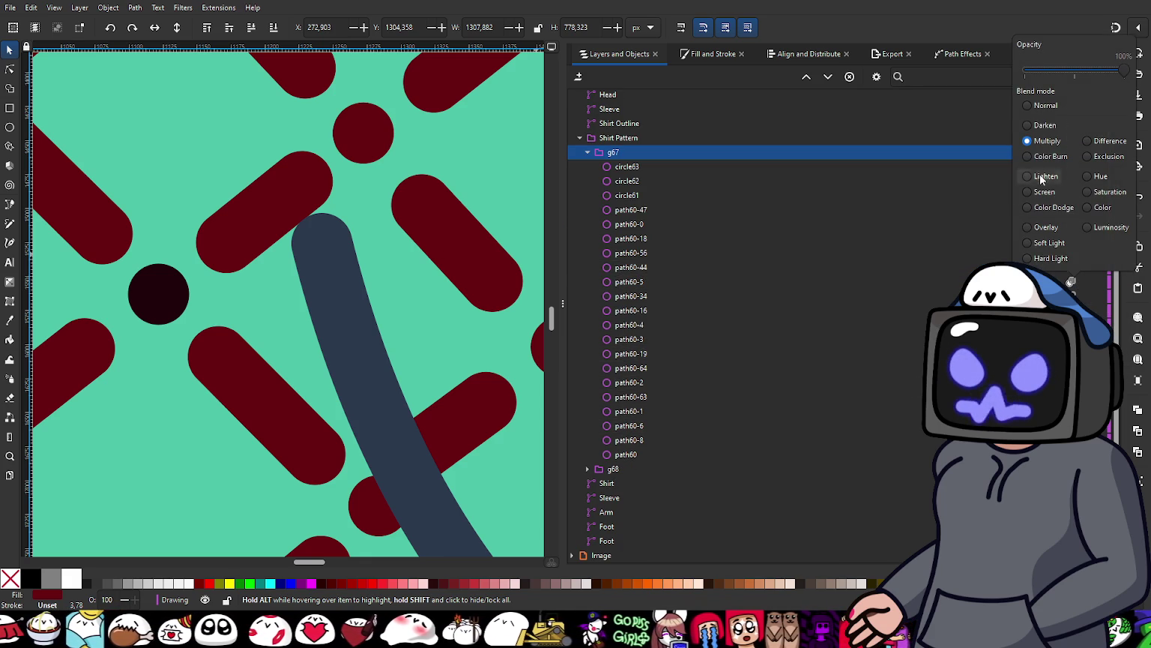
{"action": "left_click", "coordinate": [1042, 107]}
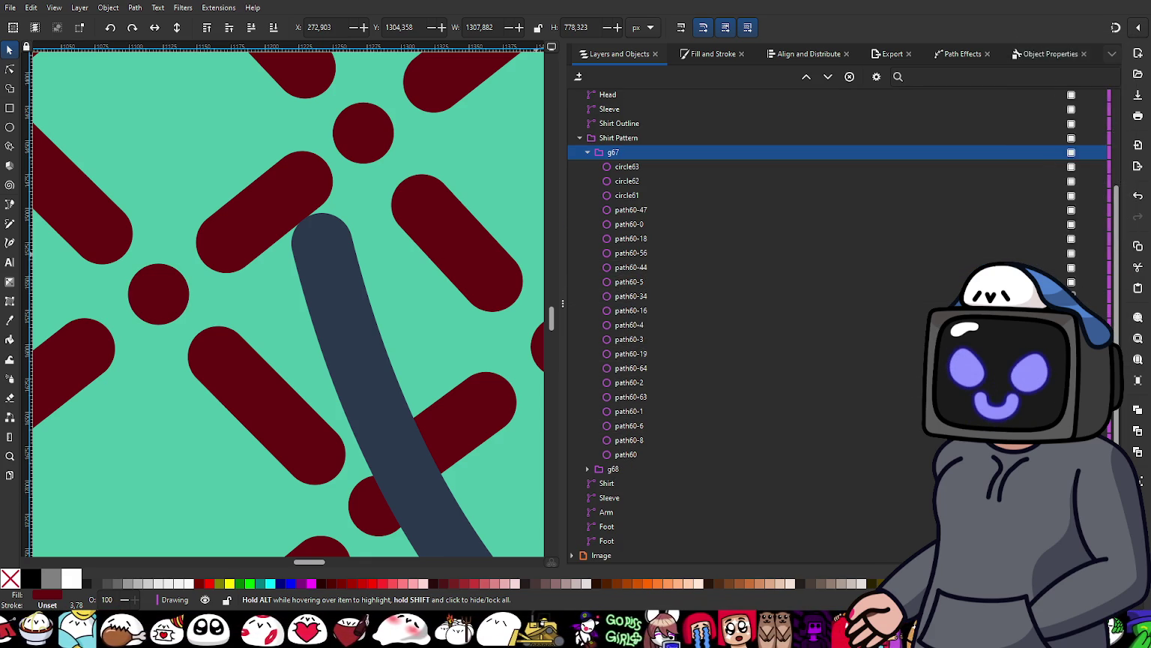
{"action": "left_click", "coordinate": [1072, 284]}
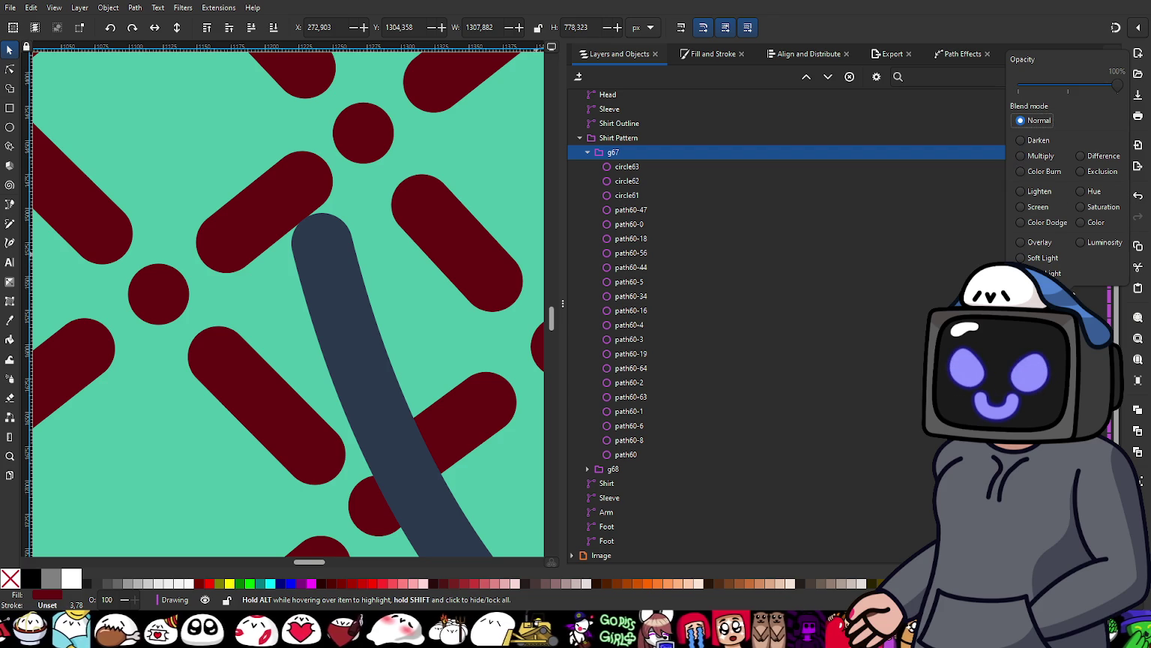
{"action": "left_click", "coordinate": [1041, 174]}
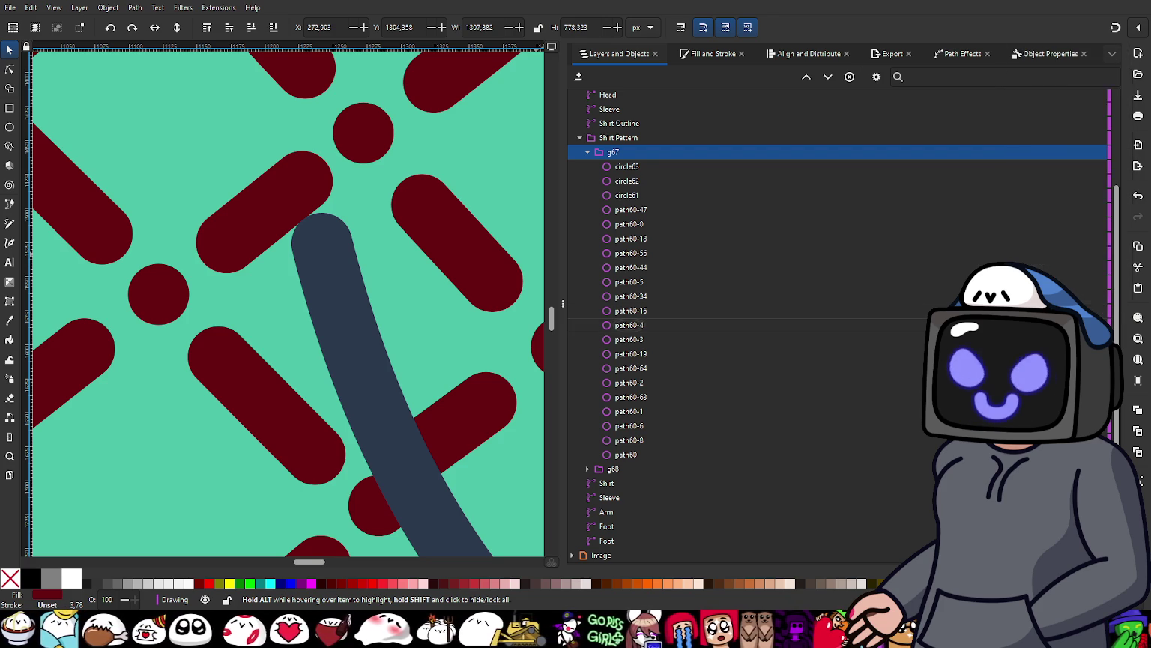
Step: Compare the g67 pattern group under Normal and Multiply blend modes
{"action": "left_click", "coordinate": [1048, 151]}
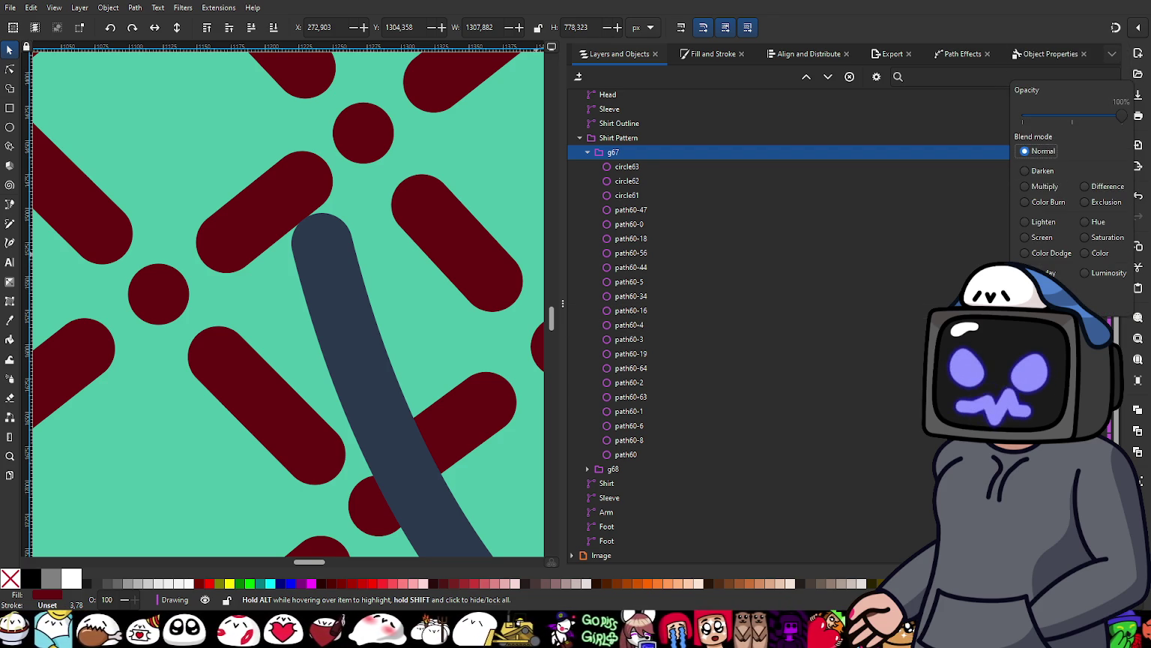
{"action": "left_click", "coordinate": [1034, 184]}
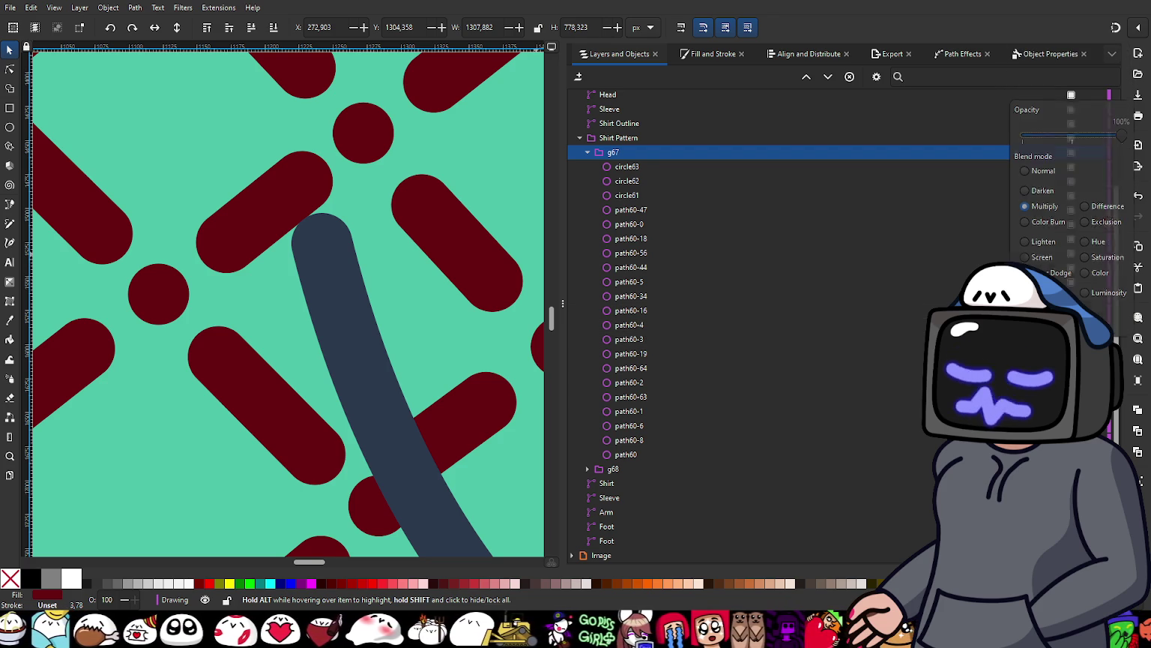
{"action": "left_click", "coordinate": [1036, 183]}
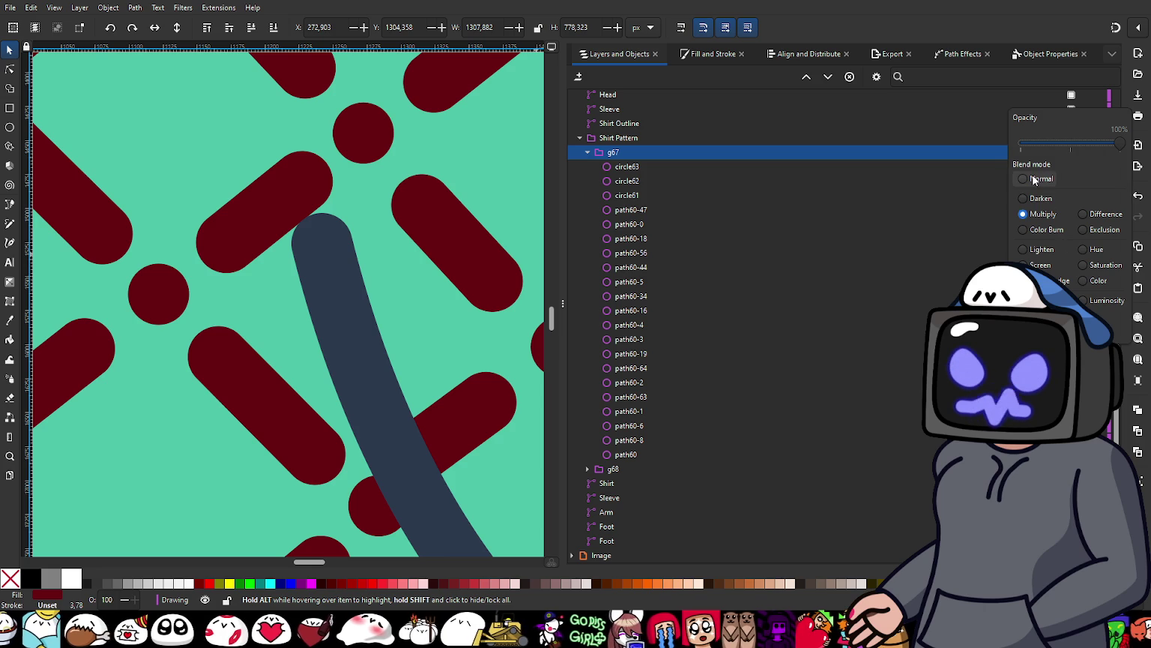
{"action": "left_click", "coordinate": [1042, 213]}
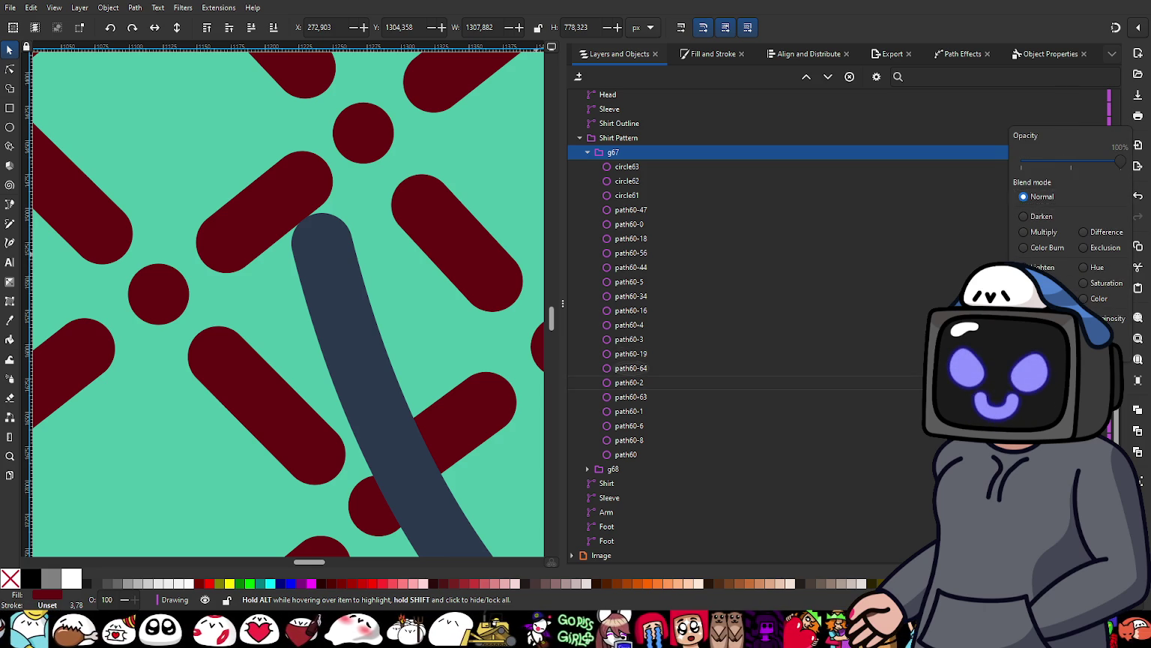
{"action": "left_click", "coordinate": [1042, 196]}
{"action": "left_click", "coordinate": [1045, 213]}
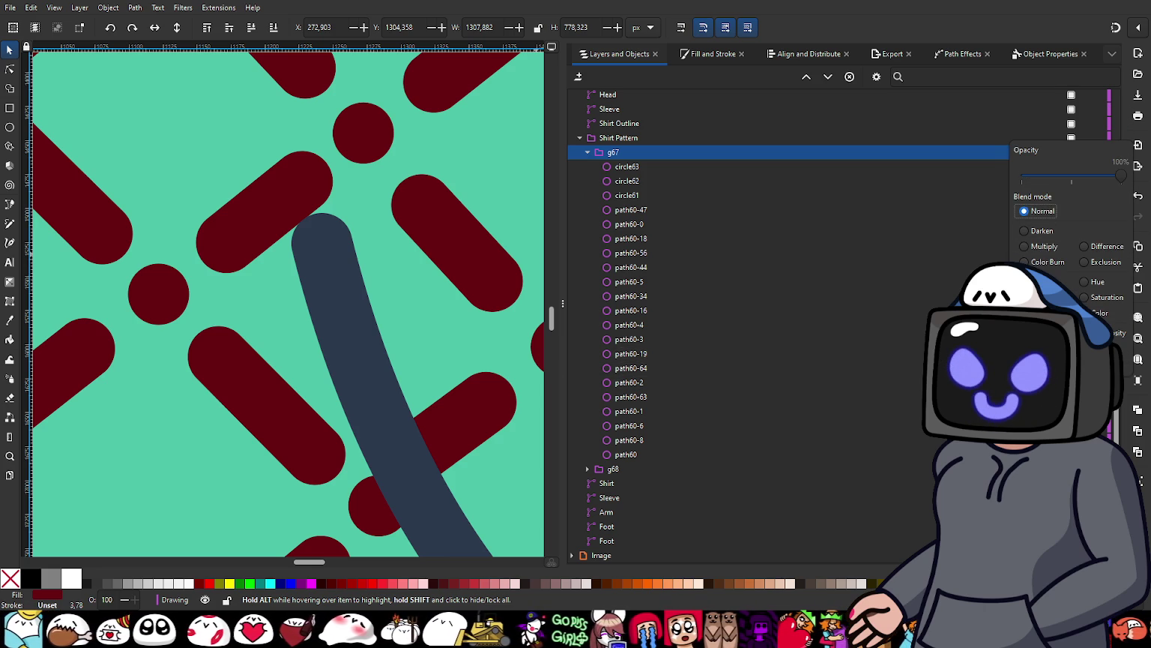
{"action": "left_click", "coordinate": [1026, 246]}
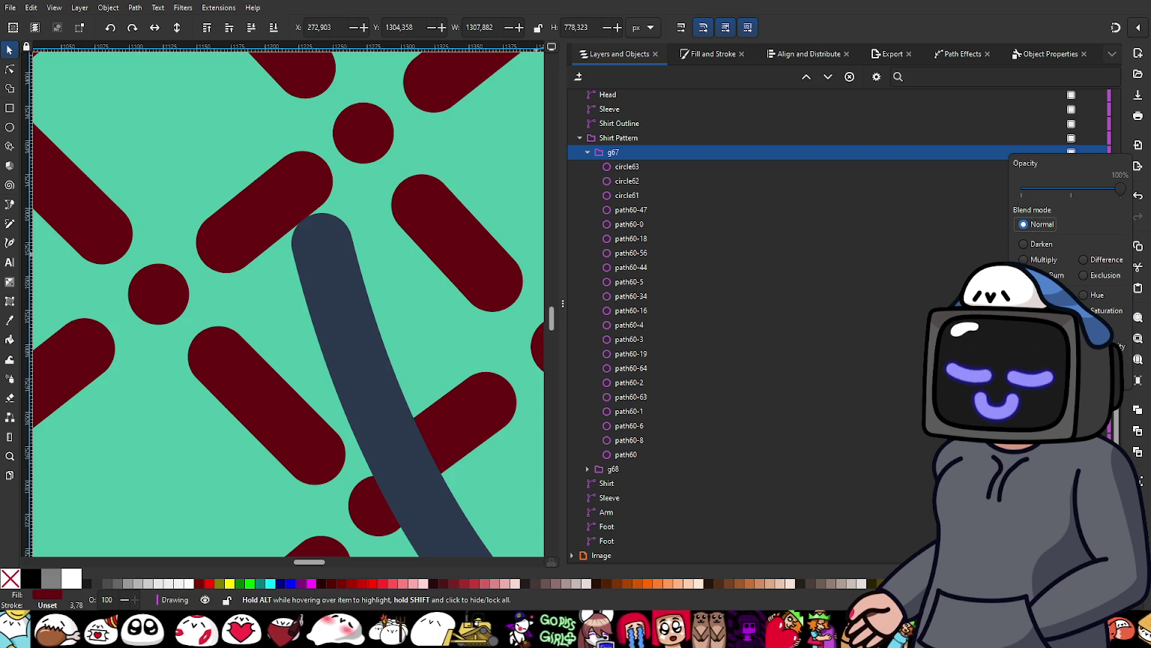
{"action": "key", "text": "Escape"}
Step: Leave group g67 on Normal blend and collapse it in the layer tree
{"action": "left_click", "coordinate": [1071, 153]}
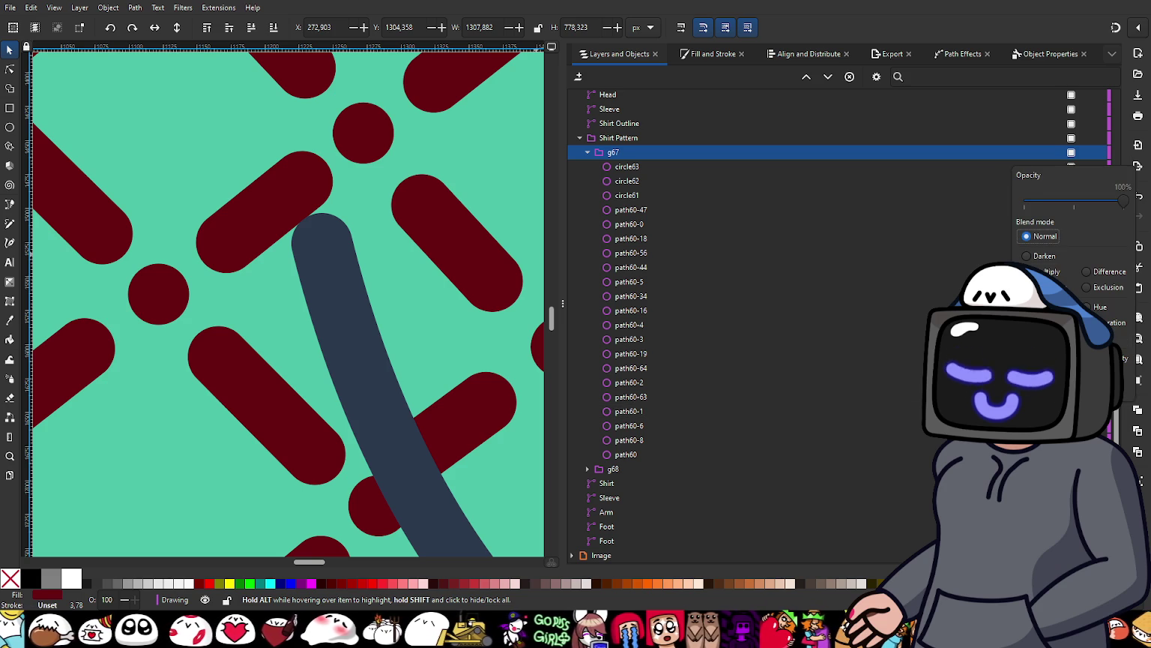
{"action": "left_click", "coordinate": [1026, 255]}
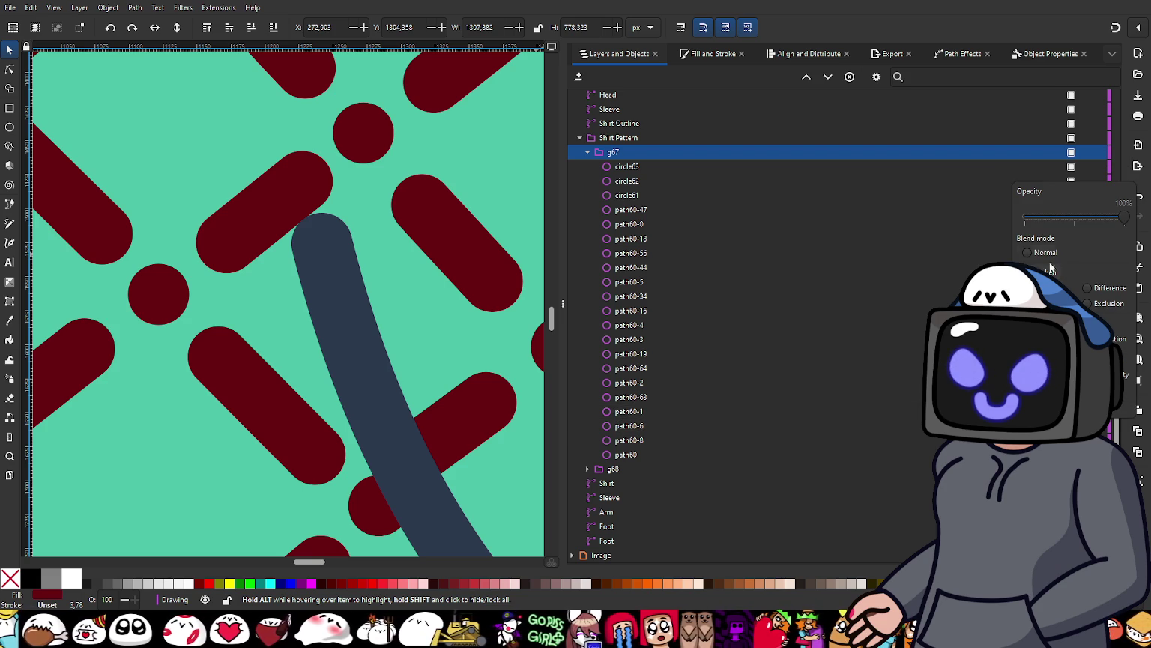
{"action": "left_click", "coordinate": [1045, 255]}
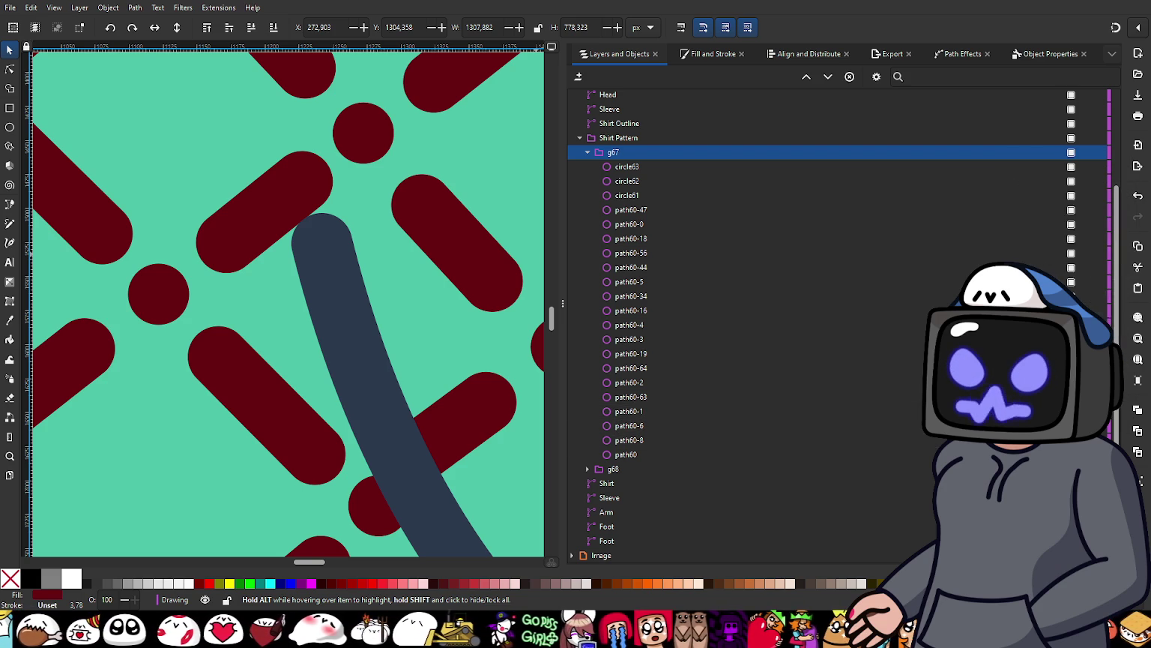
{"action": "key", "text": "Escape"}
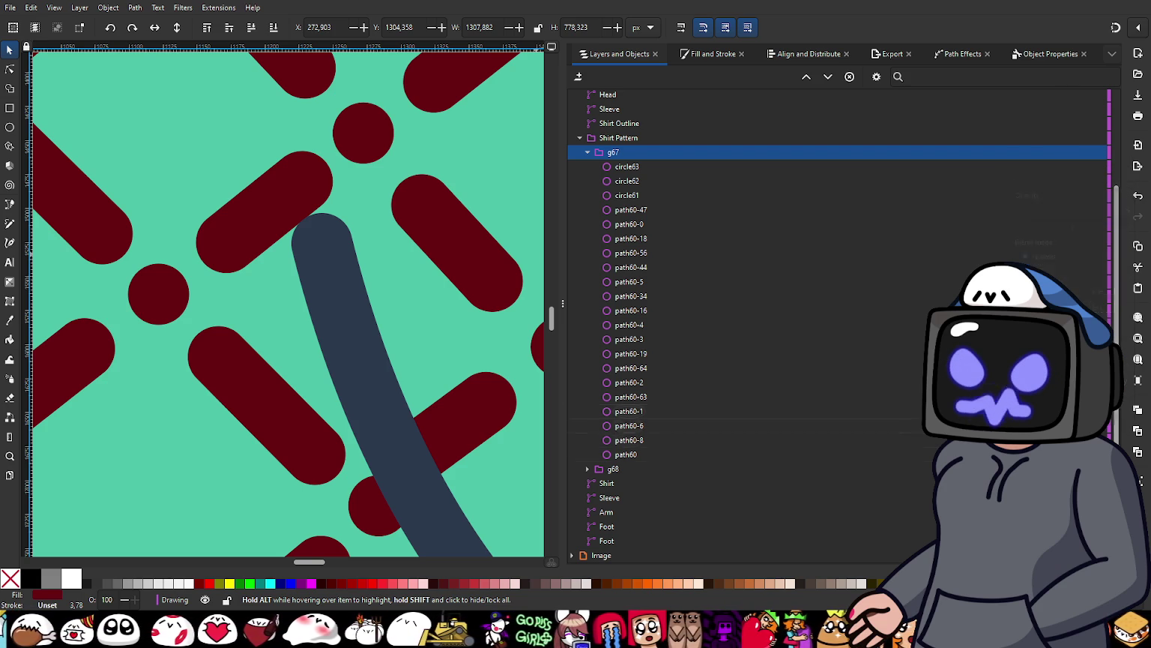
{"action": "left_click", "coordinate": [587, 152]}
{"action": "scroll", "coordinate": [450, 277], "scroll_direction": "down", "scroll_amount": 5, "text": "ctrl"}
{"action": "scroll", "coordinate": [391, 289], "scroll_direction": "up", "scroll_amount": 1, "text": "ctrl"}
{"action": "scroll", "coordinate": [390, 288], "scroll_direction": "down", "scroll_amount": 1}
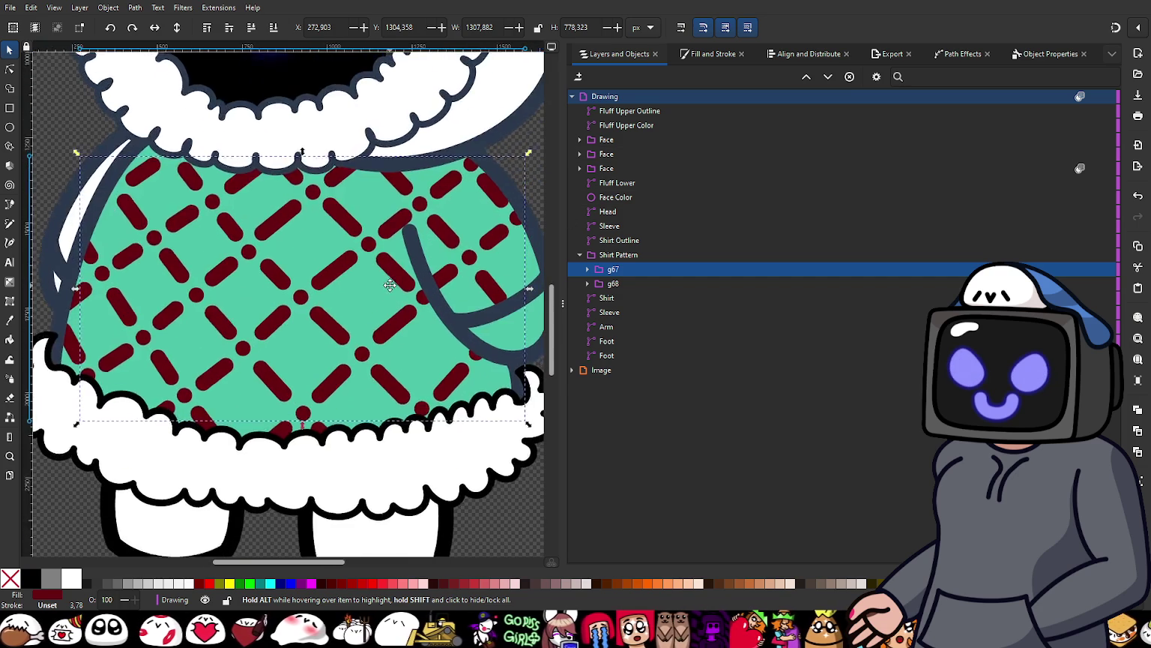
Step: Adjust the Shirt fill toward a more saturated green
{"action": "scroll", "coordinate": [390, 288], "scroll_direction": "down", "scroll_amount": 1, "text": "ctrl"}
{"action": "mouse_move", "coordinate": [621, 270]}
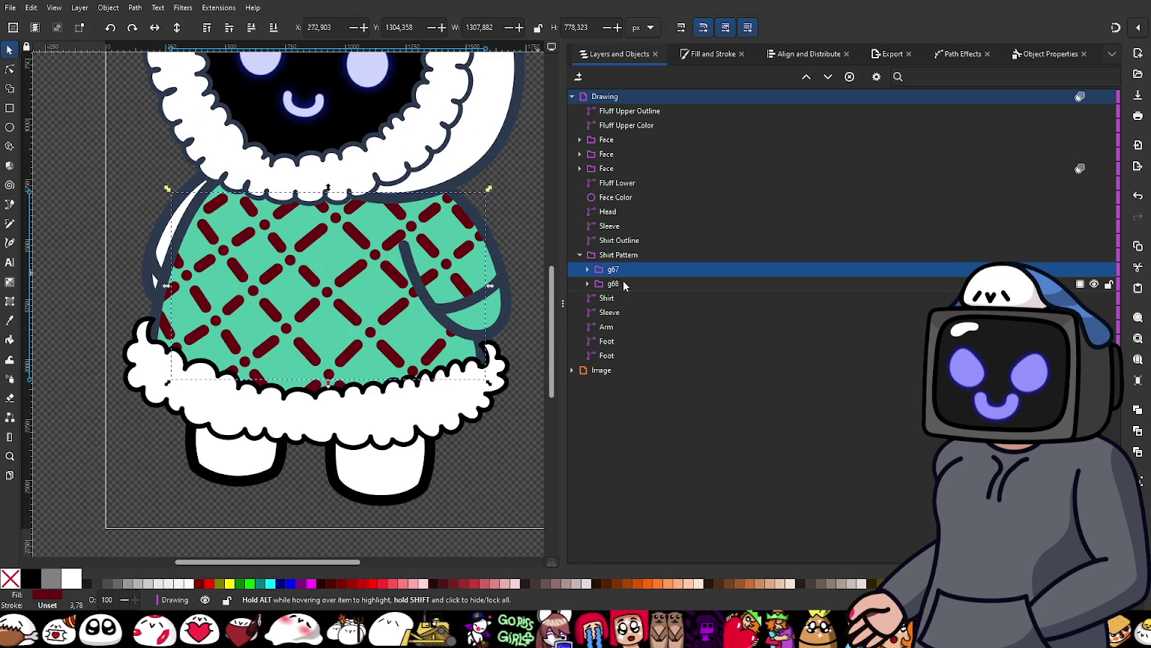
{"action": "left_click", "coordinate": [613, 298]}
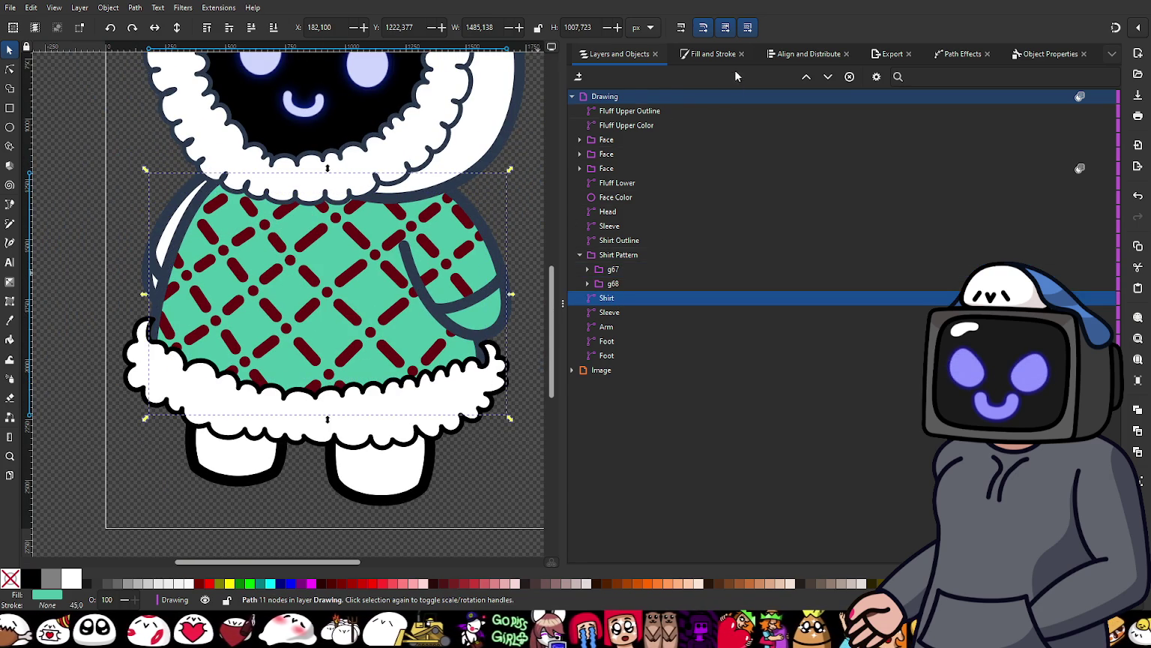
{"action": "left_click", "coordinate": [713, 54]}
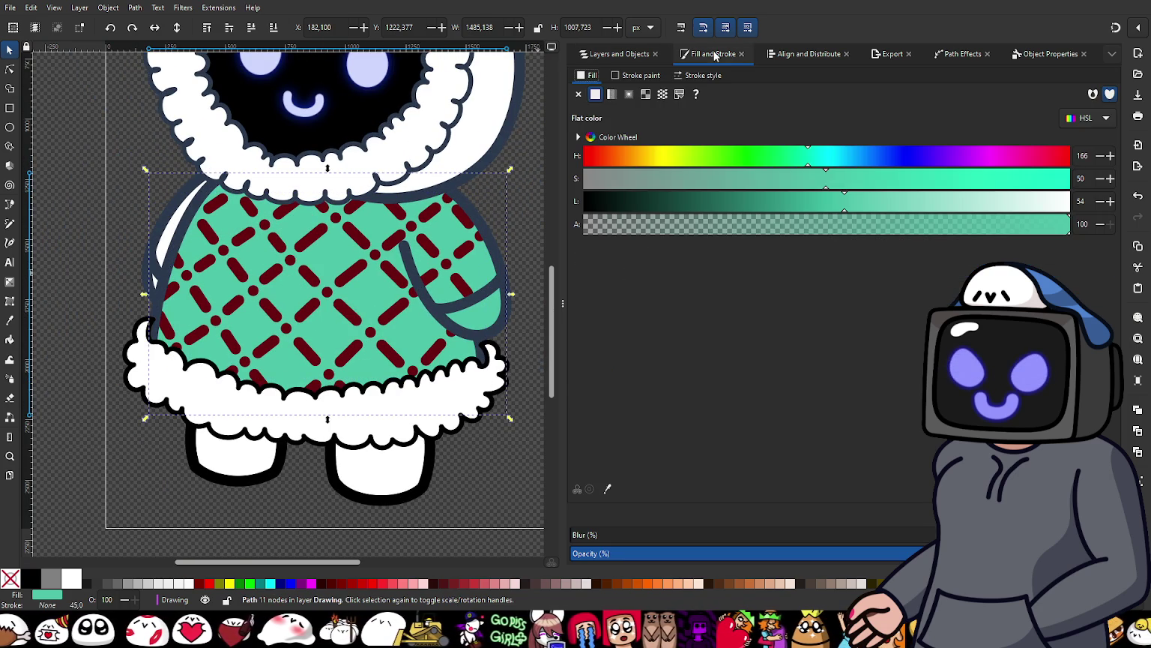
{"action": "left_click", "coordinate": [870, 201]}
{"action": "left_click_drag", "start_coordinate": [792, 156], "coordinate": [773, 157]}
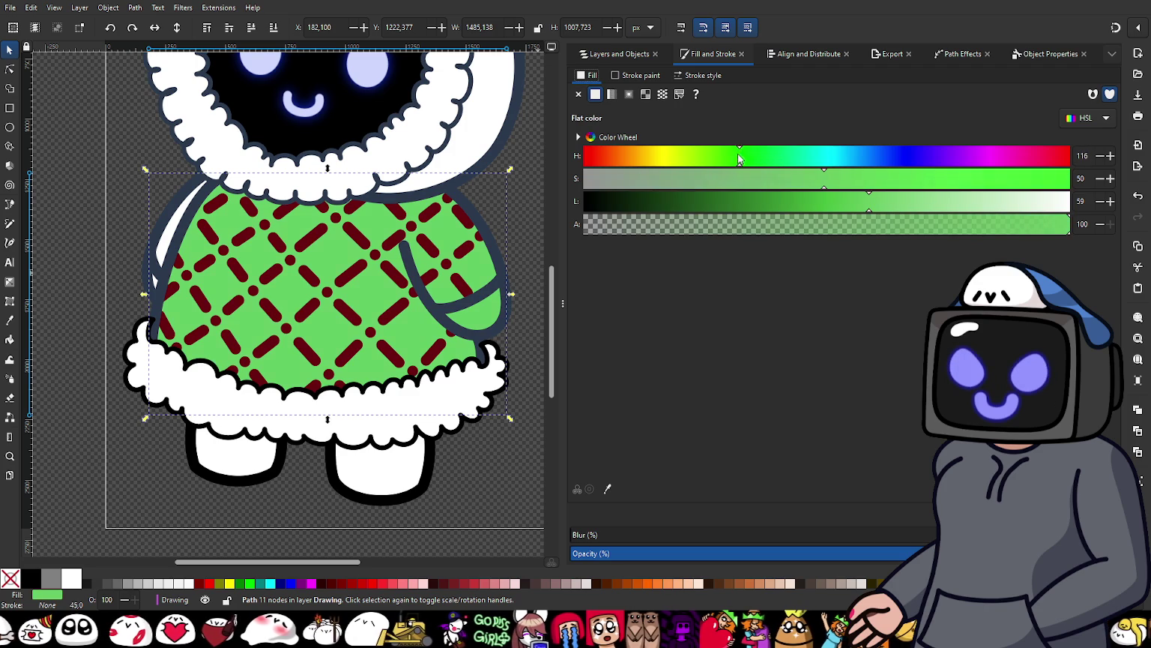
{"action": "left_click_drag", "start_coordinate": [730, 159], "coordinate": [738, 159]}
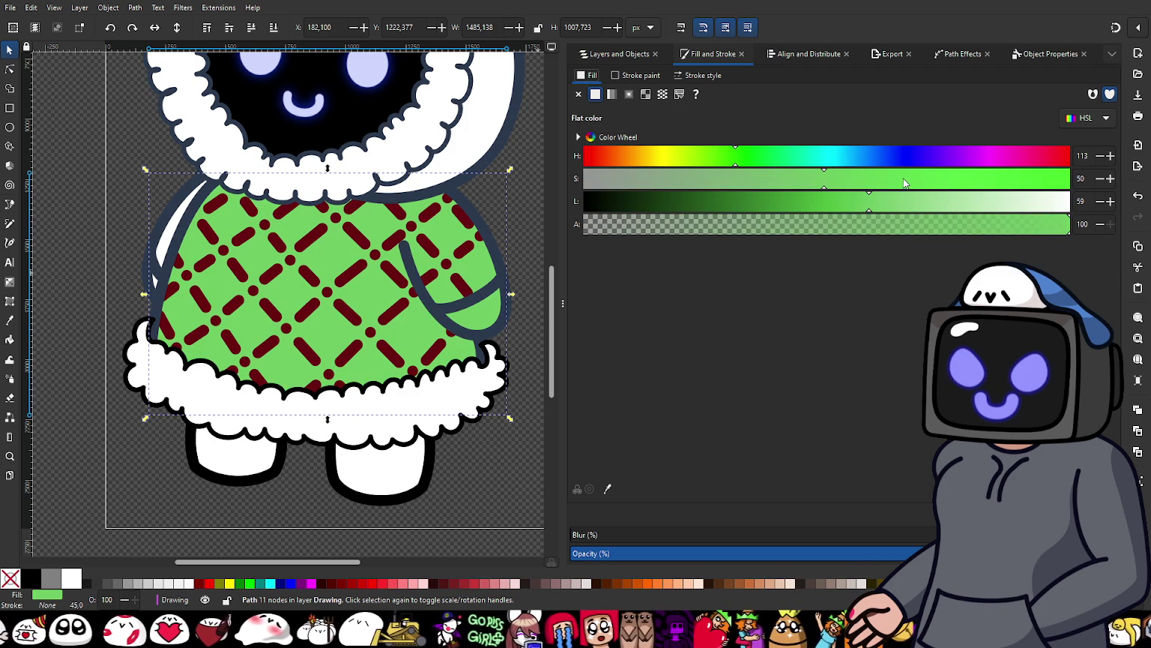
{"action": "left_click_drag", "start_coordinate": [903, 184], "coordinate": [947, 186]}
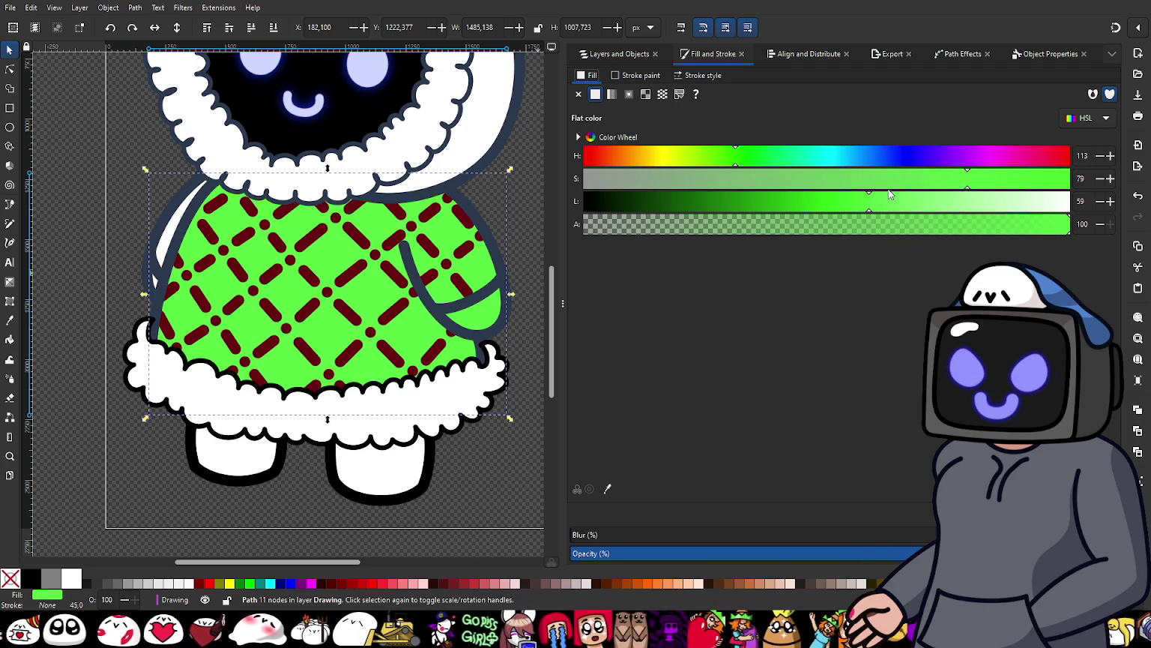
{"action": "left_click_drag", "start_coordinate": [845, 199], "coordinate": [910, 200]}
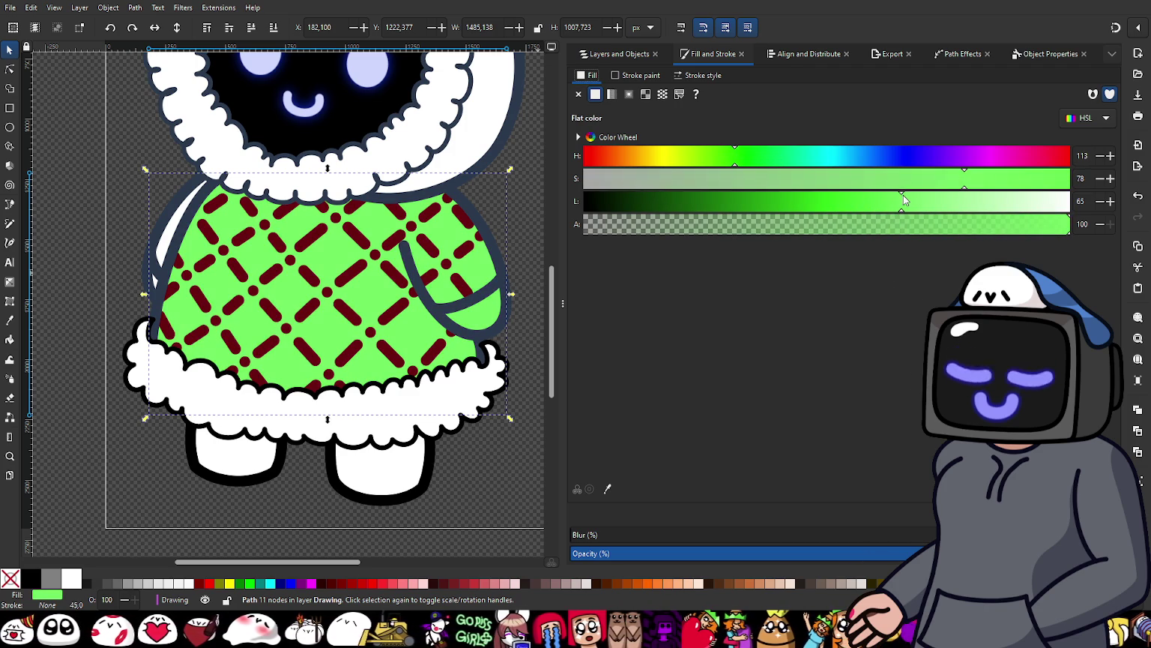
Step: Set the shirt fill to soft yellow (about H51, S79, L67) after briefly trying sky blue
{"action": "scroll", "coordinate": [368, 295], "scroll_direction": "up", "scroll_amount": 2, "text": "ctrl"}
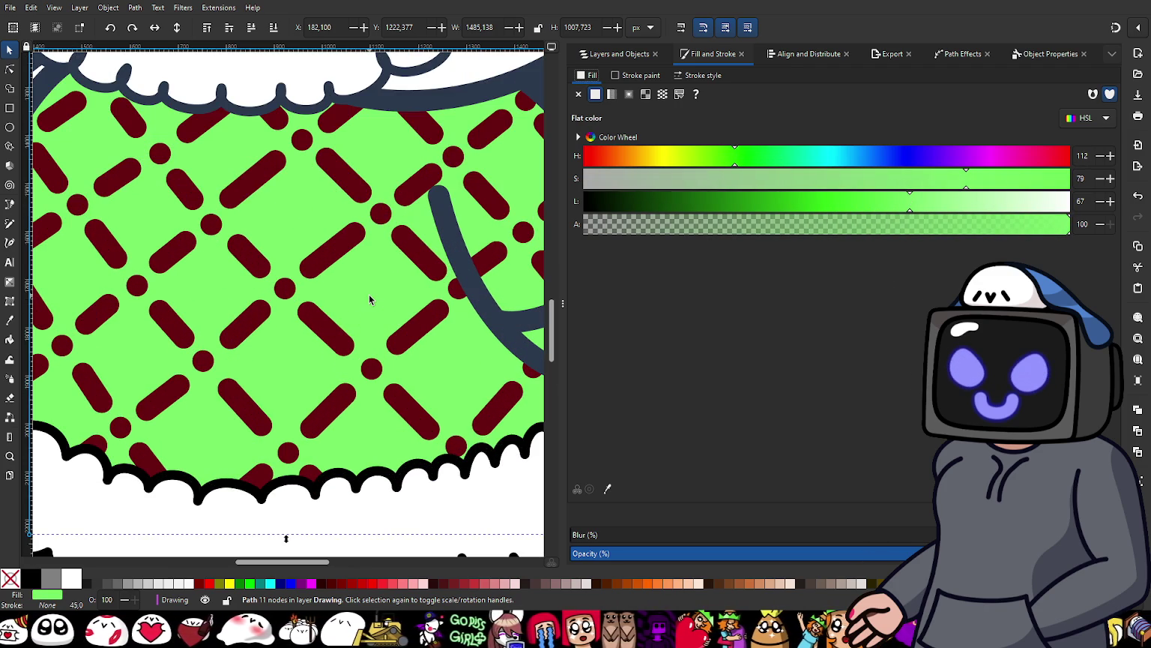
{"action": "mouse_move", "coordinate": [725, 161]}
{"action": "left_mouse_down"}
{"action": "mouse_move", "coordinate": [756, 163]}
{"action": "mouse_move", "coordinate": [659, 172]}
{"action": "left_mouse_up"}
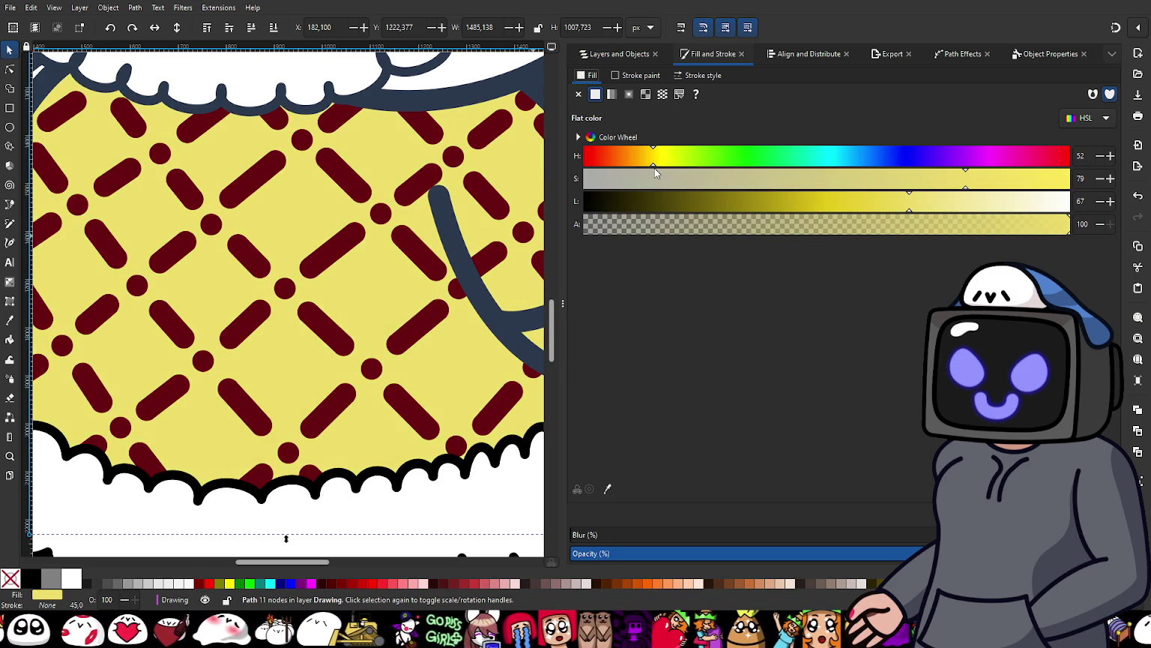
{"action": "scroll", "coordinate": [341, 365], "scroll_direction": "down", "scroll_amount": 2, "text": "ctrl"}
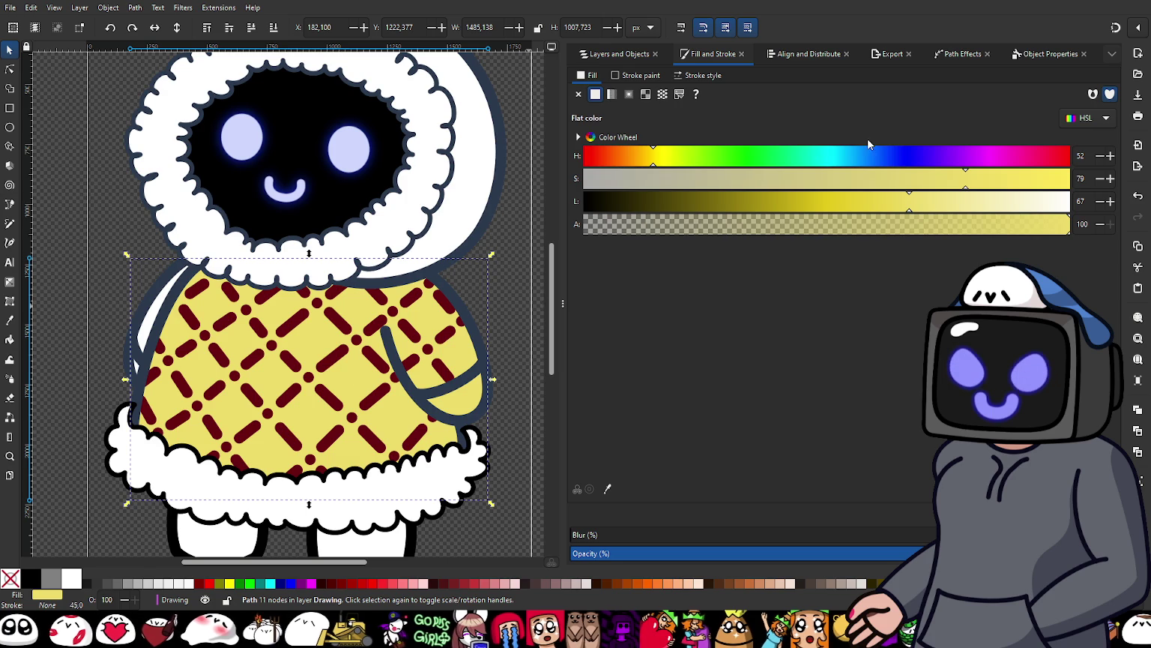
{"action": "left_click", "coordinate": [875, 156]}
{"action": "left_click_drag", "start_coordinate": [874, 155], "coordinate": [853, 158]}
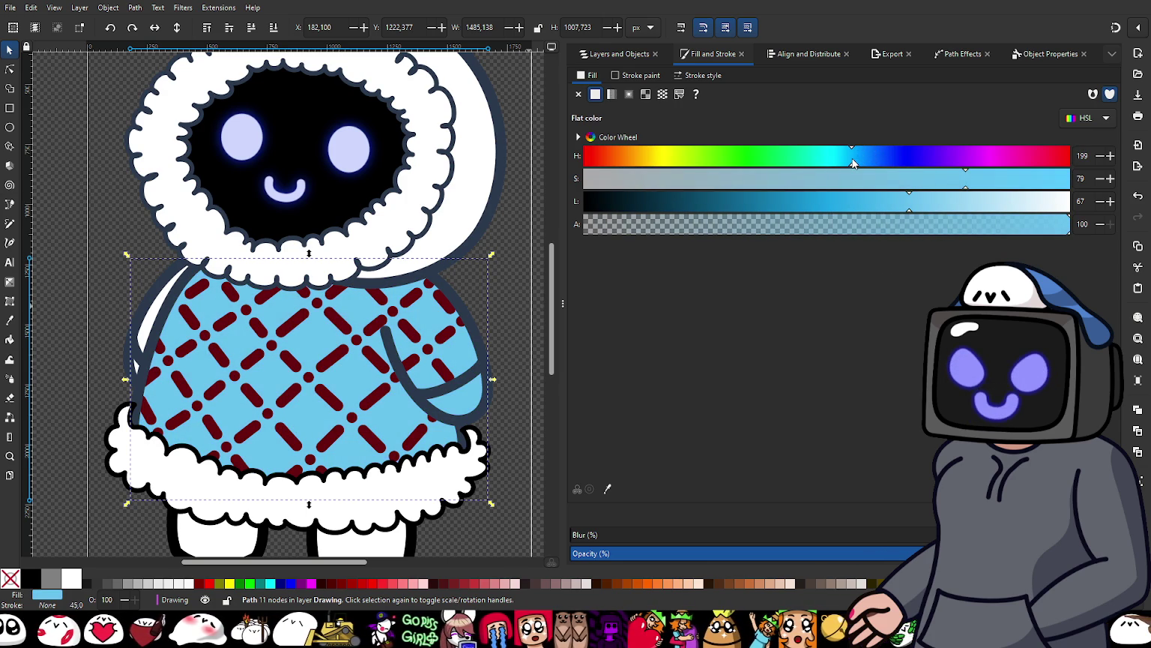
{"action": "mouse_move", "coordinate": [852, 161]}
{"action": "left_mouse_down"}
{"action": "mouse_move", "coordinate": [863, 160]}
{"action": "mouse_move", "coordinate": [627, 164]}
{"action": "mouse_move", "coordinate": [654, 168]}
{"action": "left_mouse_up"}
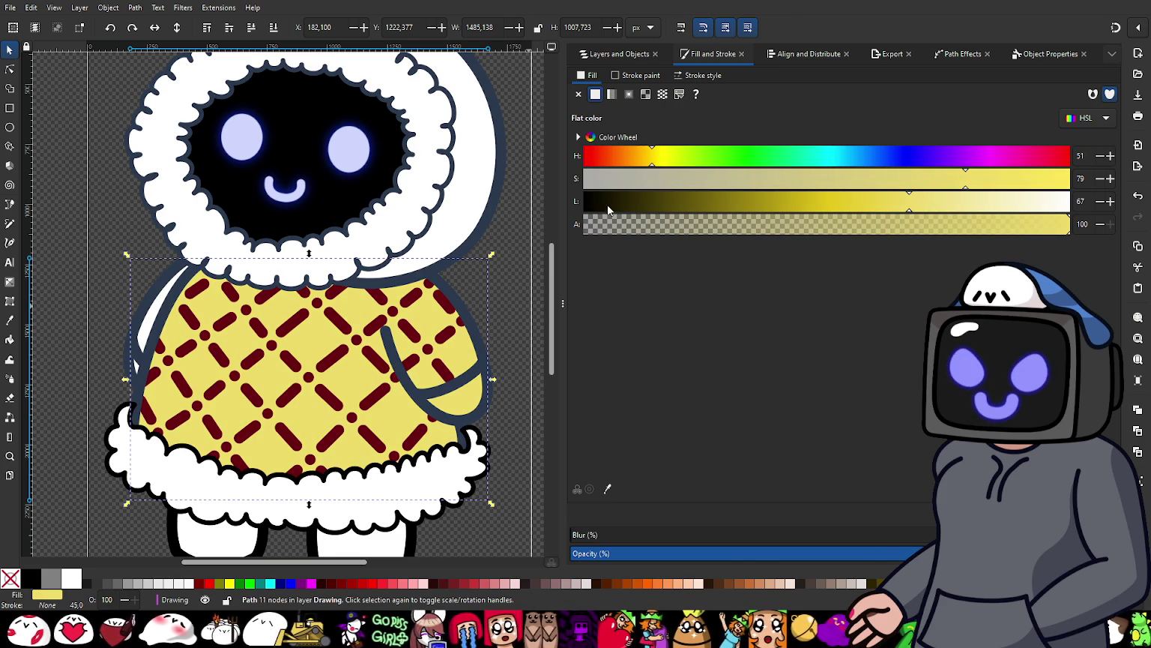
Step: Select the shirt's two-object group on the canvas, then clear the selection
{"action": "scroll", "coordinate": [375, 315], "scroll_direction": "down", "scroll_amount": 1}
{"action": "scroll", "coordinate": [356, 337], "scroll_direction": "up", "scroll_amount": 1}
{"action": "scroll", "coordinate": [412, 401], "scroll_direction": "up", "scroll_amount": 2}
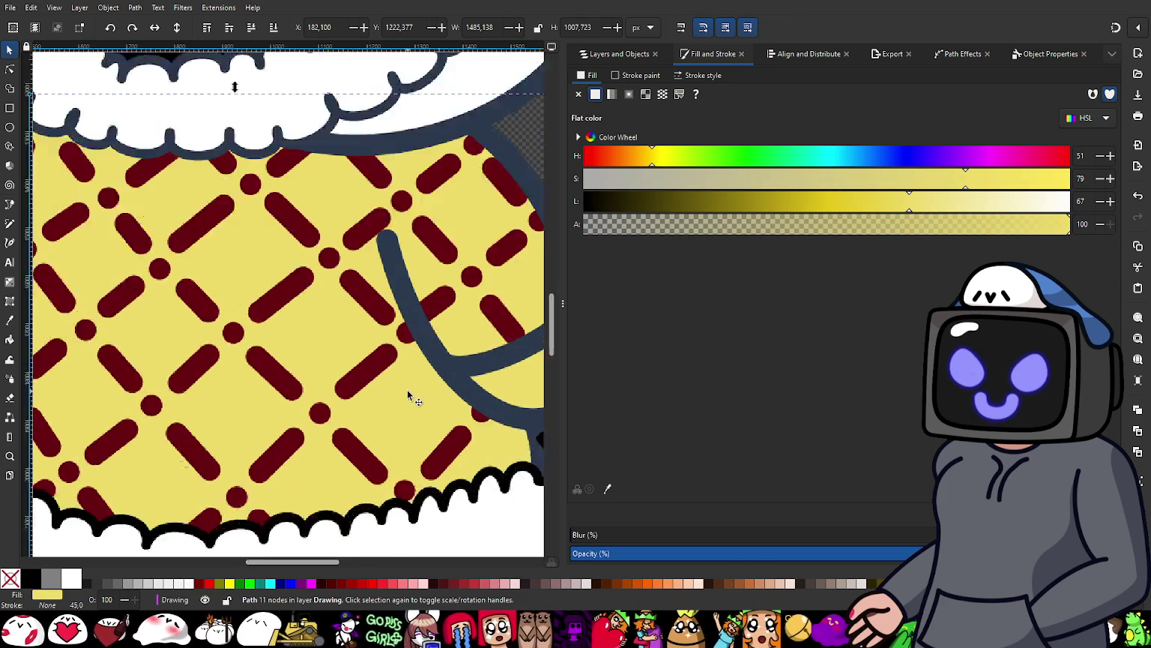
{"action": "scroll", "coordinate": [408, 395], "scroll_direction": "up", "scroll_amount": 1}
{"action": "left_click", "coordinate": [452, 262]}
{"action": "scroll", "coordinate": [478, 300], "scroll_direction": "down", "scroll_amount": 1}
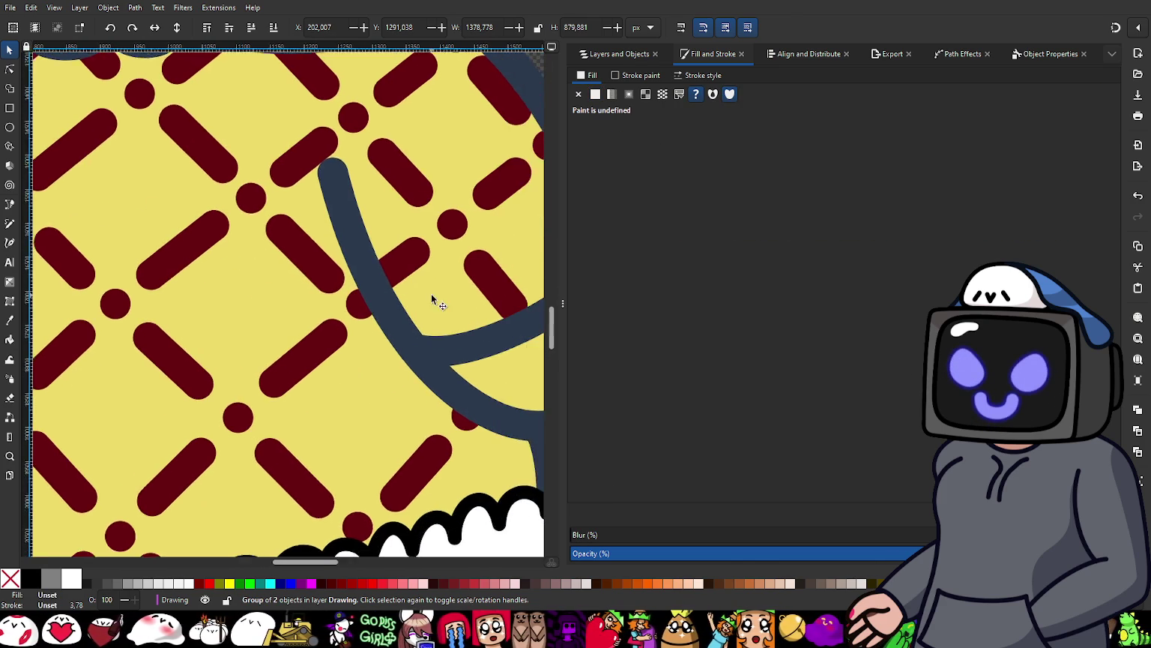
{"action": "scroll", "coordinate": [431, 296], "scroll_direction": "down", "scroll_amount": 1}
{"action": "scroll", "coordinate": [422, 287], "scroll_direction": "down", "scroll_amount": 3}
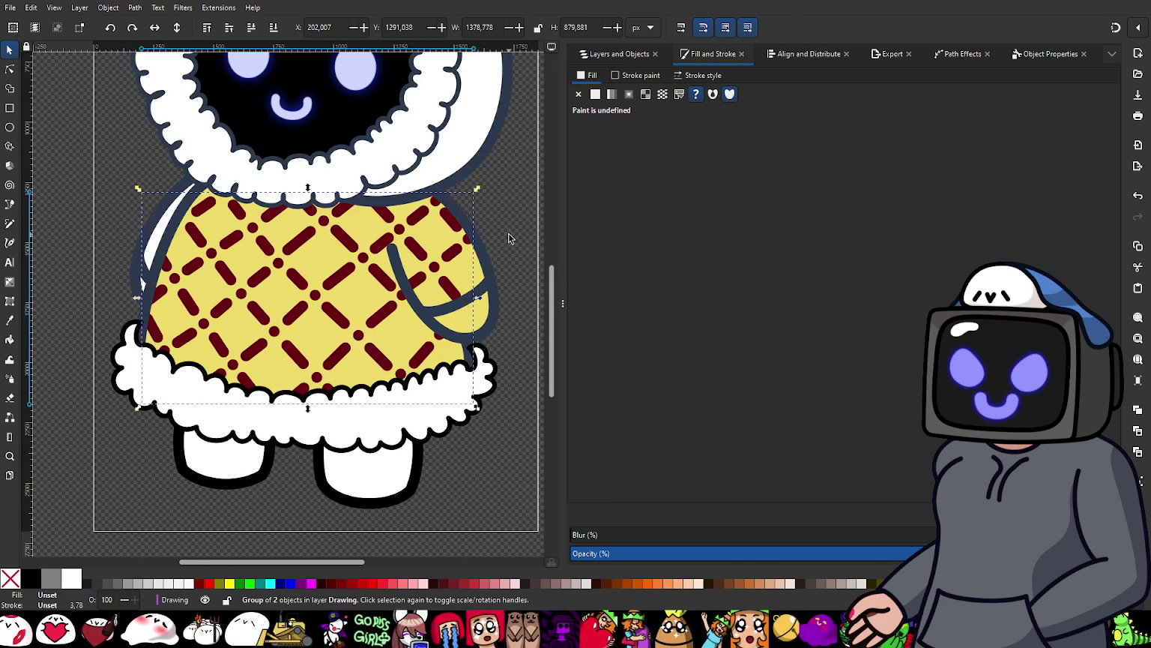
{"action": "key", "text": "Escape"}
Step: Fill the Shirt path with periwinkle blue, HSL 227, 72, 76
{"action": "left_click", "coordinate": [614, 54]}
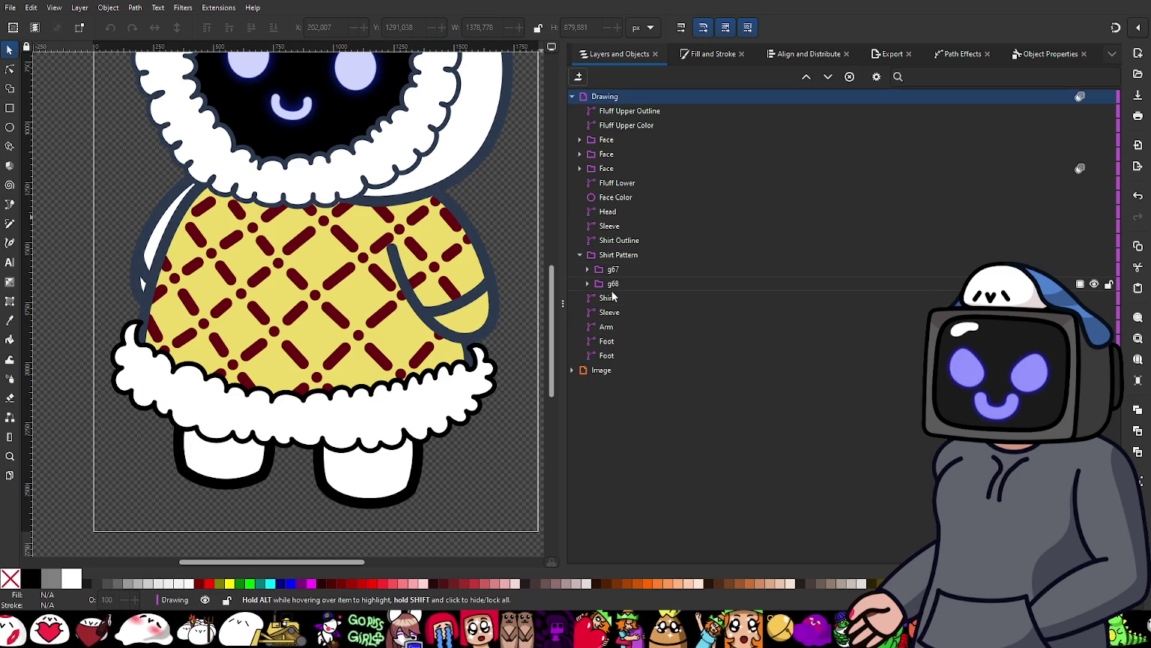
{"action": "left_click", "coordinate": [609, 297]}
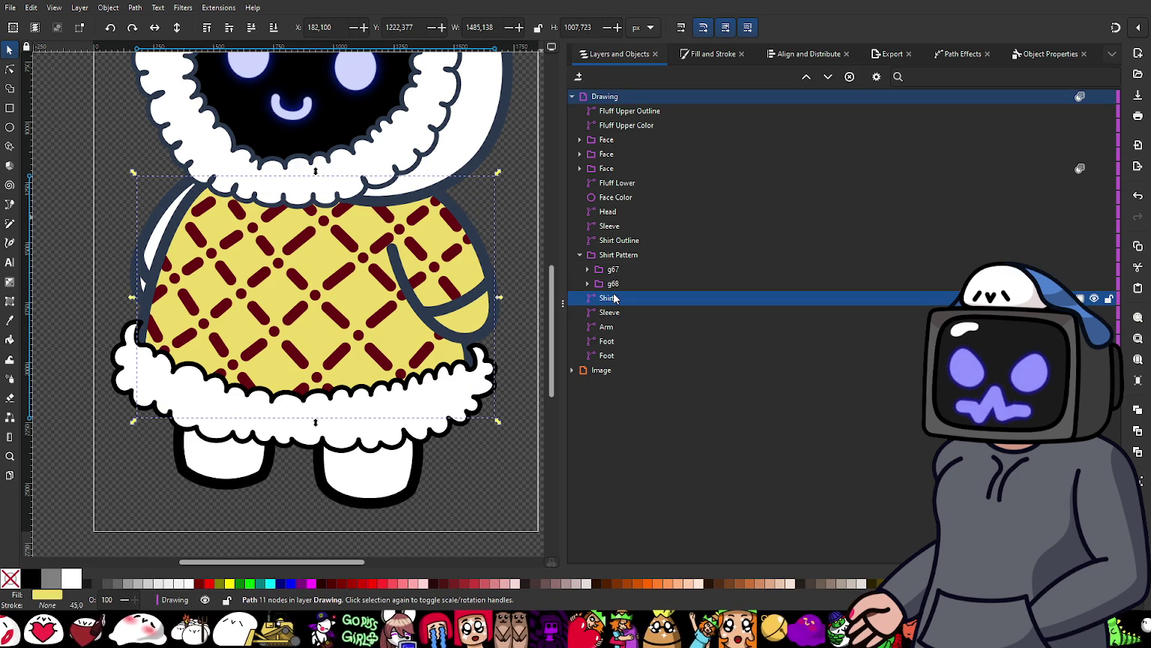
{"action": "left_click", "coordinate": [704, 55]}
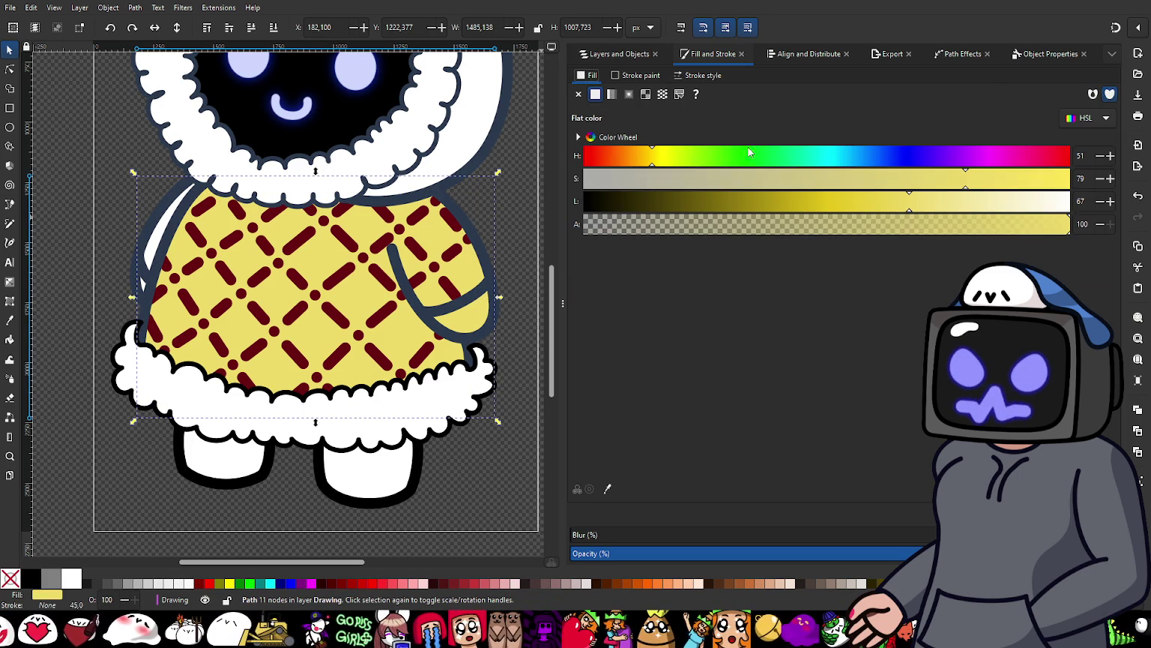
{"action": "left_click", "coordinate": [880, 159]}
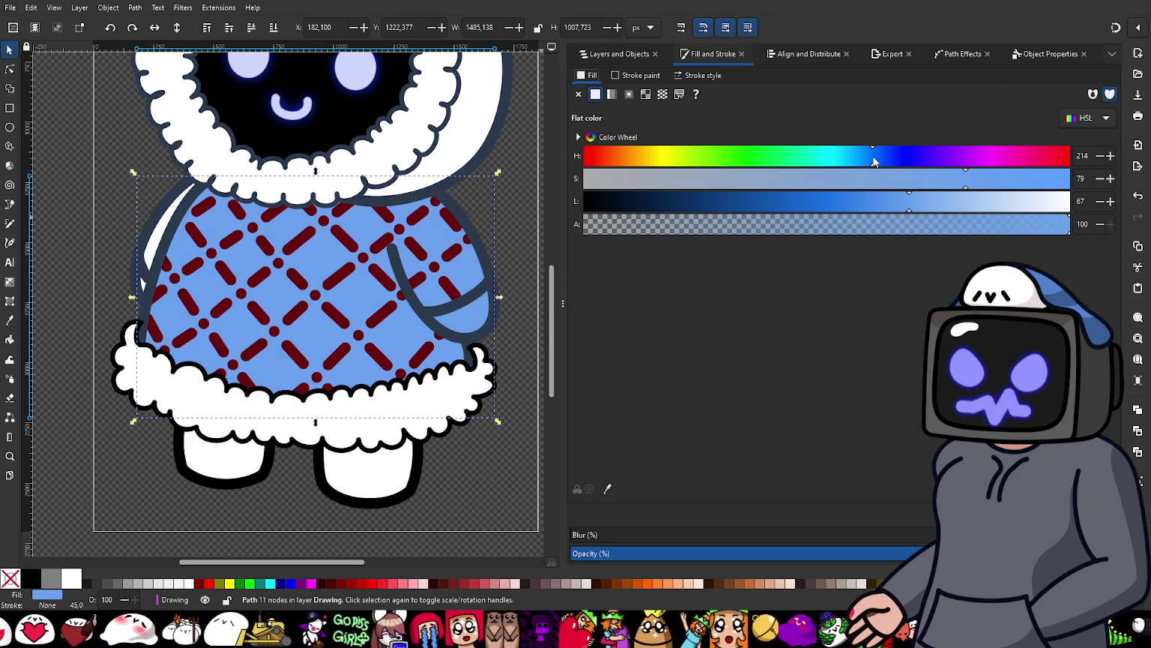
{"action": "left_click", "coordinate": [954, 202]}
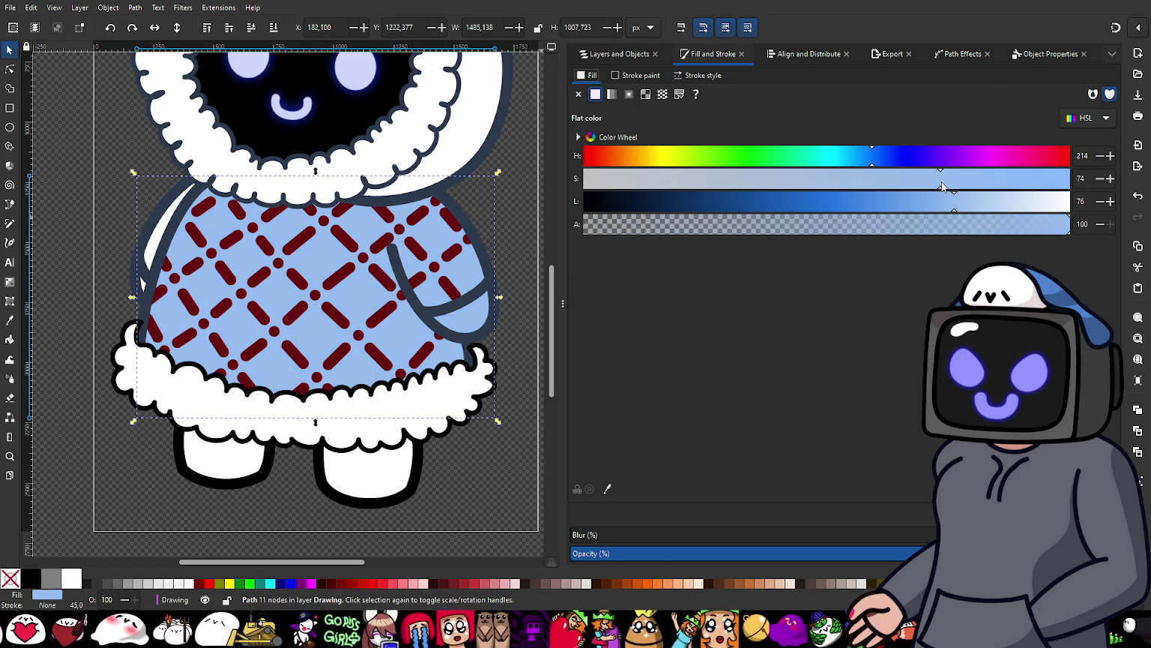
{"action": "left_click_drag", "start_coordinate": [942, 187], "coordinate": [905, 196]}
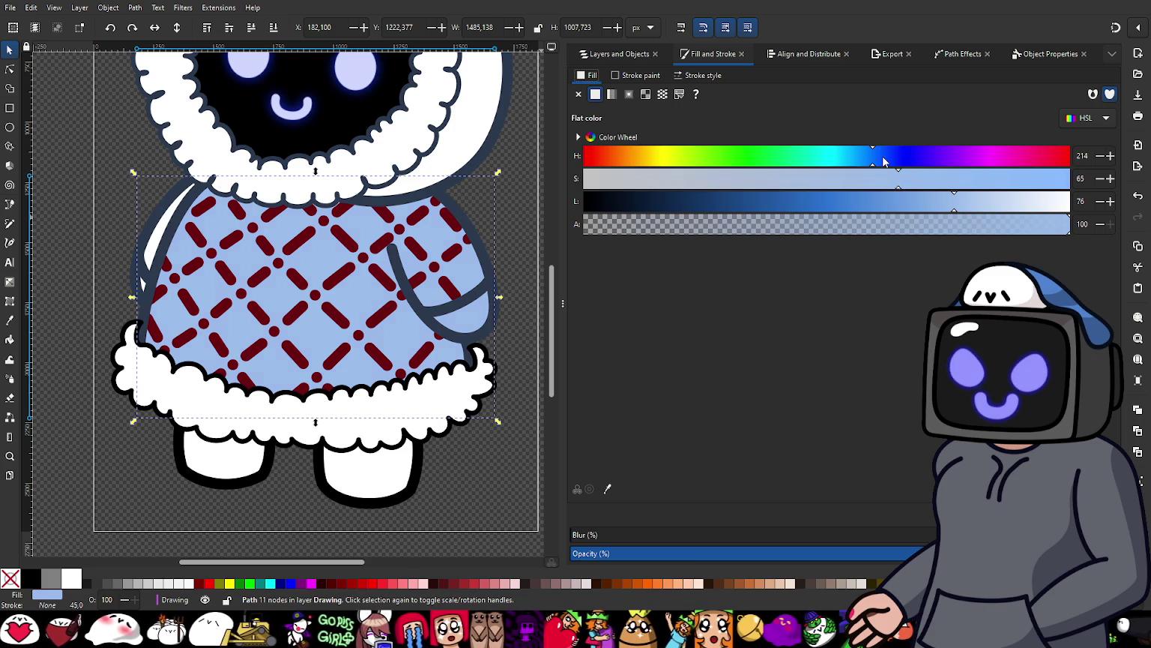
{"action": "left_click", "coordinate": [888, 160]}
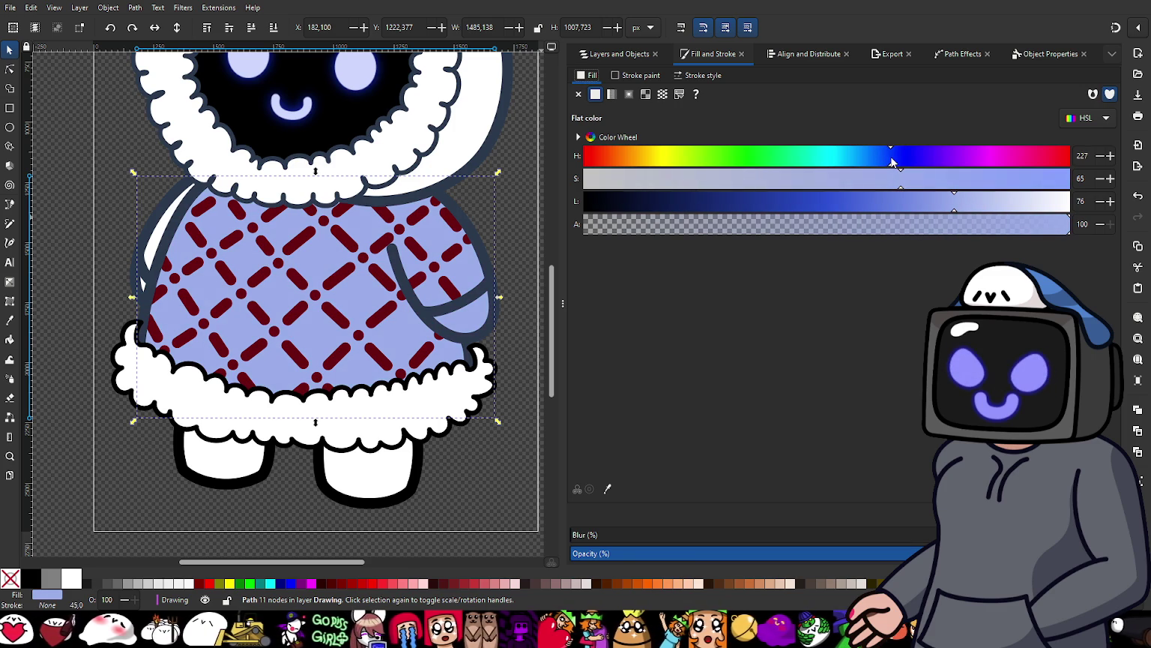
{"action": "left_click", "coordinate": [932, 181]}
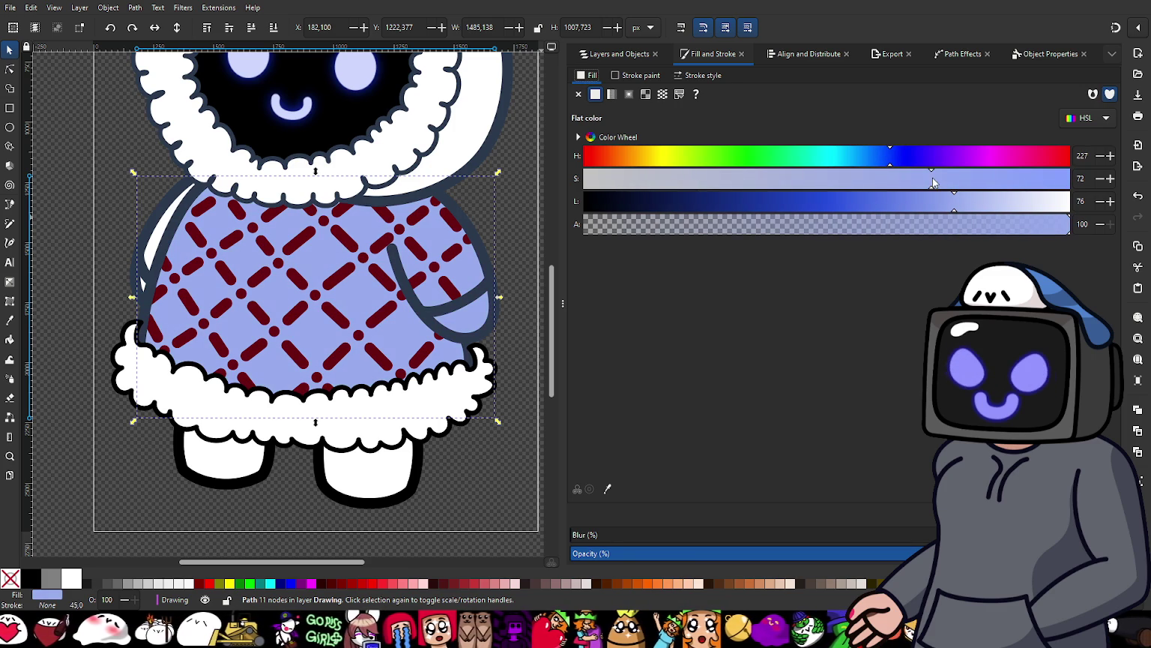
Step: Select the g67 pattern group in the layer tree
{"action": "scroll", "coordinate": [449, 311], "scroll_direction": "down", "scroll_amount": 2}
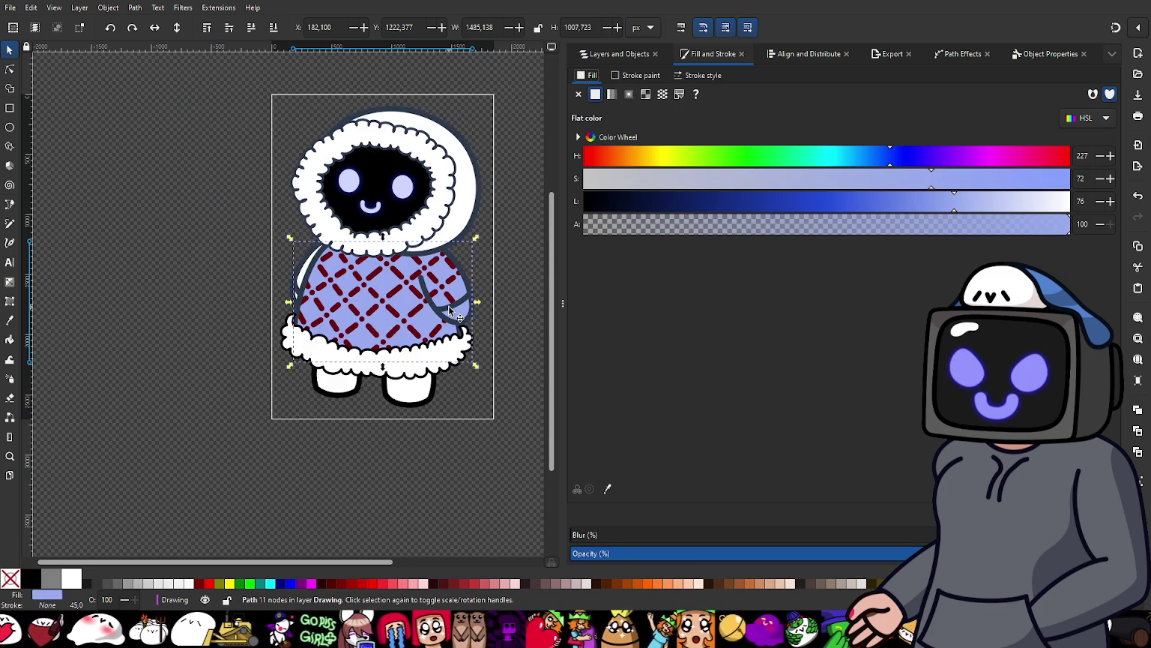
{"action": "scroll", "coordinate": [449, 311], "scroll_direction": "up", "scroll_amount": 1}
{"action": "left_click", "coordinate": [612, 54]}
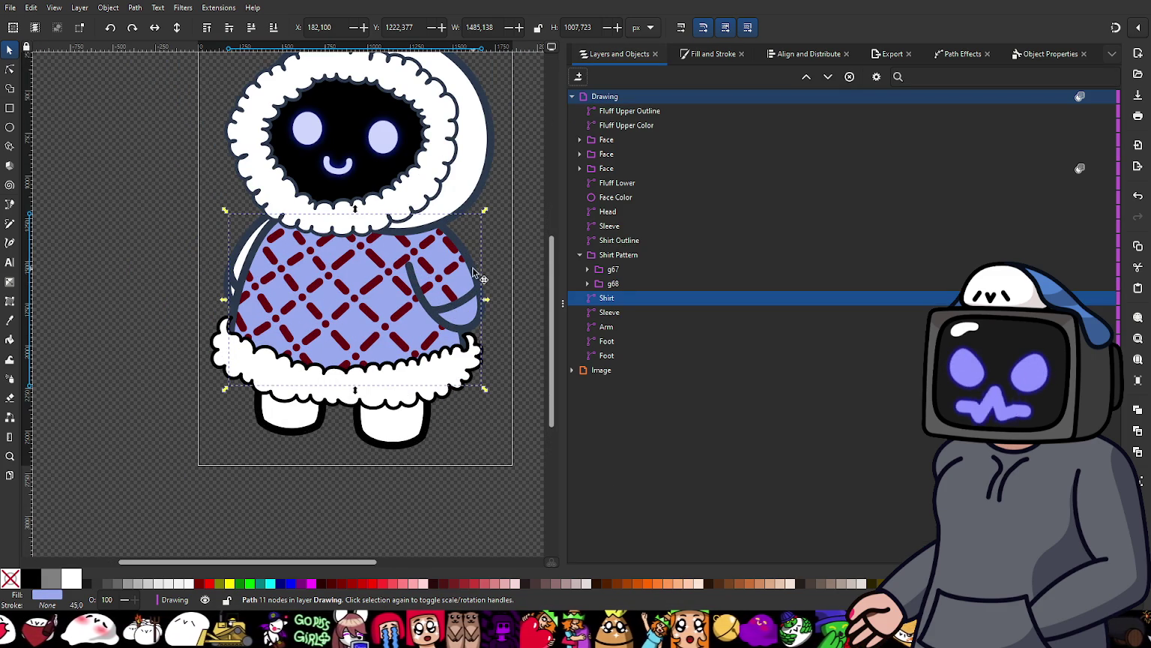
{"action": "left_click", "coordinate": [613, 269]}
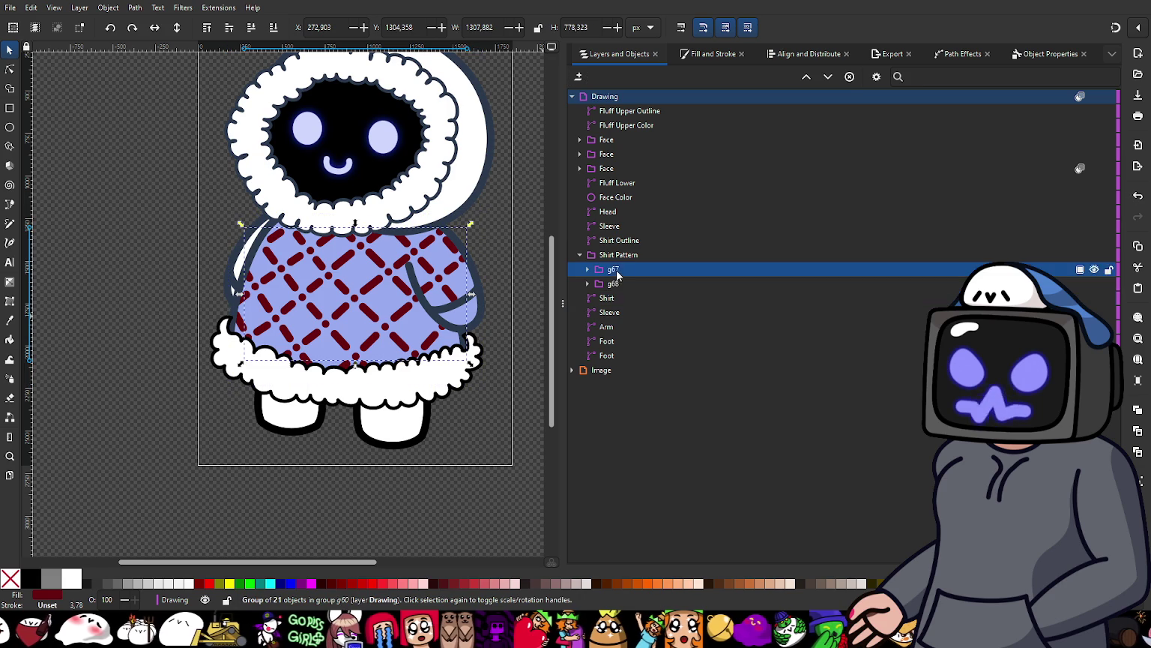
Step: Brighten group g67's fill to crimson, HSL 352, 88, 39
{"action": "left_click", "coordinate": [704, 53]}
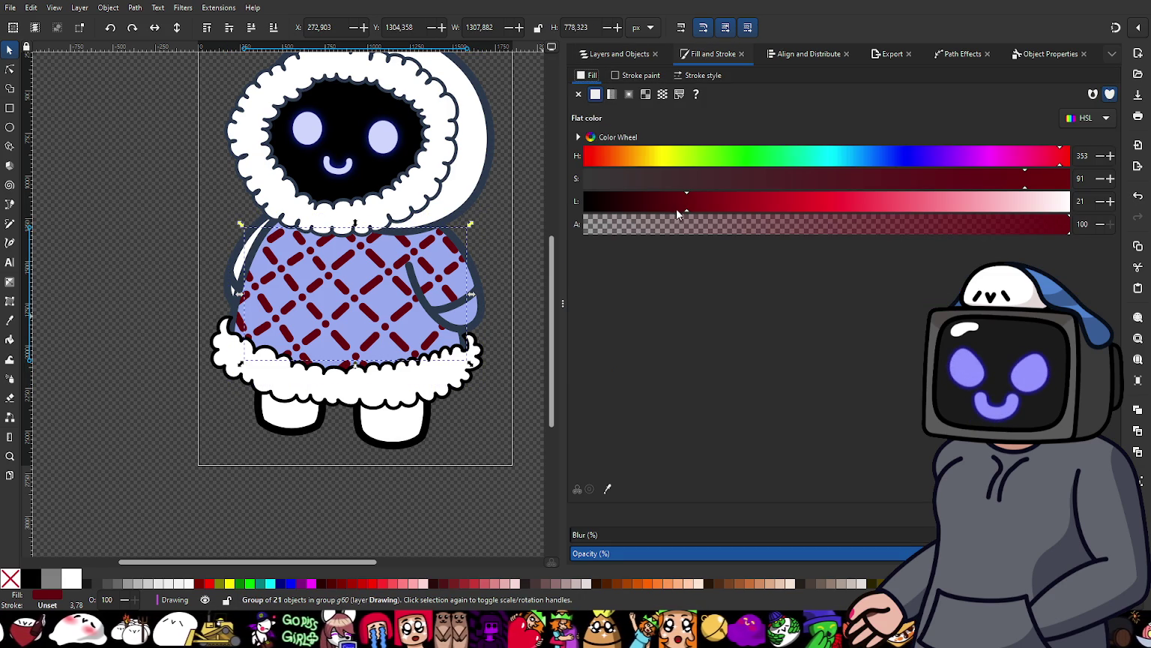
{"action": "left_click_drag", "start_coordinate": [694, 200], "coordinate": [710, 196]}
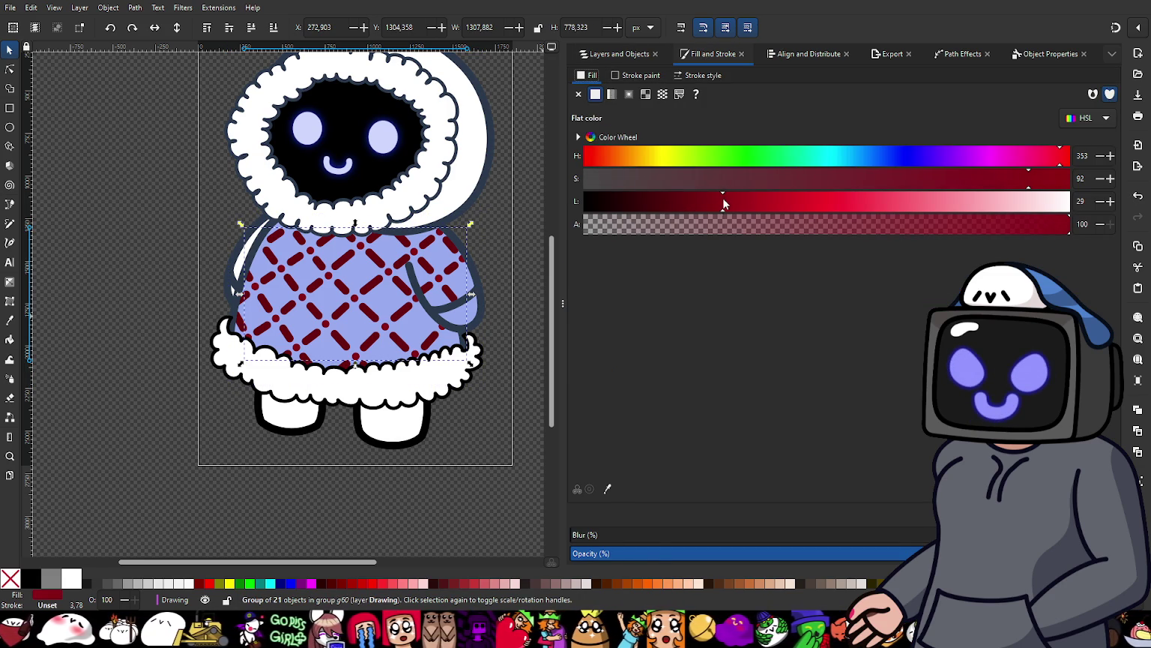
{"action": "left_click_drag", "start_coordinate": [724, 202], "coordinate": [729, 200]}
{"action": "scroll", "coordinate": [438, 279], "scroll_direction": "up", "scroll_amount": 4}
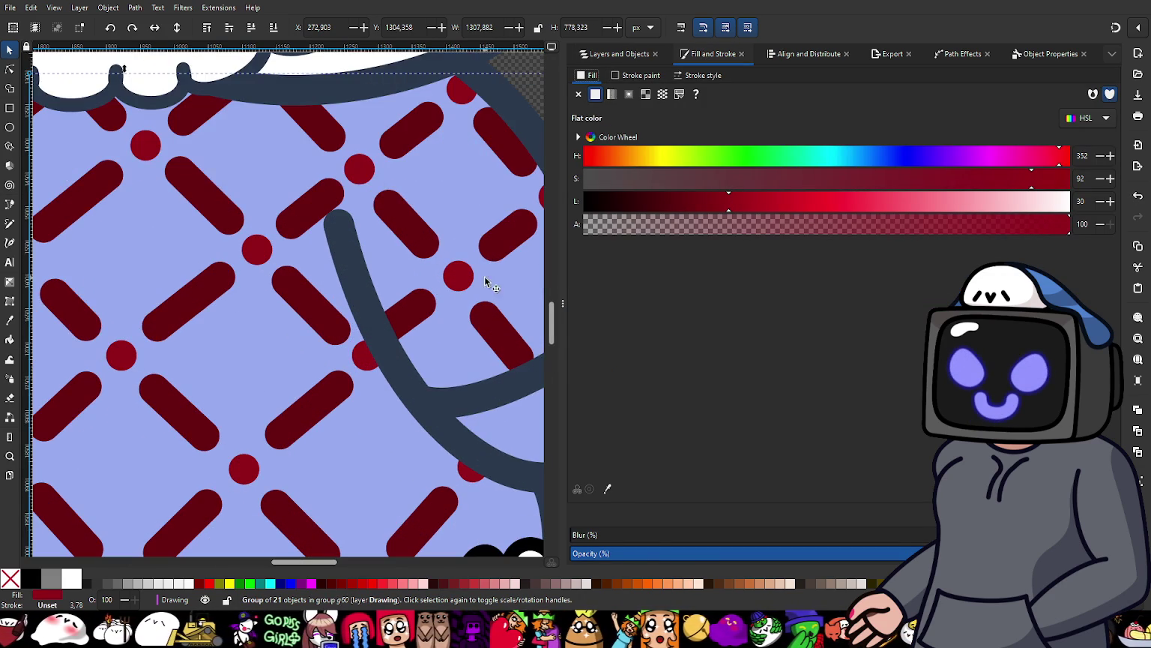
{"action": "left_click_drag", "start_coordinate": [744, 198], "coordinate": [767, 200]}
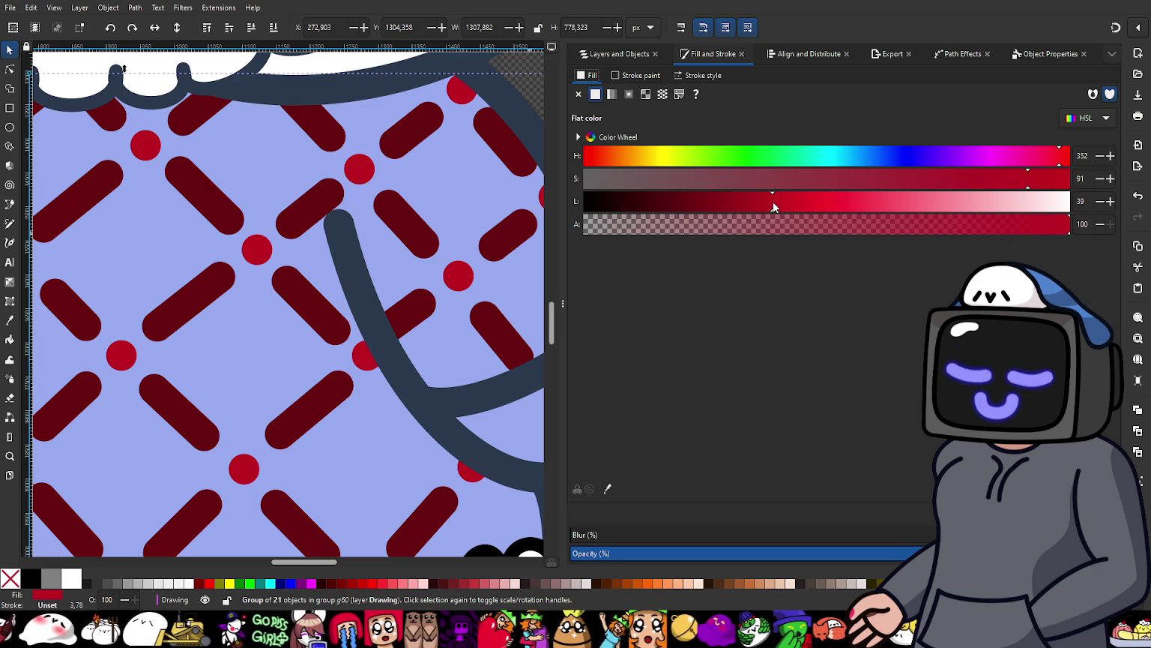
{"action": "left_click", "coordinate": [1011, 180]}
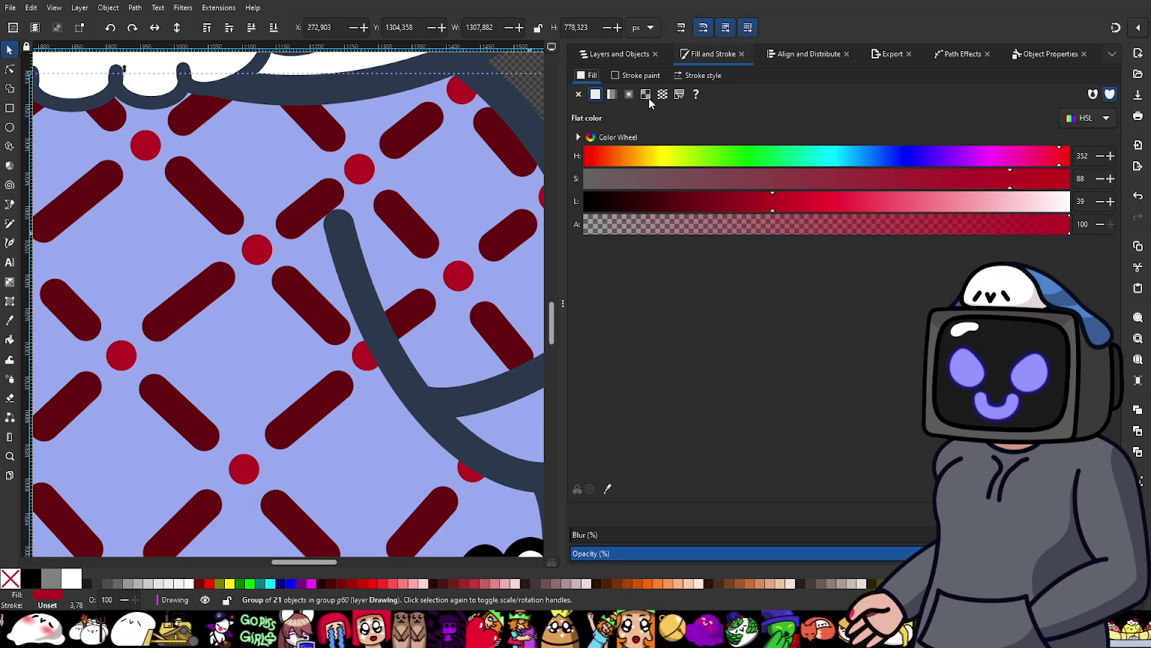
Step: Eyedrop the new crimson onto group g68's stroke, then deselect everything
{"action": "left_click", "coordinate": [634, 55]}
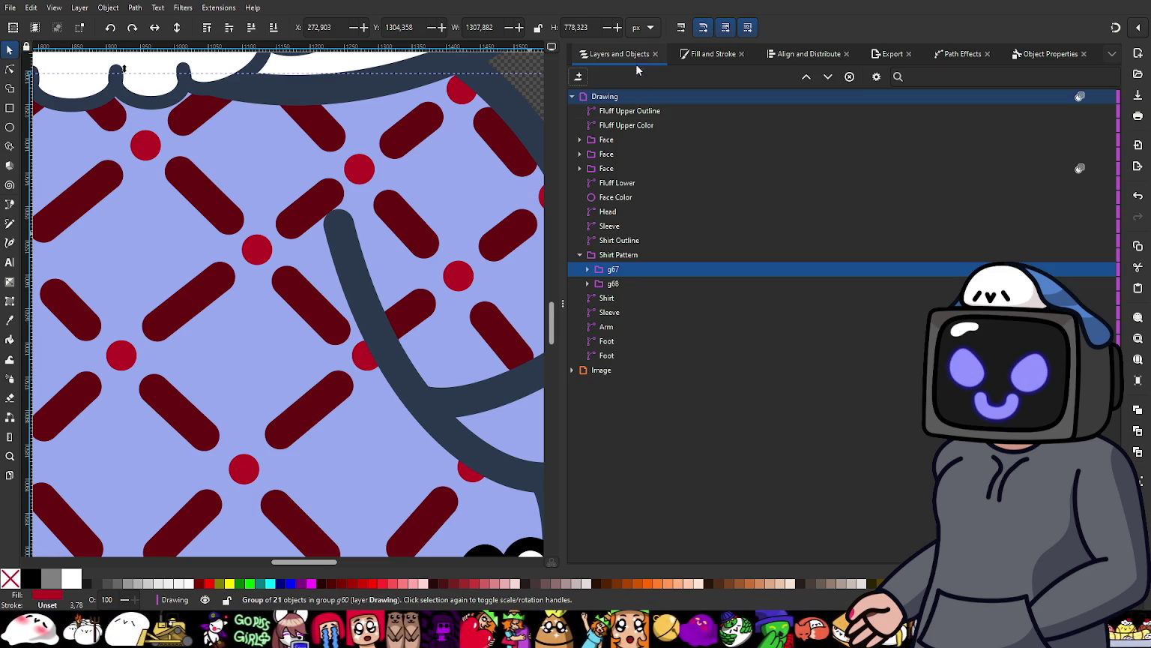
{"action": "left_click", "coordinate": [630, 283]}
{"action": "left_click", "coordinate": [705, 55]}
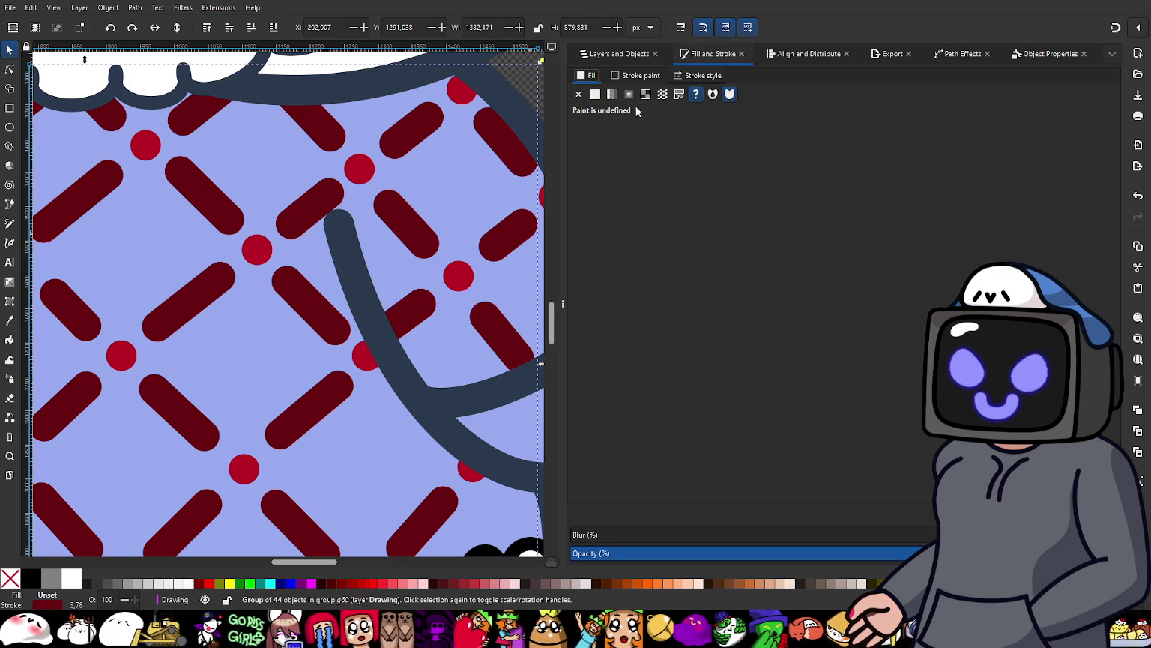
{"action": "left_click", "coordinate": [631, 76]}
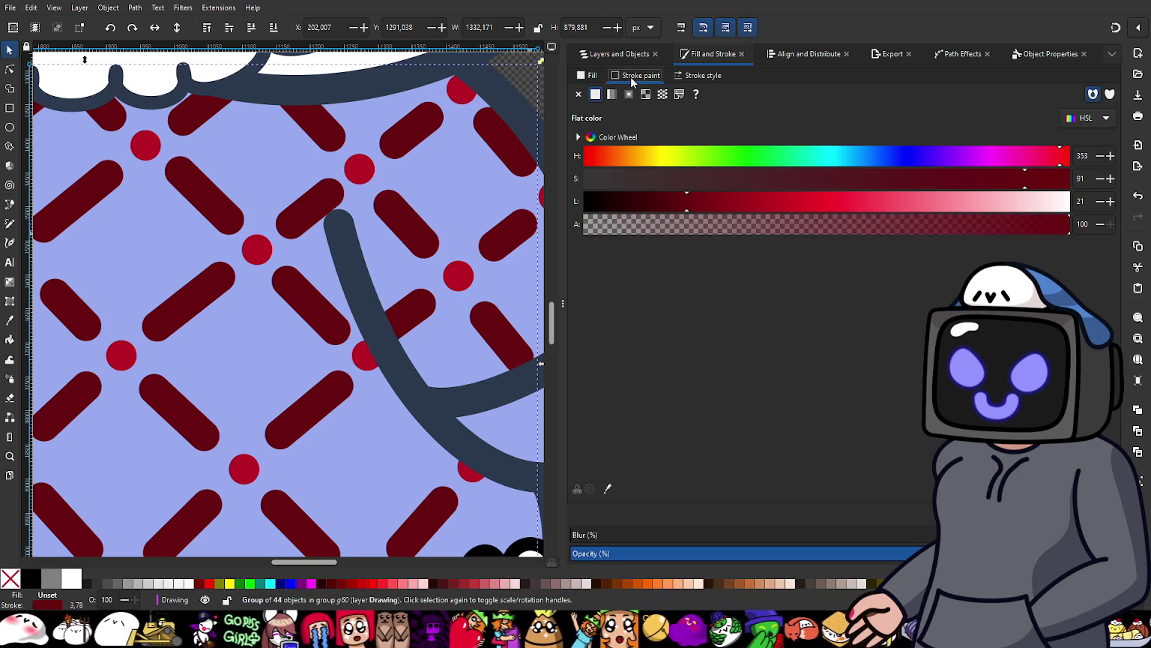
{"action": "left_click", "coordinate": [607, 488]}
{"action": "left_click", "coordinate": [460, 286]}
{"action": "scroll", "coordinate": [524, 315], "scroll_direction": "down", "scroll_amount": 3}
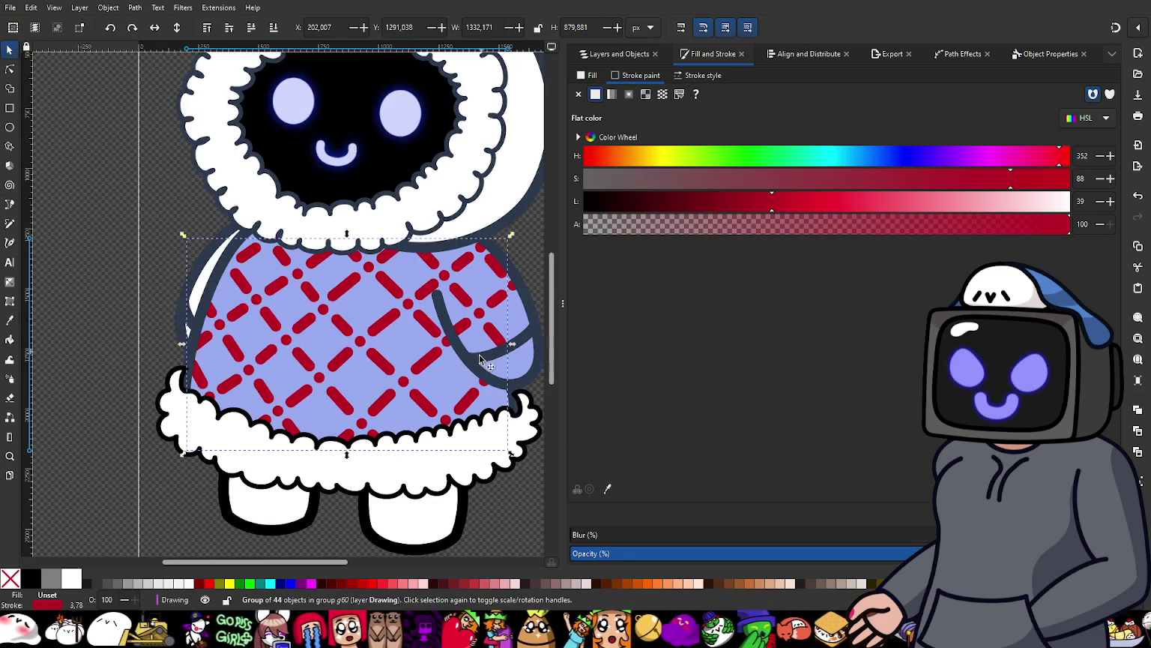
{"action": "key", "text": "s"}
{"action": "left_click", "coordinate": [535, 315]}
{"action": "scroll", "coordinate": [430, 319], "scroll_direction": "down", "scroll_amount": 2}
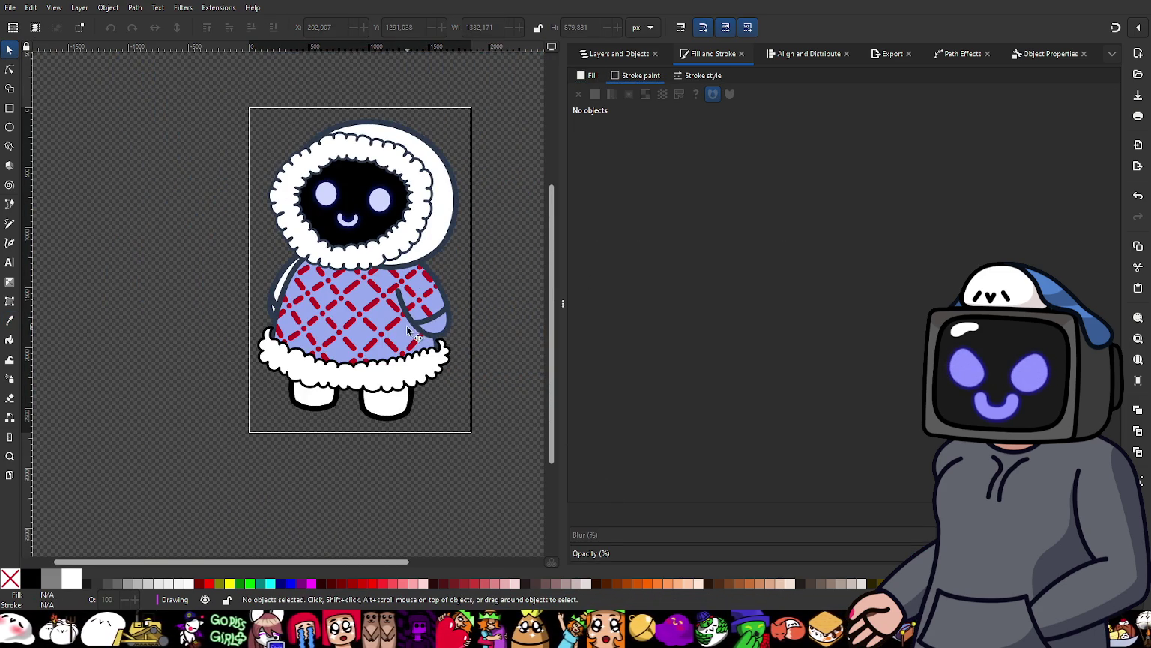
Step: Copy the shirt's periwinkle fill onto the hood shadow shape with the dropper
{"action": "scroll", "coordinate": [365, 314], "scroll_direction": "up", "scroll_amount": 1}
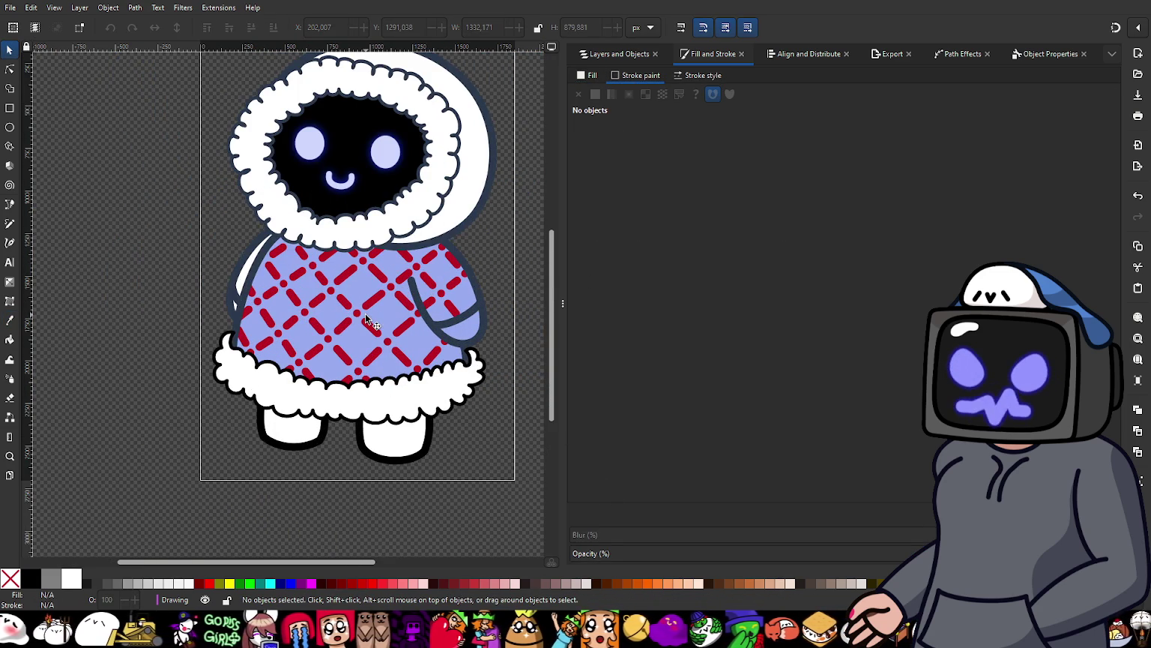
{"action": "left_click", "coordinate": [471, 218]}
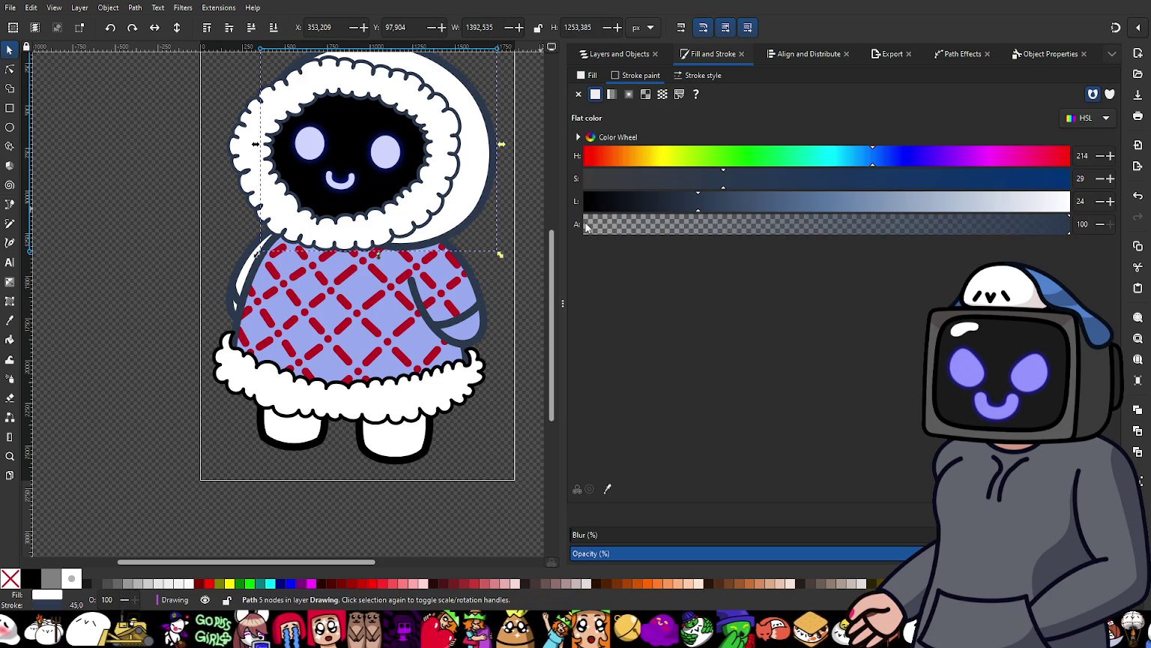
{"action": "left_click", "coordinate": [585, 78]}
{"action": "key", "text": "d"}
{"action": "scroll", "coordinate": [395, 332], "scroll_direction": "up", "scroll_amount": 2}
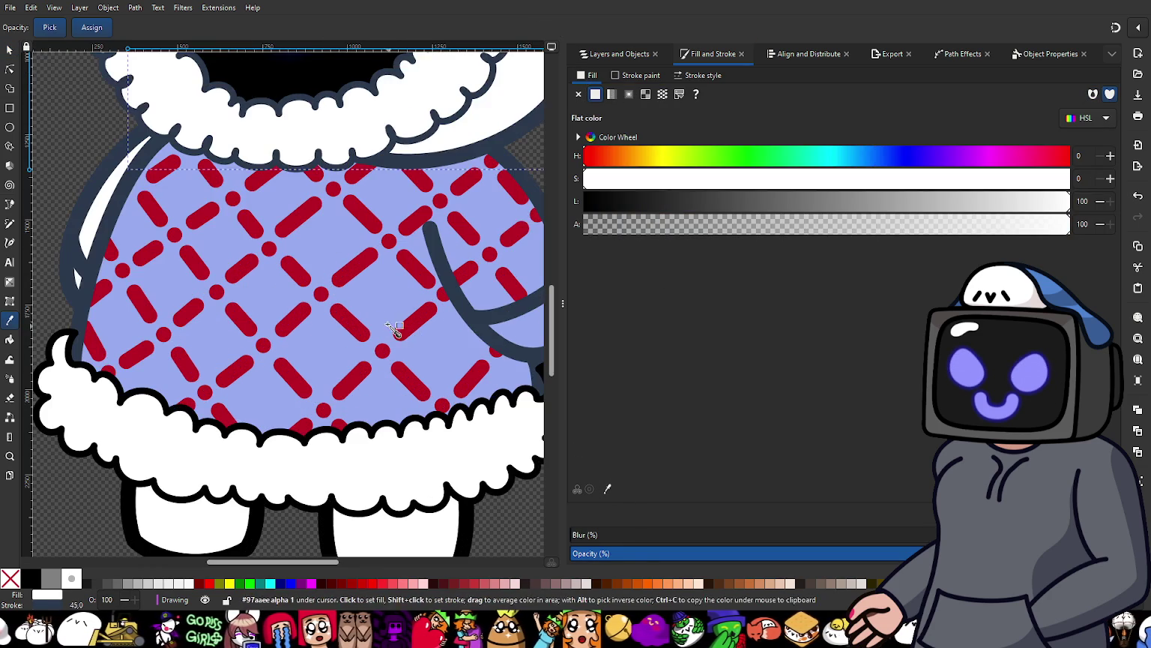
{"action": "left_click", "coordinate": [395, 332]}
{"action": "scroll", "coordinate": [414, 255], "scroll_direction": "down", "scroll_amount": 2}
{"action": "key", "text": "s"}
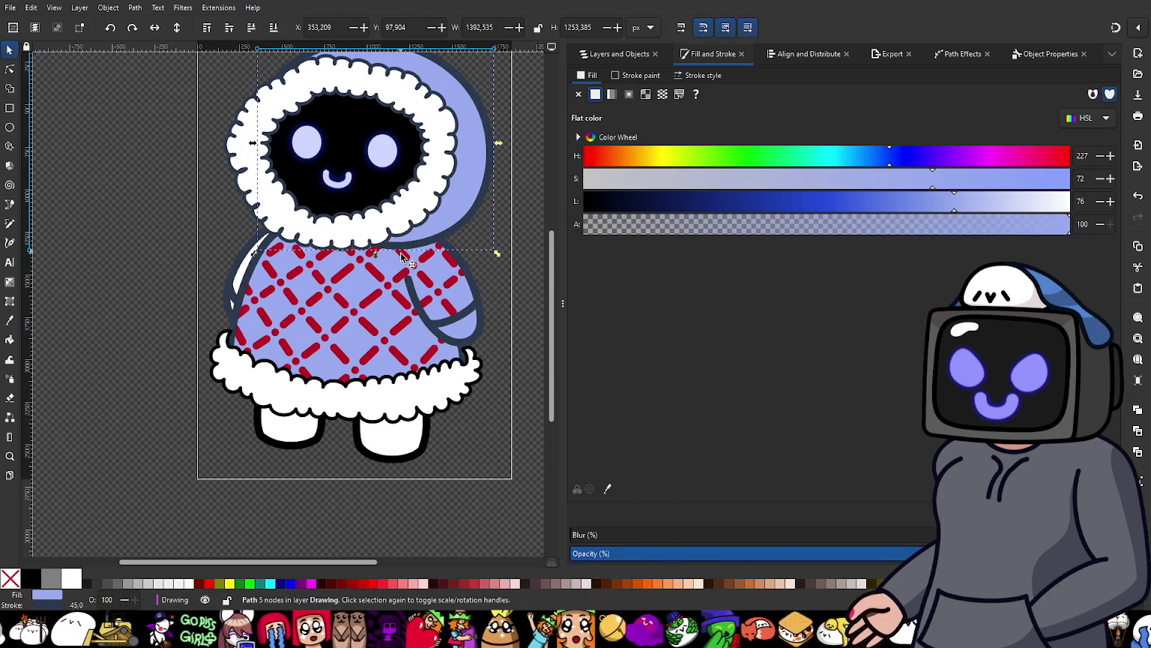
{"action": "left_click", "coordinate": [505, 327]}
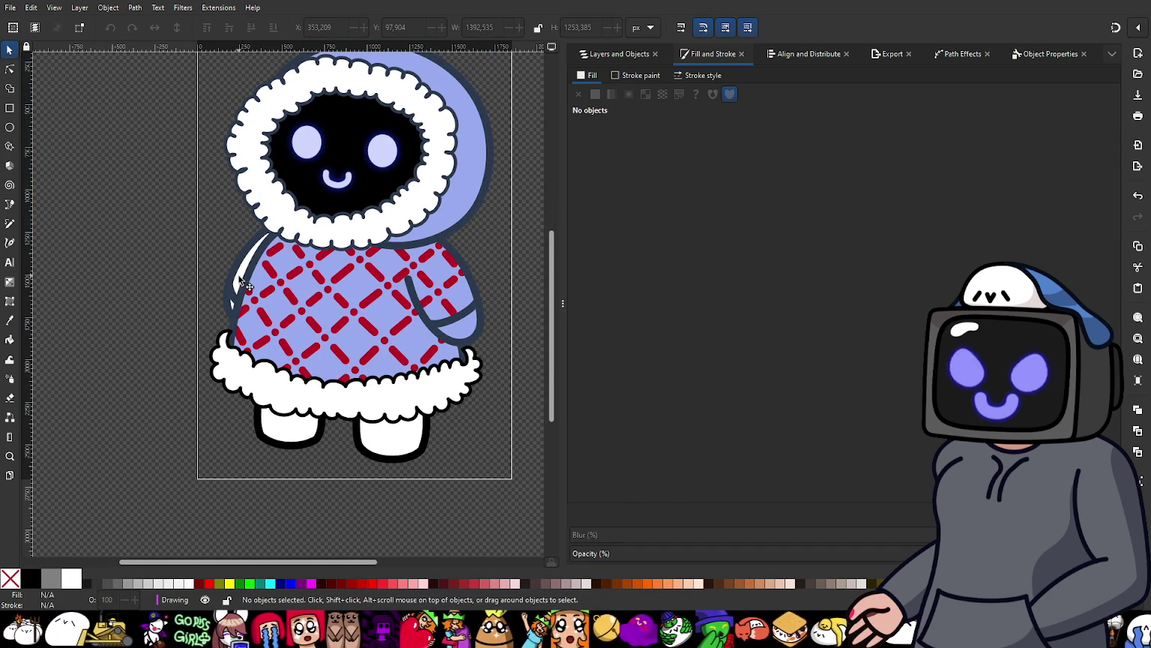
Step: Inspect the dress outline and its white left highlight by selecting and deselecting them
{"action": "left_click", "coordinate": [307, 337]}
{"action": "scroll", "coordinate": [227, 263], "scroll_direction": "up", "scroll_amount": 2}
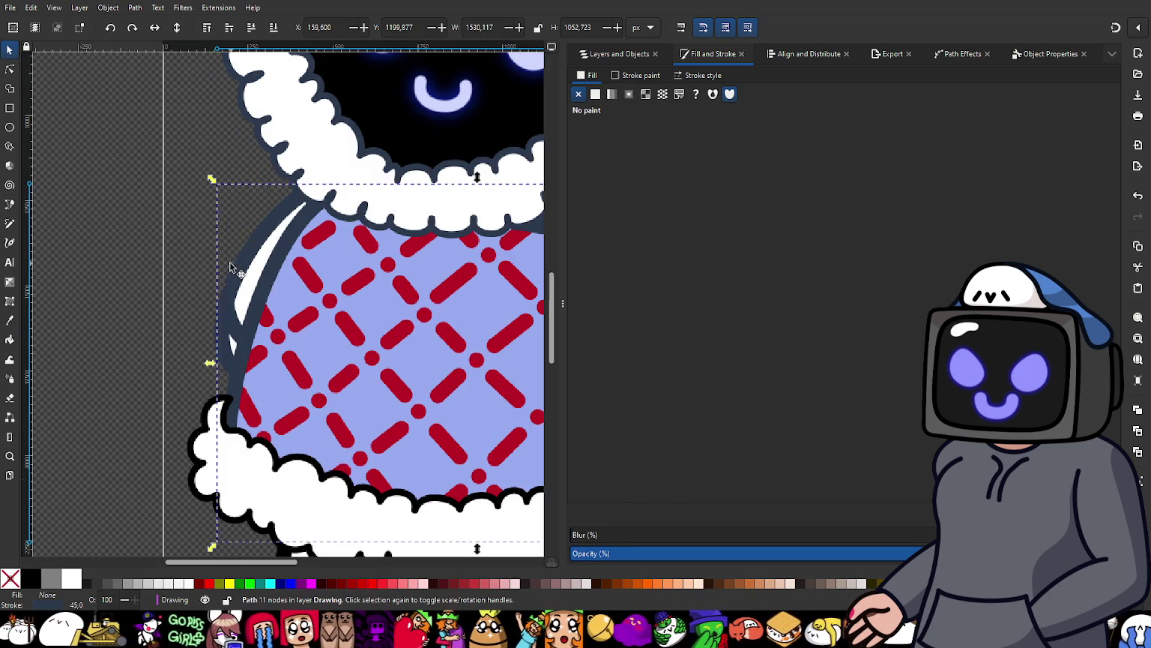
{"action": "left_click", "coordinate": [226, 217]}
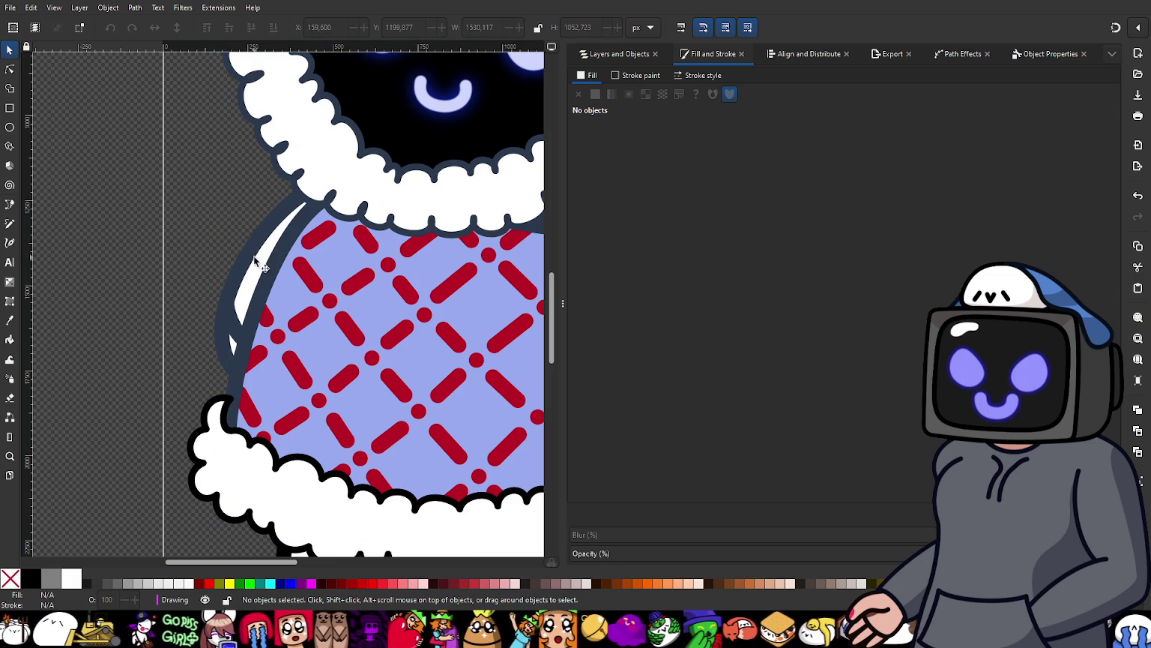
{"action": "left_click", "coordinate": [253, 255]}
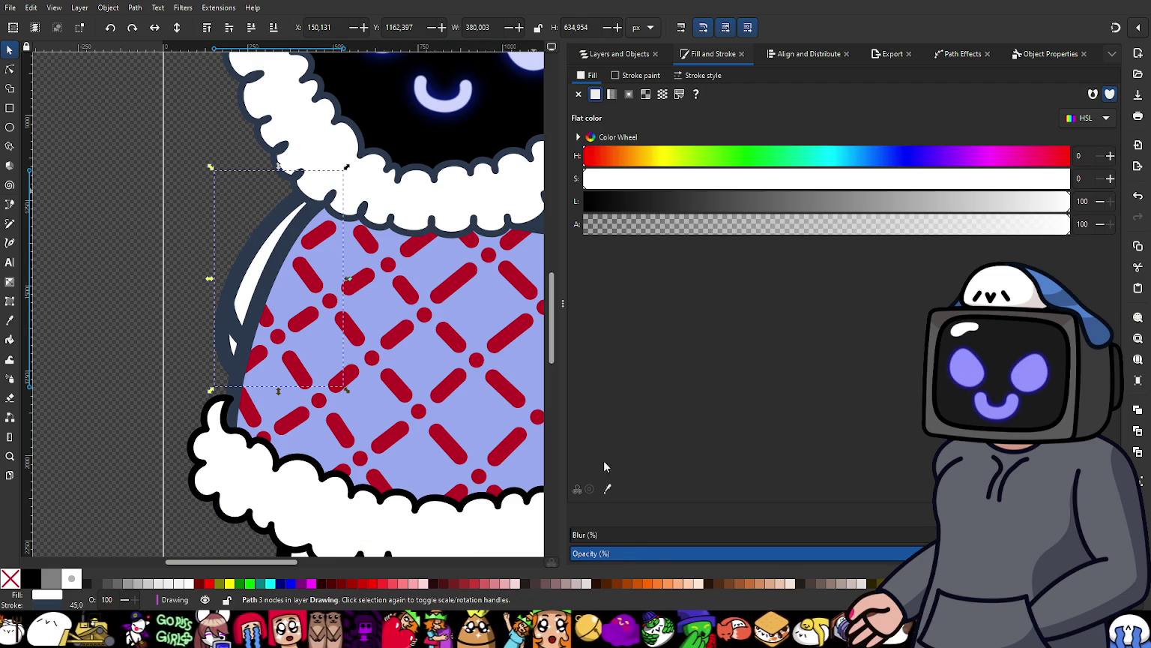
{"action": "left_click", "coordinate": [133, 317]}
{"action": "scroll", "coordinate": [154, 353], "scroll_direction": "down", "scroll_amount": 2}
{"action": "scroll", "coordinate": [272, 420], "scroll_direction": "up", "scroll_amount": 3}
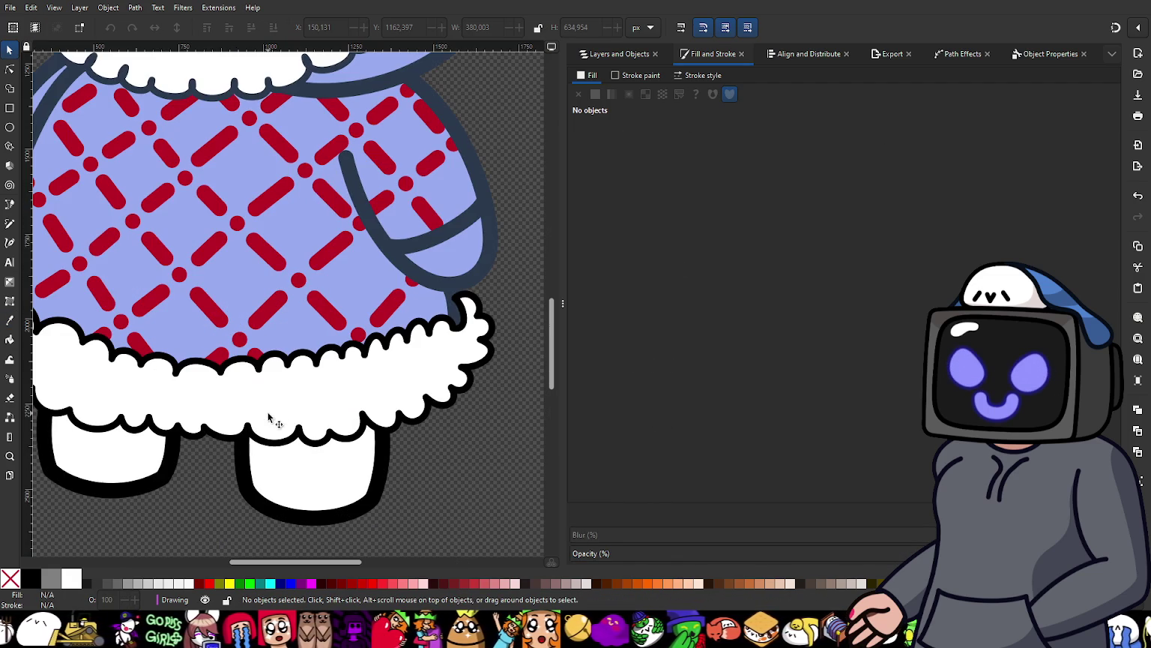
Step: Give the white fur hem's stroke the dark navy outline colour with the Dropper
{"action": "left_click", "coordinate": [267, 373]}
{"action": "left_click", "coordinate": [638, 76]}
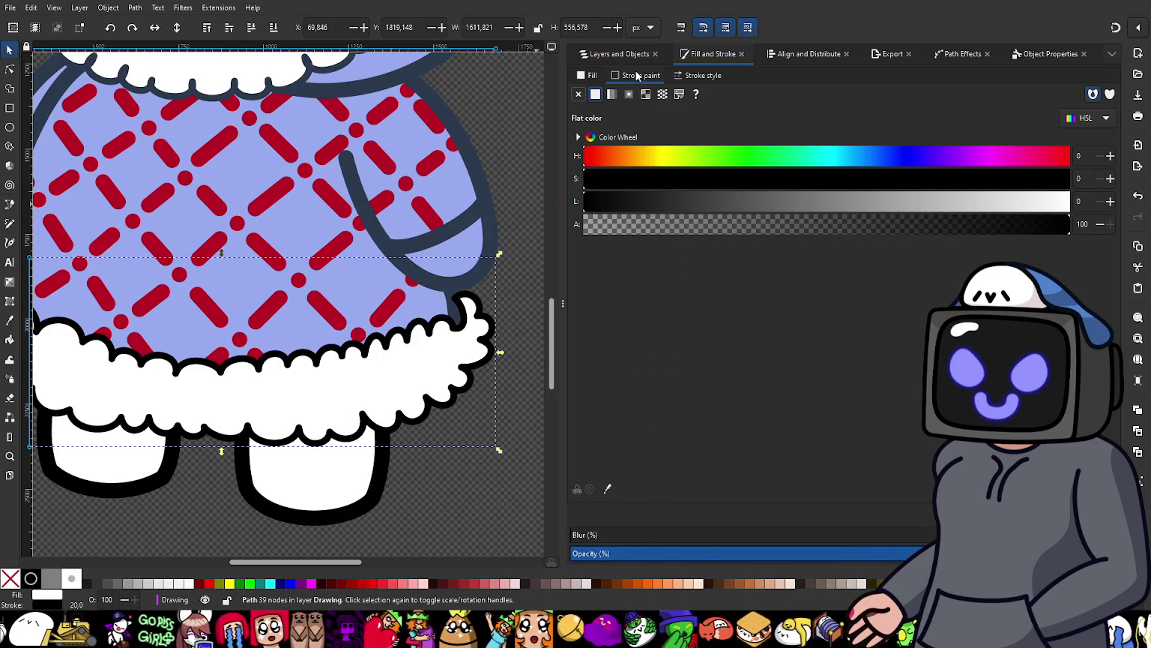
{"action": "left_click", "coordinate": [608, 488]}
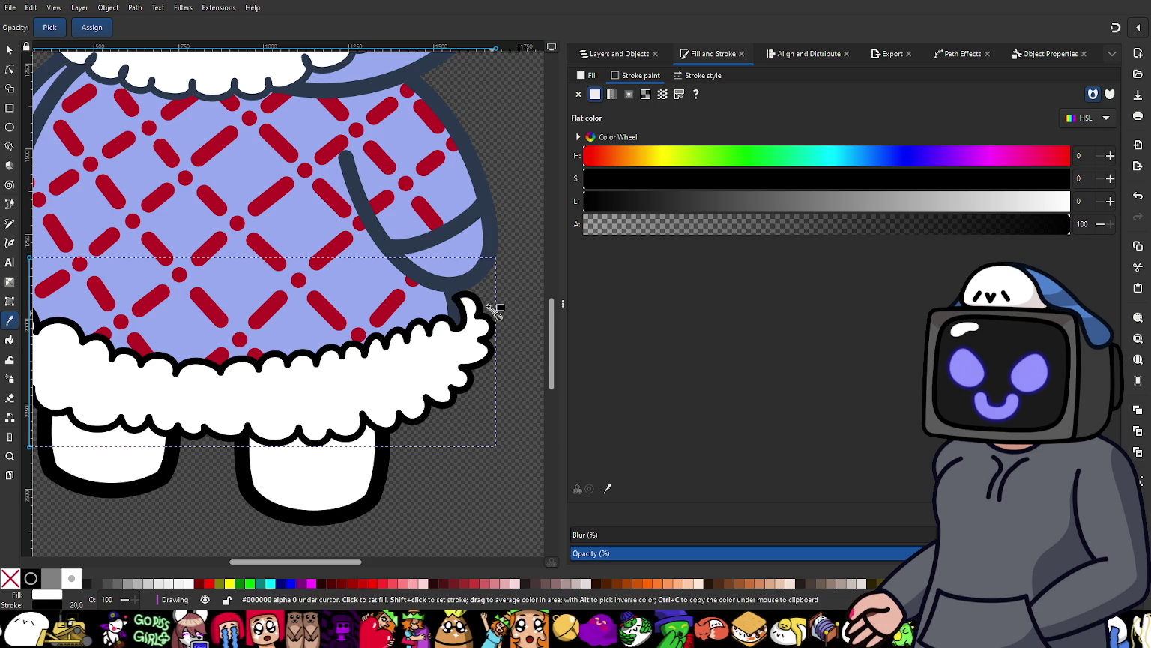
{"action": "left_click", "coordinate": [347, 165]}
{"action": "key", "text": "5"}
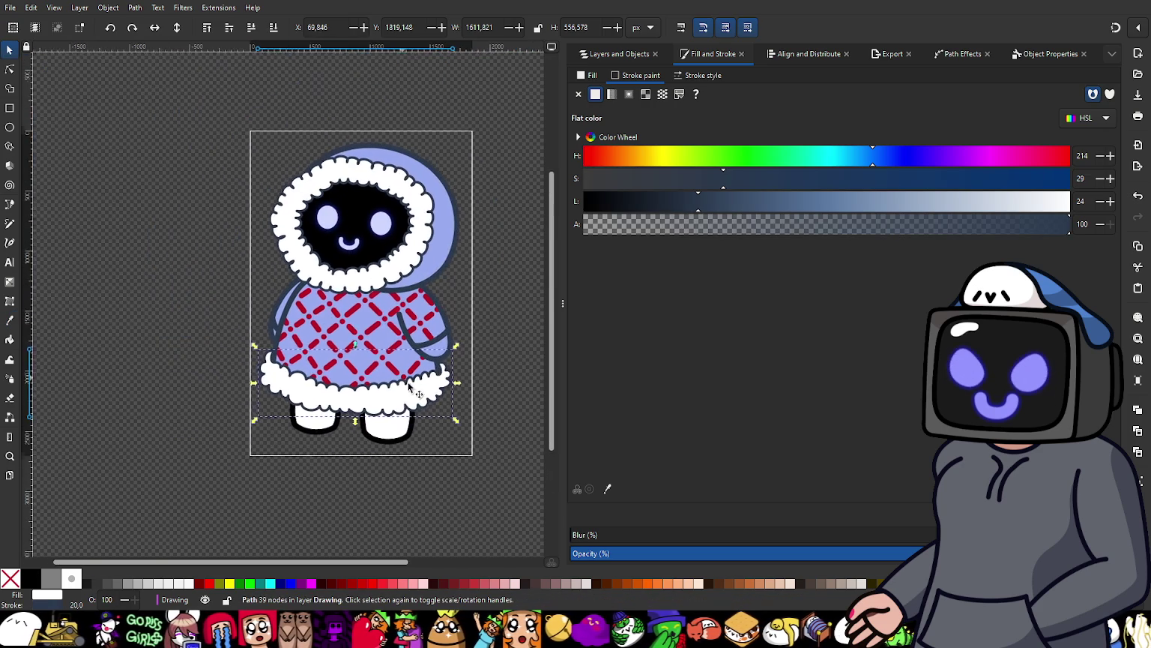
Step: Darken the hood's outline colour and make it slightly less saturated
{"action": "left_click", "coordinate": [505, 293]}
{"action": "scroll", "coordinate": [448, 262], "scroll_direction": "up", "scroll_amount": 2}
{"action": "left_click", "coordinate": [456, 276]}
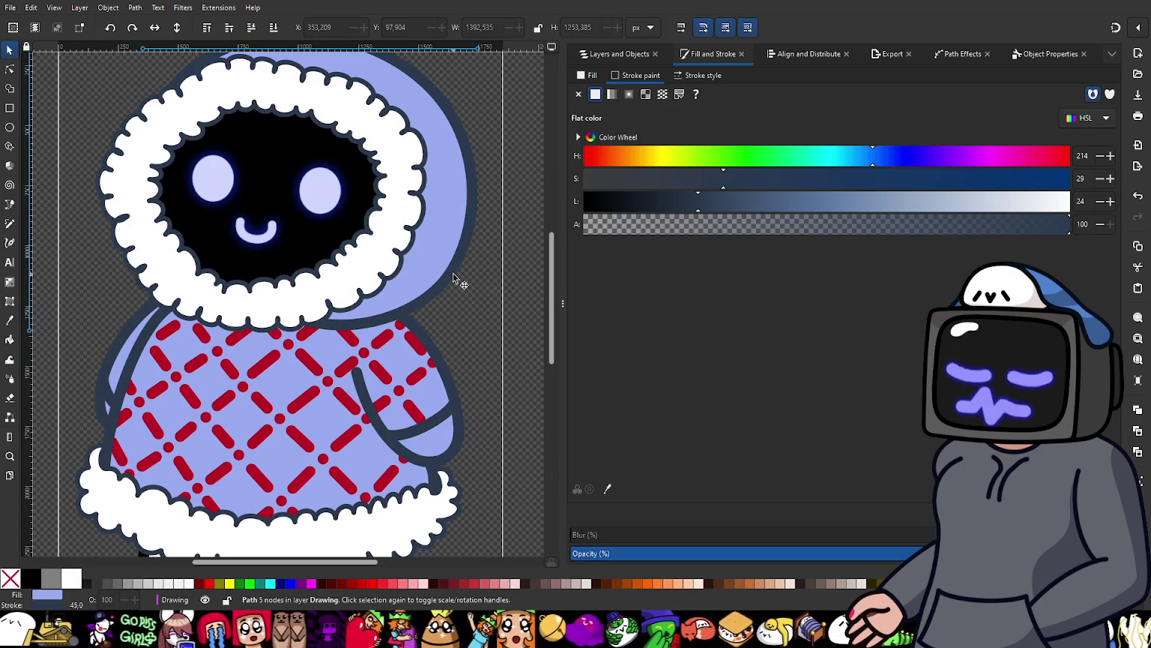
{"action": "left_click", "coordinate": [658, 202]}
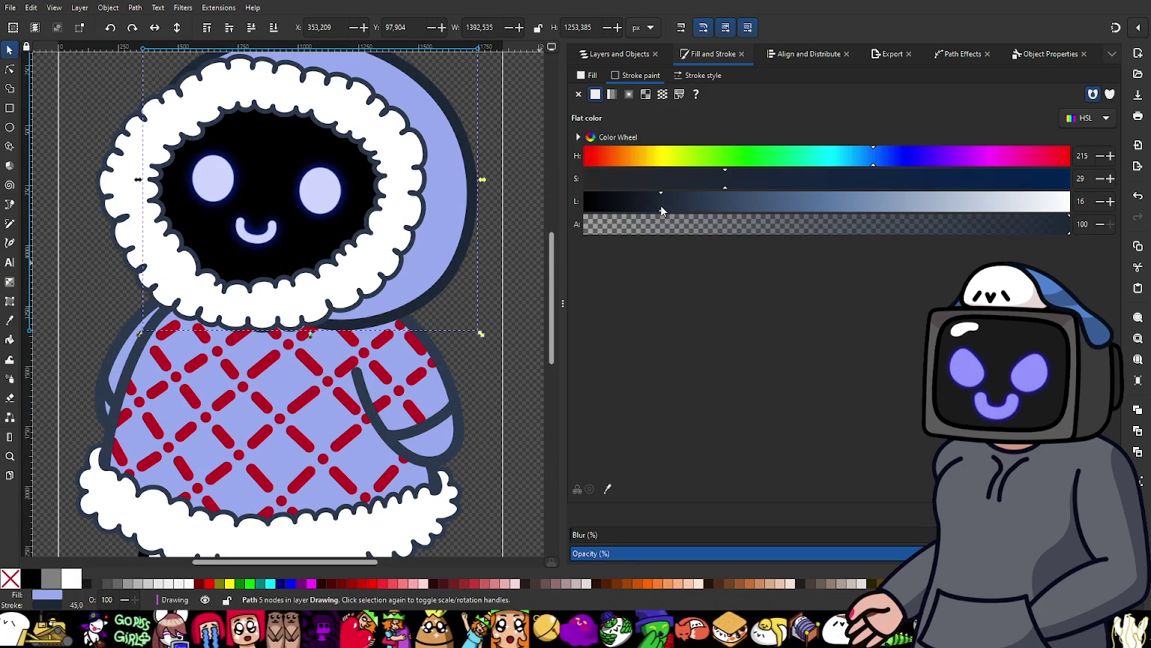
{"action": "left_click_drag", "start_coordinate": [713, 182], "coordinate": [704, 182]}
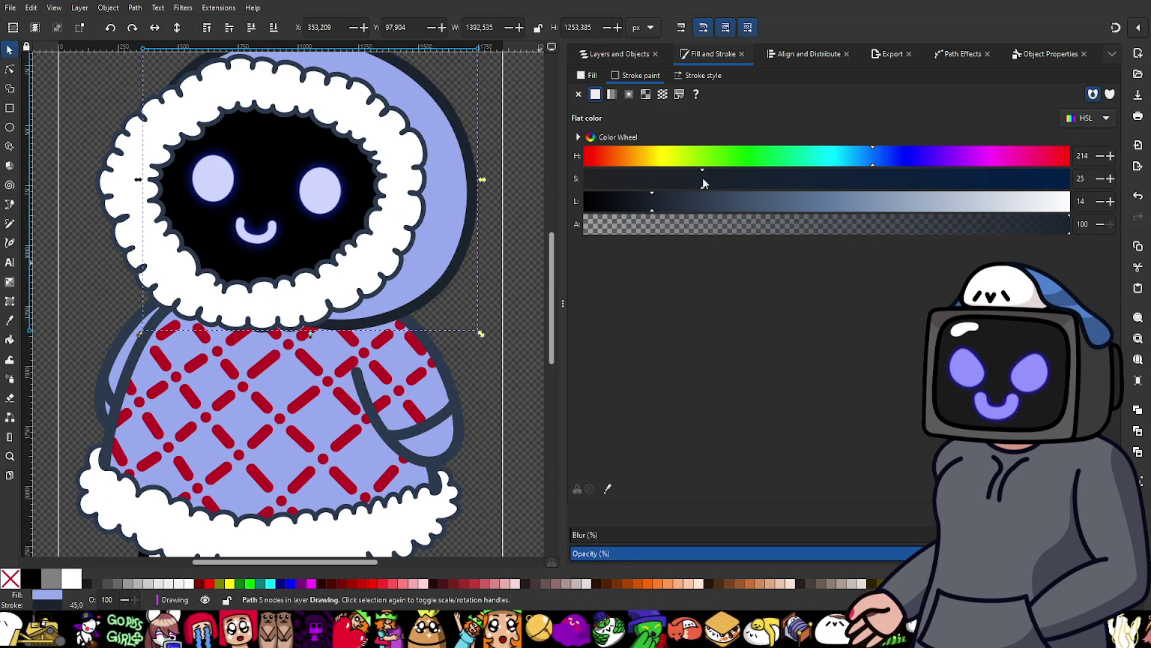
Step: Copy the body's dark navy outline colour onto the selected stroke
{"action": "left_click", "coordinate": [450, 384]}
{"action": "left_click", "coordinate": [608, 488]}
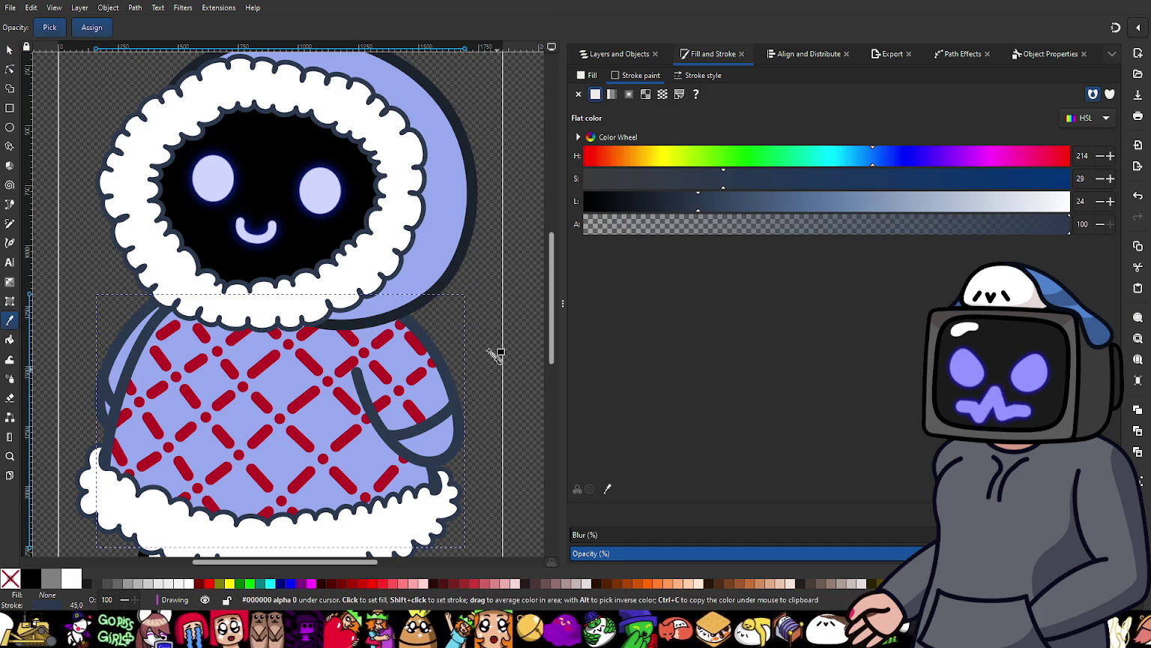
{"action": "left_click", "coordinate": [451, 270]}
{"action": "scroll", "coordinate": [434, 429], "scroll_direction": "up", "scroll_amount": 1}
{"action": "scroll", "coordinate": [434, 430], "scroll_direction": "up", "scroll_amount": 2}
Step: Compare the sleeve line with the body outline, then give the other sleeve line the dark navy stroke
{"action": "left_click", "coordinate": [437, 408]}
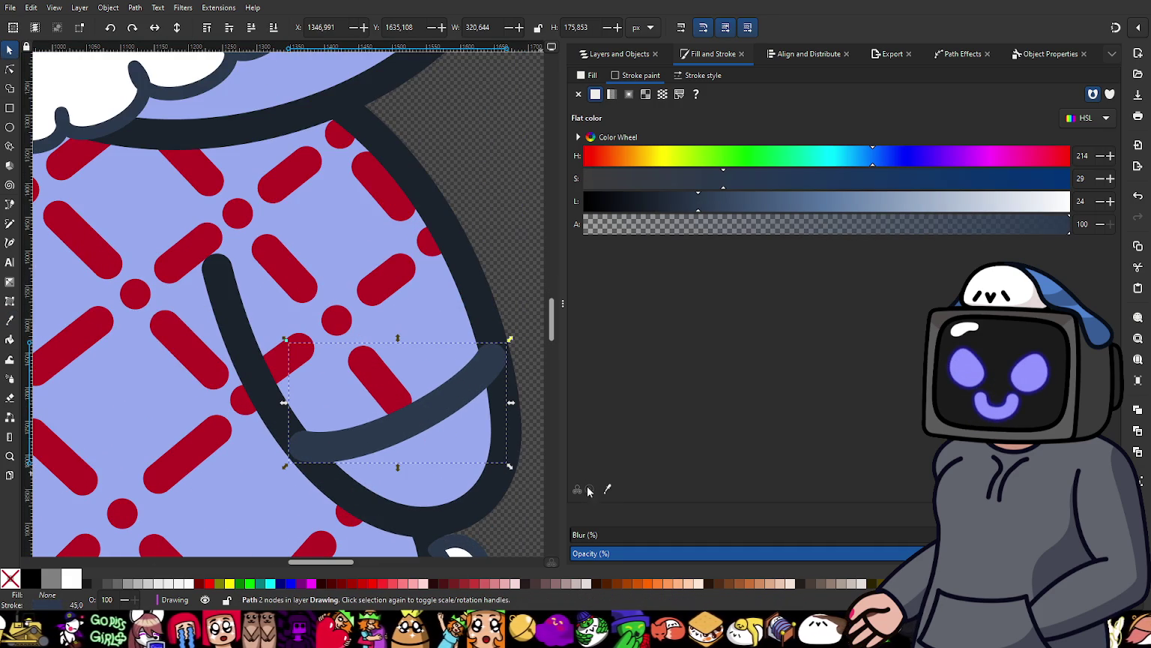
{"action": "left_click", "coordinate": [511, 347]}
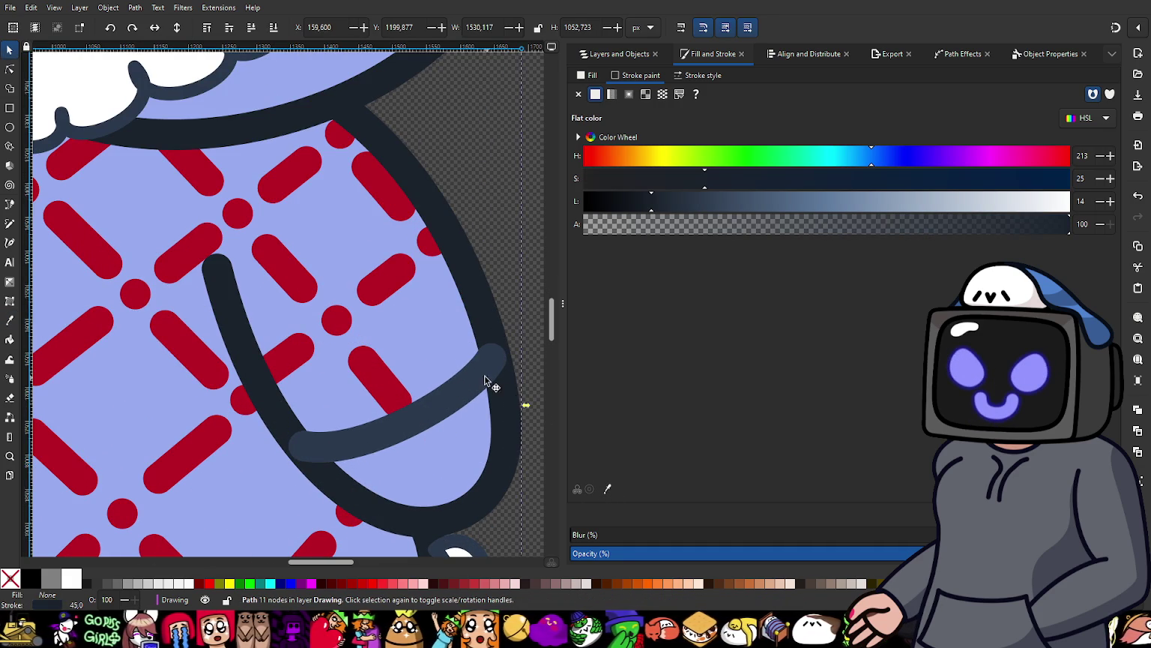
{"action": "left_click", "coordinate": [493, 378]}
{"action": "left_click", "coordinate": [508, 350]}
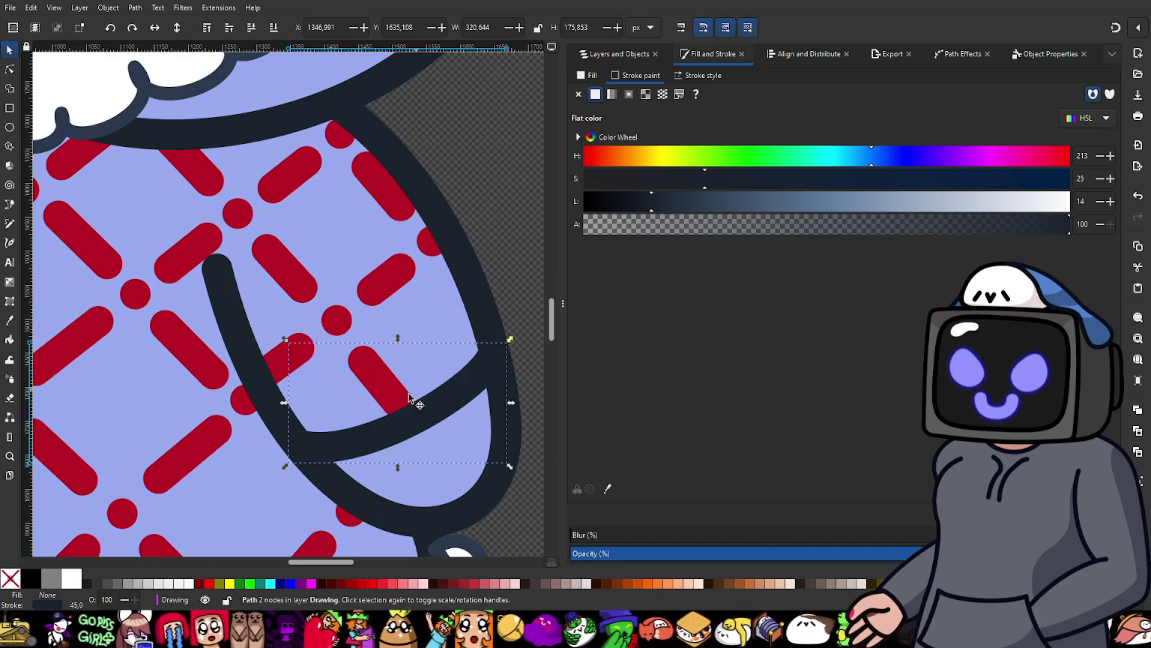
{"action": "scroll", "coordinate": [375, 360], "scroll_direction": "down", "scroll_amount": 3}
{"action": "scroll", "coordinate": [299, 341], "scroll_direction": "left", "scroll_amount": 2}
{"action": "scroll", "coordinate": [297, 339], "scroll_direction": "up", "scroll_amount": 2}
{"action": "left_click", "coordinate": [241, 289]}
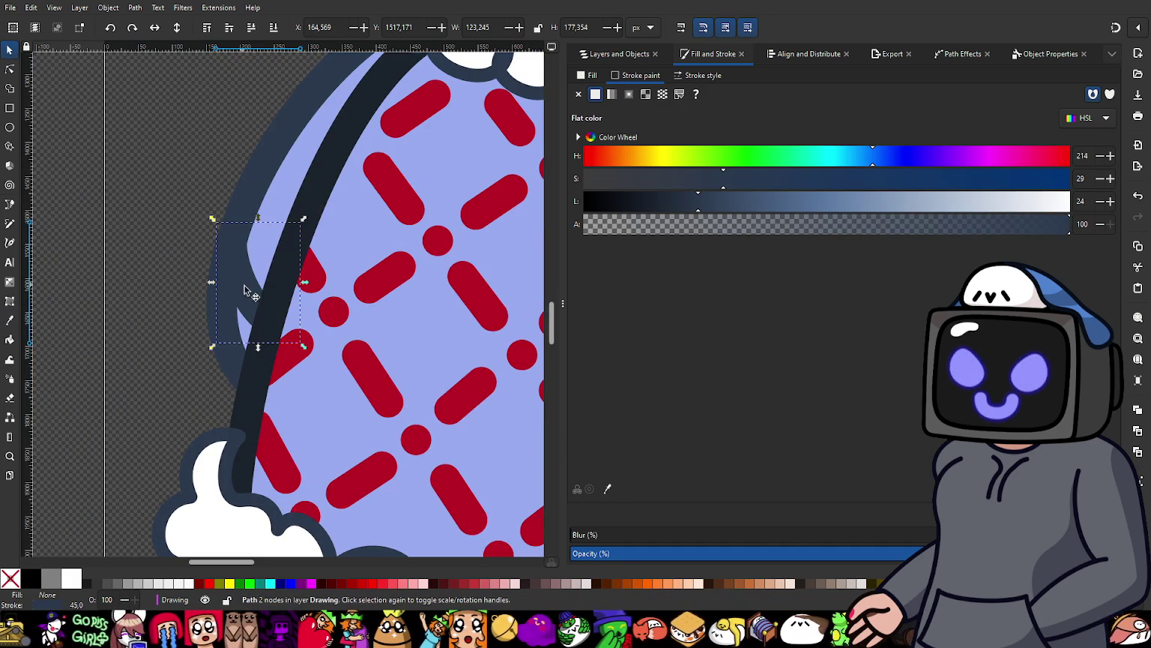
{"action": "left_click", "coordinate": [609, 489]}
Step: Apply the dark navy outline to the light-blue sleeve's stroke, then deselect everything
{"action": "left_click", "coordinate": [278, 288]}
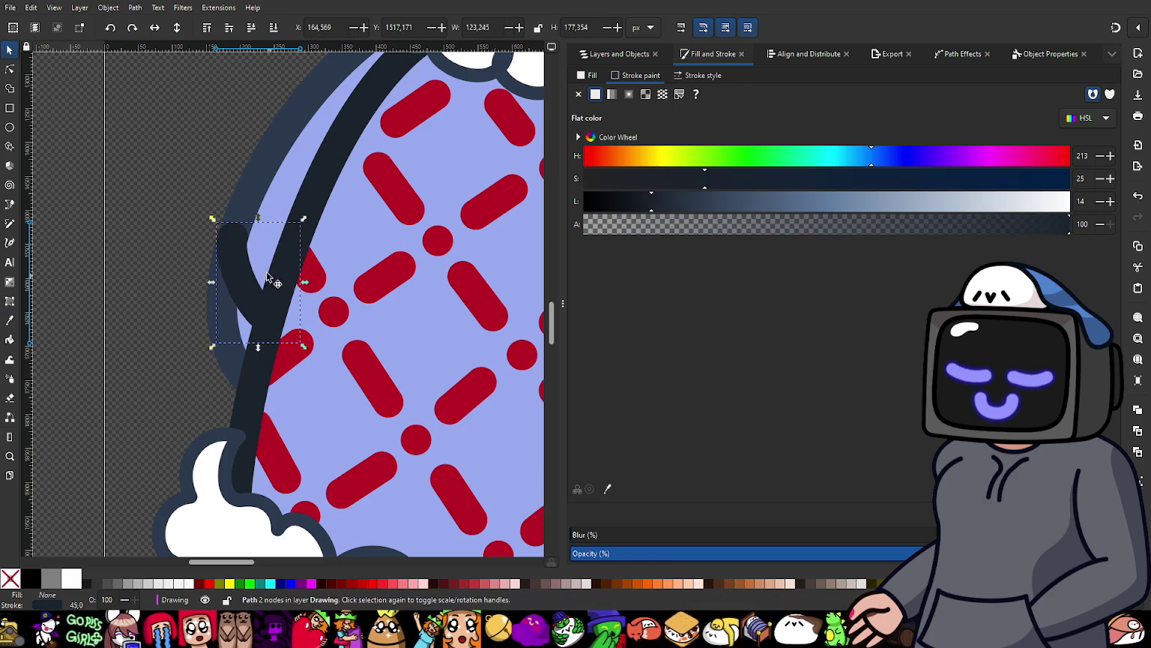
{"action": "left_click", "coordinate": [237, 193]}
{"action": "left_click", "coordinate": [608, 489]}
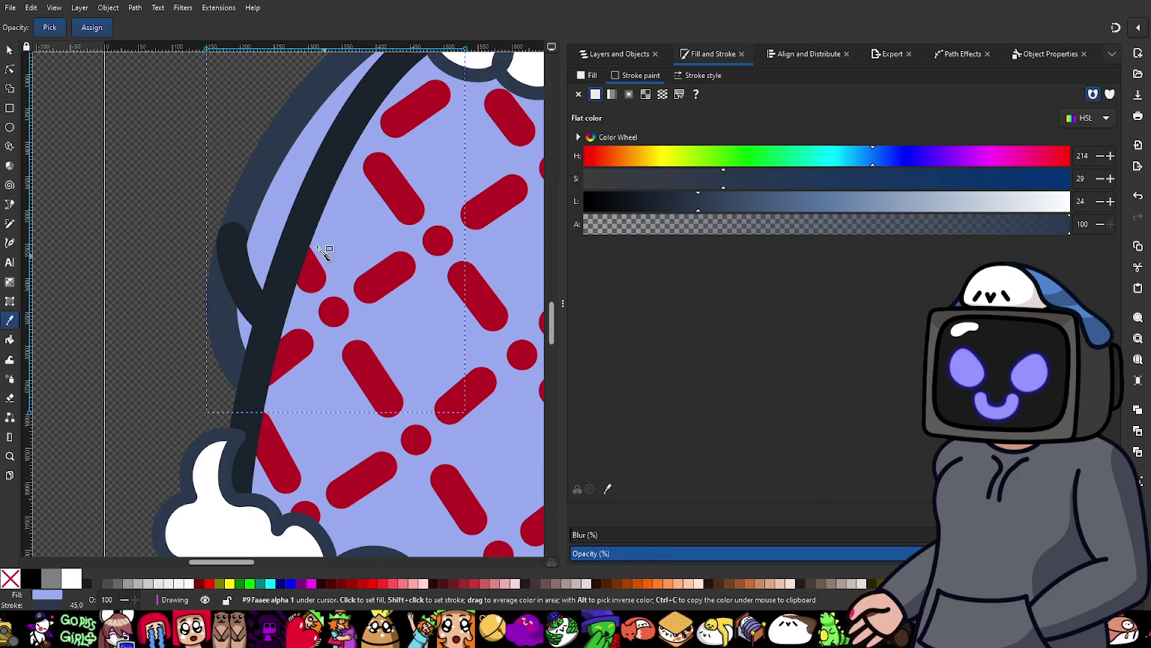
{"action": "left_click", "coordinate": [291, 320]}
{"action": "scroll", "coordinate": [291, 320], "scroll_direction": "down", "scroll_amount": 4}
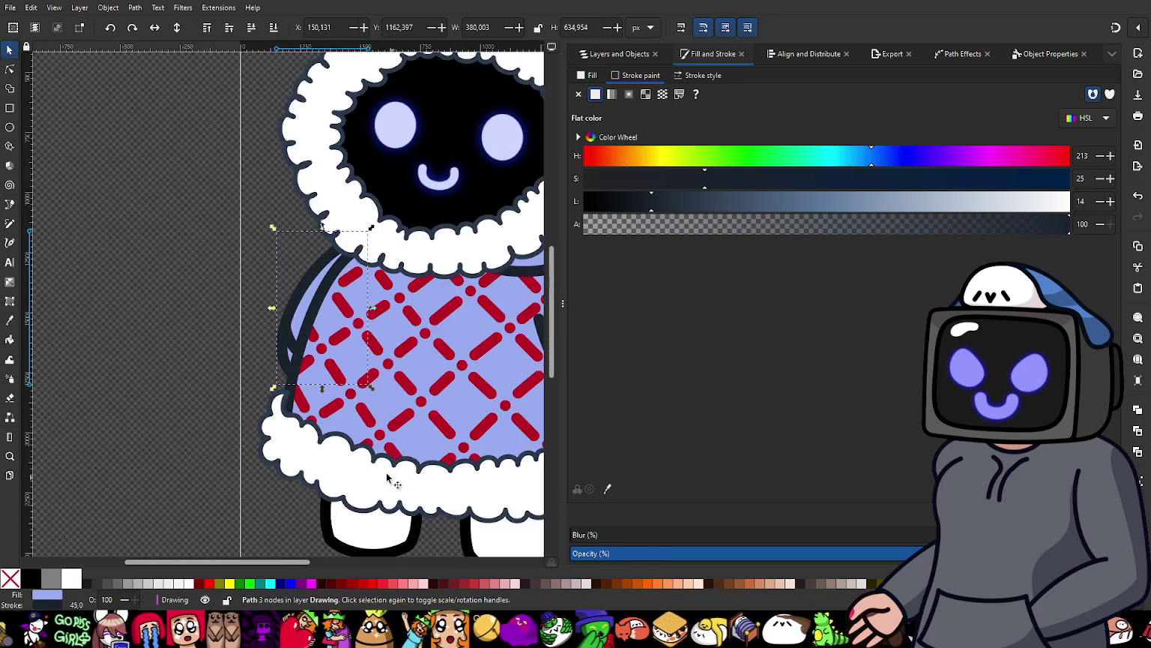
{"action": "scroll", "coordinate": [197, 290], "scroll_direction": "up", "scroll_amount": 1}
{"action": "scroll", "coordinate": [196, 290], "scroll_direction": "up", "scroll_amount": 1}
{"action": "scroll", "coordinate": [196, 289], "scroll_direction": "up", "scroll_amount": 2}
{"action": "scroll", "coordinate": [197, 290], "scroll_direction": "down", "scroll_amount": 3}
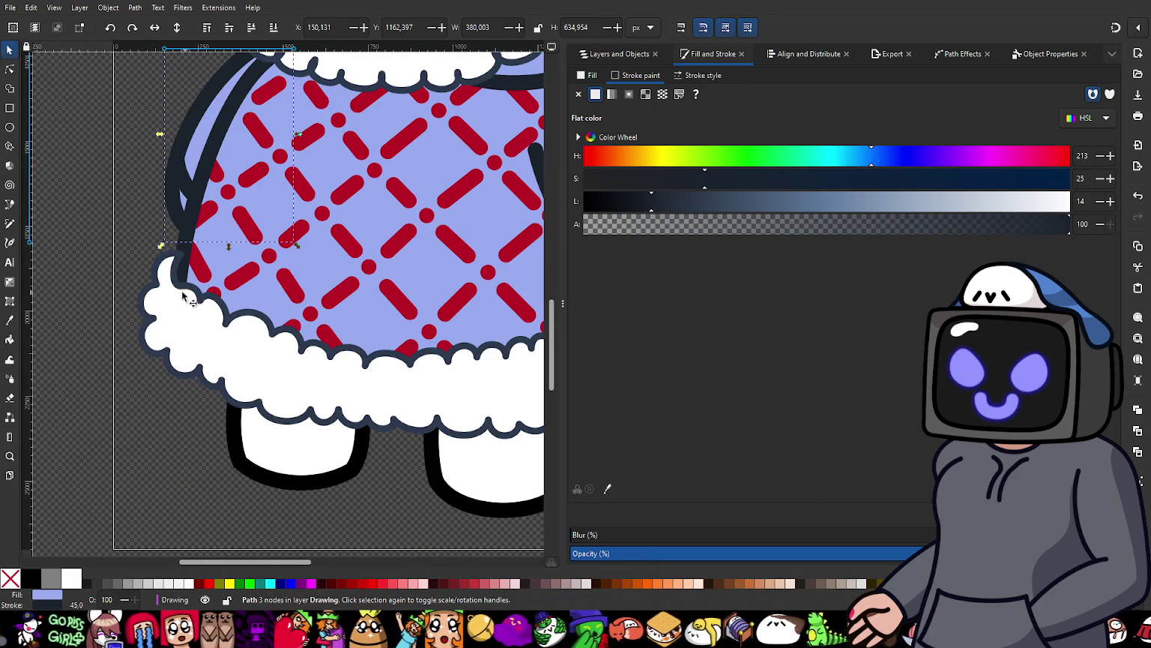
{"action": "left_click", "coordinate": [128, 249]}
{"action": "scroll", "coordinate": [217, 337], "scroll_direction": "down", "scroll_amount": 2}
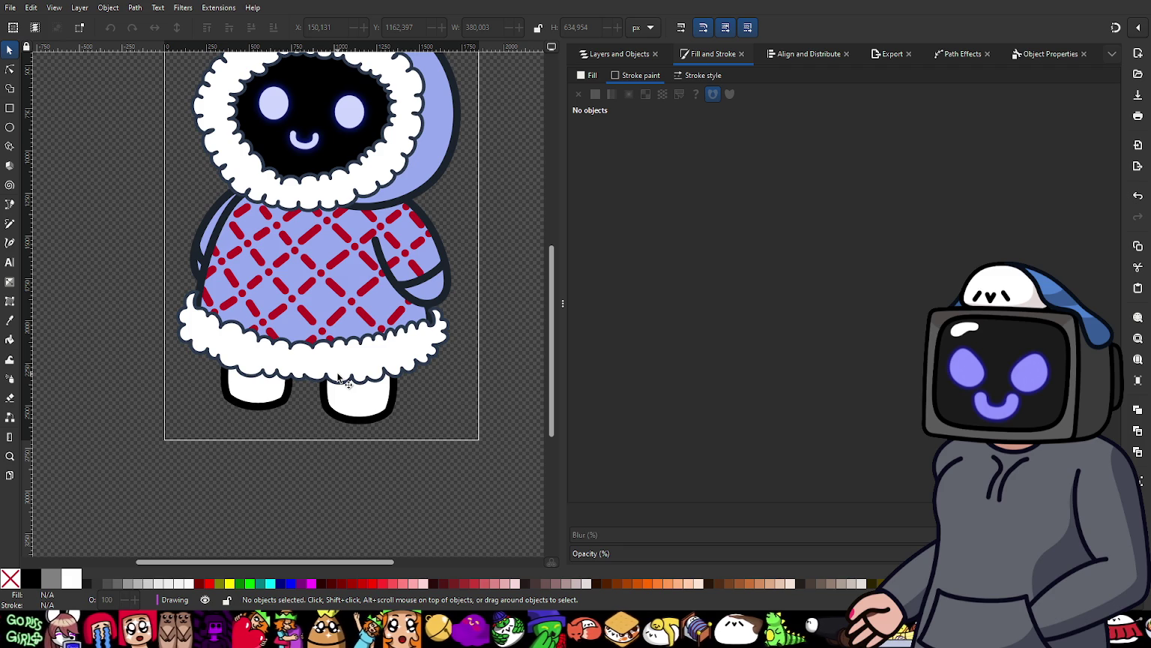
Step: Change the right leg's white fill to a saturated orange-brown
{"action": "scroll", "coordinate": [407, 362], "scroll_direction": "up", "scroll_amount": 1}
{"action": "scroll", "coordinate": [410, 397], "scroll_direction": "up", "scroll_amount": 1}
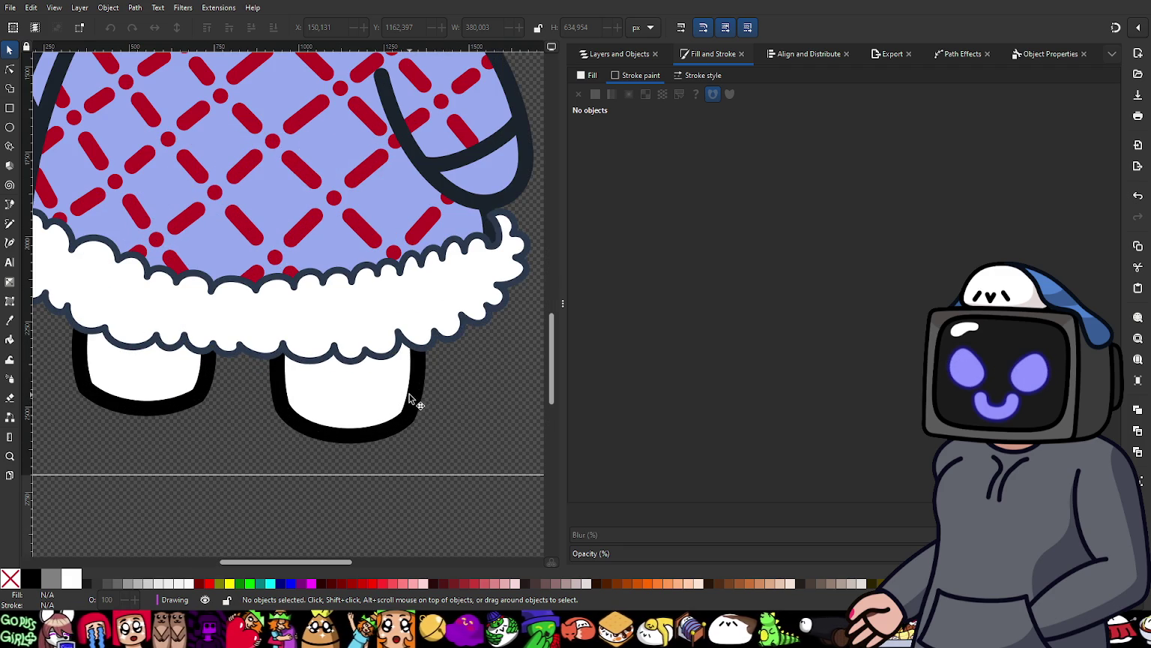
{"action": "left_click", "coordinate": [416, 406]}
{"action": "scroll", "coordinate": [479, 408], "scroll_direction": "left", "scroll_amount": 2}
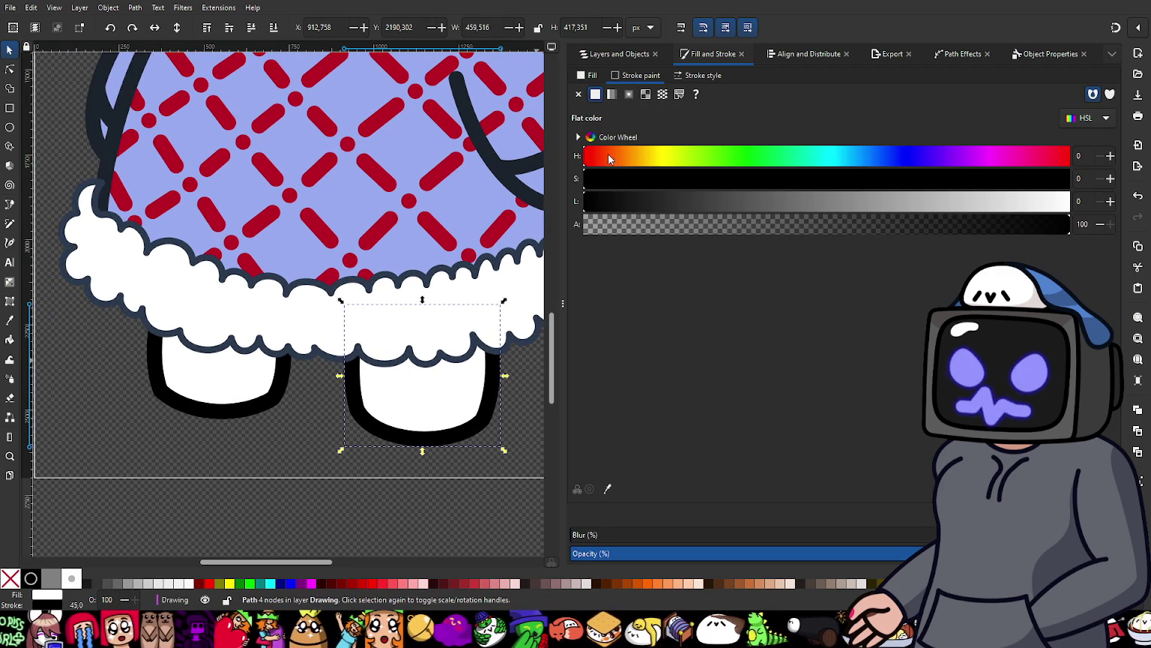
{"action": "left_click", "coordinate": [592, 75]}
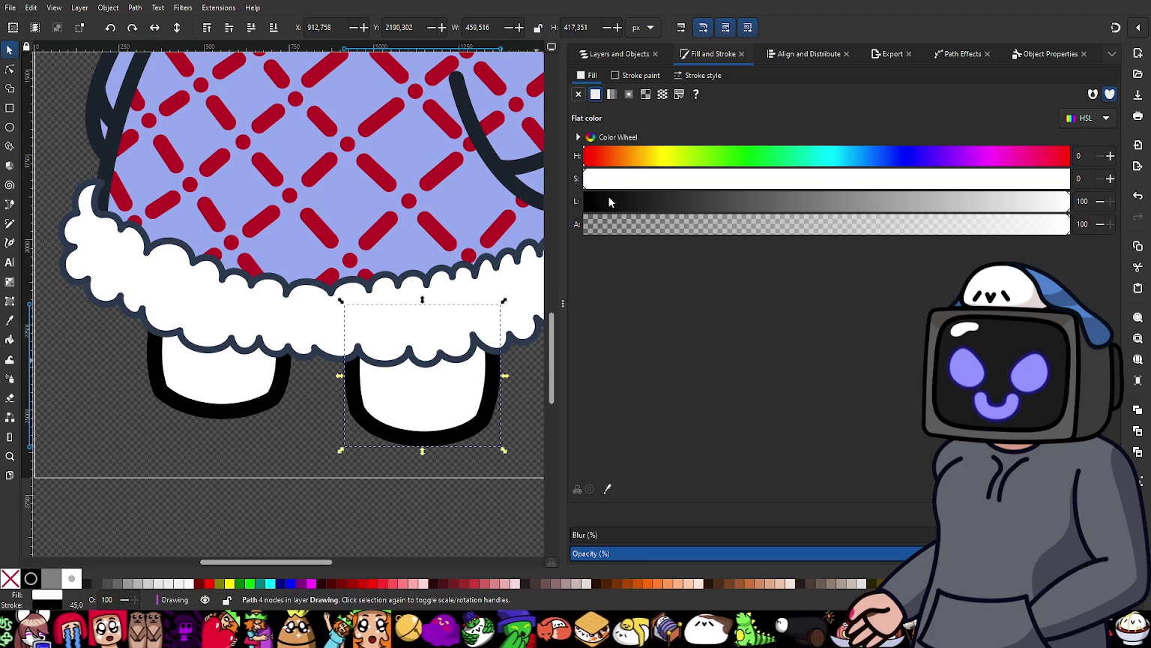
{"action": "left_click_drag", "start_coordinate": [615, 202], "coordinate": [668, 196]}
{"action": "left_click", "coordinate": [651, 181]}
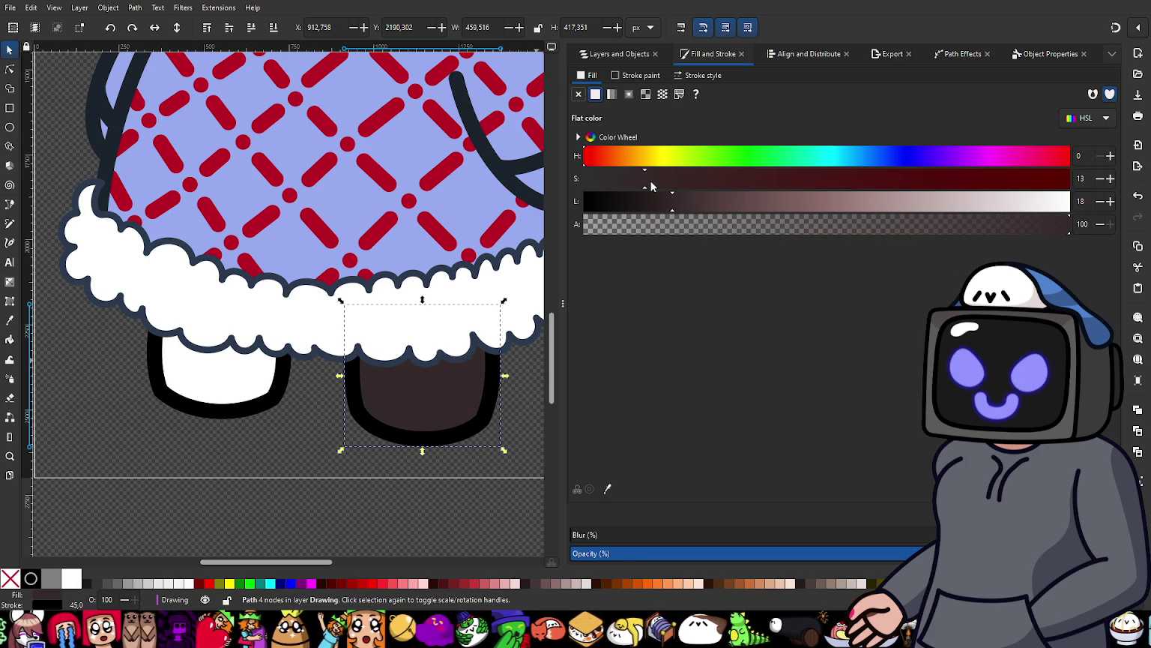
{"action": "left_click", "coordinate": [621, 157]}
{"action": "left_click_drag", "start_coordinate": [628, 161], "coordinate": [622, 161]}
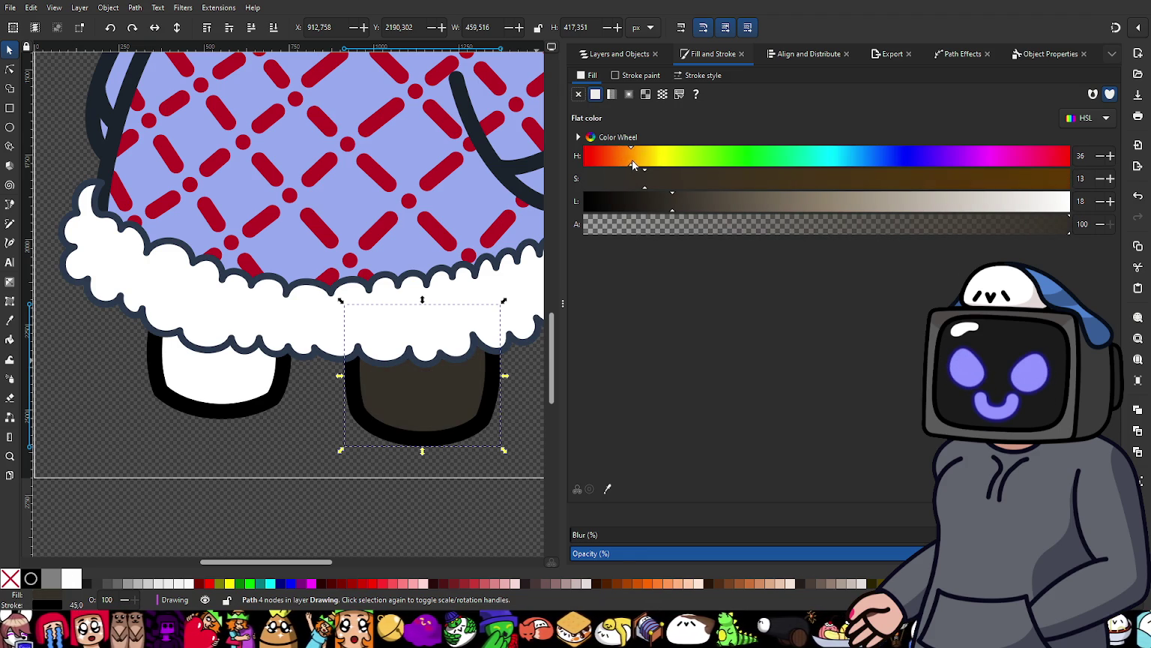
{"action": "left_click", "coordinate": [882, 179]}
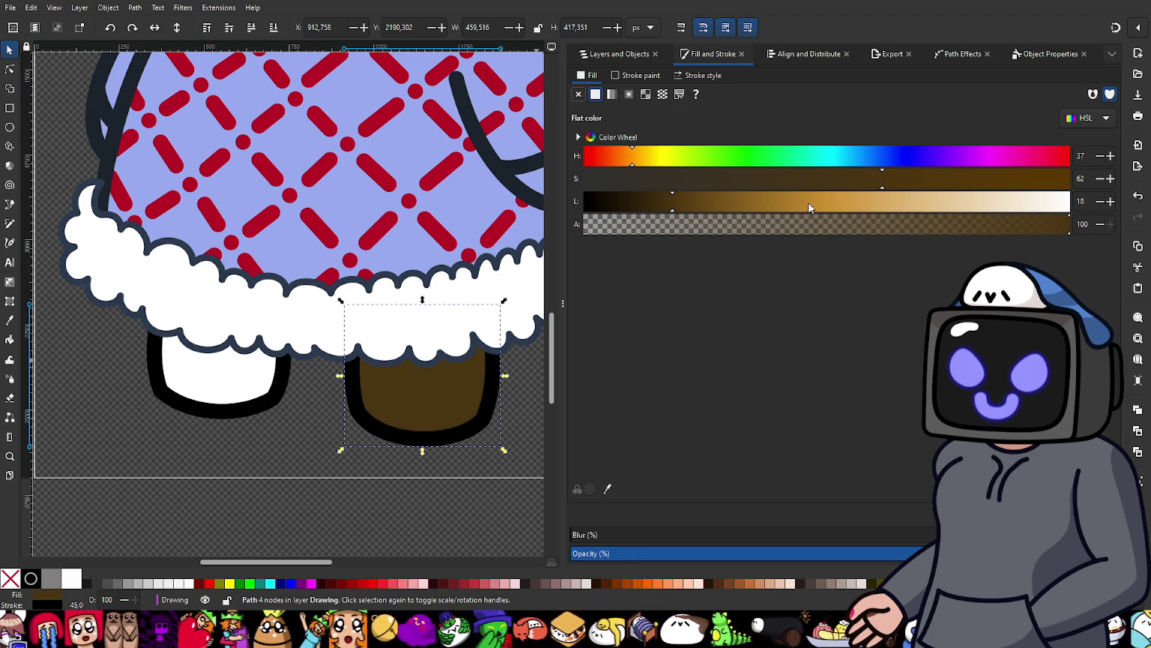
Step: Refine the fill to golden orange HSL 36/61/52 and copy it onto the left leg
{"action": "left_click", "coordinate": [816, 202]}
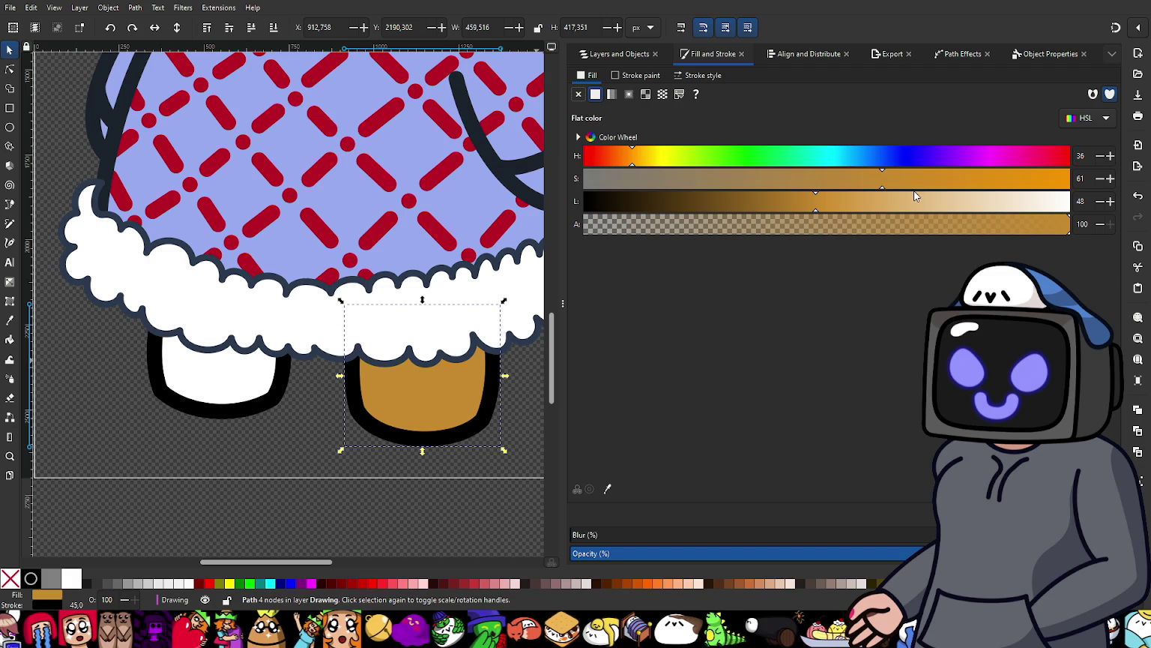
{"action": "left_click", "coordinate": [848, 178]}
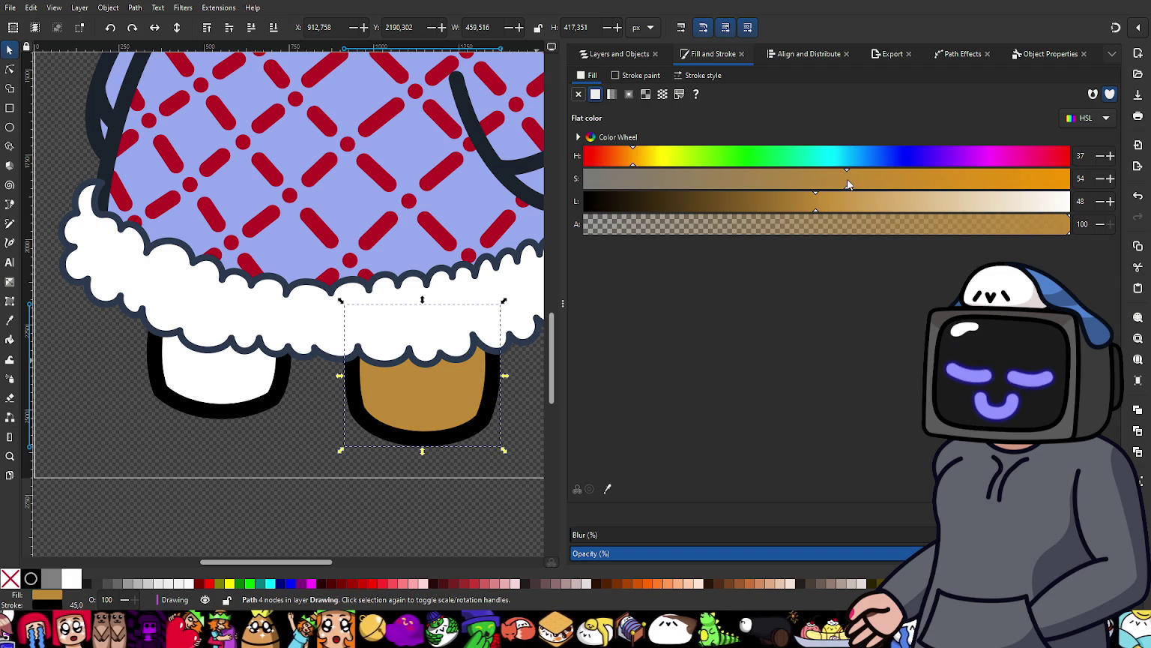
{"action": "left_click", "coordinate": [836, 203]}
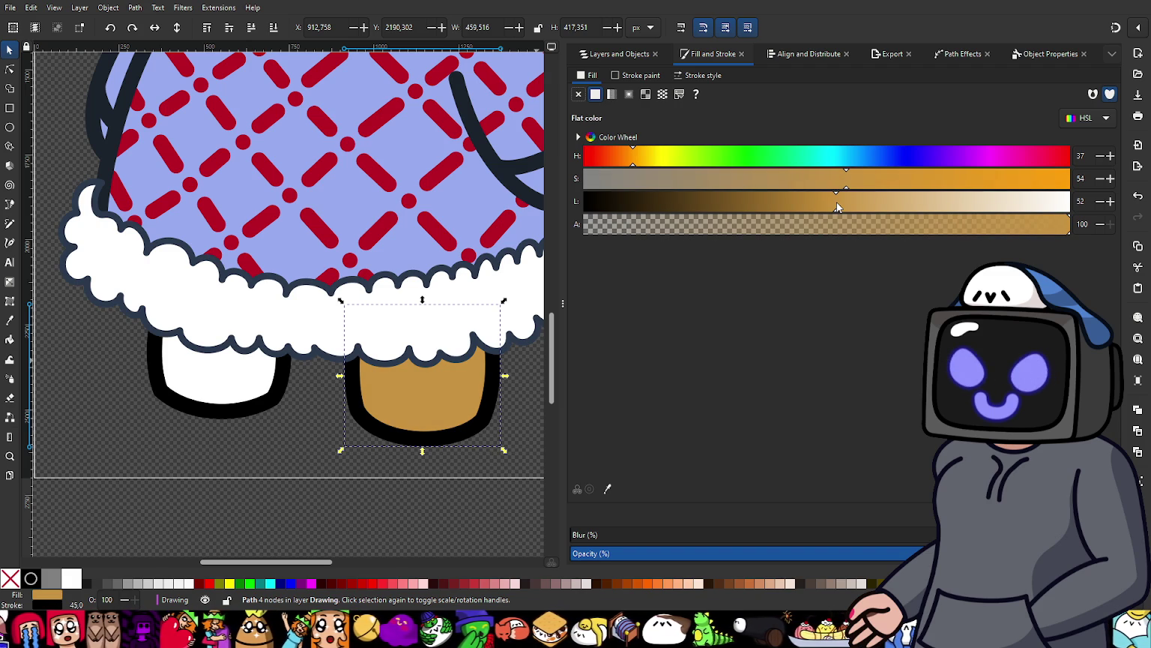
{"action": "left_click", "coordinate": [878, 181]}
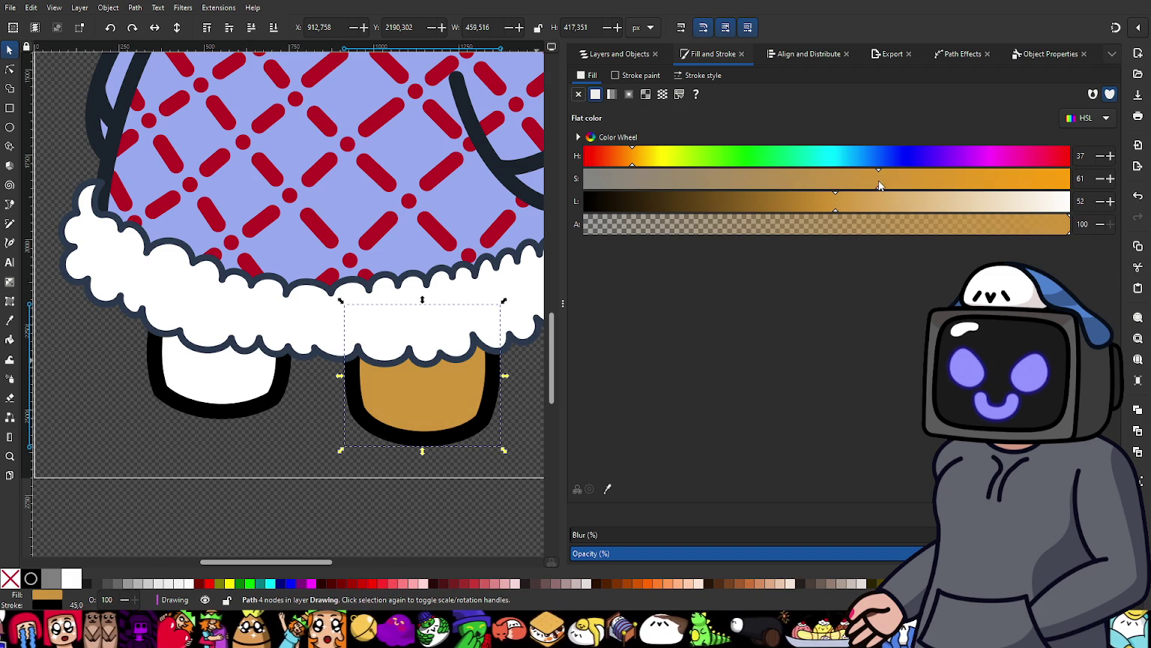
{"action": "left_click", "coordinate": [650, 158]}
{"action": "left_click", "coordinate": [631, 160]}
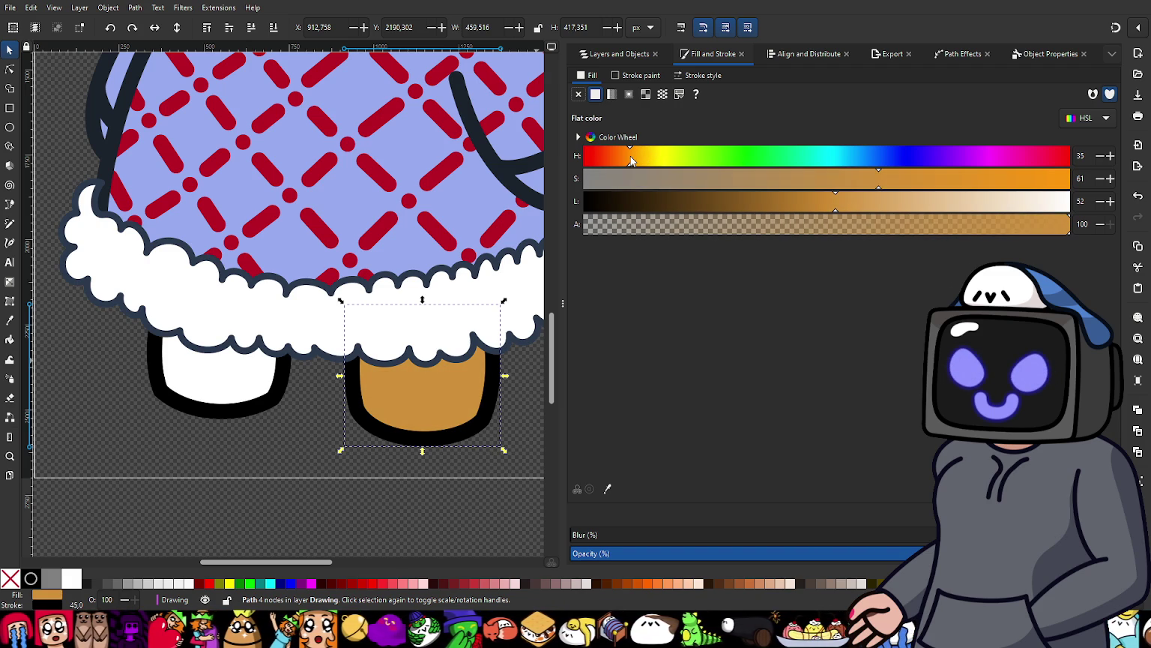
{"action": "left_click", "coordinate": [632, 157]}
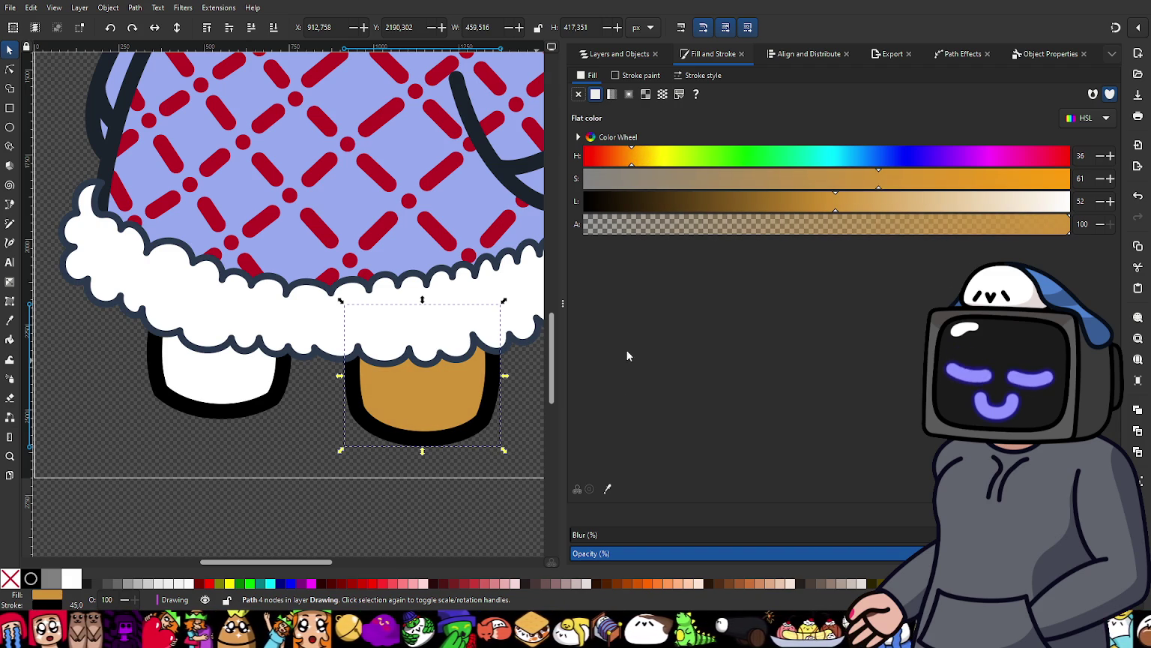
{"action": "left_click", "coordinate": [230, 385]}
{"action": "left_click", "coordinate": [608, 489]}
{"action": "left_click", "coordinate": [437, 403]}
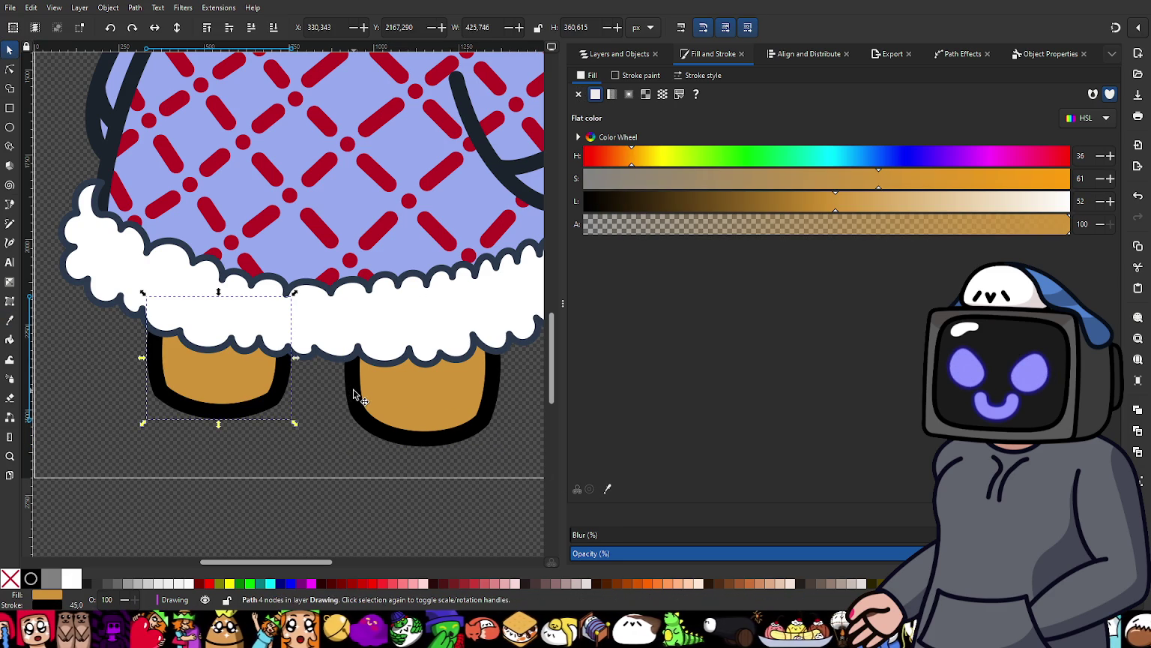
Step: Set the left foot's outline to dark brown (HSL 21, 48, 14)
{"action": "left_click", "coordinate": [633, 76]}
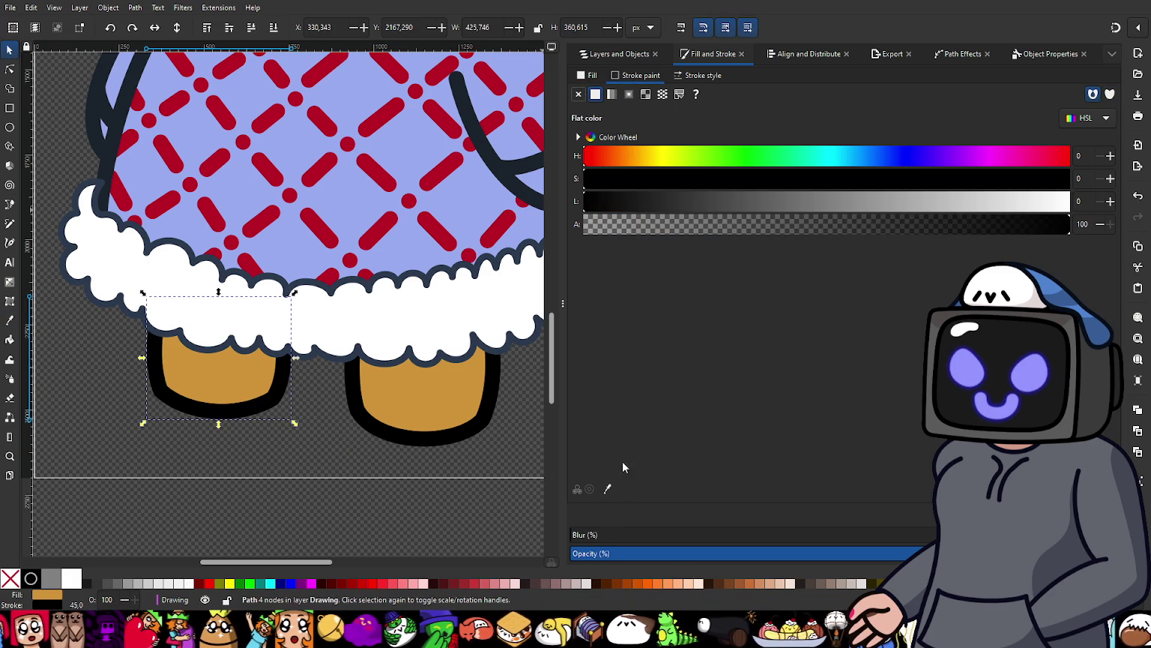
{"action": "left_click", "coordinate": [608, 490]}
{"action": "left_click", "coordinate": [232, 390]}
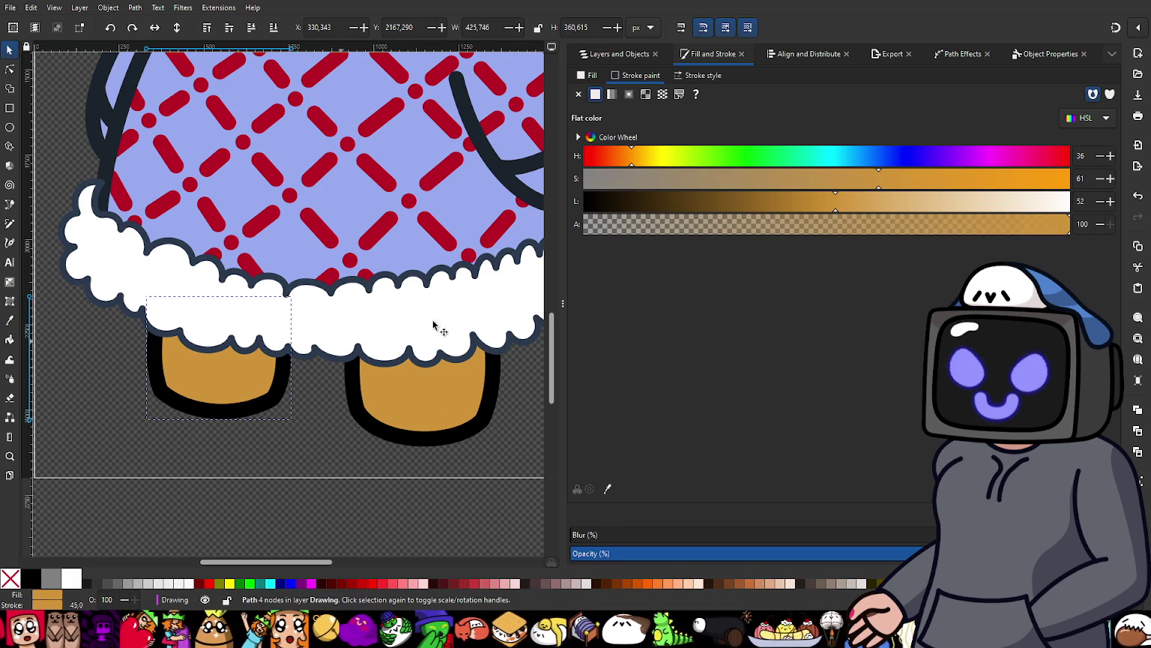
{"action": "left_click", "coordinate": [677, 201]}
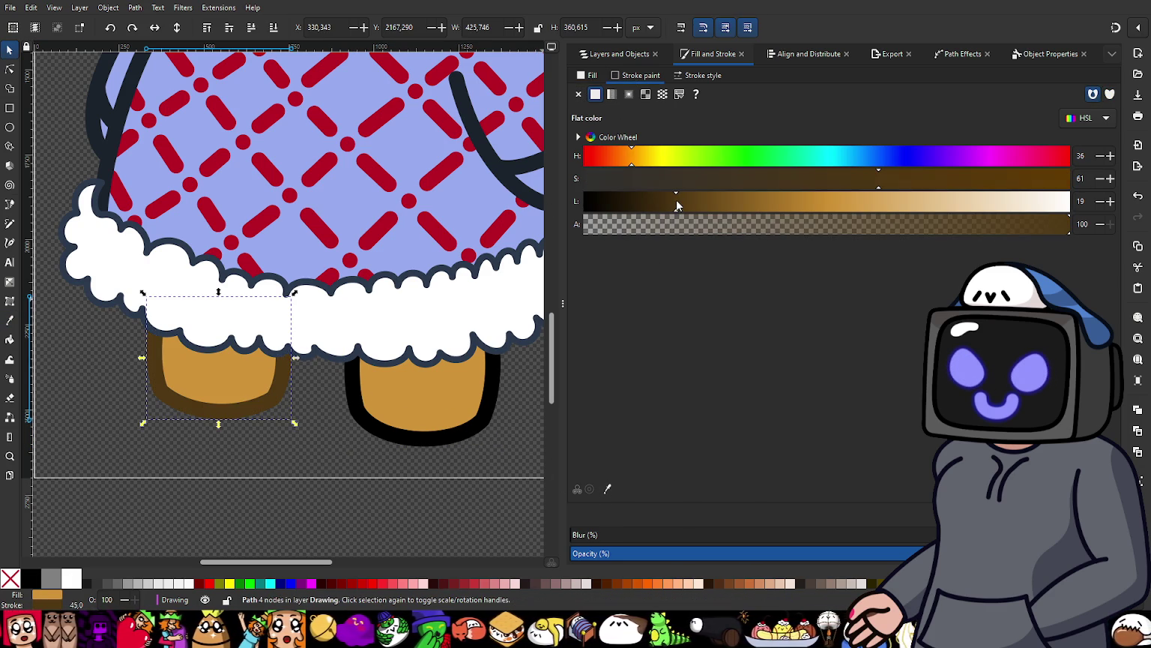
{"action": "left_click", "coordinate": [621, 157]}
{"action": "left_click", "coordinate": [613, 156]}
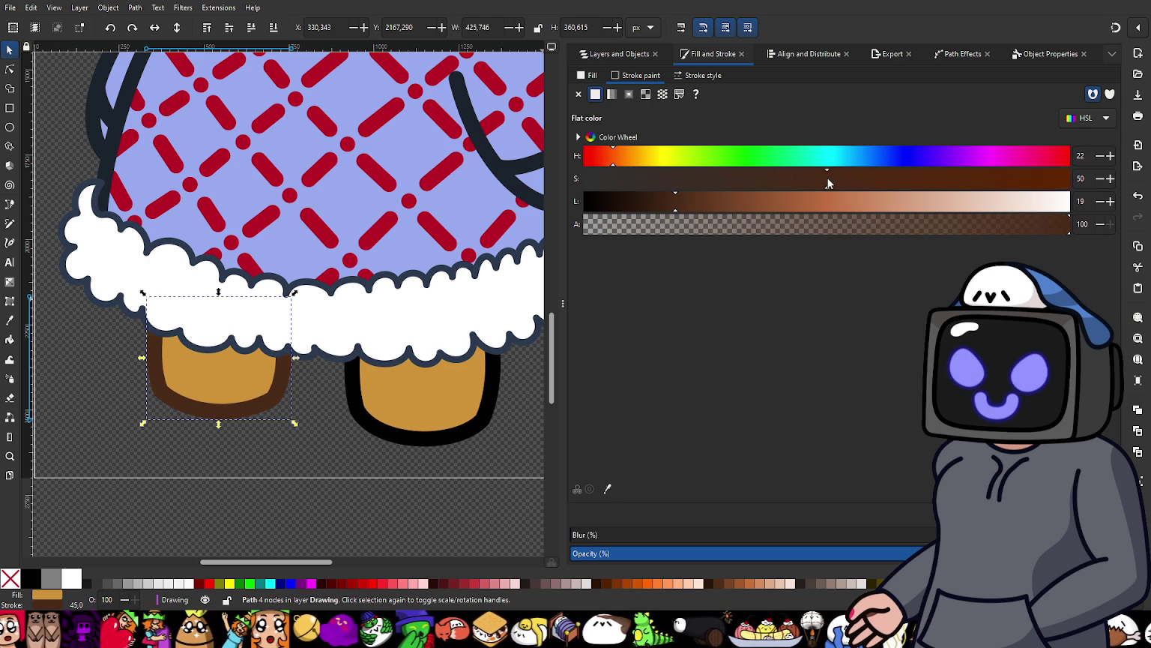
{"action": "left_click", "coordinate": [818, 178]}
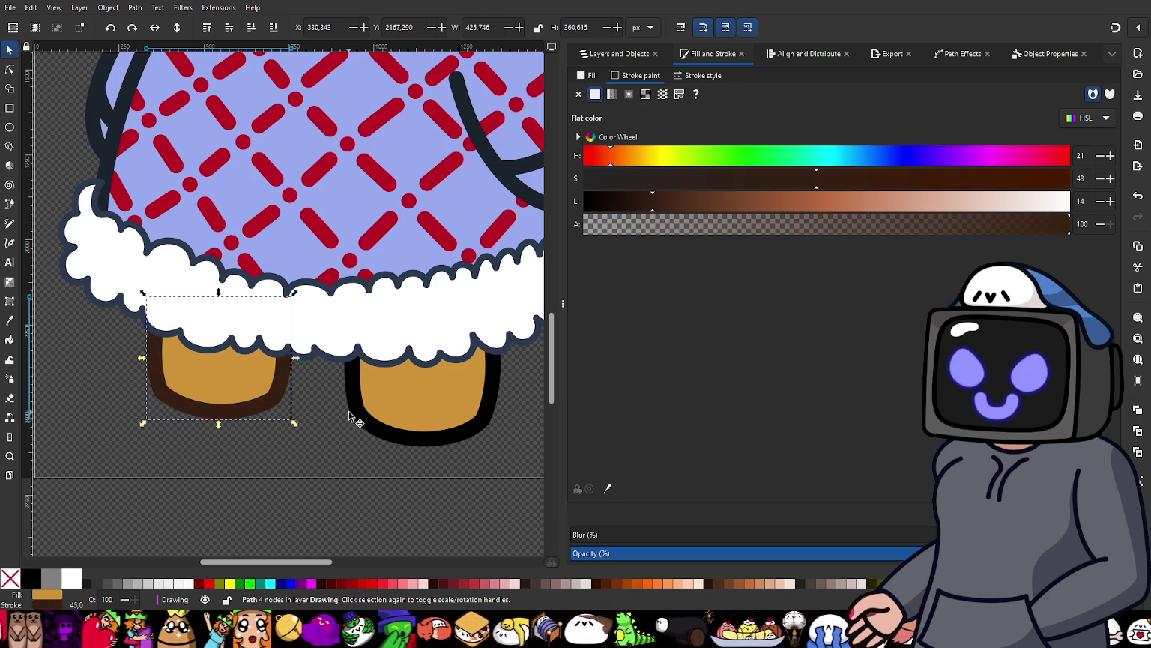
Step: Copy the left foot's dark brown outline onto the right foot, then deselect
{"action": "left_click", "coordinate": [365, 400]}
{"action": "left_click", "coordinate": [608, 489]}
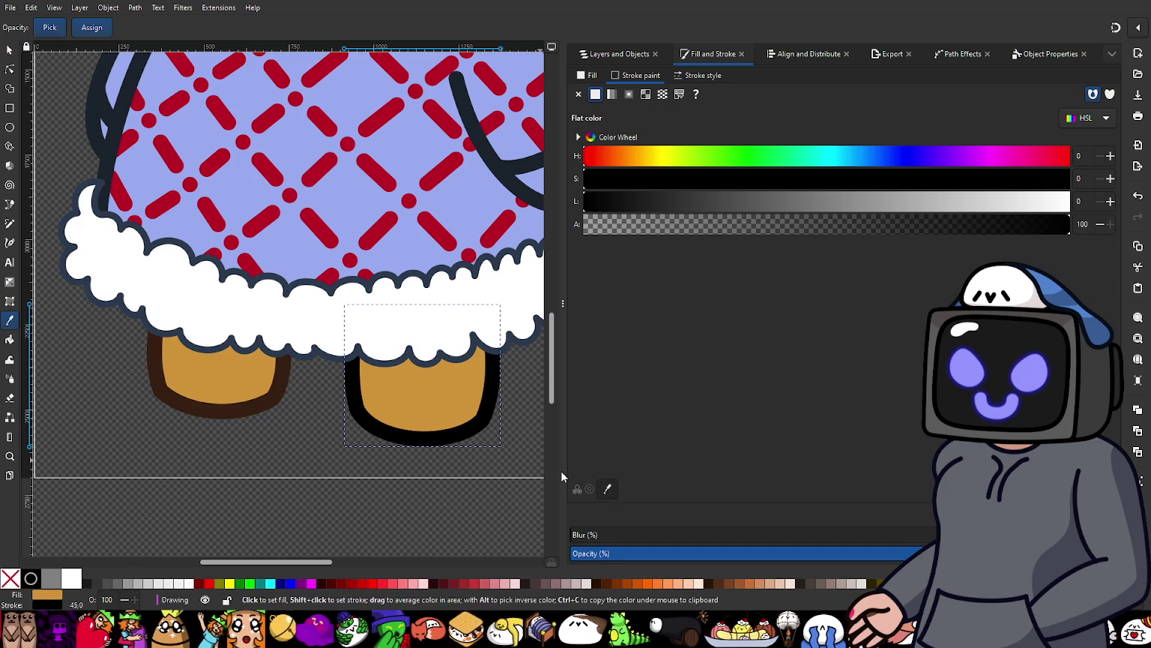
{"action": "left_click", "coordinate": [277, 393]}
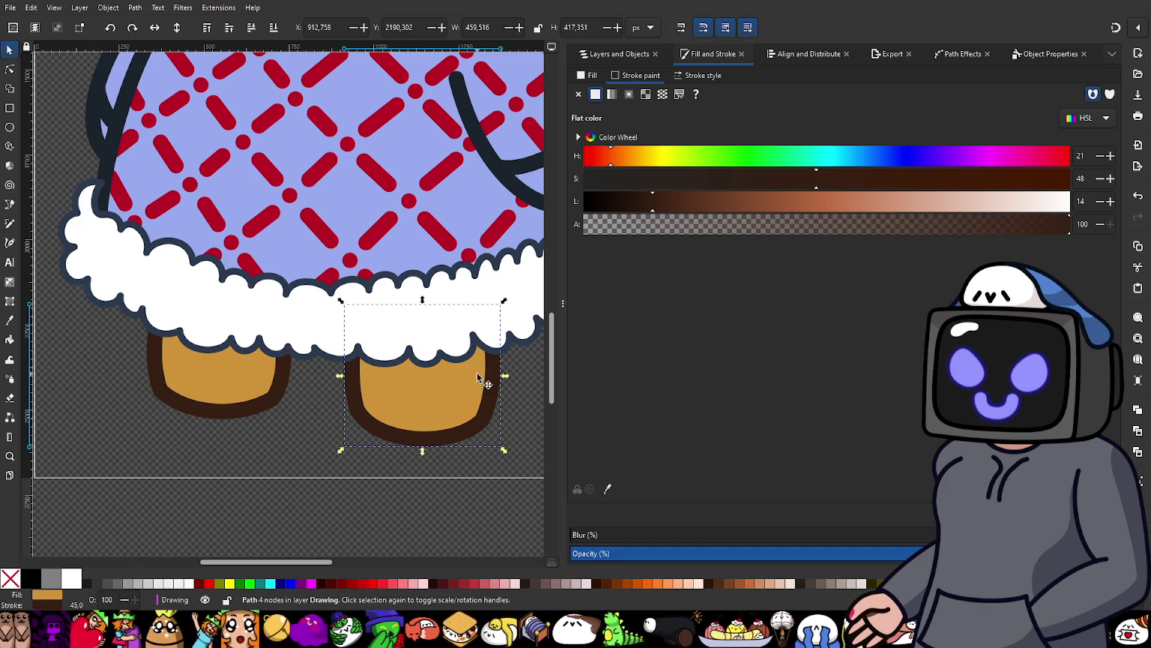
{"action": "left_click", "coordinate": [281, 393]}
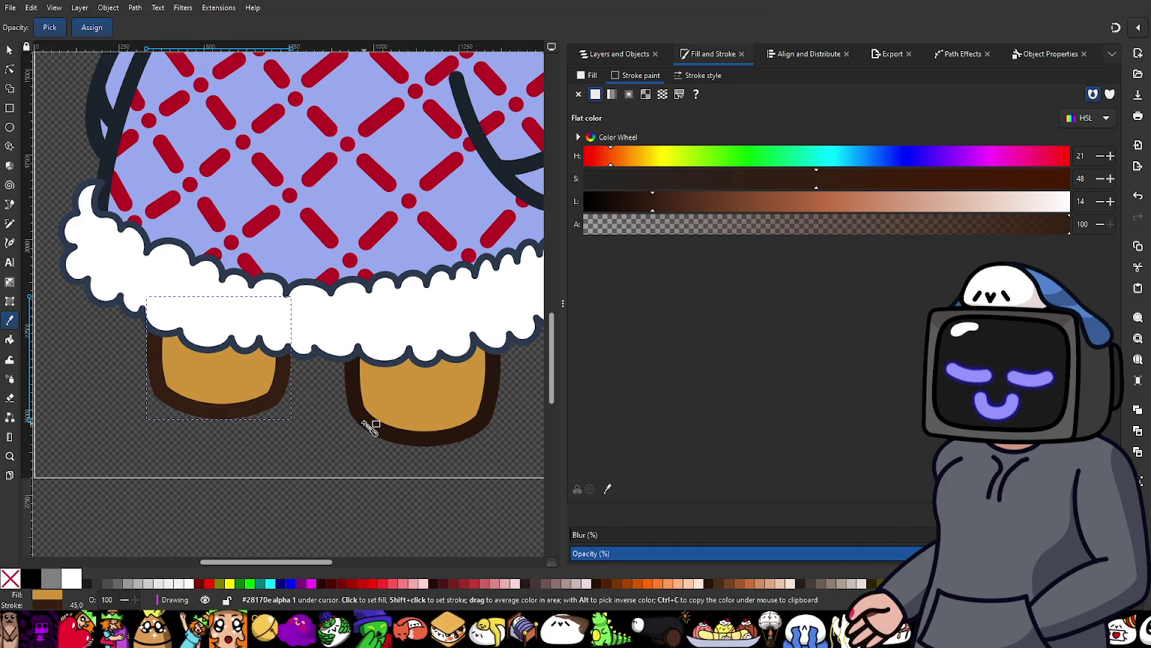
{"action": "left_click", "coordinate": [326, 448]}
{"action": "scroll", "coordinate": [395, 477], "scroll_direction": "down", "scroll_amount": 3}
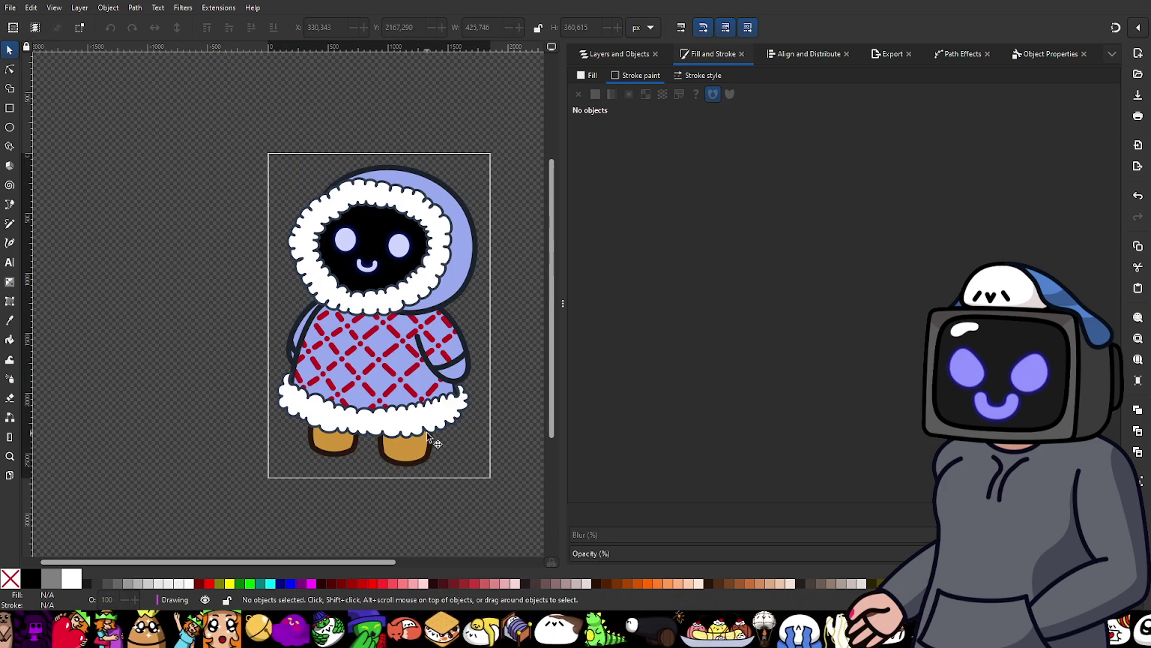
Step: Expand the Face group in Layers and Objects and select both Eyes
{"action": "scroll", "coordinate": [395, 313], "scroll_direction": "up", "scroll_amount": 1}
{"action": "scroll", "coordinate": [400, 286], "scroll_direction": "up", "scroll_amount": 1}
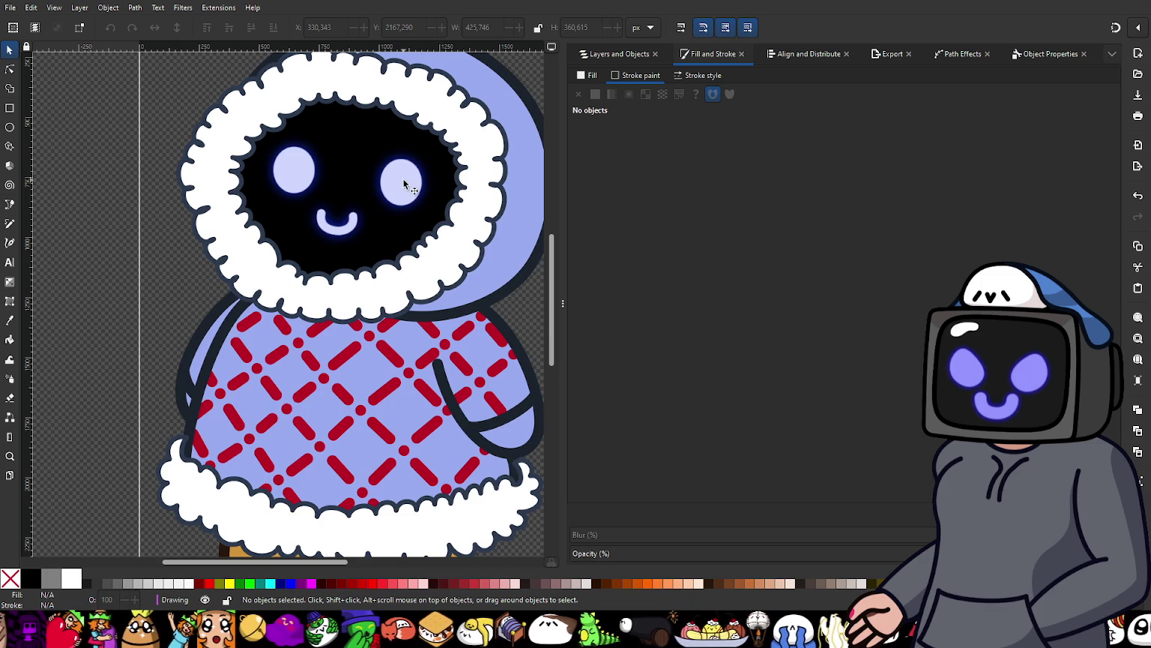
{"action": "scroll", "coordinate": [402, 191], "scroll_direction": "up", "scroll_amount": 1}
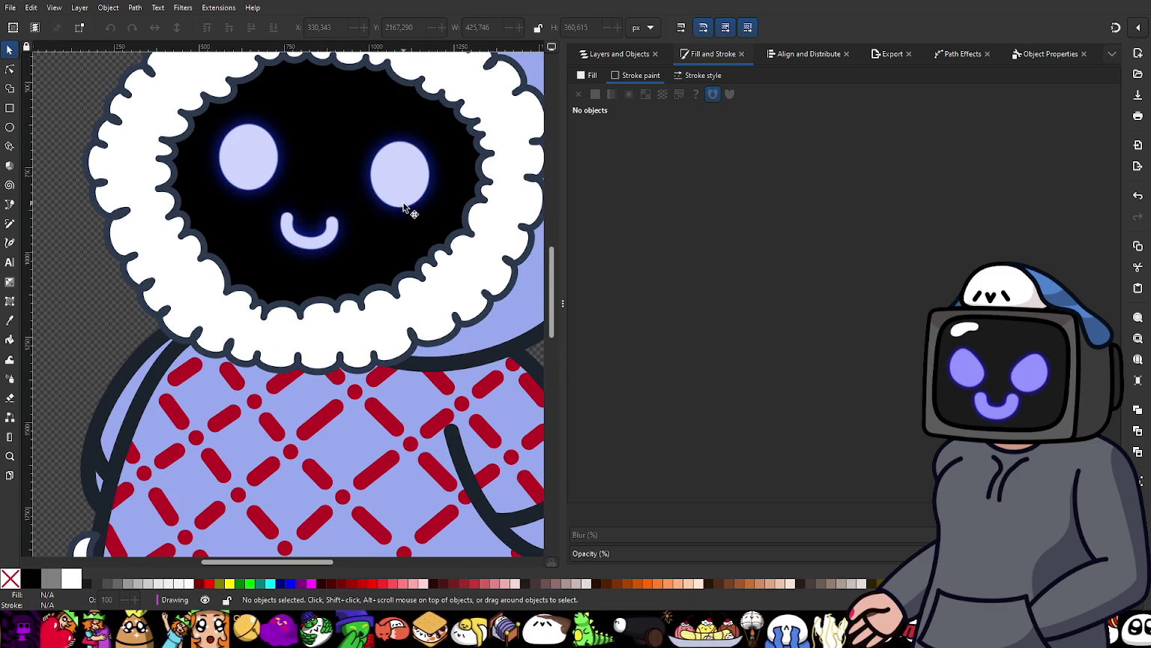
{"action": "left_click", "coordinate": [399, 190]}
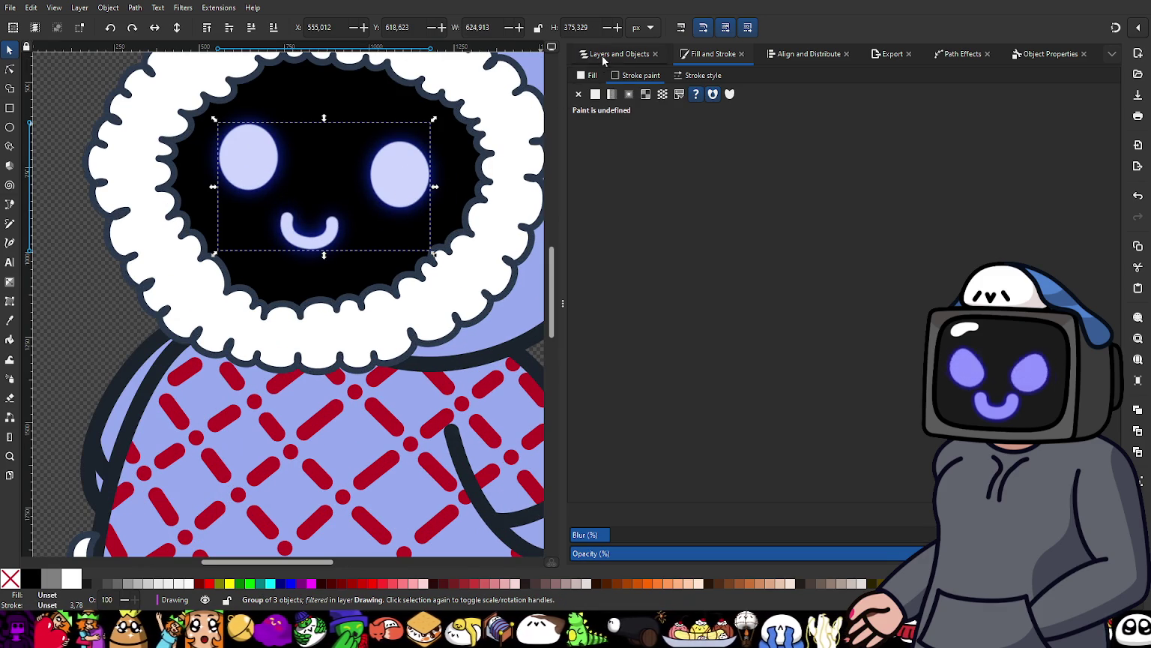
{"action": "left_click", "coordinate": [605, 55]}
{"action": "left_click", "coordinate": [579, 140]}
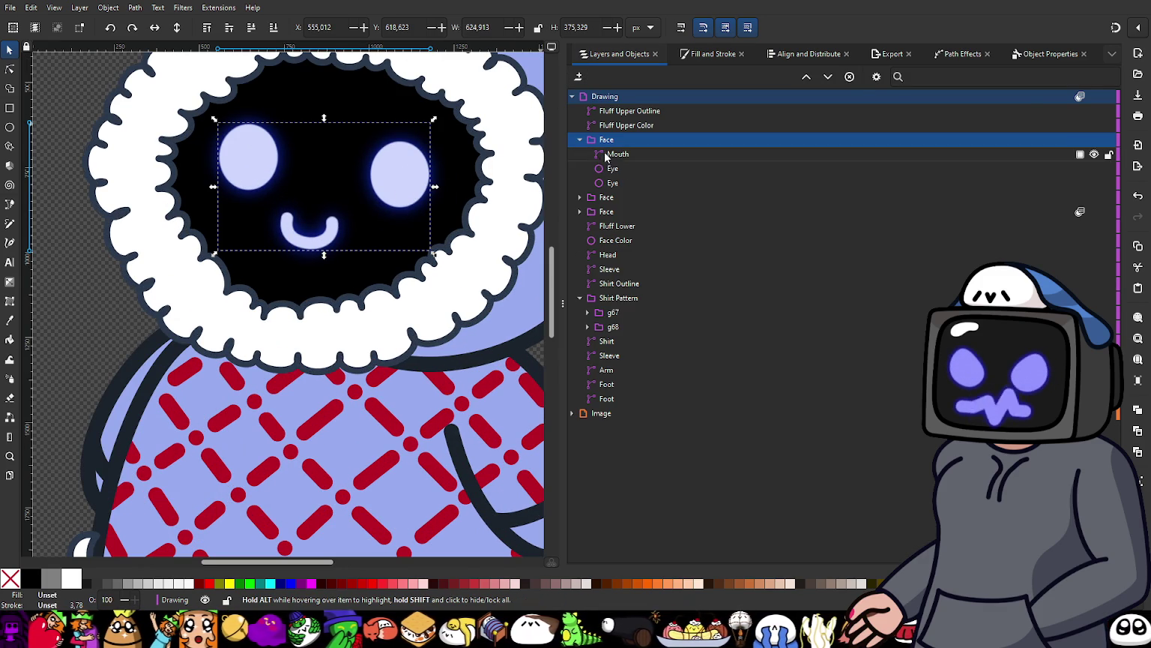
{"action": "left_click", "coordinate": [614, 172]}
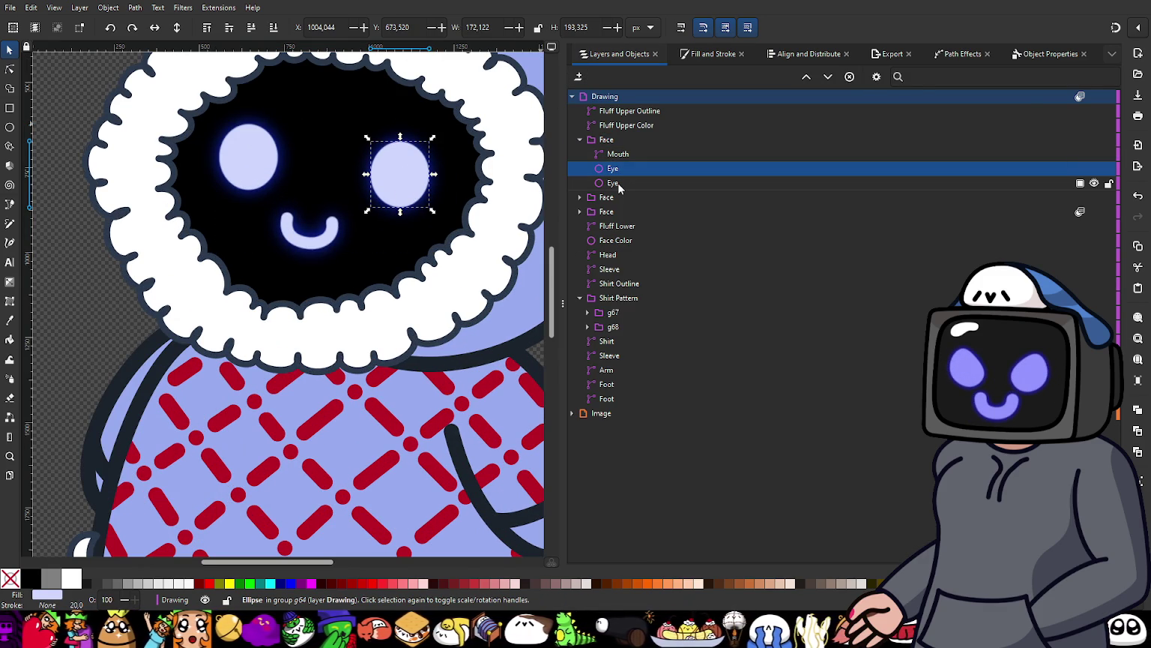
{"action": "left_click", "coordinate": [614, 183], "text": "shift"}
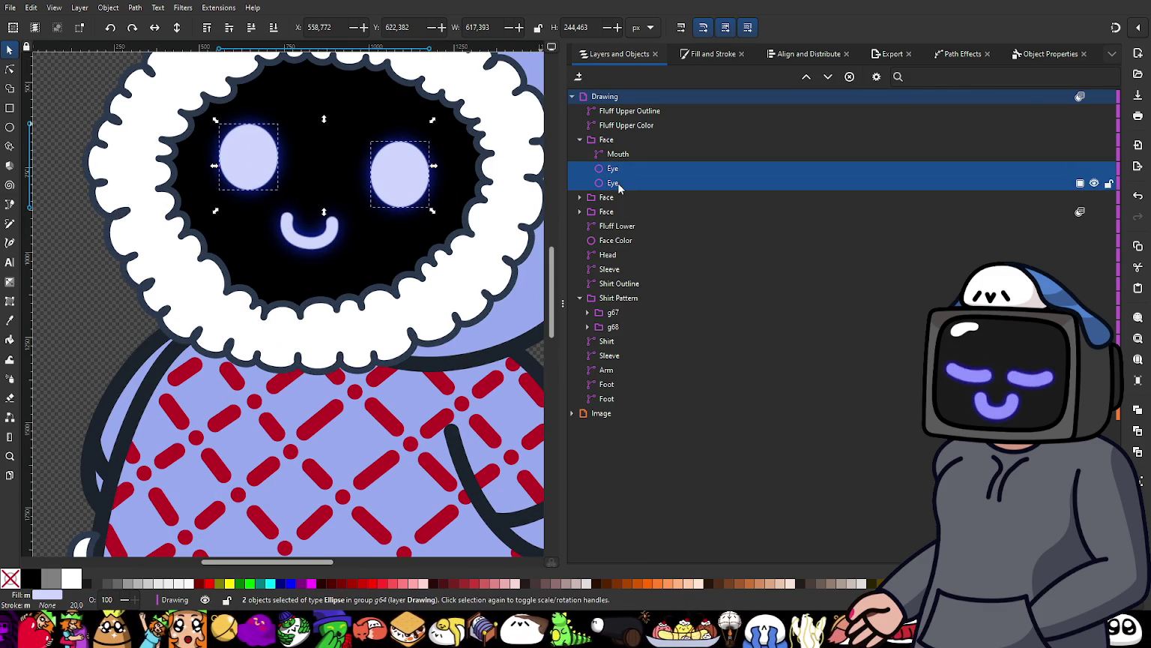
{"action": "left_click", "coordinate": [709, 54]}
Step: Lighten the eyes' fill to pale periwinkle (HSL 227, 90, 96) and set opacity to 93
{"action": "left_click", "coordinate": [589, 75]}
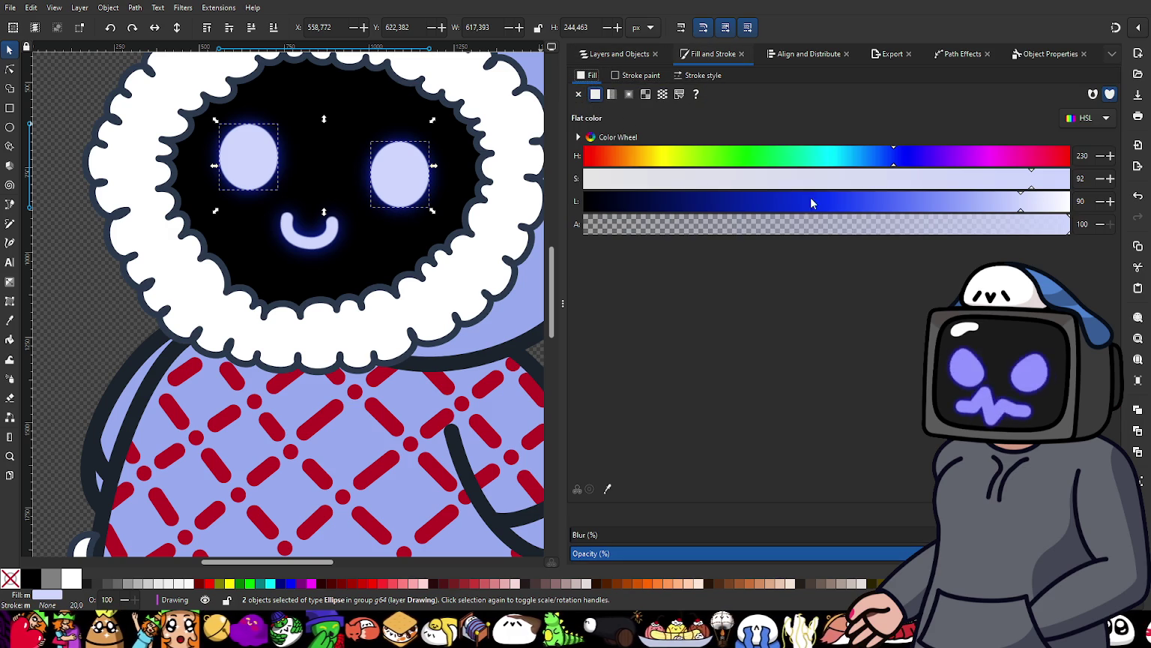
{"action": "left_click", "coordinate": [1037, 203]}
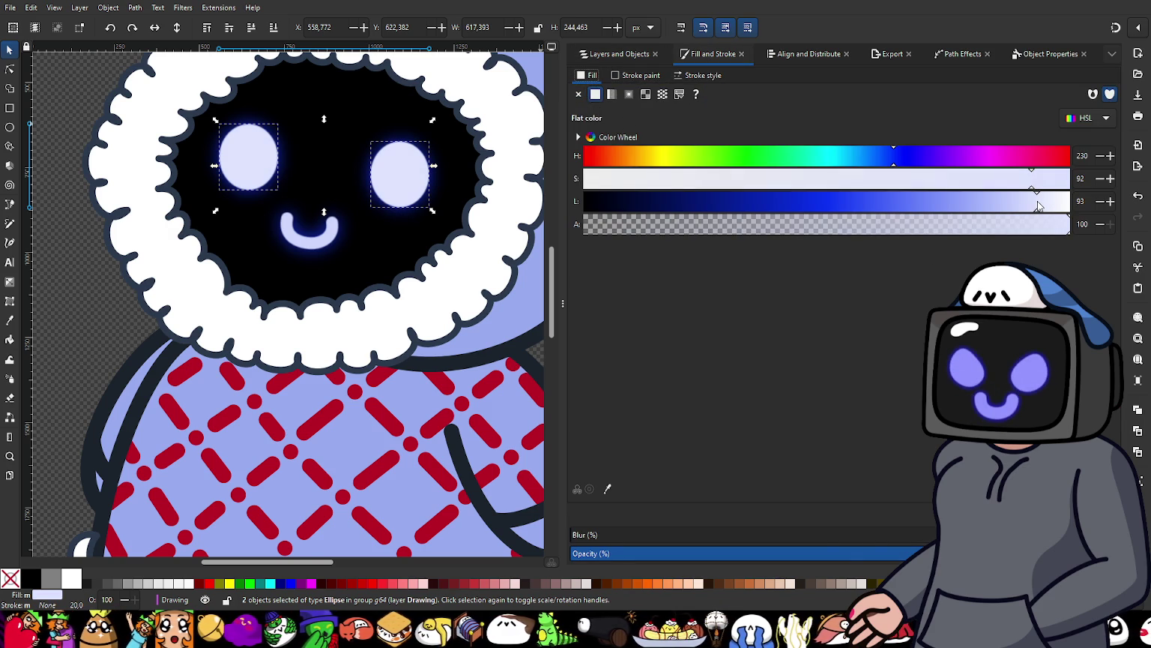
{"action": "left_click_drag", "start_coordinate": [1038, 205], "coordinate": [1052, 207]}
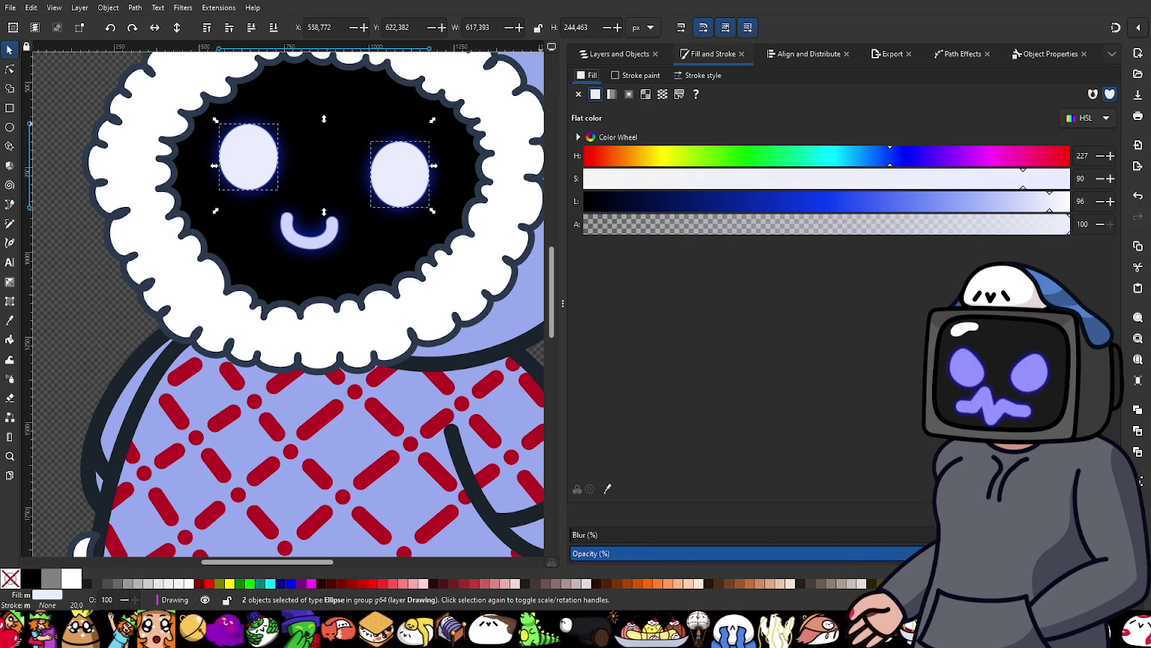
{"action": "left_click", "coordinate": [1079, 553]}
{"action": "left_click", "coordinate": [1035, 554]}
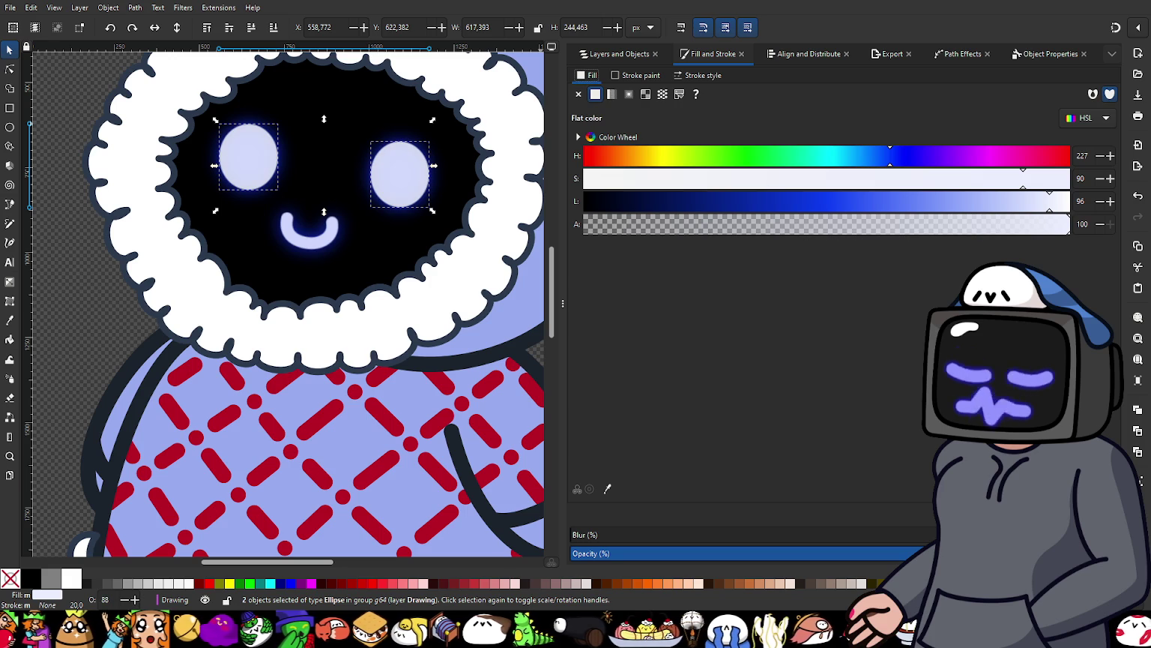
{"action": "key", "text": "ctrl+z"}
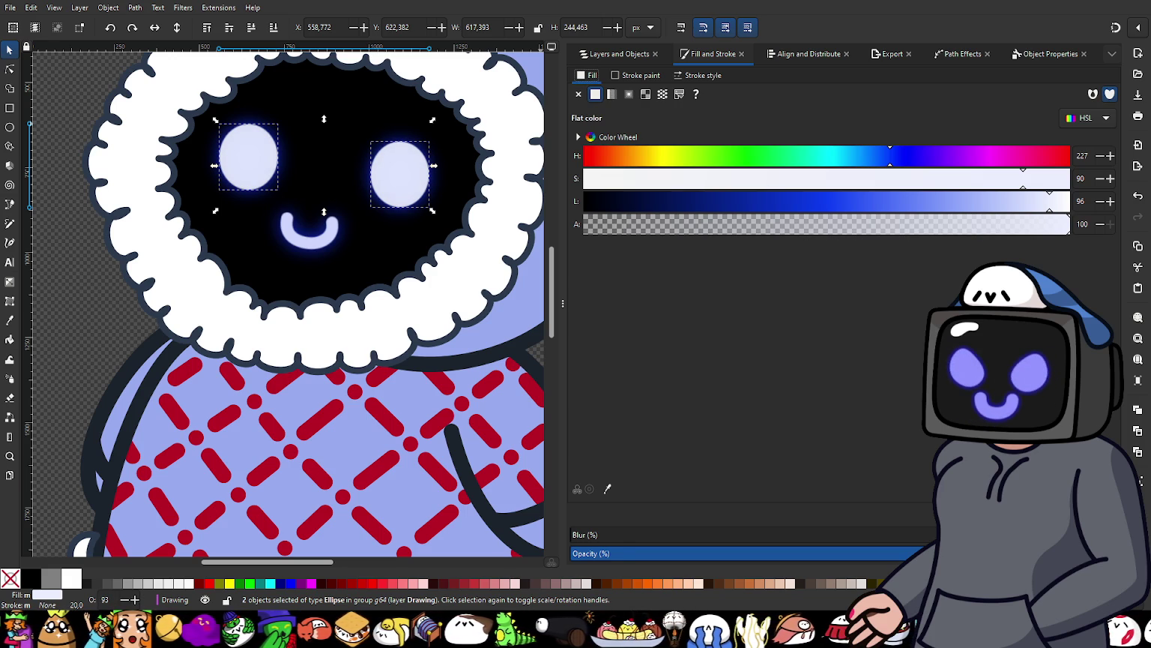
{"action": "scroll", "coordinate": [366, 228], "scroll_direction": "up", "scroll_amount": 2}
{"action": "scroll", "coordinate": [299, 270], "scroll_direction": "up", "scroll_amount": 3}
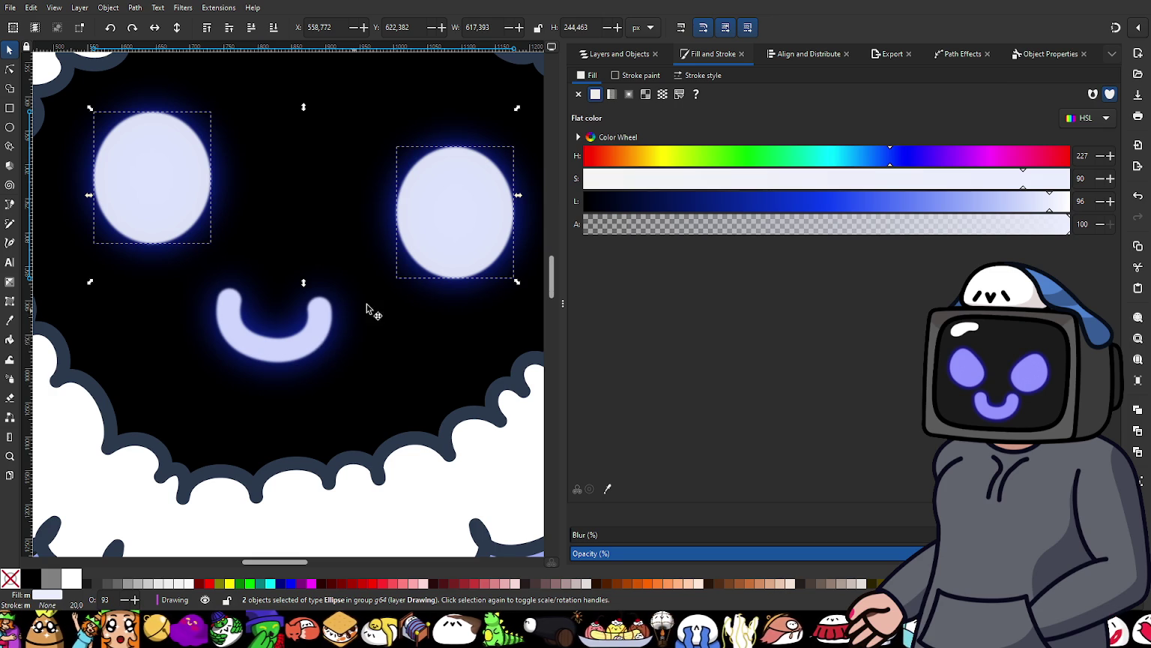
Step: Lower the right eye's fill alpha to 90
{"action": "key", "text": "ctrl+shift+l"}
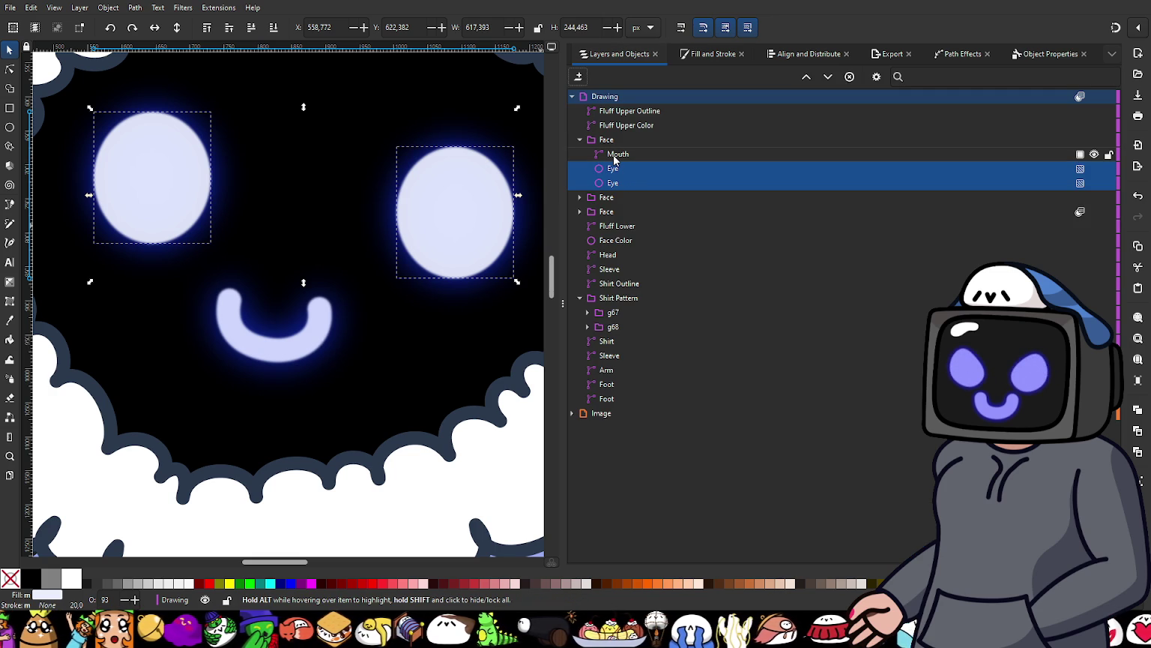
{"action": "left_click", "coordinate": [616, 155]}
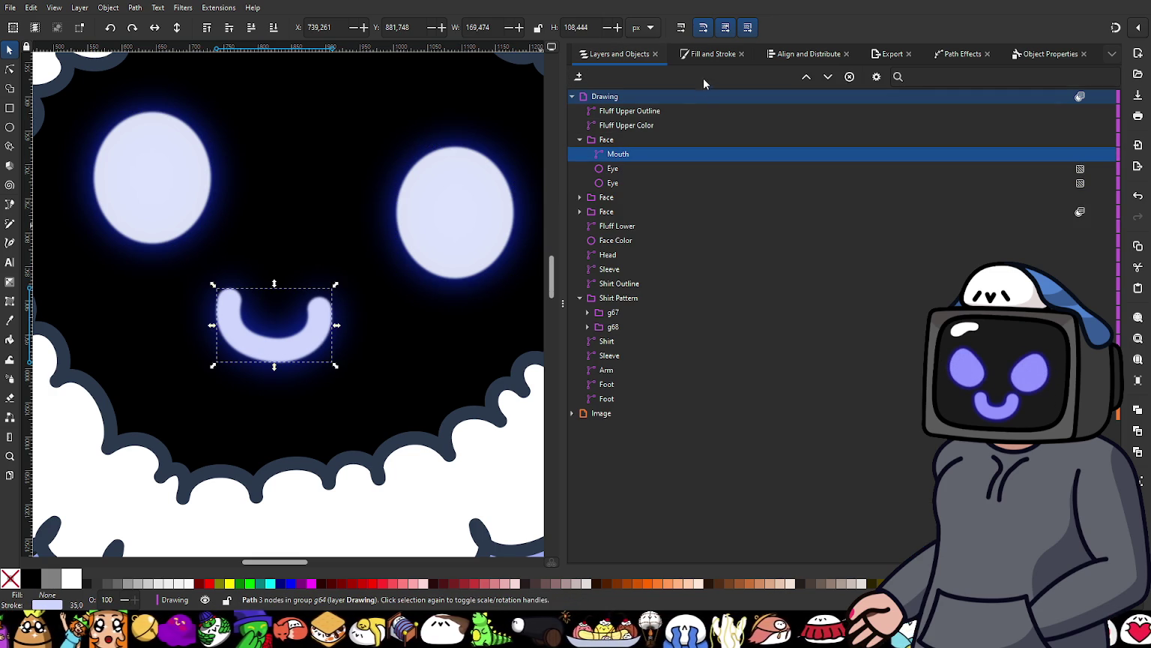
{"action": "left_click", "coordinate": [623, 170]}
{"action": "left_click", "coordinate": [698, 54]}
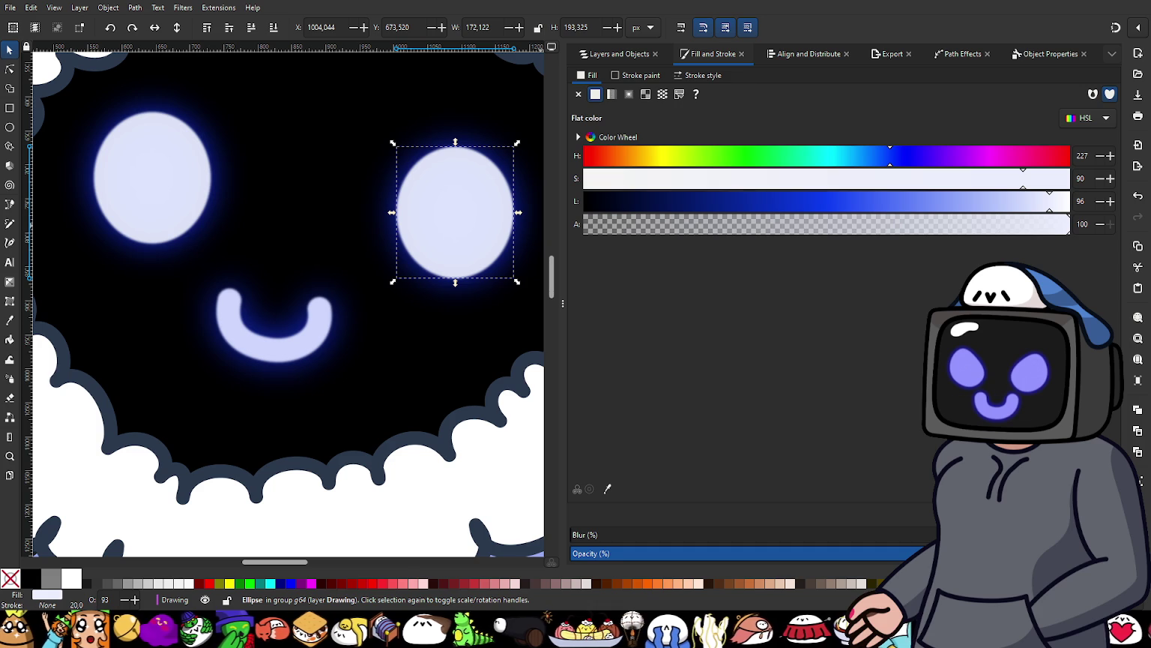
{"action": "left_click", "coordinate": [1039, 228]}
{"action": "left_click_drag", "start_coordinate": [1040, 232], "coordinate": [1030, 232]}
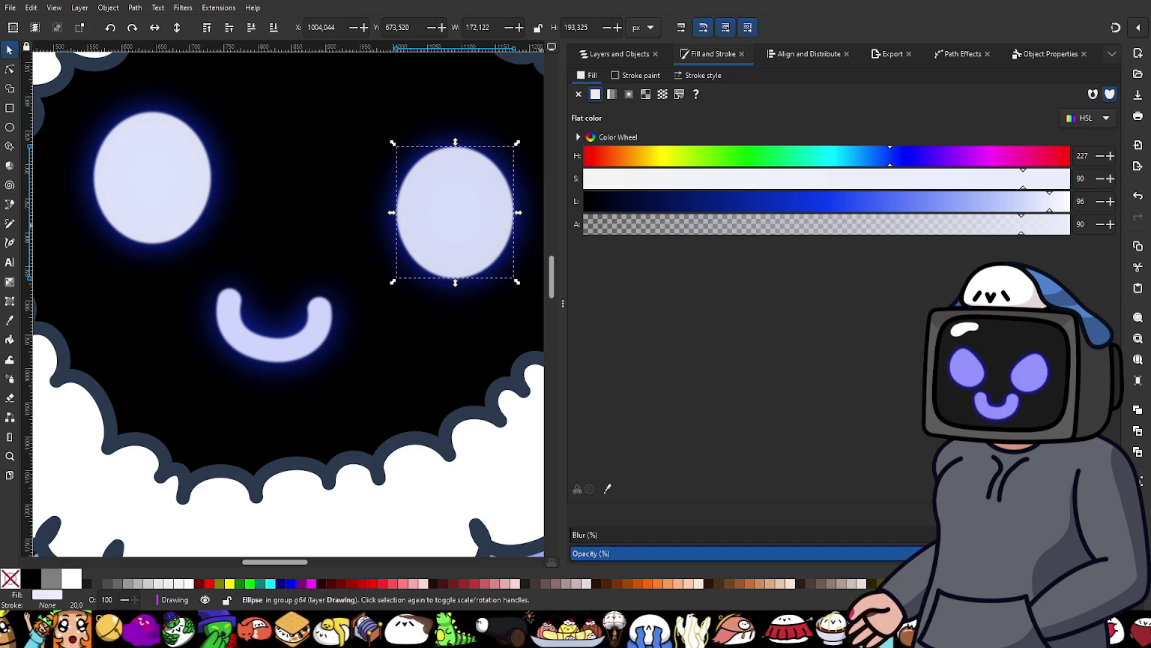
Step: Select the mouth to check its outline colour, then clear the selection
{"action": "left_click", "coordinate": [609, 56]}
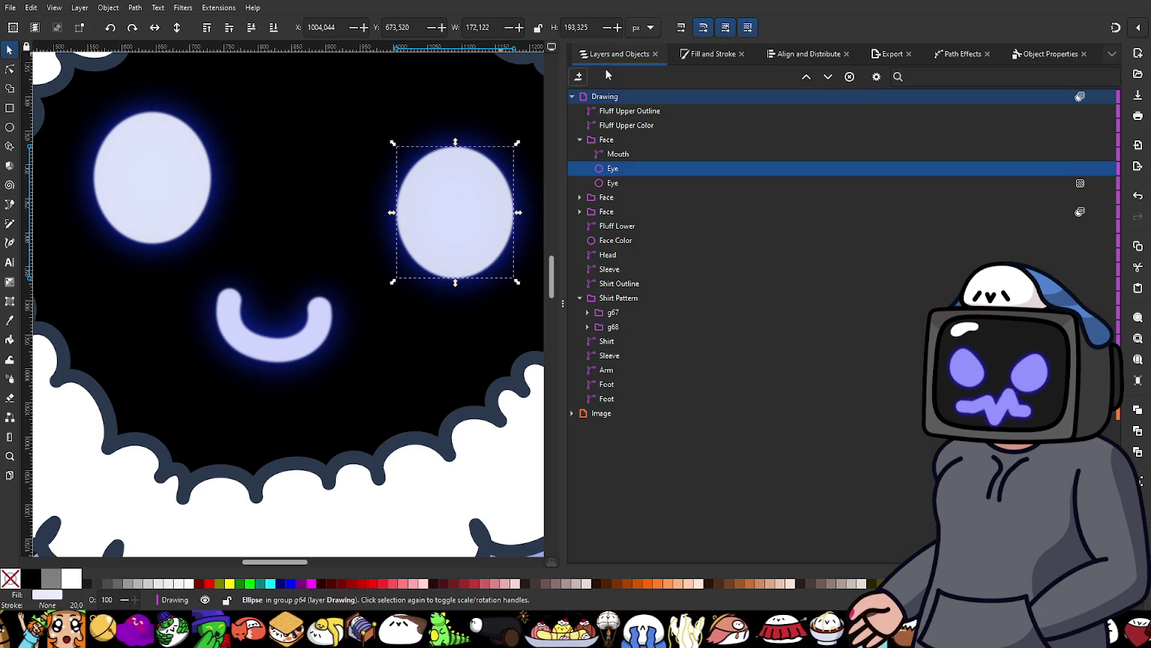
{"action": "left_click", "coordinate": [618, 155]}
{"action": "left_click", "coordinate": [712, 54]}
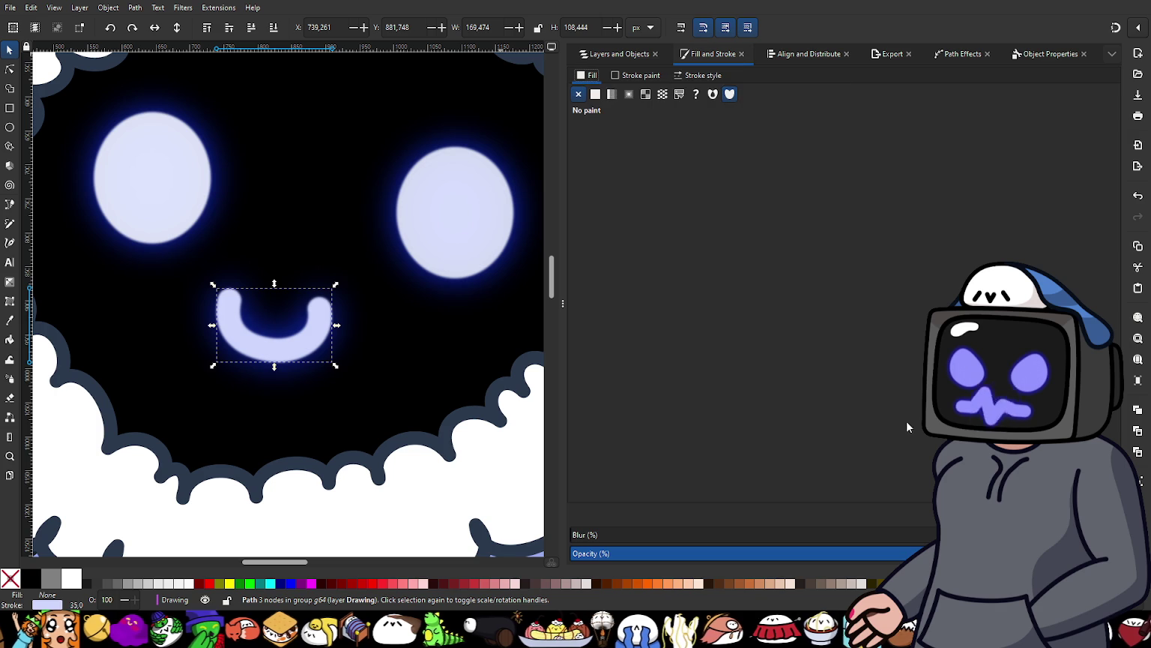
{"action": "left_click", "coordinate": [637, 75]}
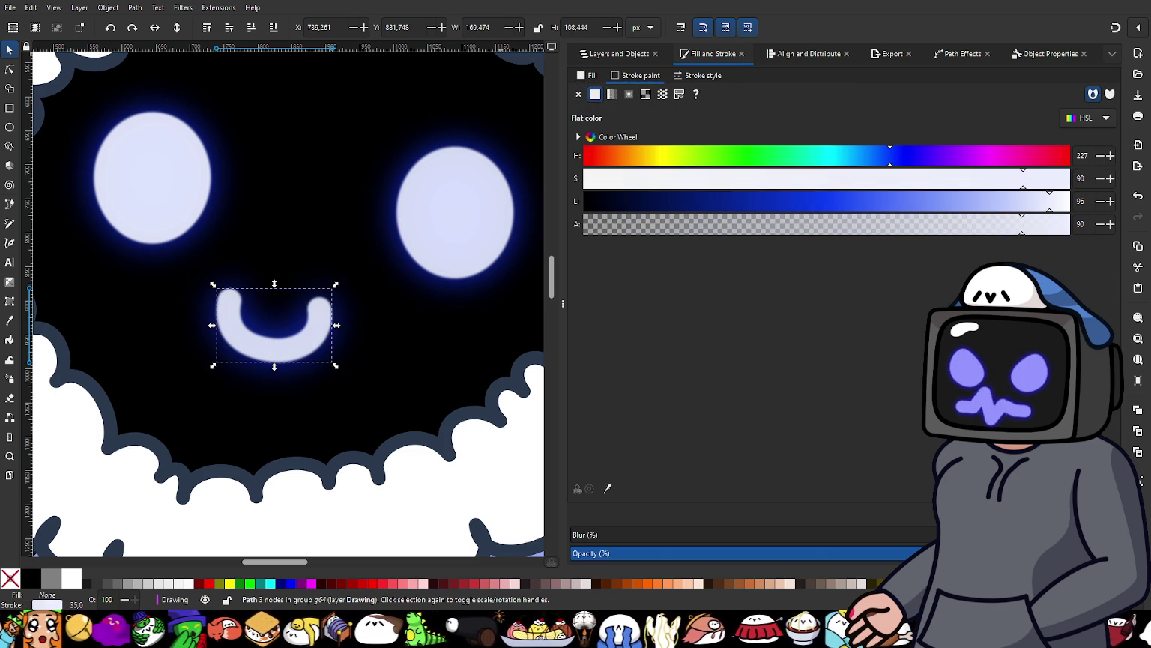
{"action": "scroll", "coordinate": [398, 359], "scroll_direction": "down", "scroll_amount": 2}
{"action": "key", "text": "Escape"}
{"action": "scroll", "coordinate": [344, 273], "scroll_direction": "up", "scroll_amount": 2}
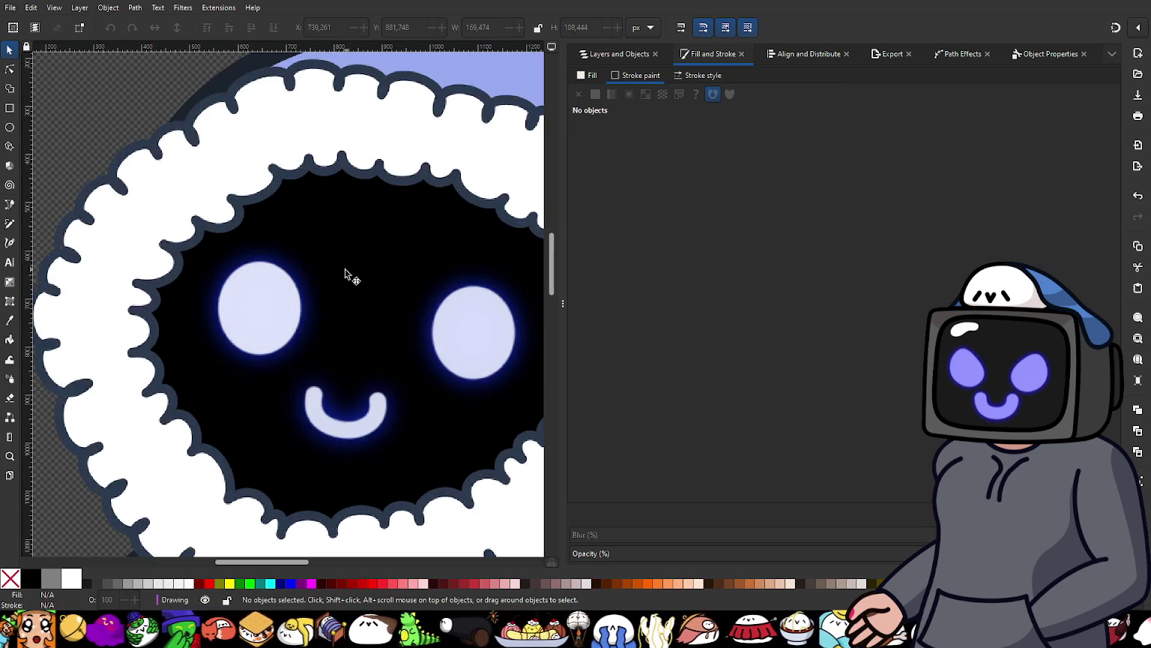
Step: Inspect the second Face group's eyes in Layers and Objects and select that group
{"action": "scroll", "coordinate": [308, 316], "scroll_direction": "up", "scroll_amount": 2}
{"action": "left_click", "coordinate": [306, 323]}
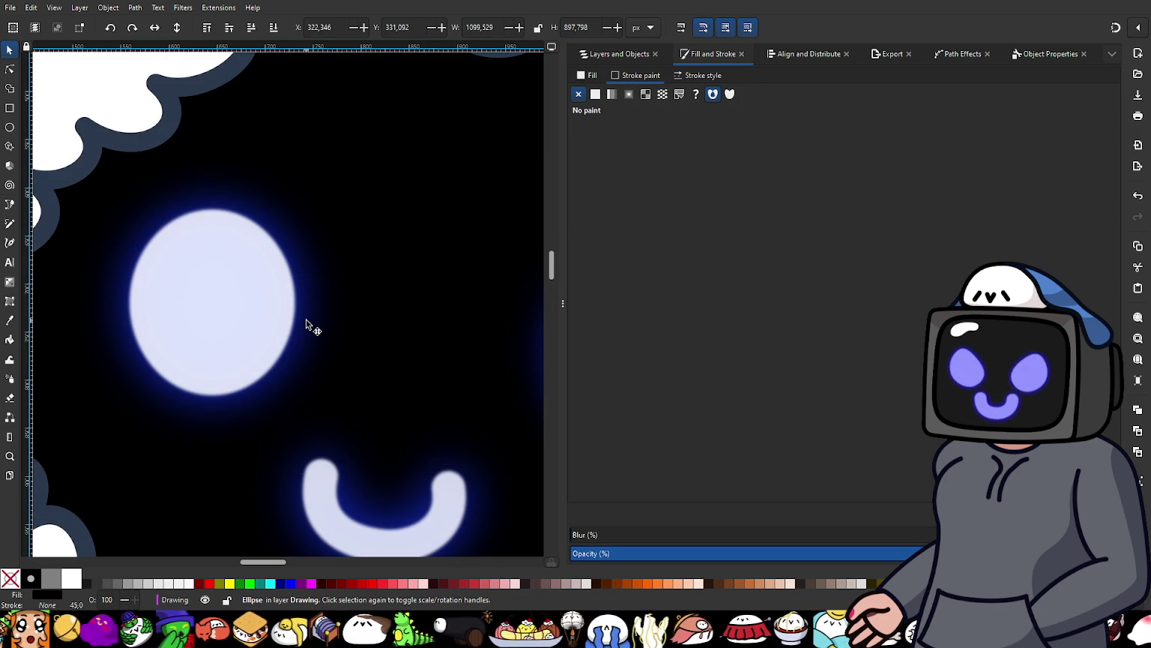
{"action": "left_click", "coordinate": [628, 52]}
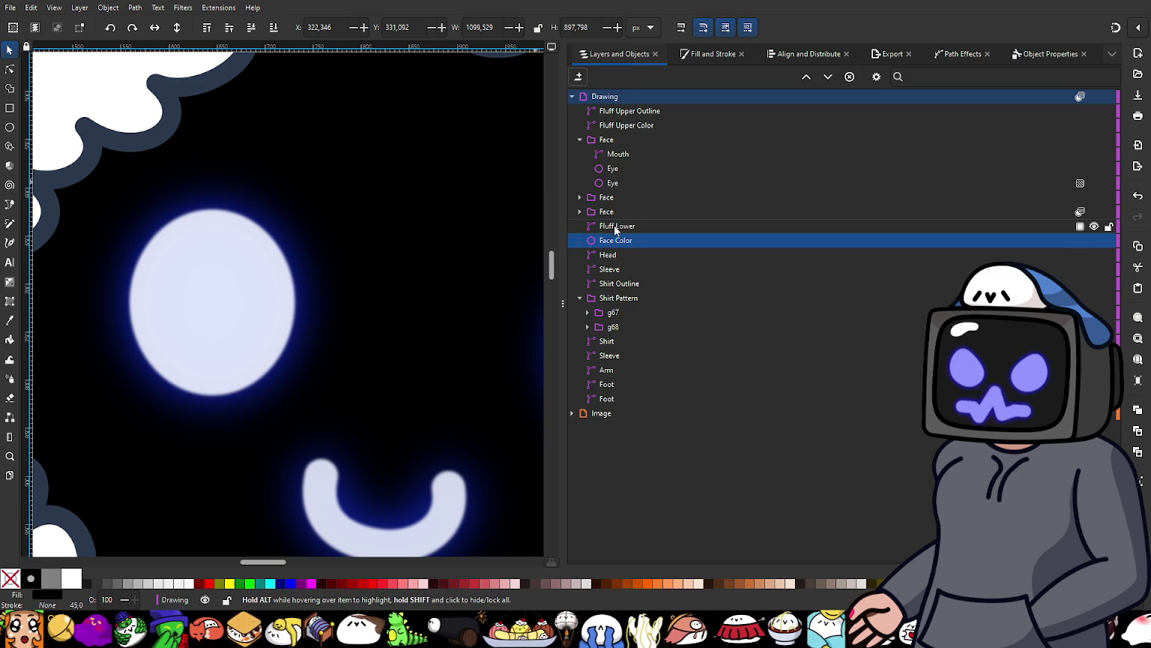
{"action": "left_click", "coordinate": [589, 214]}
{"action": "left_click", "coordinate": [578, 212]}
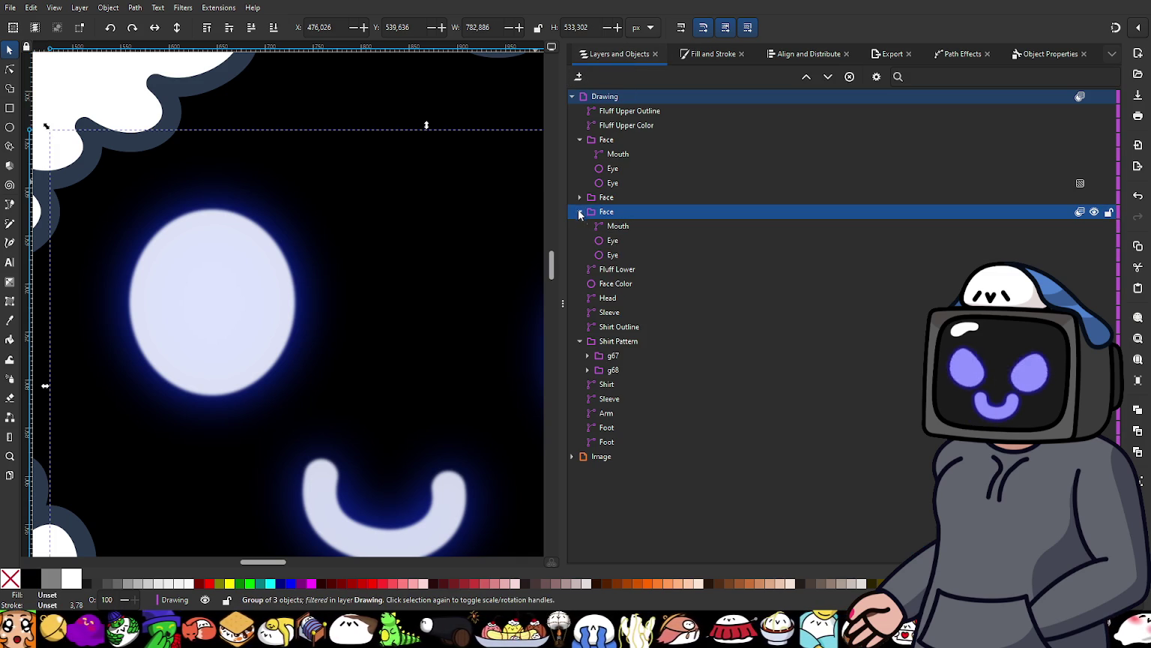
{"action": "left_click", "coordinate": [613, 241]}
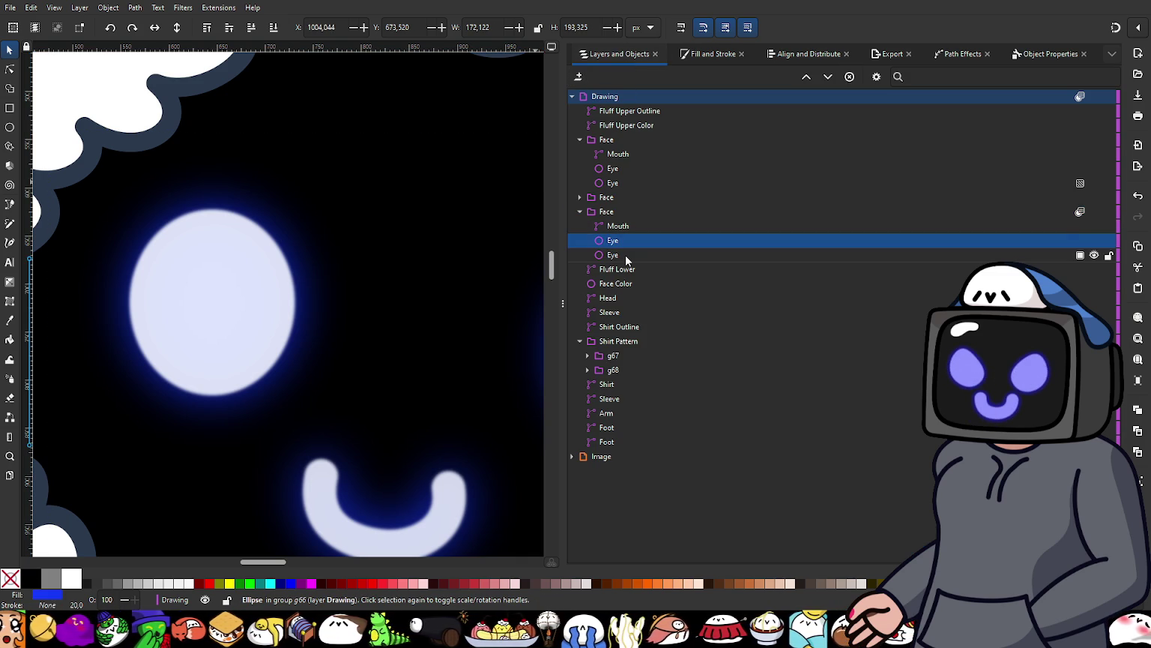
{"action": "left_click", "coordinate": [579, 211]}
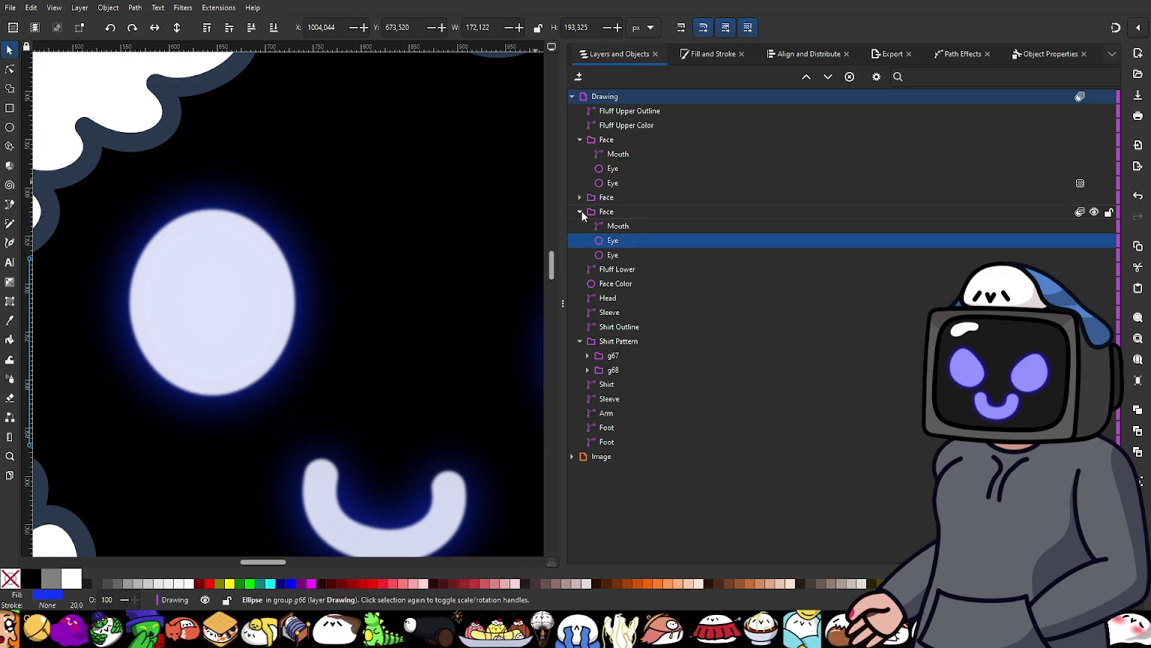
{"action": "left_click", "coordinate": [605, 214]}
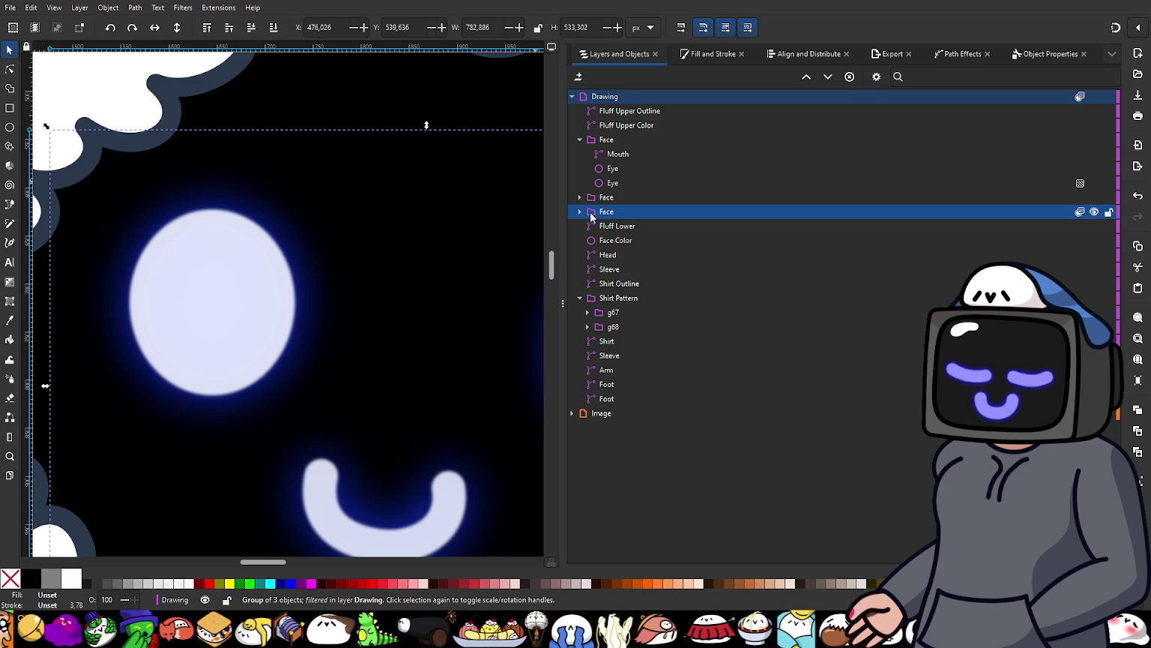
Step: Duplicate the Face group and drag the copy below the other Face groups
{"action": "key", "text": "ctrl+d"}
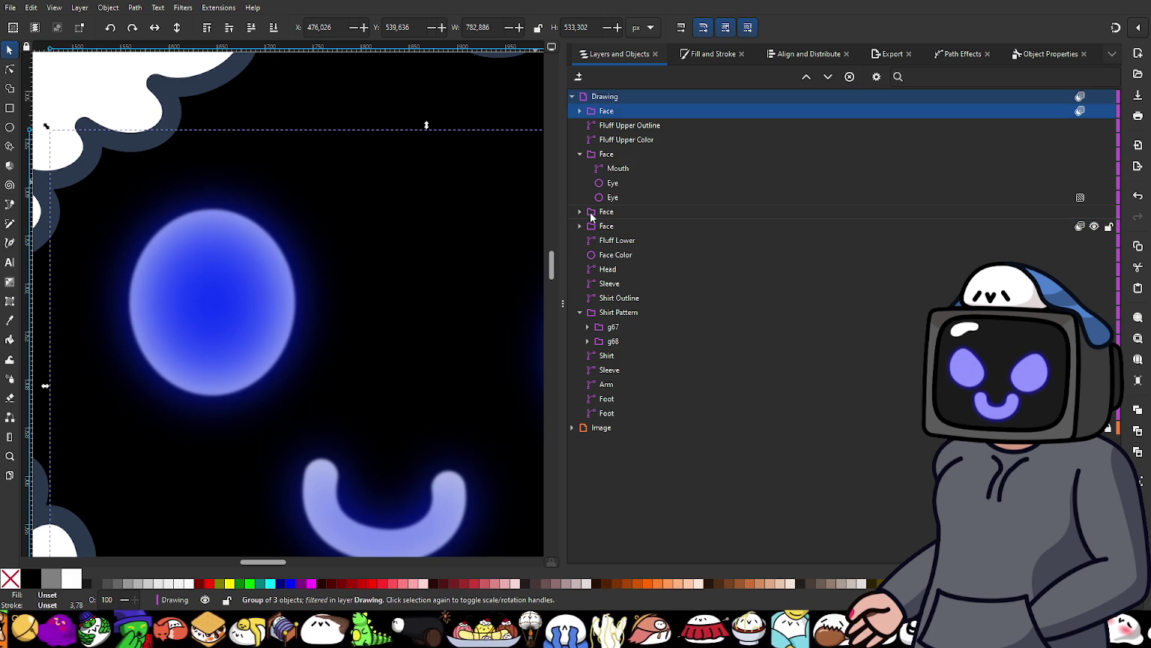
{"action": "left_click_drag", "start_coordinate": [609, 113], "coordinate": [649, 229]}
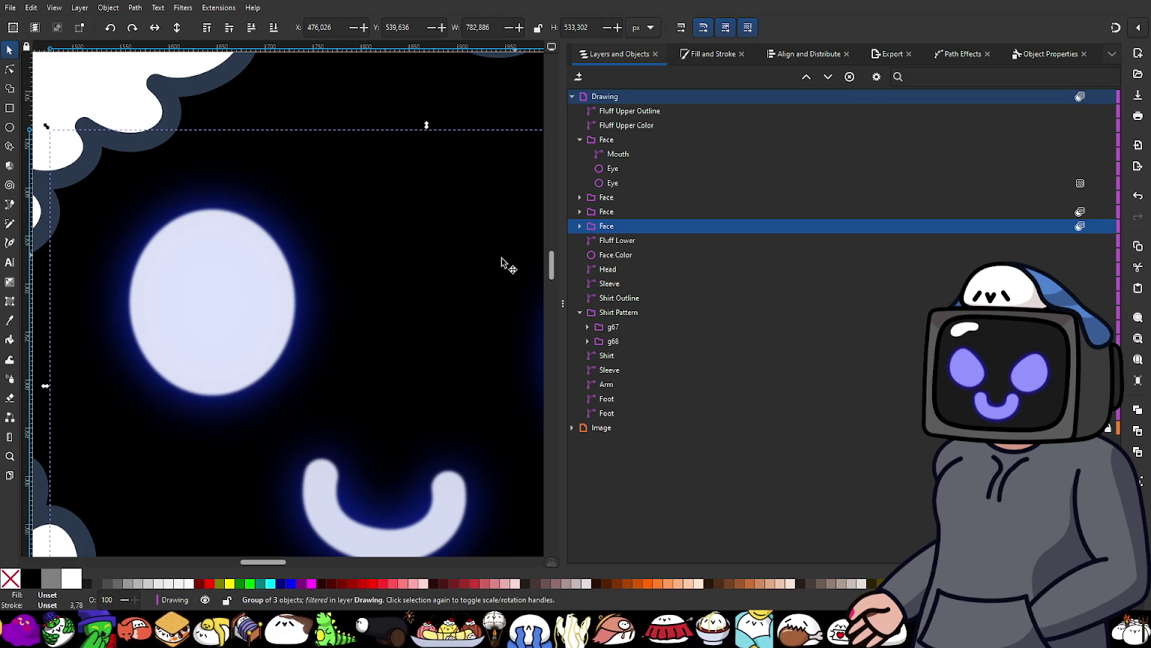
{"action": "scroll", "coordinate": [265, 350], "scroll_direction": "down", "scroll_amount": 3}
{"action": "scroll", "coordinate": [276, 355], "scroll_direction": "up", "scroll_amount": 1}
{"action": "scroll", "coordinate": [285, 352], "scroll_direction": "up", "scroll_amount": 1}
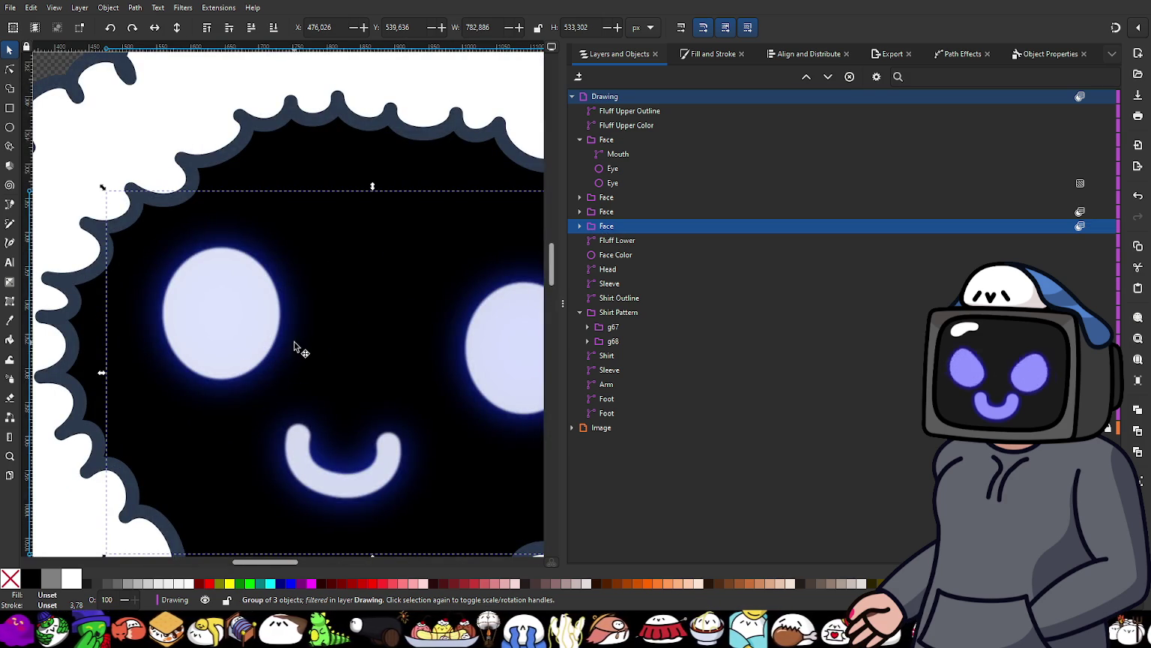
{"action": "mouse_move", "coordinate": [606, 226]}
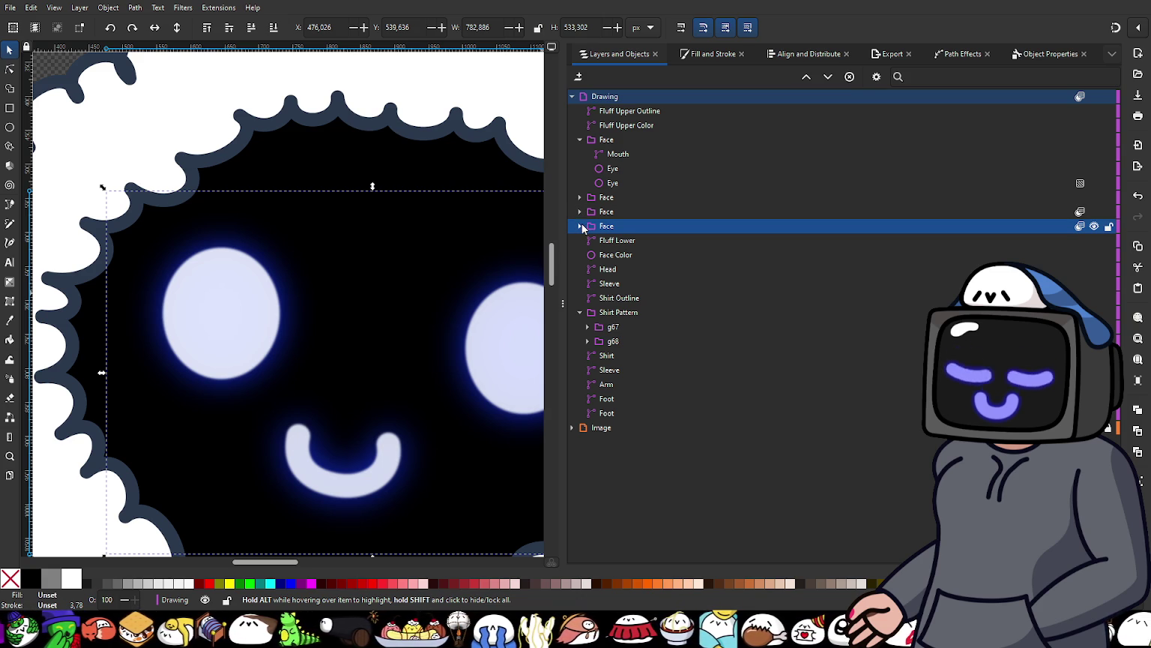
{"action": "left_click", "coordinate": [580, 141]}
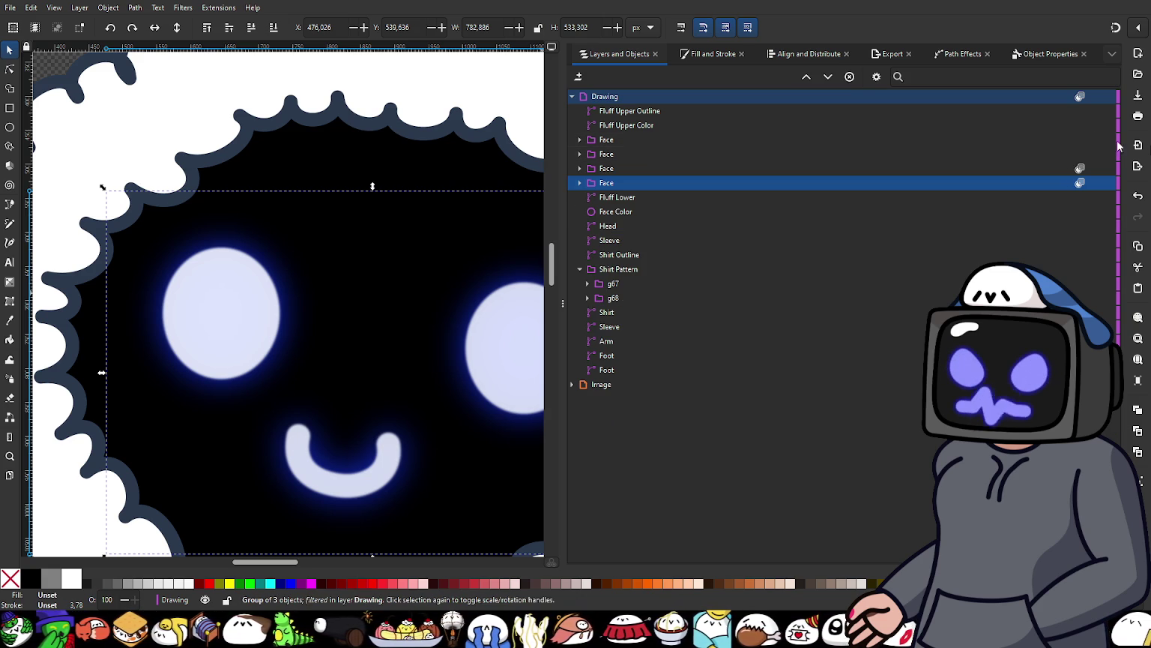
Step: Hide the first Face group's pale eyes and mouth, then select the lower Face copies for colour editing
{"action": "left_click", "coordinate": [1095, 140]}
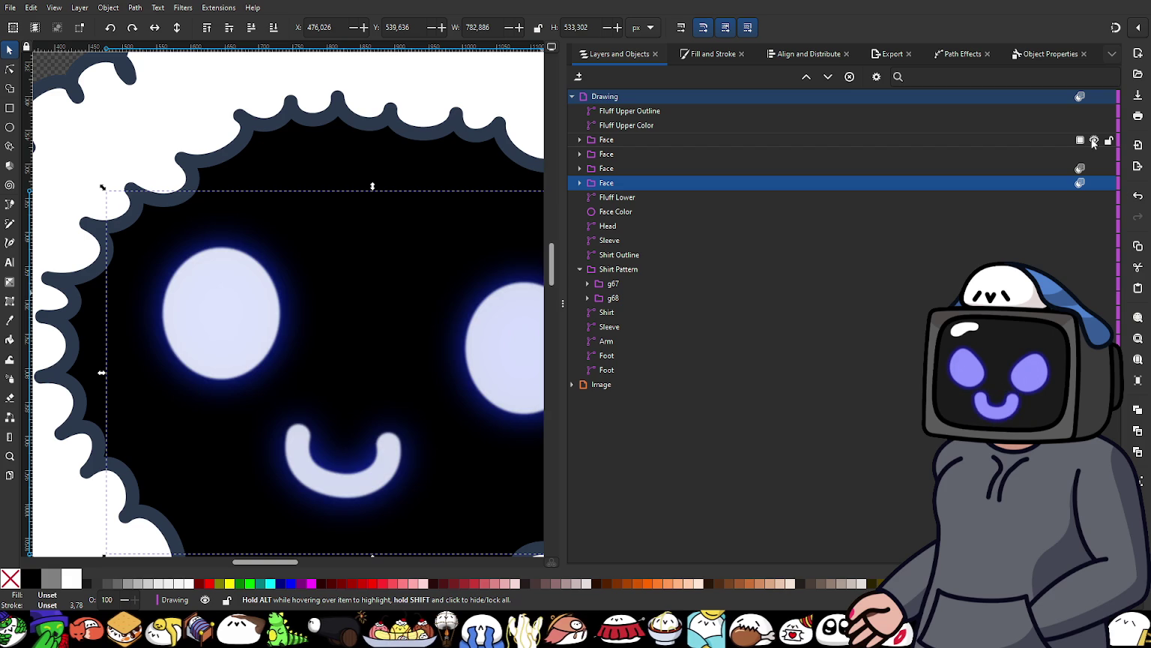
{"action": "scroll", "coordinate": [435, 336], "scroll_direction": "down", "scroll_amount": 2, "text": "ctrl"}
{"action": "scroll", "coordinate": [437, 365], "scroll_direction": "down", "scroll_amount": 1}
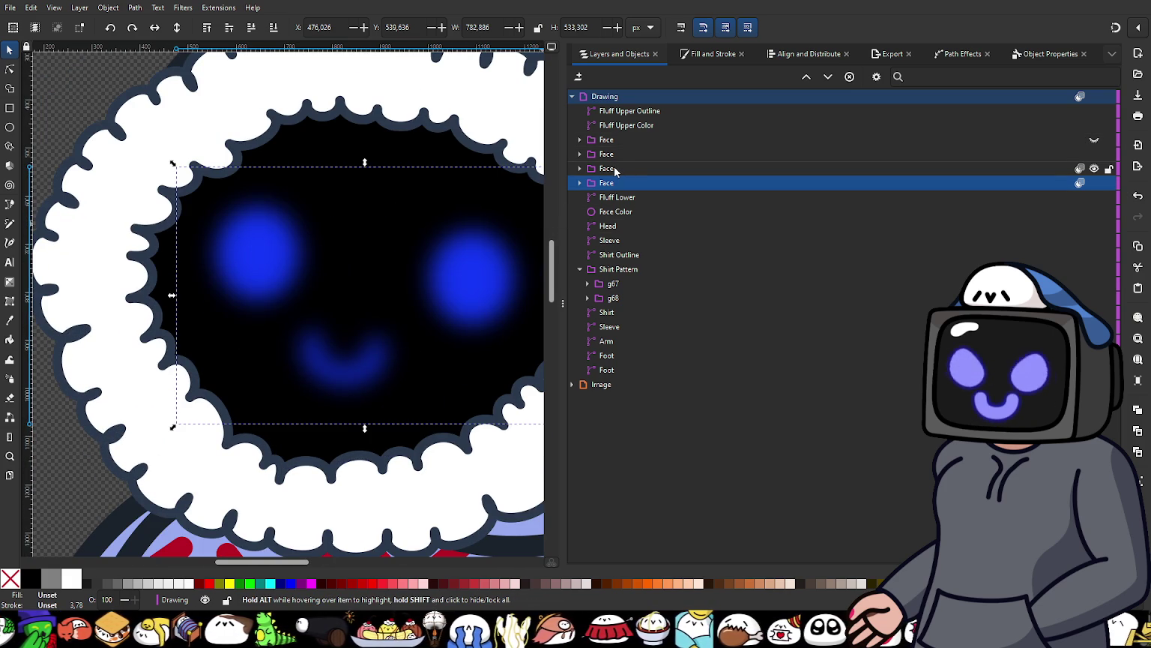
{"action": "left_click", "coordinate": [607, 154]}
{"action": "left_click", "coordinate": [615, 185]}
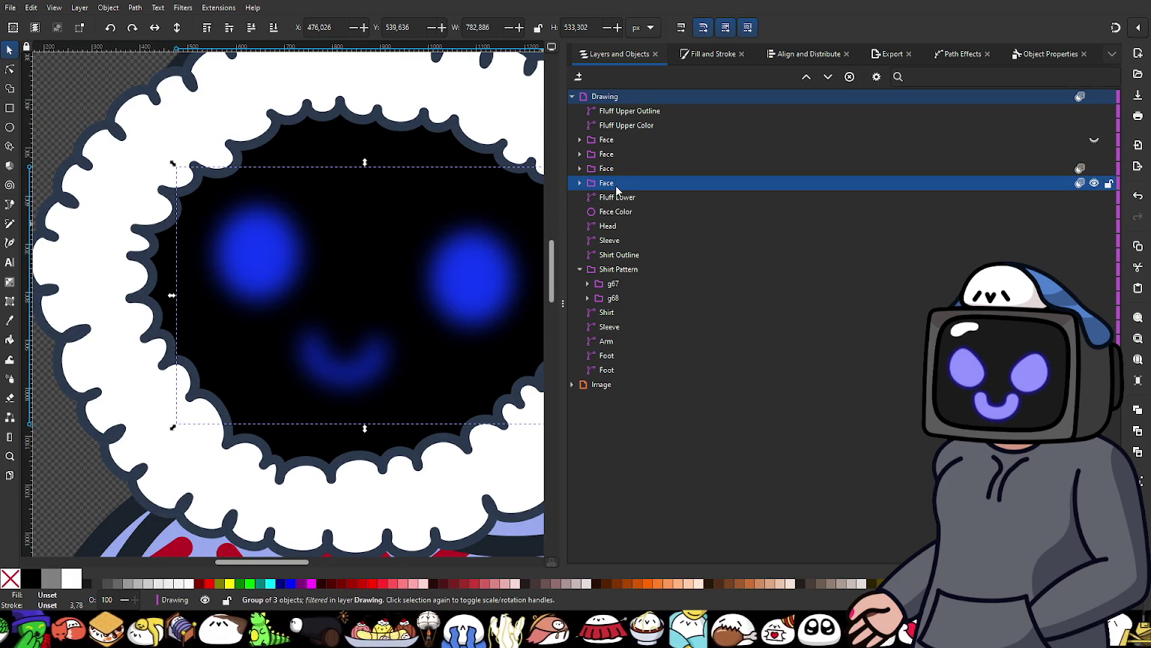
{"action": "left_click", "coordinate": [611, 168]}
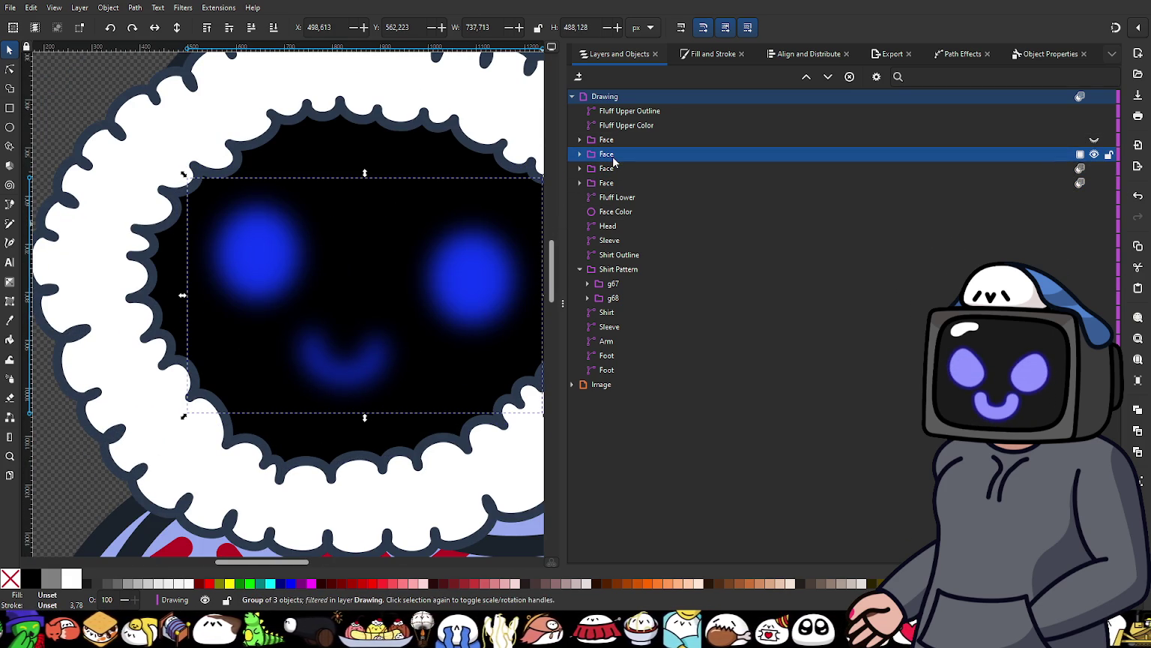
{"action": "left_click", "coordinate": [613, 173]}
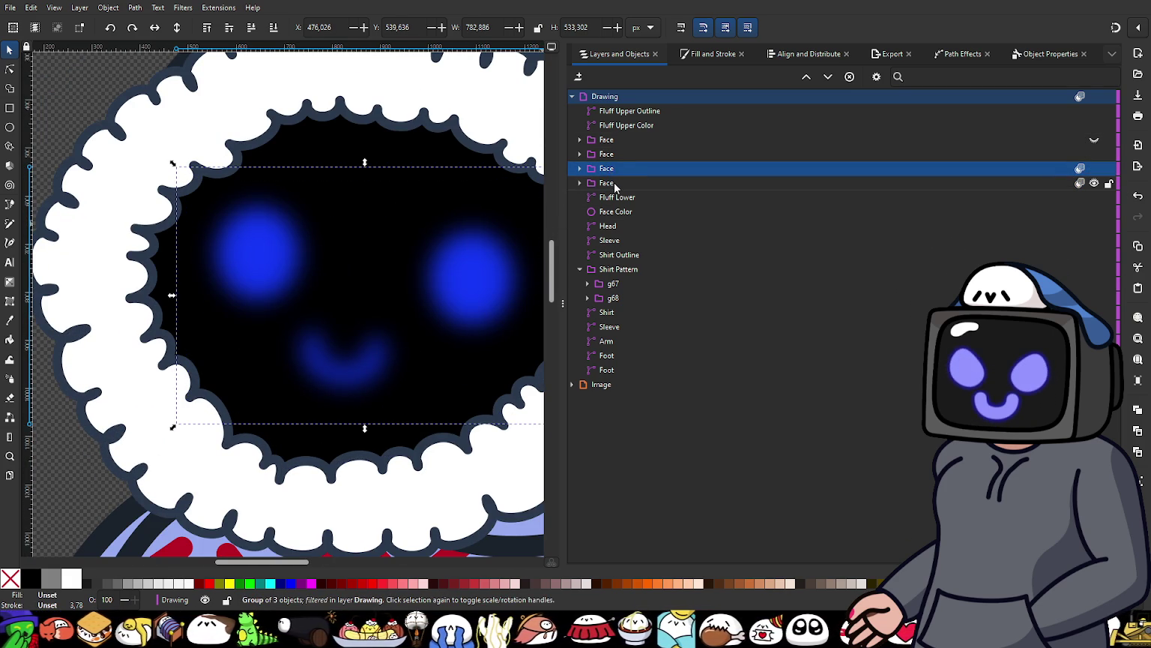
{"action": "left_click", "coordinate": [614, 185]}
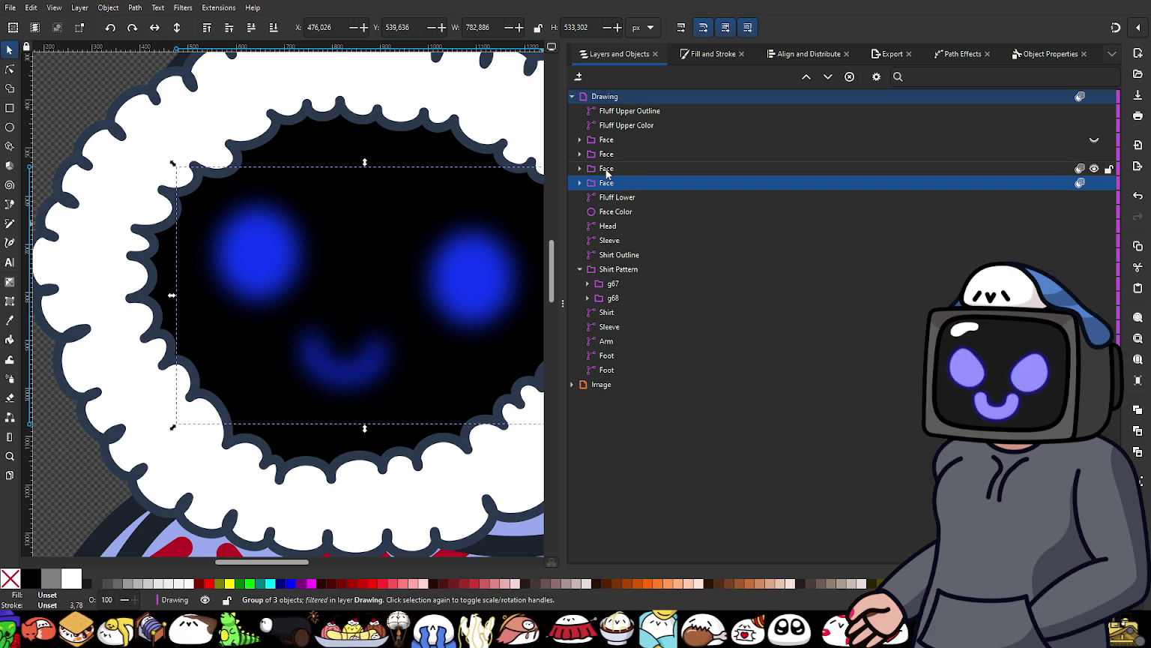
{"action": "left_click", "coordinate": [591, 173]}
{"action": "left_click", "coordinate": [710, 55]}
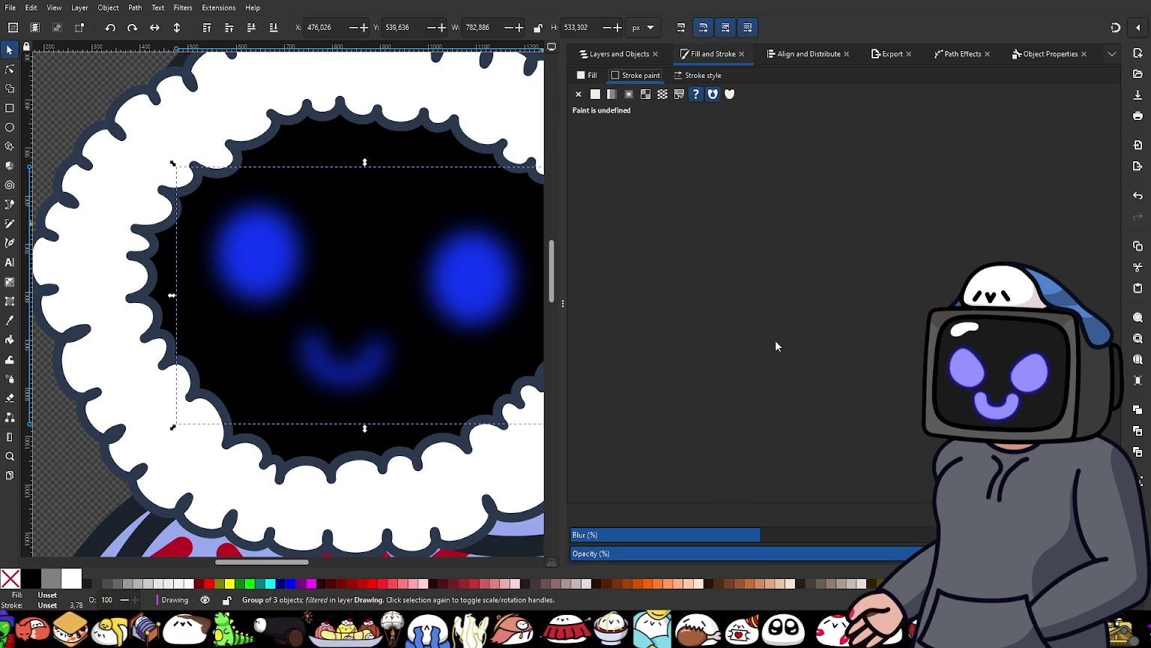
Step: Lower the selected Face group's blur and set two Face groups' blend mode to Normal
{"action": "left_click_drag", "start_coordinate": [632, 541], "coordinate": [581, 541]}
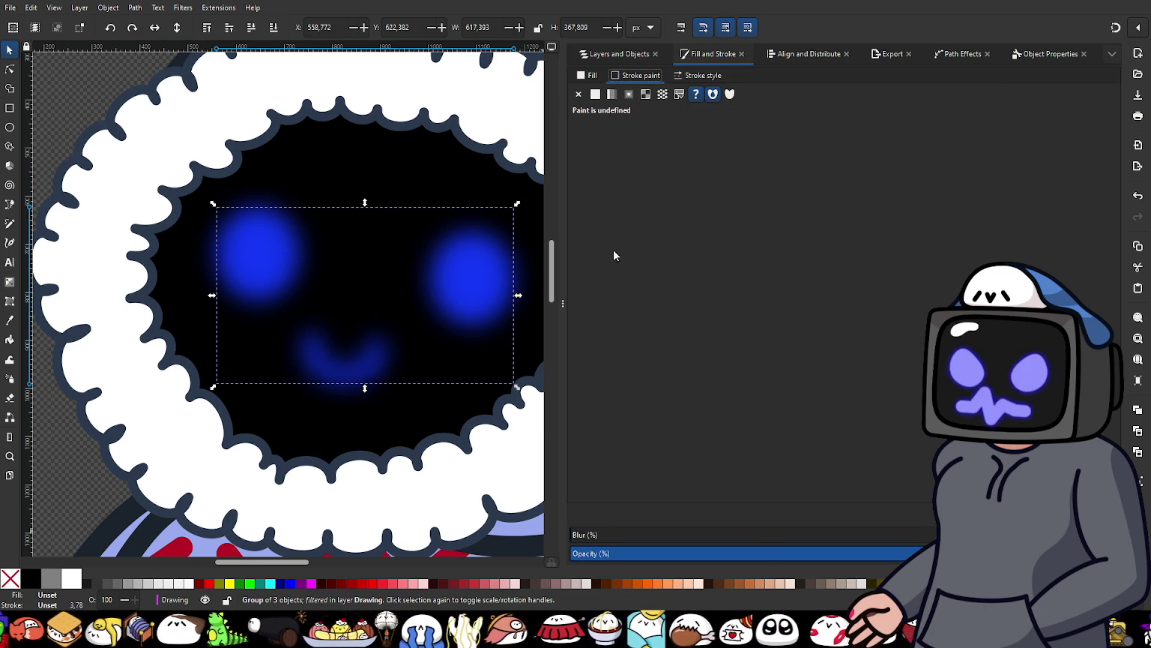
{"action": "left_click", "coordinate": [620, 54]}
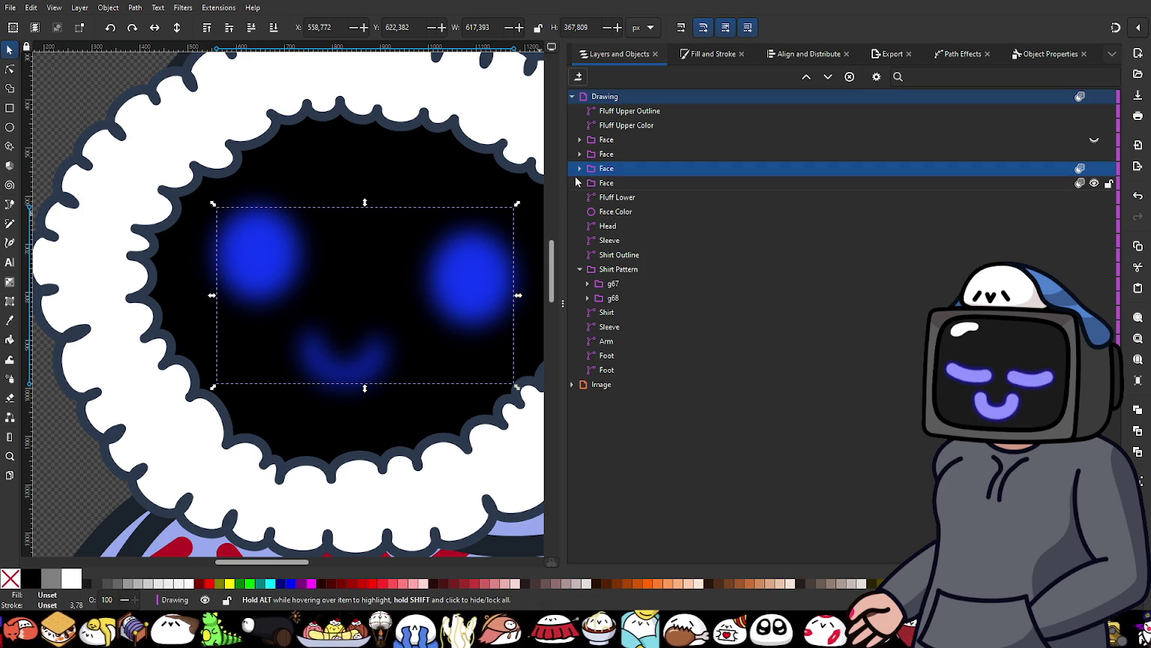
{"action": "mouse_move", "coordinate": [811, 168]}
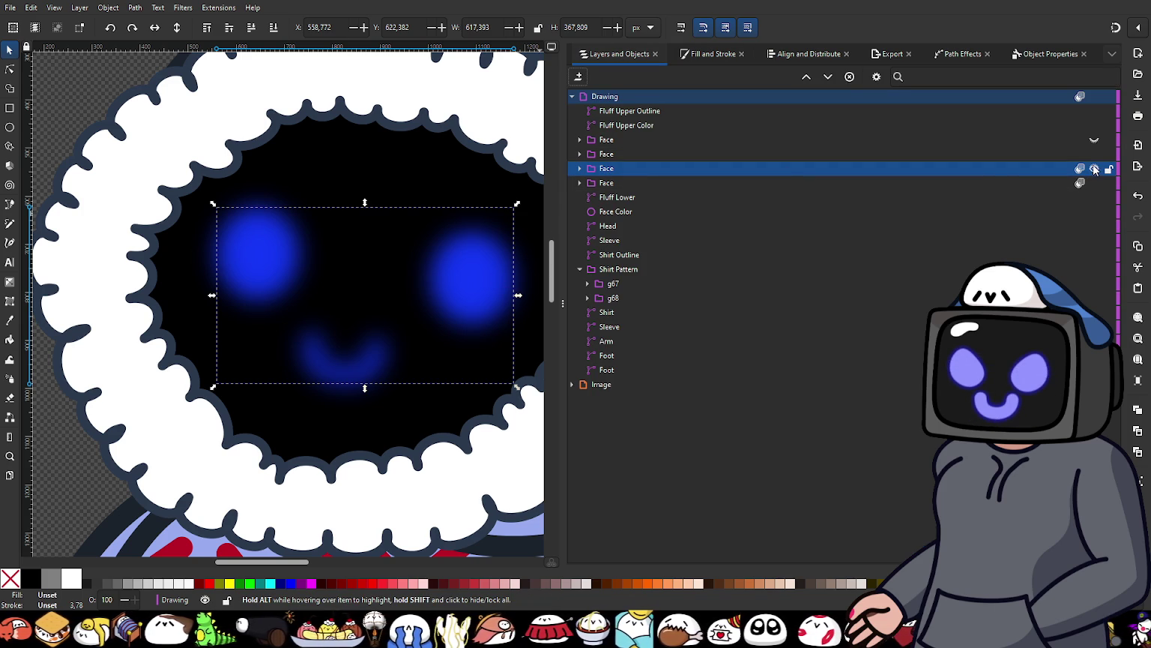
{"action": "left_click", "coordinate": [1080, 168]}
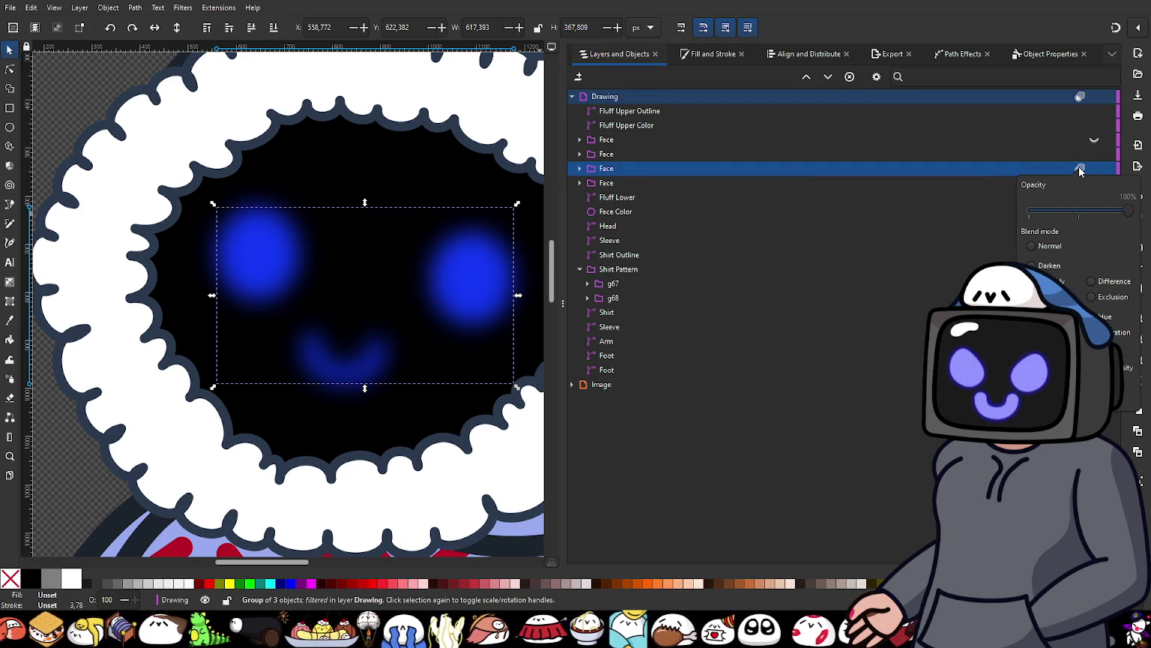
{"action": "left_click", "coordinate": [1033, 246]}
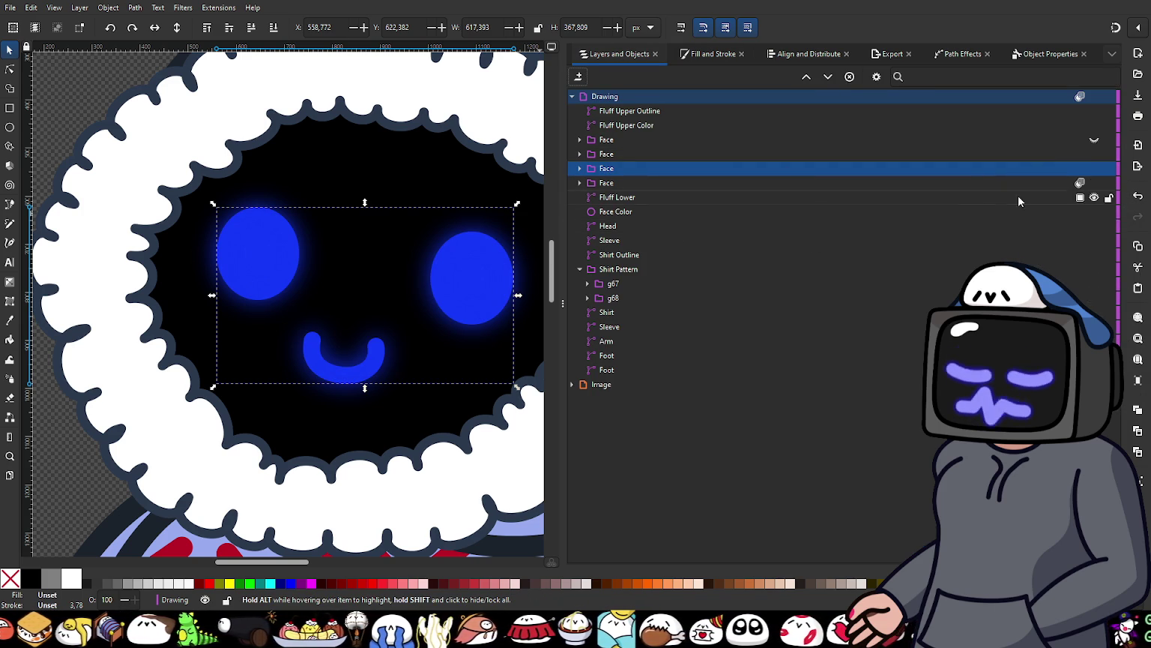
{"action": "left_click", "coordinate": [1081, 183]}
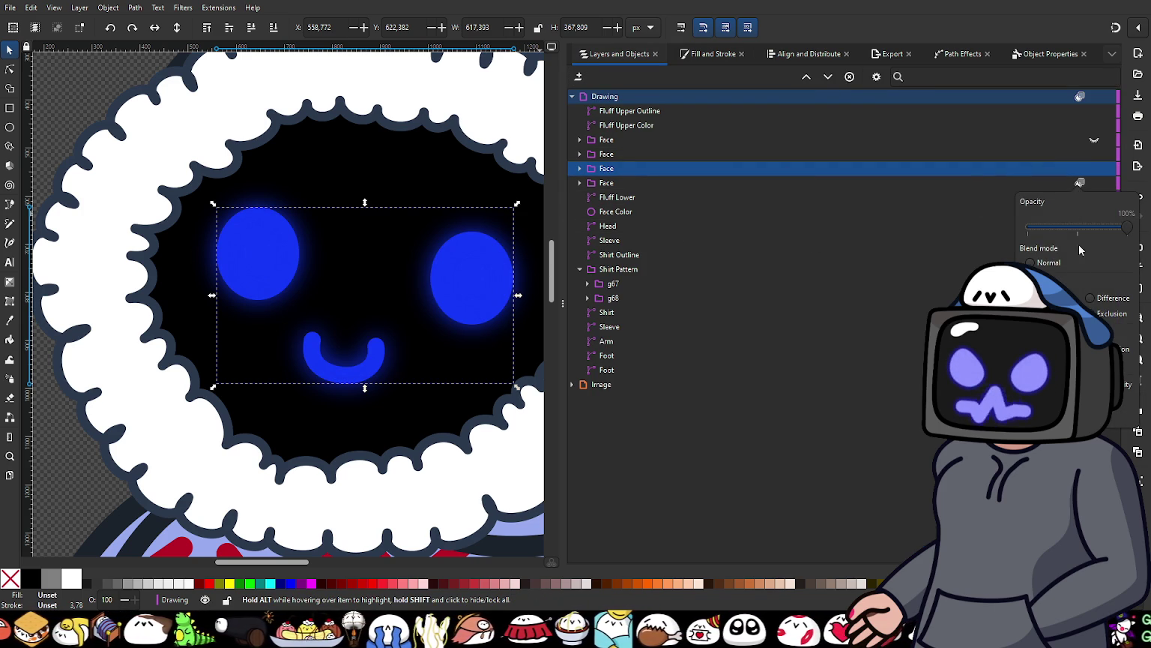
{"action": "left_click", "coordinate": [1046, 268]}
{"action": "left_click", "coordinate": [621, 173]}
{"action": "mouse_move", "coordinate": [691, 112]}
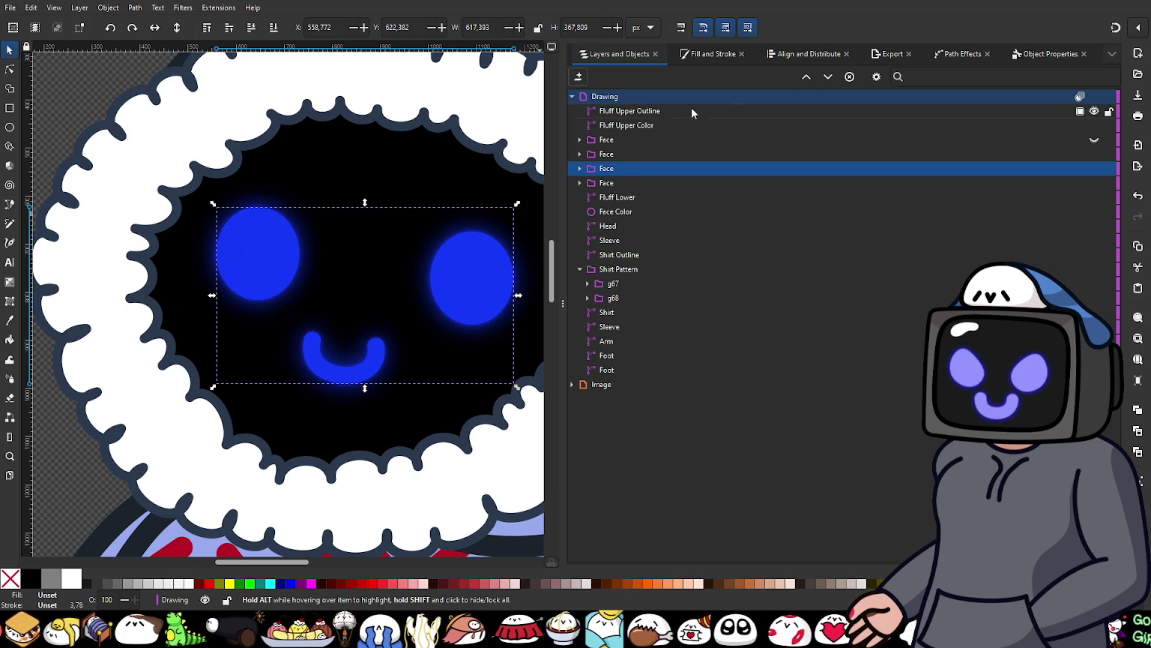
Step: Check the fourth Face group's blur, then raise the blur on another Face group
{"action": "left_click", "coordinate": [714, 56]}
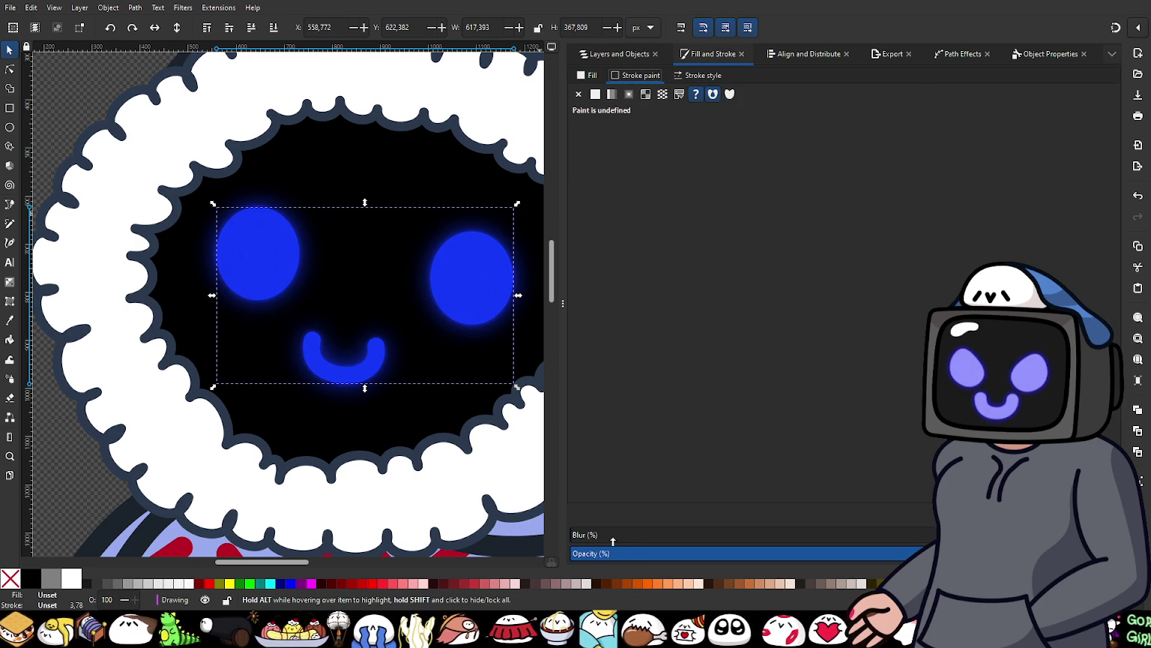
{"action": "left_click", "coordinate": [616, 54]}
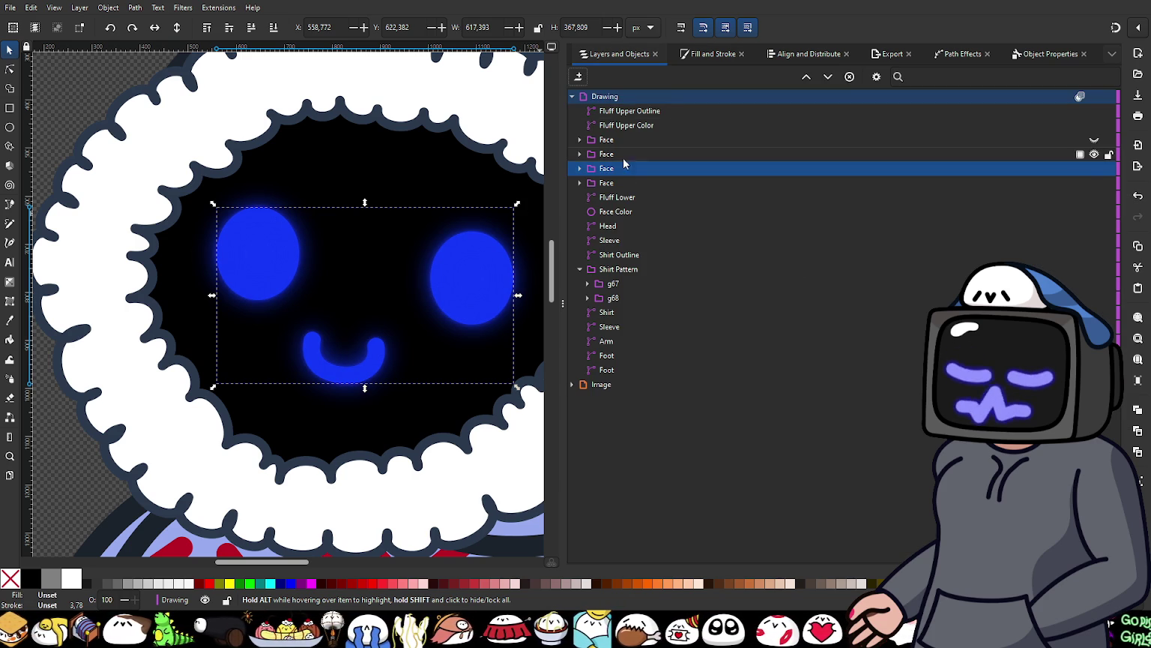
{"action": "left_click", "coordinate": [623, 182]}
{"action": "left_click", "coordinate": [704, 56]}
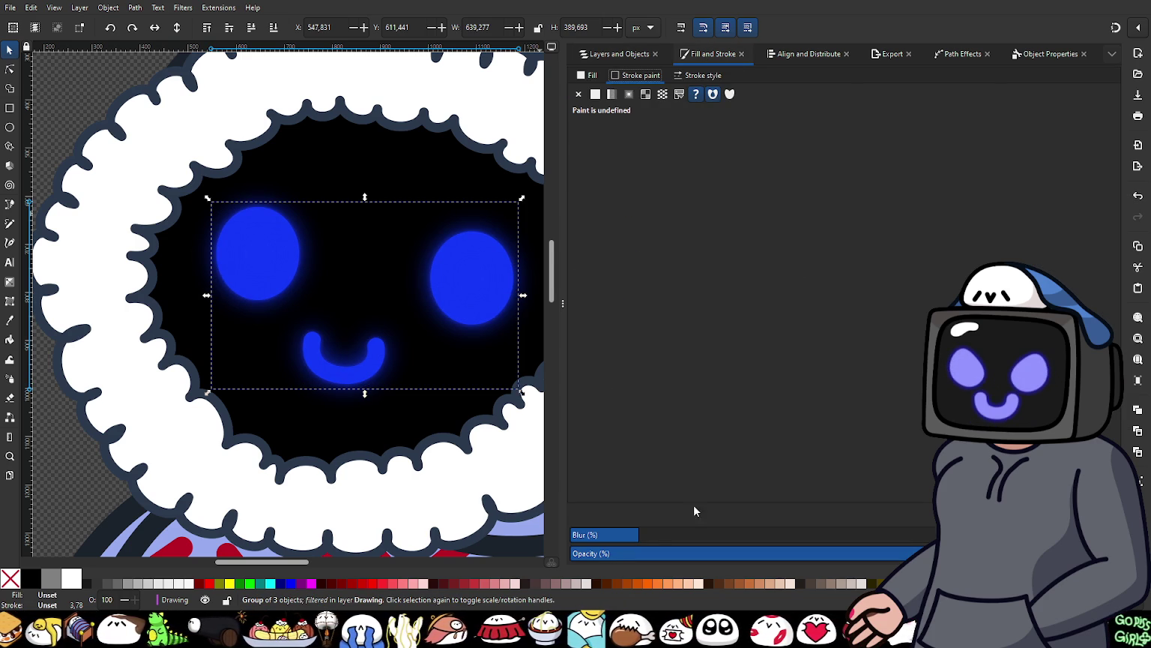
{"action": "left_click", "coordinate": [622, 54]}
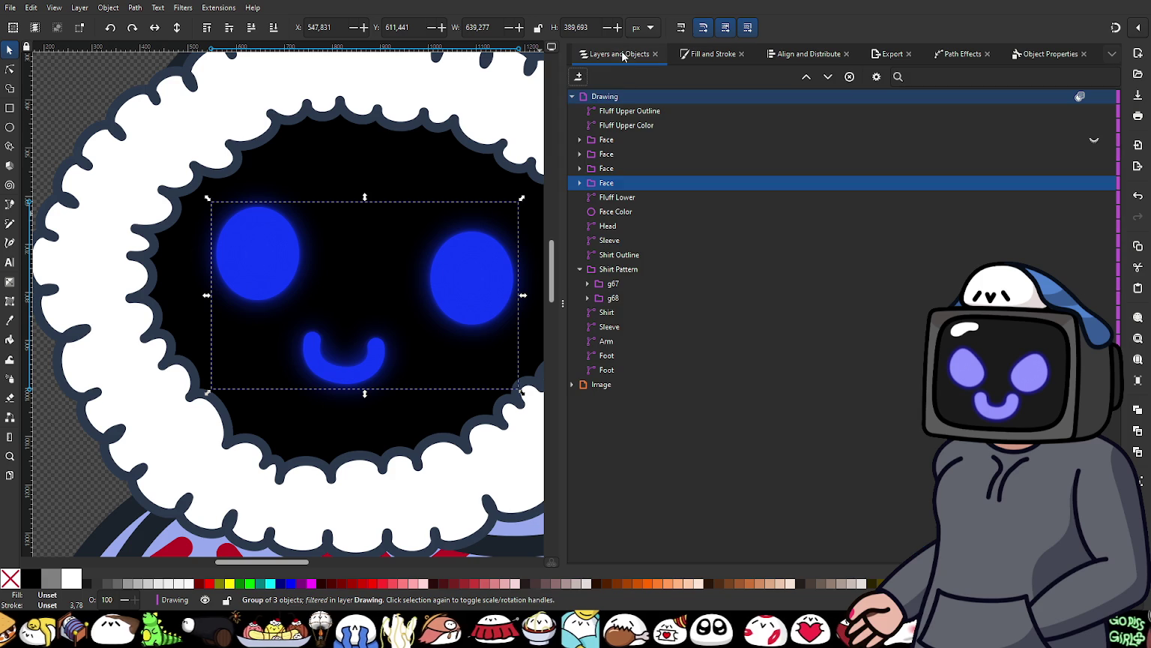
{"action": "left_click", "coordinate": [627, 166]}
{"action": "left_click", "coordinate": [708, 54]}
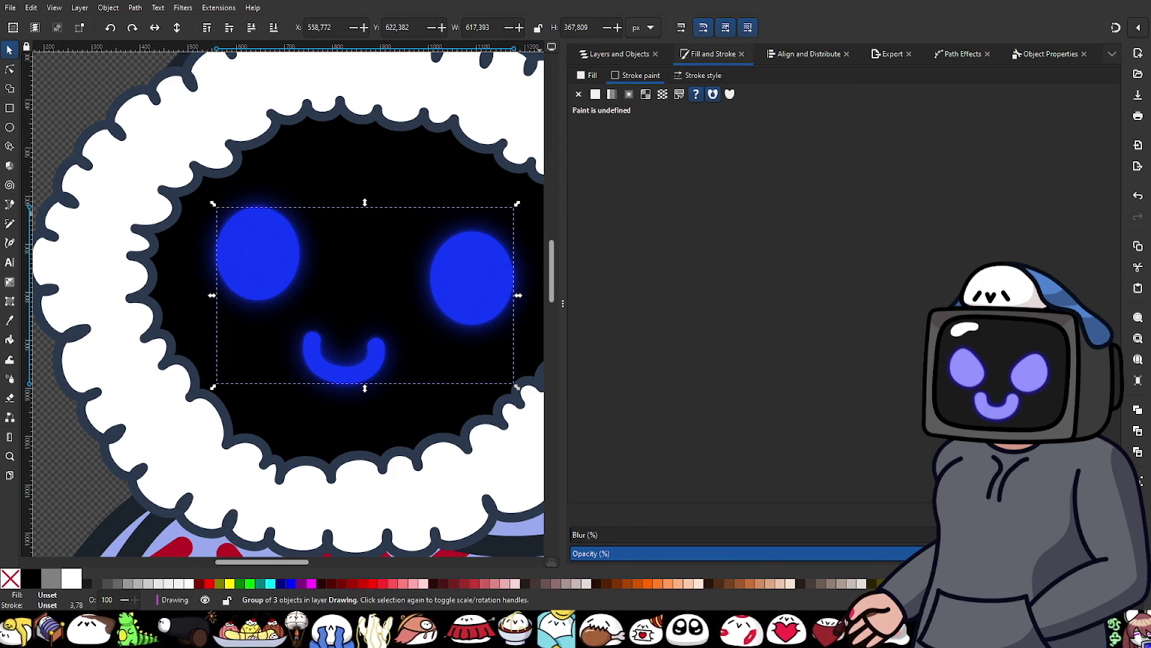
{"action": "left_click", "coordinate": [639, 535]}
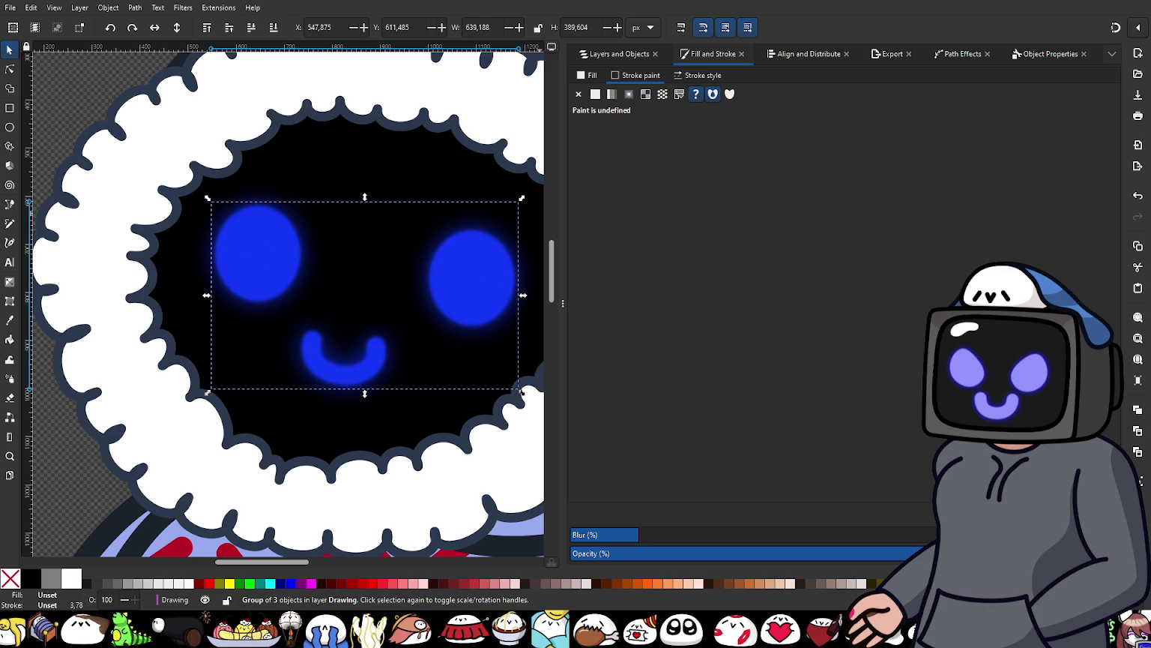
Step: Unhide the first Face group so the pale eyes and mouth show again
{"action": "key", "text": "ctrl+shift+l"}
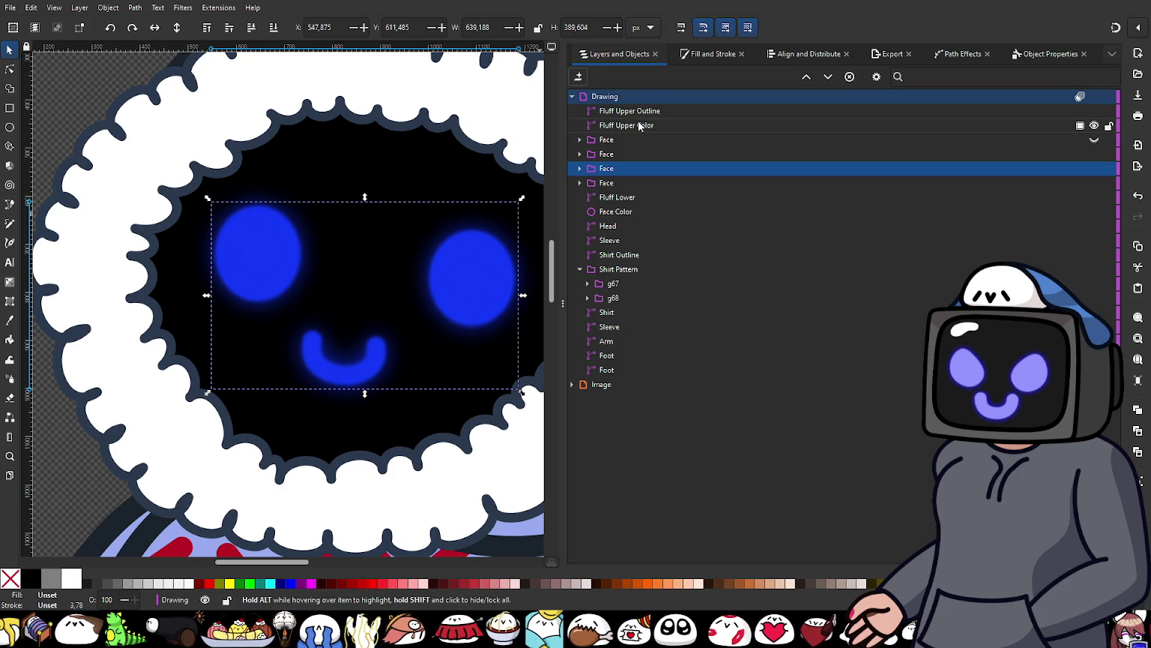
{"action": "left_click", "coordinate": [1095, 139]}
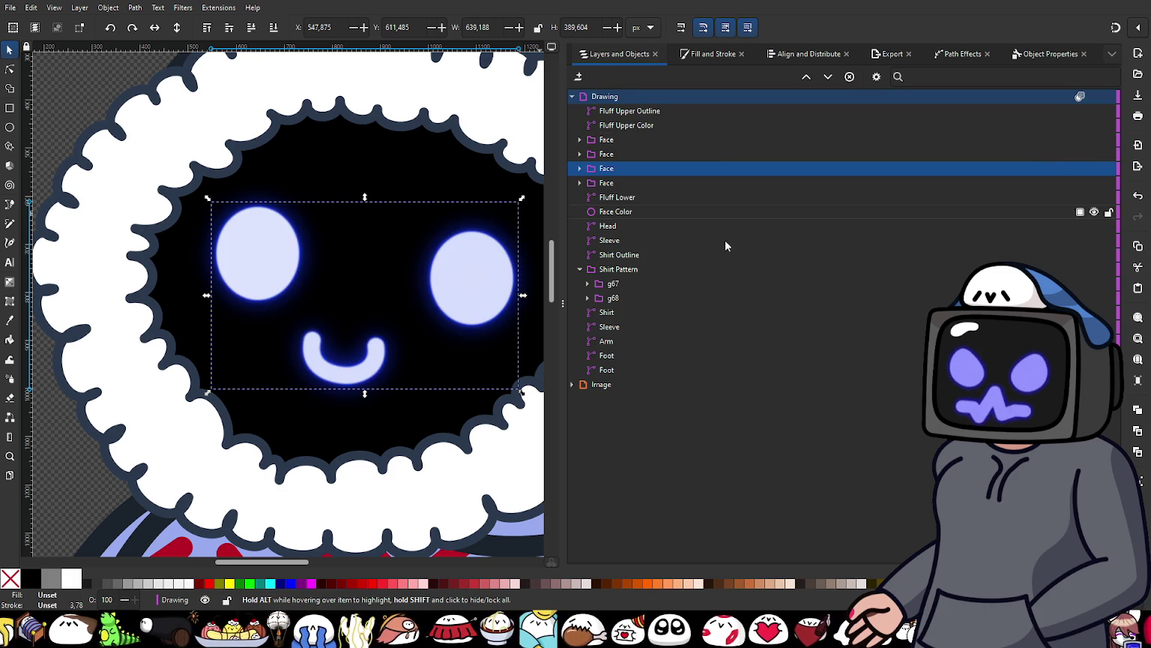
{"action": "scroll", "coordinate": [429, 302], "scroll_direction": "up", "scroll_amount": 2}
{"action": "scroll", "coordinate": [428, 308], "scroll_direction": "down", "scroll_amount": 3}
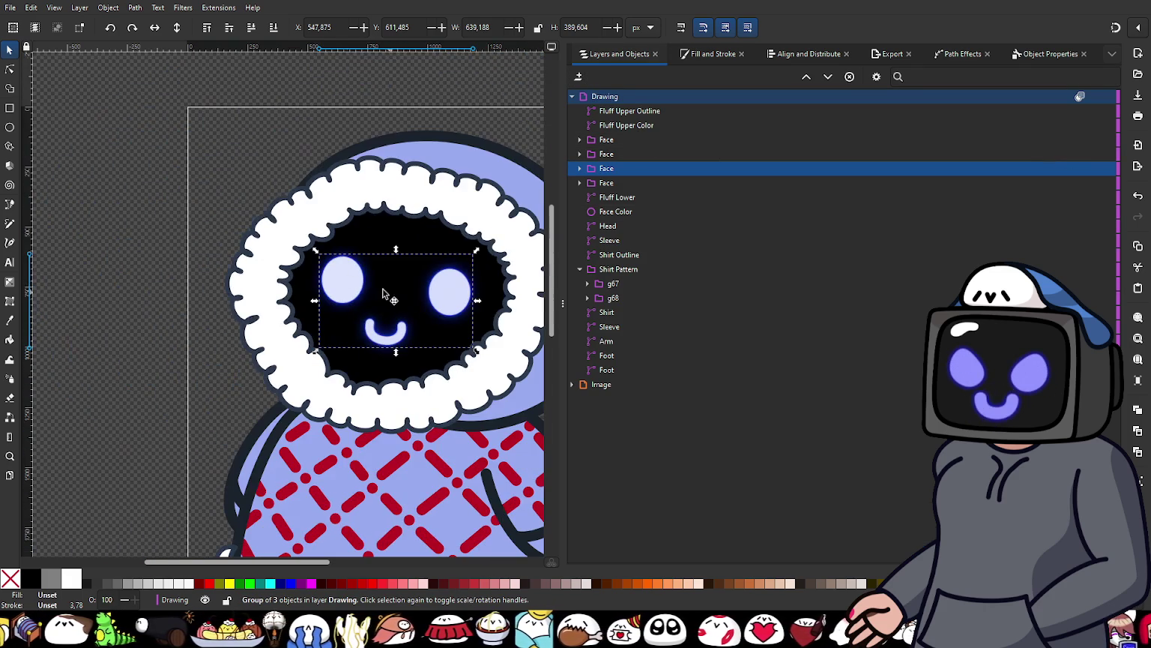
Step: Set the left Eye's fill alpha to 90
{"action": "left_click", "coordinate": [232, 163]}
{"action": "left_click", "coordinate": [581, 139]}
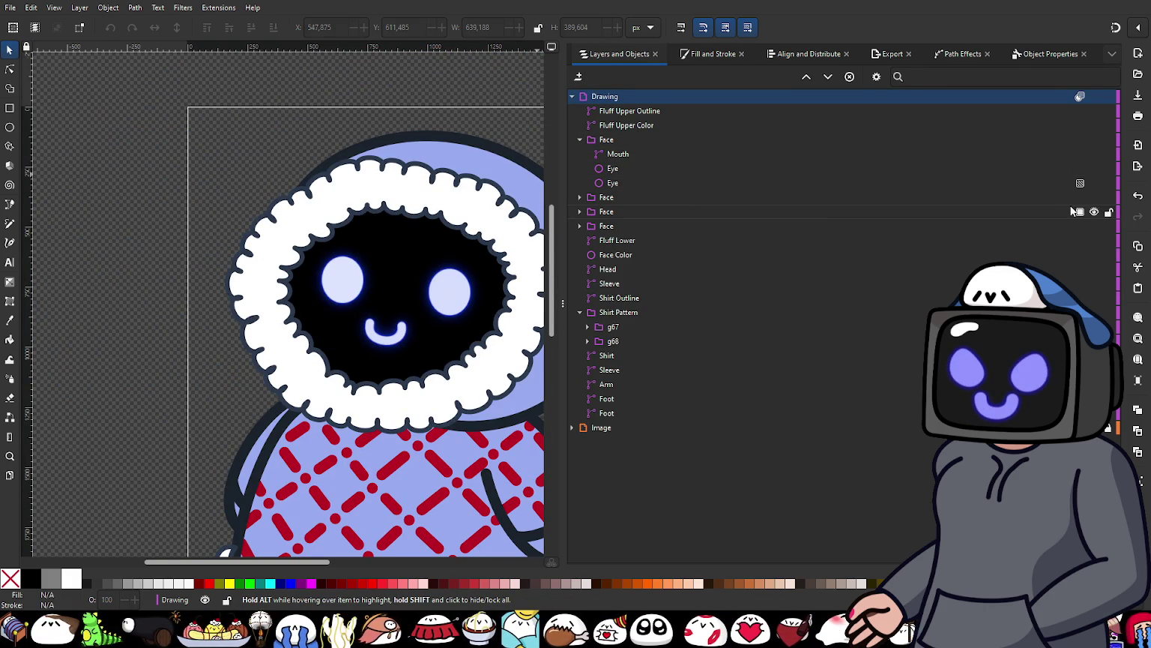
{"action": "left_click", "coordinate": [1081, 182]}
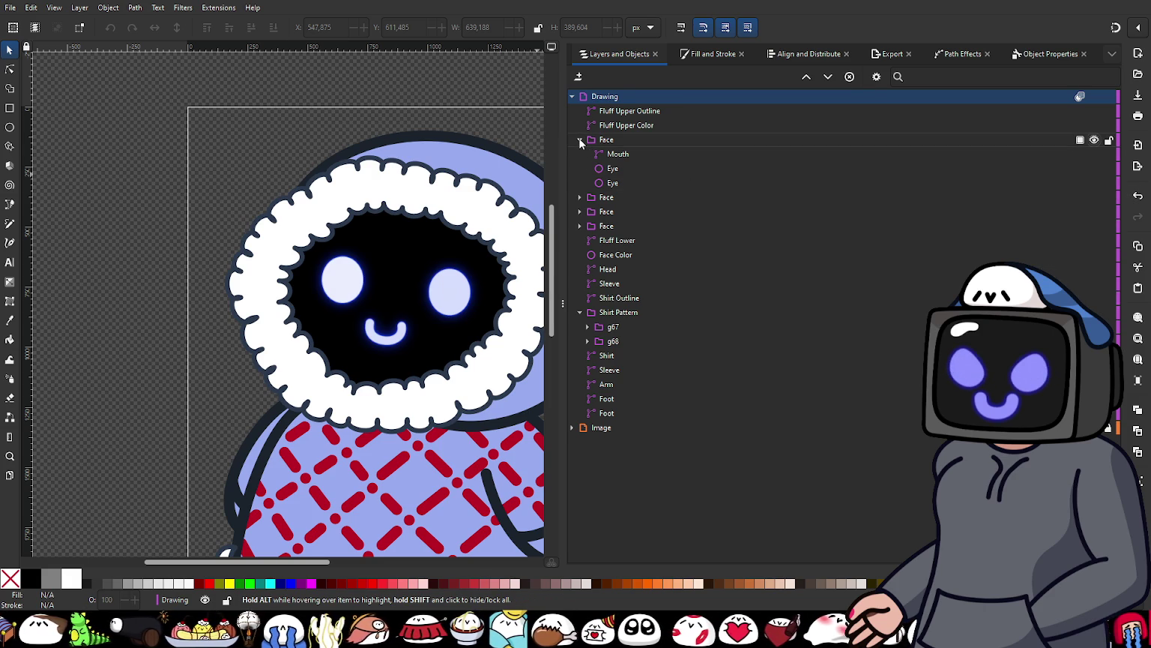
{"action": "scroll", "coordinate": [427, 295], "scroll_direction": "up", "scroll_amount": 2, "text": "ctrl"}
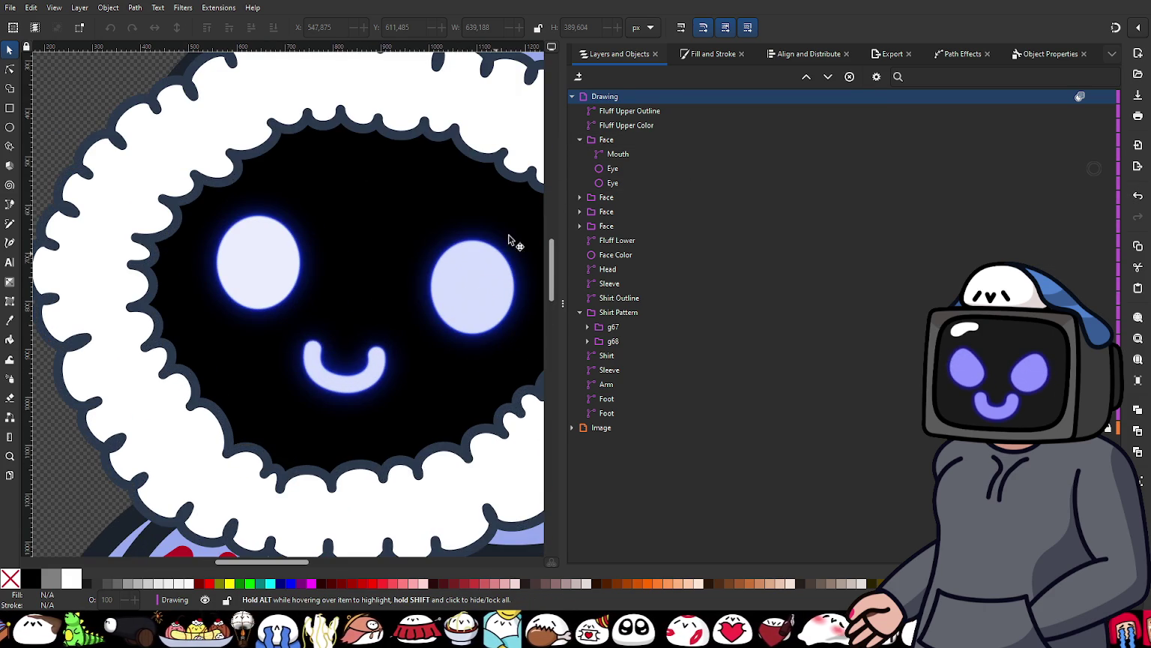
{"action": "left_click", "coordinate": [619, 169]}
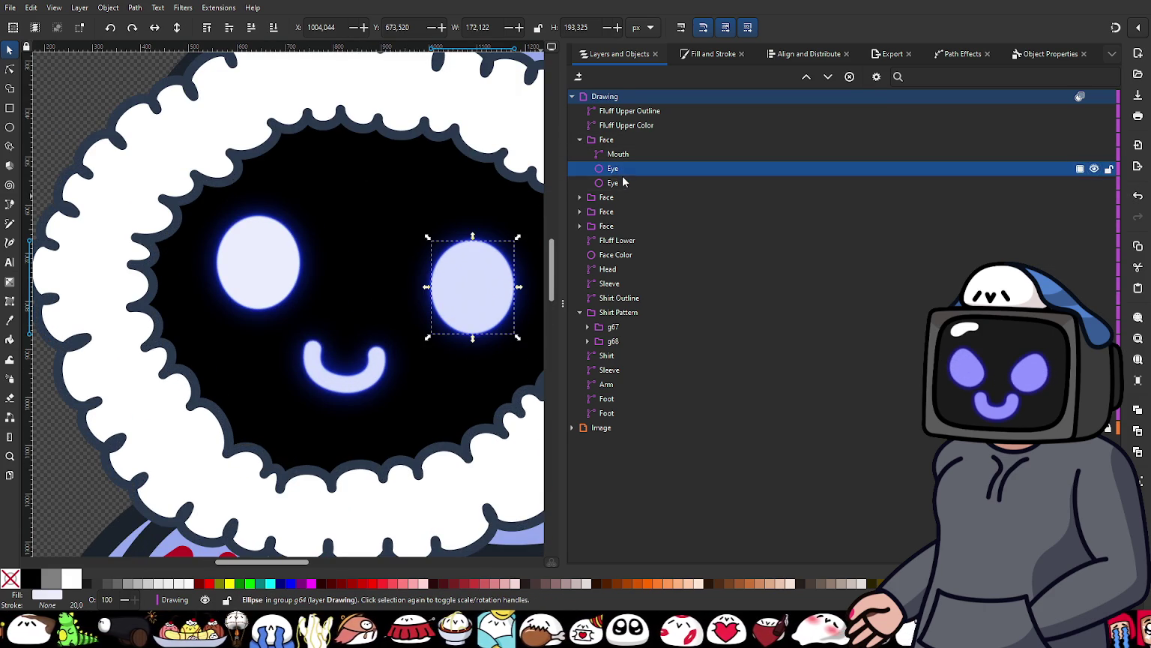
{"action": "left_click", "coordinate": [623, 181]}
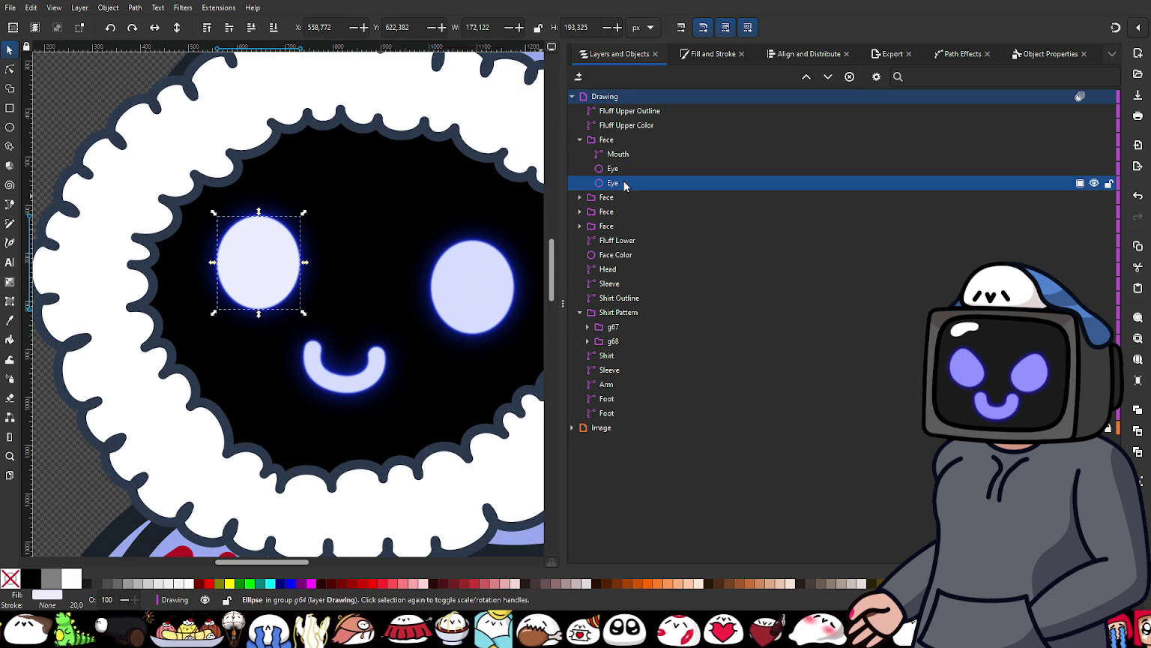
{"action": "left_click", "coordinate": [712, 54]}
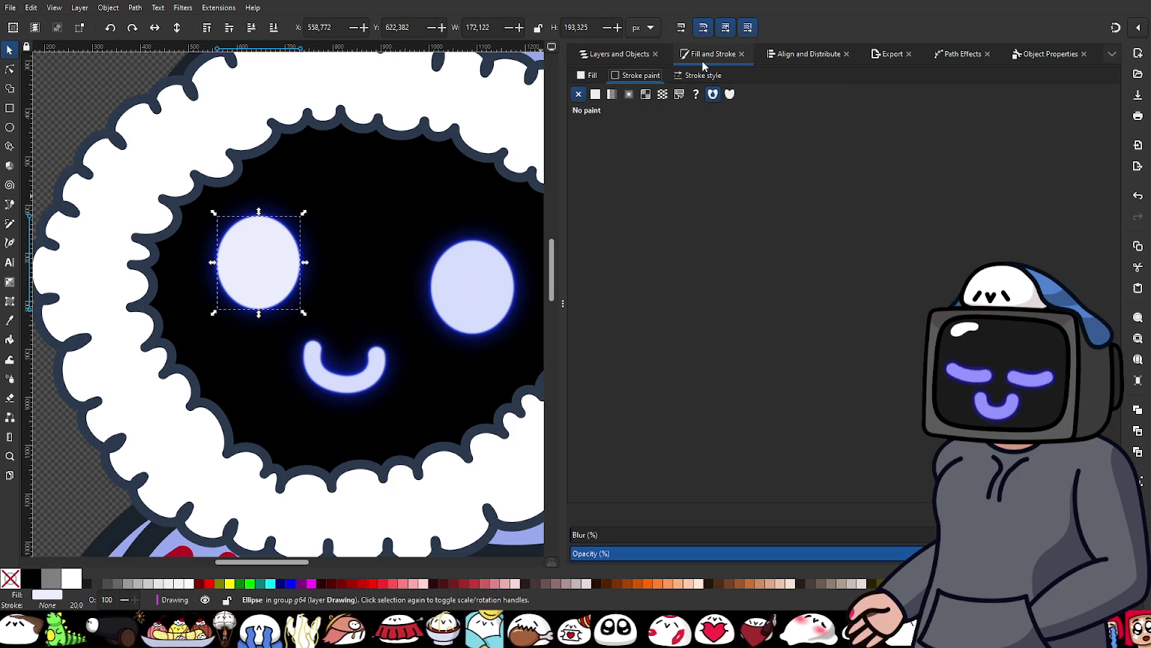
{"action": "left_click", "coordinate": [592, 75]}
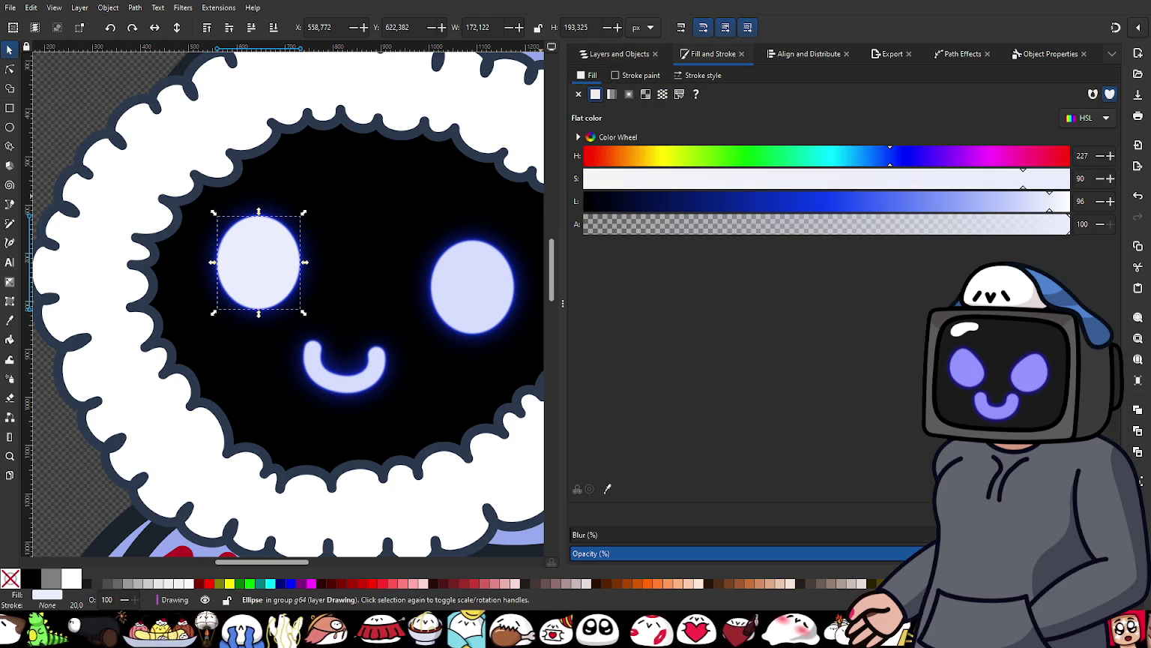
{"action": "left_click", "coordinate": [1022, 223]}
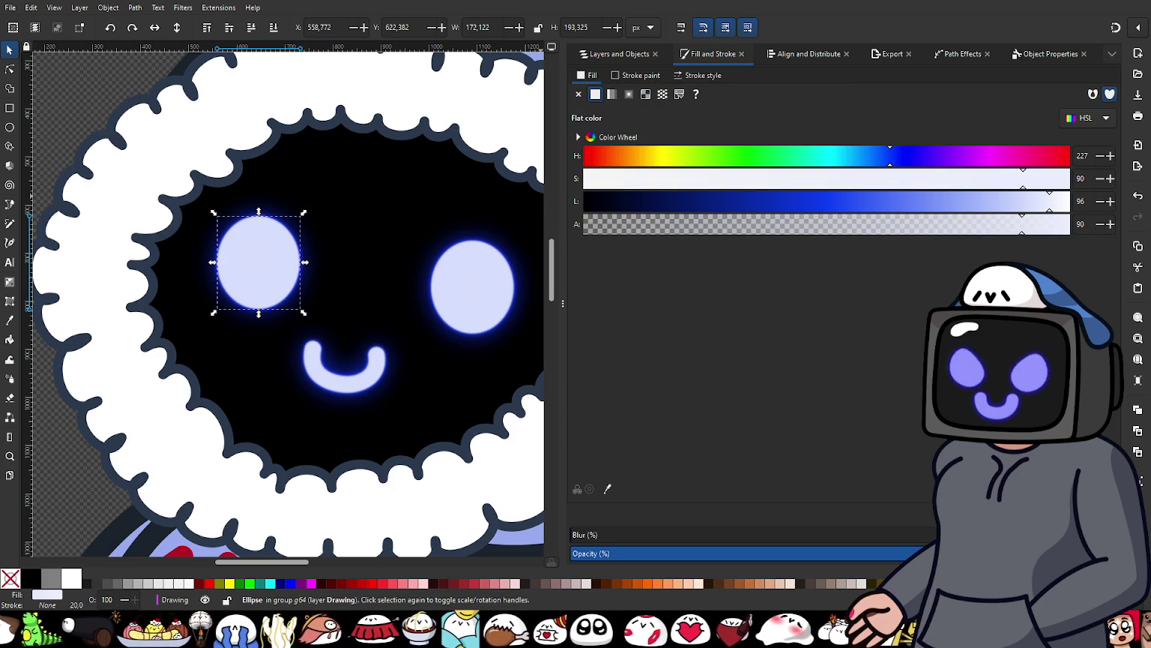
Step: Give the fourth Face group a heavy blur for a wider, softer halo
{"action": "left_click", "coordinate": [619, 55]}
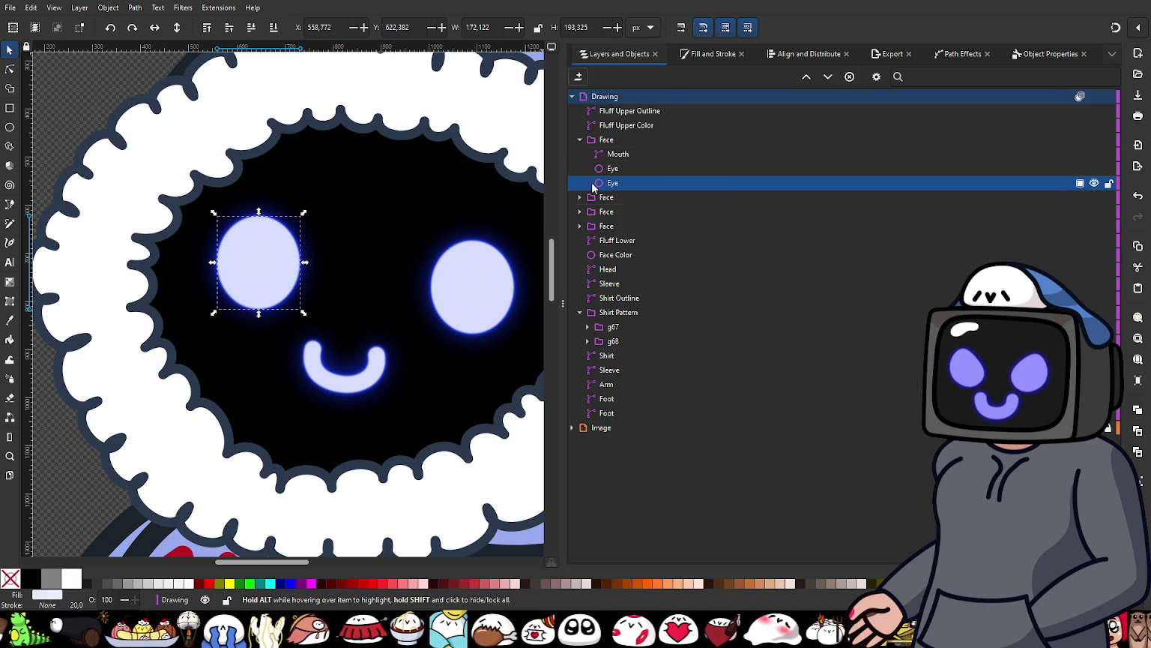
{"action": "left_click", "coordinate": [579, 140]}
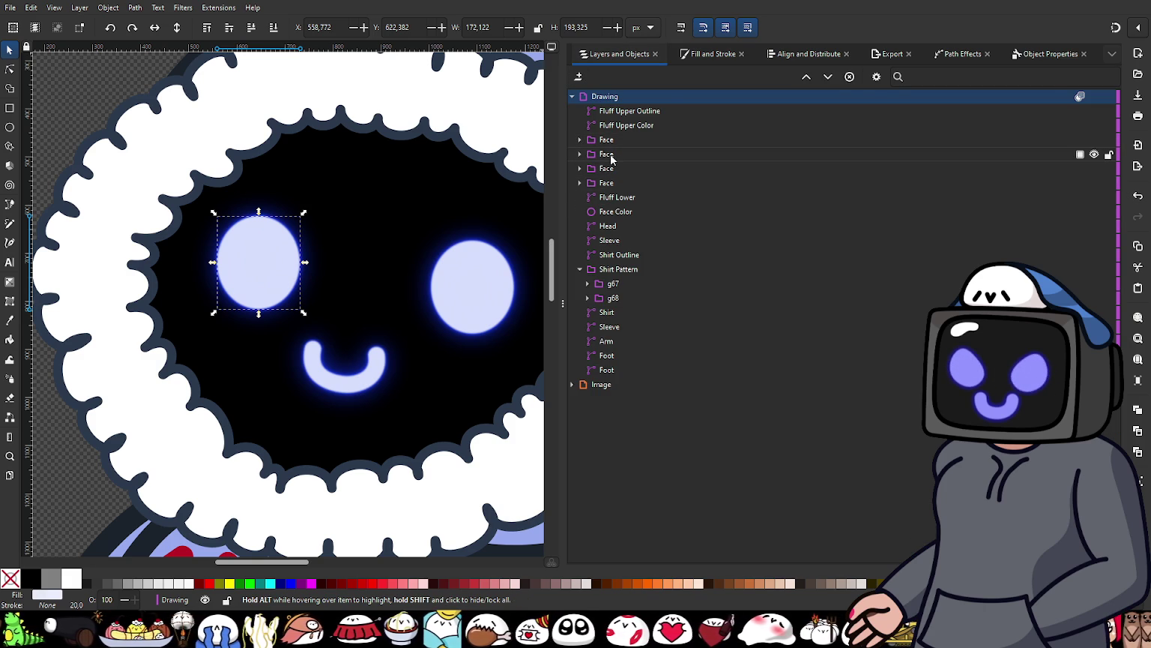
{"action": "left_click", "coordinate": [610, 154]}
{"action": "left_click", "coordinate": [616, 173]}
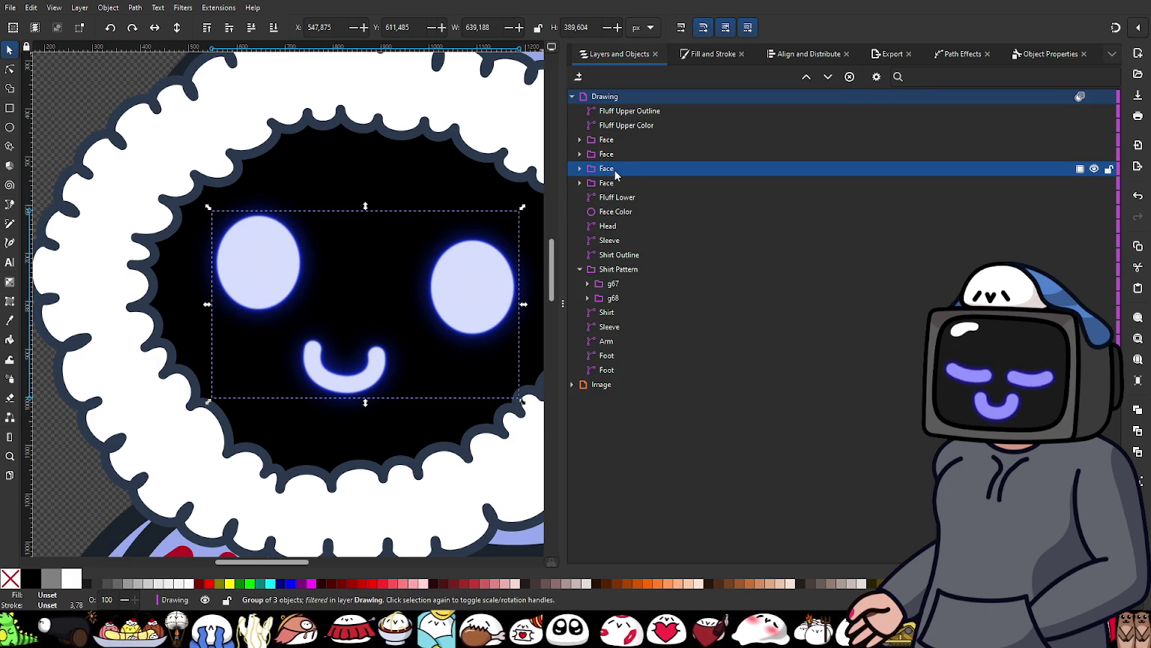
{"action": "left_click", "coordinate": [616, 184]}
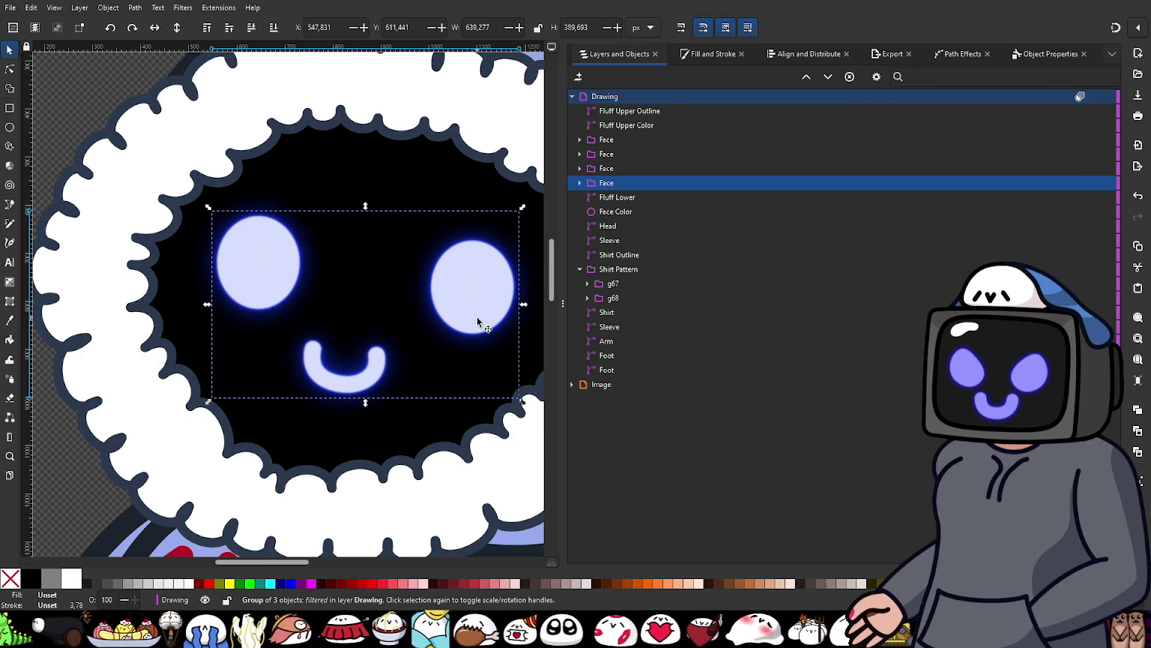
{"action": "scroll", "coordinate": [443, 335], "scroll_direction": "down", "scroll_amount": 2, "text": "ctrl"}
{"action": "left_click", "coordinate": [233, 220]}
{"action": "scroll", "coordinate": [411, 350], "scroll_direction": "up", "scroll_amount": 2, "text": "ctrl"}
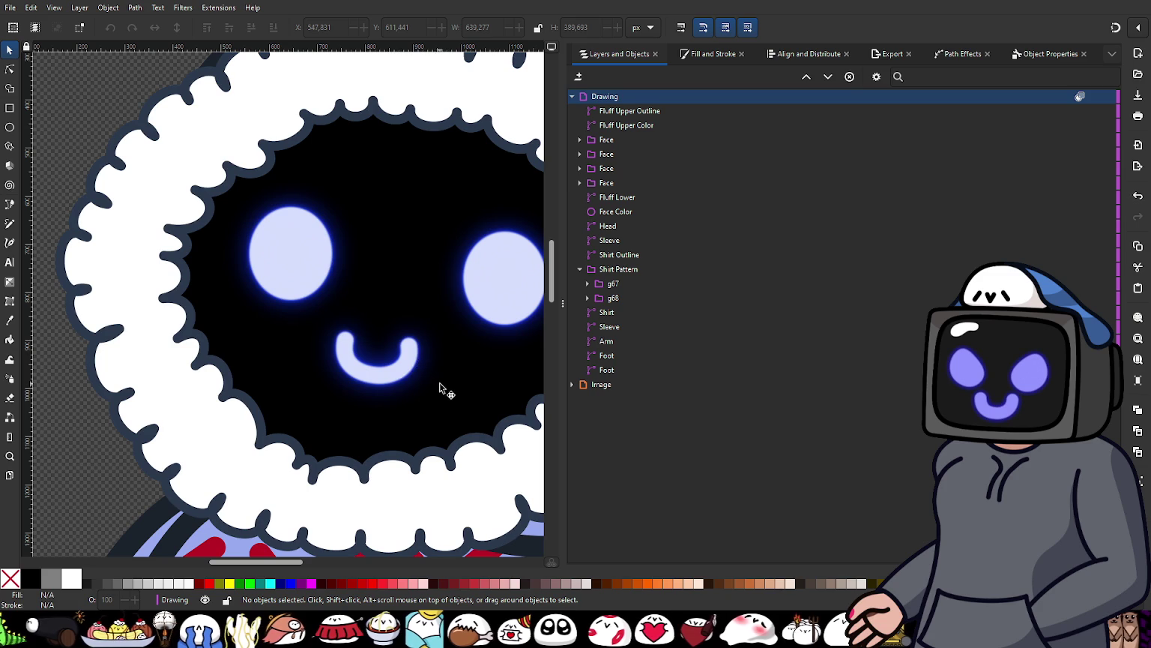
{"action": "left_click", "coordinate": [624, 186]}
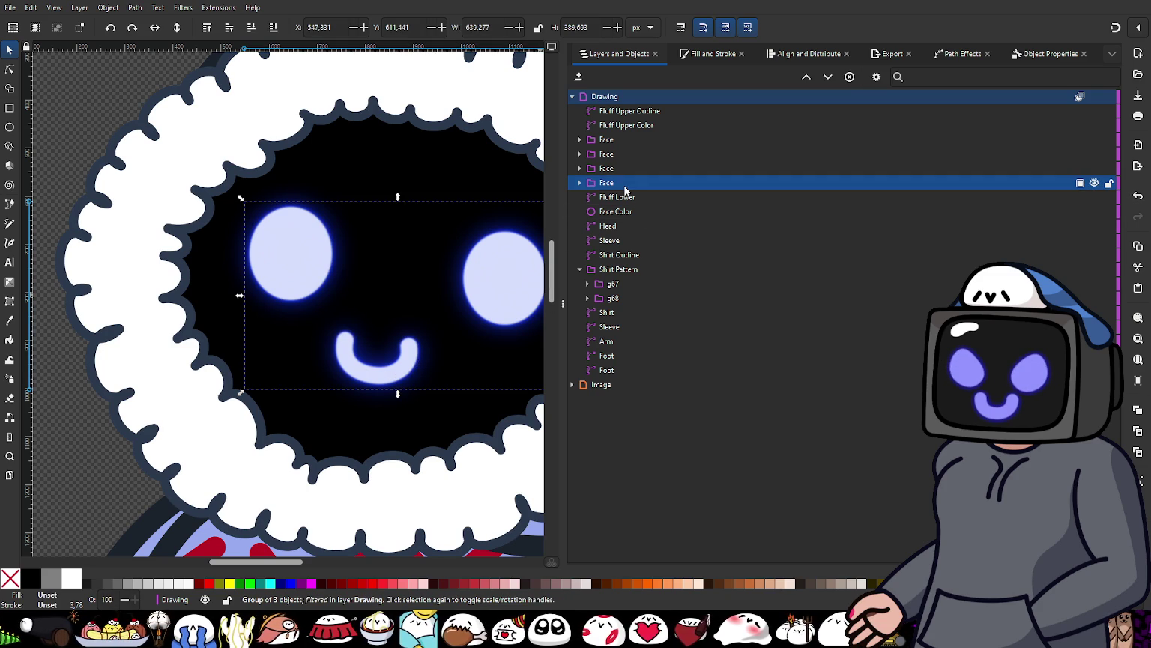
{"action": "left_click", "coordinate": [703, 55]}
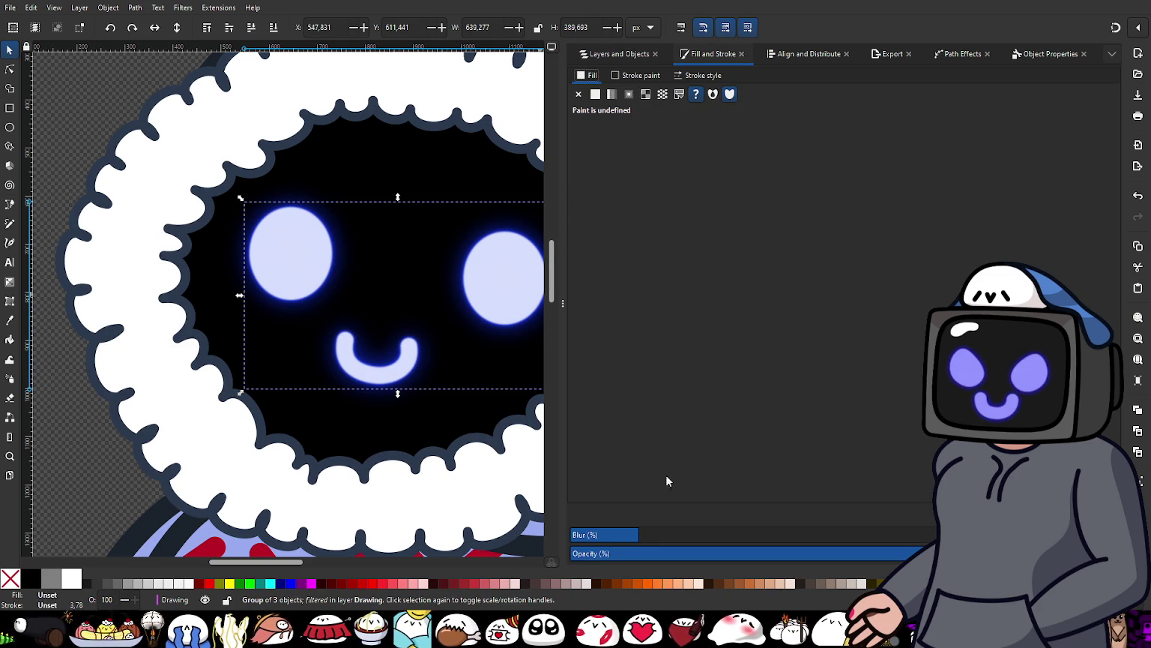
{"action": "left_click_drag", "start_coordinate": [661, 534], "coordinate": [715, 545]}
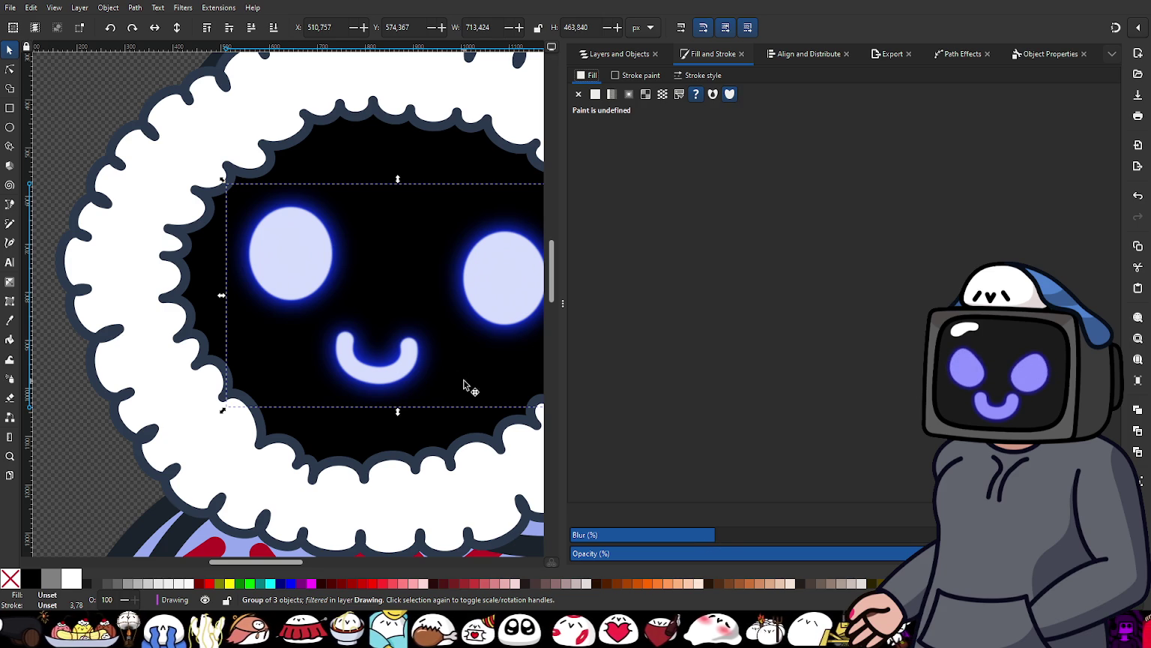
Step: Lower the second Face group's blur slightly to tighten the glow
{"action": "scroll", "coordinate": [438, 371], "scroll_direction": "up", "scroll_amount": 3}
{"action": "scroll", "coordinate": [356, 389], "scroll_direction": "down", "scroll_amount": 2}
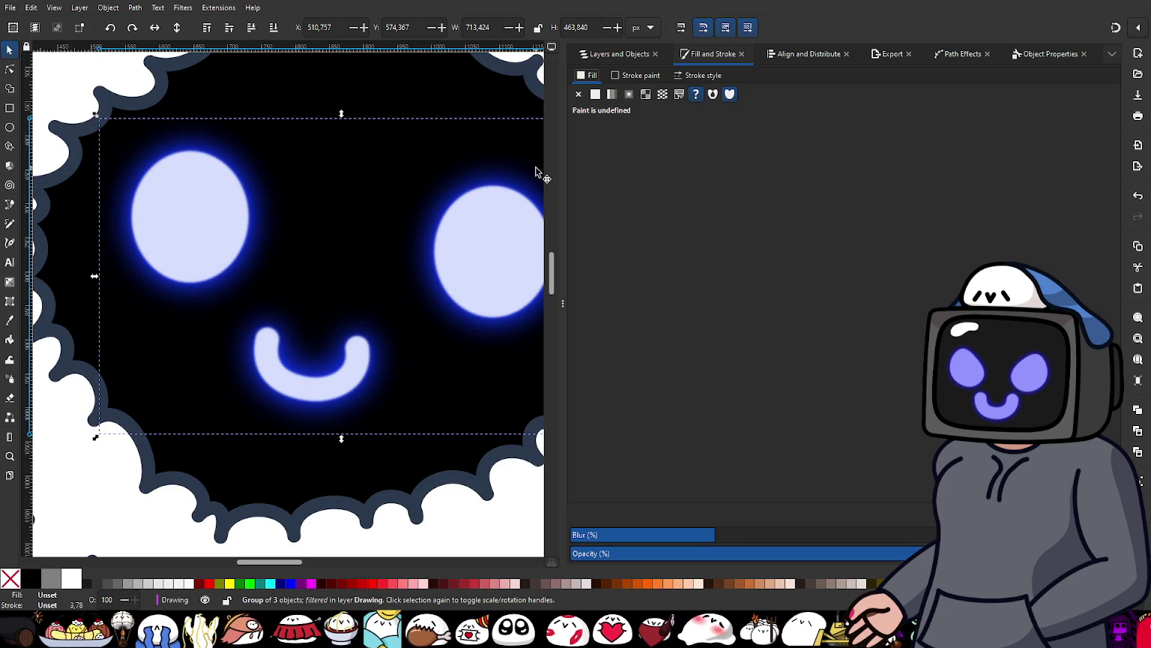
{"action": "left_click", "coordinate": [607, 56]}
{"action": "left_click", "coordinate": [622, 165]}
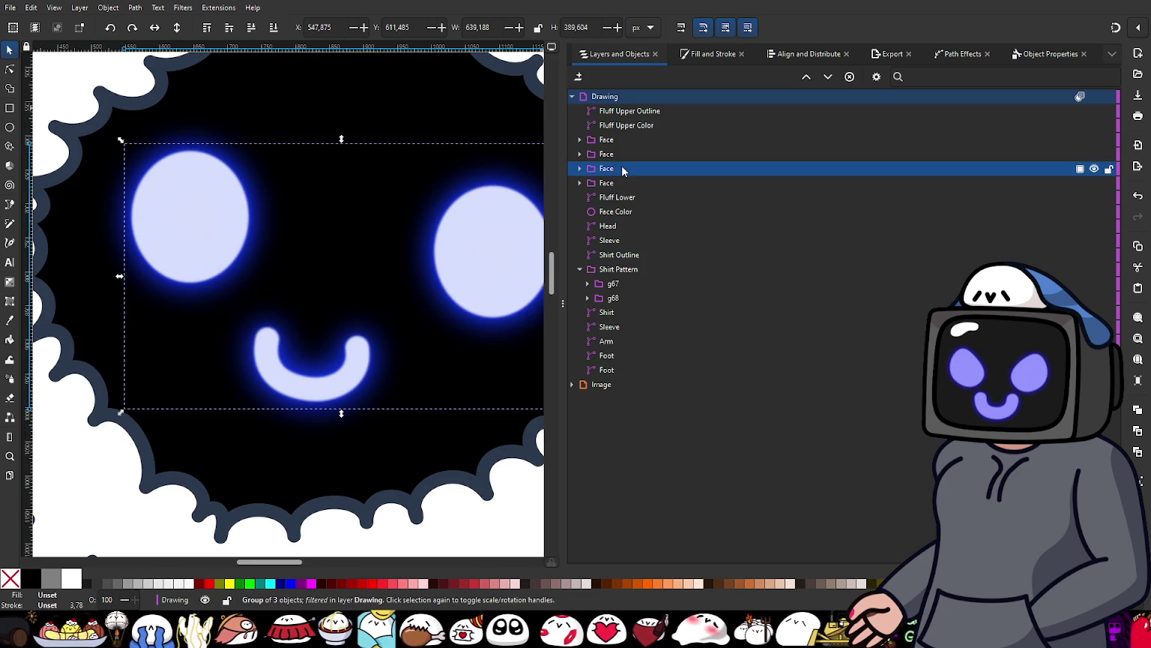
{"action": "left_click", "coordinate": [700, 55]}
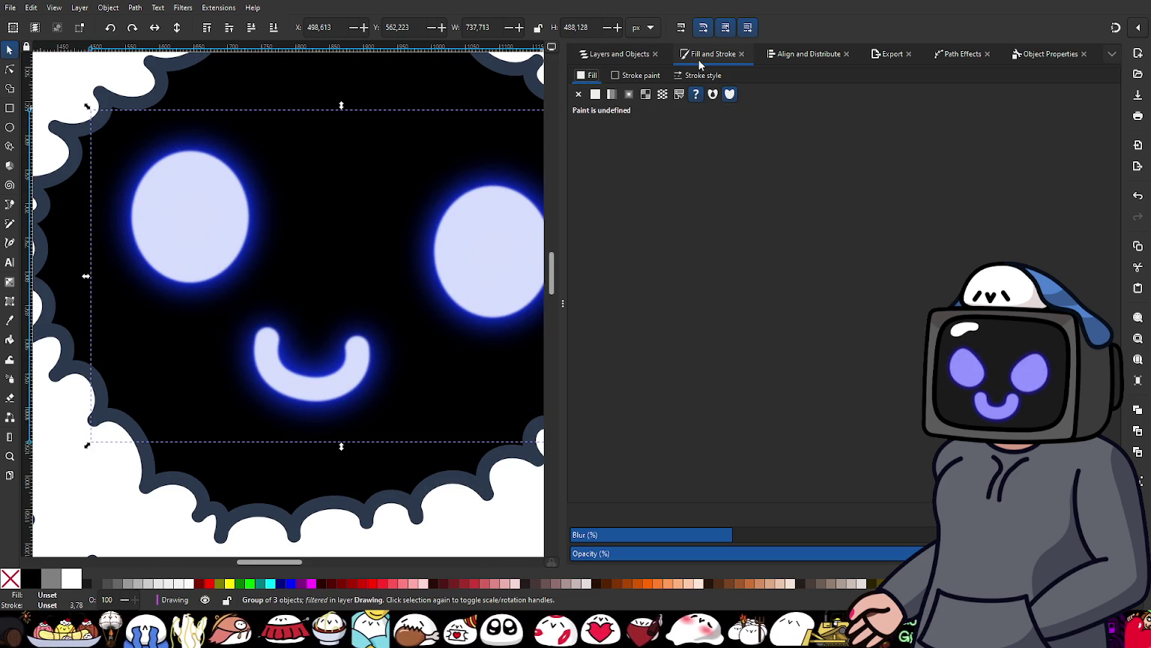
{"action": "left_click", "coordinate": [699, 535]}
{"action": "left_click_drag", "start_coordinate": [698, 534], "coordinate": [684, 534]}
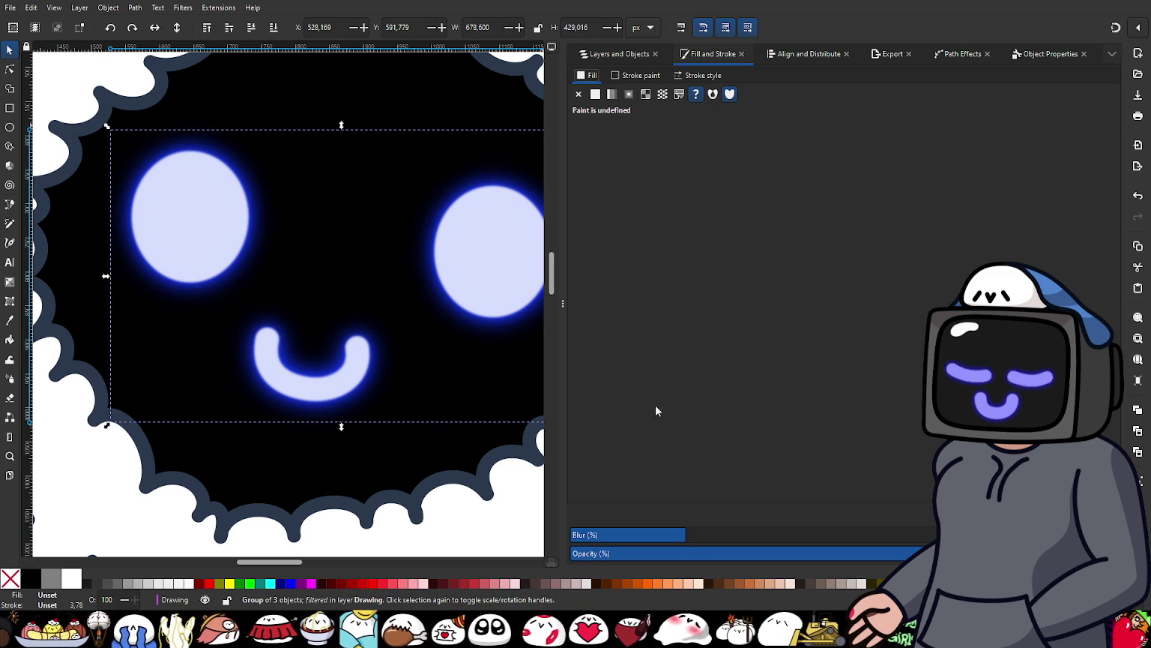
Step: Step through each Face group, lowering the second one a level in the stack
{"action": "left_click", "coordinate": [617, 57]}
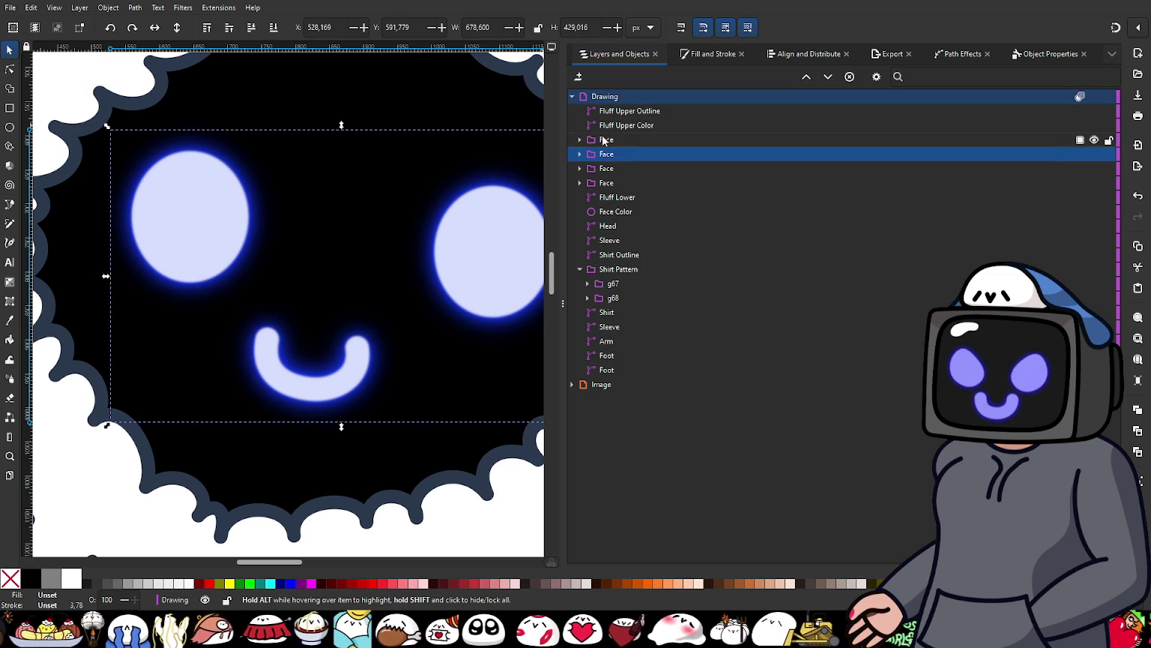
{"action": "key", "text": "Up"}
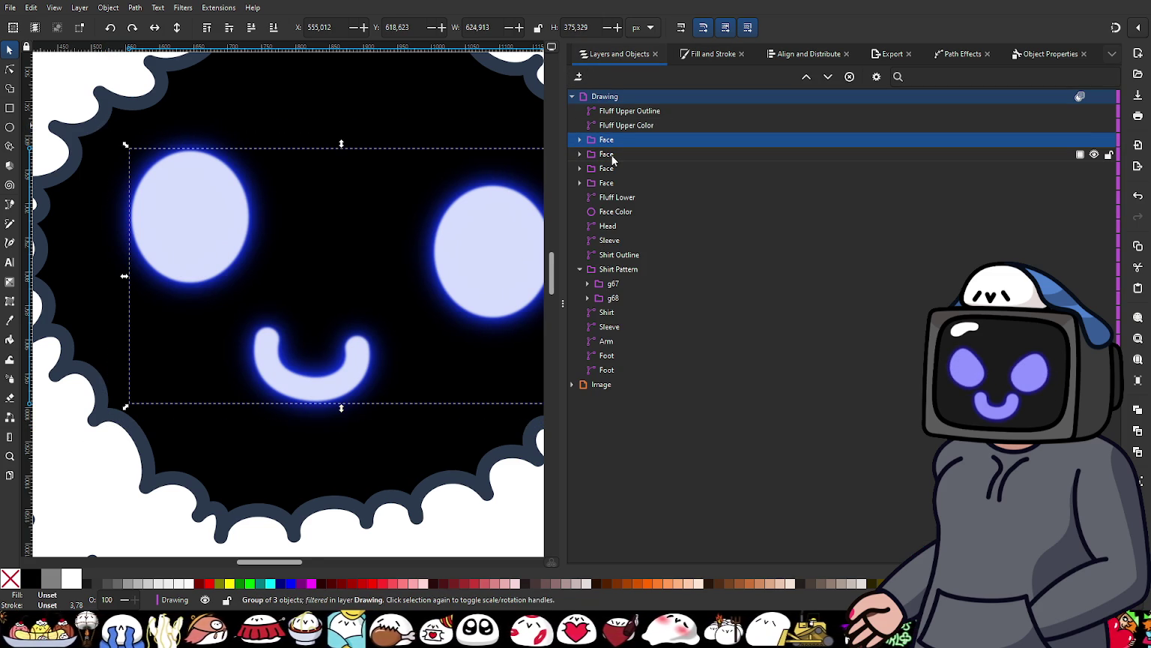
{"action": "left_click", "coordinate": [612, 158]}
{"action": "left_click", "coordinate": [616, 170]}
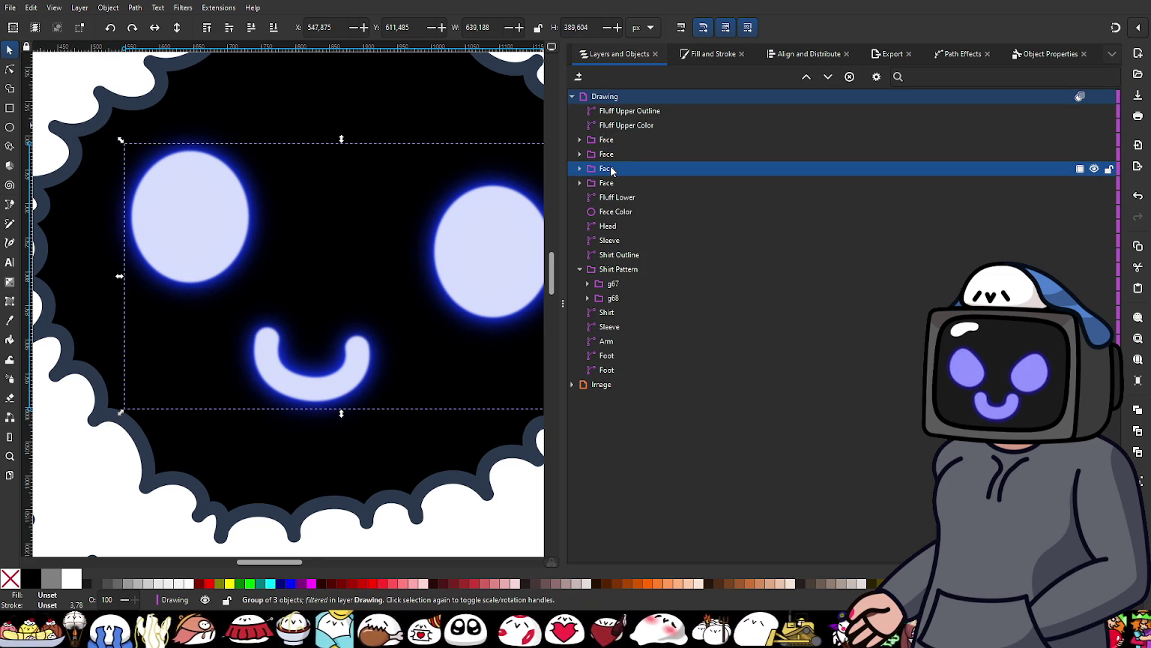
{"action": "left_click", "coordinate": [610, 155]}
{"action": "key", "text": "Page_Down"}
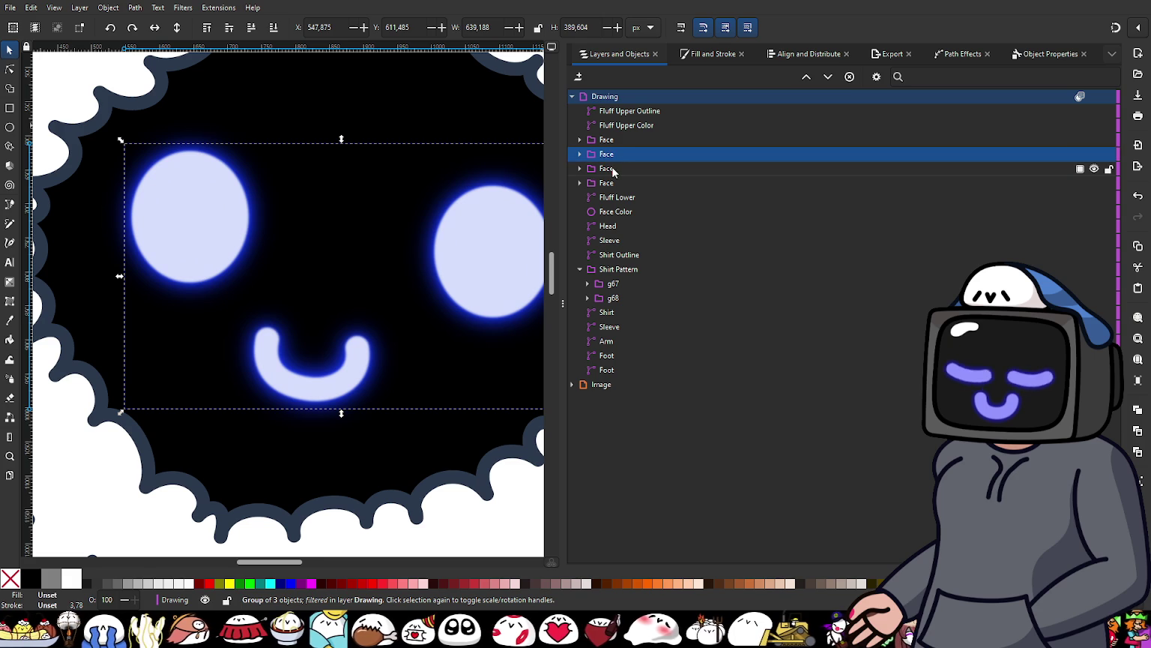
{"action": "left_click", "coordinate": [613, 157]}
{"action": "left_click", "coordinate": [621, 184]}
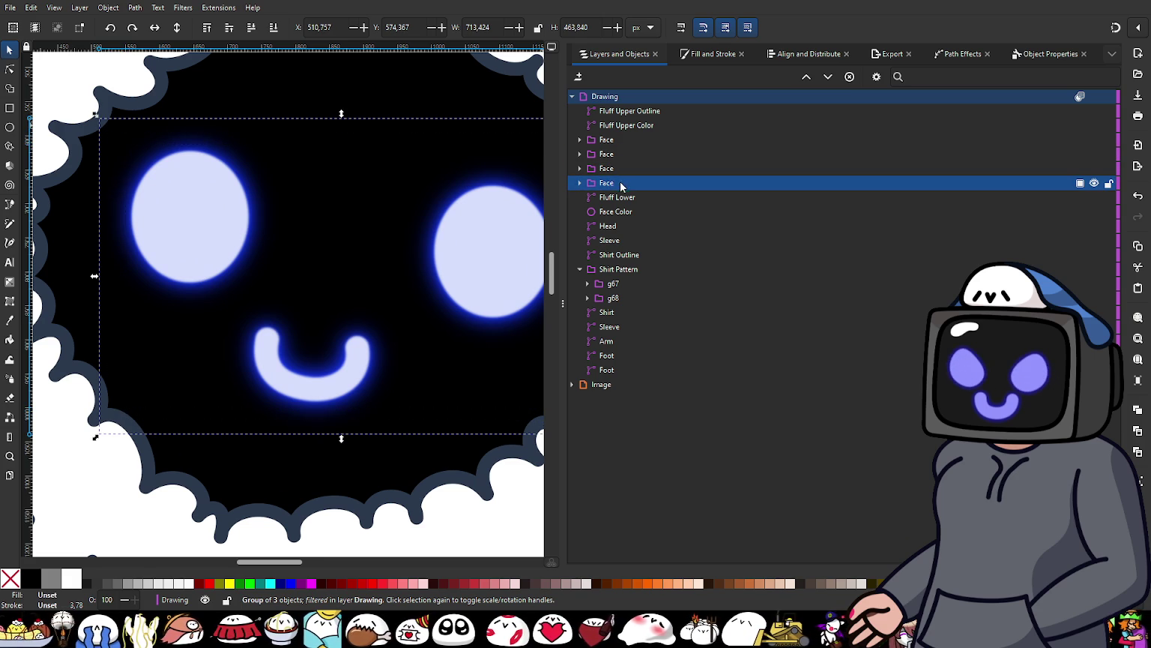
{"action": "left_click", "coordinate": [620, 169]}
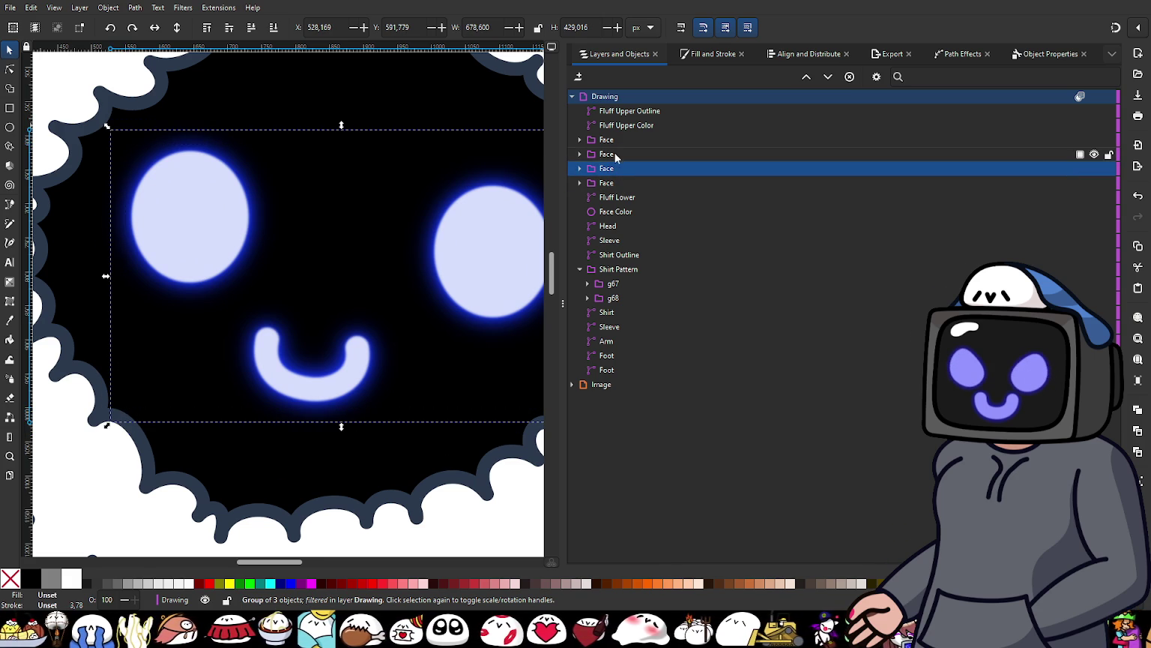
{"action": "left_click", "coordinate": [614, 155]}
Step: Move the fourth Face group to the top of the Drawing layer, then back below the other Face copies
{"action": "key", "text": "5"}
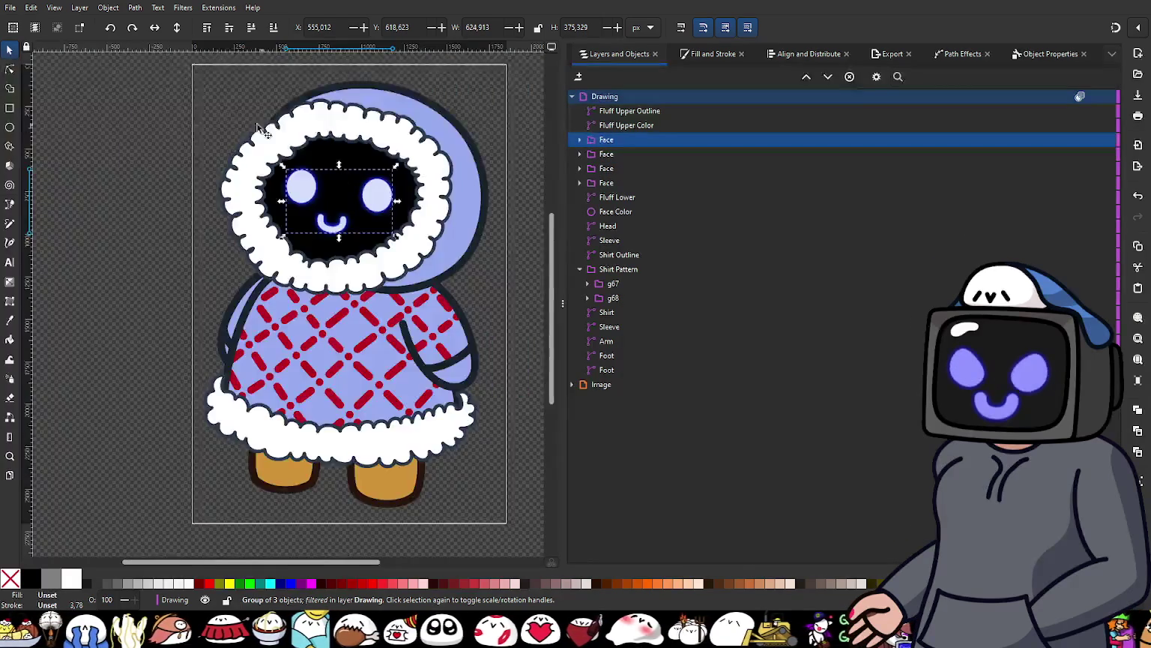
{"action": "left_click", "coordinate": [224, 124]}
{"action": "scroll", "coordinate": [308, 227], "scroll_direction": "up", "scroll_amount": 1}
{"action": "scroll", "coordinate": [304, 268], "scroll_direction": "up", "scroll_amount": 1}
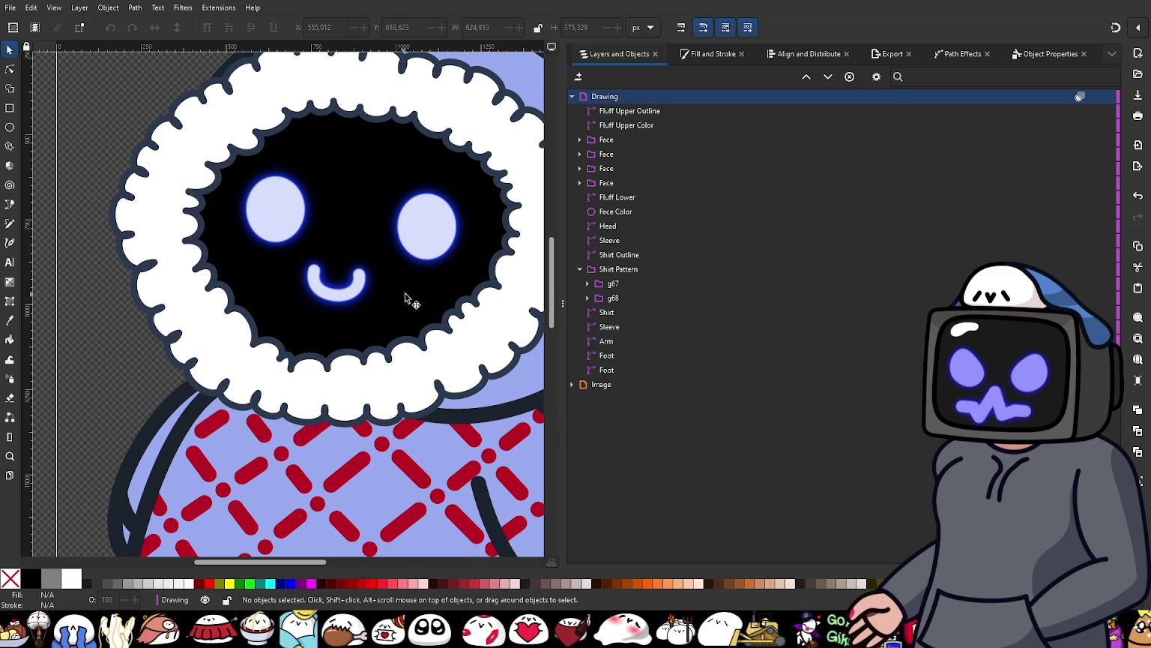
{"action": "left_click", "coordinate": [608, 184]}
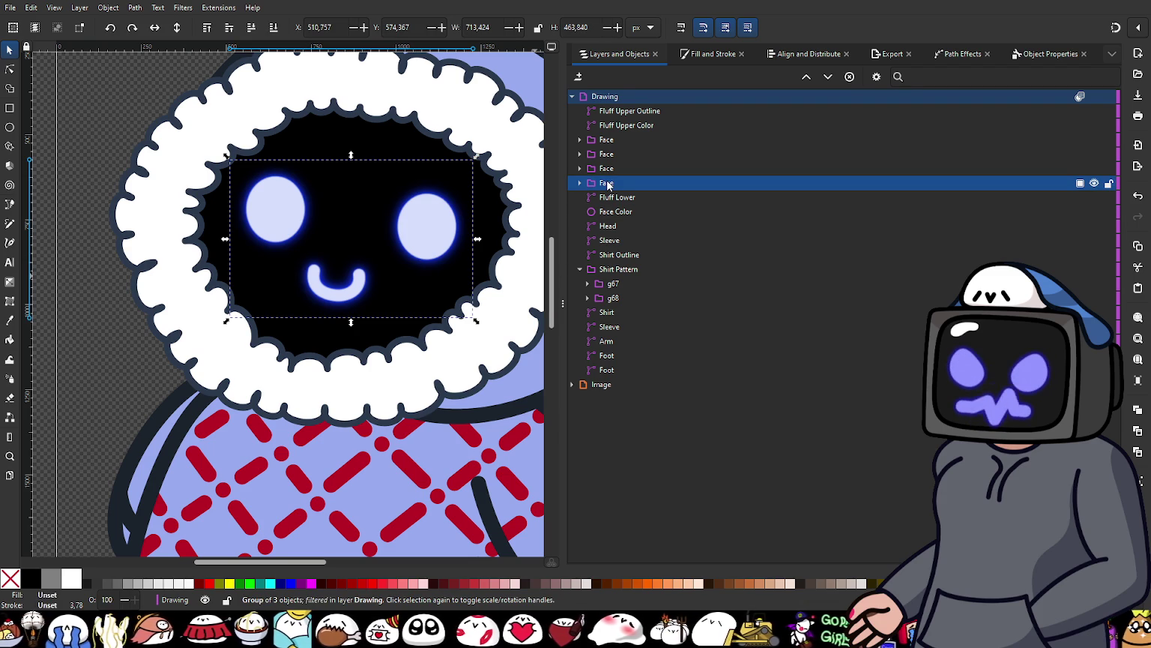
{"action": "left_click_drag", "start_coordinate": [607, 184], "coordinate": [606, 113]}
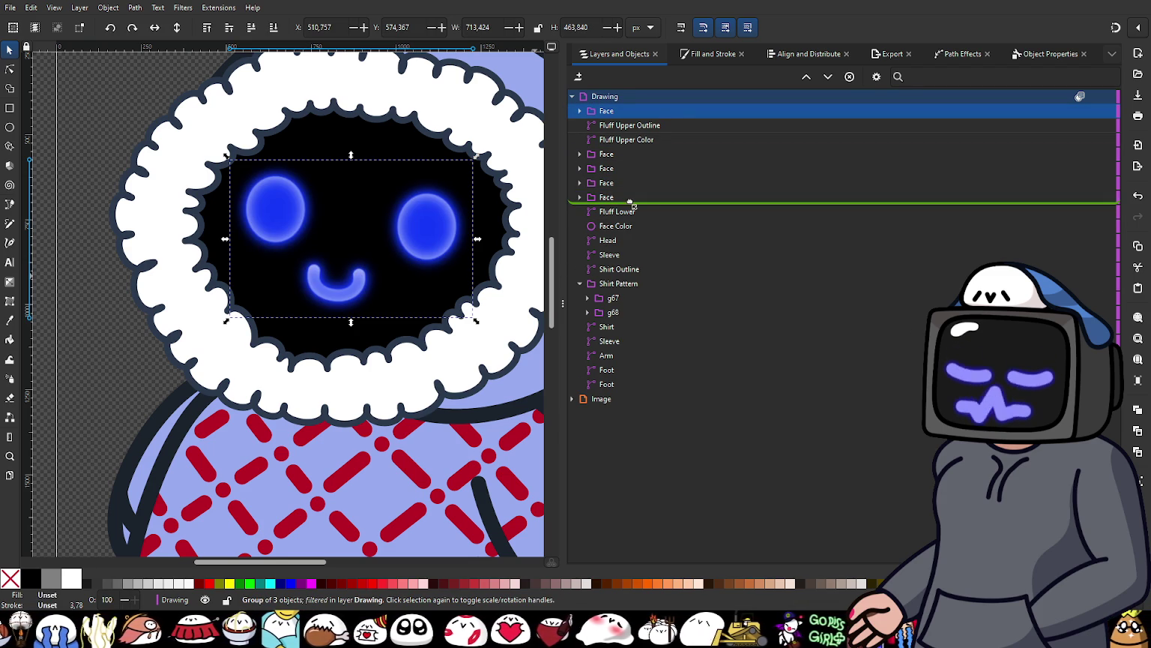
{"action": "left_click_drag", "start_coordinate": [606, 113], "coordinate": [632, 206]}
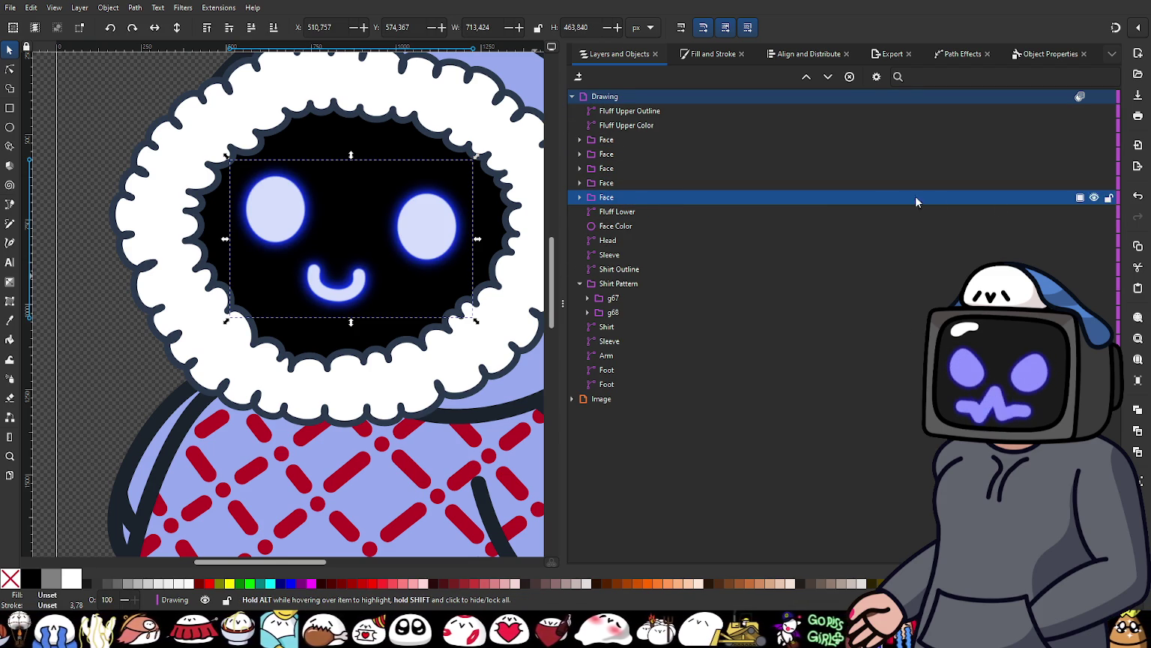
{"action": "left_click", "coordinate": [580, 196]}
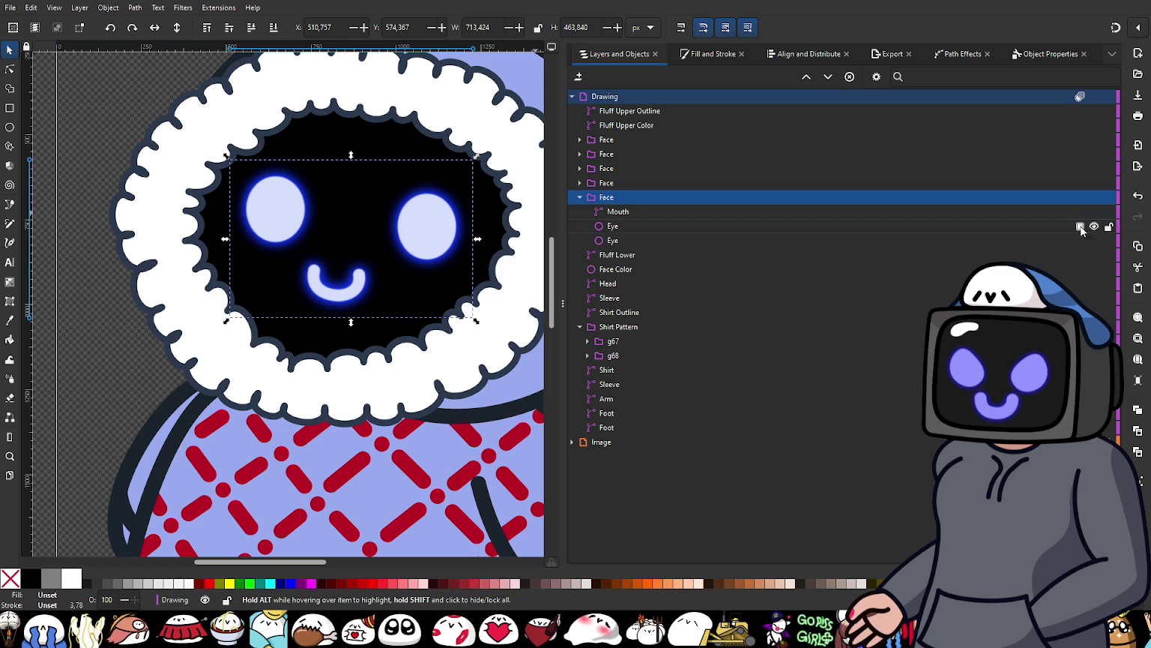
Step: Set the Drawing layer's blend mode back to Normal
{"action": "left_click", "coordinate": [1081, 198]}
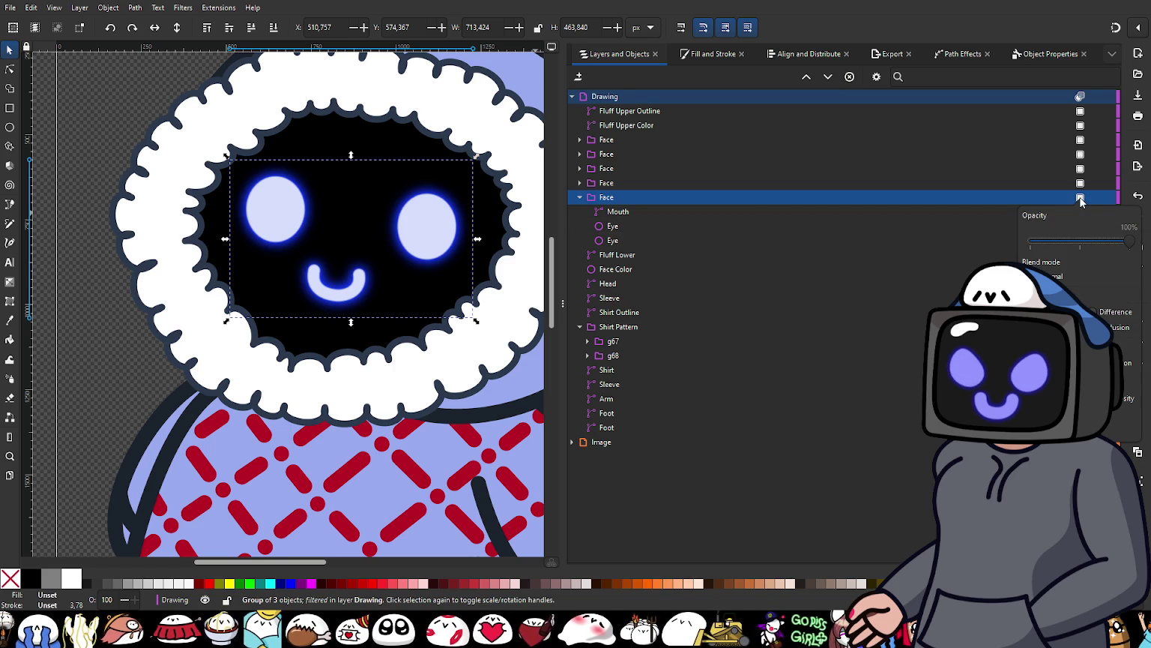
{"action": "left_click", "coordinate": [1080, 199]}
{"action": "left_click", "coordinate": [581, 197]}
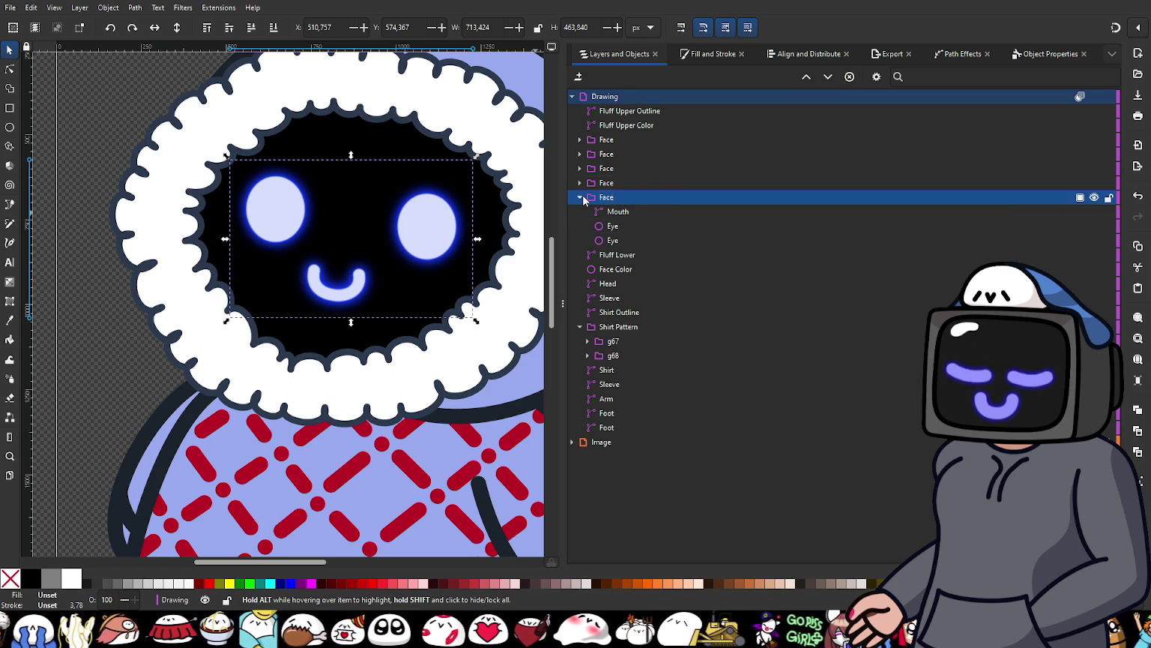
{"action": "left_click", "coordinate": [1081, 97]}
{"action": "left_click", "coordinate": [1055, 174]}
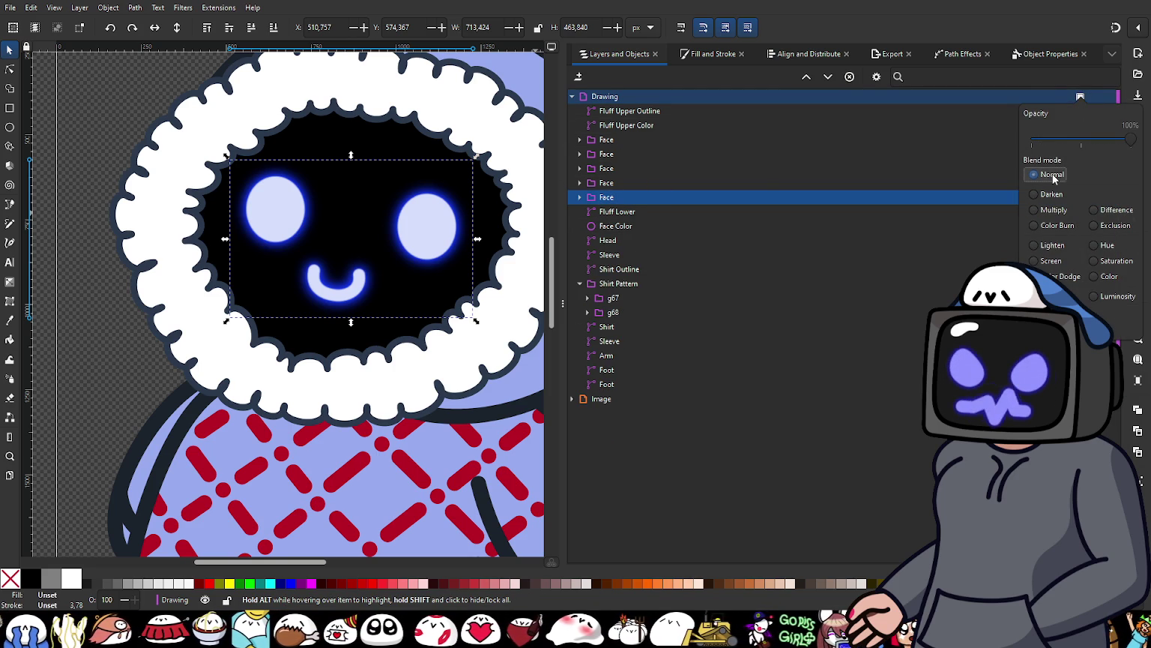
{"action": "left_click", "coordinate": [602, 198]}
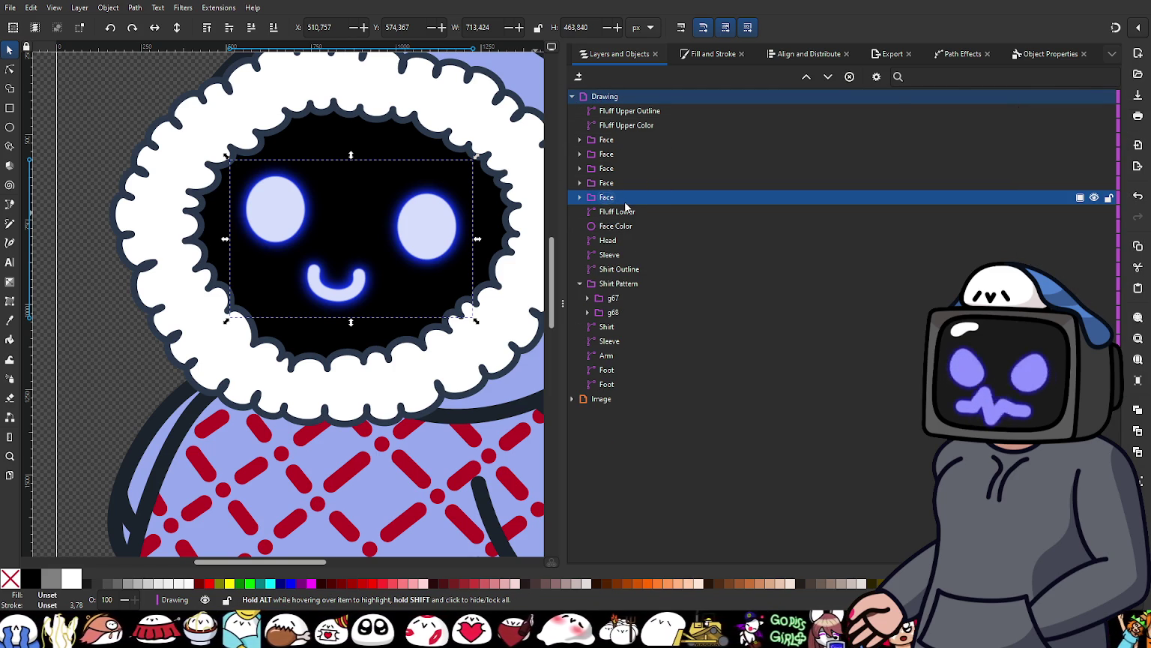
{"action": "left_click", "coordinate": [709, 57]}
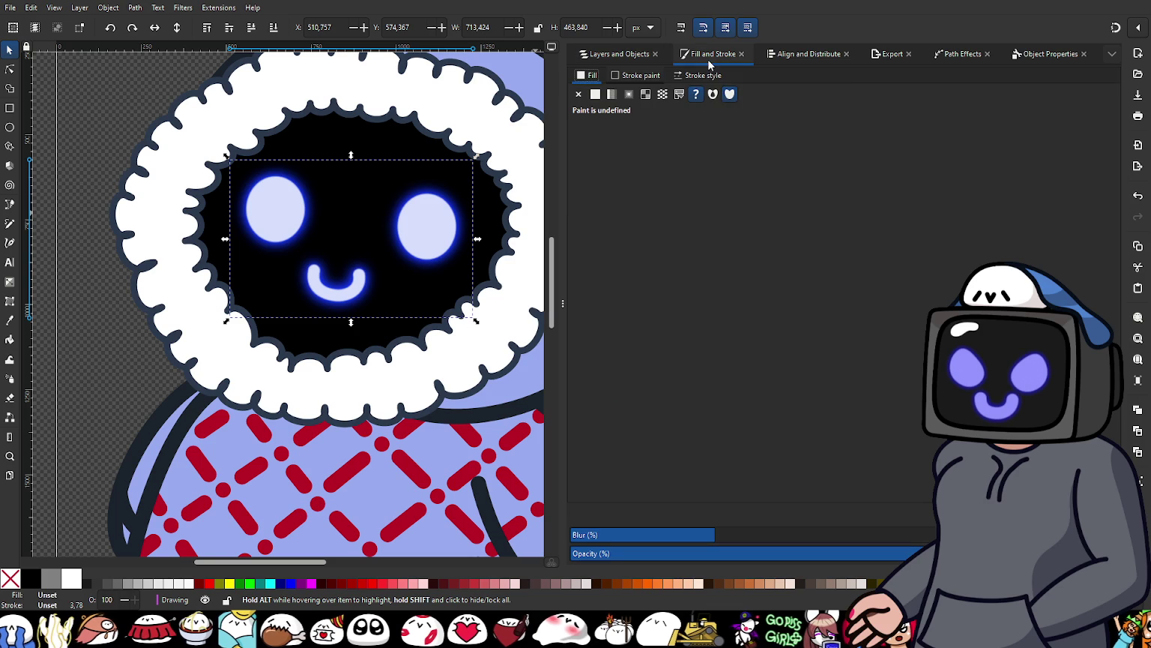
Step: Push the face group's Blur slider further right in three increments
{"action": "left_click", "coordinate": [763, 535]}
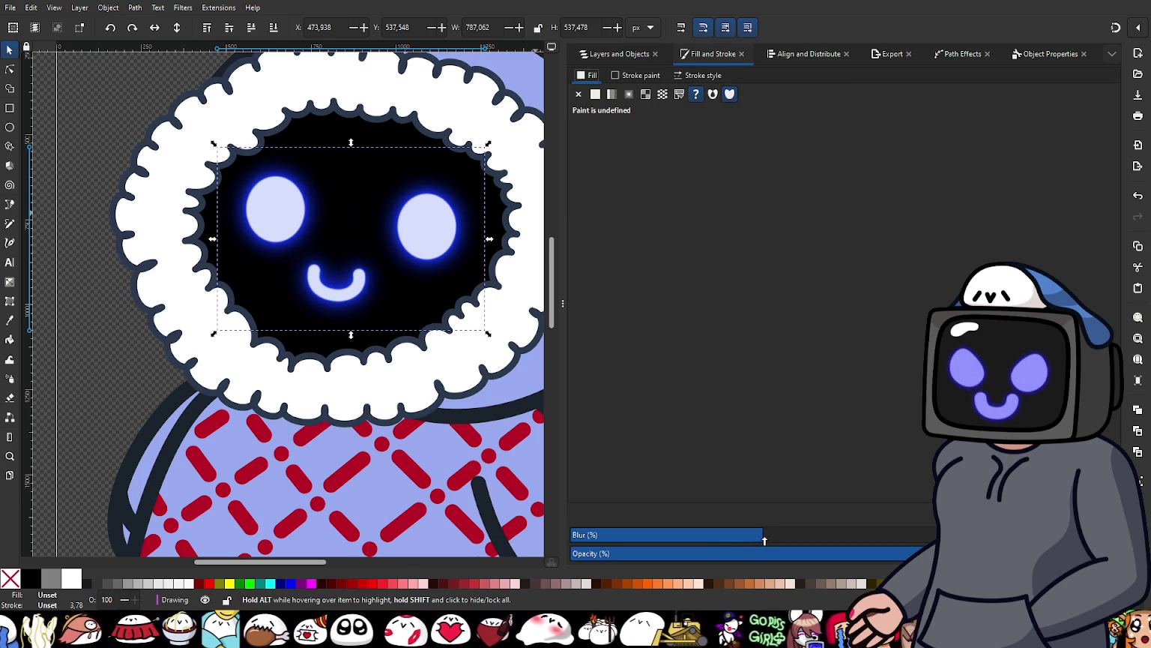
{"action": "left_click_drag", "start_coordinate": [764, 537], "coordinate": [771, 536]}
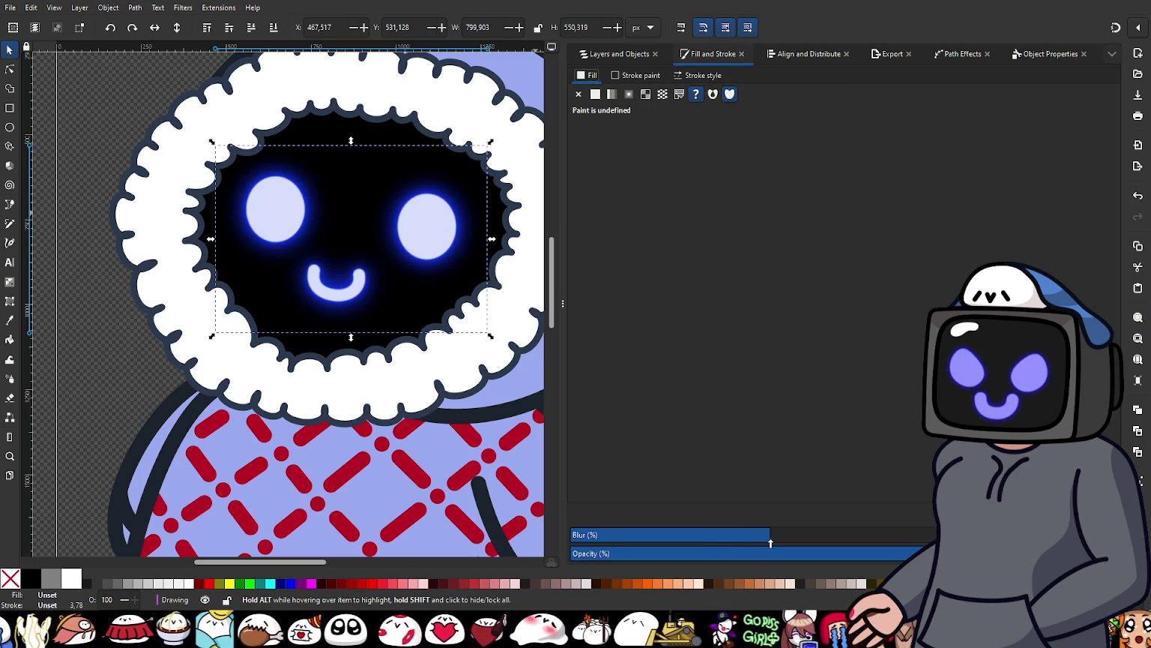
{"action": "left_click_drag", "start_coordinate": [769, 541], "coordinate": [789, 549]}
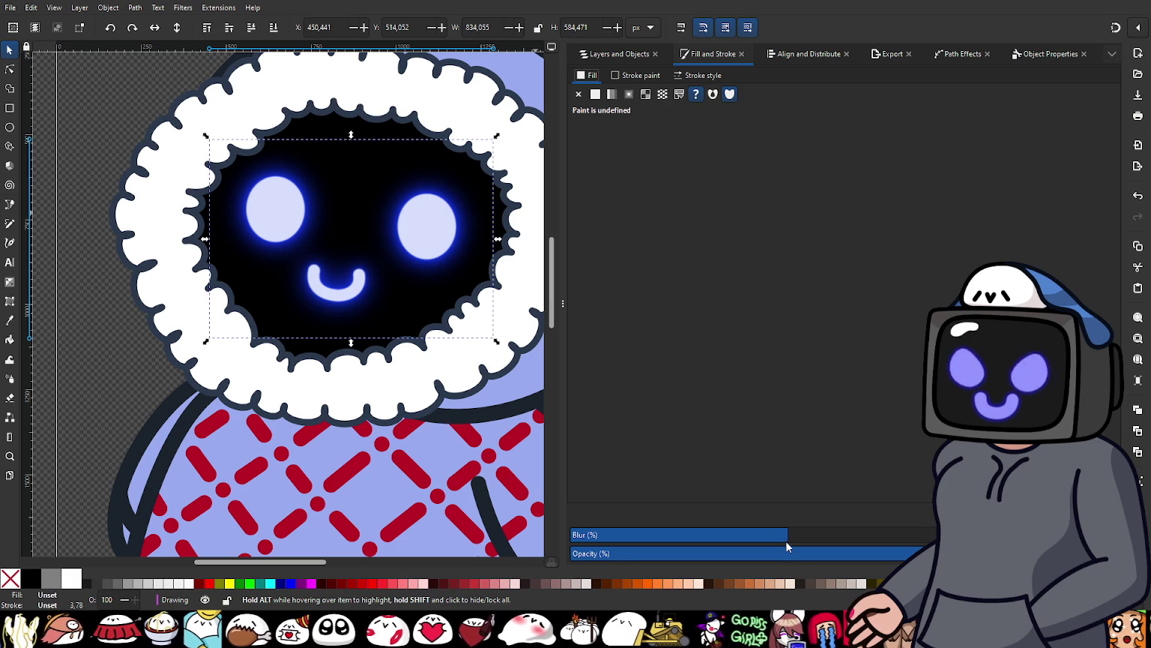
{"action": "left_click", "coordinate": [619, 52]}
{"action": "scroll", "coordinate": [347, 251], "scroll_direction": "up", "scroll_amount": 2}
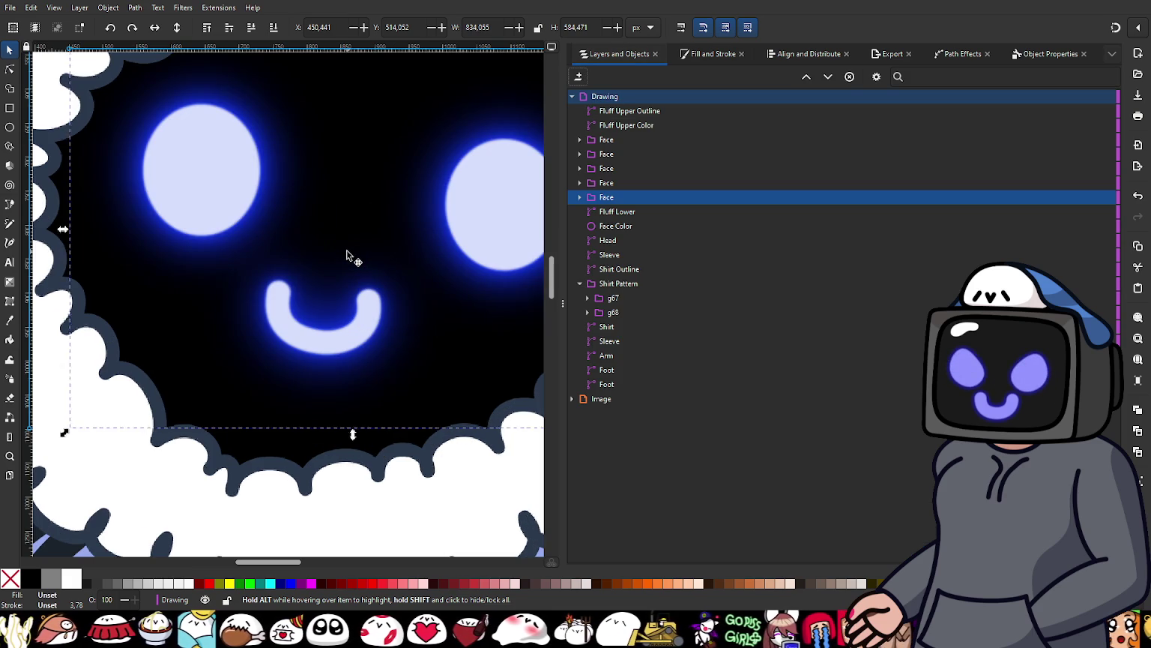
{"action": "scroll", "coordinate": [304, 238], "scroll_direction": "down", "scroll_amount": 1}
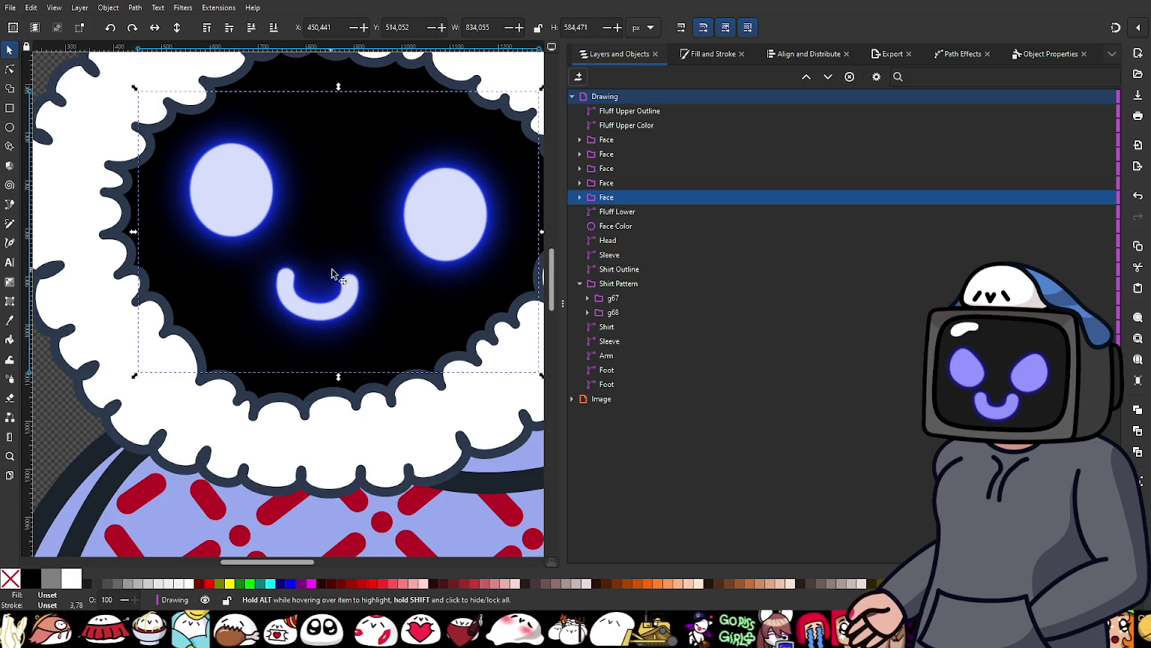
{"action": "scroll", "coordinate": [224, 219], "scroll_direction": "down", "scroll_amount": 1}
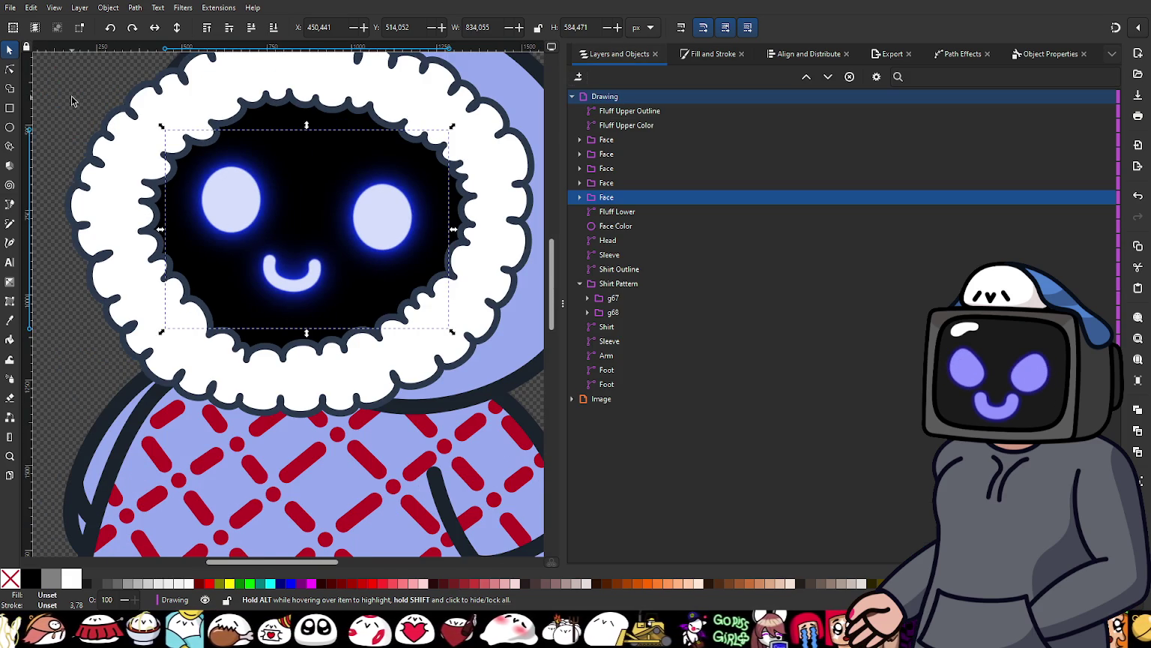
Step: Clear the selection and scroll around the canvas to preview the wider glow
{"action": "key", "text": "Escape"}
{"action": "scroll", "coordinate": [359, 276], "scroll_direction": "up", "scroll_amount": 2}
{"action": "scroll", "coordinate": [236, 336], "scroll_direction": "down", "scroll_amount": 1}
{"action": "scroll", "coordinate": [287, 331], "scroll_direction": "up", "scroll_amount": 3}
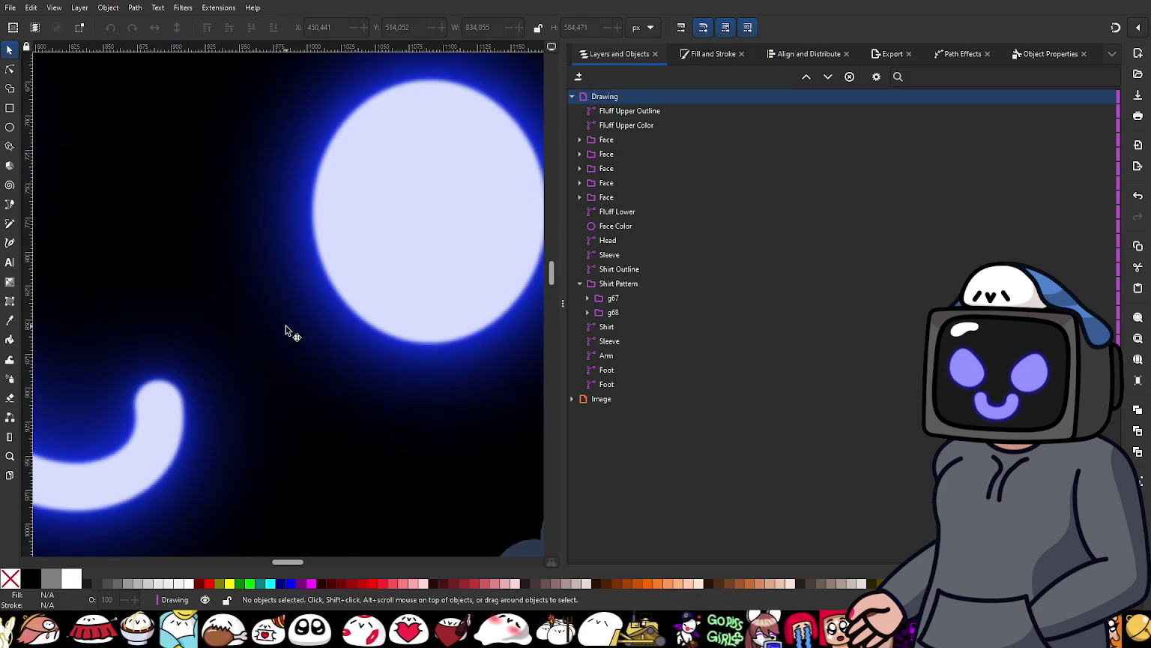
{"action": "scroll", "coordinate": [287, 327], "scroll_direction": "down", "scroll_amount": 3}
{"action": "scroll", "coordinate": [286, 327], "scroll_direction": "down", "scroll_amount": 2}
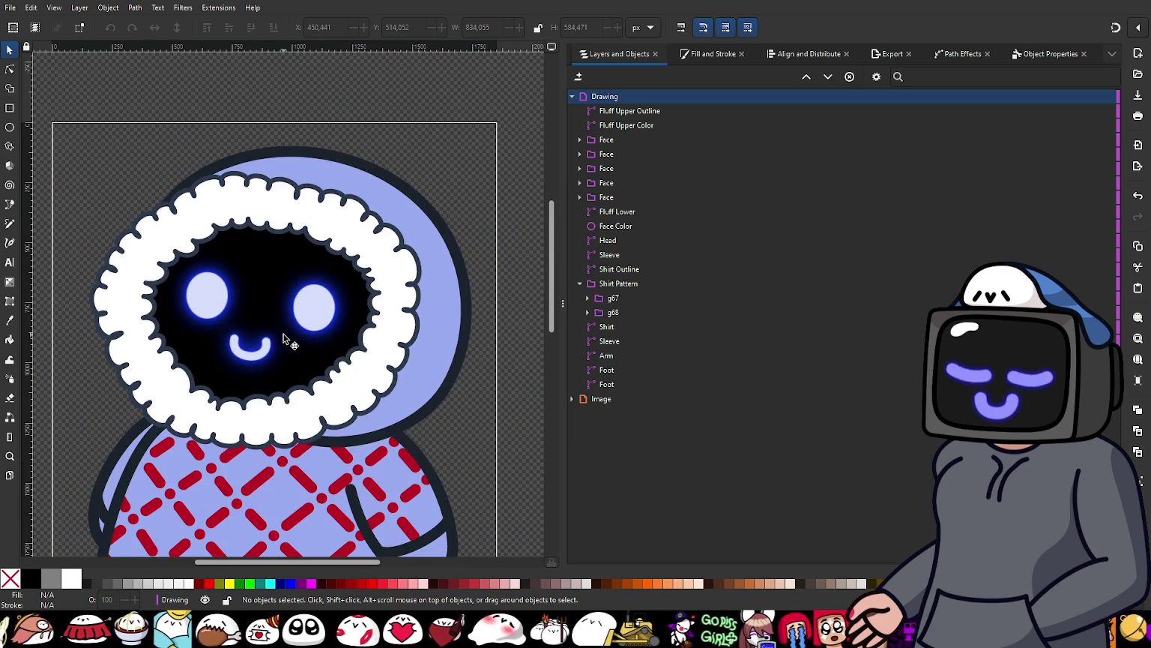
{"action": "scroll", "coordinate": [286, 335], "scroll_direction": "up", "scroll_amount": 1}
{"action": "scroll", "coordinate": [322, 330], "scroll_direction": "left", "scroll_amount": 2}
{"action": "scroll", "coordinate": [323, 330], "scroll_direction": "down", "scroll_amount": 1}
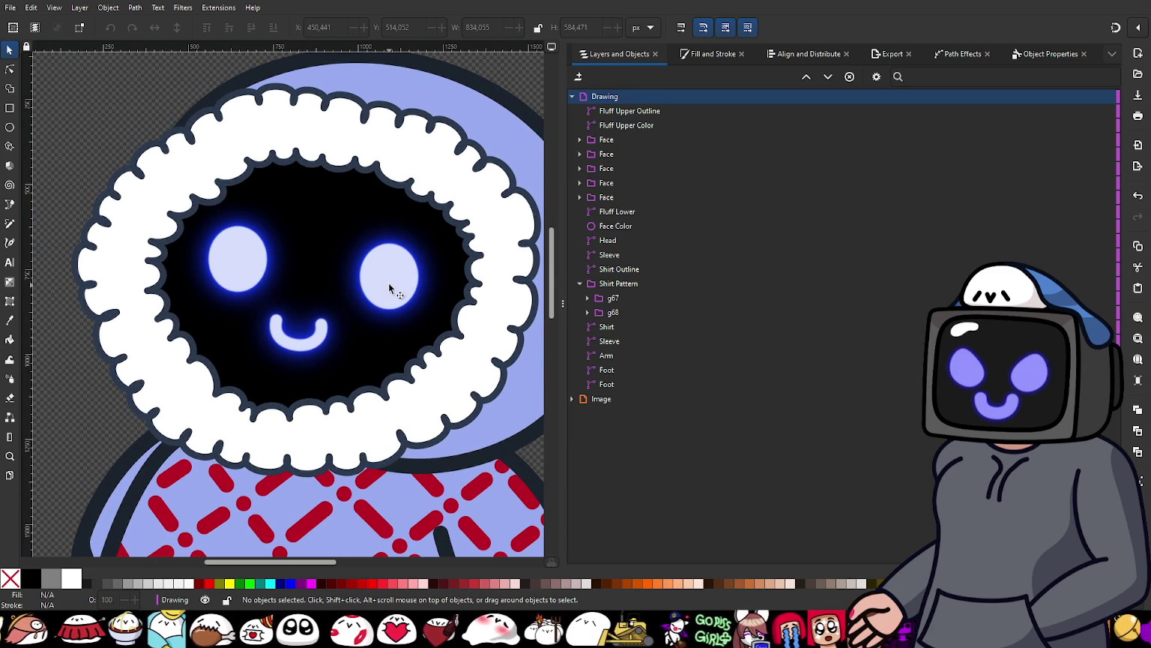
Step: Nudge the first Face group's blur a little higher and preview the softer glow
{"action": "left_click", "coordinate": [610, 142]}
{"action": "left_click", "coordinate": [711, 55]}
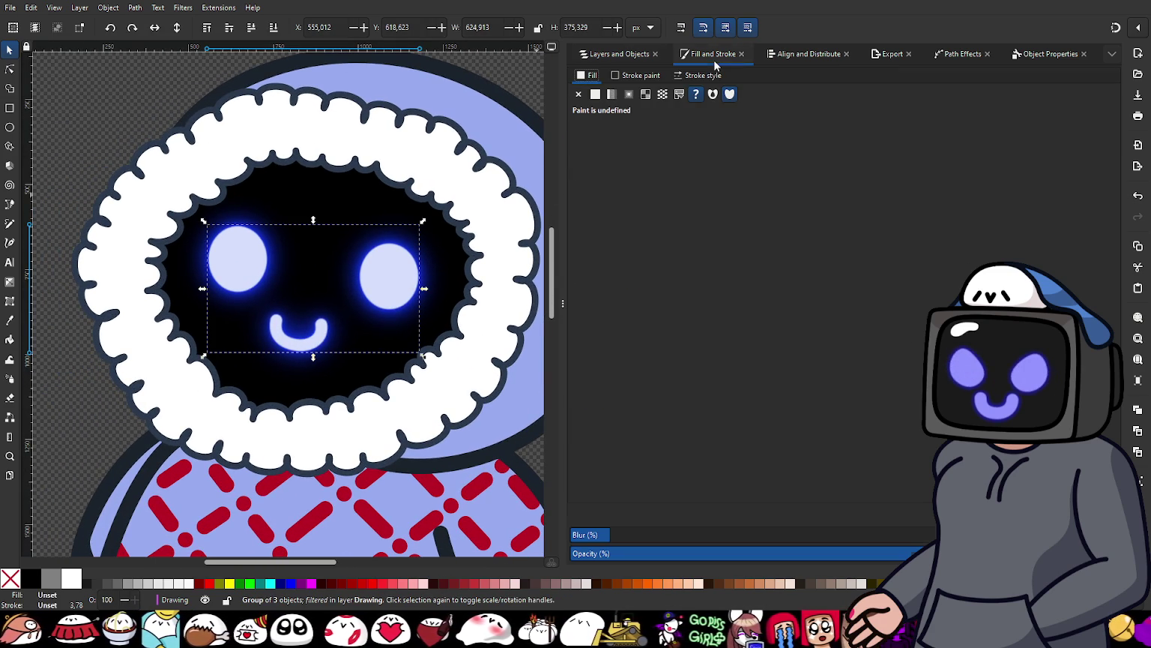
{"action": "left_click", "coordinate": [621, 534]}
{"action": "left_click_drag", "start_coordinate": [620, 538], "coordinate": [631, 540]}
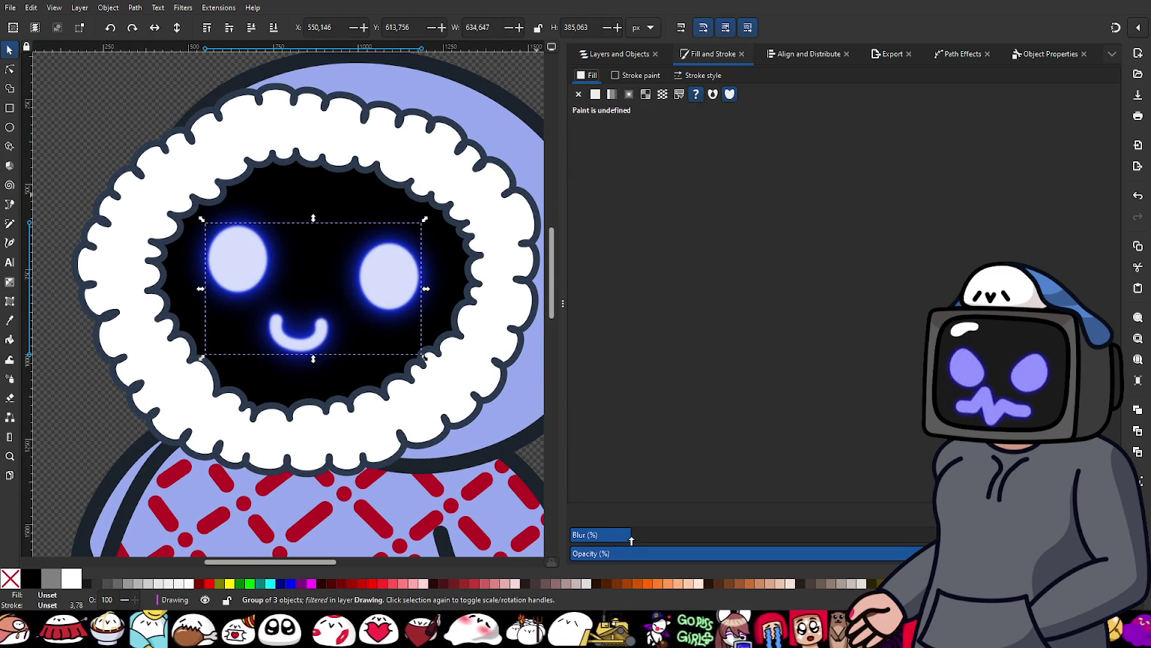
{"action": "left_click_drag", "start_coordinate": [632, 540], "coordinate": [635, 541]}
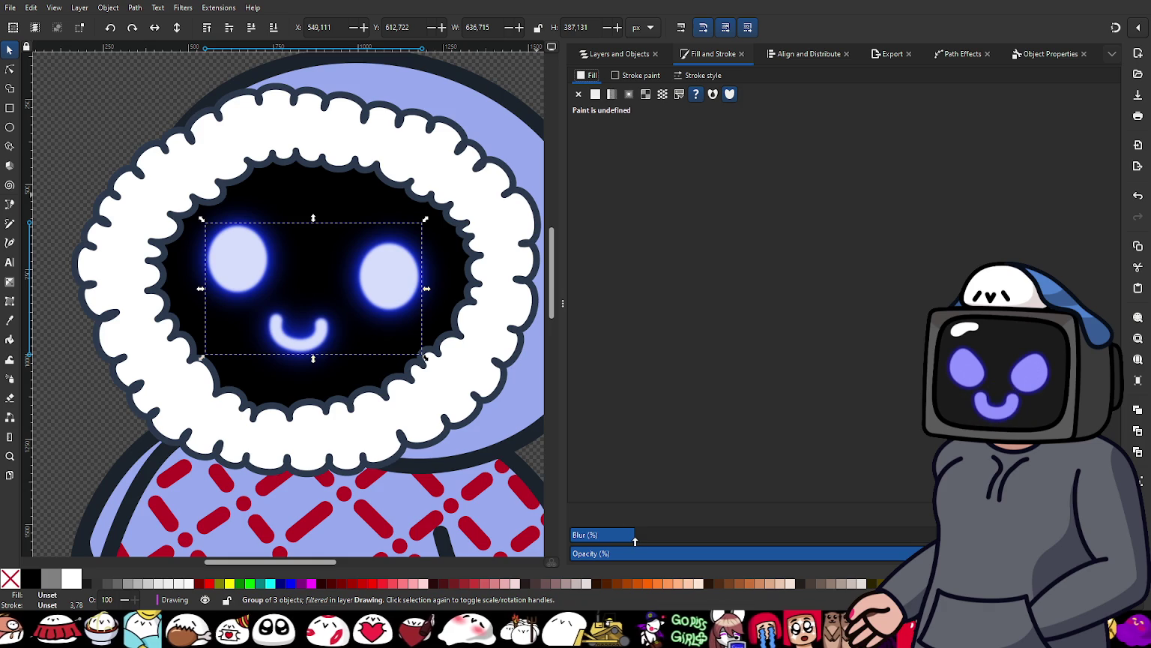
{"action": "scroll", "coordinate": [275, 311], "scroll_direction": "down", "scroll_amount": 2}
{"action": "left_click", "coordinate": [156, 185]}
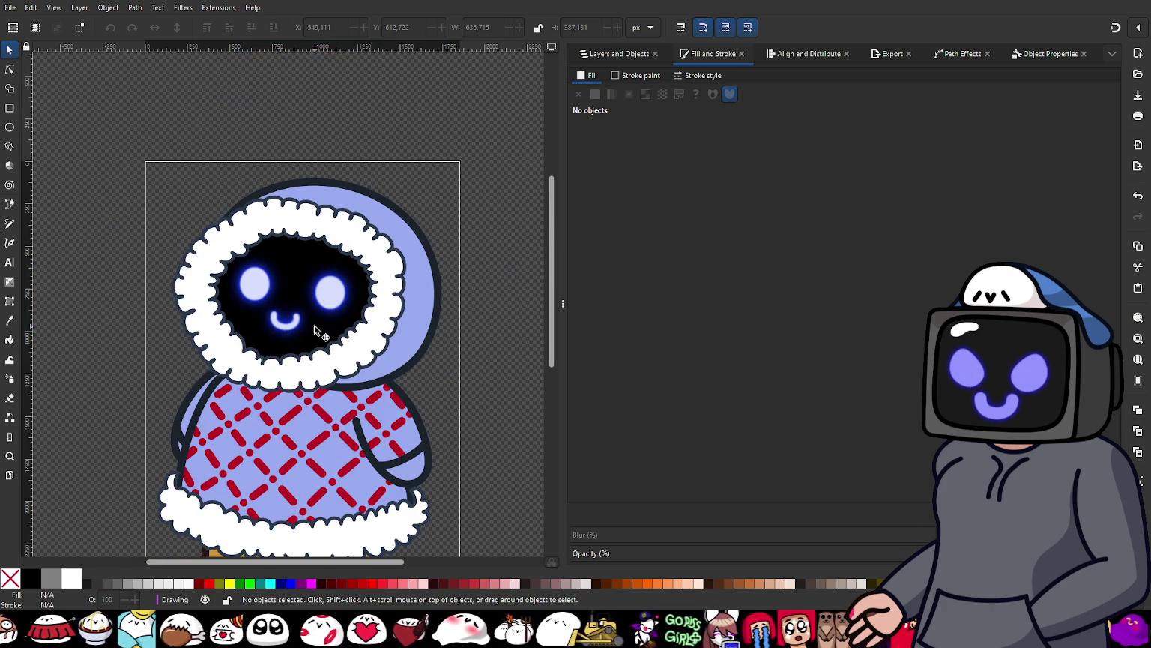
{"action": "scroll", "coordinate": [335, 344], "scroll_direction": "up", "scroll_amount": 1}
{"action": "scroll", "coordinate": [366, 331], "scroll_direction": "down", "scroll_amount": 1}
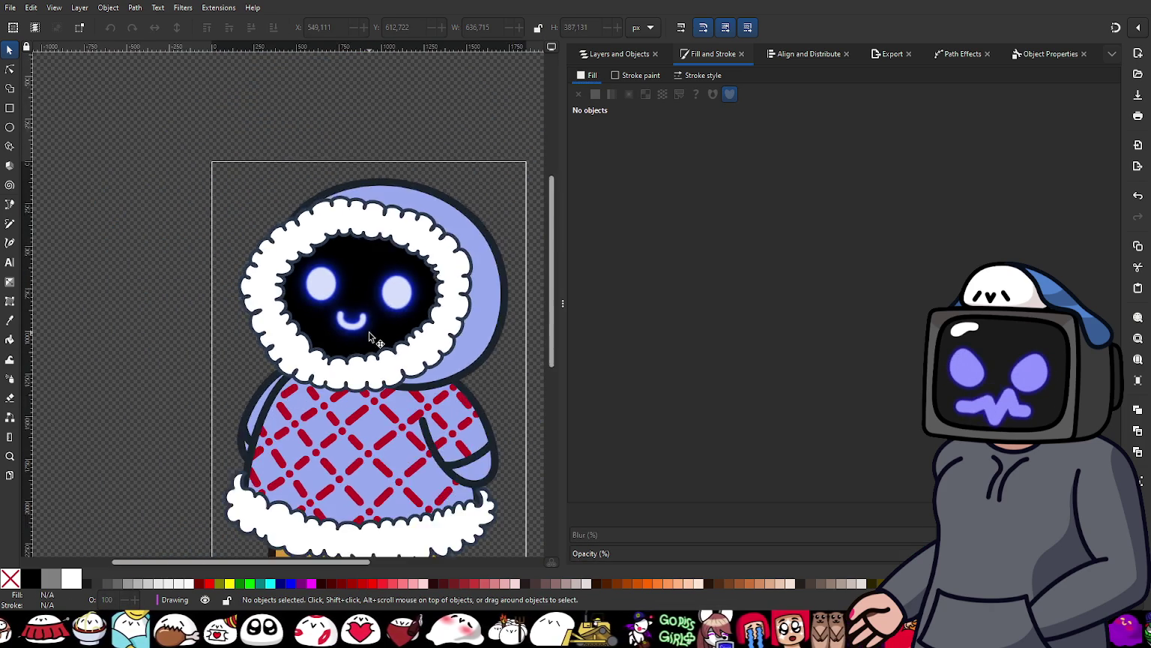
{"action": "scroll", "coordinate": [362, 329], "scroll_direction": "down", "scroll_amount": 1}
{"action": "scroll", "coordinate": [375, 335], "scroll_direction": "up", "scroll_amount": 1}
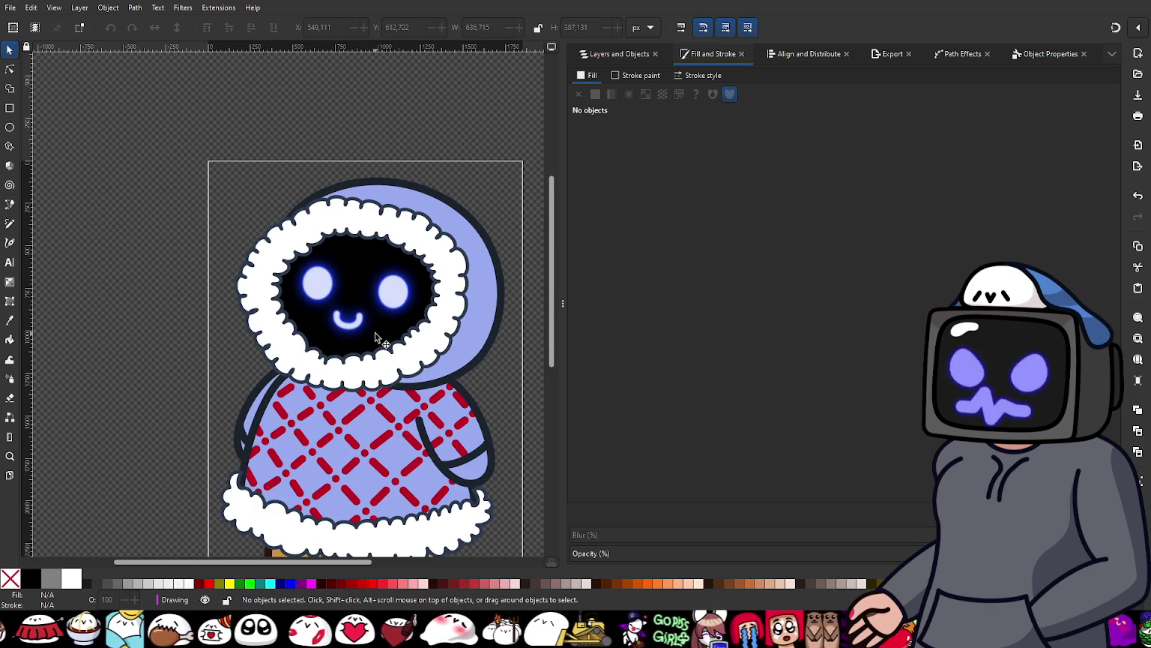
{"action": "left_click", "coordinate": [630, 57]}
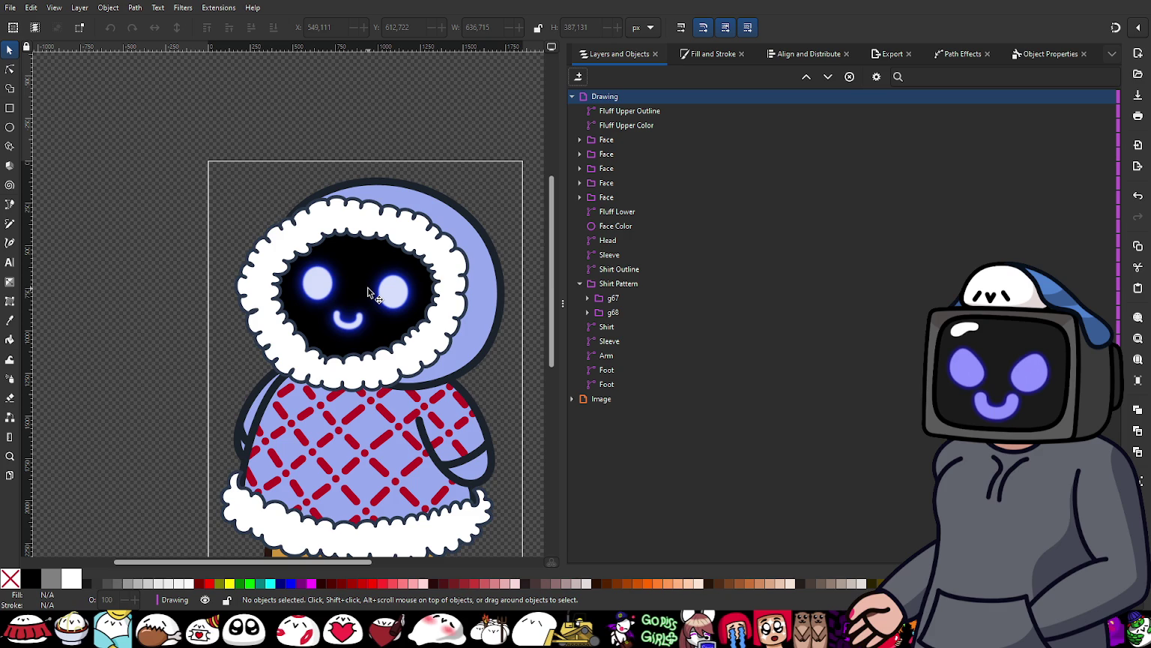
Step: Give the Face Color ellipse a warm near-black fill of HSL 0, 9, 7
{"action": "left_click", "coordinate": [622, 226]}
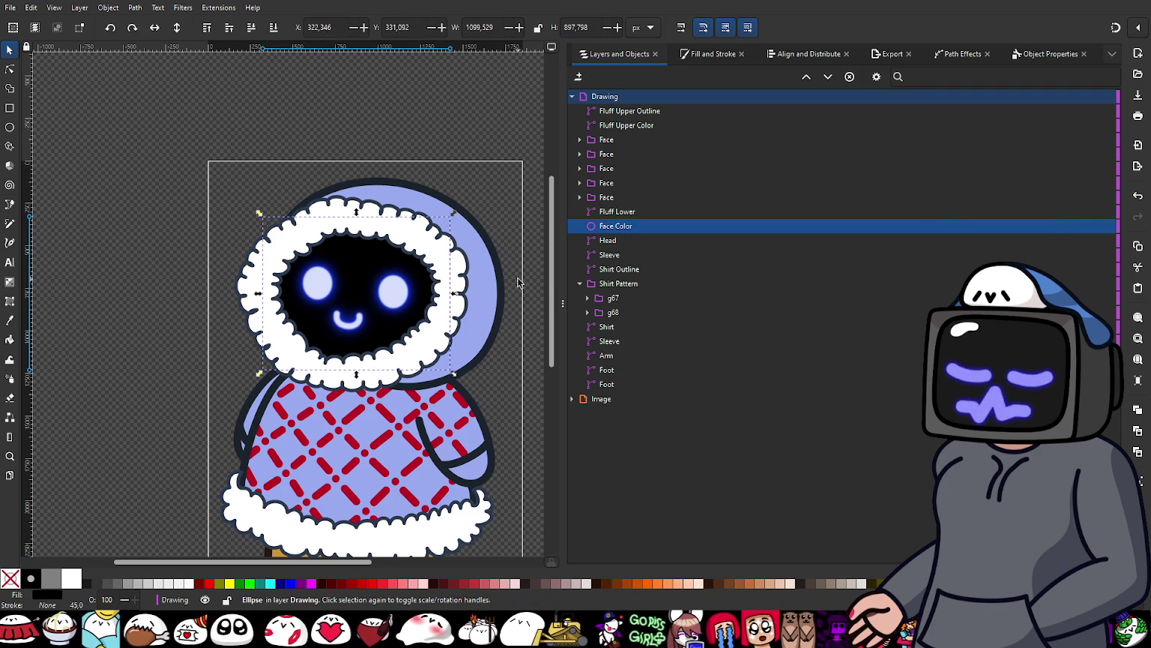
{"action": "left_click", "coordinate": [523, 364]}
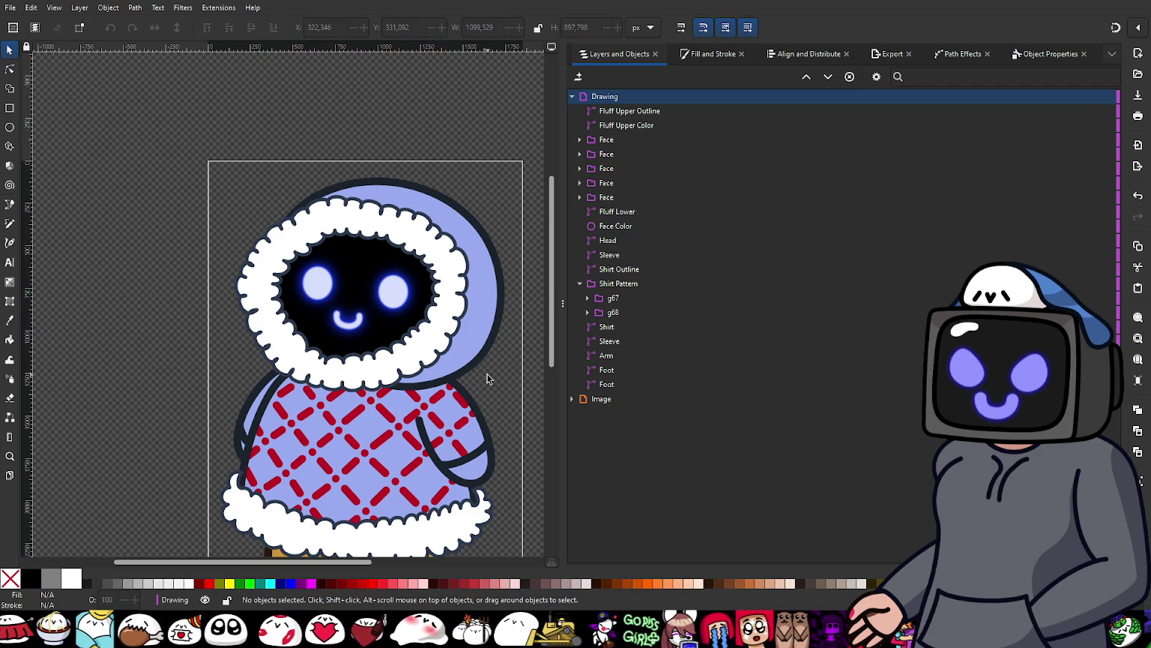
{"action": "scroll", "coordinate": [488, 379], "scroll_direction": "down", "scroll_amount": 2}
{"action": "scroll", "coordinate": [487, 384], "scroll_direction": "up", "scroll_amount": 1}
{"action": "mouse_move", "coordinate": [615, 225]}
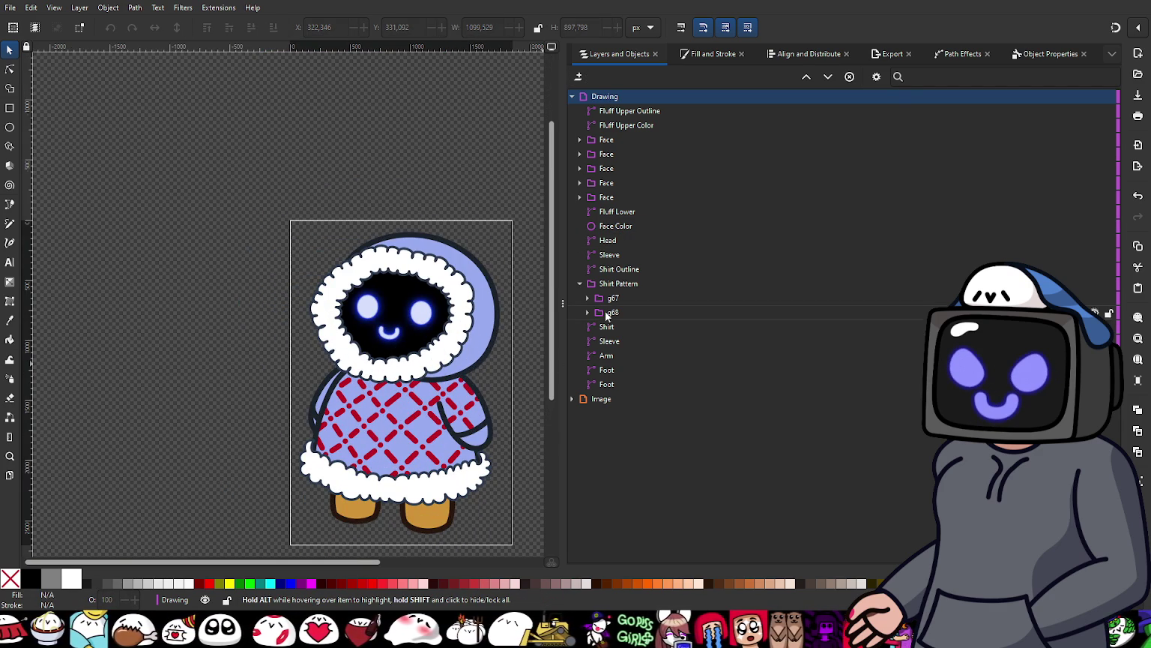
{"action": "left_click", "coordinate": [620, 225]}
{"action": "left_click", "coordinate": [704, 54]}
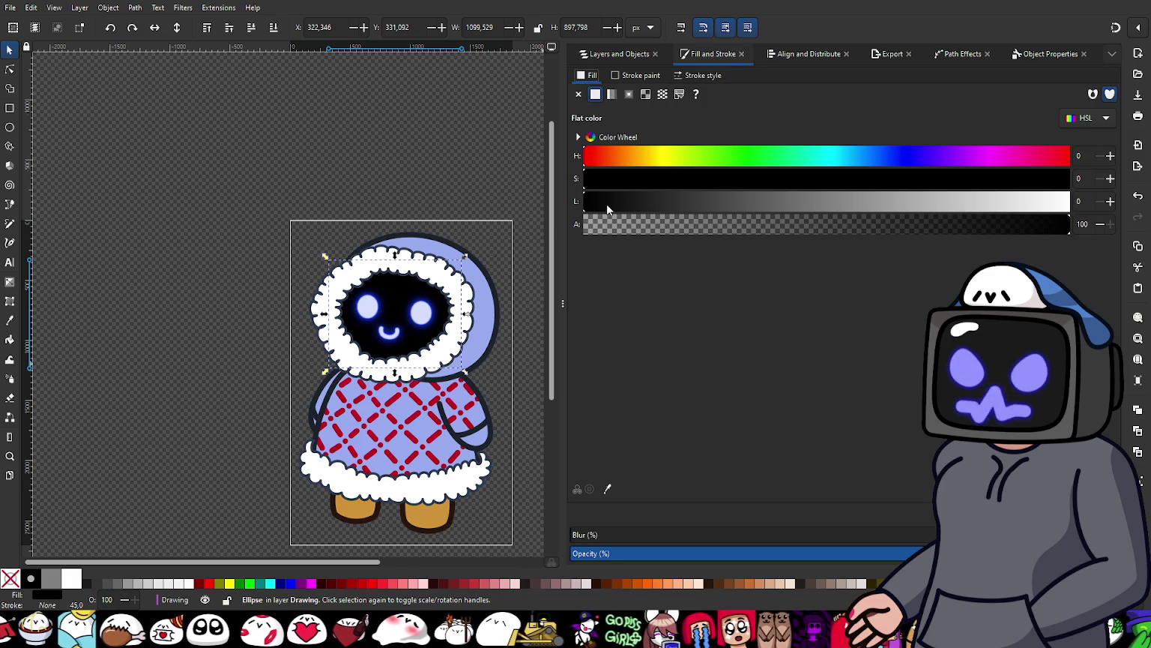
{"action": "left_click_drag", "start_coordinate": [604, 203], "coordinate": [619, 204]}
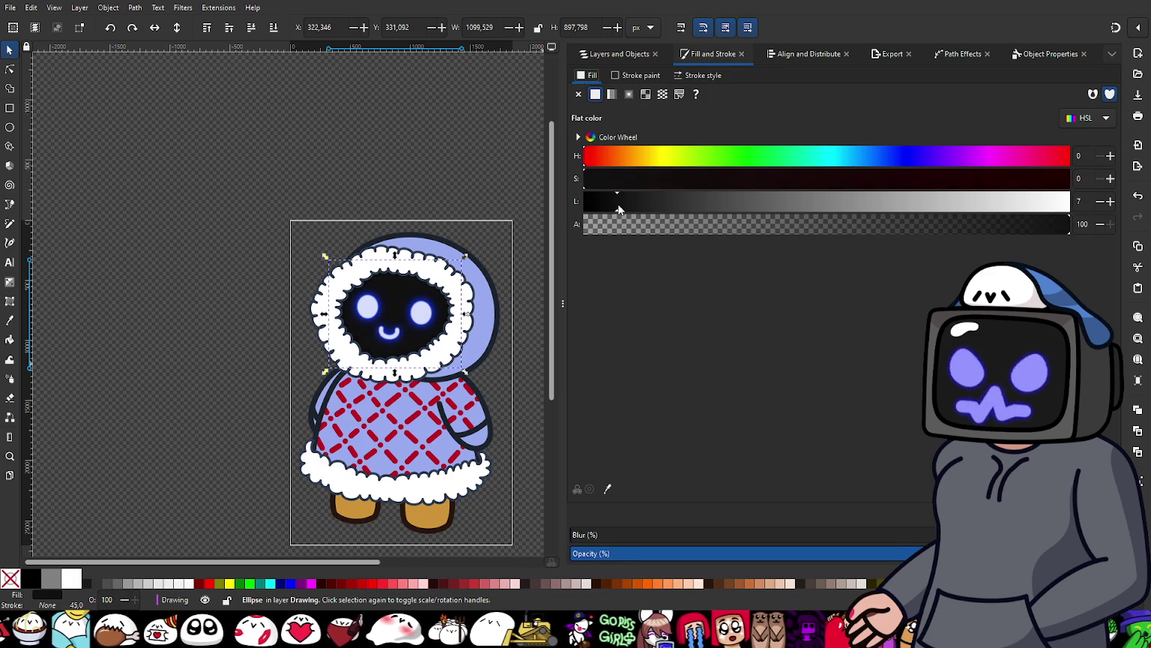
{"action": "scroll", "coordinate": [385, 327], "scroll_direction": "up", "scroll_amount": 2}
{"action": "scroll", "coordinate": [384, 328], "scroll_direction": "up", "scroll_amount": 1}
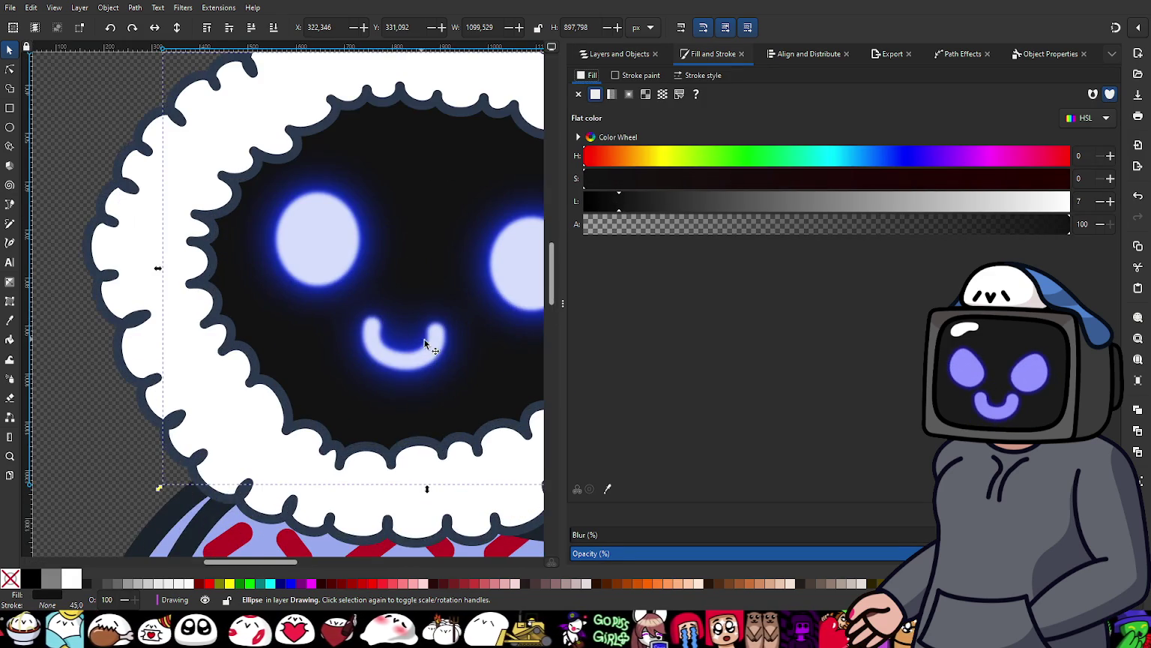
{"action": "scroll", "coordinate": [346, 357], "scroll_direction": "up", "scroll_amount": 1}
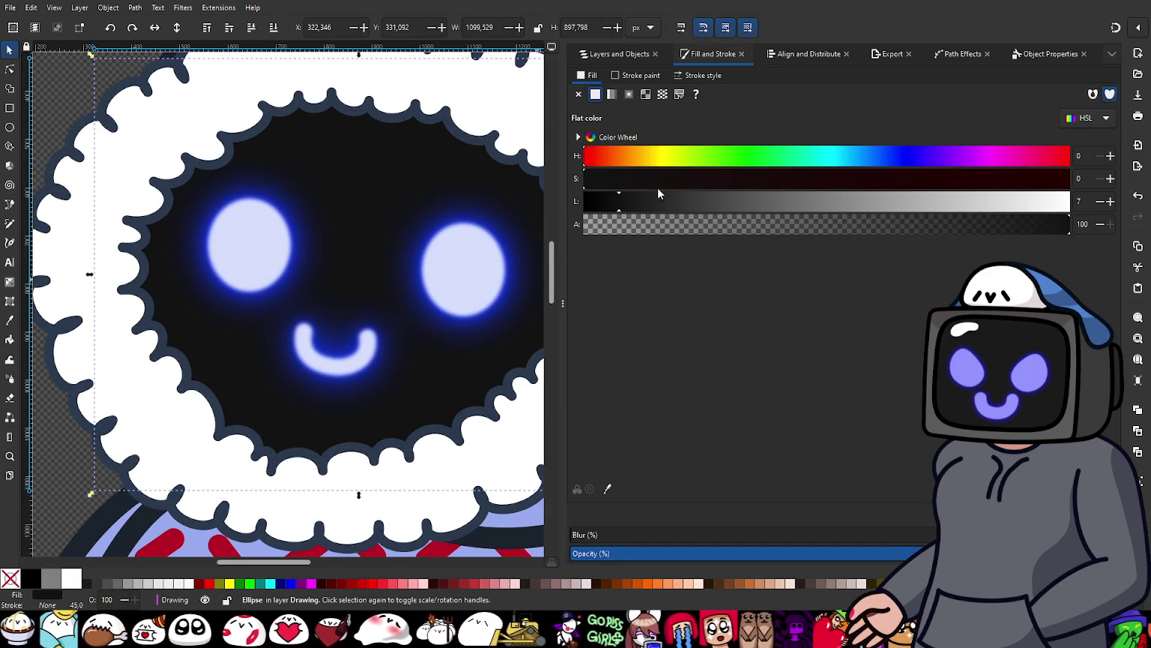
{"action": "left_click", "coordinate": [630, 183]}
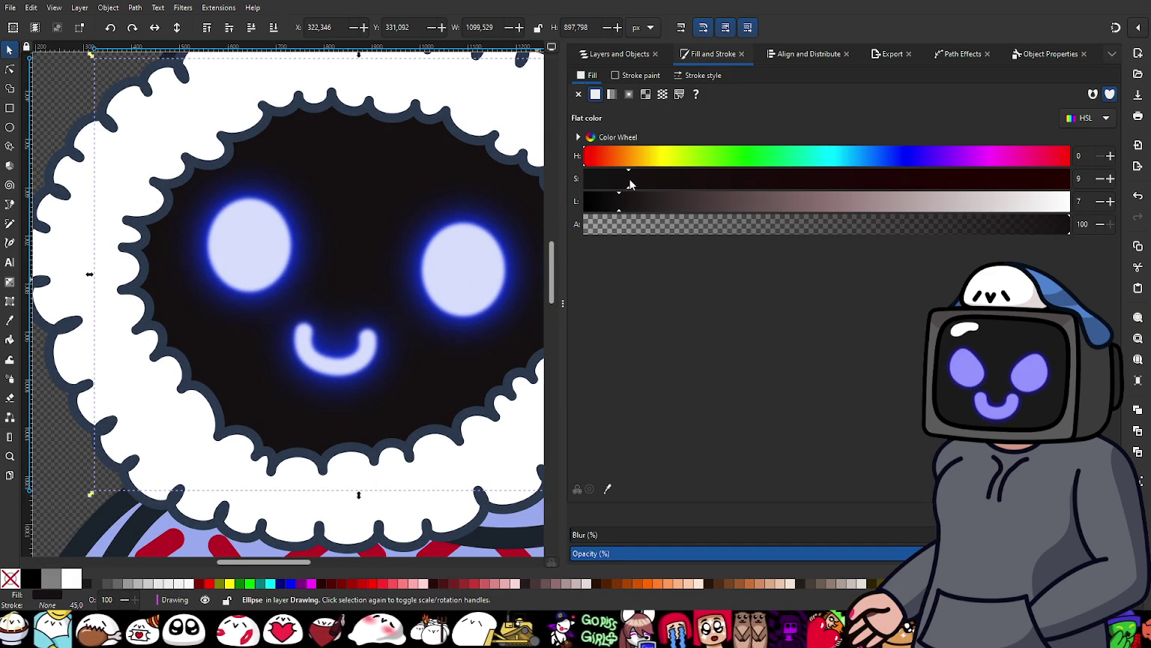
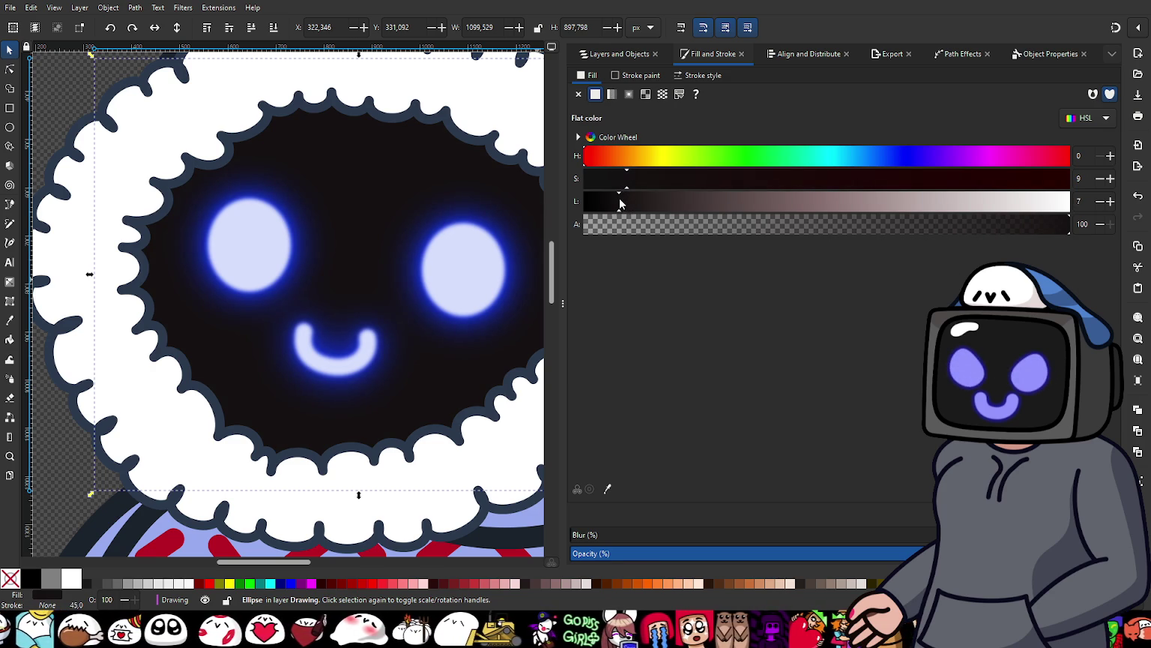
Step: Fit the page in view and select the black face ellipse inside the hood
{"action": "key", "text": "5"}
{"action": "left_click", "coordinate": [311, 188]}
{"action": "scroll", "coordinate": [450, 262], "scroll_direction": "up", "scroll_amount": 2, "text": "ctrl"}
{"action": "scroll", "coordinate": [454, 264], "scroll_direction": "up", "scroll_amount": 1, "text": "ctrl"}
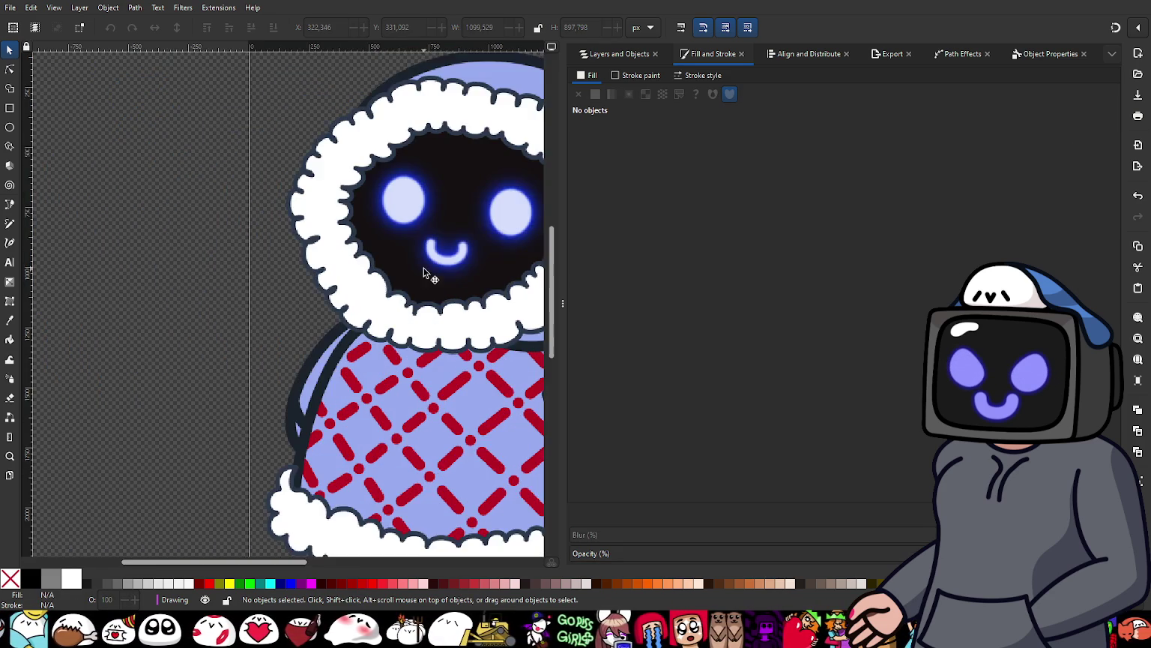
{"action": "scroll", "coordinate": [452, 265], "scroll_direction": "down", "scroll_amount": 2, "text": "ctrl"}
{"action": "key", "text": "5"}
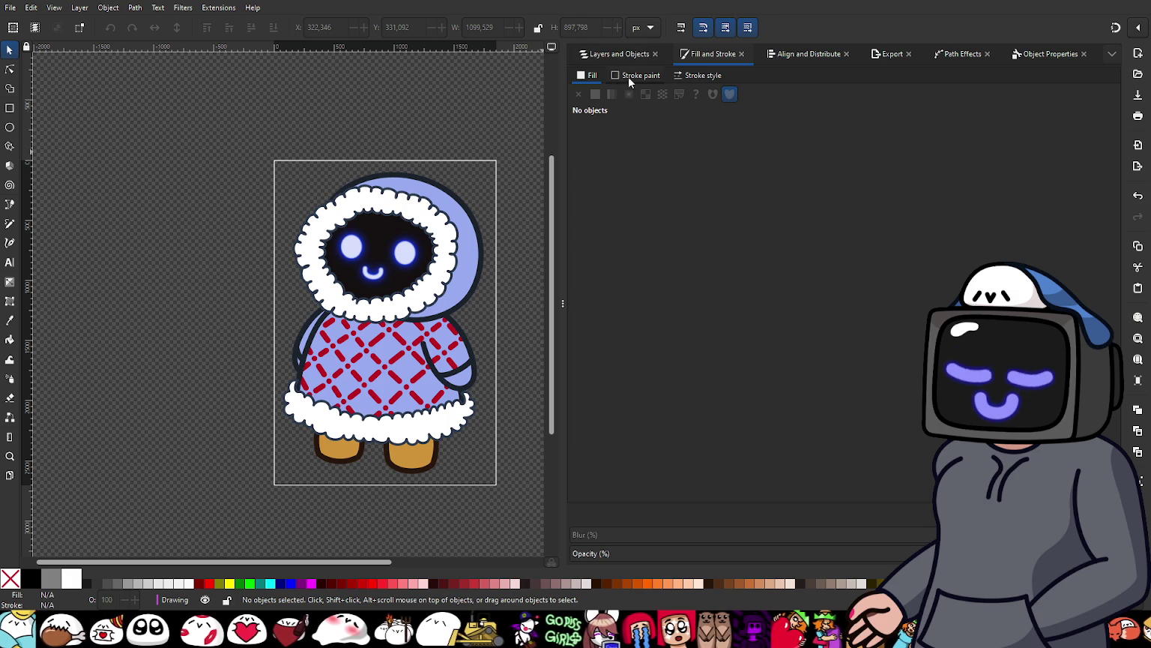
{"action": "left_click", "coordinate": [384, 236]}
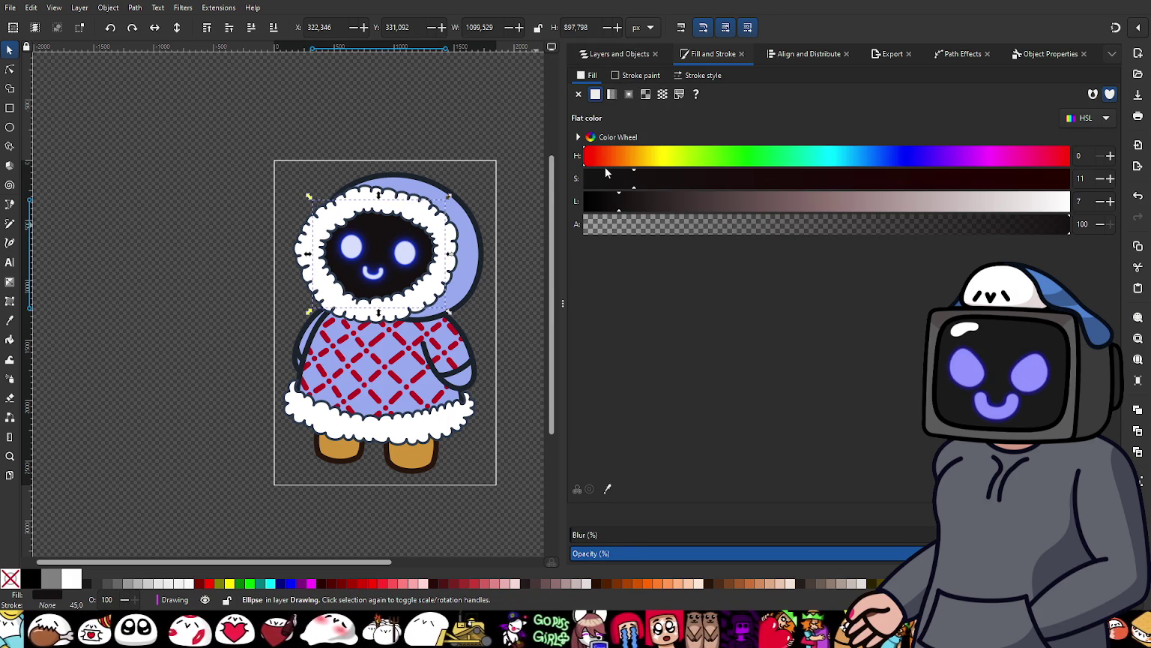
Step: Give the face ellipse a dark navy fill of about HSL 240, 43, 8
{"action": "left_click", "coordinate": [932, 160]}
{"action": "left_click_drag", "start_coordinate": [934, 163], "coordinate": [939, 164]}
{"action": "scroll", "coordinate": [435, 267], "scroll_direction": "up", "scroll_amount": 2}
{"action": "scroll", "coordinate": [368, 276], "scroll_direction": "up", "scroll_amount": 1}
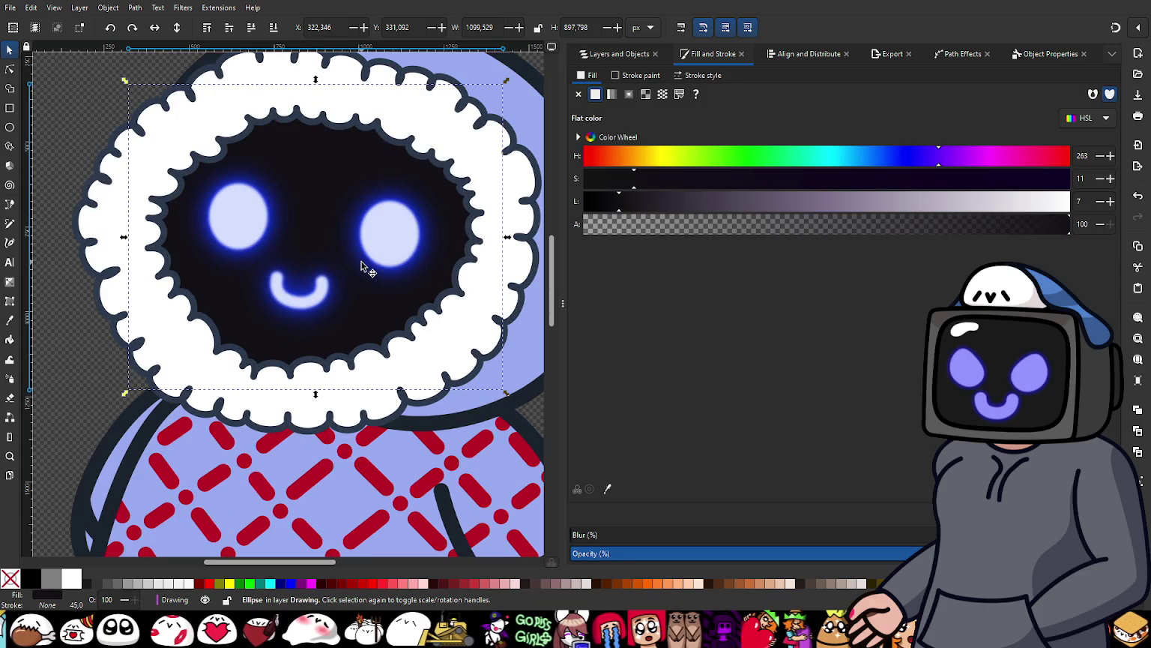
{"action": "left_click", "coordinate": [923, 161]}
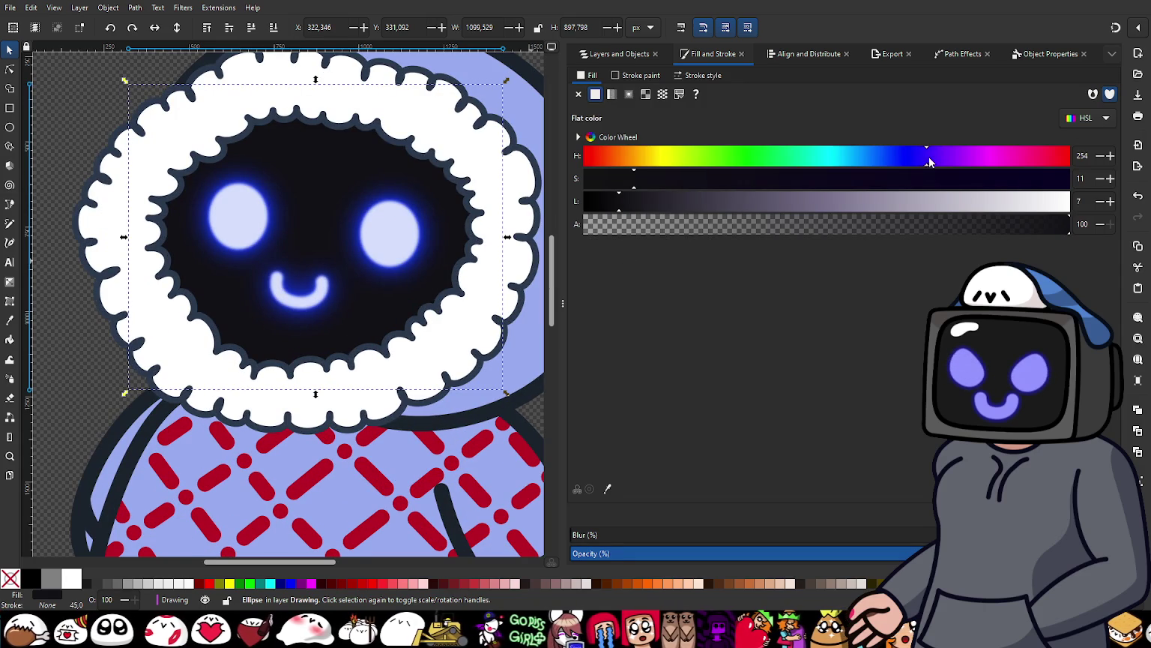
{"action": "left_click", "coordinate": [901, 162]}
{"action": "left_click_drag", "start_coordinate": [684, 180], "coordinate": [764, 185]}
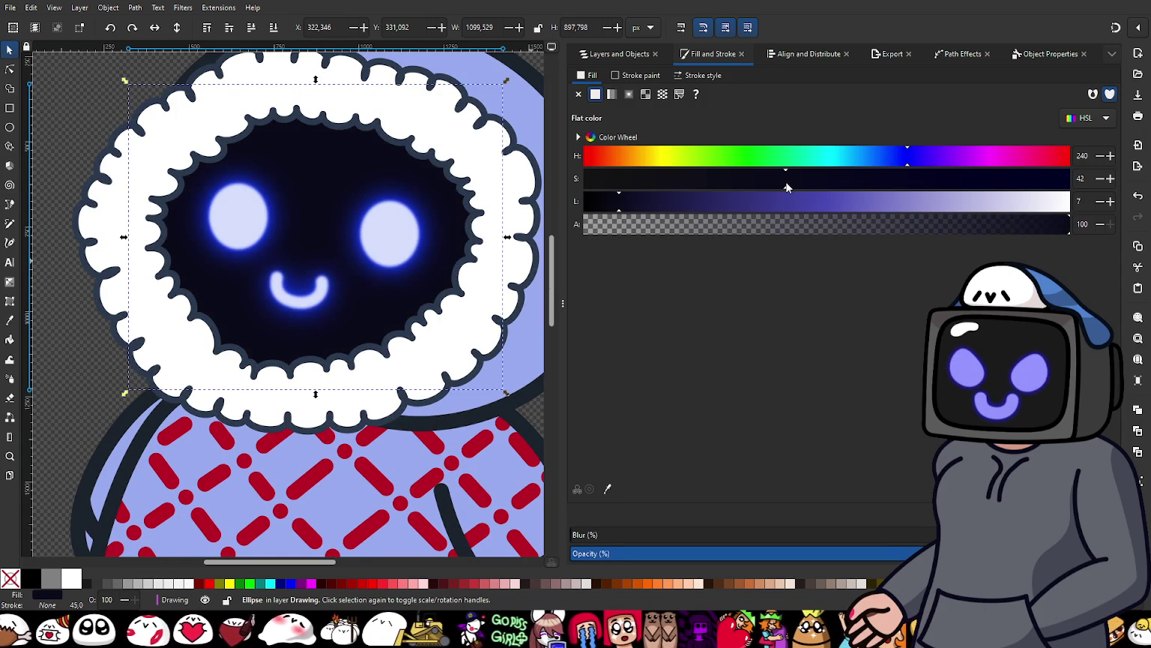
{"action": "left_click_drag", "start_coordinate": [787, 187], "coordinate": [796, 189]}
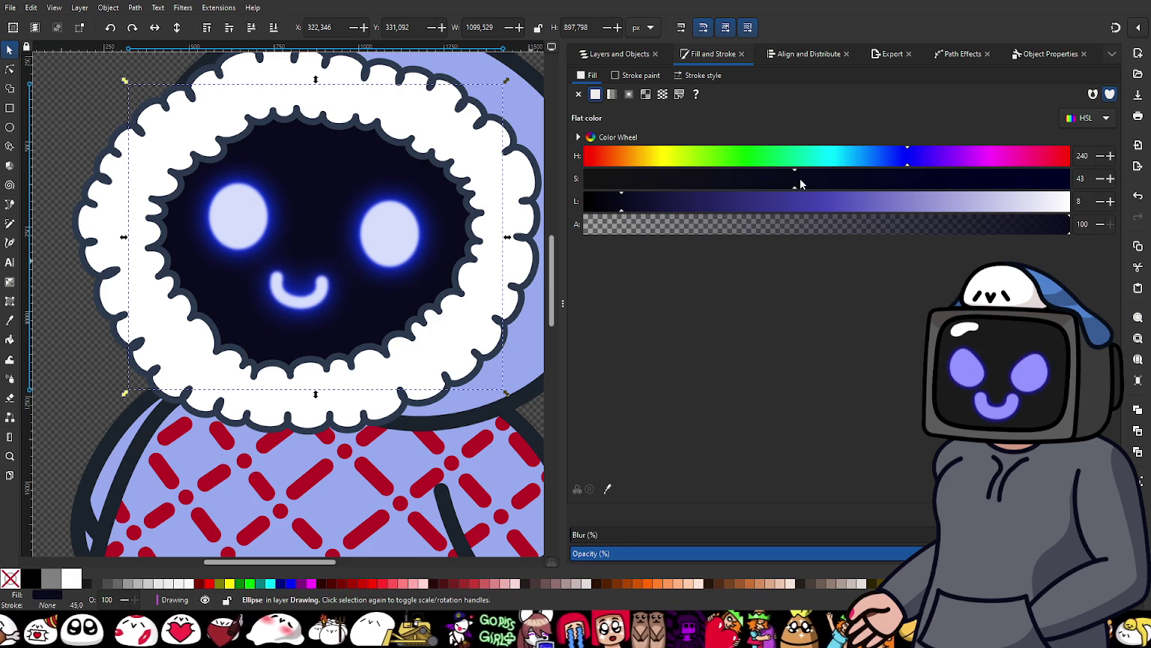
{"action": "scroll", "coordinate": [399, 249], "scroll_direction": "down", "scroll_amount": 2, "text": "ctrl"}
{"action": "left_click", "coordinate": [135, 192]}
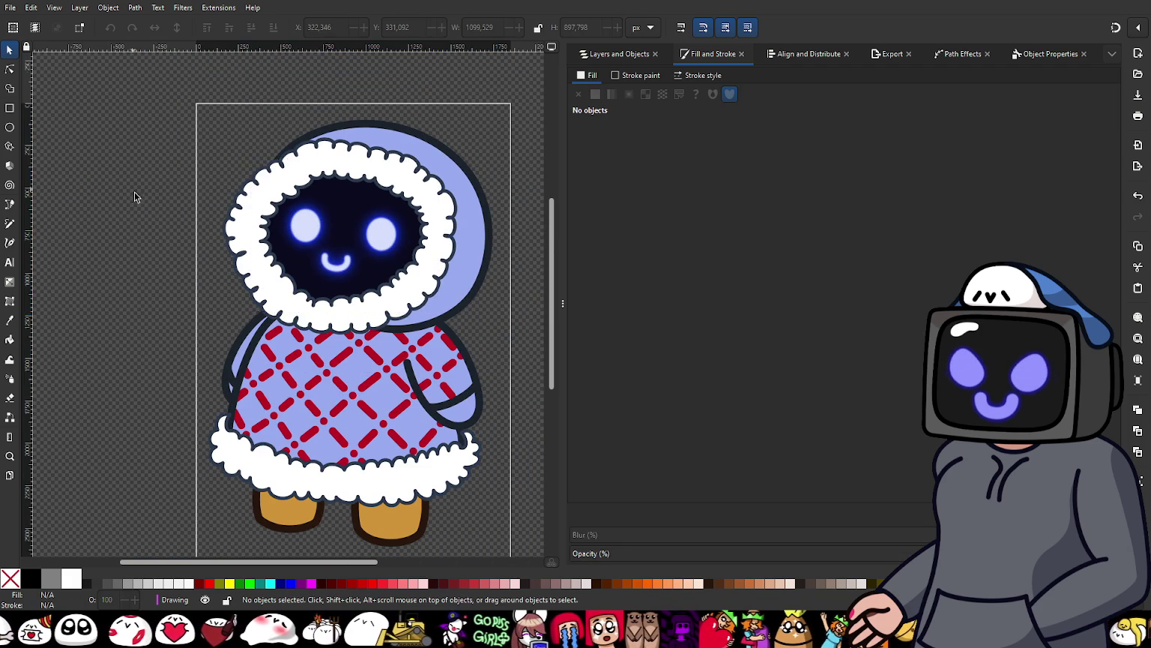
Step: Select the fur hood outline and give it a slight blur
{"action": "scroll", "coordinate": [335, 244], "scroll_direction": "up", "scroll_amount": 1, "text": "ctrl"}
{"action": "scroll", "coordinate": [335, 244], "scroll_direction": "up", "scroll_amount": 1, "text": "ctrl"}
{"action": "scroll", "coordinate": [360, 244], "scroll_direction": "down", "scroll_amount": 1, "text": "ctrl"}
{"action": "scroll", "coordinate": [367, 250], "scroll_direction": "down", "scroll_amount": 2, "text": "ctrl"}
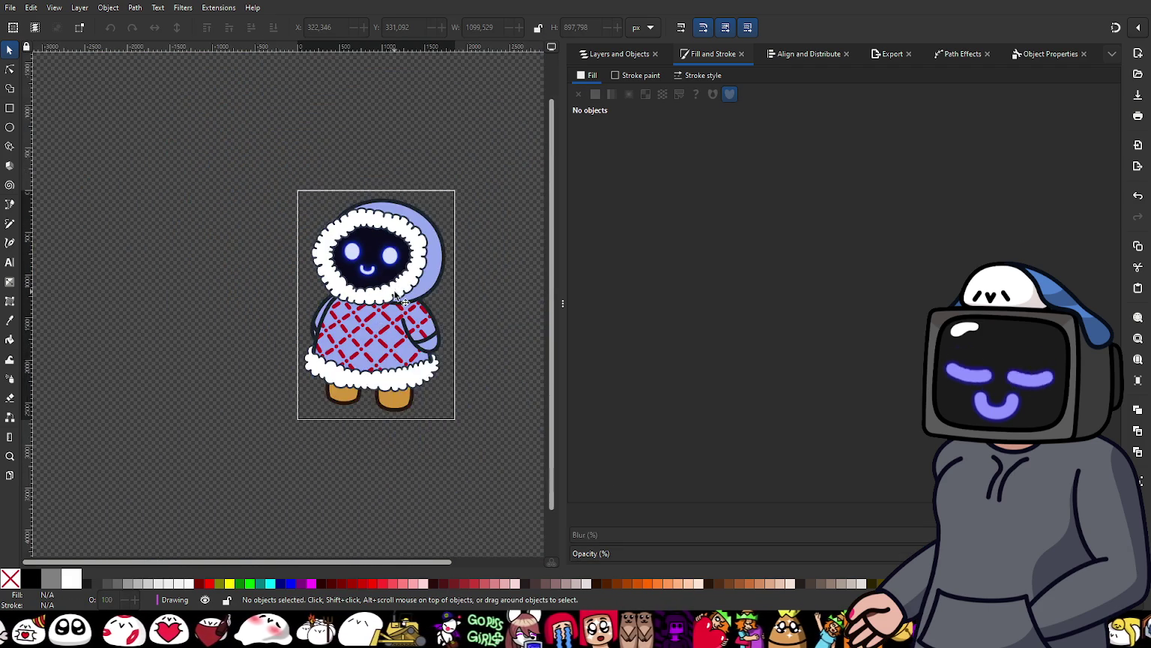
{"action": "scroll", "coordinate": [401, 302], "scroll_direction": "up", "scroll_amount": 2, "text": "ctrl"}
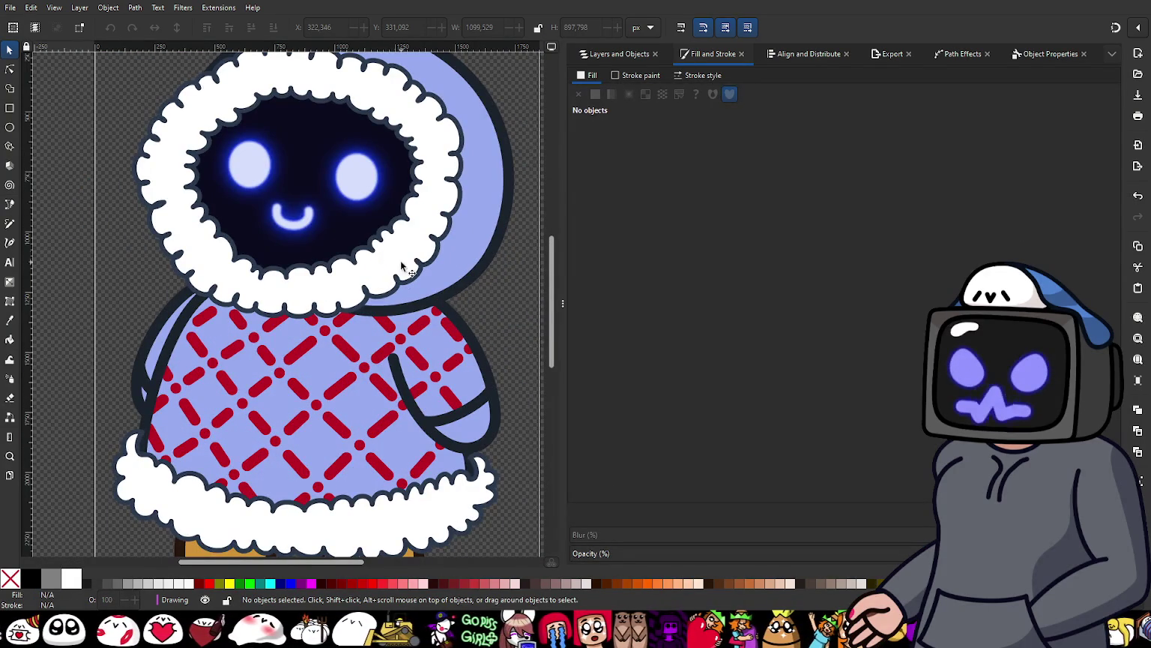
{"action": "scroll", "coordinate": [399, 212], "scroll_direction": "up", "scroll_amount": 1, "text": "ctrl"}
{"action": "scroll", "coordinate": [411, 211], "scroll_direction": "up", "scroll_amount": 1, "text": "ctrl"}
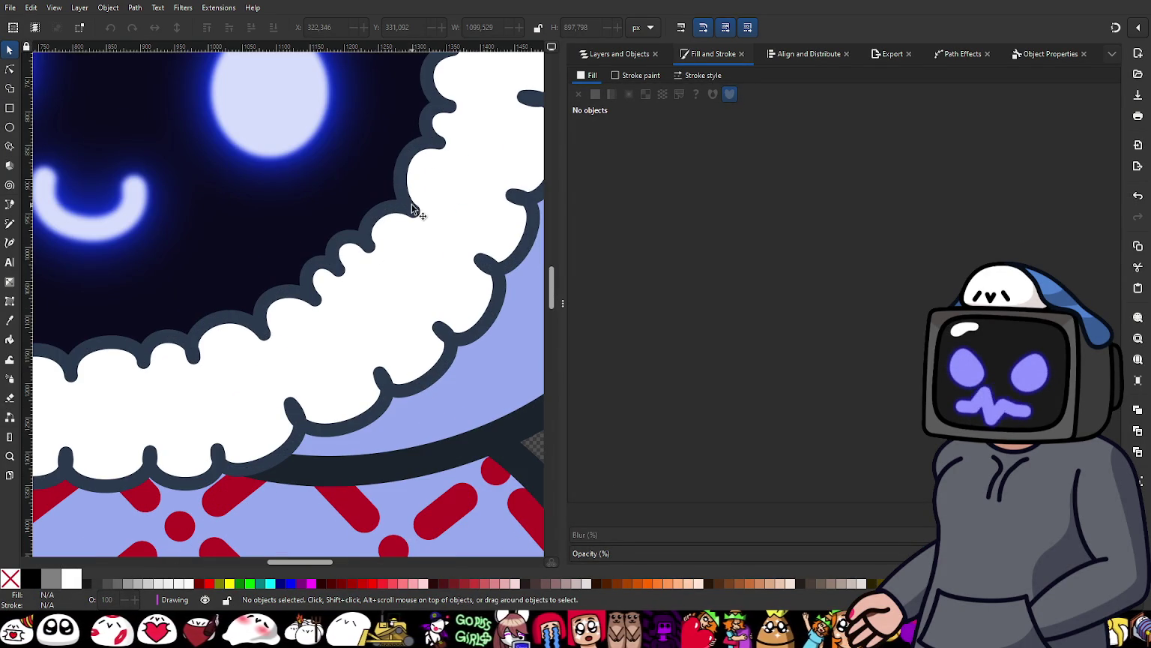
{"action": "left_click", "coordinate": [409, 208]}
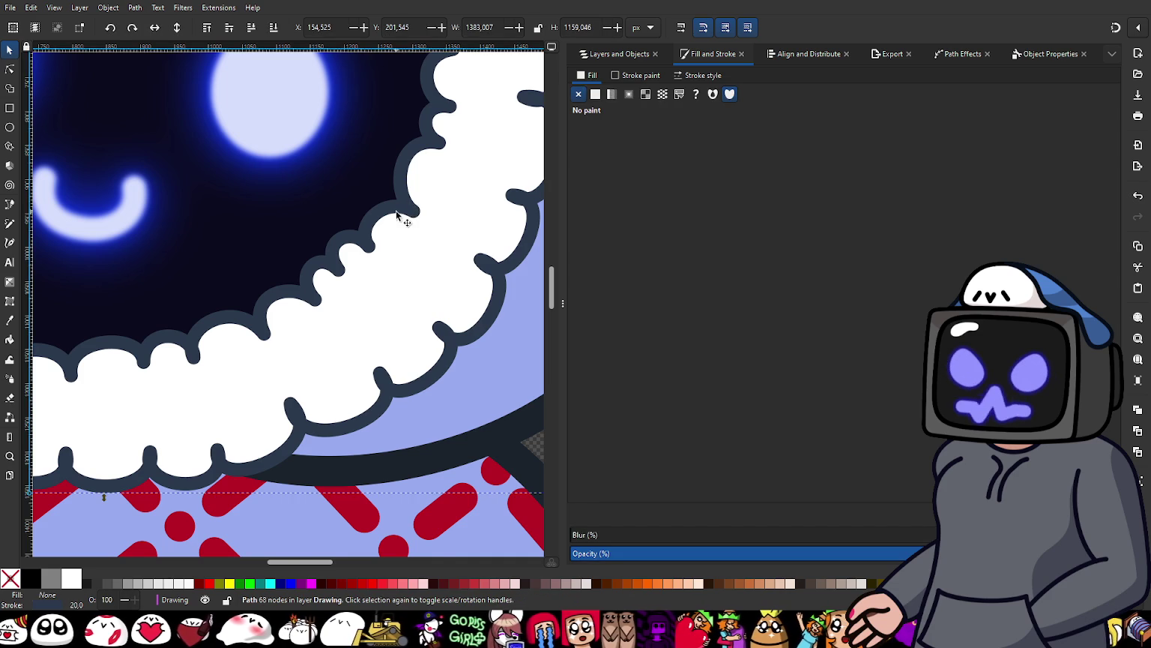
{"action": "scroll", "coordinate": [420, 222], "scroll_direction": "down", "scroll_amount": 1, "text": "ctrl"}
{"action": "scroll", "coordinate": [458, 243], "scroll_direction": "down", "scroll_amount": 2, "text": "ctrl"}
{"action": "scroll", "coordinate": [480, 259], "scroll_direction": "right", "scroll_amount": 1}
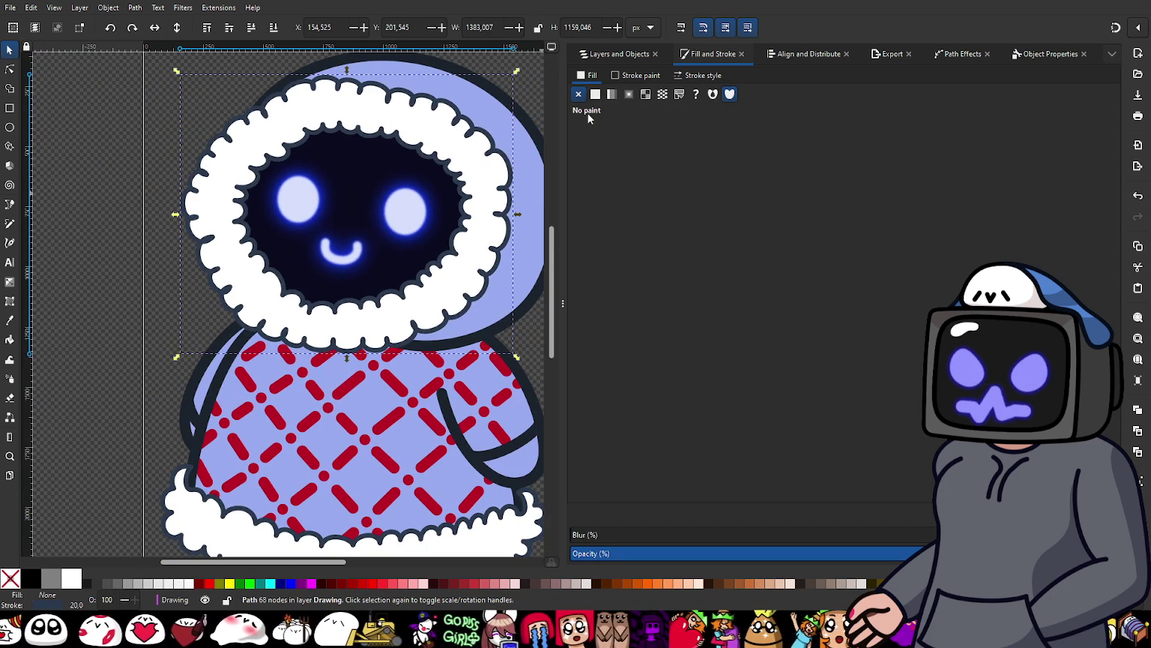
{"action": "left_click", "coordinate": [611, 76]}
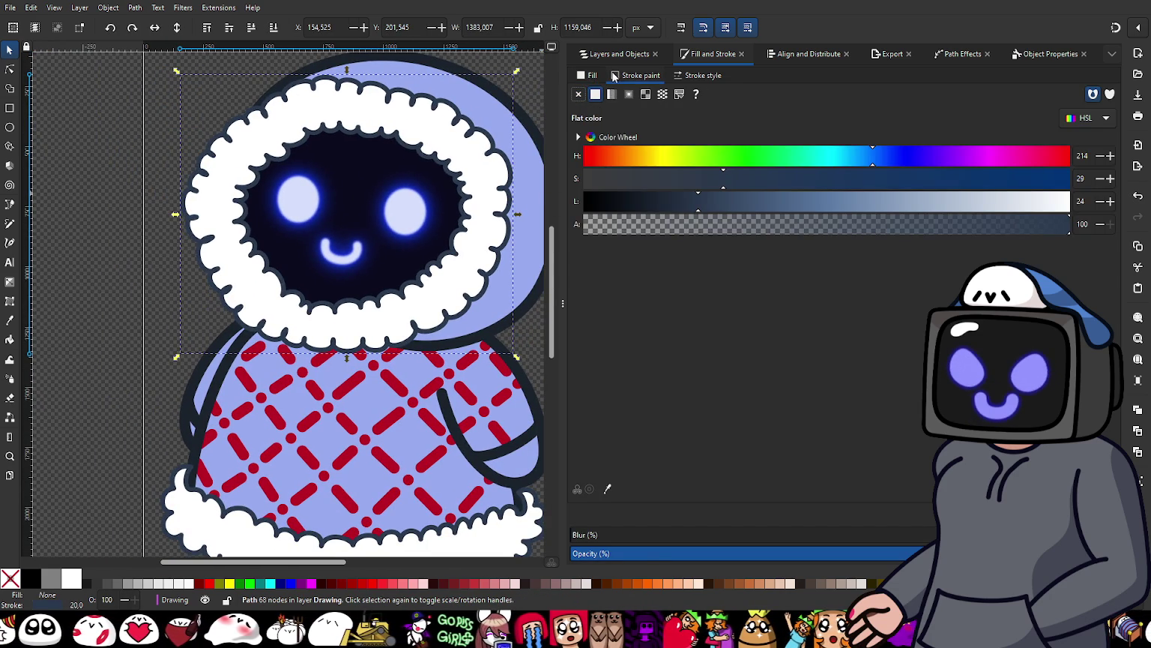
{"action": "left_click", "coordinate": [595, 539]}
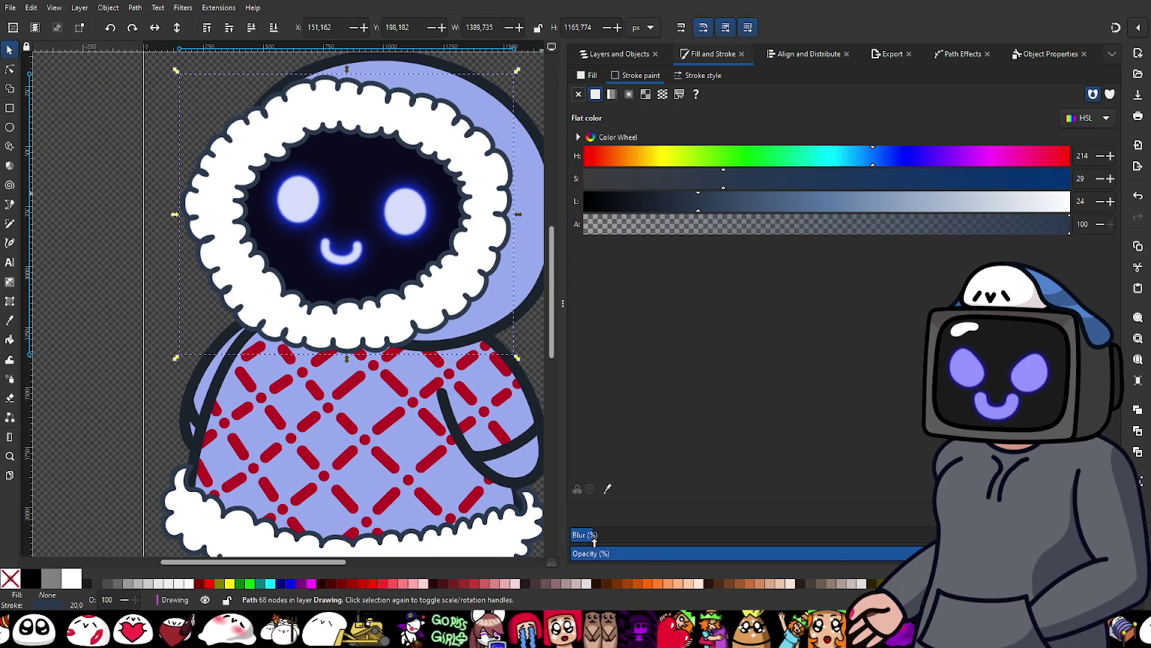
{"action": "scroll", "coordinate": [484, 324], "scroll_direction": "up", "scroll_amount": 2, "text": "ctrl"}
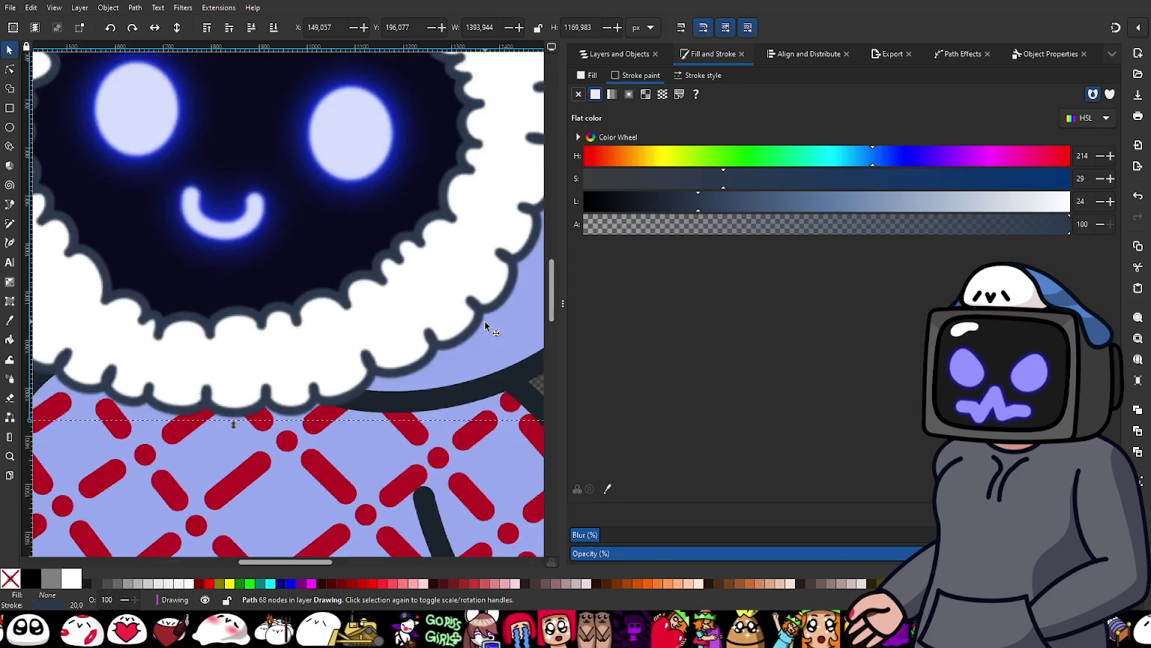
{"action": "scroll", "coordinate": [485, 321], "scroll_direction": "up", "scroll_amount": 3, "text": "ctrl"}
{"action": "scroll", "coordinate": [433, 279], "scroll_direction": "down", "scroll_amount": 3, "text": "ctrl"}
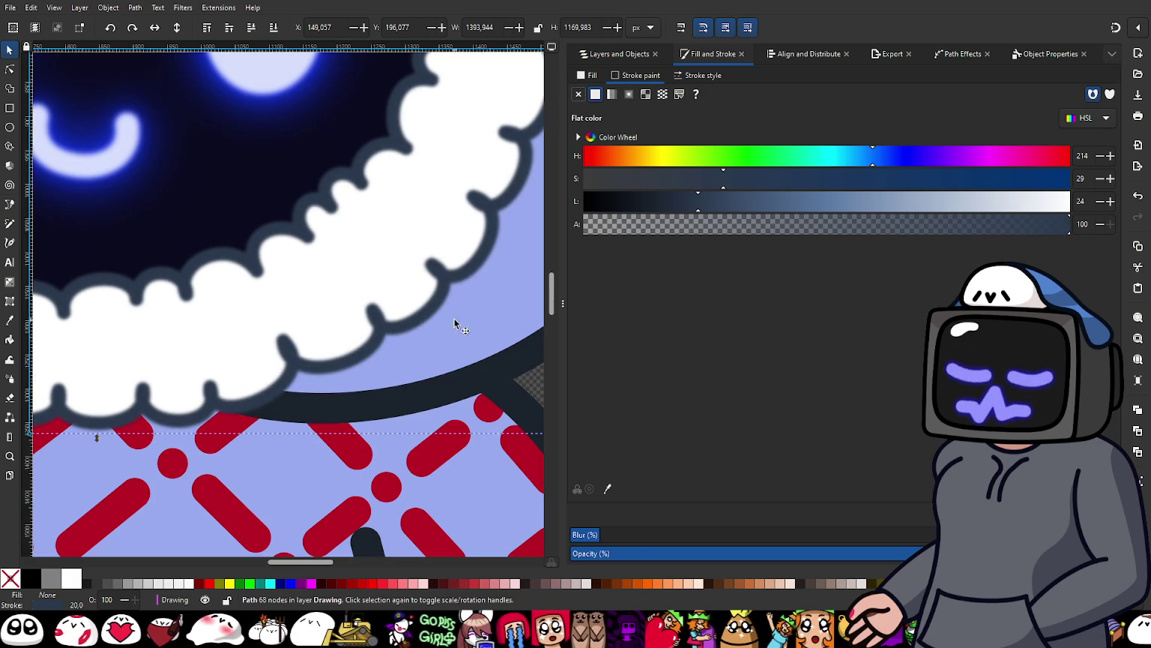
{"action": "left_click", "coordinate": [614, 535]}
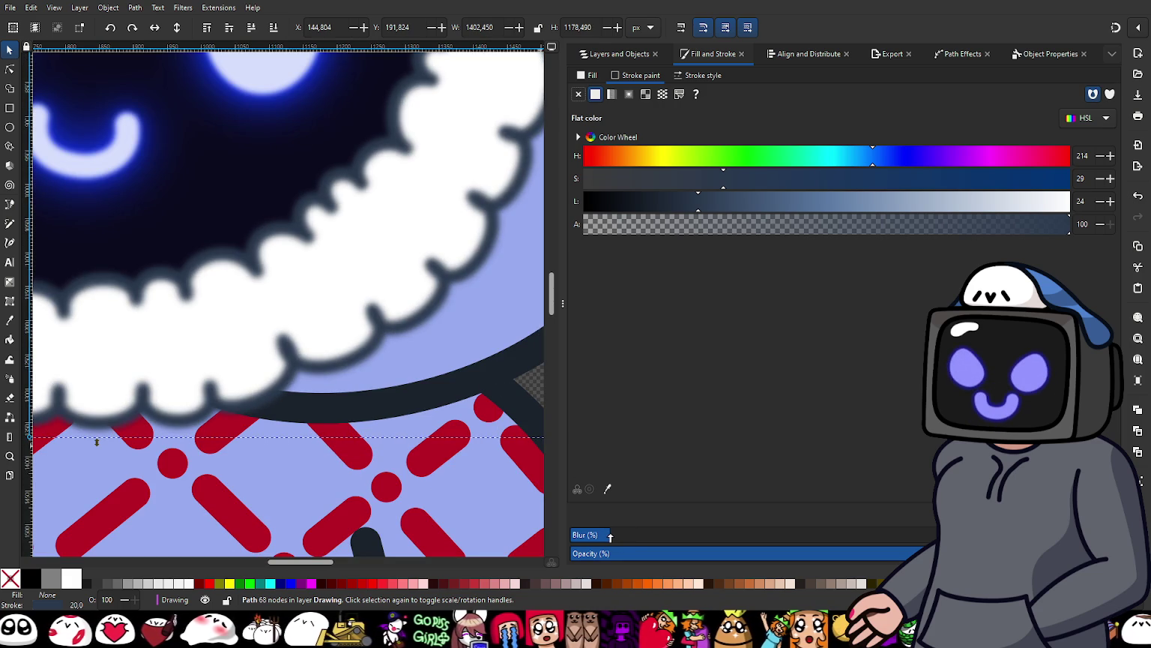
Step: Duplicate the Fluff Upper Outline and fine-tune the copy's blur
{"action": "scroll", "coordinate": [375, 346], "scroll_direction": "down", "scroll_amount": 2, "text": "ctrl"}
{"action": "scroll", "coordinate": [378, 345], "scroll_direction": "down", "scroll_amount": 1, "text": "ctrl"}
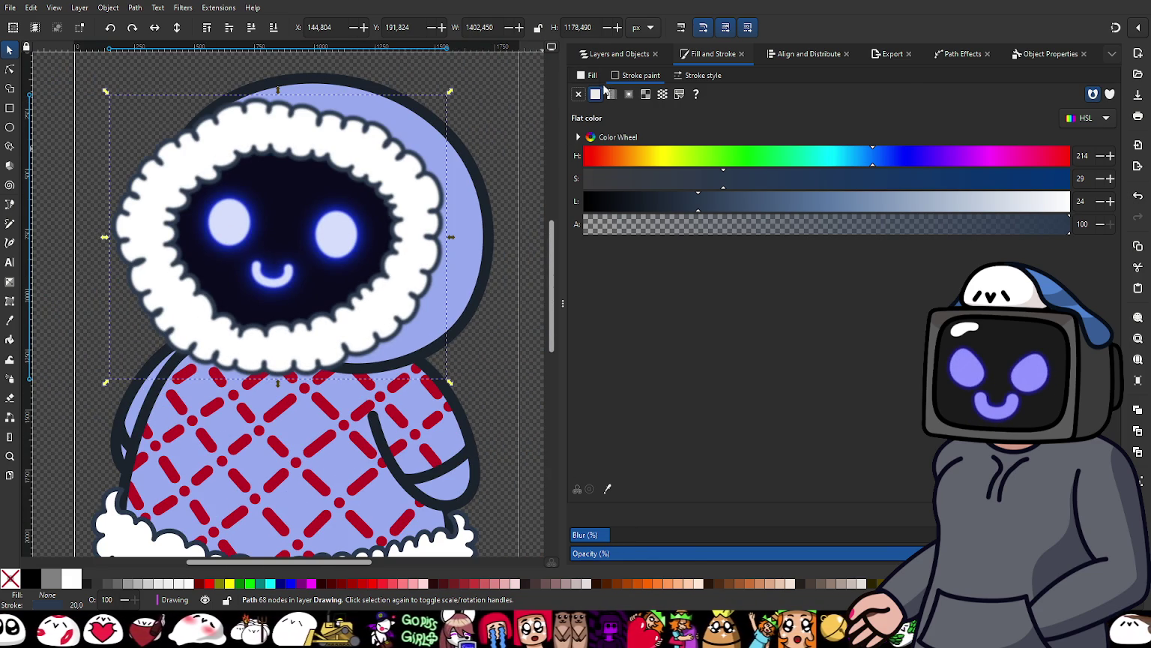
{"action": "left_click", "coordinate": [597, 56]}
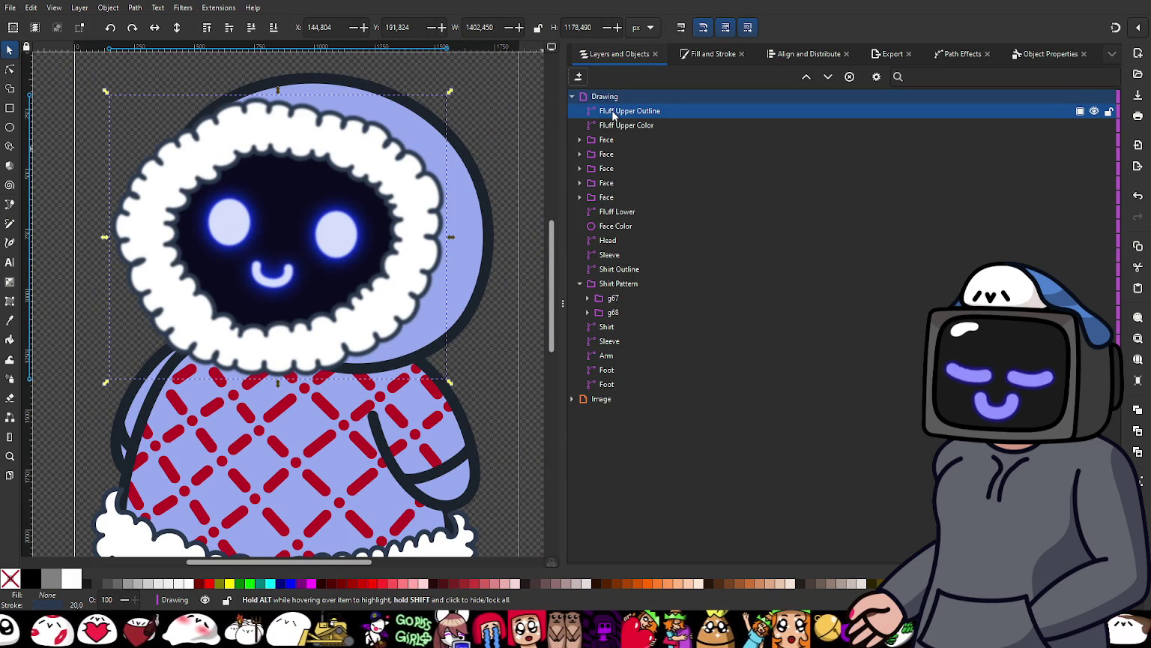
{"action": "key", "text": "ctrl+d"}
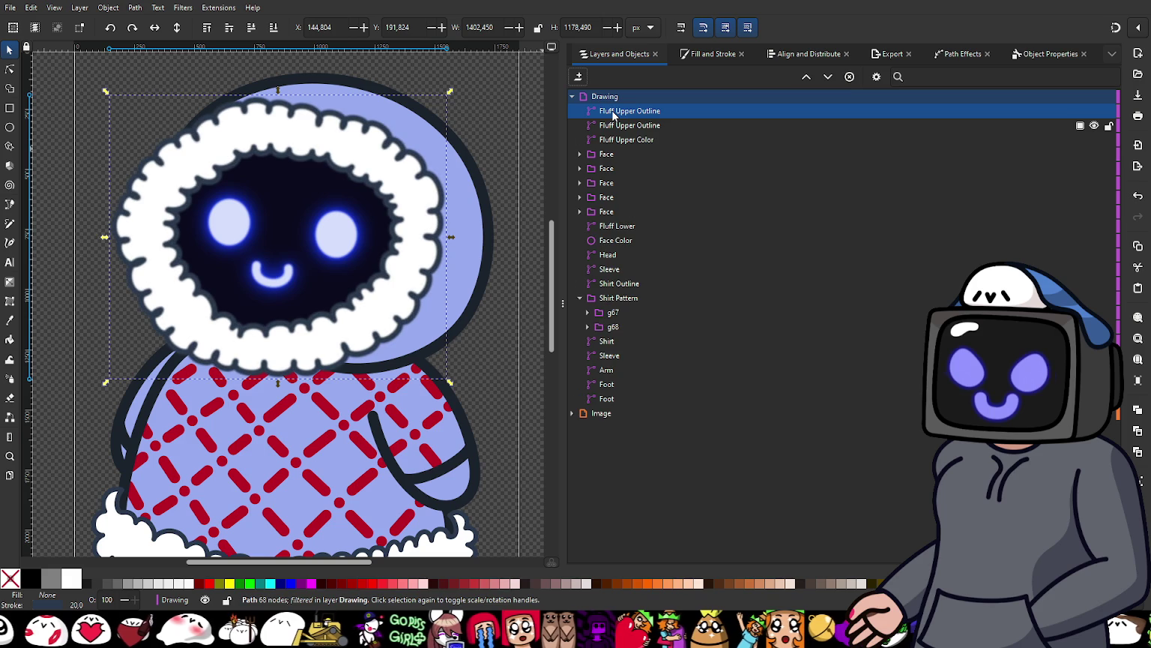
{"action": "left_click", "coordinate": [702, 54]}
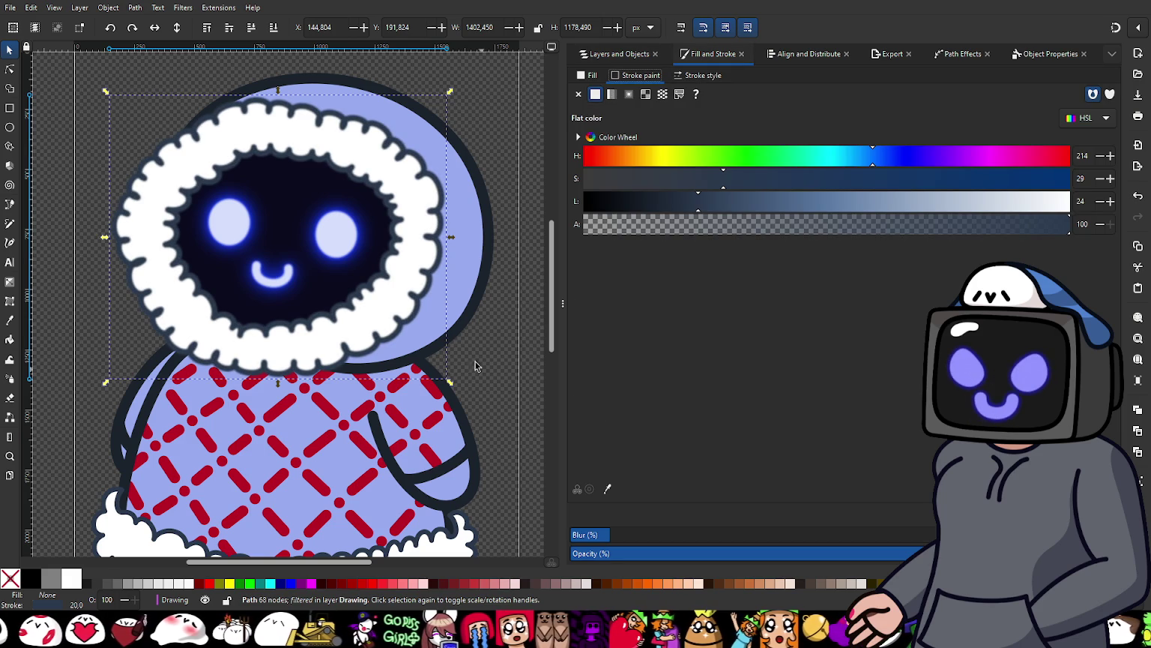
{"action": "scroll", "coordinate": [431, 334], "scroll_direction": "up", "scroll_amount": 3}
{"action": "left_click_drag", "start_coordinate": [599, 540], "coordinate": [590, 541]}
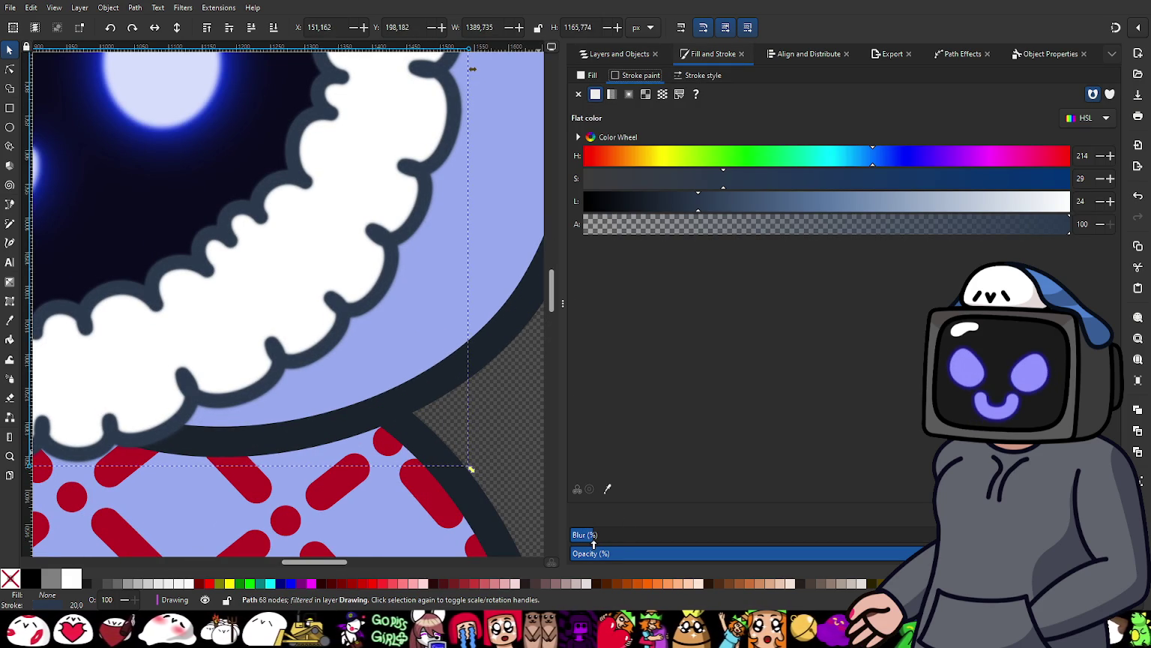
{"action": "left_click_drag", "start_coordinate": [590, 541], "coordinate": [602, 547]}
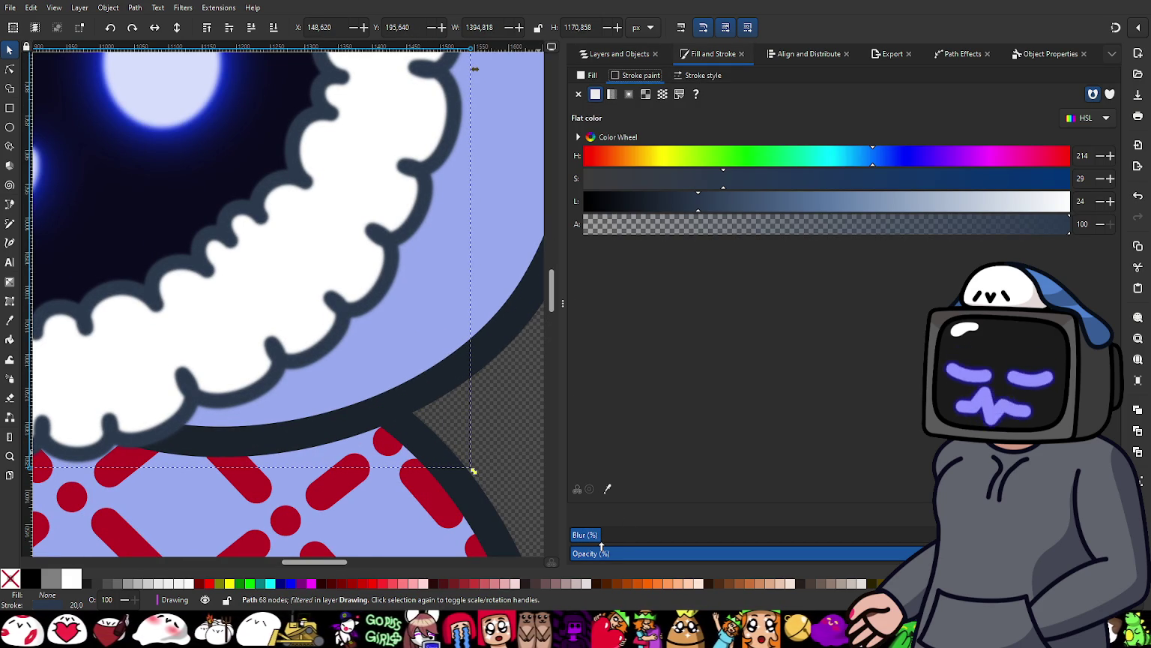
Step: Blur the second Fluff Upper Outline copy more and review the softened hood edge
{"action": "left_click", "coordinate": [621, 54]}
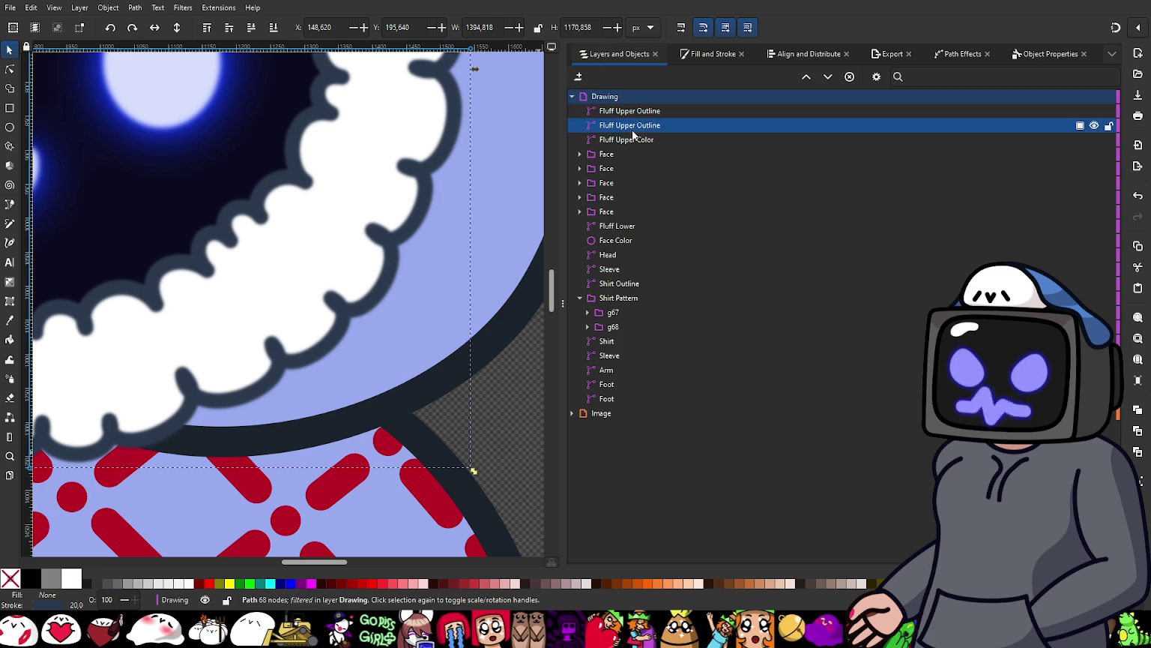
{"action": "left_click", "coordinate": [705, 54]}
{"action": "left_click_drag", "start_coordinate": [623, 533], "coordinate": [617, 534]}
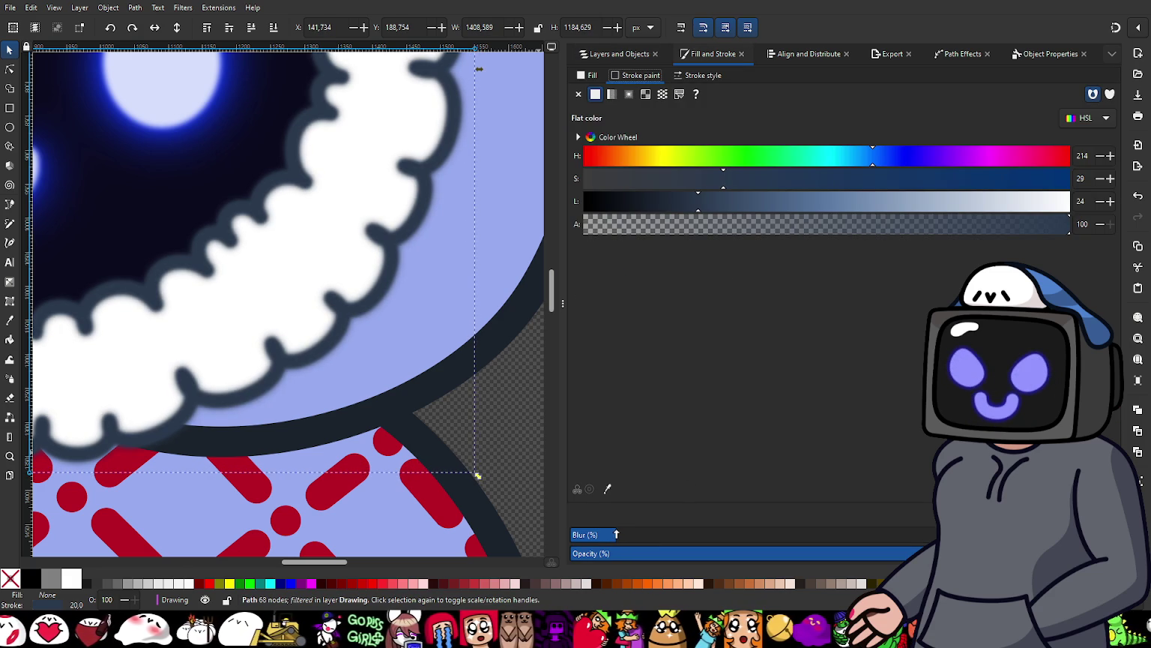
{"action": "scroll", "coordinate": [426, 395], "scroll_direction": "down", "scroll_amount": 3, "text": "ctrl"}
{"action": "left_click", "coordinate": [490, 377]}
{"action": "scroll", "coordinate": [304, 155], "scroll_direction": "up", "scroll_amount": 1, "text": "ctrl"}
{"action": "scroll", "coordinate": [278, 188], "scroll_direction": "up", "scroll_amount": 1, "text": "ctrl"}
{"action": "scroll", "coordinate": [308, 320], "scroll_direction": "down", "scroll_amount": 3, "text": "ctrl"}
{"action": "scroll", "coordinate": [365, 270], "scroll_direction": "up", "scroll_amount": 1, "text": "ctrl"}
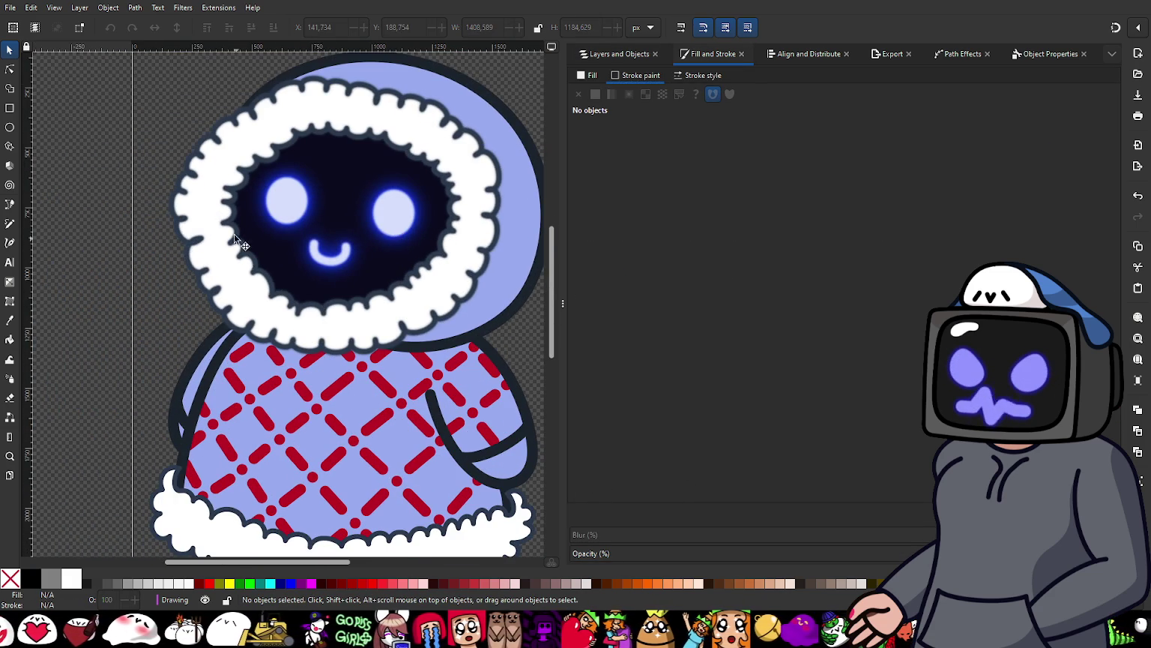
{"action": "scroll", "coordinate": [247, 195], "scroll_direction": "up", "scroll_amount": 2, "text": "ctrl"}
{"action": "scroll", "coordinate": [242, 191], "scroll_direction": "up", "scroll_amount": 1, "text": "ctrl"}
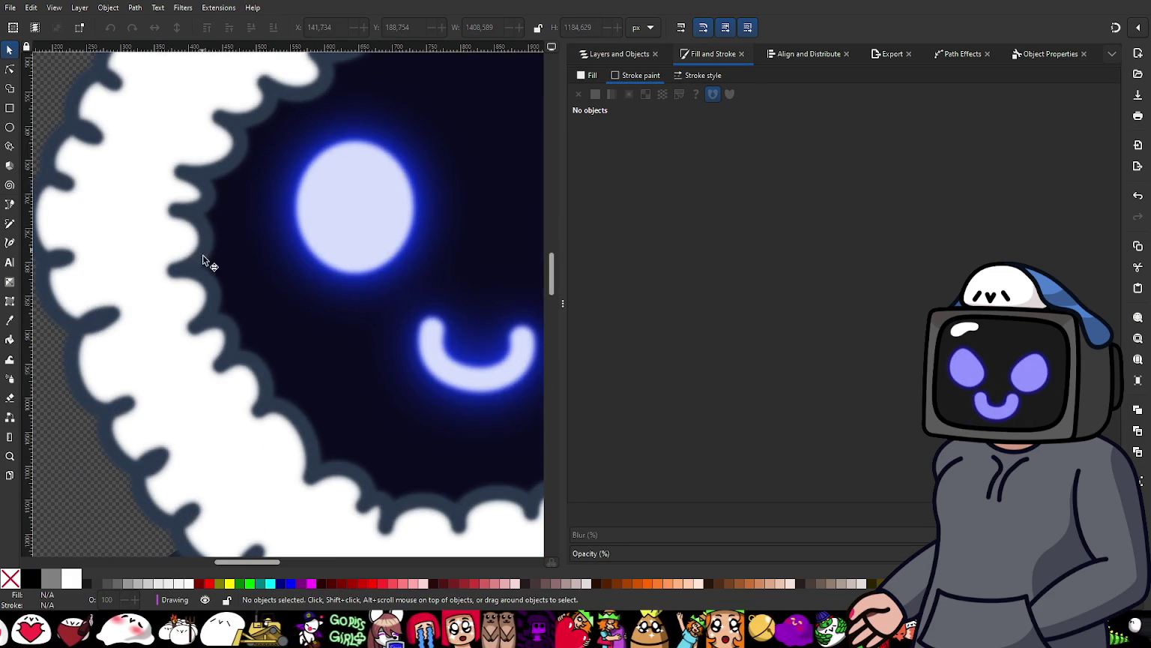
{"action": "scroll", "coordinate": [202, 244], "scroll_direction": "down", "scroll_amount": 2, "text": "ctrl"}
{"action": "scroll", "coordinate": [282, 292], "scroll_direction": "down", "scroll_amount": 5}
{"action": "scroll", "coordinate": [266, 433], "scroll_direction": "down", "scroll_amount": 2}
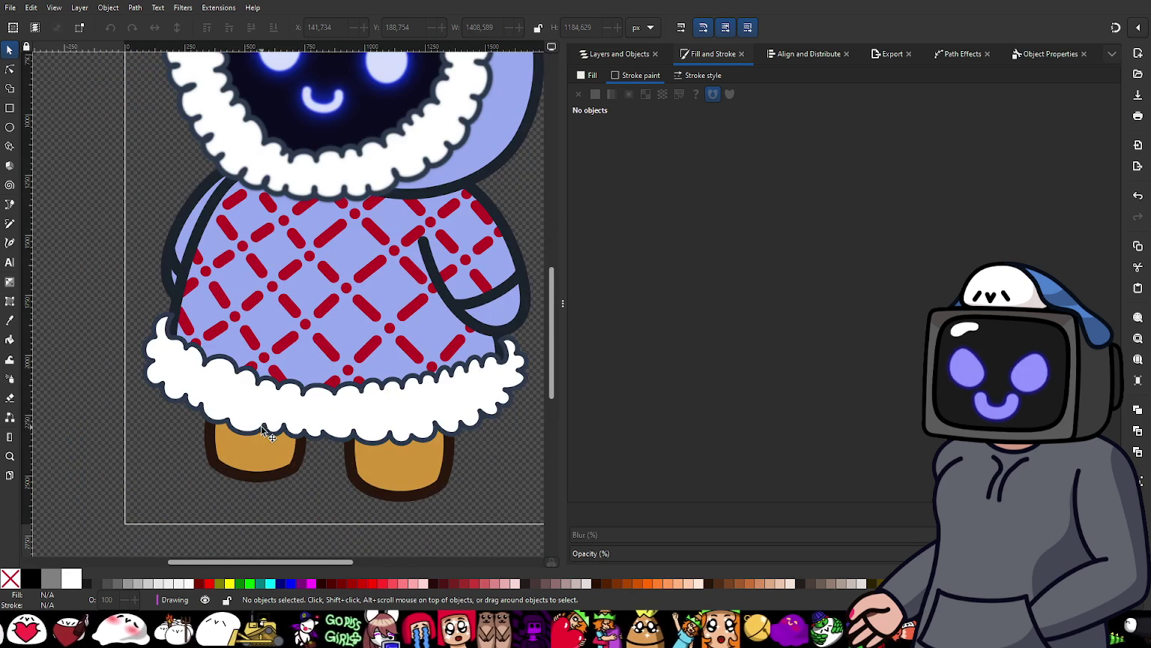
{"action": "left_click", "coordinate": [247, 380]}
Step: Duplicate Fluff Lower and stack the copies just above the original in the objects list
{"action": "left_click", "coordinate": [616, 54]}
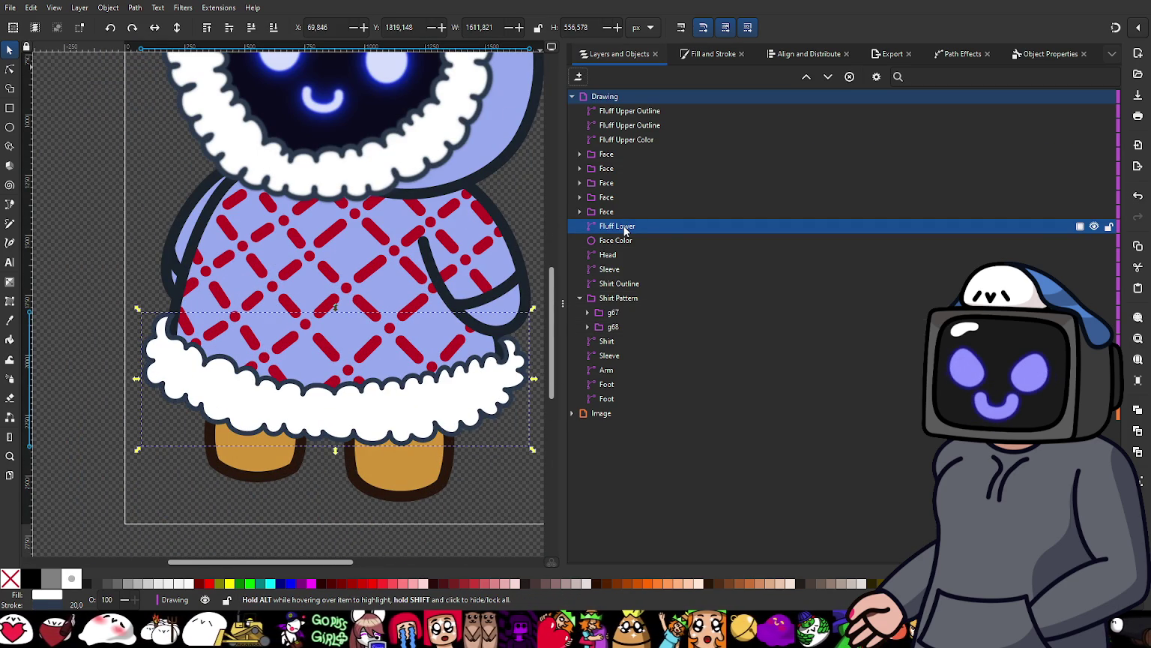
{"action": "key", "text": "Home"}
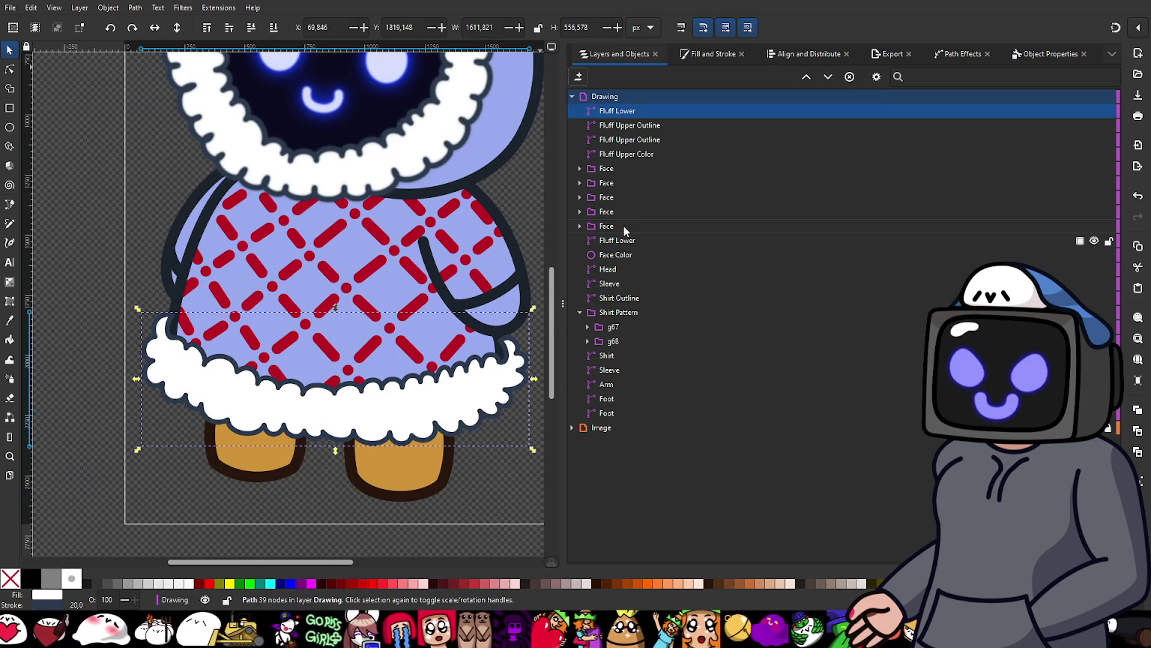
{"action": "key", "text": "ctrl+d"}
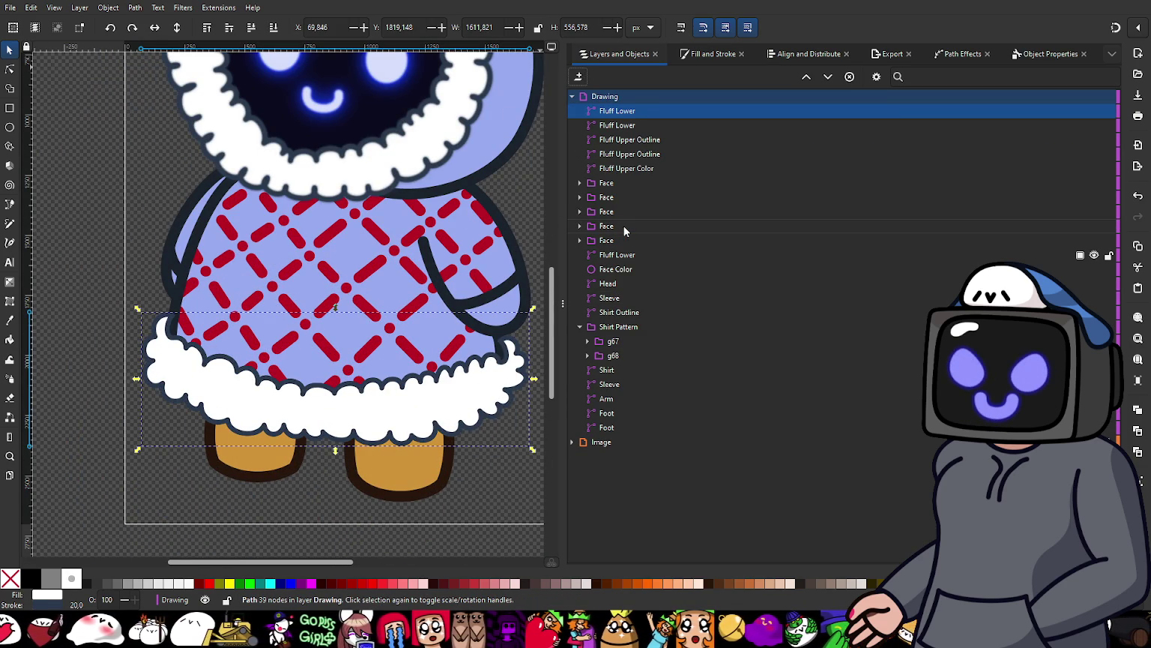
{"action": "left_click", "coordinate": [613, 126], "text": "shift"}
{"action": "left_click_drag", "start_coordinate": [620, 113], "coordinate": [651, 299]}
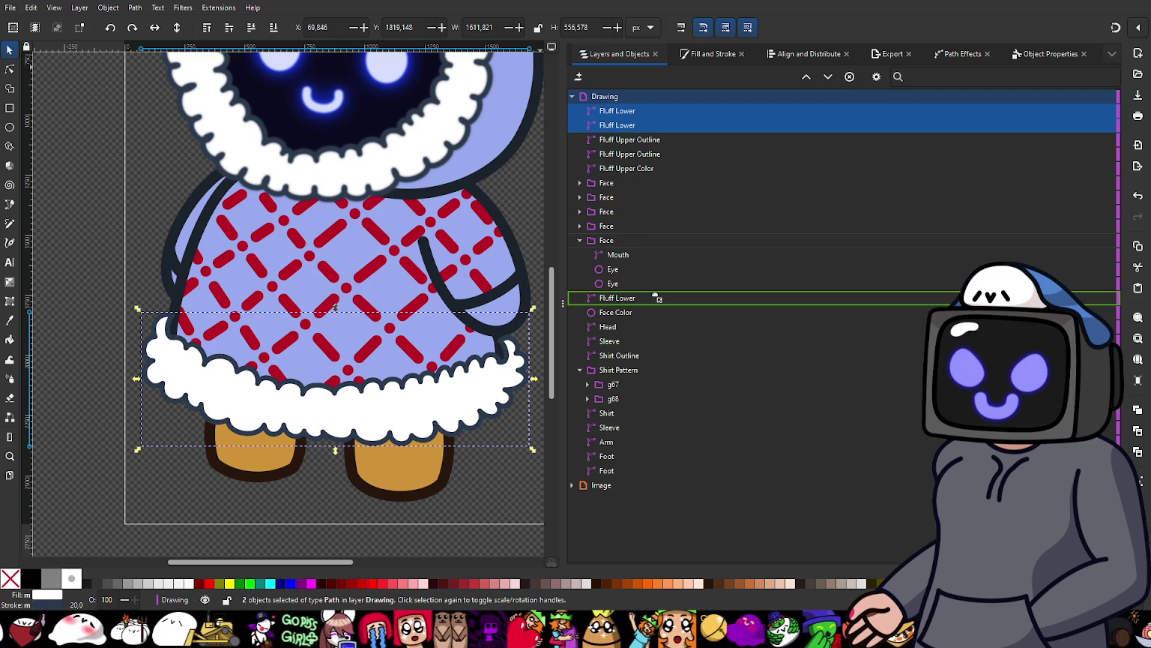
{"action": "left_click_drag", "start_coordinate": [655, 294], "coordinate": [655, 299]}
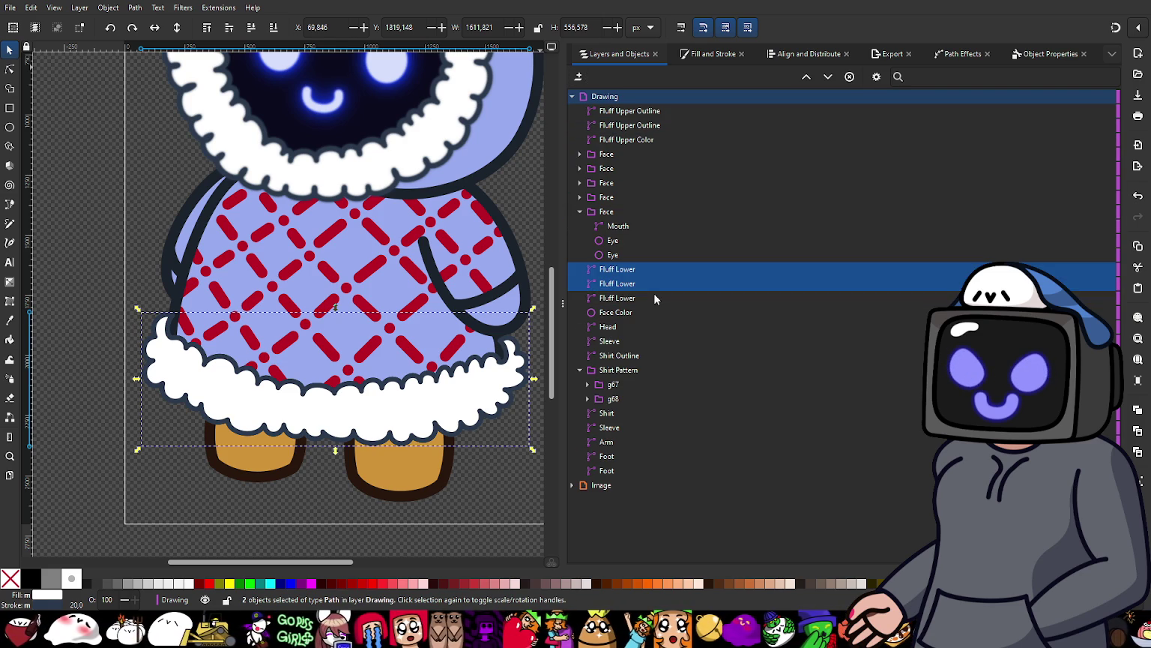
{"action": "left_click", "coordinate": [579, 211]}
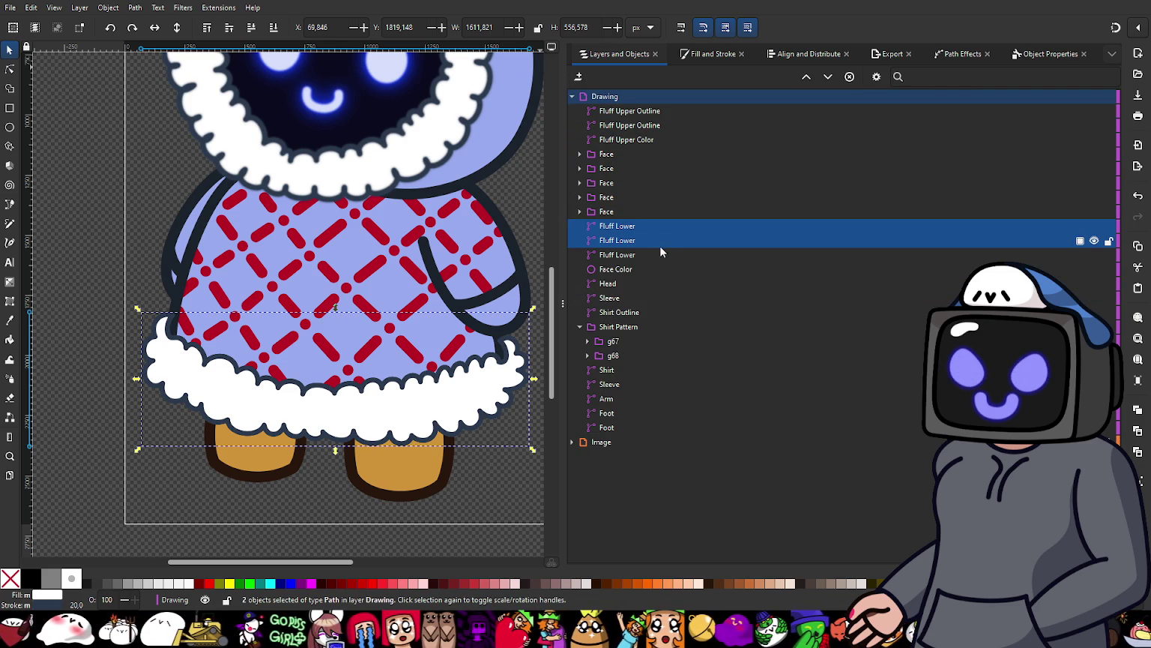
Step: Set the stroke of the bottom Fluff Lower copy to none
{"action": "left_click", "coordinate": [627, 255]}
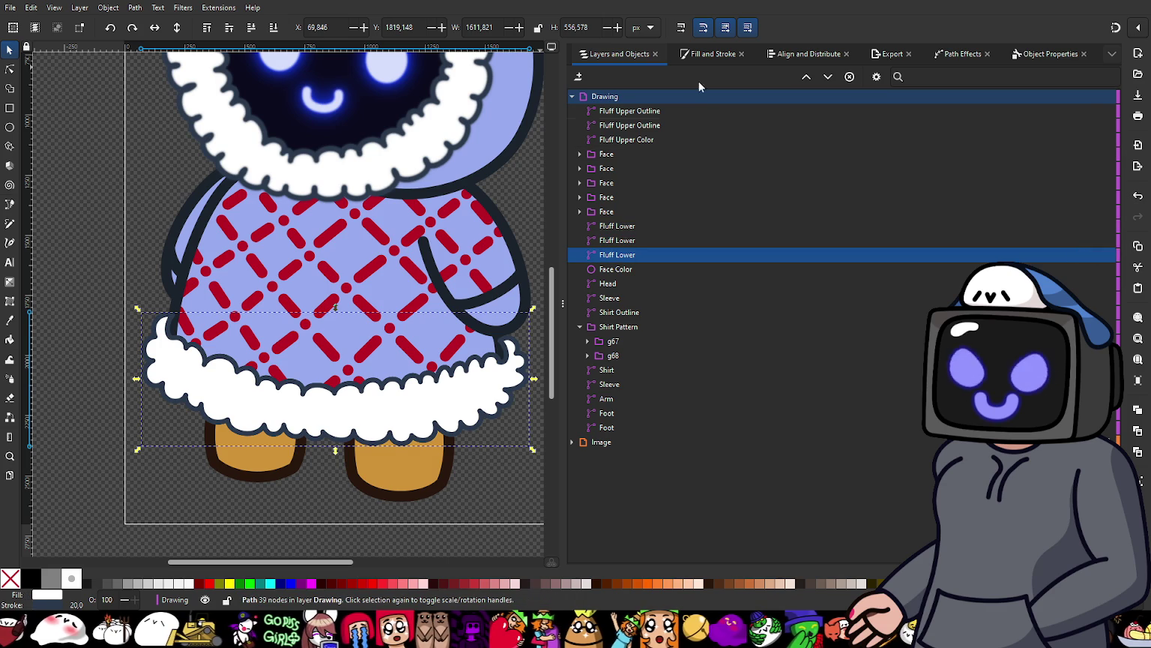
{"action": "left_click", "coordinate": [702, 57]}
{"action": "left_click", "coordinate": [578, 94]}
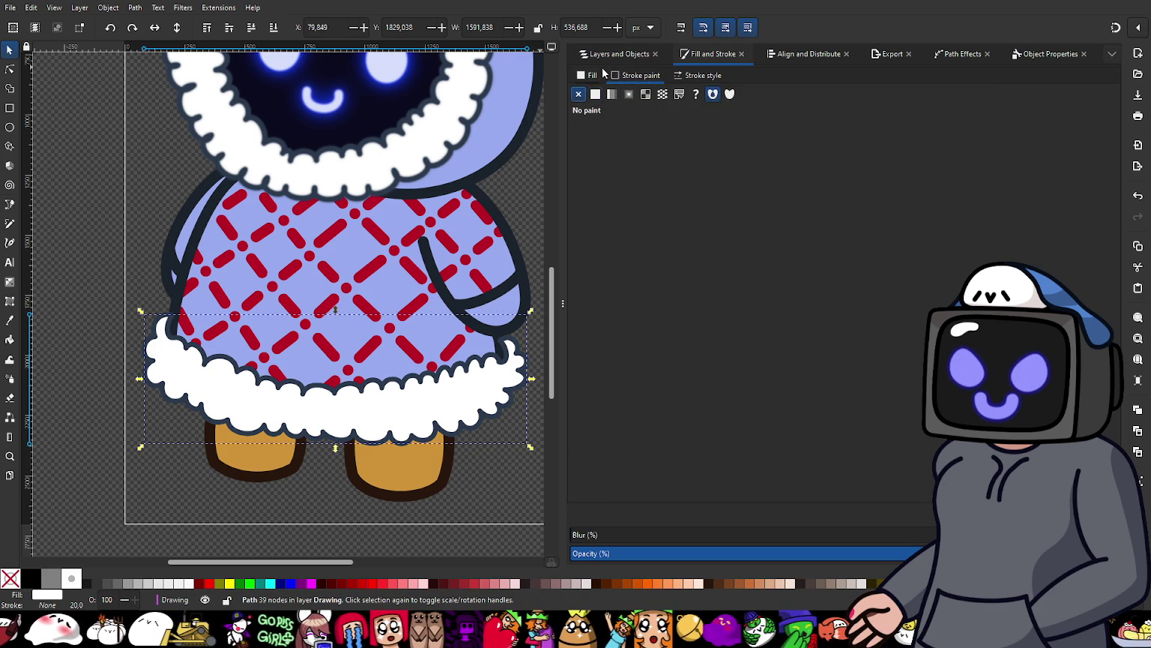
{"action": "left_click", "coordinate": [618, 54]}
Step: Give the middle Fluff Lower copy a slight blur
{"action": "left_click", "coordinate": [621, 247]}
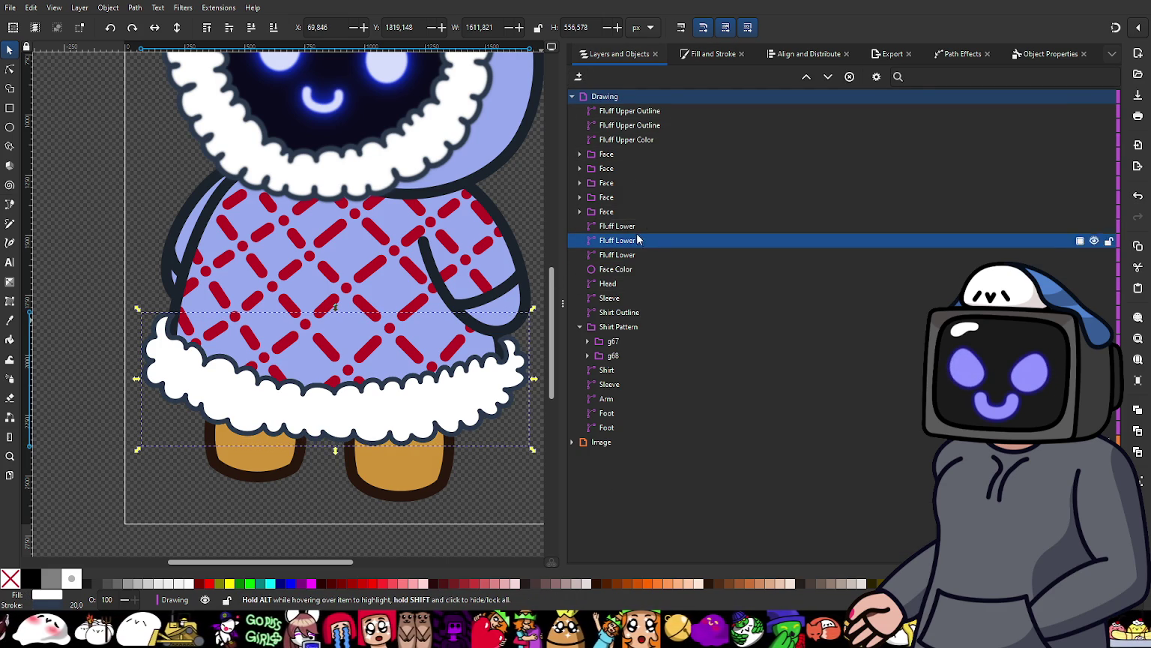
{"action": "left_click", "coordinate": [701, 54]}
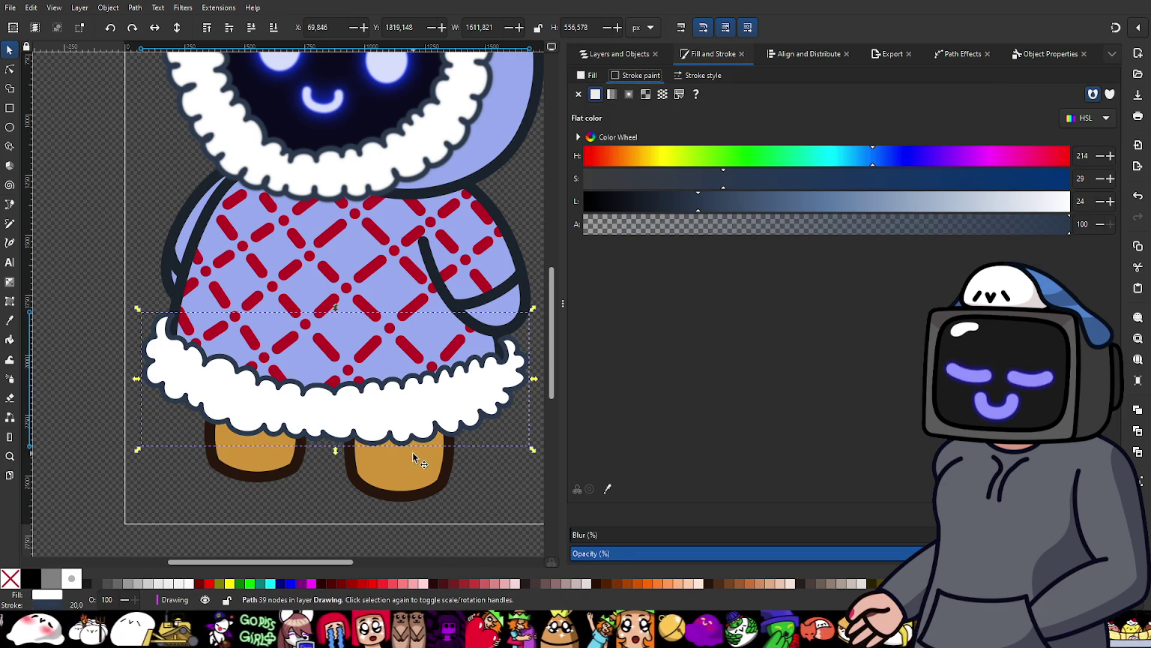
{"action": "scroll", "coordinate": [414, 428], "scroll_direction": "up", "scroll_amount": 3}
{"action": "left_click", "coordinate": [587, 537]}
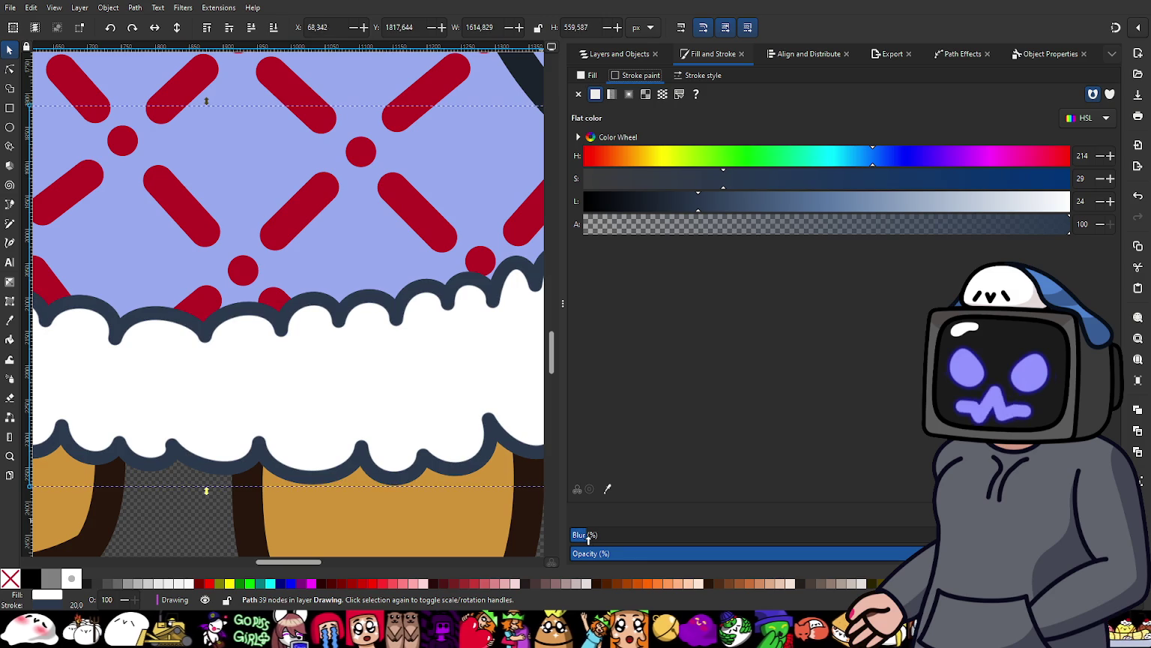
{"action": "left_click_drag", "start_coordinate": [597, 538], "coordinate": [602, 541]}
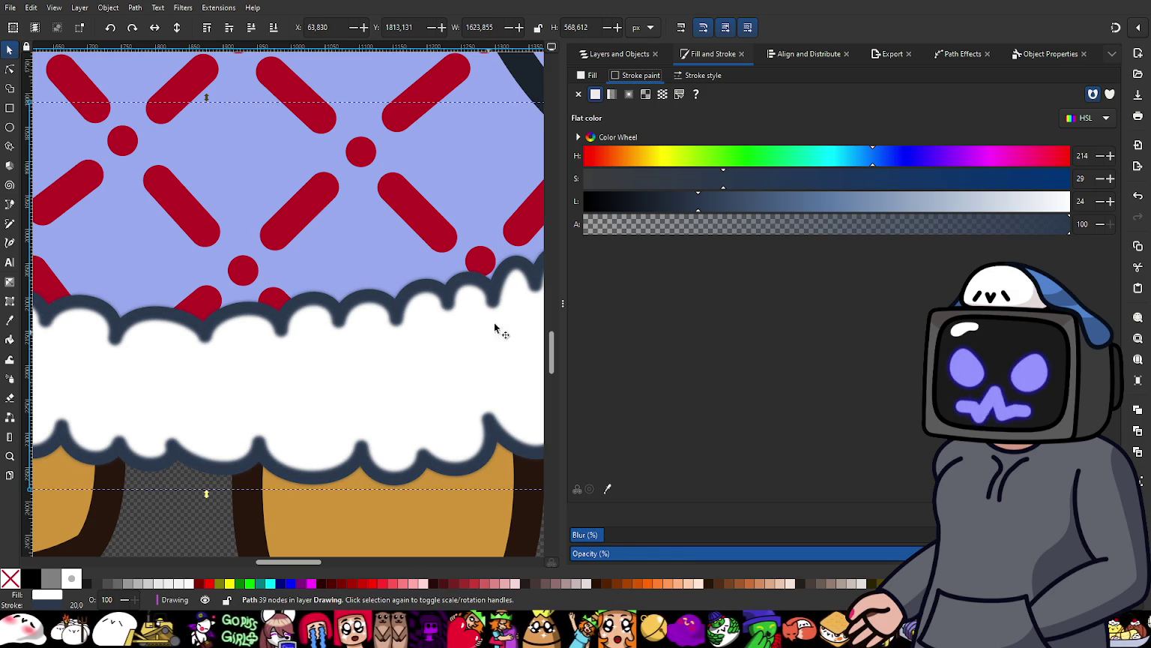
Step: Set the fill to none on the middle and top Fluff Lower copies
{"action": "left_click", "coordinate": [610, 56]}
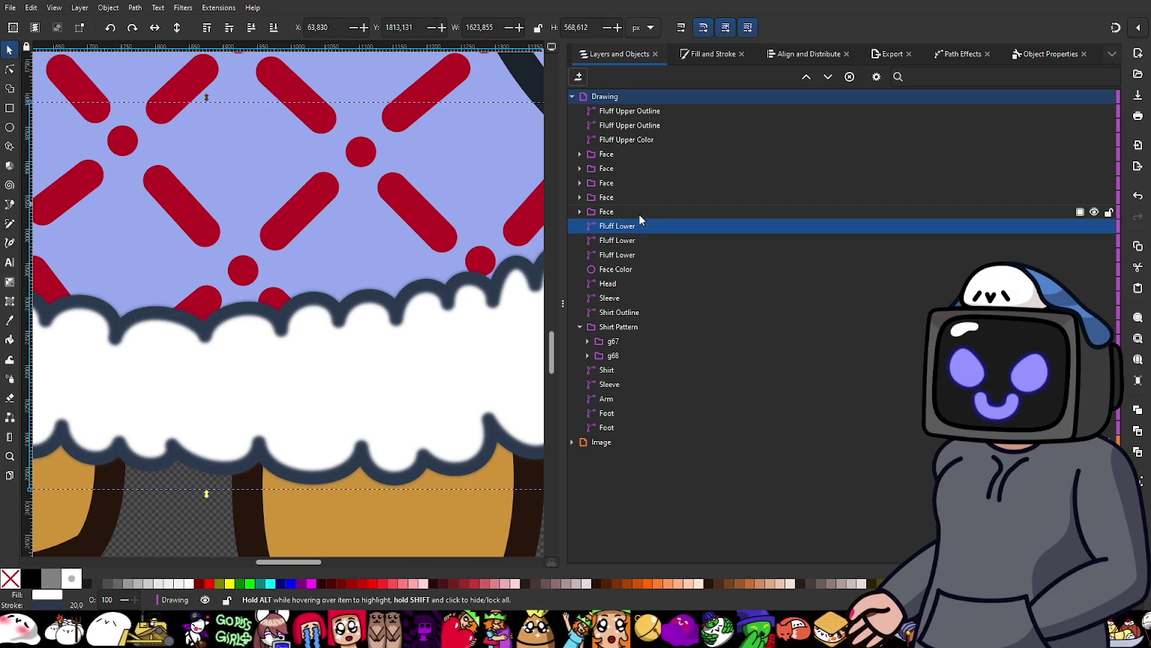
{"action": "left_click", "coordinate": [618, 242]}
{"action": "left_click", "coordinate": [697, 55]}
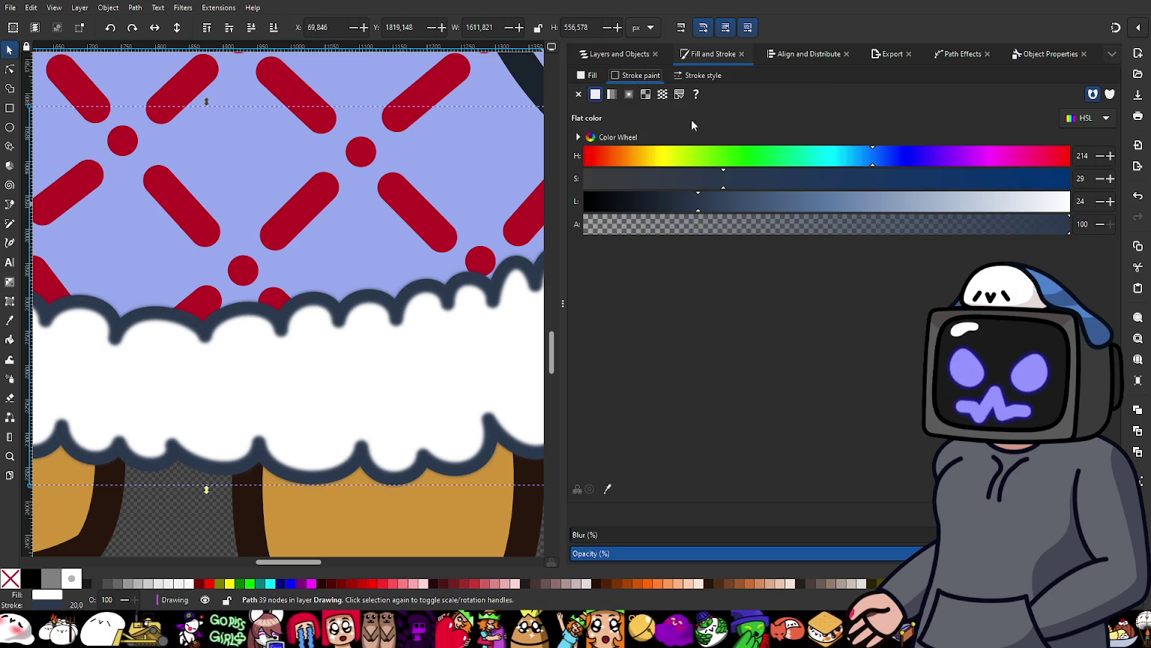
{"action": "left_click", "coordinate": [589, 75]}
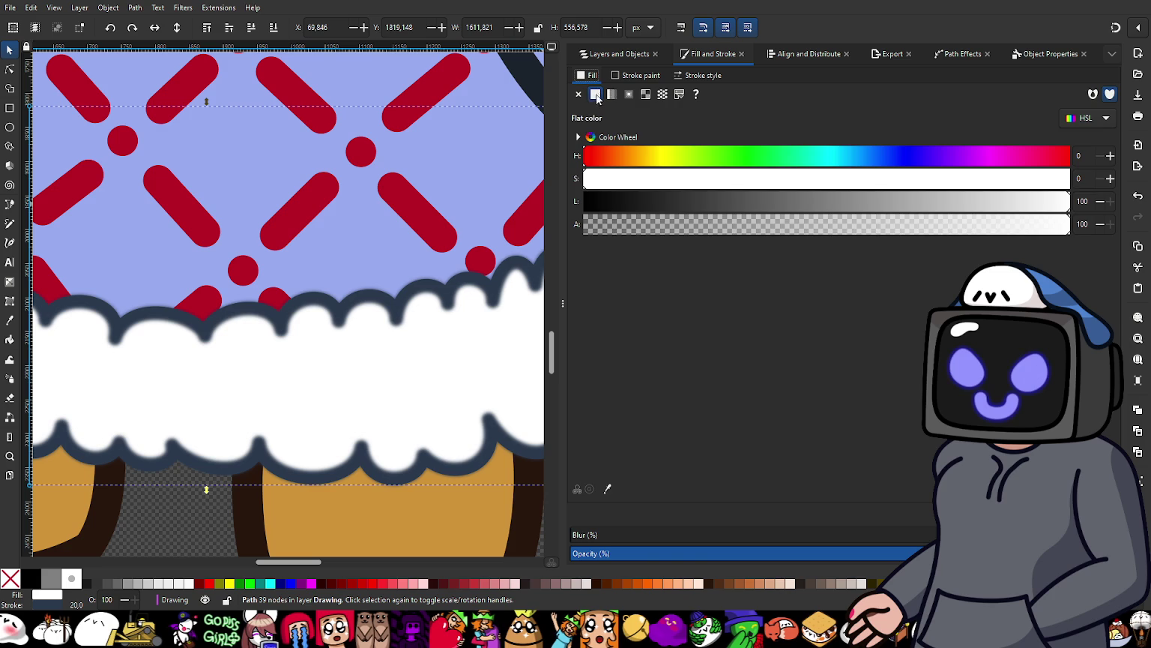
{"action": "left_click", "coordinate": [578, 95]}
{"action": "left_click", "coordinate": [610, 54]}
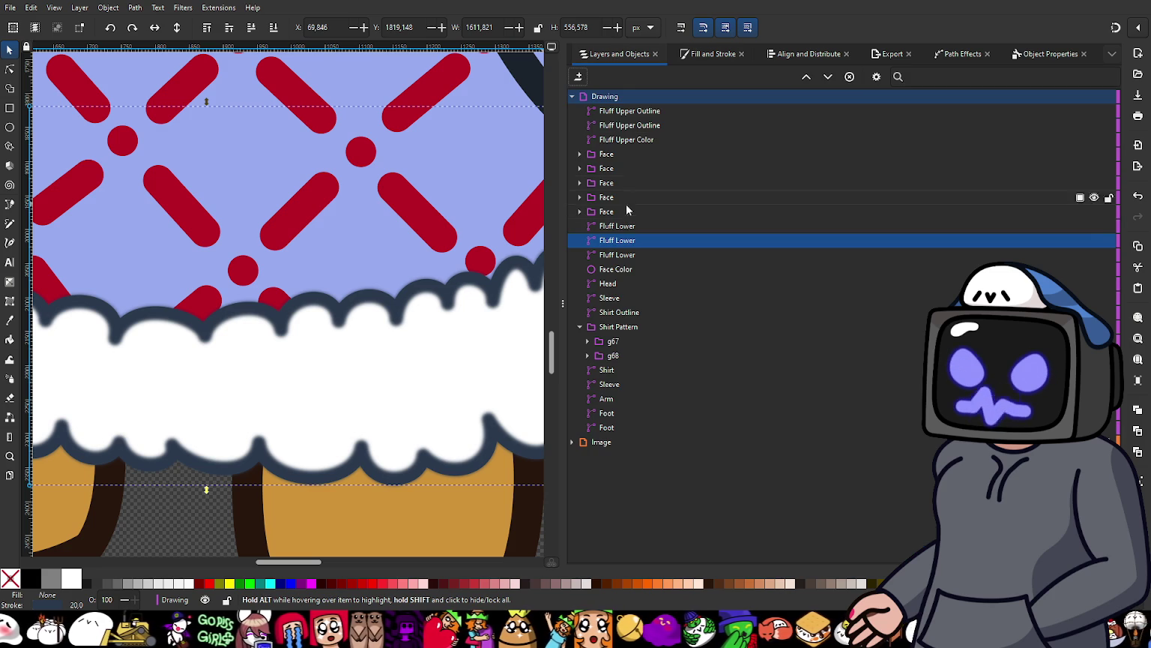
{"action": "left_click", "coordinate": [630, 226]}
{"action": "left_click", "coordinate": [684, 56]}
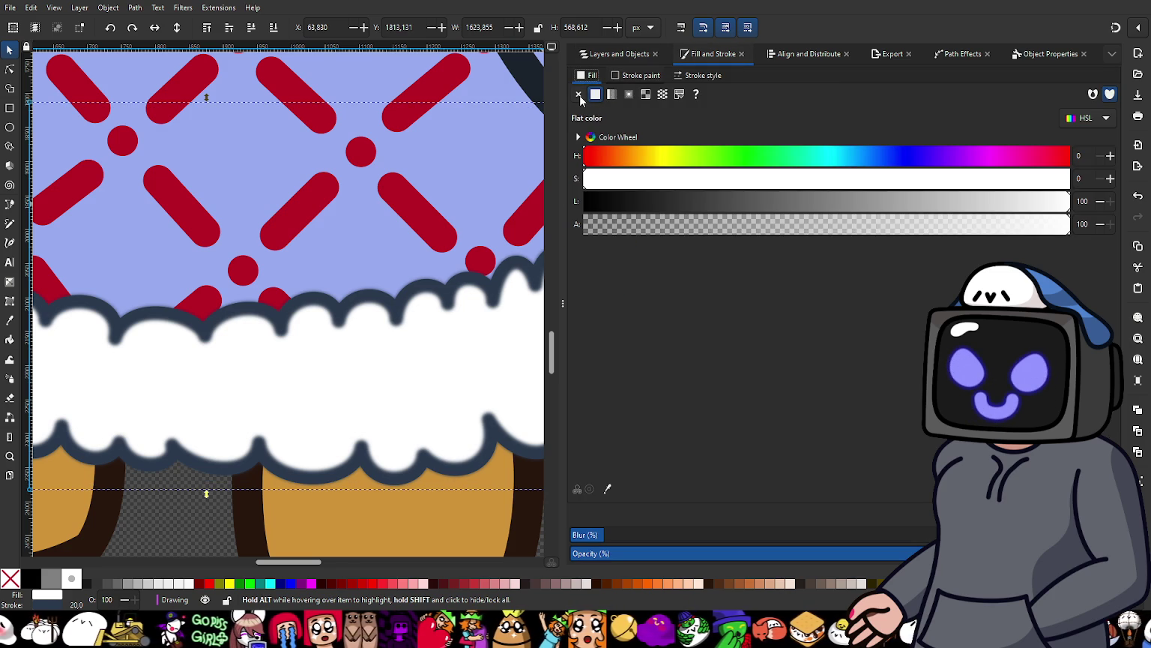
{"action": "left_click", "coordinate": [578, 95]}
{"action": "left_click", "coordinate": [611, 55]}
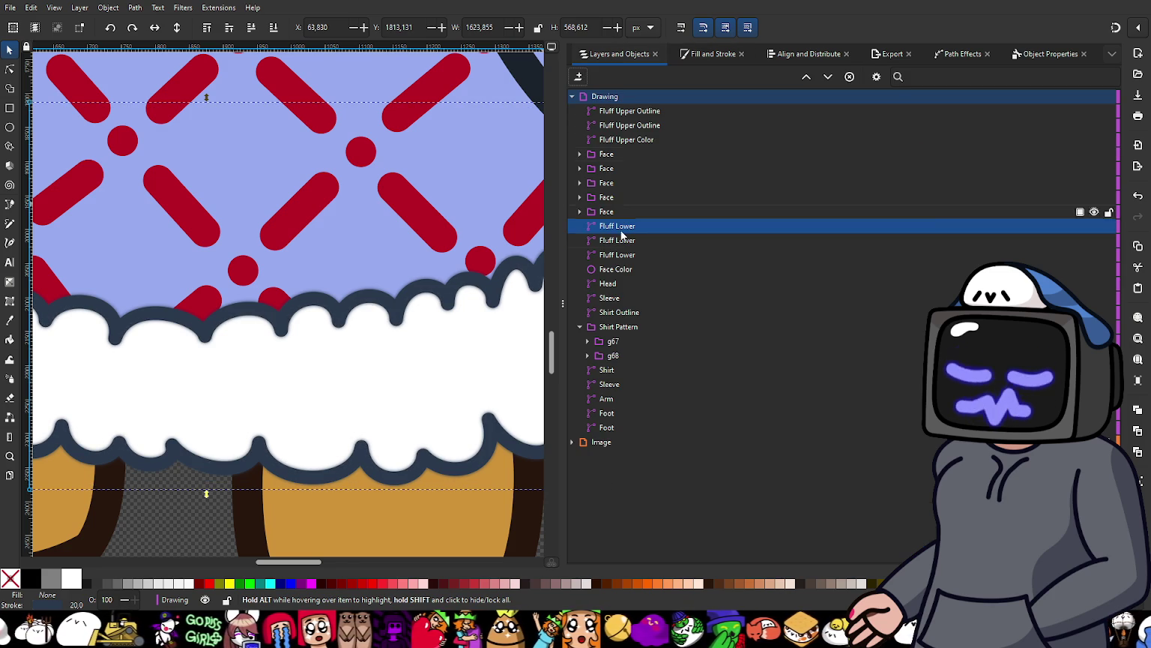
{"action": "mouse_move", "coordinate": [617, 240]}
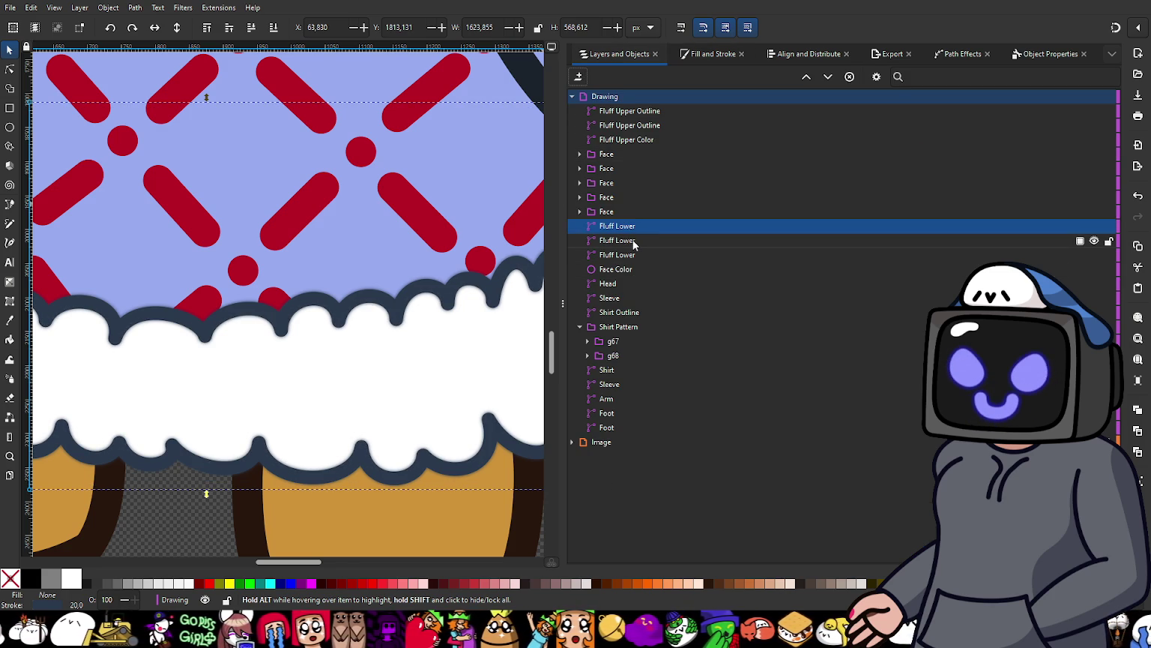
Step: Raise the blur on the middle copy so its dark outline looks softly shaded
{"action": "left_click", "coordinate": [634, 240]}
{"action": "left_click", "coordinate": [692, 54]}
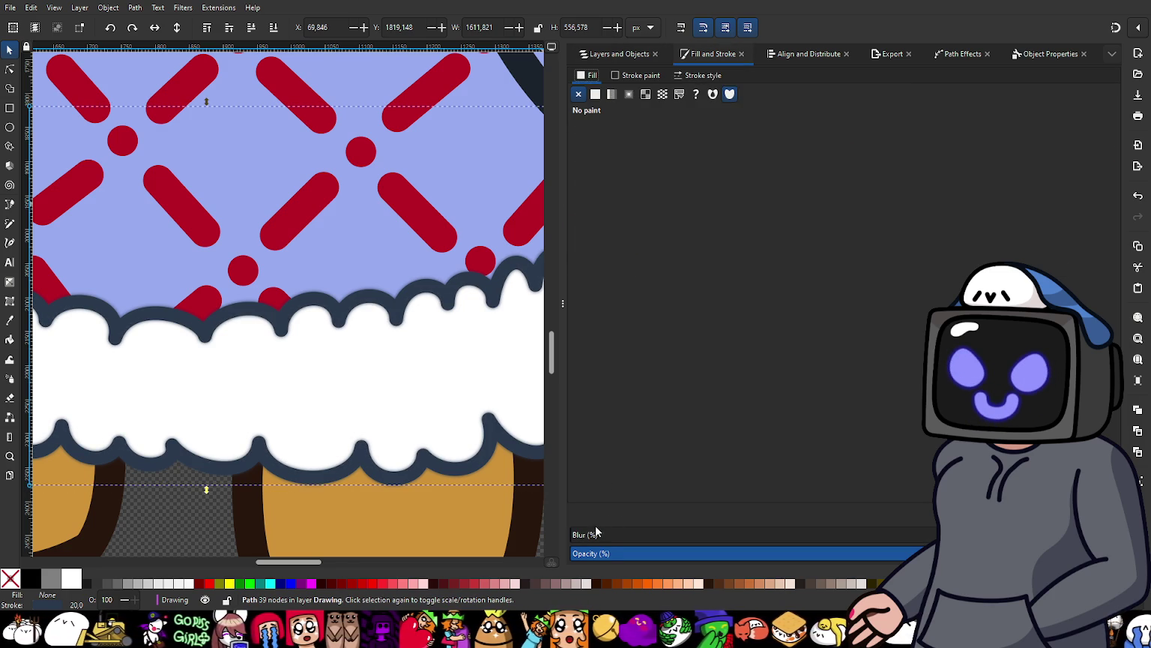
{"action": "left_click_drag", "start_coordinate": [594, 537], "coordinate": [627, 545]}
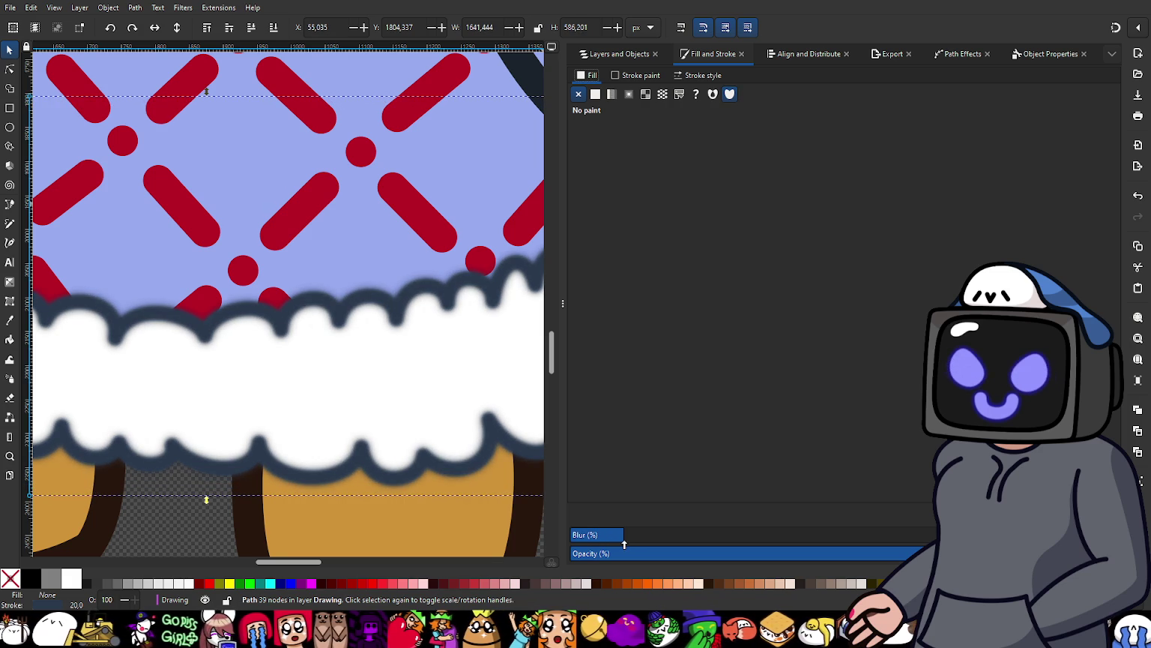
{"action": "scroll", "coordinate": [477, 350], "scroll_direction": "down", "scroll_amount": 3}
{"action": "scroll", "coordinate": [477, 349], "scroll_direction": "down", "scroll_amount": 2}
{"action": "scroll", "coordinate": [452, 279], "scroll_direction": "up", "scroll_amount": 3}
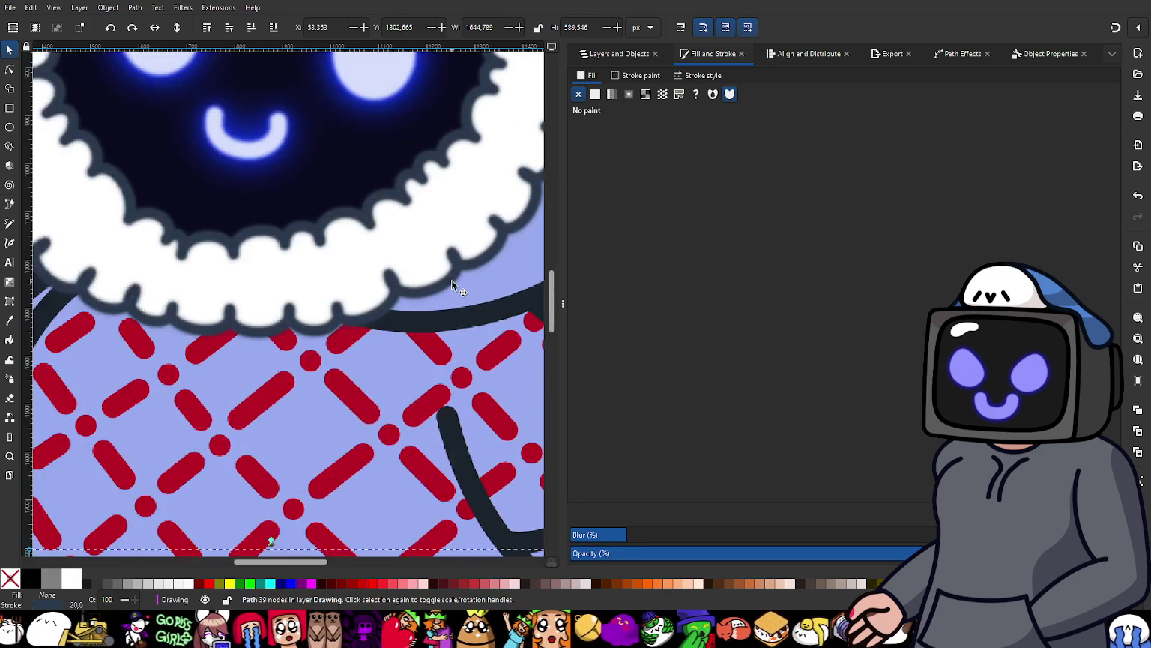
{"action": "scroll", "coordinate": [451, 280], "scroll_direction": "up", "scroll_amount": 2}
{"action": "scroll", "coordinate": [451, 283], "scroll_direction": "down", "scroll_amount": 1}
{"action": "scroll", "coordinate": [451, 284], "scroll_direction": "down", "scroll_amount": 2}
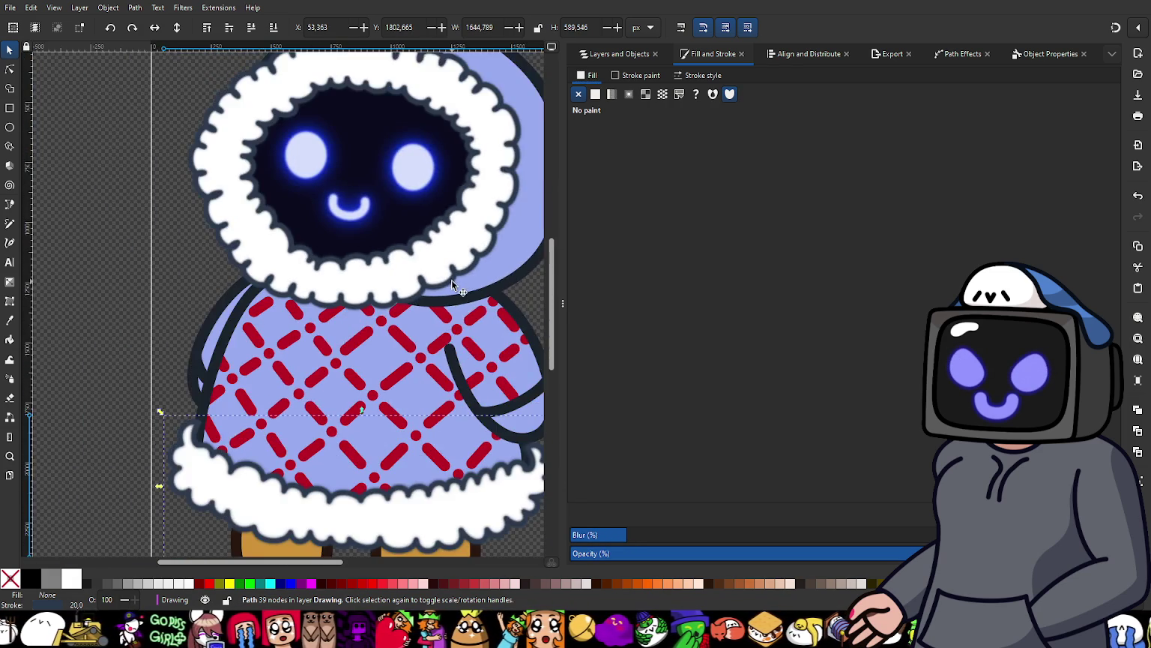
{"action": "scroll", "coordinate": [448, 313], "scroll_direction": "down", "scroll_amount": 1}
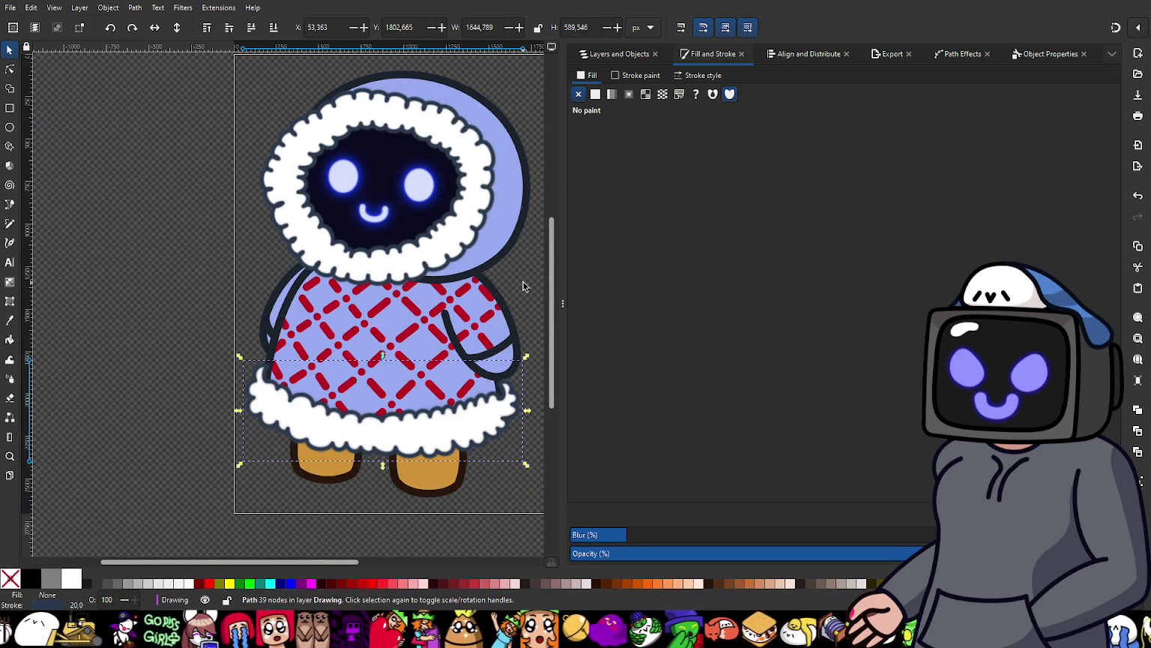
{"action": "scroll", "coordinate": [523, 285], "scroll_direction": "up", "scroll_amount": 1}
{"action": "left_click", "coordinate": [488, 249]}
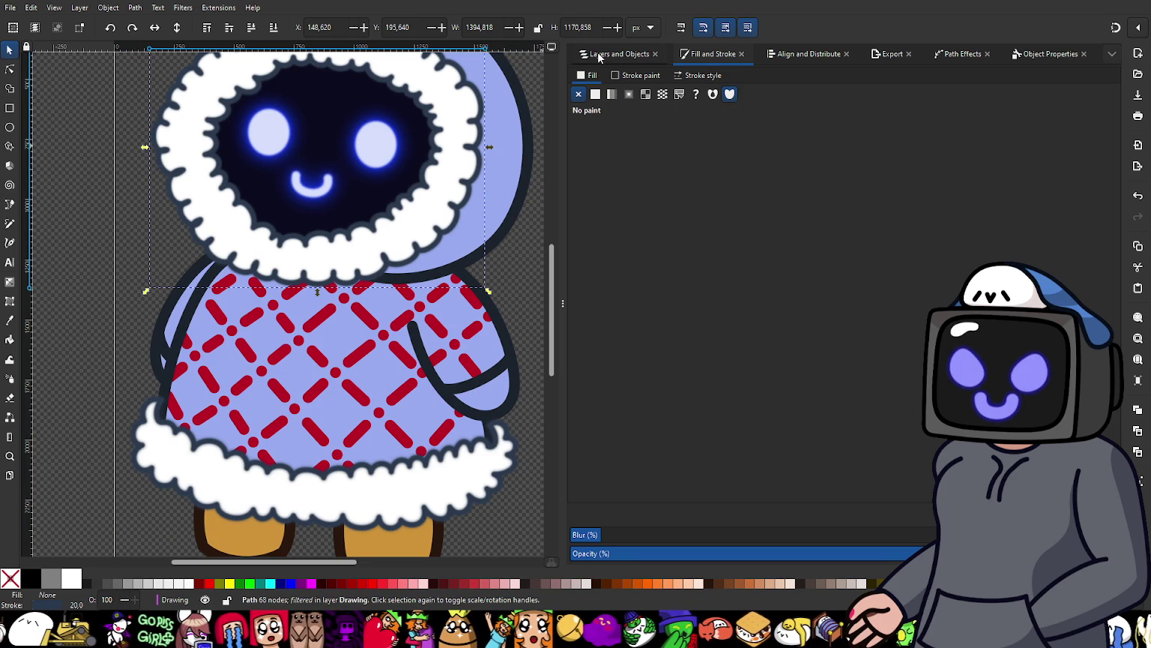
Step: Check the hood fur ring's fill settings and collapse the Shirt Pattern group
{"action": "left_click", "coordinate": [599, 56]}
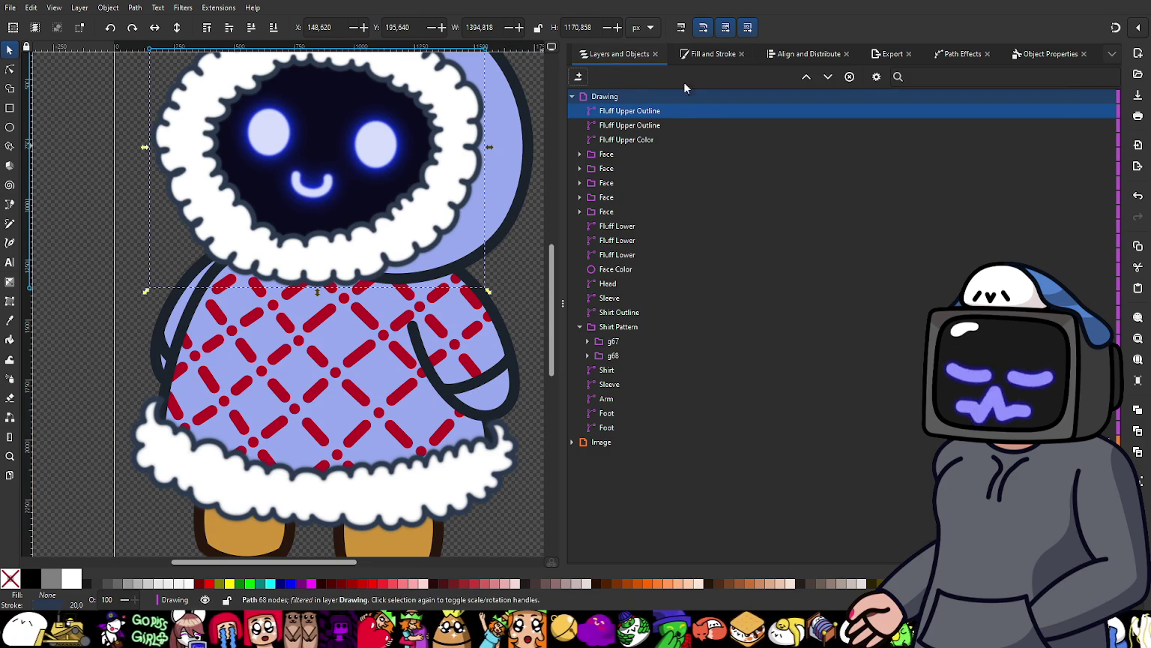
{"action": "left_click", "coordinate": [699, 58]}
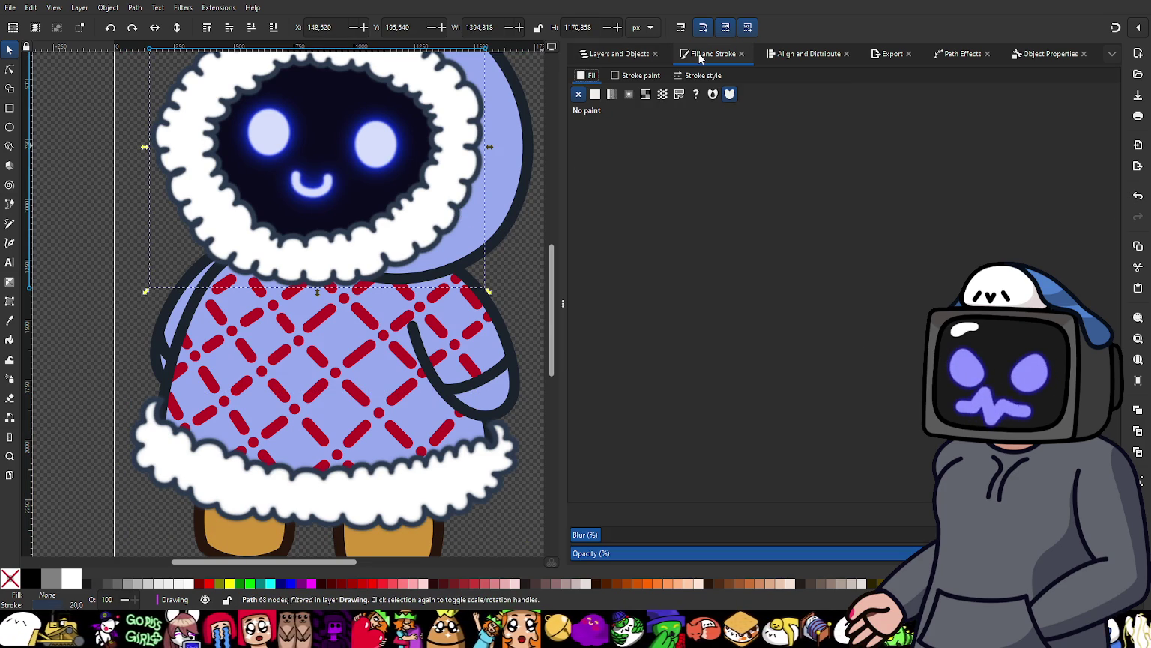
{"action": "left_click", "coordinate": [613, 56]}
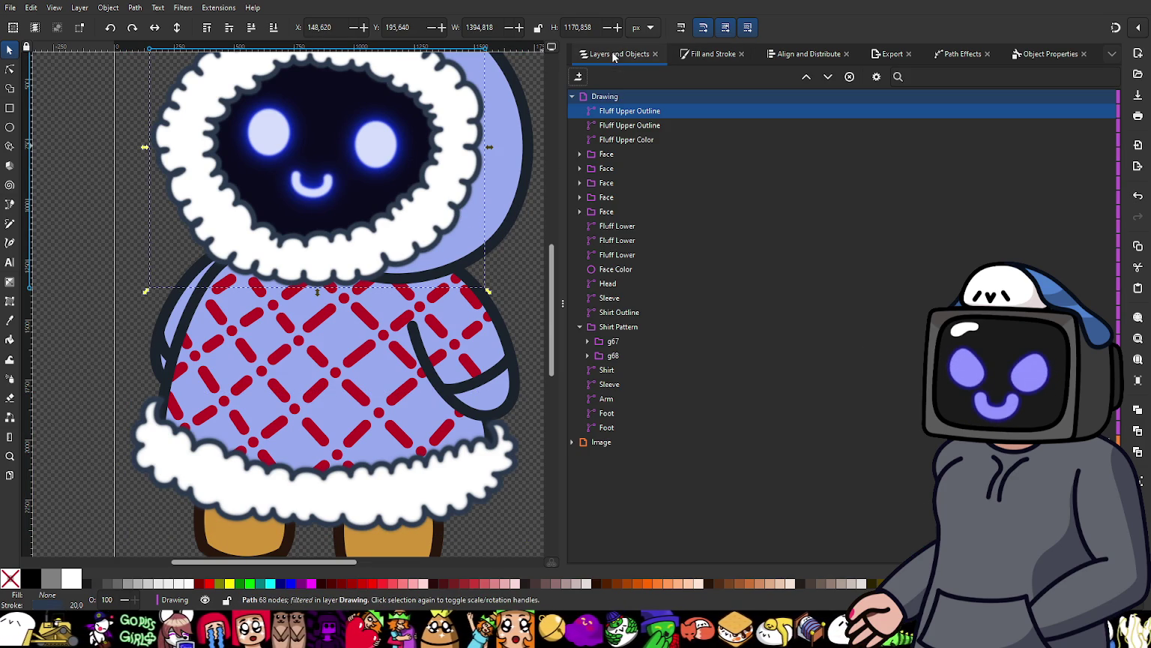
{"action": "left_click", "coordinate": [526, 277]}
{"action": "scroll", "coordinate": [401, 466], "scroll_direction": "up", "scroll_amount": 1}
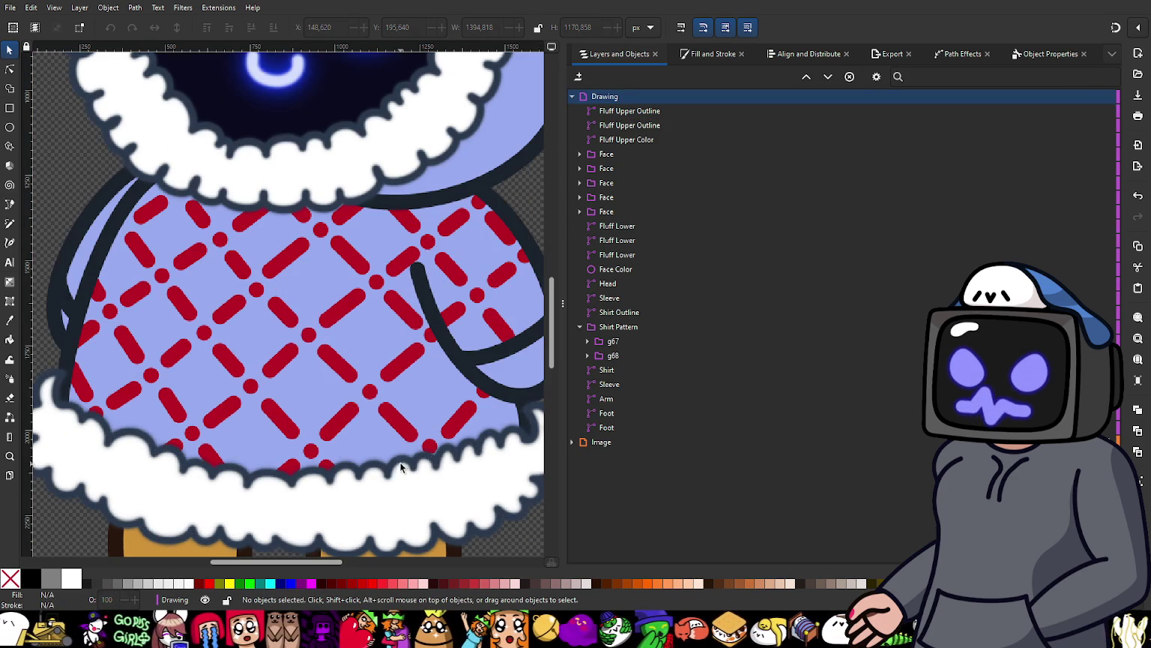
{"action": "scroll", "coordinate": [363, 453], "scroll_direction": "down", "scroll_amount": 1}
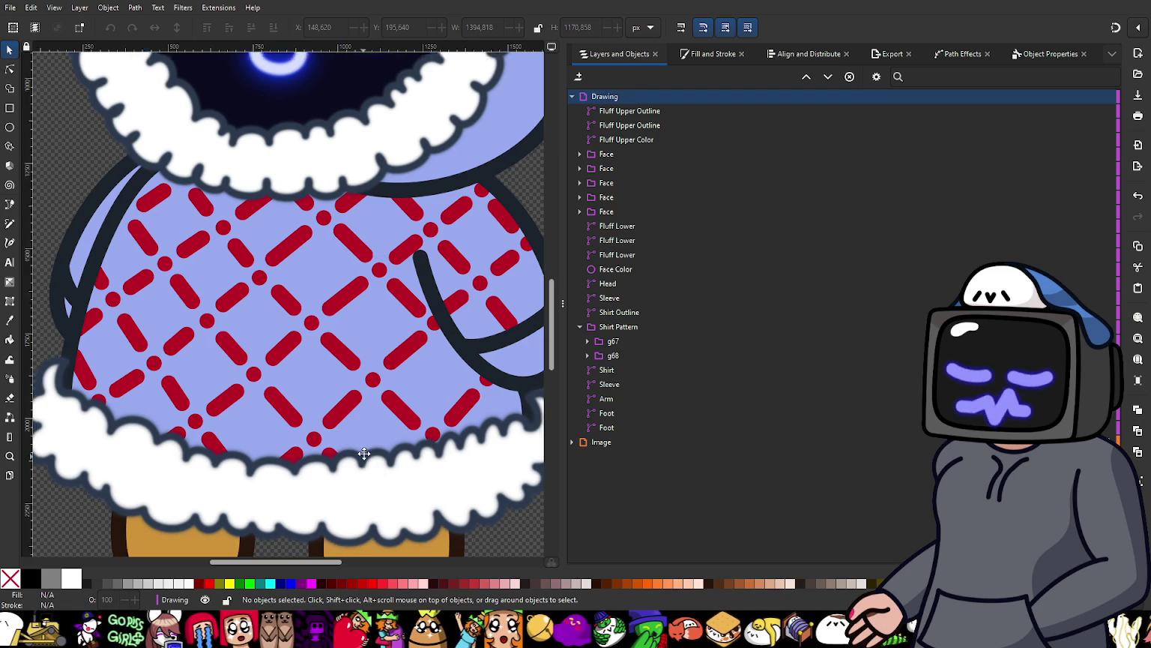
{"action": "scroll", "coordinate": [368, 456], "scroll_direction": "down", "scroll_amount": 3}
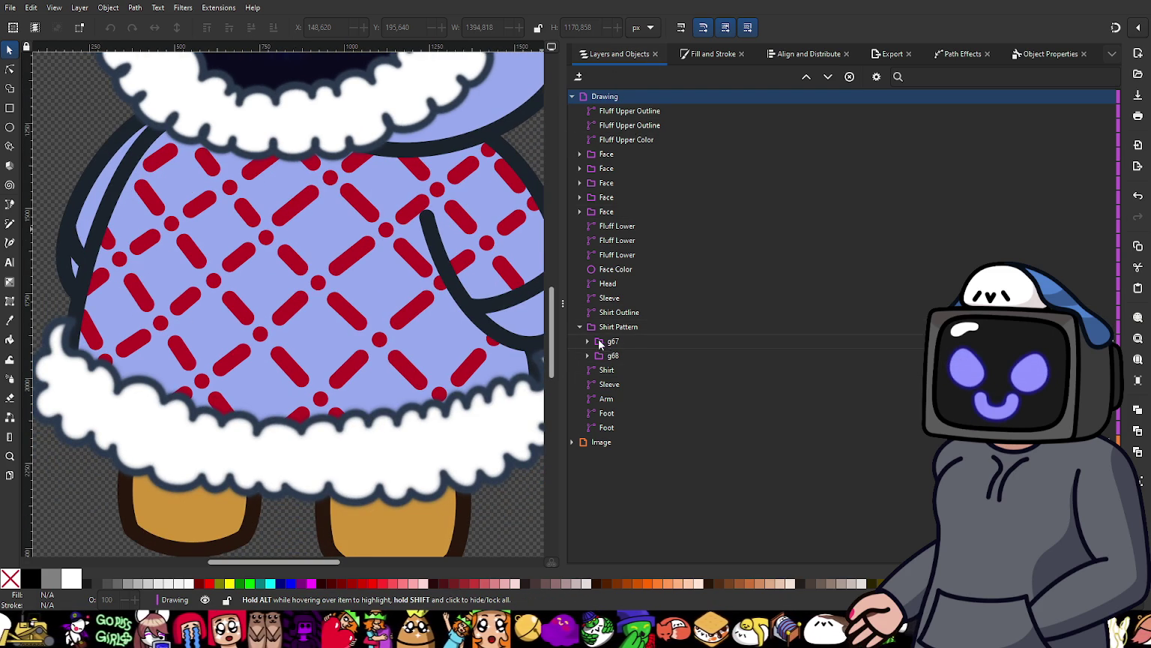
{"action": "left_click", "coordinate": [579, 326]}
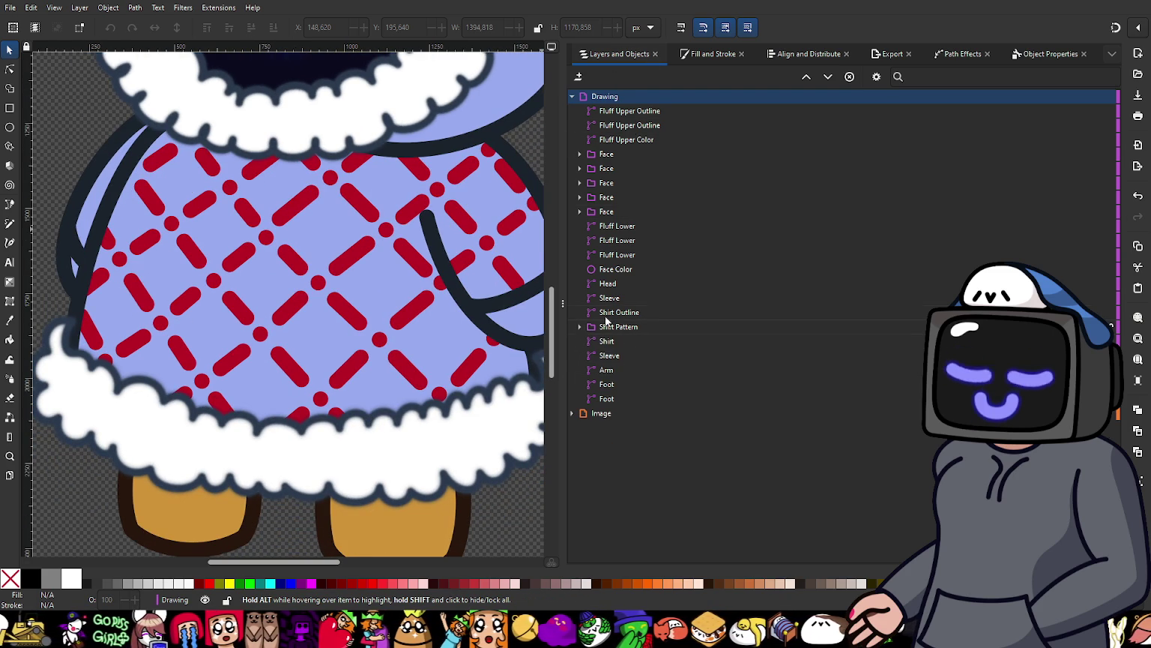
Step: Fine-tune the blur on two of the Fluff Lower pieces
{"action": "left_click", "coordinate": [629, 229]}
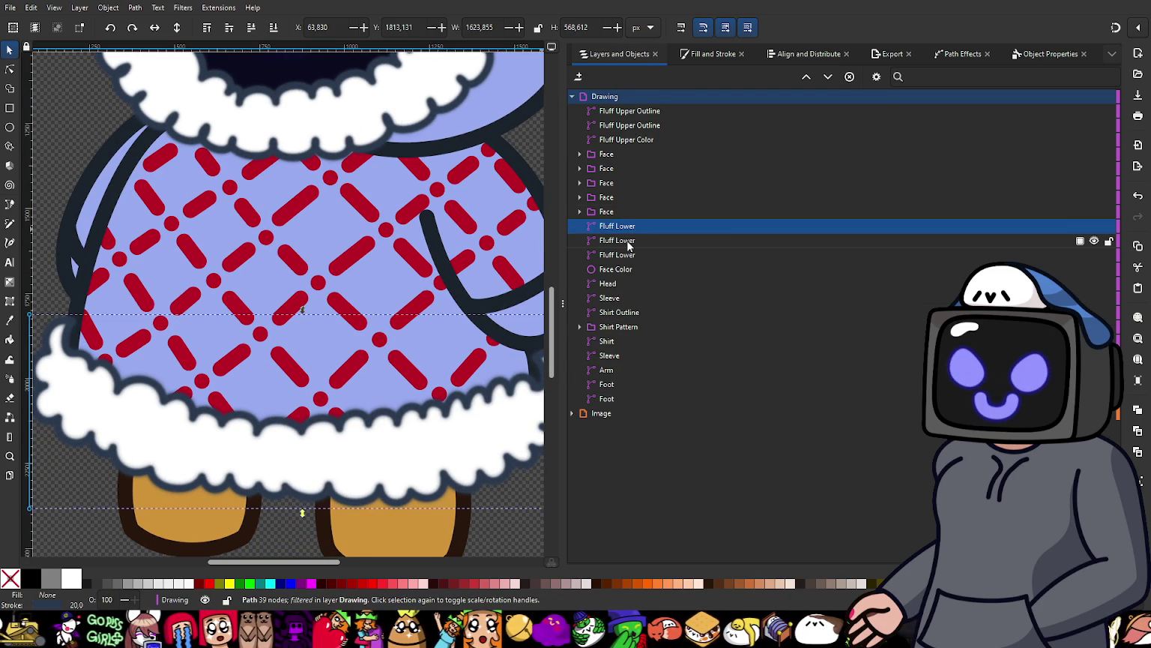
{"action": "left_click", "coordinate": [699, 56]}
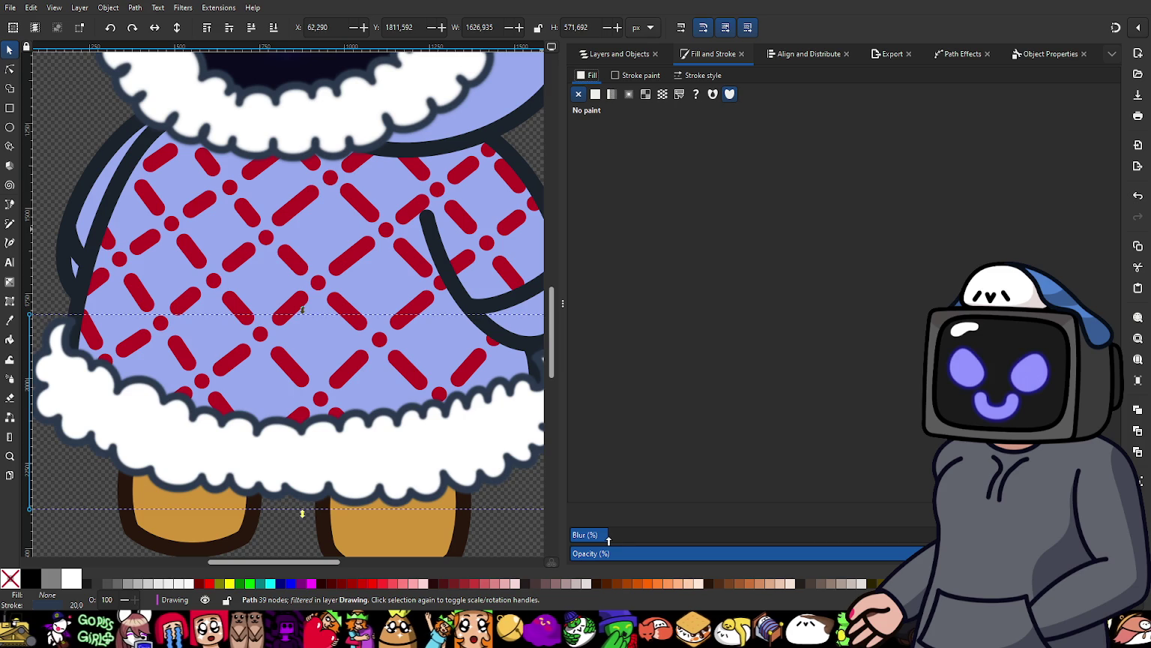
{"action": "left_click_drag", "start_coordinate": [609, 539], "coordinate": [621, 536]}
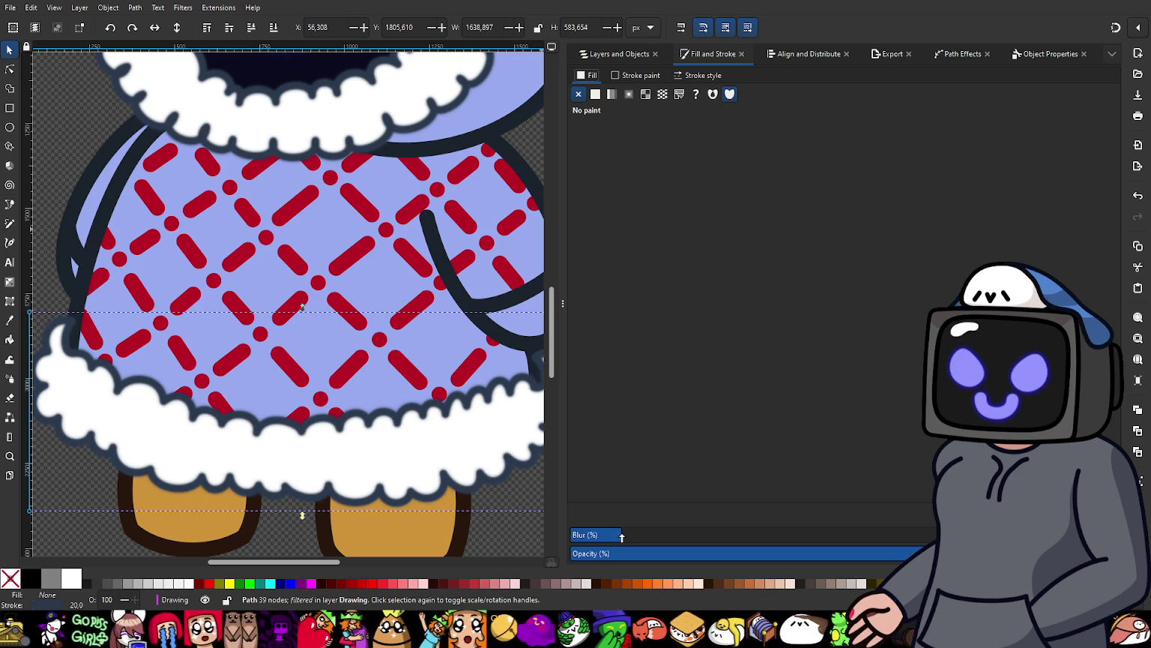
{"action": "left_click", "coordinate": [619, 55]}
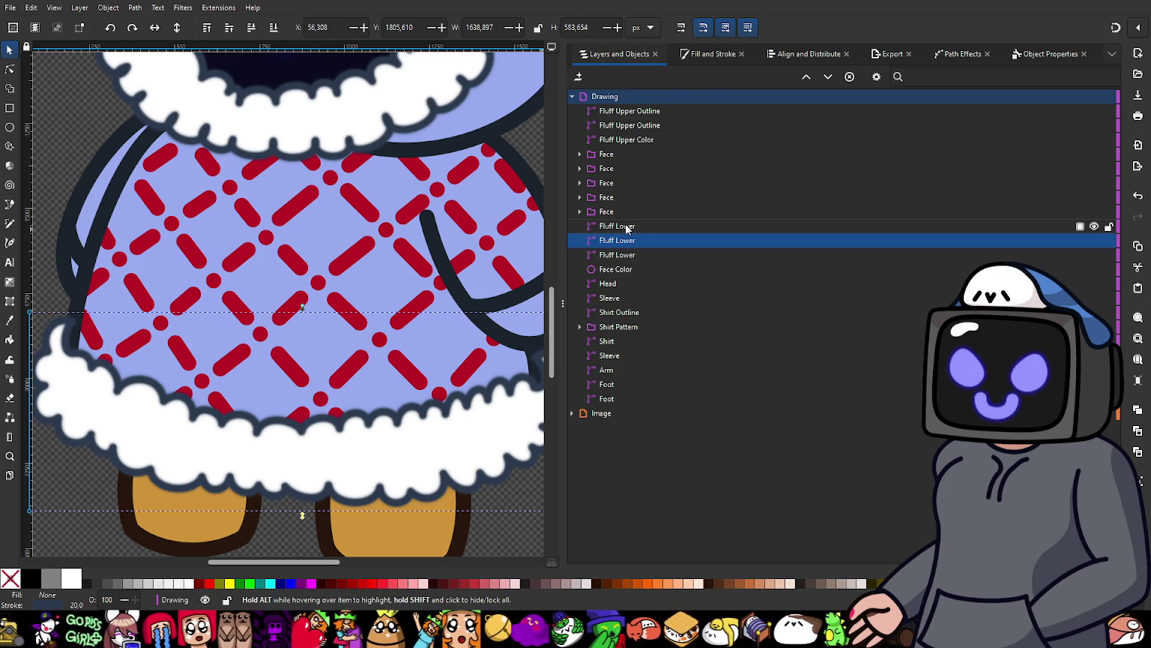
{"action": "left_click", "coordinate": [625, 225]}
{"action": "left_click", "coordinate": [690, 57]}
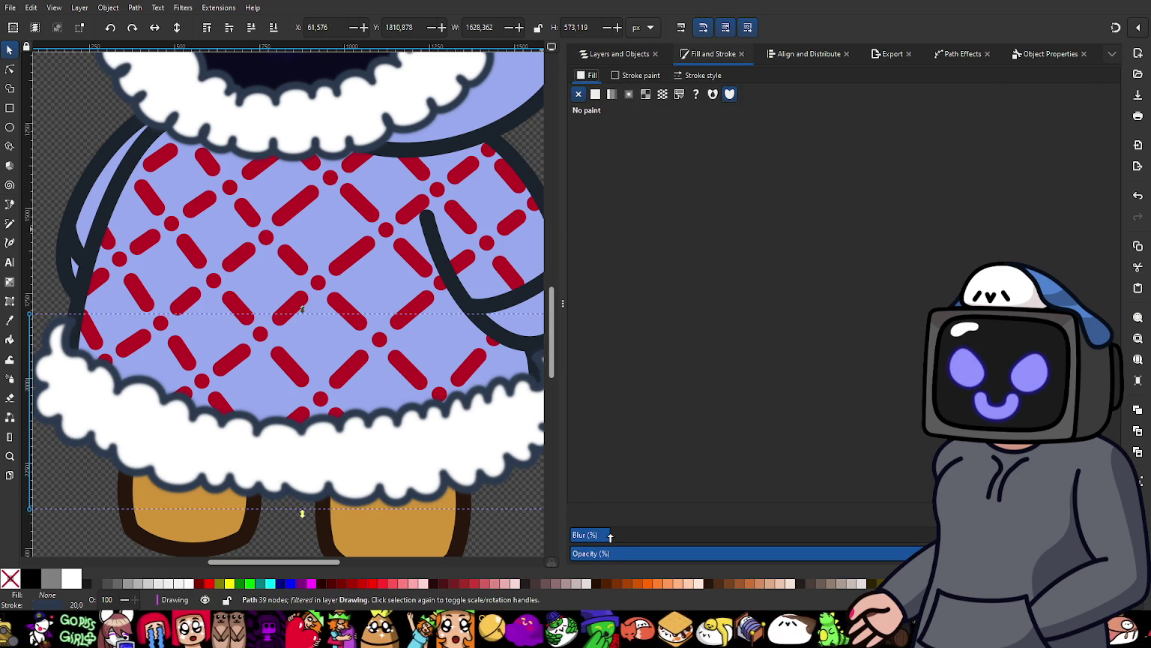
{"action": "left_click_drag", "start_coordinate": [612, 537], "coordinate": [598, 541]}
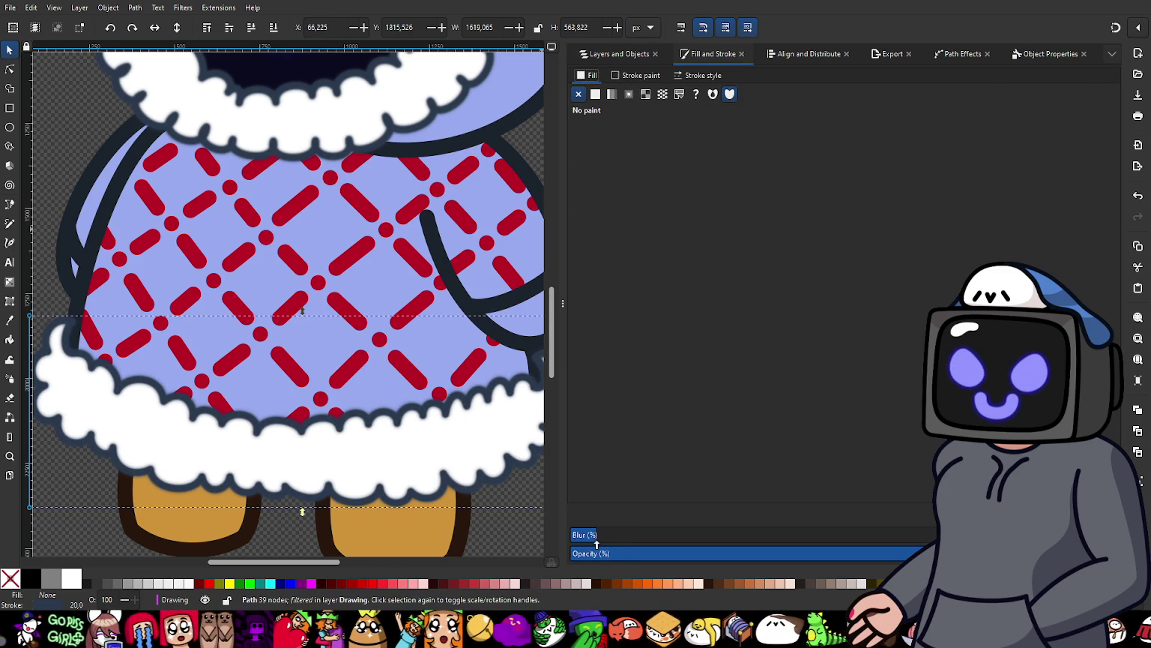
{"action": "left_click_drag", "start_coordinate": [597, 542], "coordinate": [609, 549]}
Step: Add a slight blur to another Fluff Lower piece and view the whole character
{"action": "left_click", "coordinate": [616, 57]}
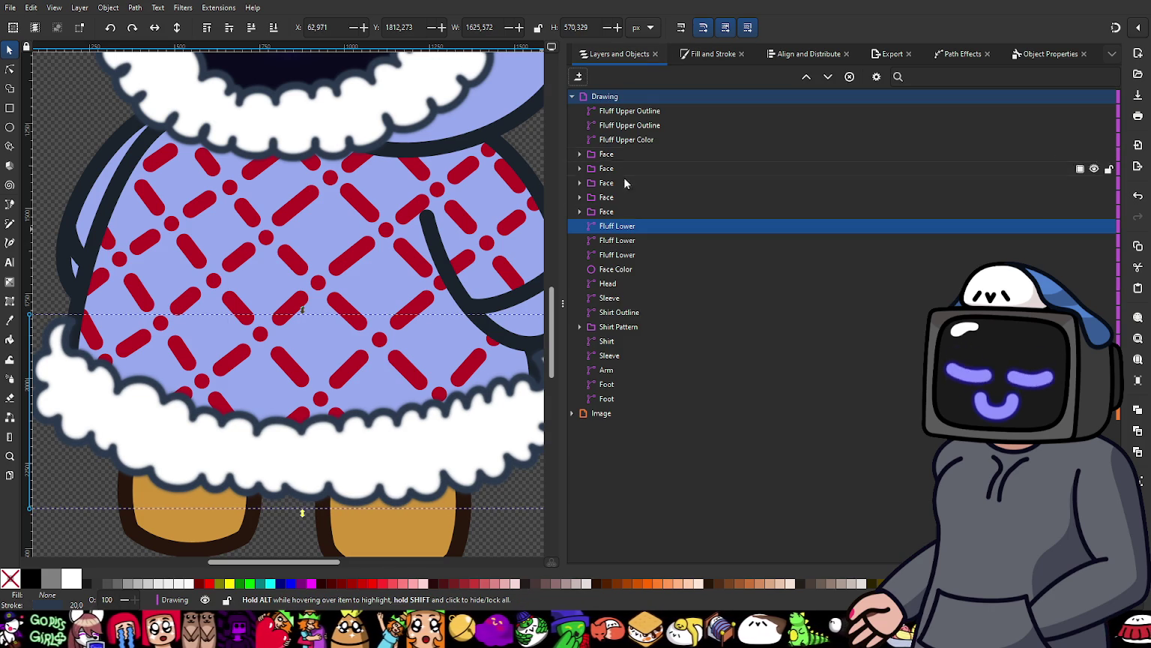
{"action": "left_click", "coordinate": [624, 240]}
{"action": "left_click", "coordinate": [686, 56]}
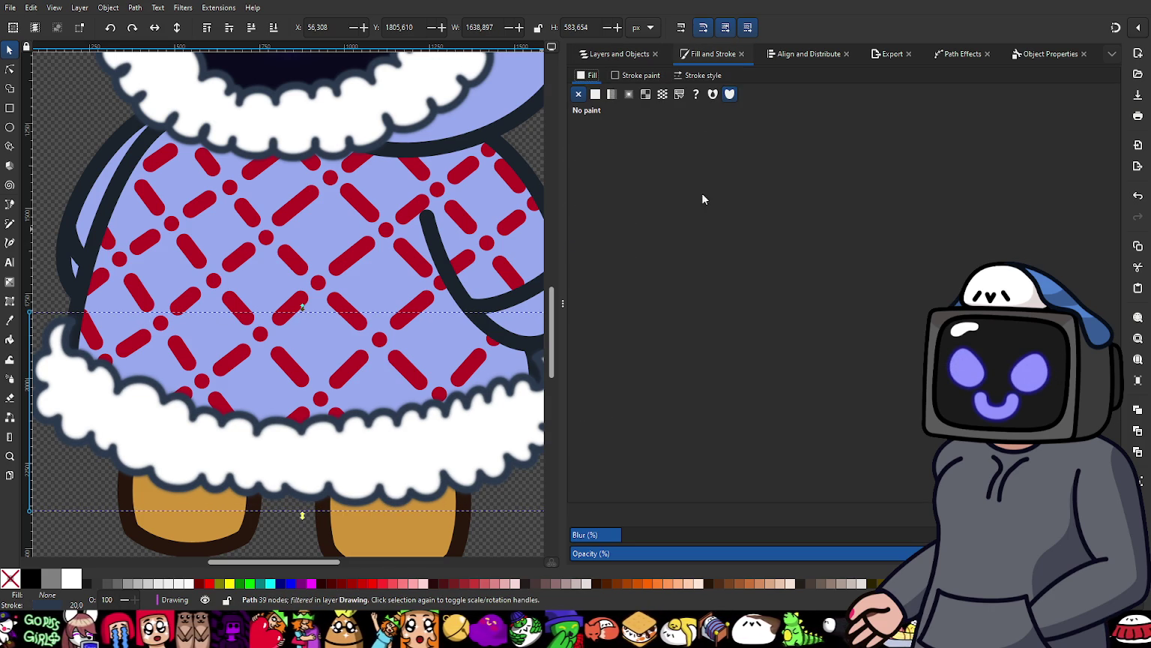
{"action": "left_click", "coordinate": [630, 535]}
{"action": "left_click_drag", "start_coordinate": [631, 535], "coordinate": [626, 534]}
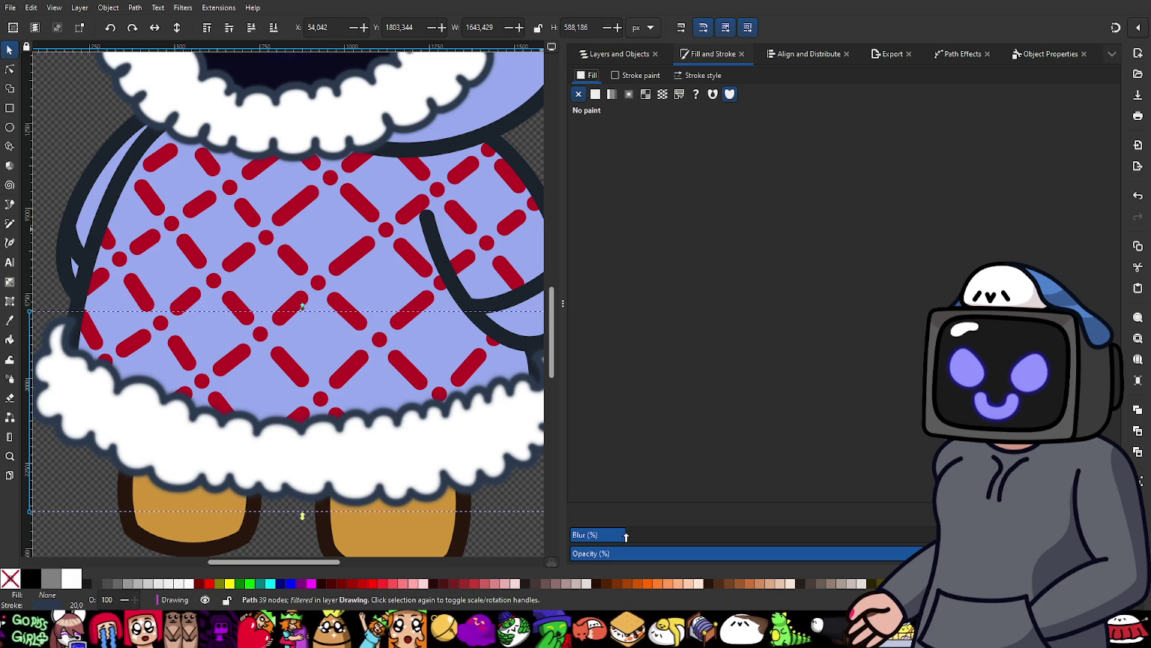
{"action": "scroll", "coordinate": [413, 324], "scroll_direction": "down", "scroll_amount": 2, "text": "ctrl"}
{"action": "key", "text": "Escape"}
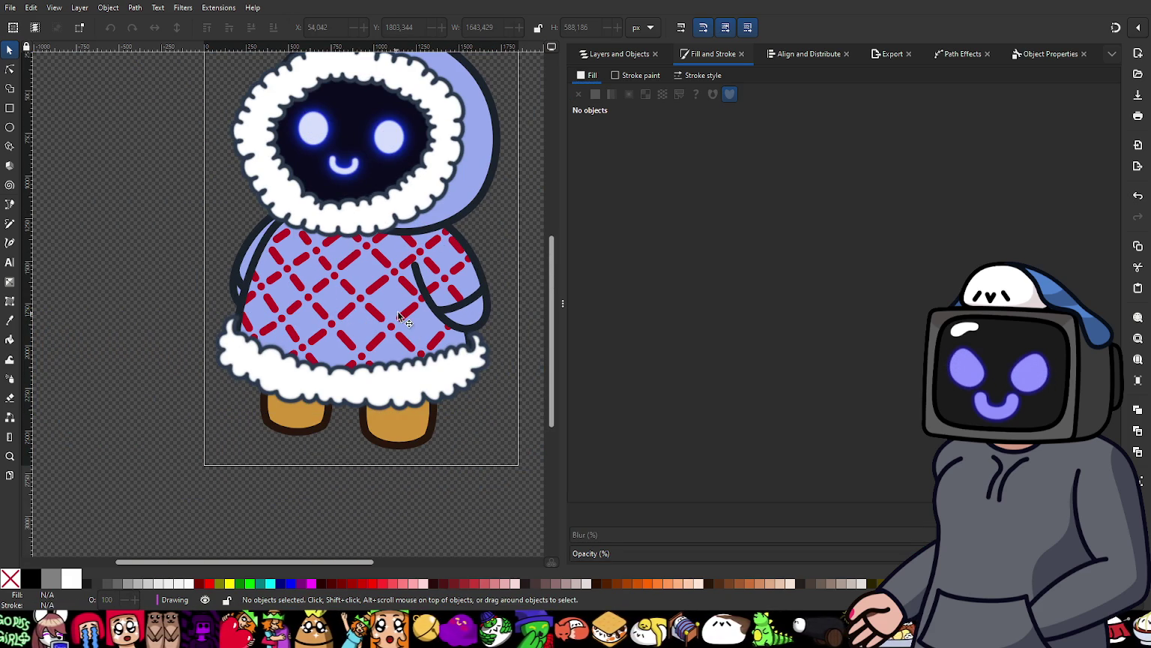
{"action": "scroll", "coordinate": [378, 282], "scroll_direction": "up", "scroll_amount": 5, "text": "ctrl"}
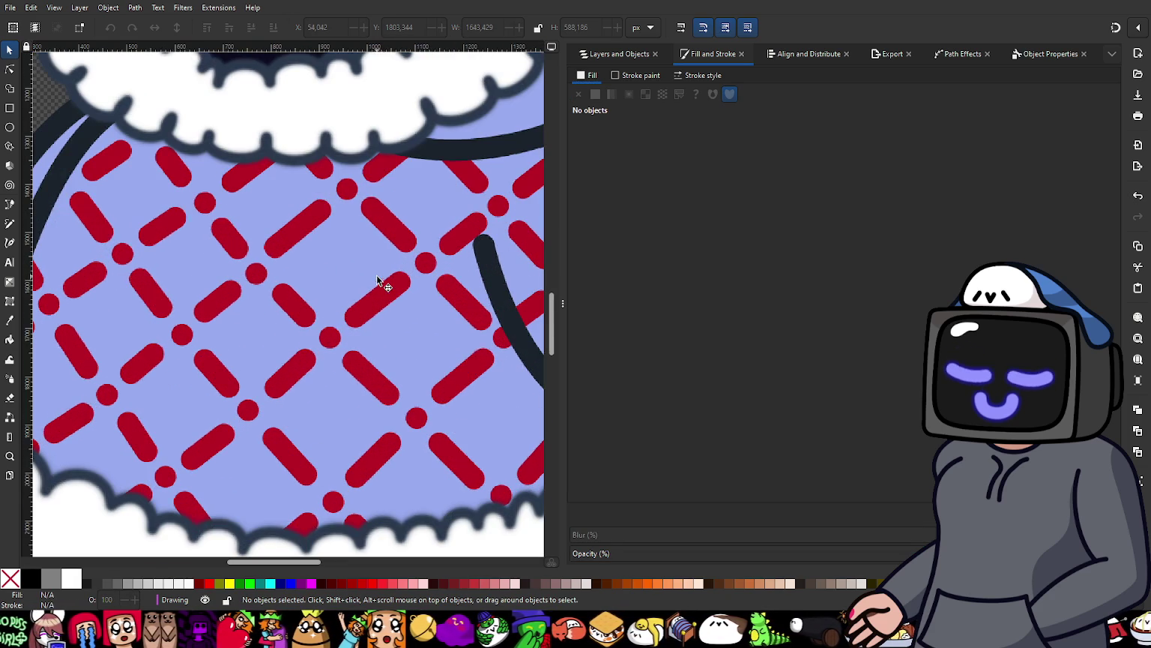
Step: Duplicate the Shirt Pattern group, place the copy beside the original, and blur it
{"action": "left_click", "coordinate": [388, 230]}
{"action": "left_click", "coordinate": [611, 54]}
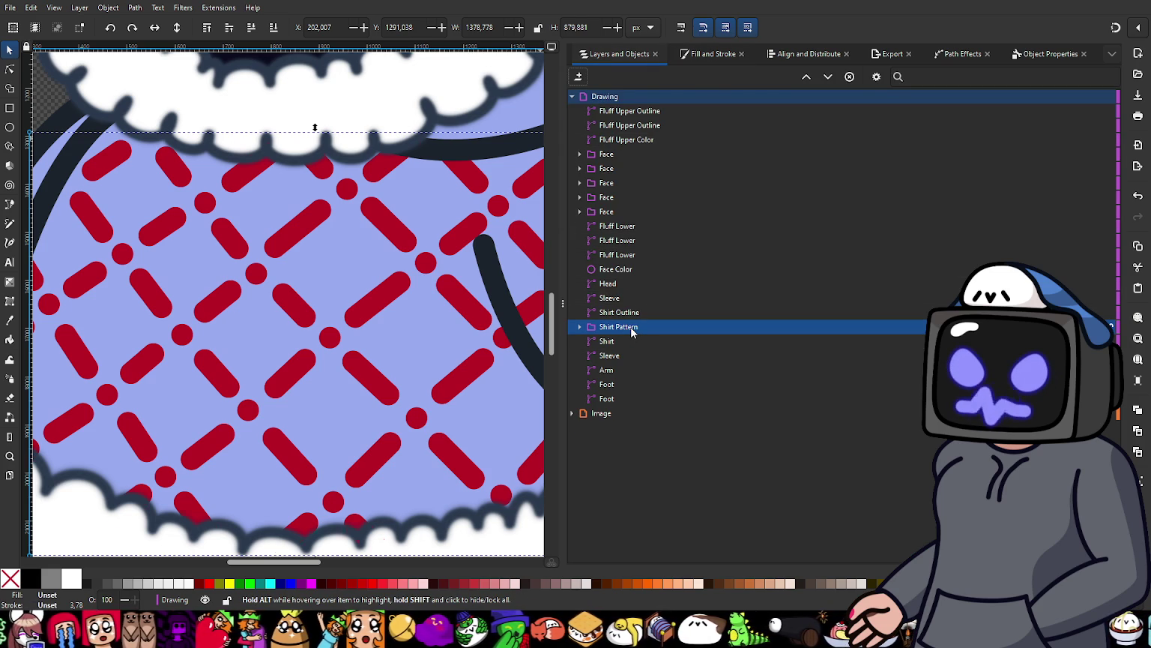
{"action": "key", "text": "ctrl+d"}
{"action": "key", "text": "Home"}
{"action": "left_click_drag", "start_coordinate": [622, 111], "coordinate": [641, 335]}
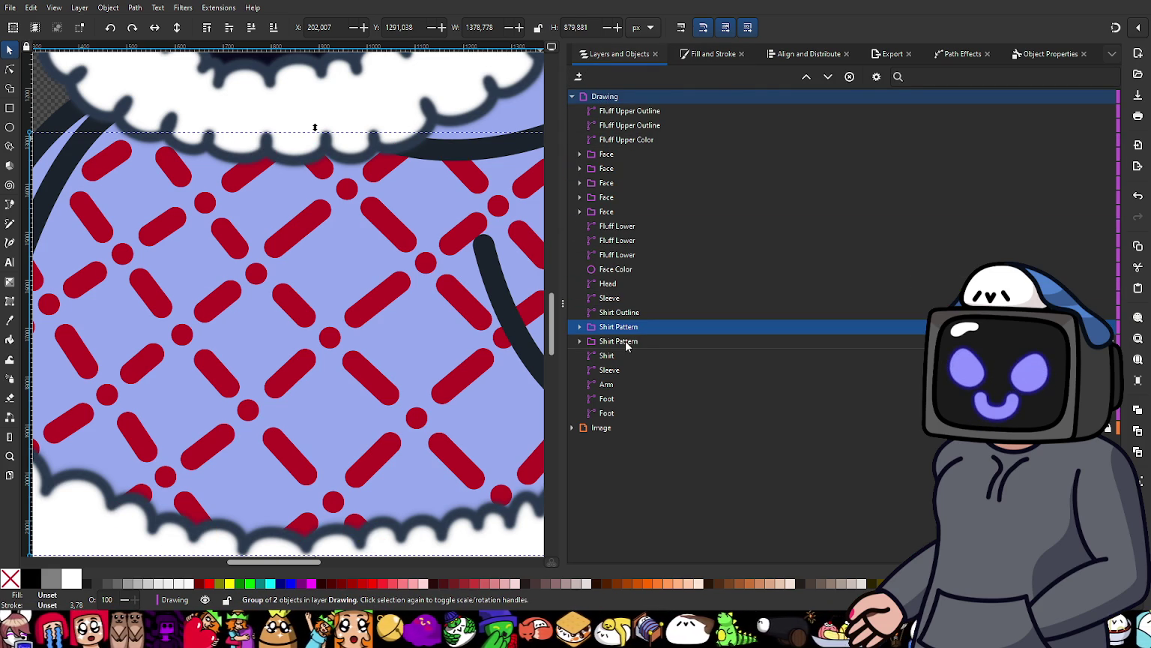
{"action": "left_click", "coordinate": [631, 328]}
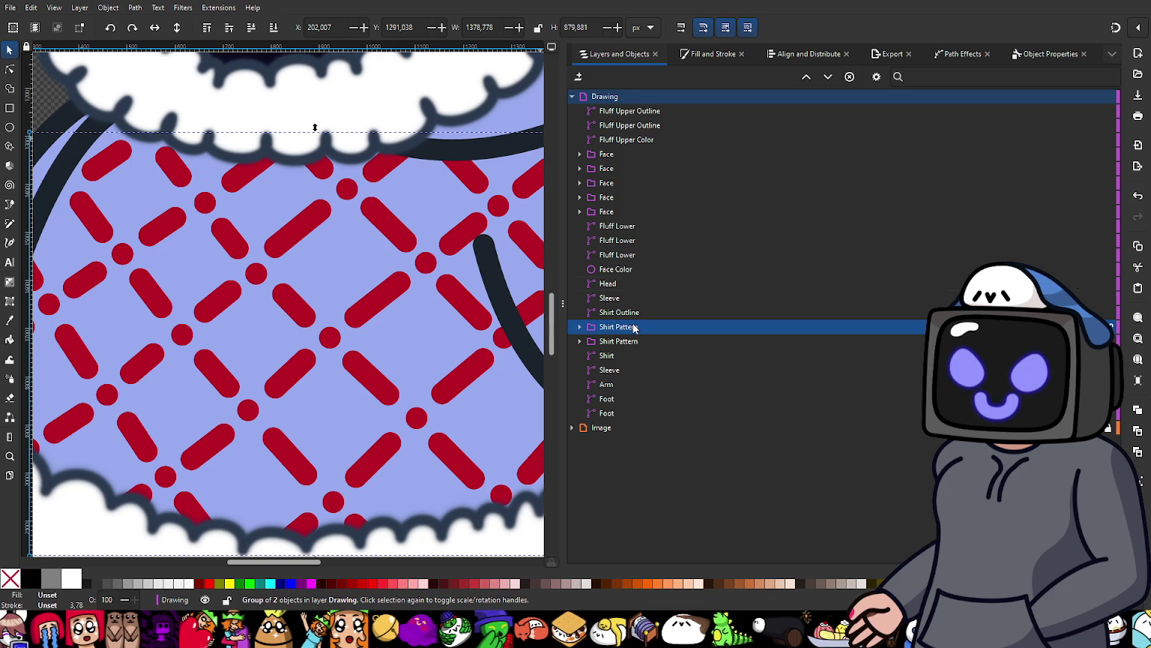
{"action": "left_click", "coordinate": [701, 54]}
{"action": "left_click_drag", "start_coordinate": [597, 534], "coordinate": [613, 542]}
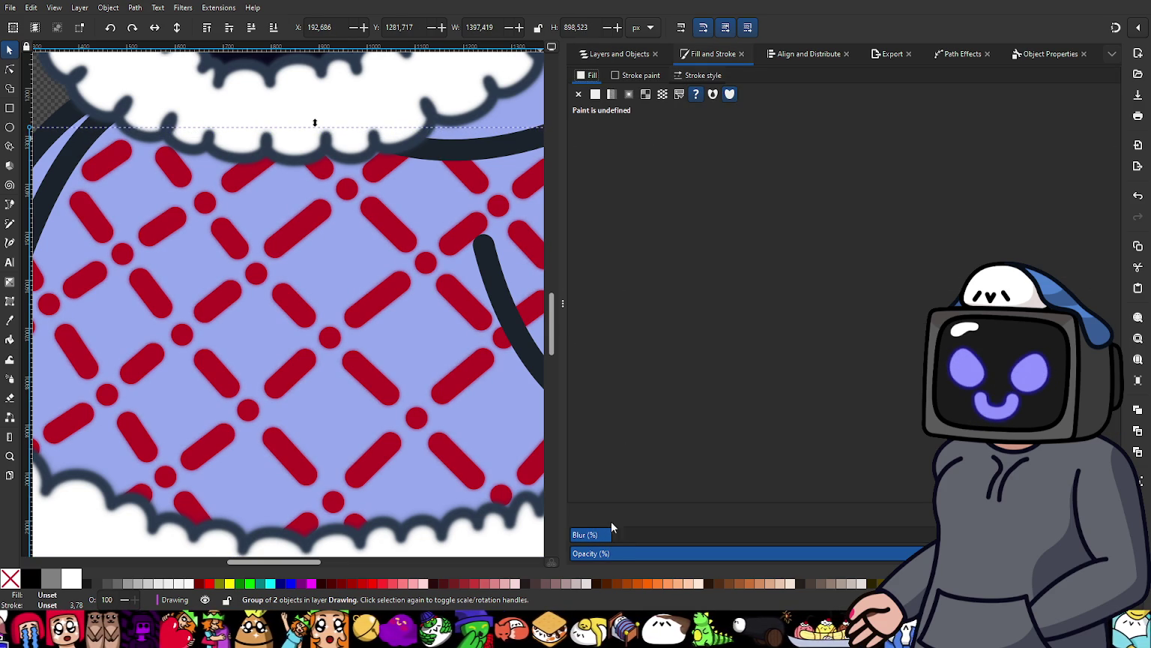
Step: Tune the pattern copy's blur and lower its opacity to about 35
{"action": "left_click", "coordinate": [621, 54]}
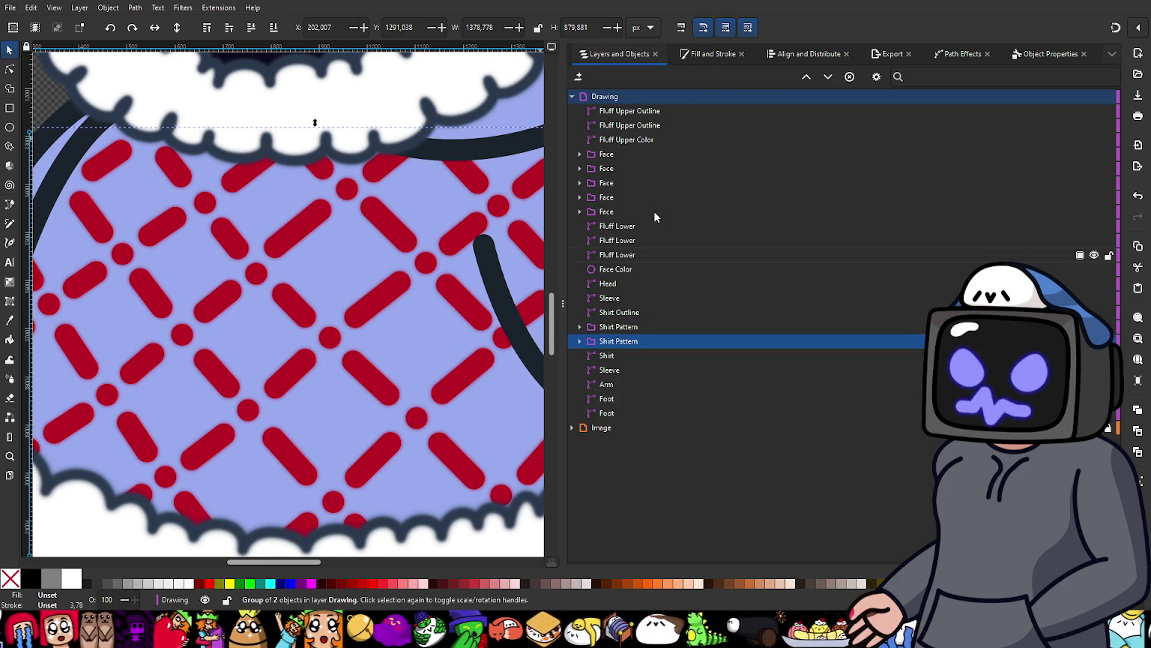
{"action": "left_click", "coordinate": [707, 55]}
{"action": "left_click_drag", "start_coordinate": [614, 542], "coordinate": [627, 535]}
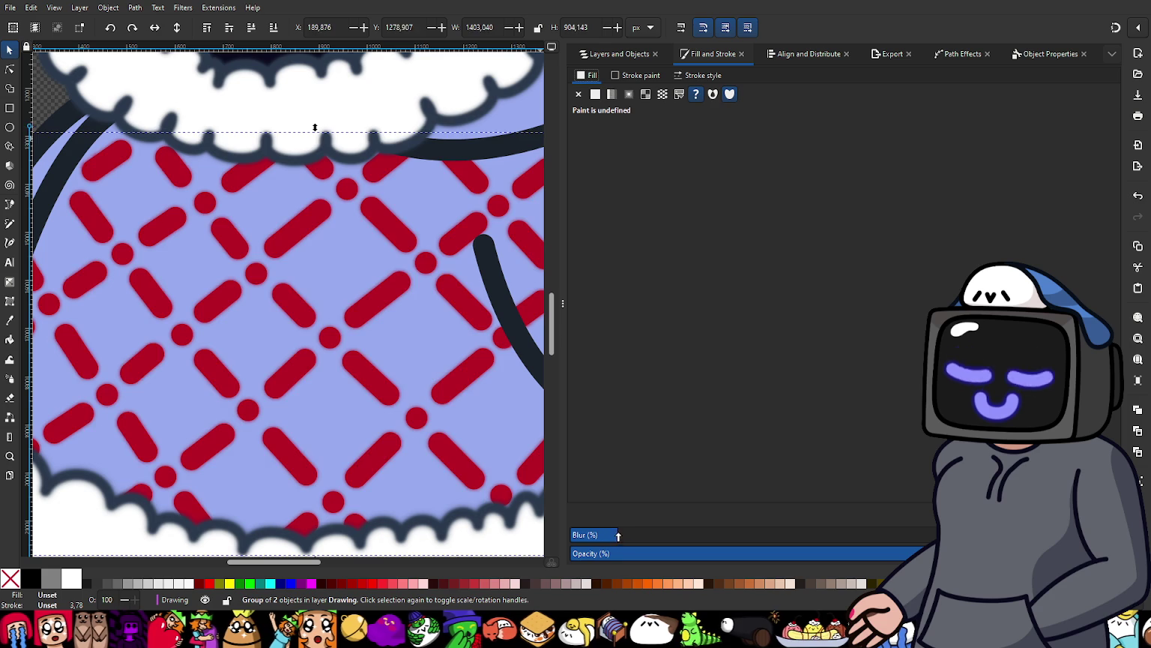
{"action": "left_click_drag", "start_coordinate": [623, 538], "coordinate": [617, 543]}
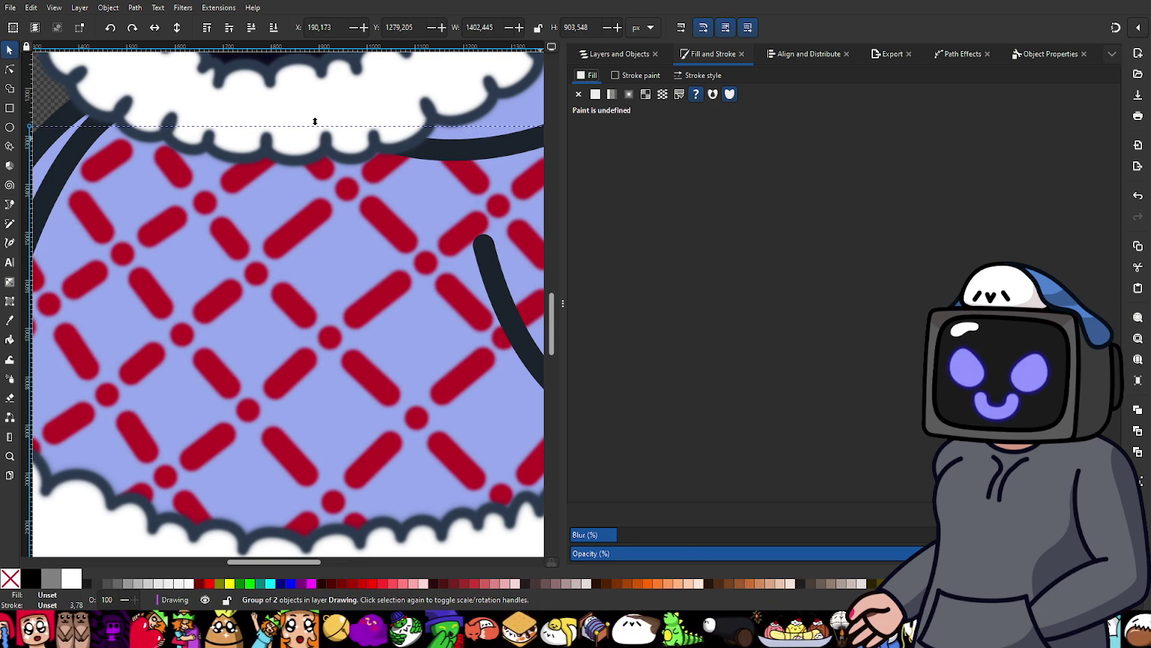
{"action": "left_click_drag", "start_coordinate": [898, 561], "coordinate": [860, 559]}
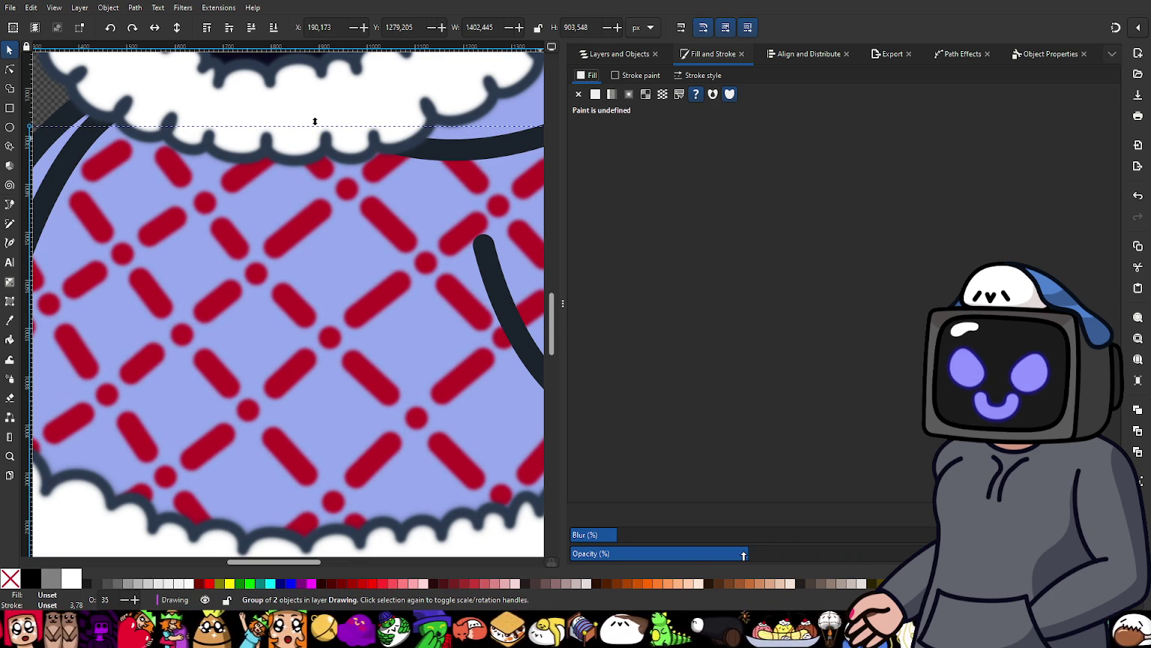
{"action": "left_click_drag", "start_coordinate": [743, 556], "coordinate": [700, 555]}
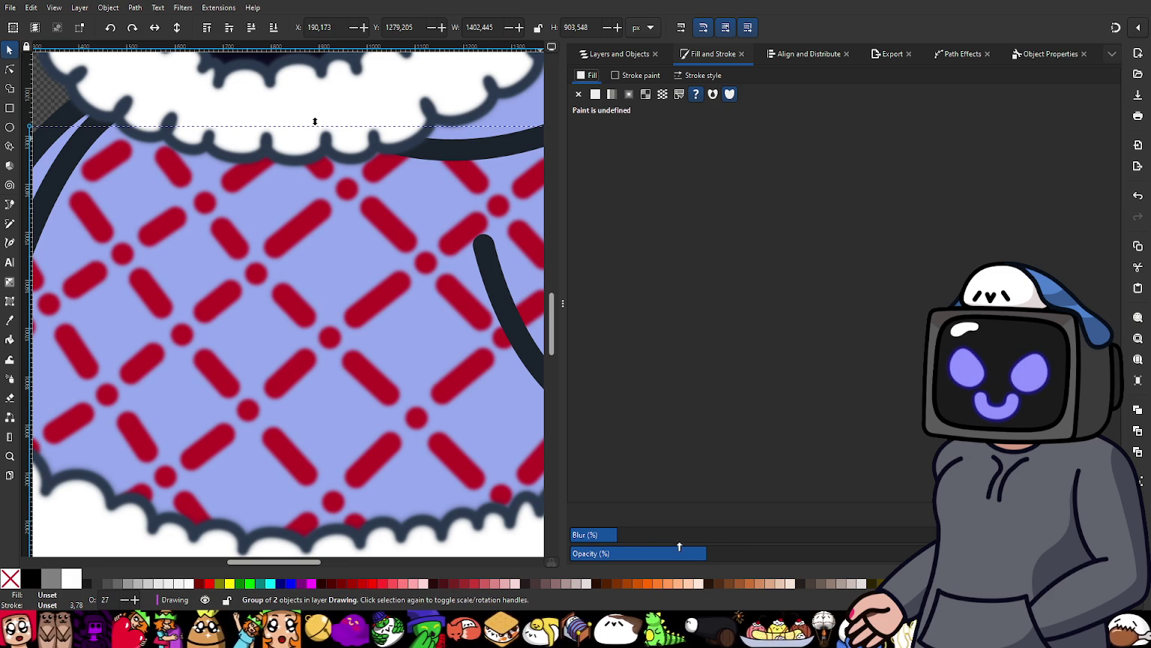
{"action": "left_click_drag", "start_coordinate": [628, 534], "coordinate": [635, 536]}
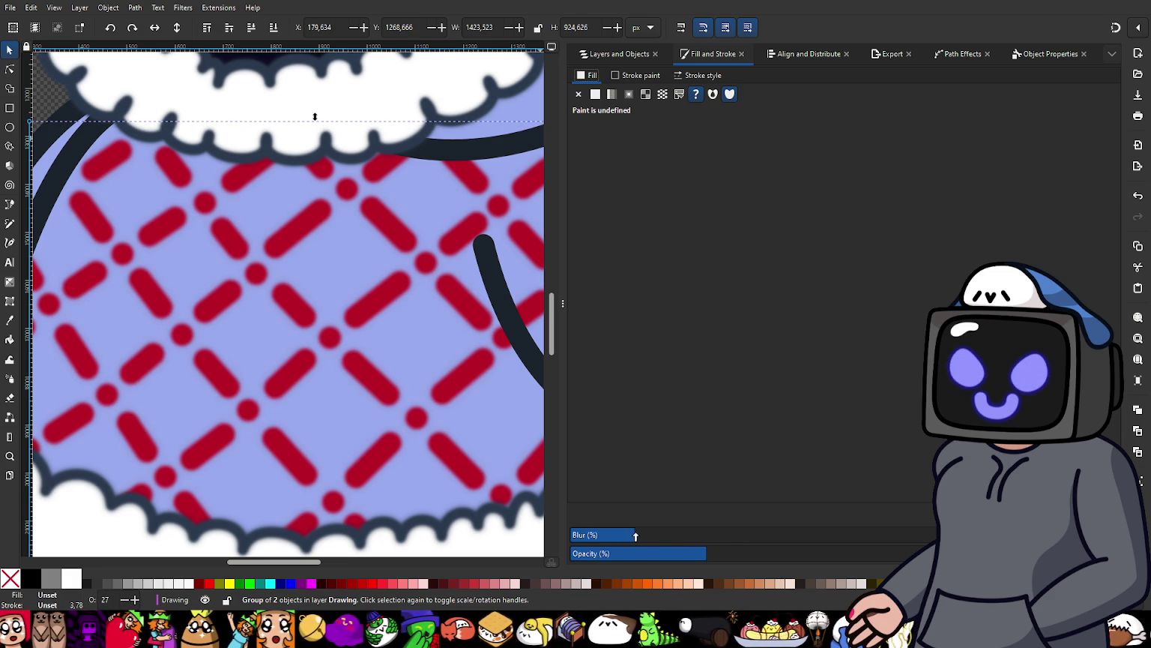
{"action": "key", "text": "minus"}
{"action": "key", "text": "minus"}
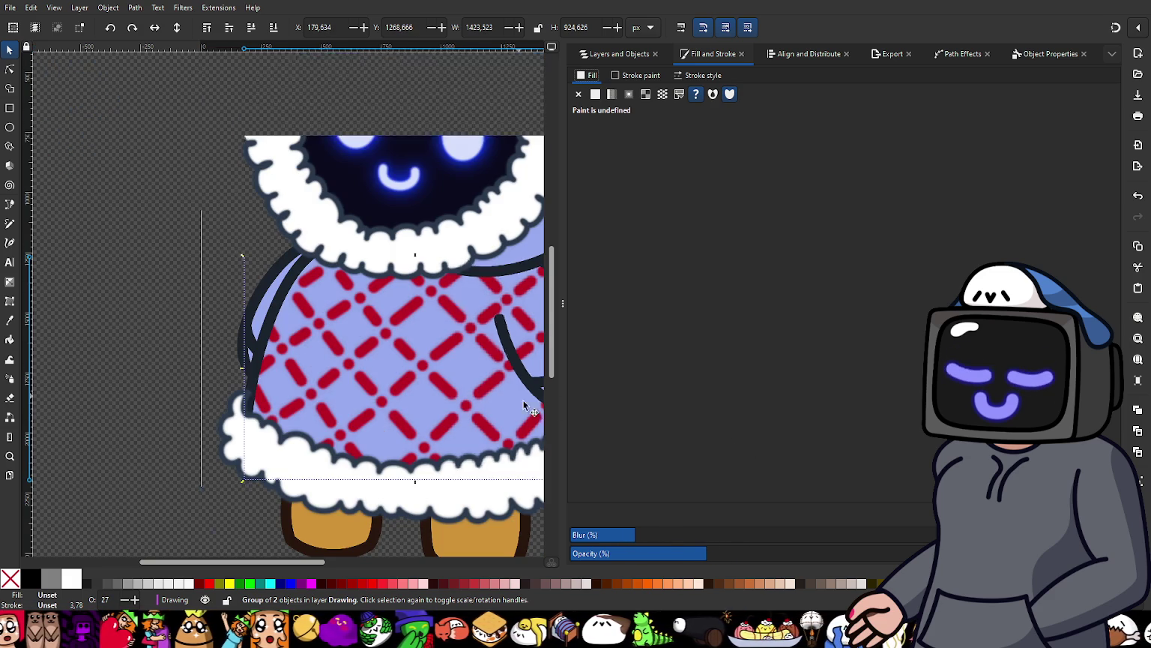
{"action": "mouse_move", "coordinate": [737, 561]}
{"action": "left_mouse_down"}
{"action": "mouse_move", "coordinate": [909, 556]}
{"action": "mouse_move", "coordinate": [747, 554]}
{"action": "left_mouse_up"}
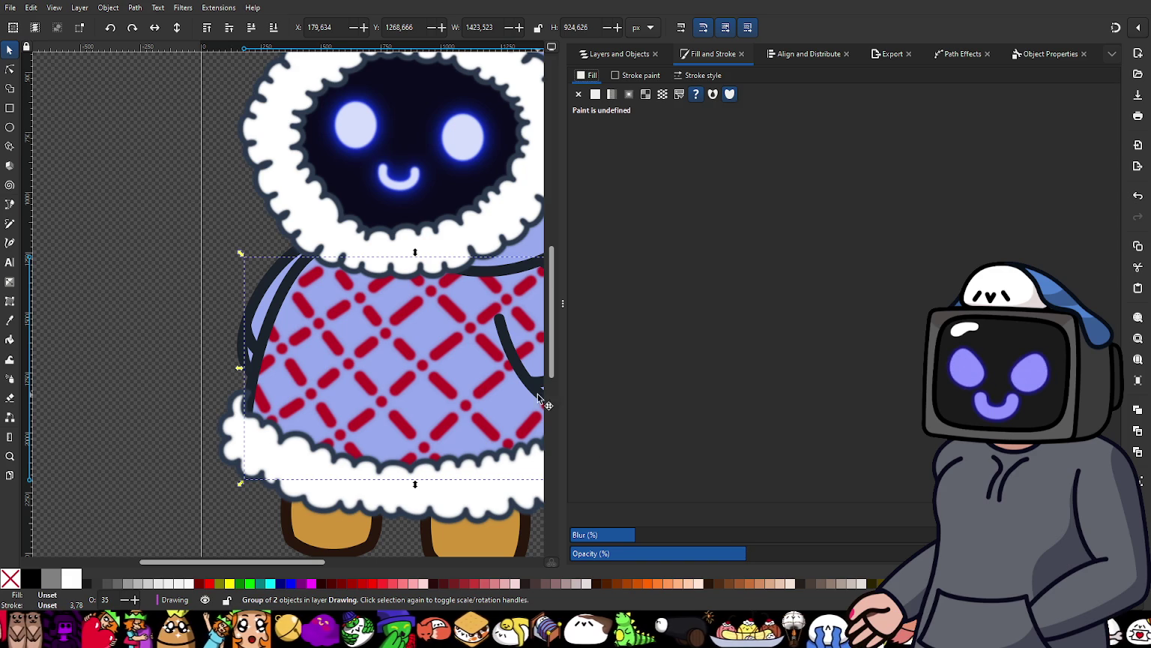
{"action": "scroll", "coordinate": [539, 399], "scroll_direction": "down", "scroll_amount": 3}
{"action": "key", "text": "Escape"}
{"action": "scroll", "coordinate": [392, 397], "scroll_direction": "up", "scroll_amount": 2}
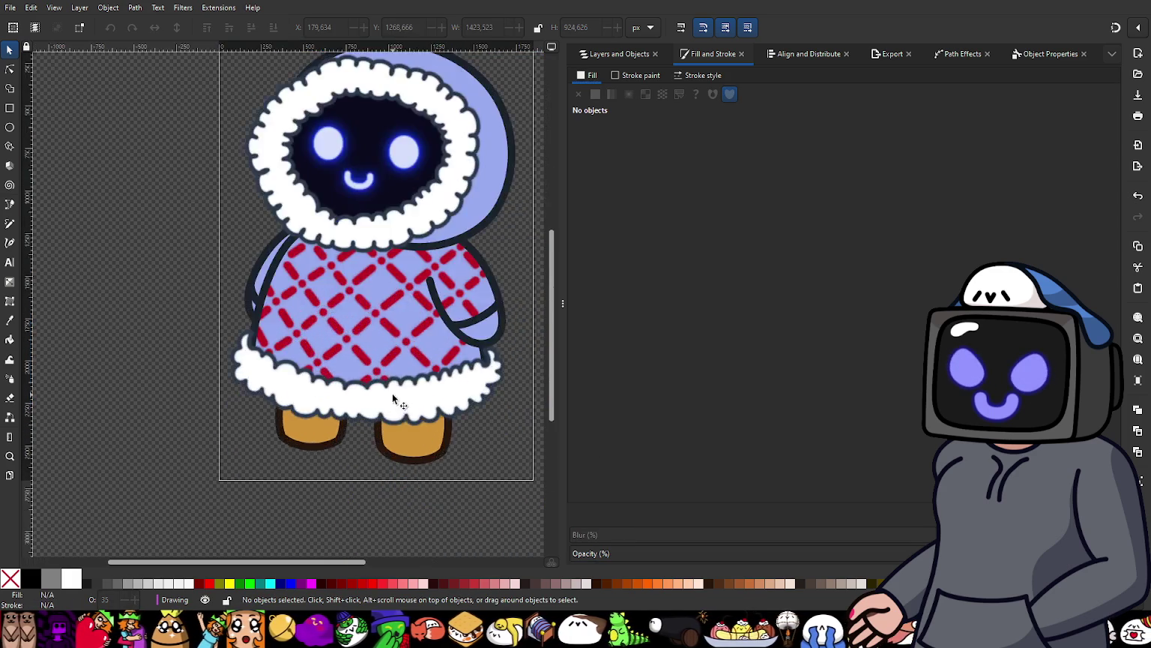
{"action": "scroll", "coordinate": [392, 398], "scroll_direction": "up", "scroll_amount": 2}
{"action": "scroll", "coordinate": [401, 400], "scroll_direction": "down", "scroll_amount": 2}
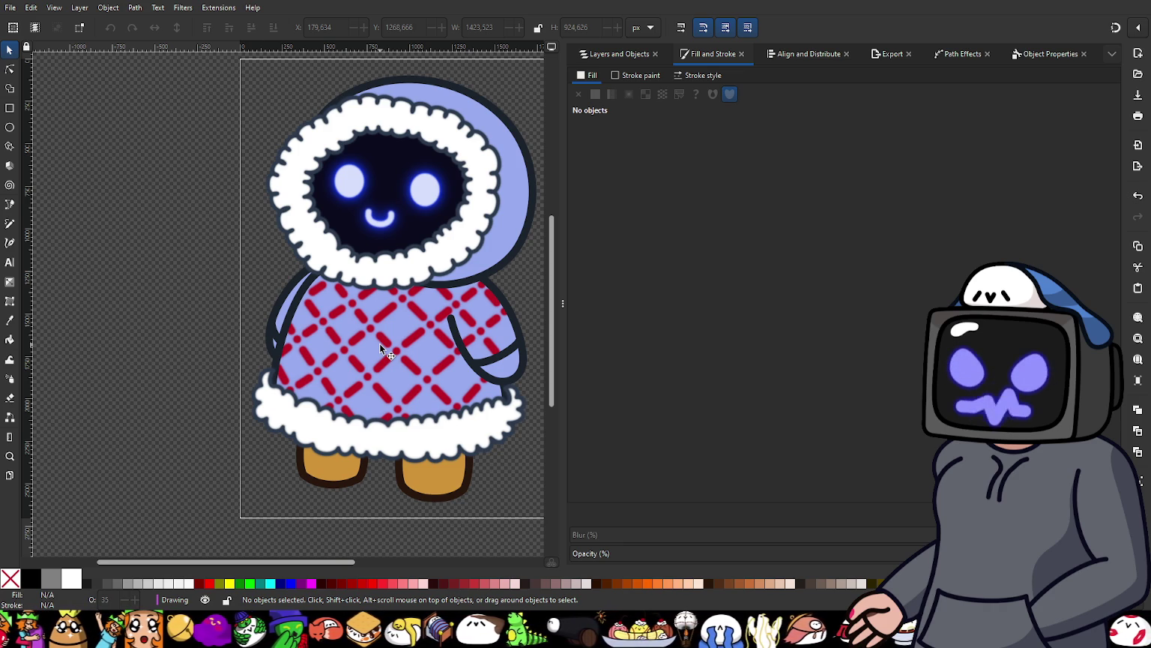
{"action": "scroll", "coordinate": [376, 344], "scroll_direction": "up", "scroll_amount": 2}
{"action": "scroll", "coordinate": [390, 348], "scroll_direction": "up", "scroll_amount": 2}
{"action": "scroll", "coordinate": [409, 360], "scroll_direction": "down", "scroll_amount": 3}
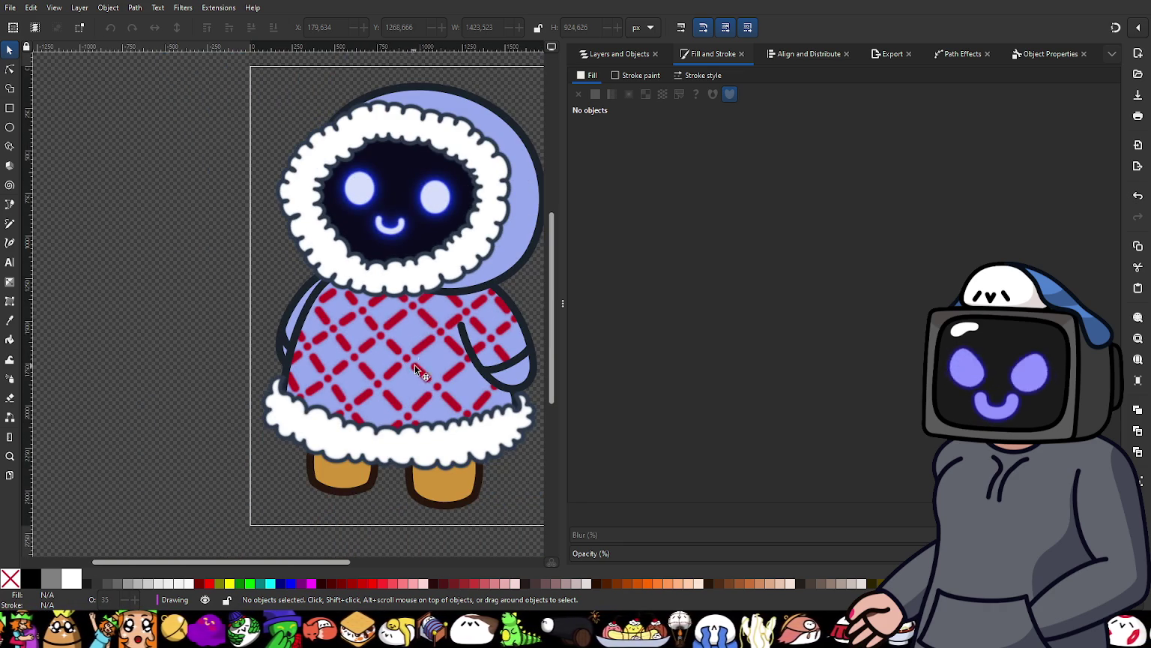
{"action": "scroll", "coordinate": [382, 348], "scroll_direction": "right", "scroll_amount": 3}
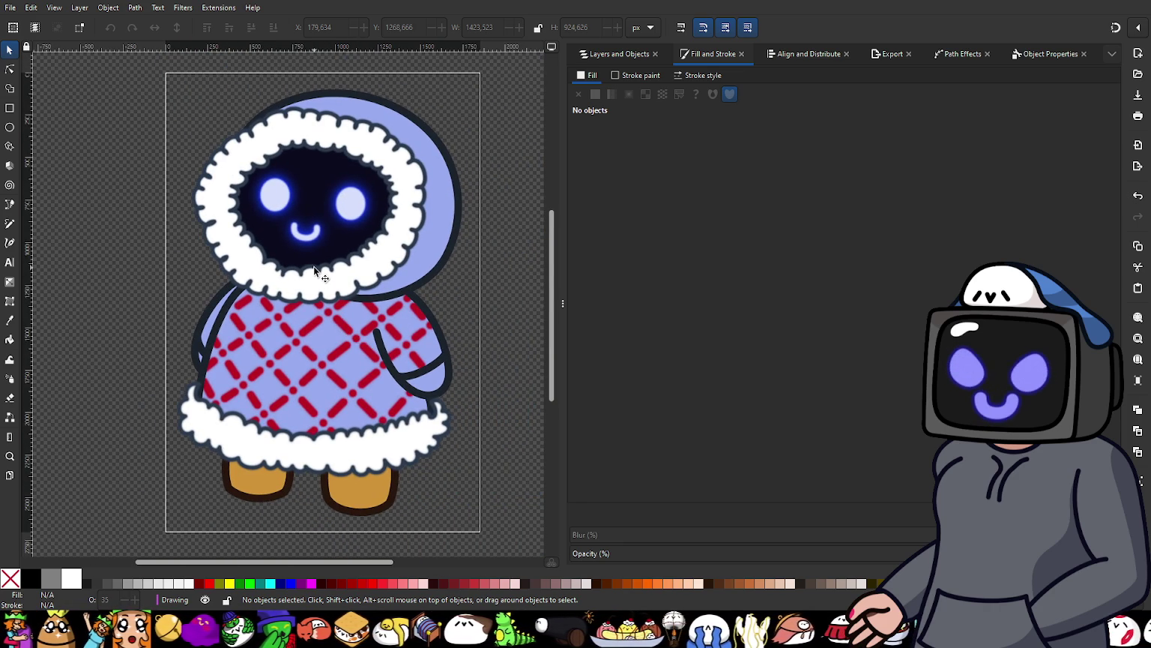
{"action": "scroll", "coordinate": [314, 271], "scroll_direction": "up", "scroll_amount": 2}
{"action": "scroll", "coordinate": [309, 280], "scroll_direction": "down", "scroll_amount": 1}
{"action": "scroll", "coordinate": [338, 315], "scroll_direction": "right", "scroll_amount": 2}
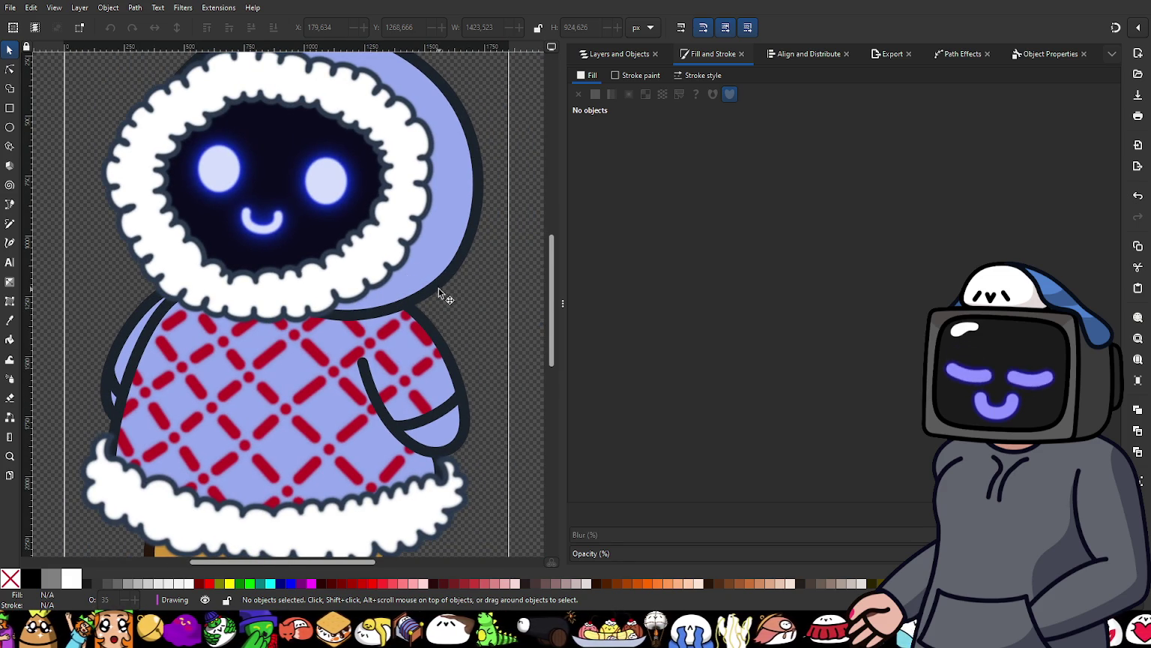
{"action": "scroll", "coordinate": [370, 384], "scroll_direction": "up", "scroll_amount": 1}
{"action": "scroll", "coordinate": [370, 383], "scroll_direction": "down", "scroll_amount": 1}
{"action": "scroll", "coordinate": [397, 367], "scroll_direction": "down", "scroll_amount": 2}
{"action": "scroll", "coordinate": [424, 351], "scroll_direction": "down", "scroll_amount": 1}
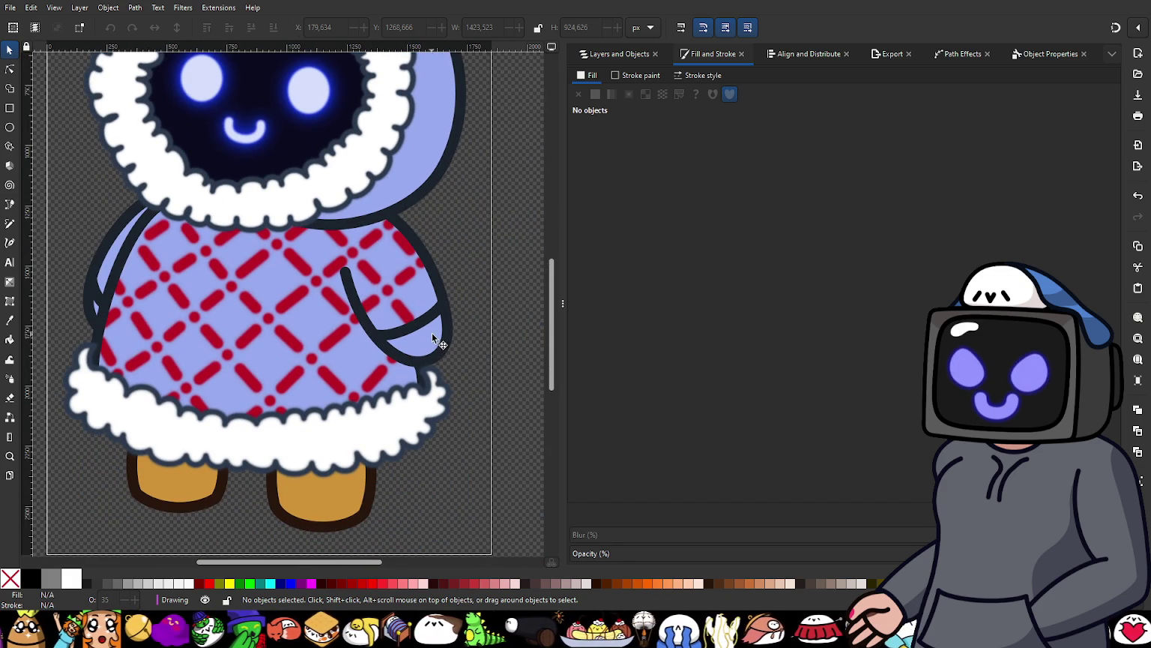
{"action": "left_click", "coordinate": [10, 204]}
{"action": "scroll", "coordinate": [433, 314], "scroll_direction": "up", "scroll_amount": 1}
{"action": "scroll", "coordinate": [458, 313], "scroll_direction": "up", "scroll_amount": 1}
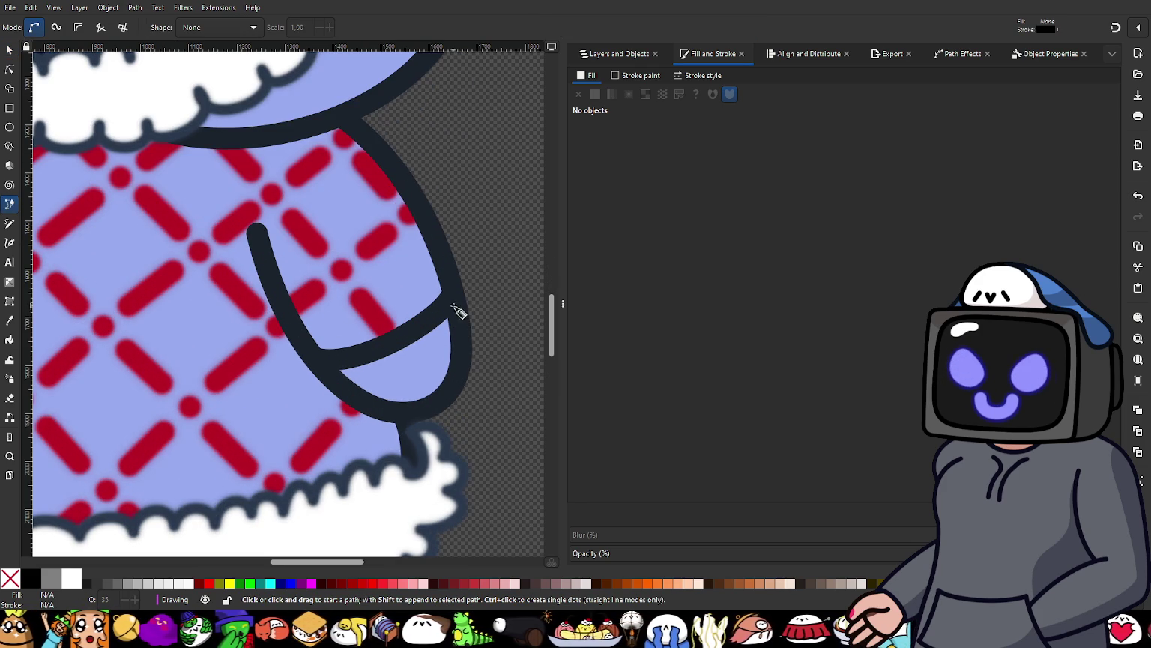
Step: Draw a closed four-corner Pen path along the right sleeve's lower curve
{"action": "left_click", "coordinate": [453, 301]}
{"action": "left_click", "coordinate": [461, 356]}
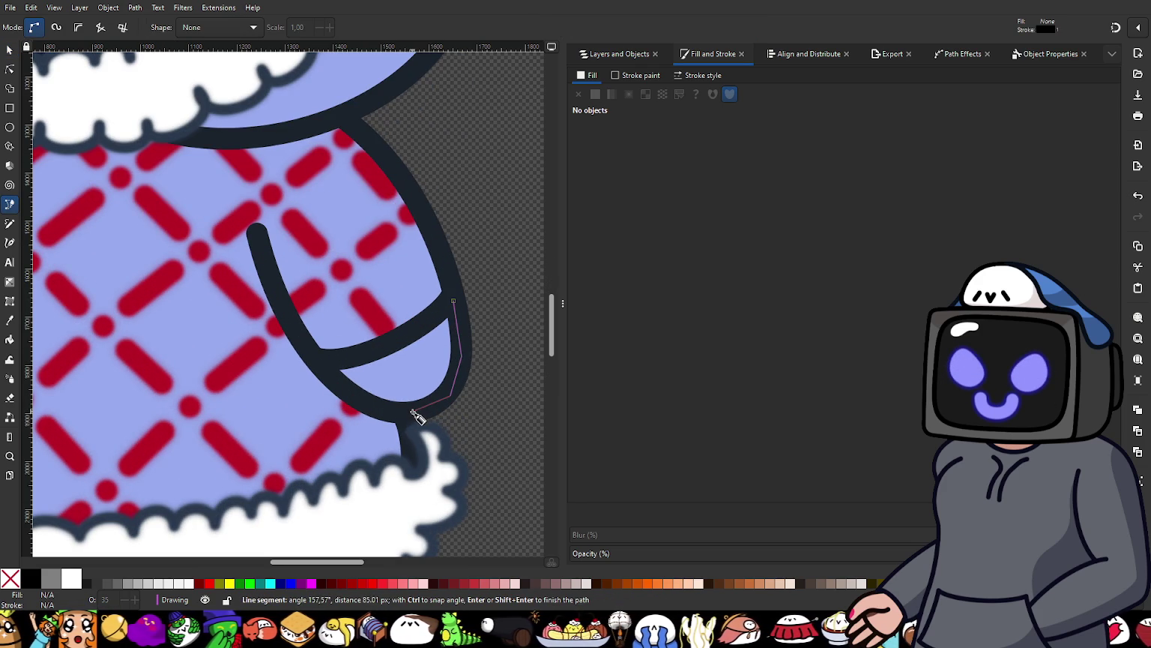
{"action": "left_click", "coordinate": [412, 410]}
{"action": "left_click", "coordinate": [318, 363]}
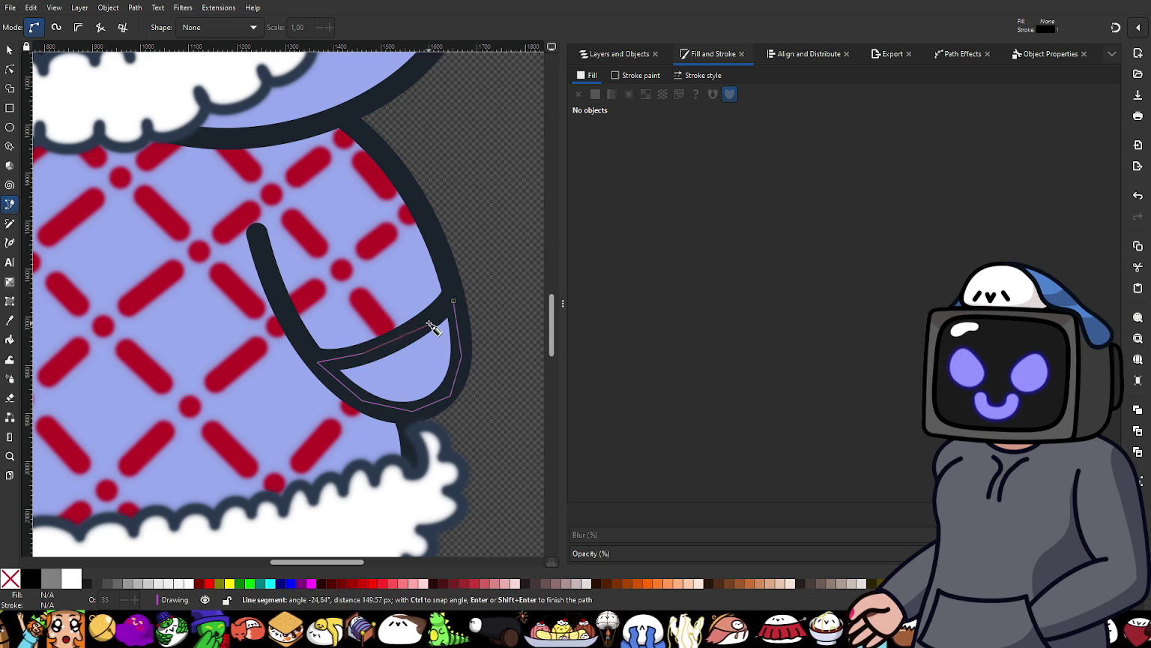
{"action": "left_click", "coordinate": [454, 302]}
Step: Restack path140 just below Shirt Outline in Layers and Objects
{"action": "left_click", "coordinate": [611, 55]}
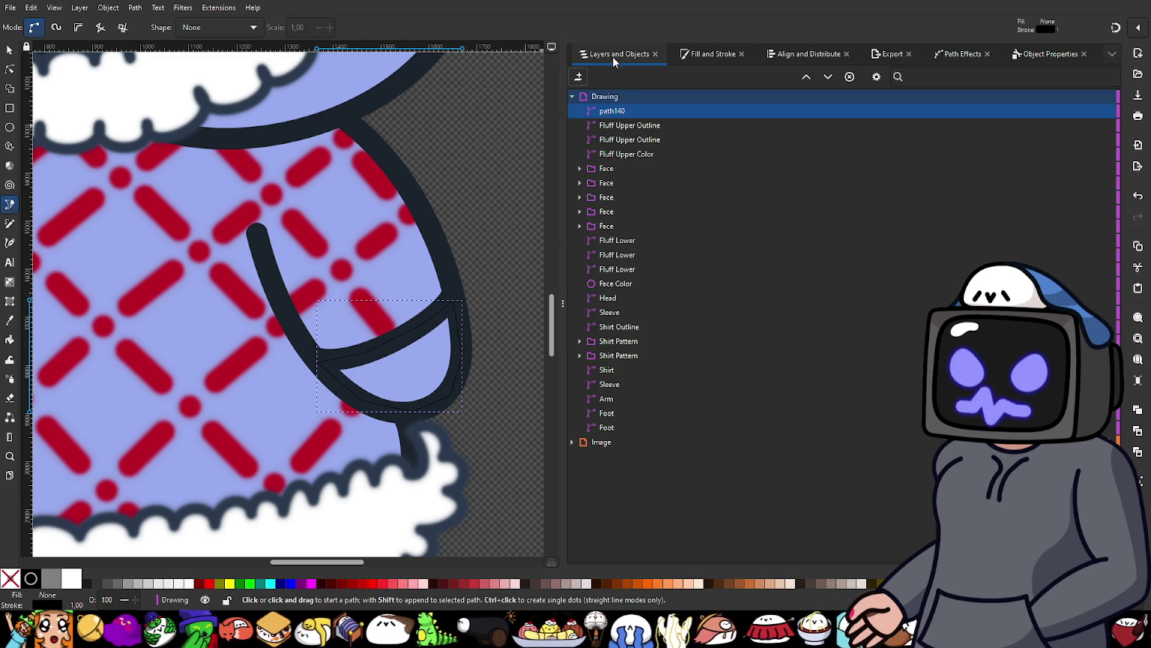
{"action": "mouse_move", "coordinate": [625, 110]}
{"action": "left_mouse_down"}
{"action": "mouse_move", "coordinate": [675, 332]}
{"action": "mouse_move", "coordinate": [654, 342]}
{"action": "left_mouse_up"}
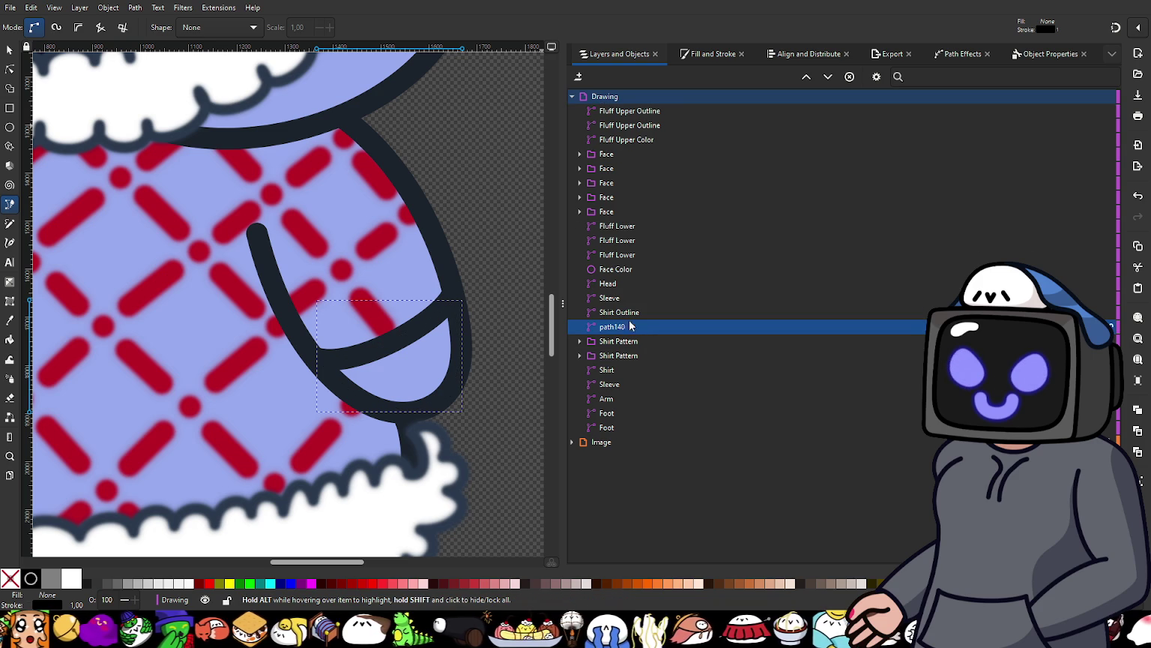
{"action": "left_click", "coordinate": [701, 57]}
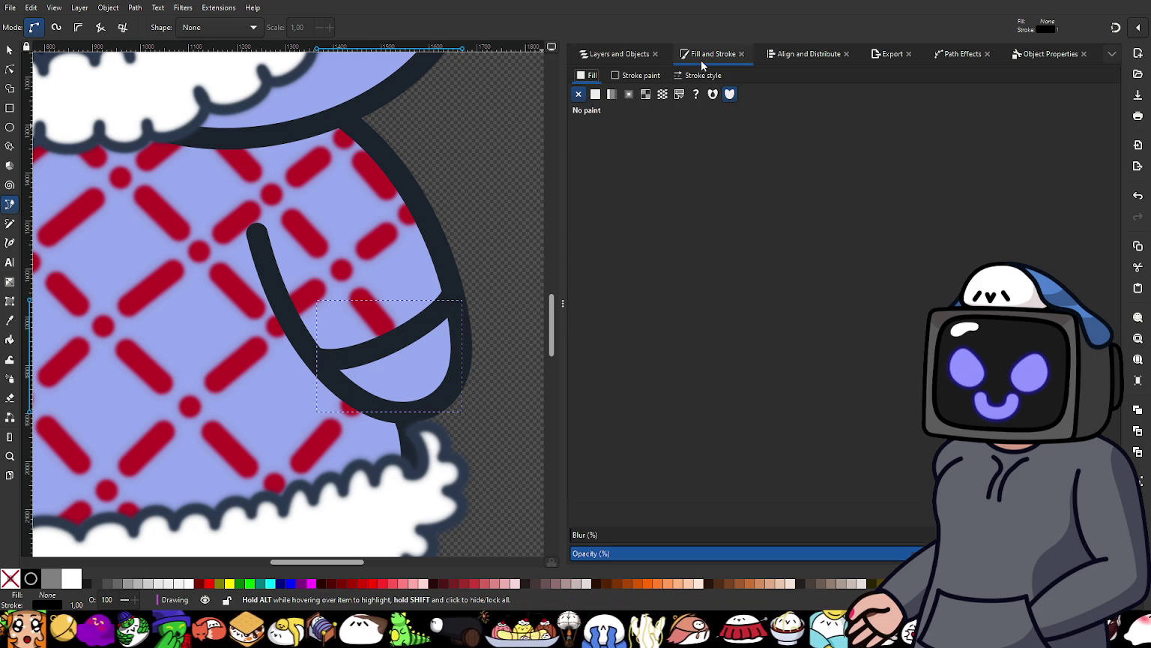
Step: Give the new sleeve shape a flat colour fill and rough it toward pinkish red
{"action": "left_click", "coordinate": [596, 93]}
{"action": "left_click", "coordinate": [580, 92]}
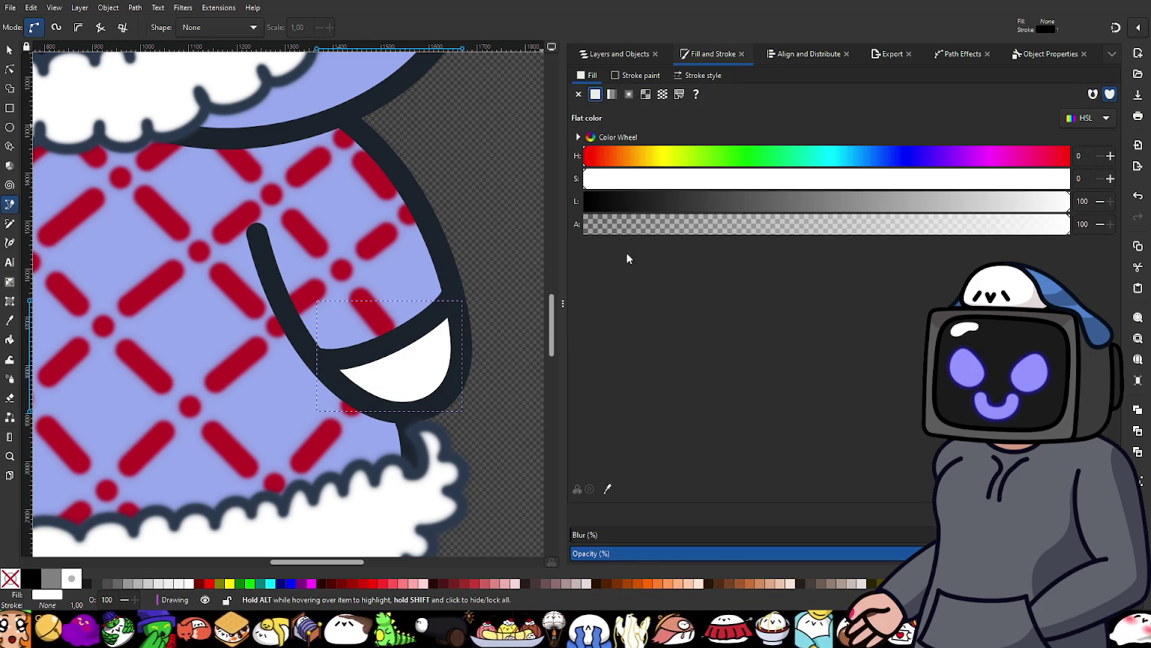
{"action": "left_click", "coordinate": [593, 155]}
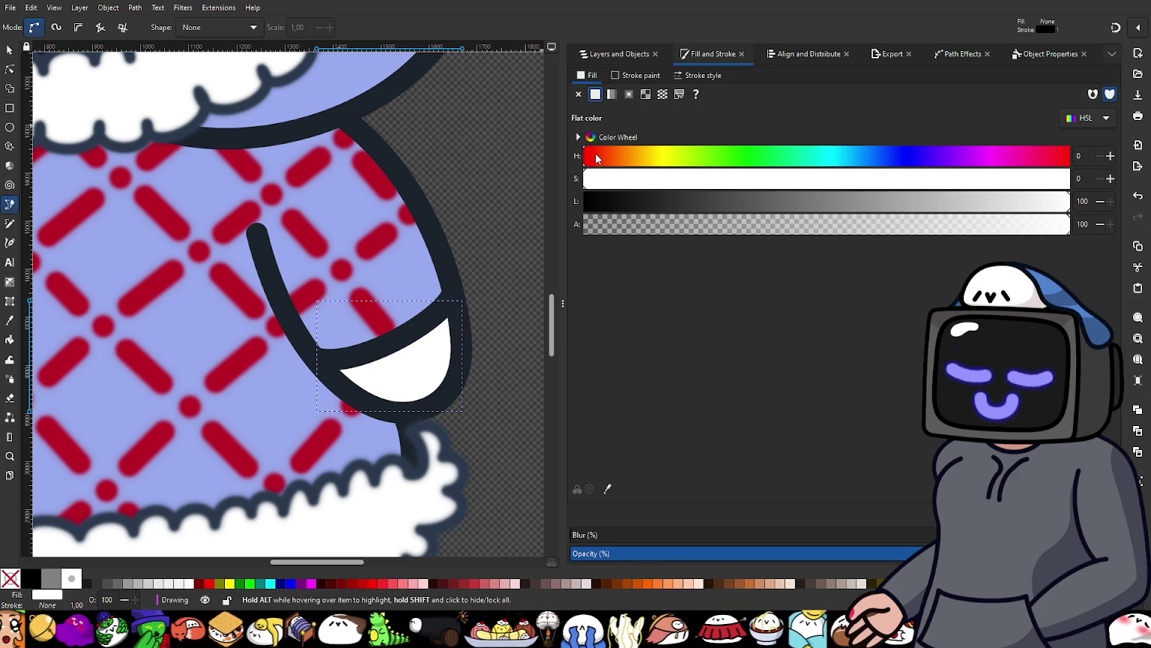
{"action": "left_click", "coordinate": [623, 199]}
{"action": "mouse_move", "coordinate": [637, 199]}
{"action": "left_mouse_down"}
{"action": "mouse_move", "coordinate": [871, 214]}
{"action": "mouse_move", "coordinate": [925, 184]}
{"action": "mouse_move", "coordinate": [955, 187]}
{"action": "left_mouse_up"}
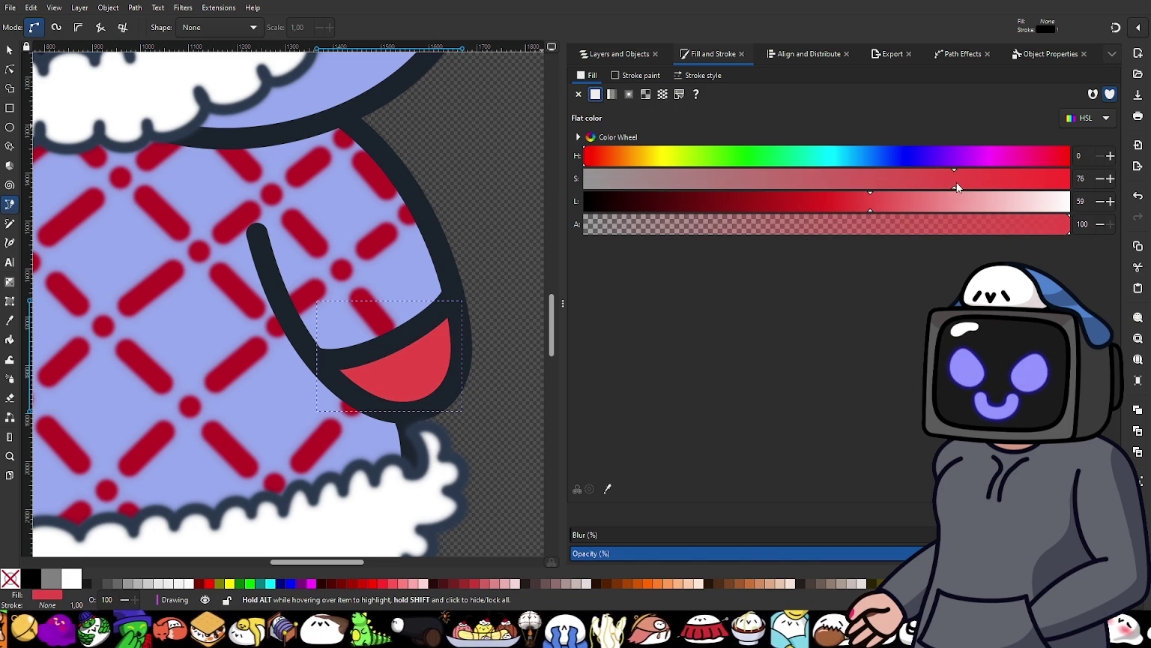
{"action": "left_click", "coordinate": [880, 207]}
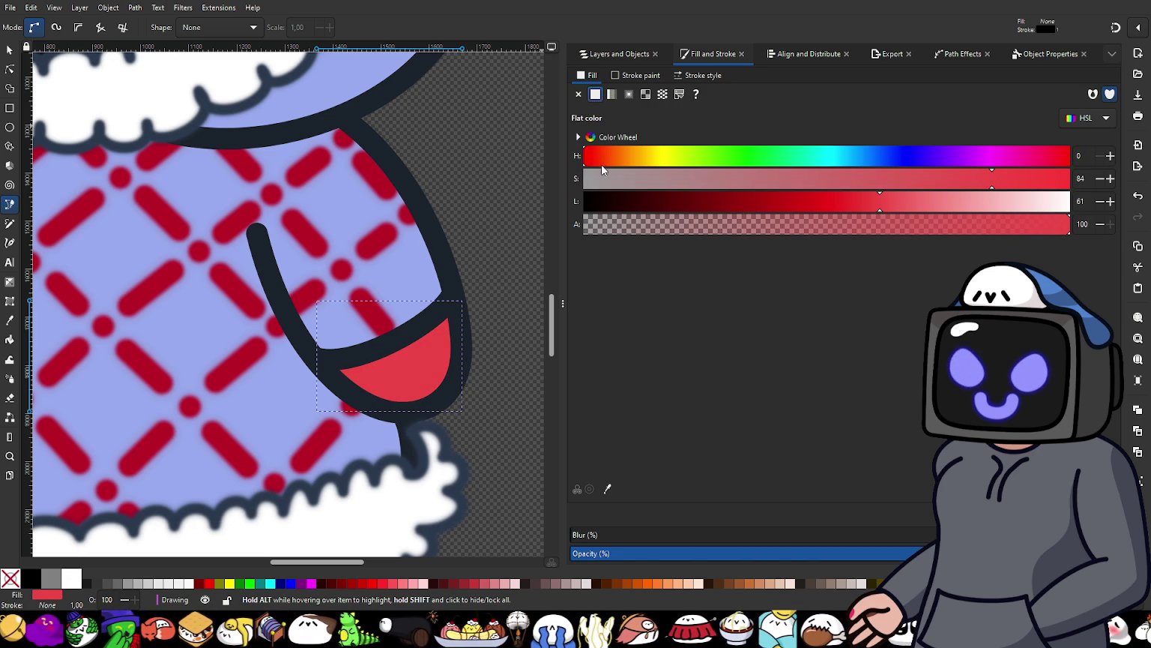
Step: Fine-tune the fill's HSL sliders to a solid red of H 0, S 76, L 49
{"action": "left_click_drag", "start_coordinate": [599, 155], "coordinate": [594, 157]}
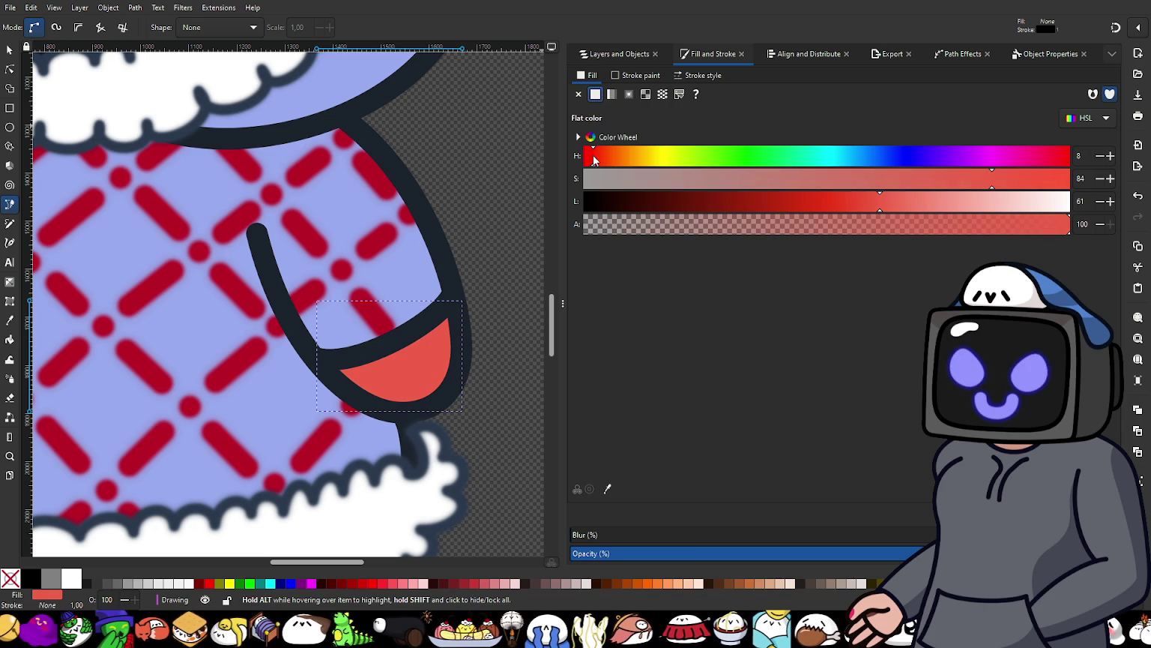
{"action": "scroll", "coordinate": [260, 341], "scroll_direction": "down", "scroll_amount": 2}
{"action": "scroll", "coordinate": [260, 342], "scroll_direction": "down", "scroll_amount": 2}
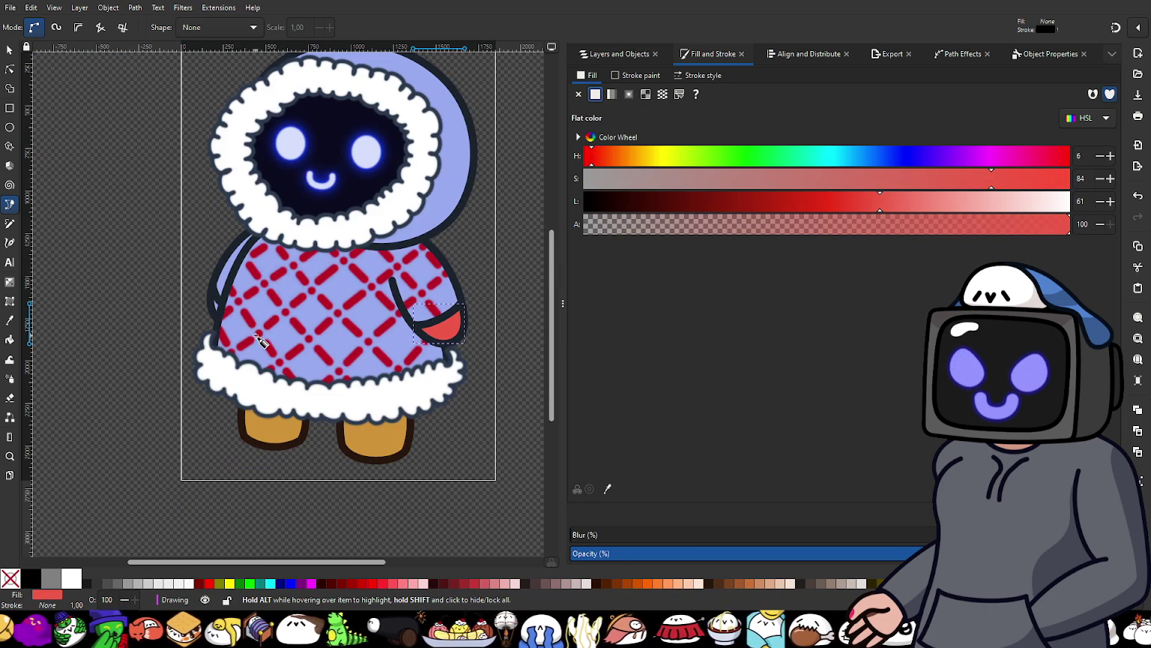
{"action": "left_click_drag", "start_coordinate": [859, 200], "coordinate": [829, 210]}
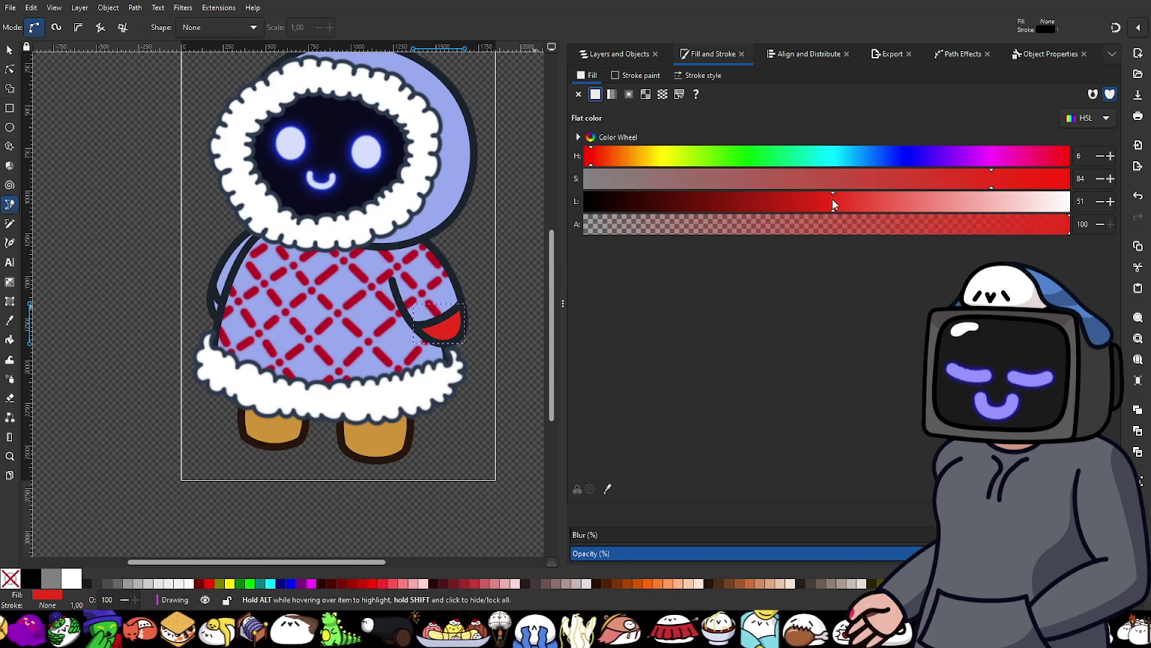
{"action": "left_click_drag", "start_coordinate": [957, 177], "coordinate": [936, 180]}
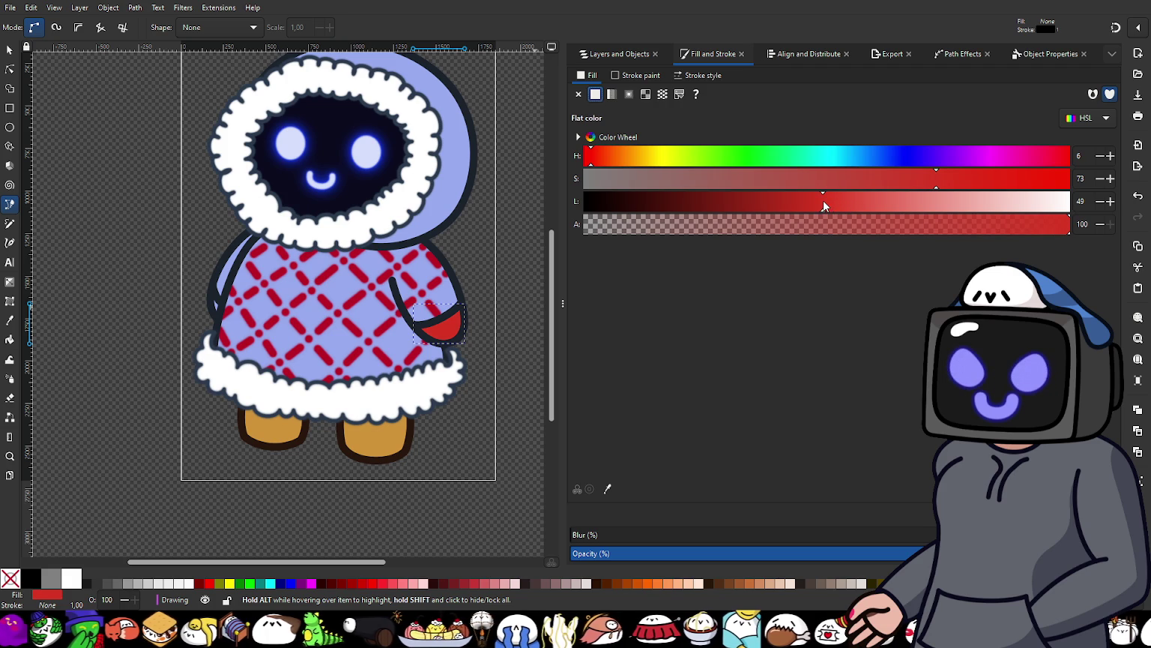
{"action": "left_click", "coordinate": [955, 180]}
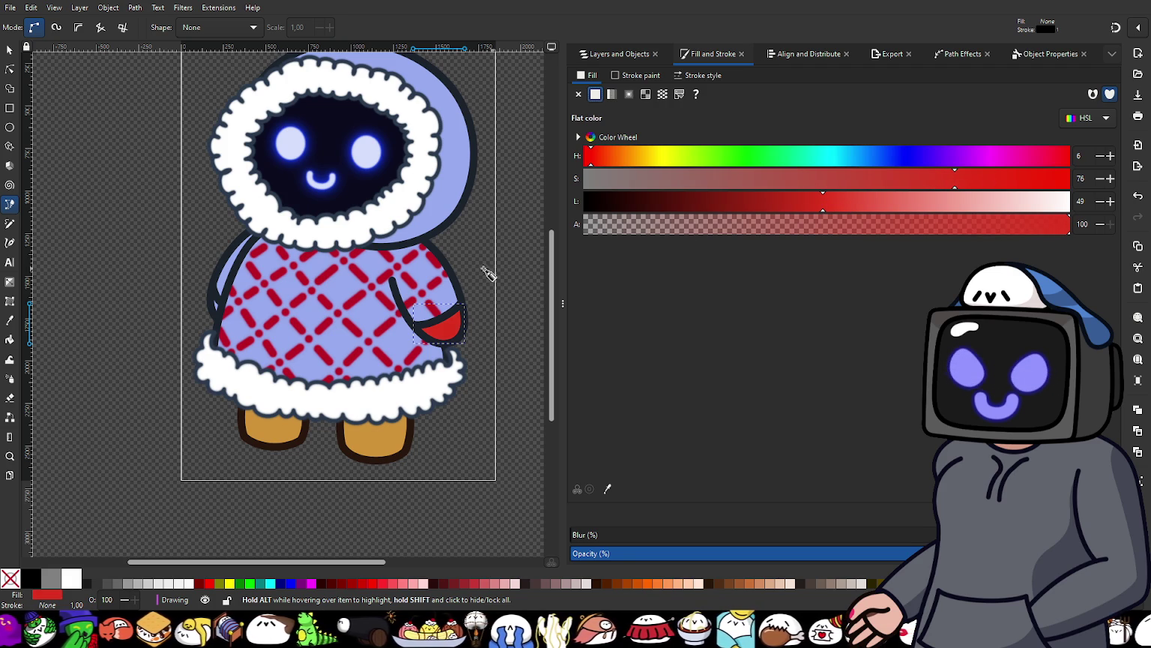
{"action": "scroll", "coordinate": [425, 335], "scroll_direction": "up", "scroll_amount": 1, "text": "ctrl"}
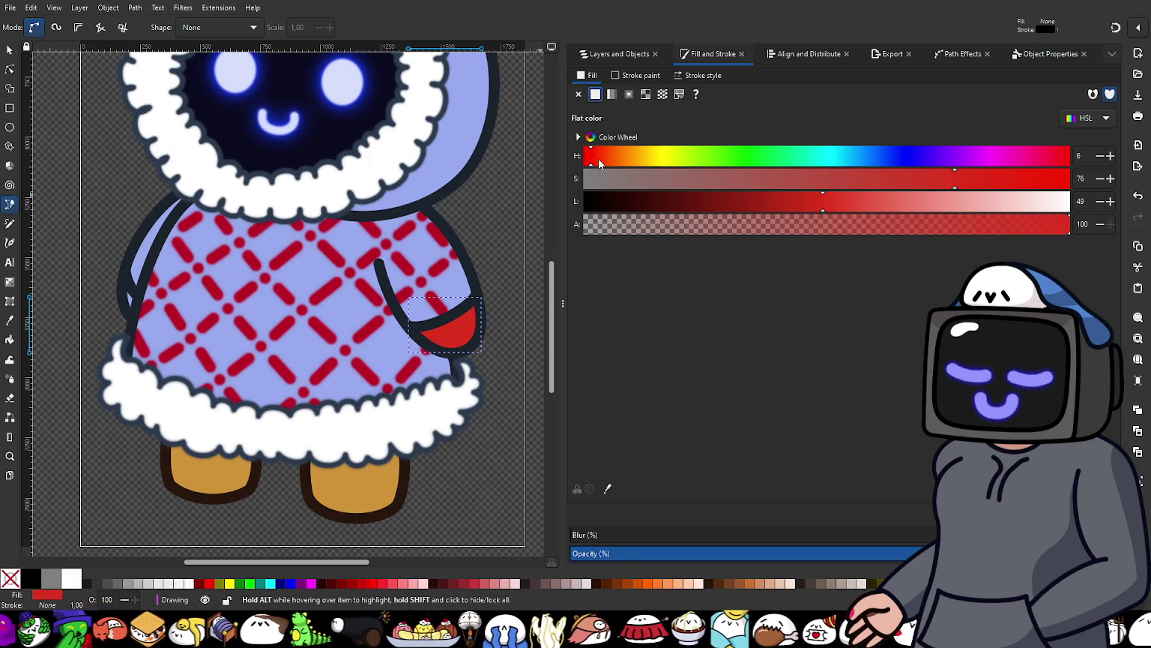
{"action": "left_click_drag", "start_coordinate": [600, 156], "coordinate": [578, 160]}
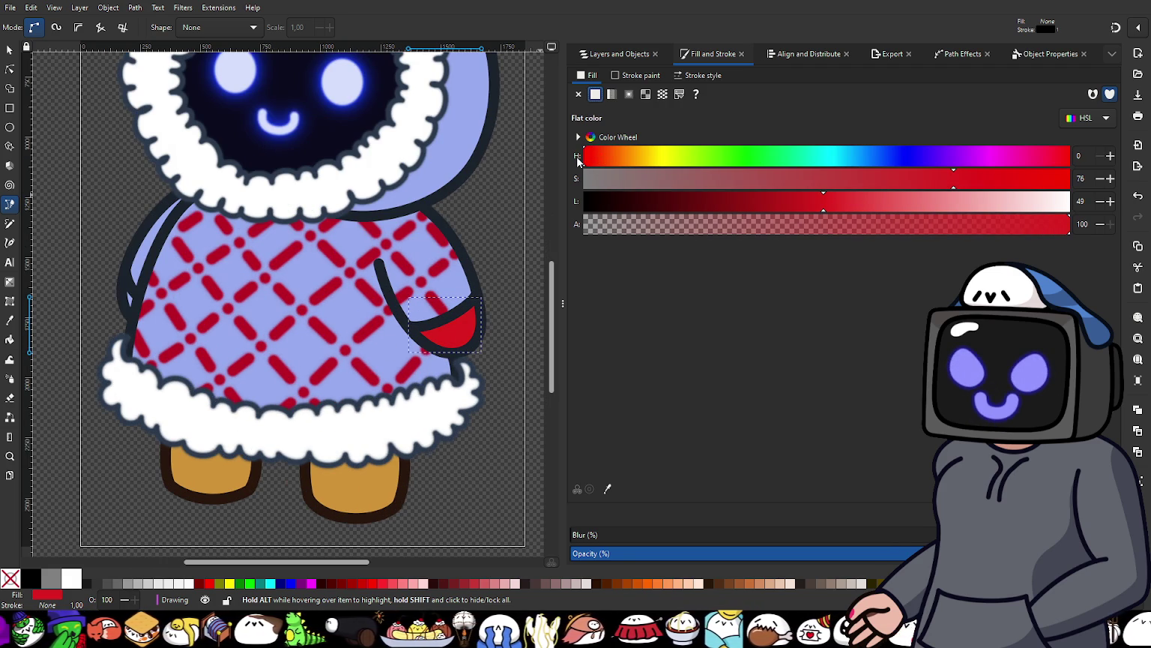
{"action": "scroll", "coordinate": [108, 333], "scroll_direction": "up", "scroll_amount": 4, "text": "ctrl"}
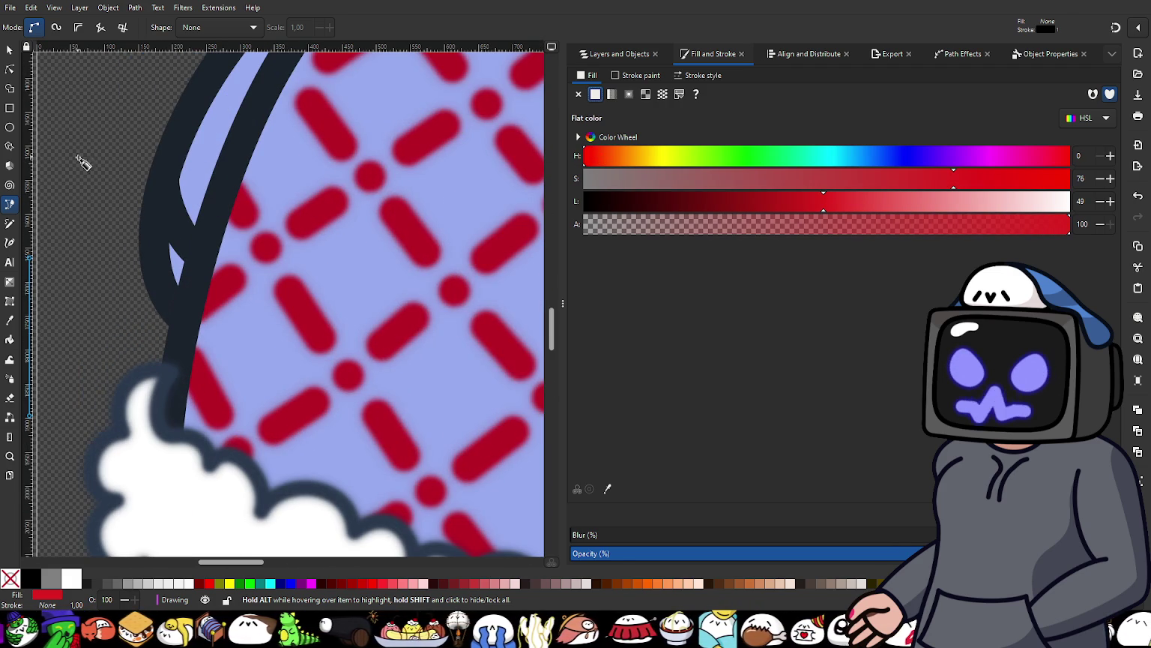
Step: Draw a small closed four-corner Pen path on the left sleeve edge
{"action": "left_click", "coordinate": [154, 210]}
{"action": "left_click", "coordinate": [159, 293]}
{"action": "left_click", "coordinate": [189, 318]}
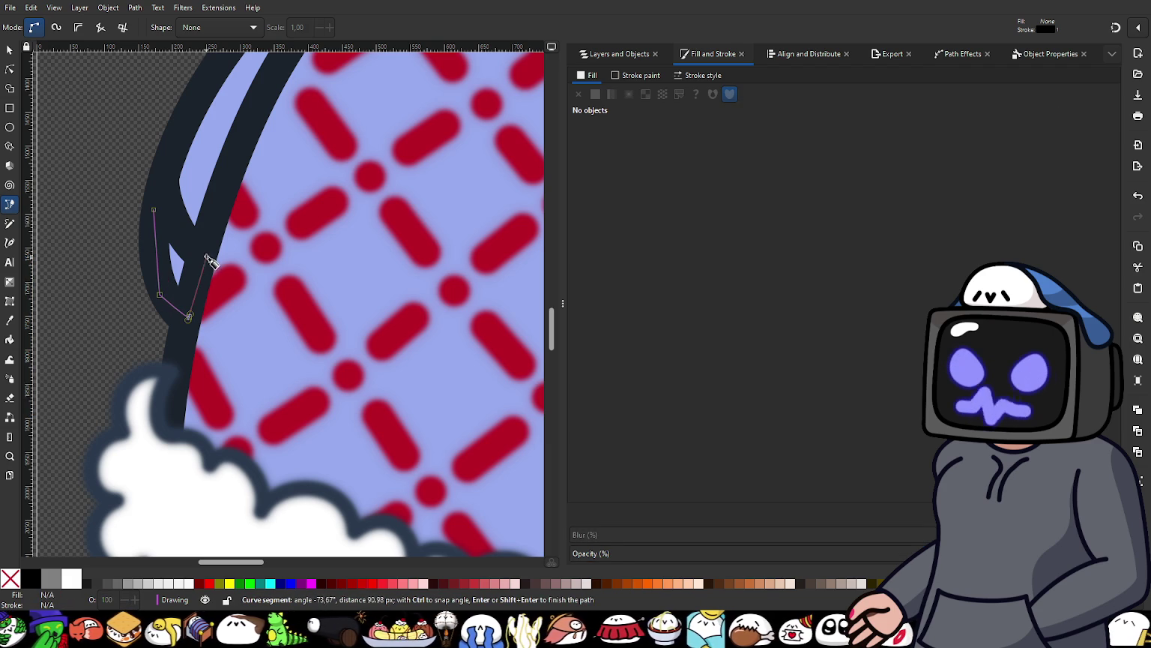
{"action": "left_click", "coordinate": [205, 215]}
{"action": "left_click", "coordinate": [154, 210]}
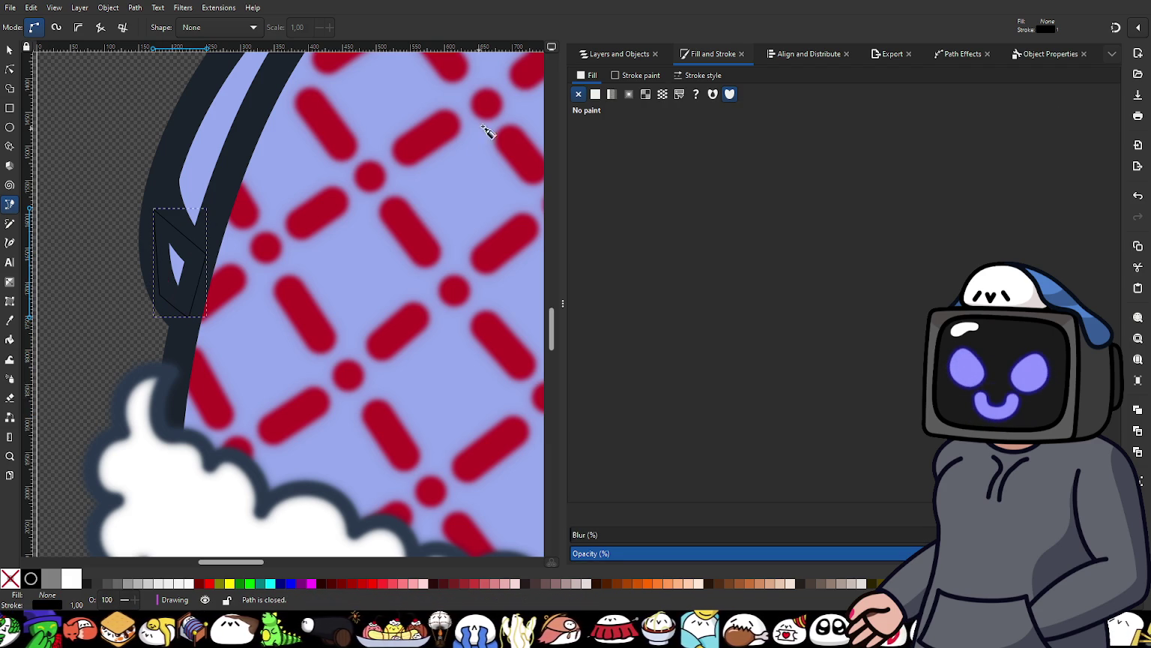
Step: Fill the new shape with the red flat colour and remove its outline
{"action": "left_click", "coordinate": [595, 95]}
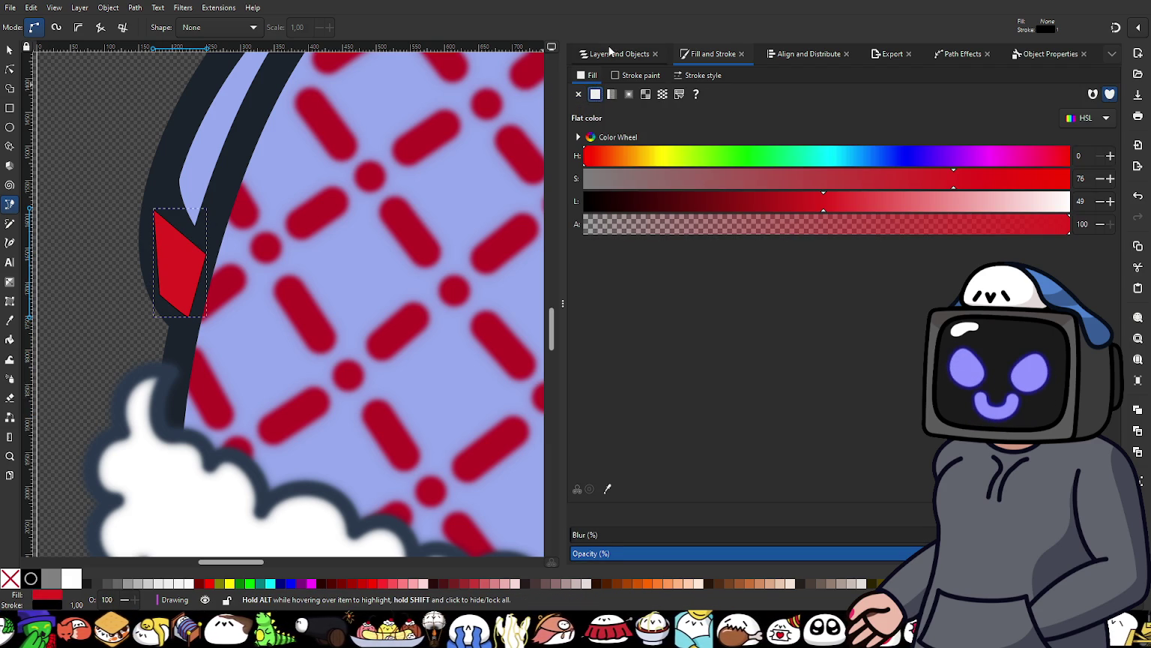
{"action": "left_click", "coordinate": [628, 75]}
{"action": "left_click", "coordinate": [578, 94]}
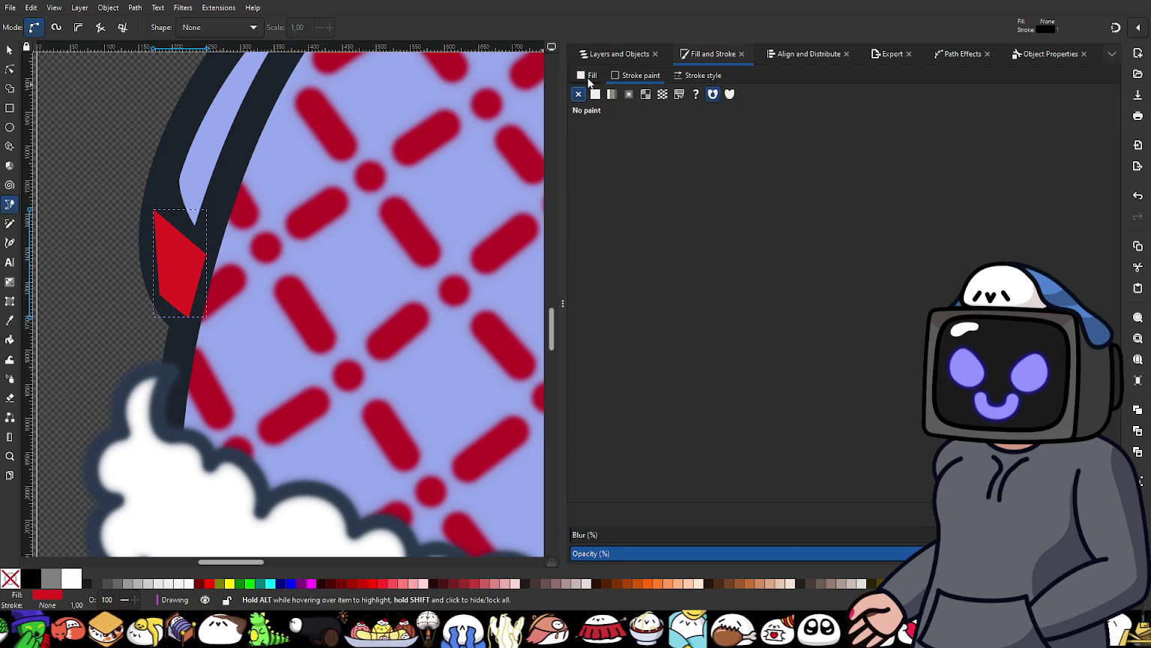
Step: Move path141 down the stacking order to sit between Sleeve and Arm
{"action": "left_click", "coordinate": [614, 54]}
{"action": "left_click_drag", "start_coordinate": [611, 113], "coordinate": [664, 363]}
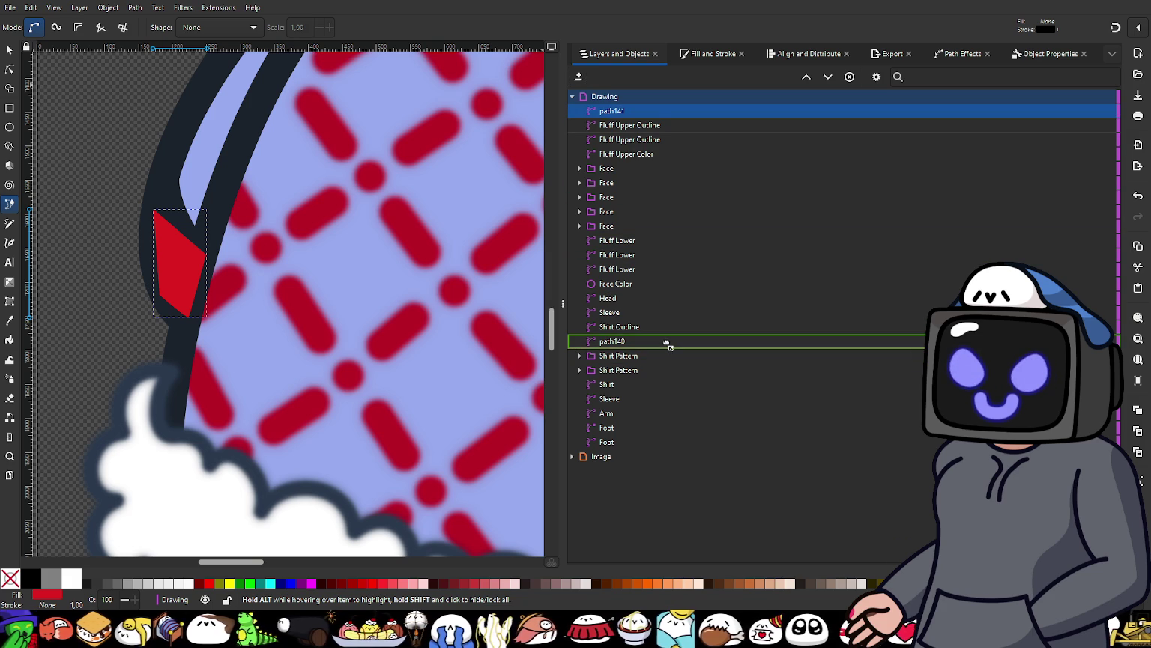
{"action": "left_click_drag", "start_coordinate": [666, 363], "coordinate": [666, 342]}
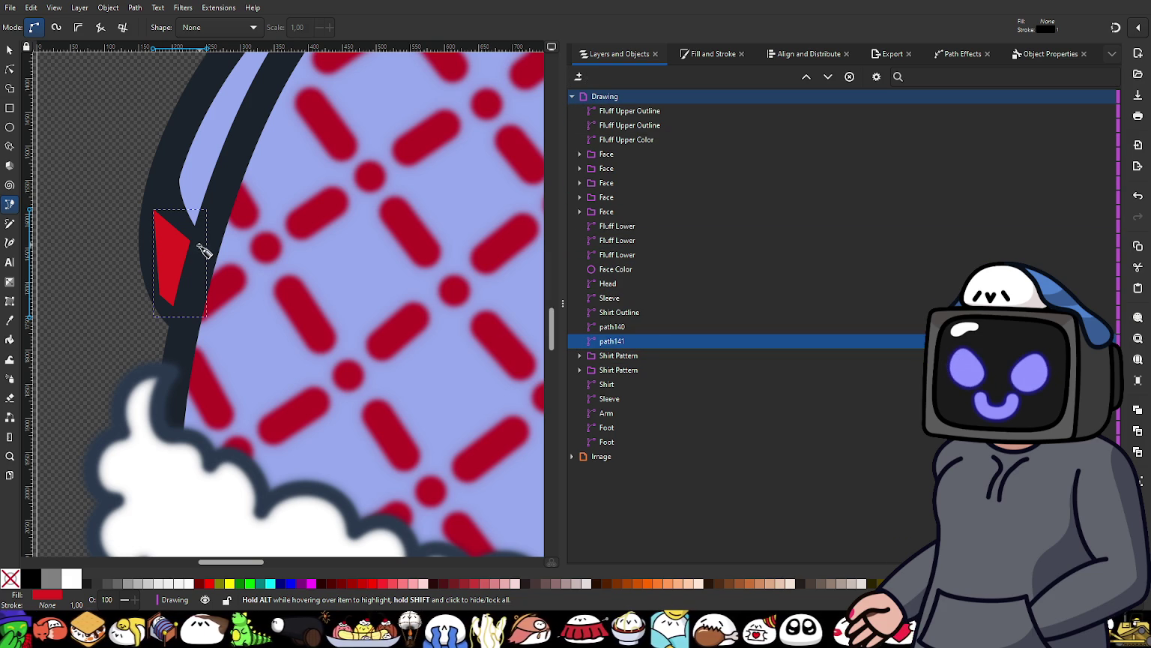
{"action": "left_click_drag", "start_coordinate": [610, 341], "coordinate": [657, 395]}
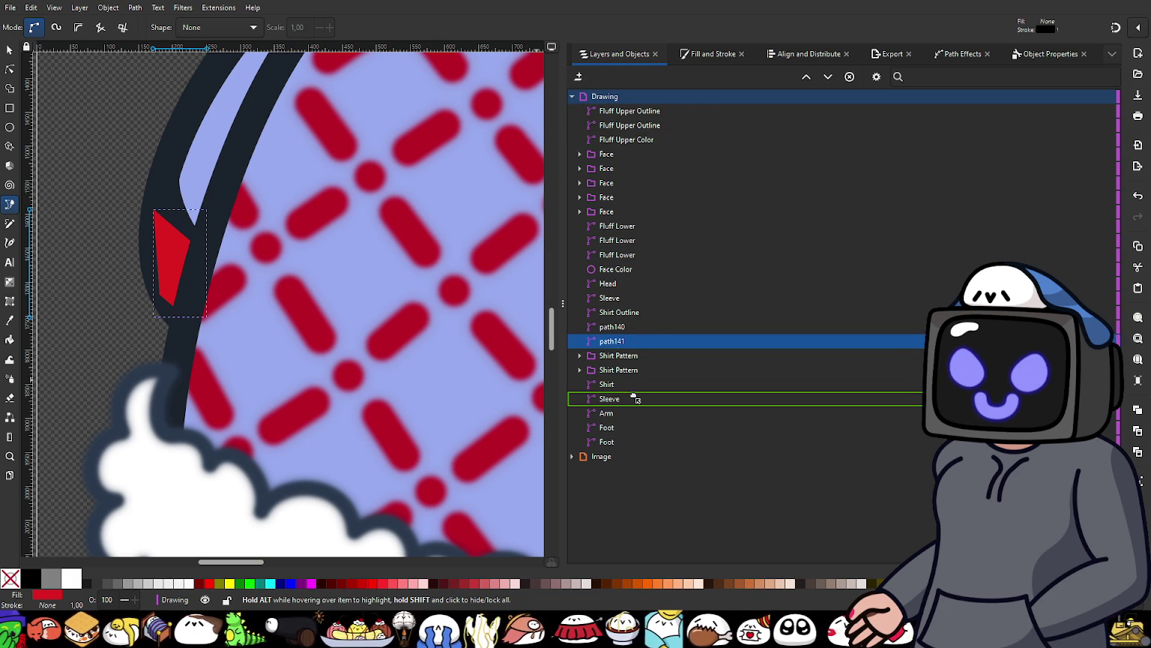
{"action": "left_click_drag", "start_coordinate": [657, 395], "coordinate": [655, 421]}
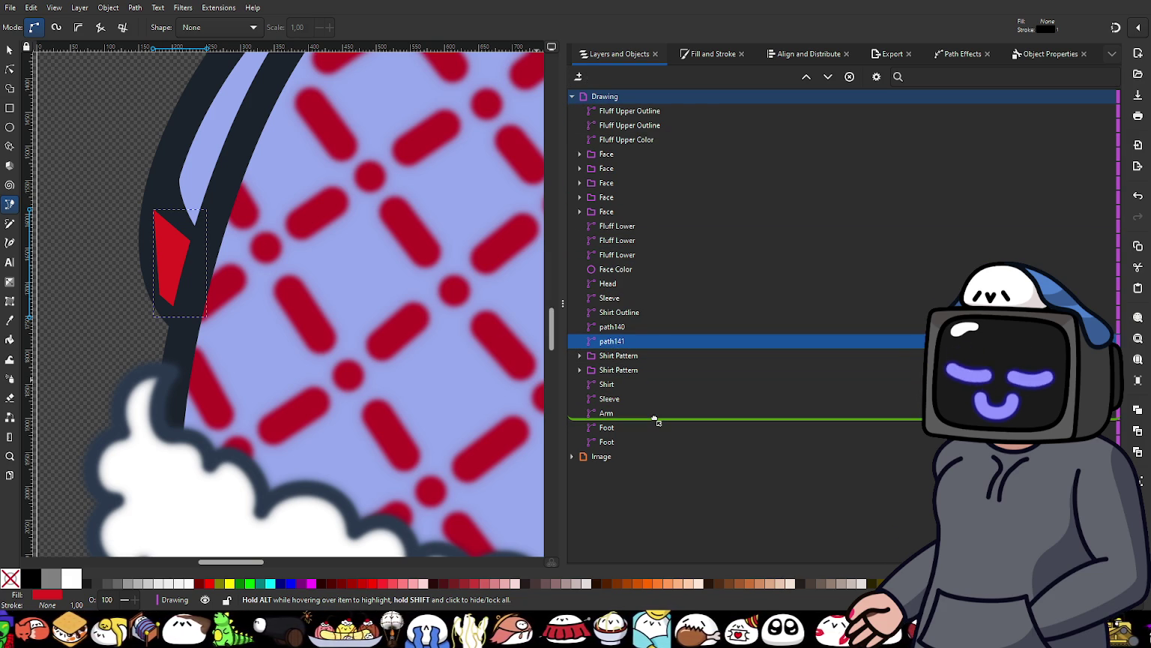
{"action": "mouse_move", "coordinate": [655, 421]}
{"action": "left_mouse_down"}
{"action": "mouse_move", "coordinate": [652, 407]}
{"action": "mouse_move", "coordinate": [635, 409]}
{"action": "left_mouse_up"}
{"action": "left_click", "coordinate": [607, 414]}
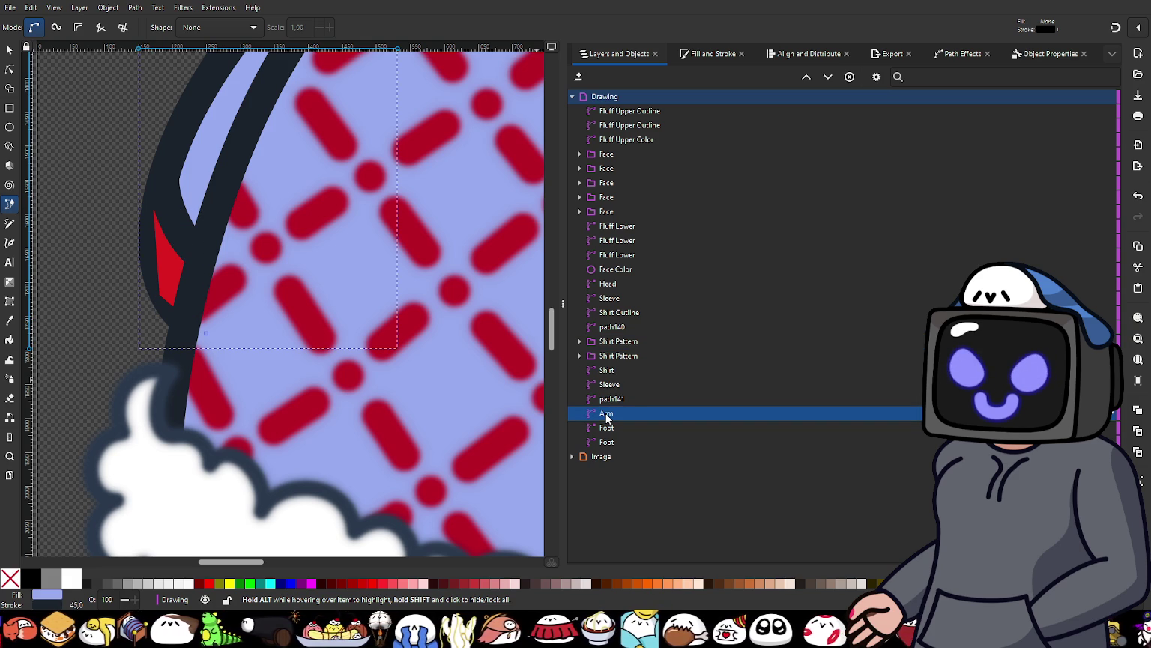
Step: Restack the Arm object just below Sleeve and set its fill to none
{"action": "key", "text": "Home"}
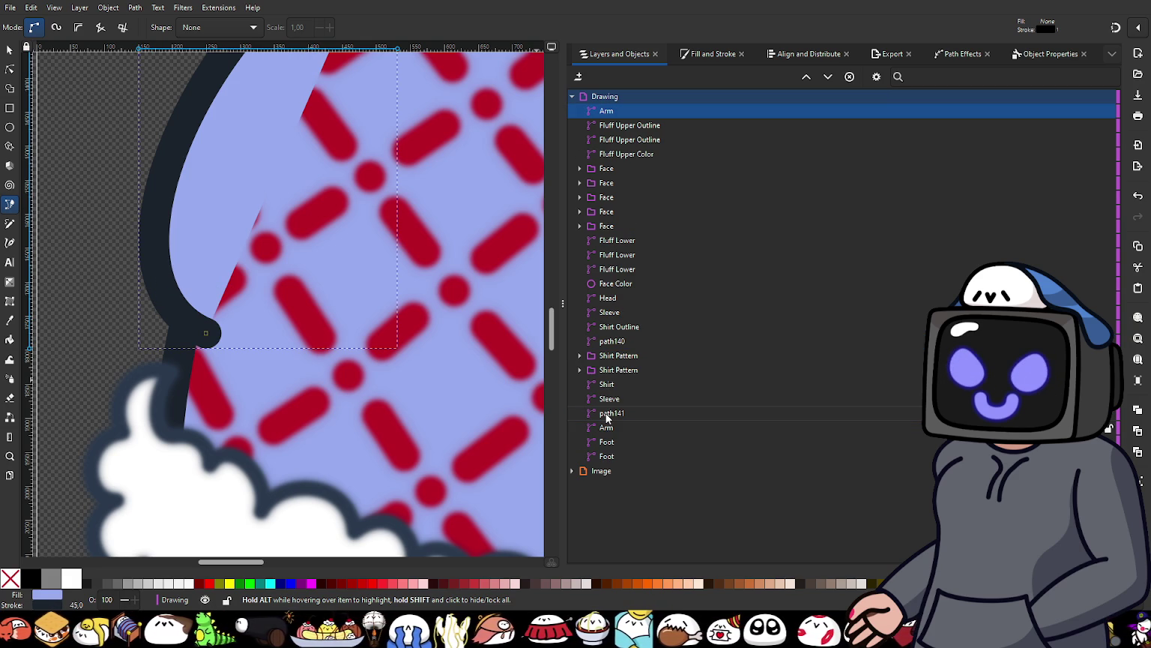
{"action": "left_click_drag", "start_coordinate": [619, 120], "coordinate": [654, 405]}
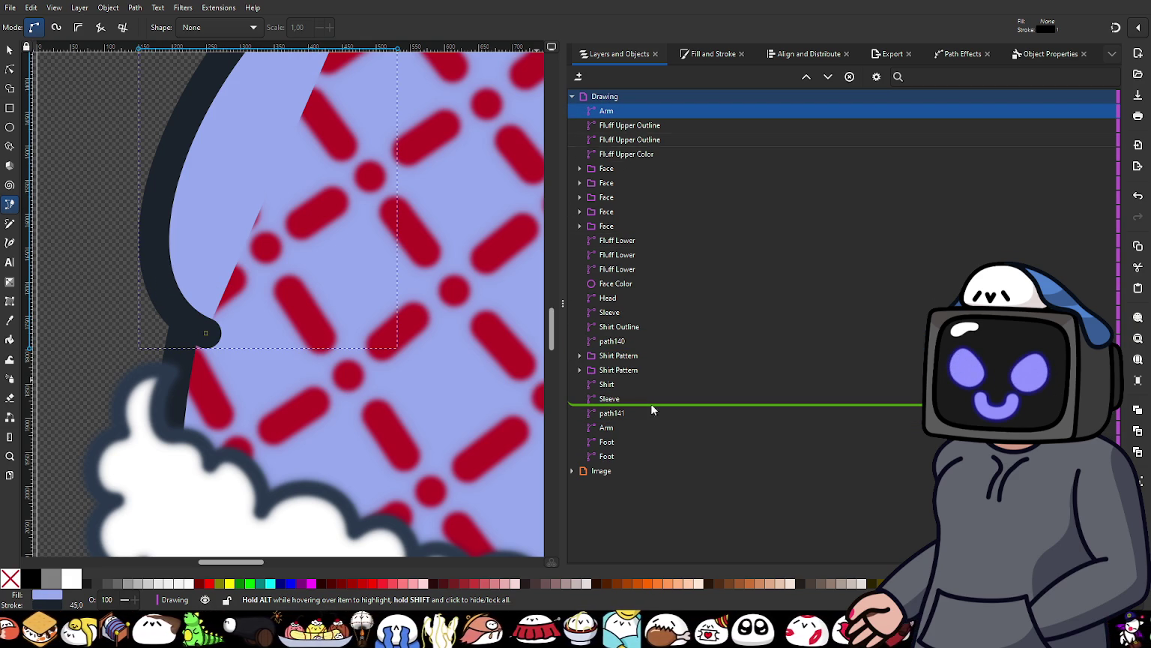
{"action": "left_click_drag", "start_coordinate": [653, 406], "coordinate": [649, 405]}
{"action": "left_click", "coordinate": [691, 65]}
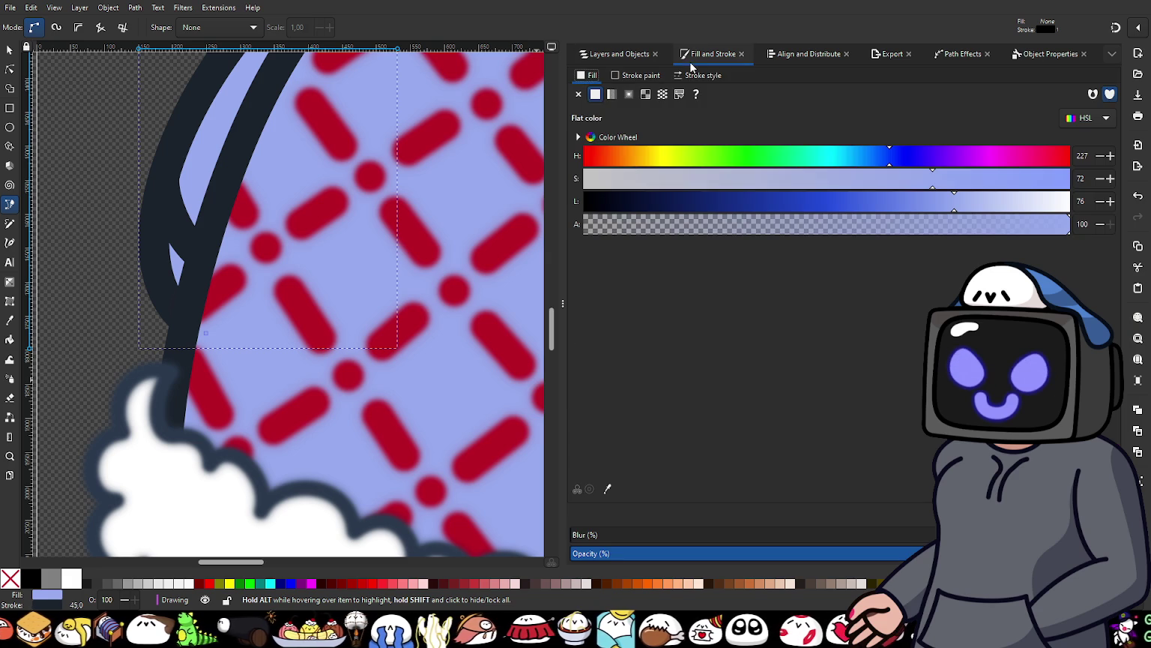
{"action": "left_click", "coordinate": [582, 96]}
{"action": "left_click", "coordinate": [617, 54]}
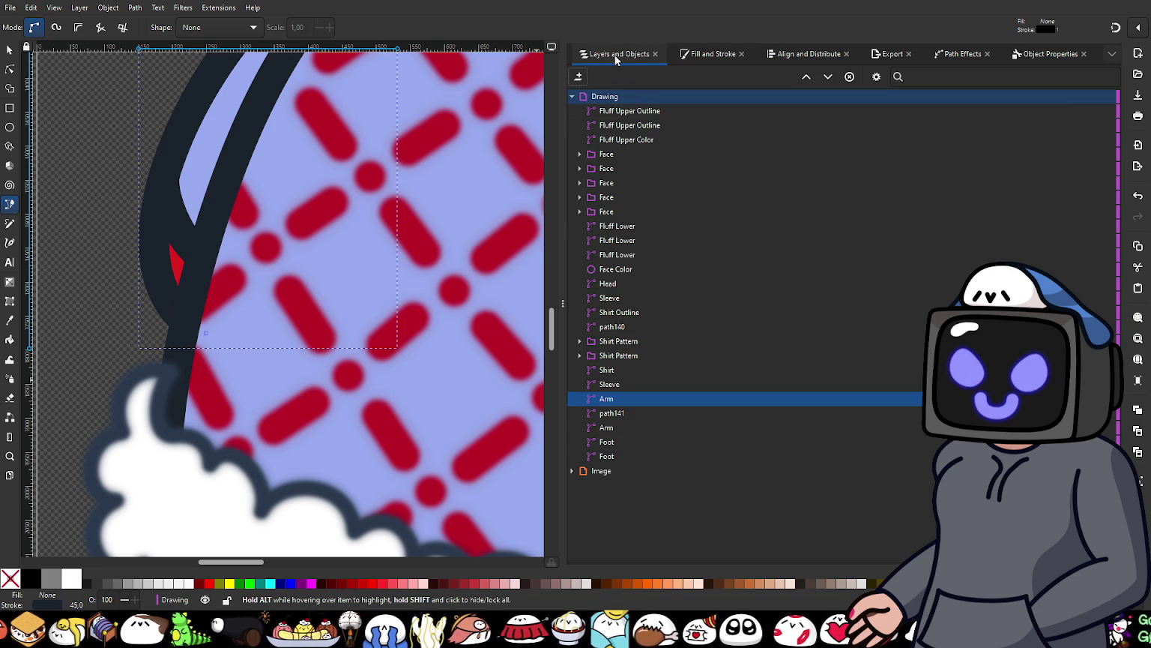
Step: Set the lower Arm shape's stroke paint to none, then deselect it
{"action": "left_click", "coordinate": [619, 427]}
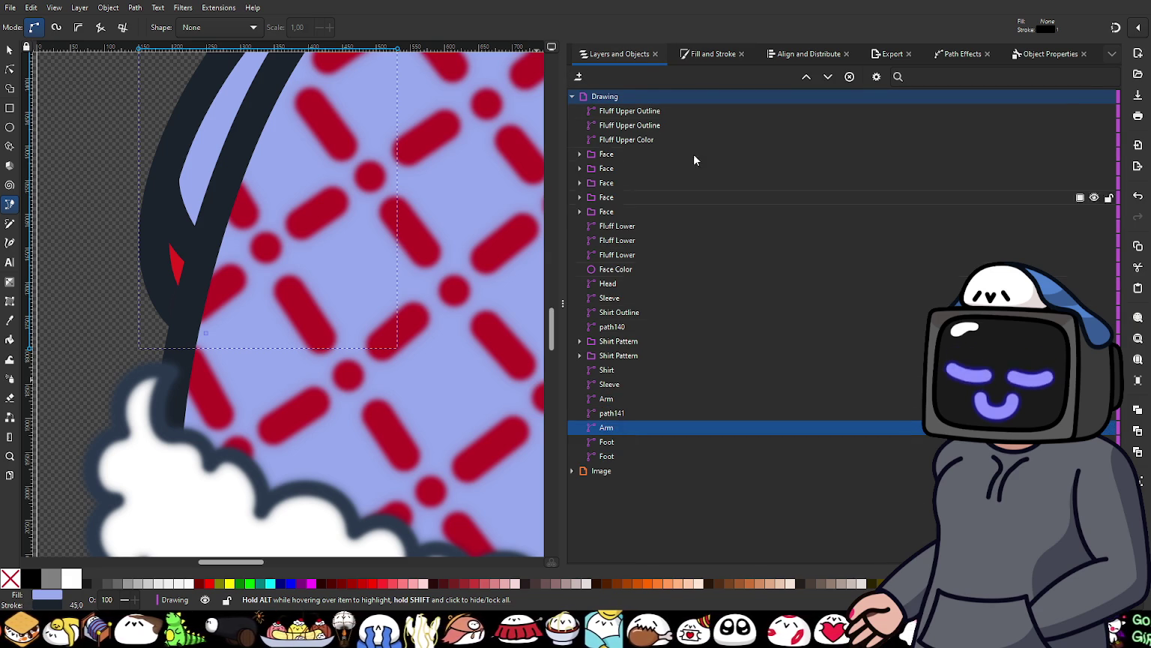
{"action": "left_click", "coordinate": [695, 56]}
{"action": "left_click", "coordinate": [640, 76]}
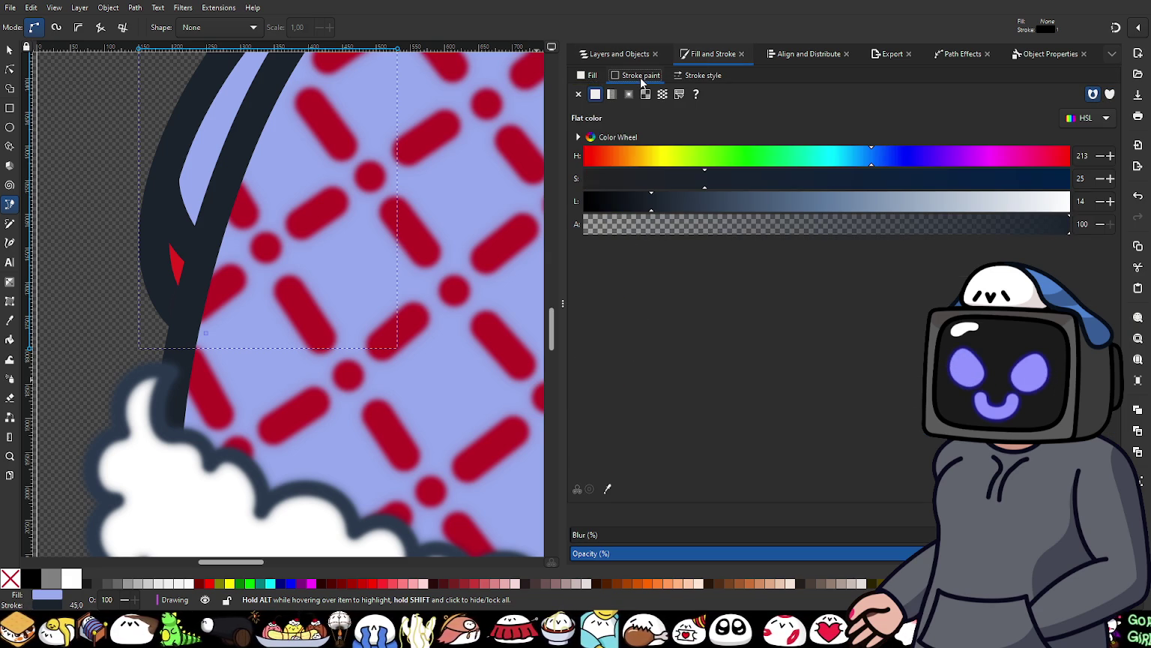
{"action": "left_click", "coordinate": [578, 95]}
{"action": "key", "text": "ctrl+shift+l"}
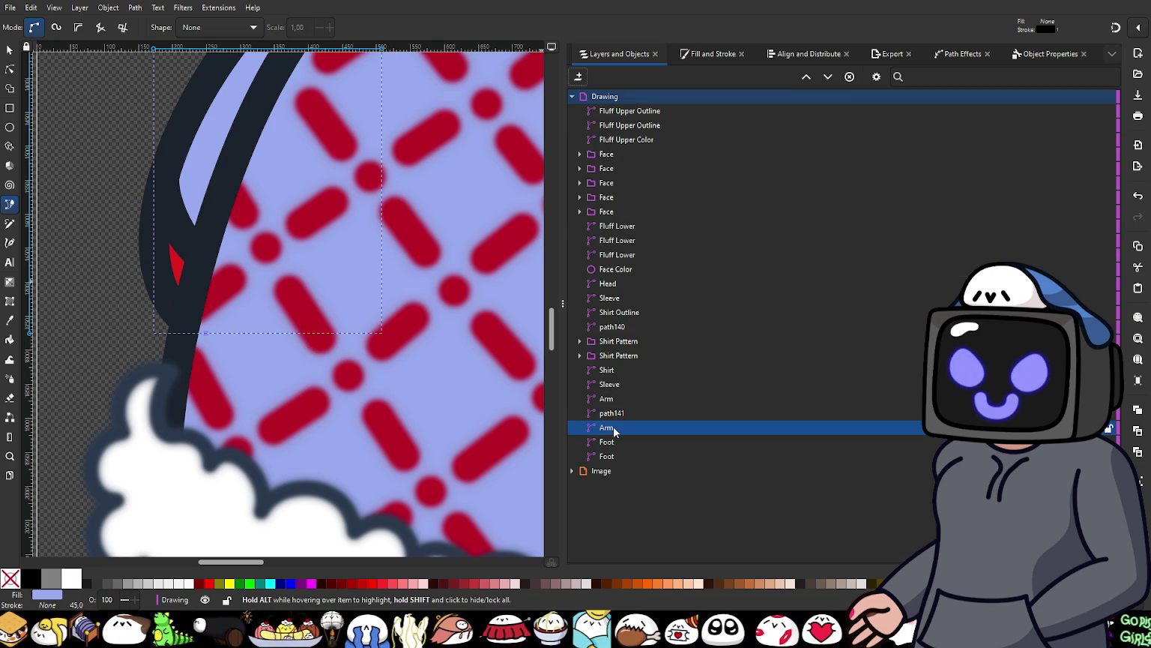
{"action": "scroll", "coordinate": [199, 317], "scroll_direction": "down", "scroll_amount": 3}
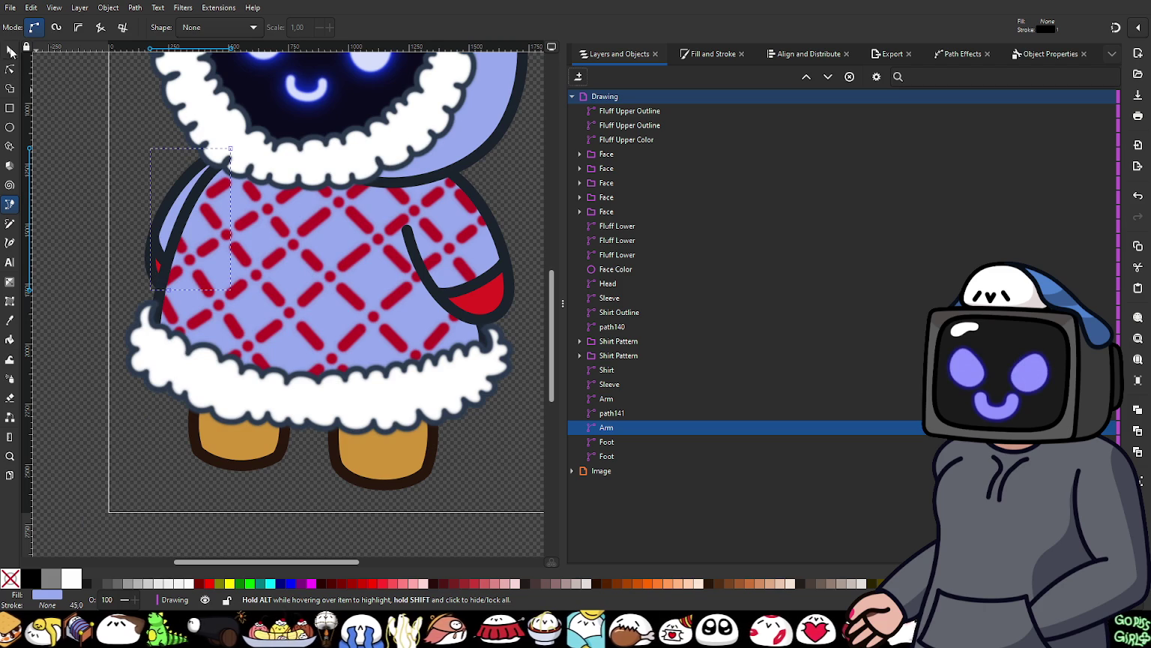
{"action": "left_click", "coordinate": [10, 49]}
{"action": "left_click", "coordinate": [98, 178]}
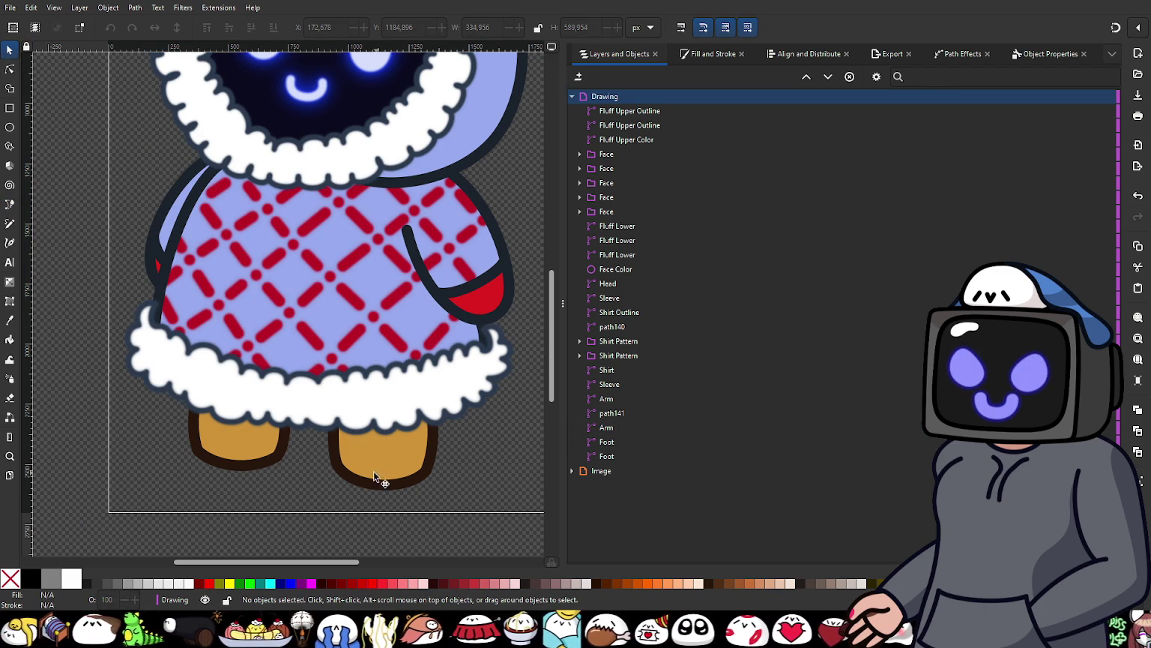
Step: Name one Head object 'Head Color' and the other 'Head Outline' in the objects list
{"action": "scroll", "coordinate": [320, 470], "scroll_direction": "down", "scroll_amount": 2, "text": "ctrl"}
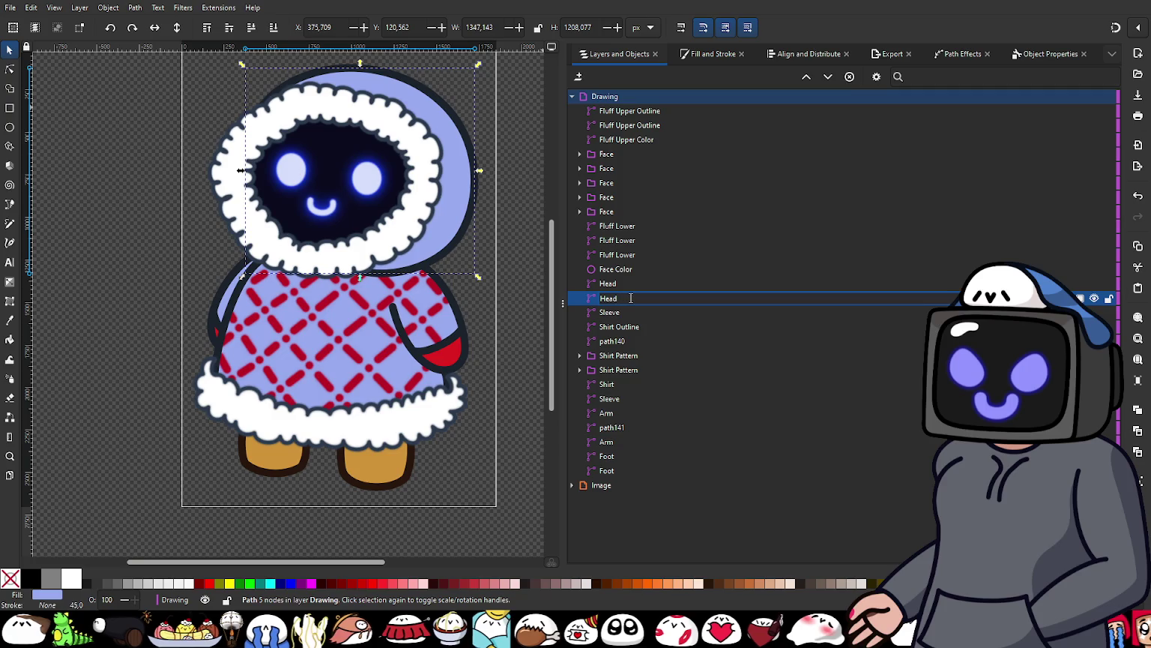
{"action": "type", "text": " Color"}
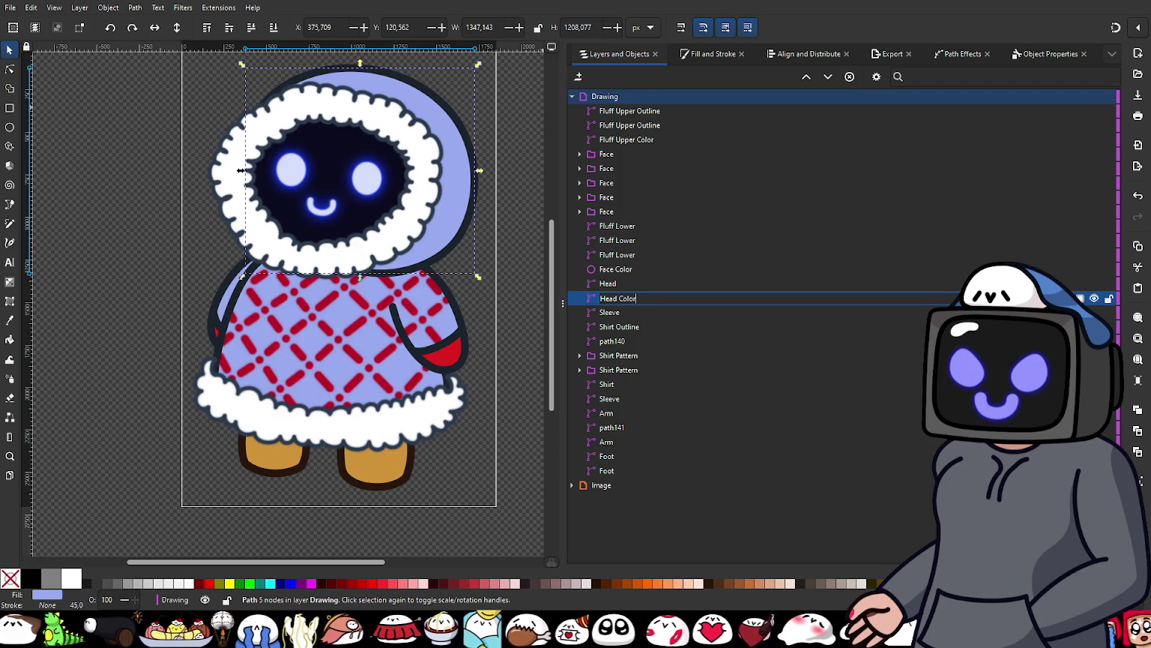
{"action": "key", "text": "Return"}
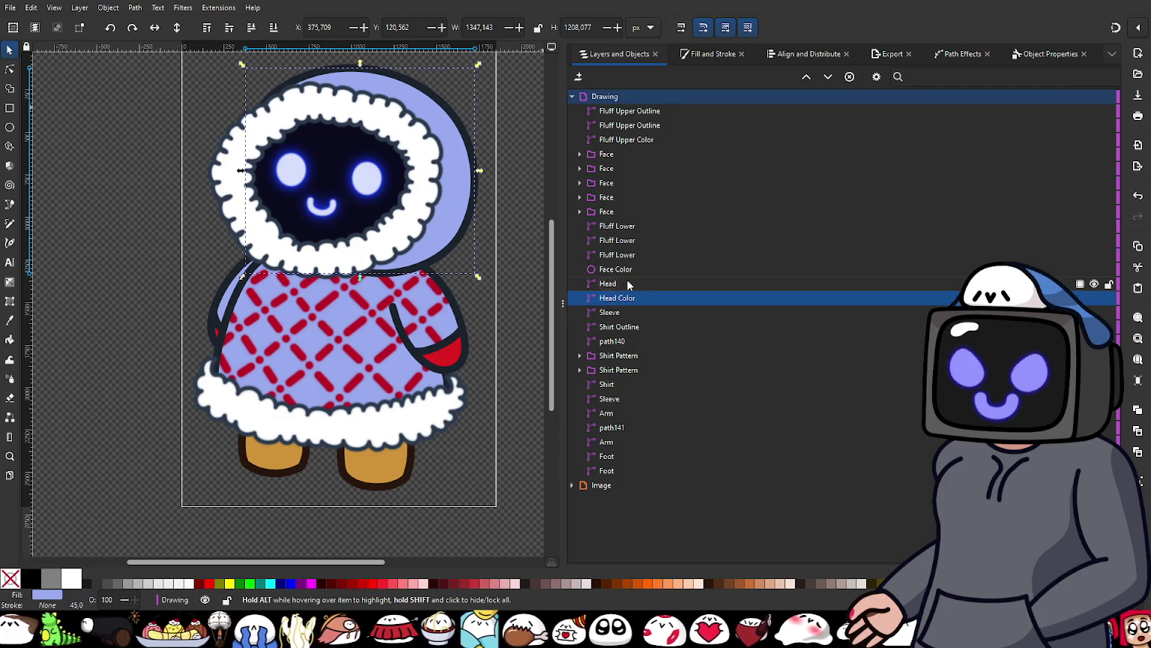
{"action": "left_click", "coordinate": [627, 284]}
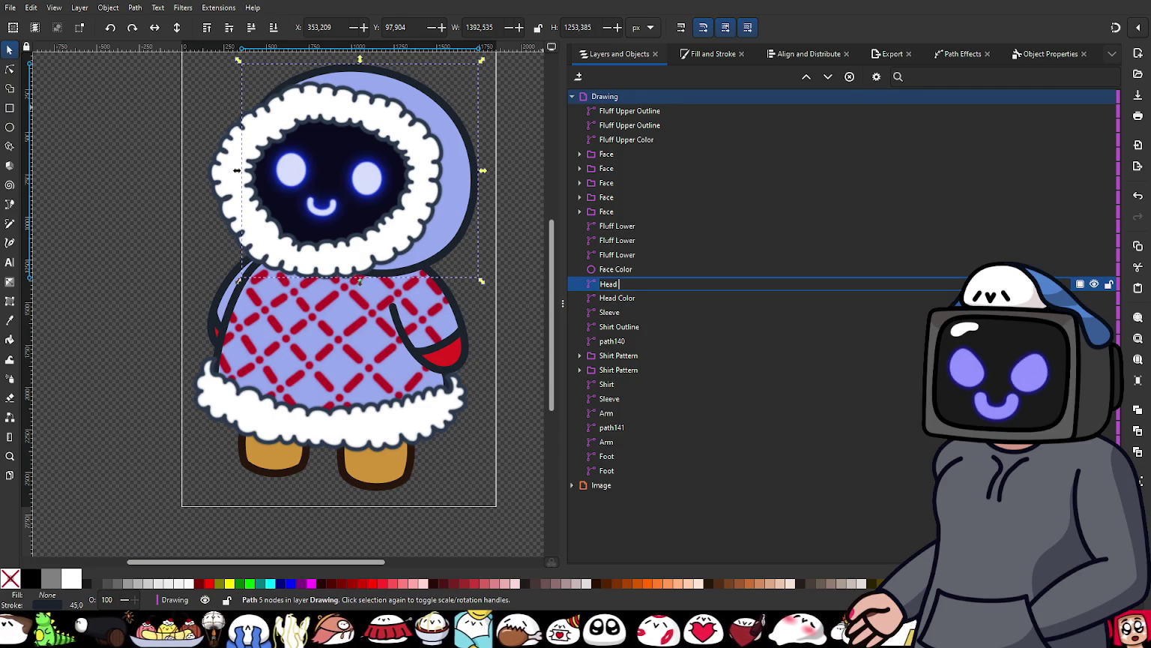
{"action": "type", "text": "Ou"}
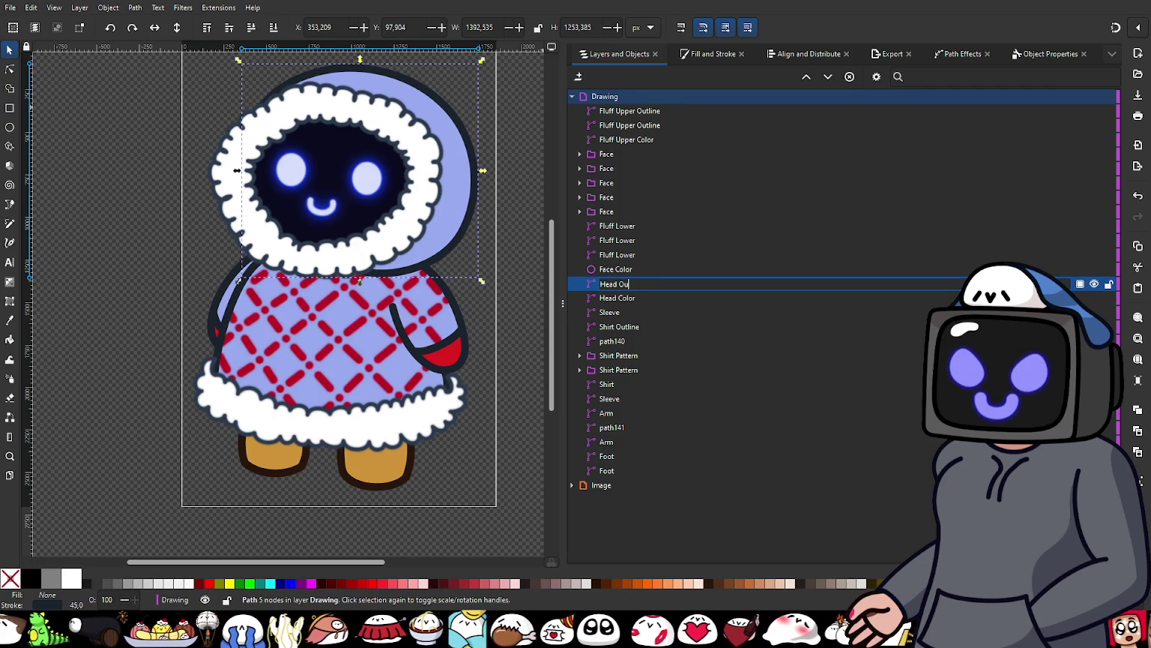
{"action": "type", "text": "tline"}
{"action": "key", "text": "Return"}
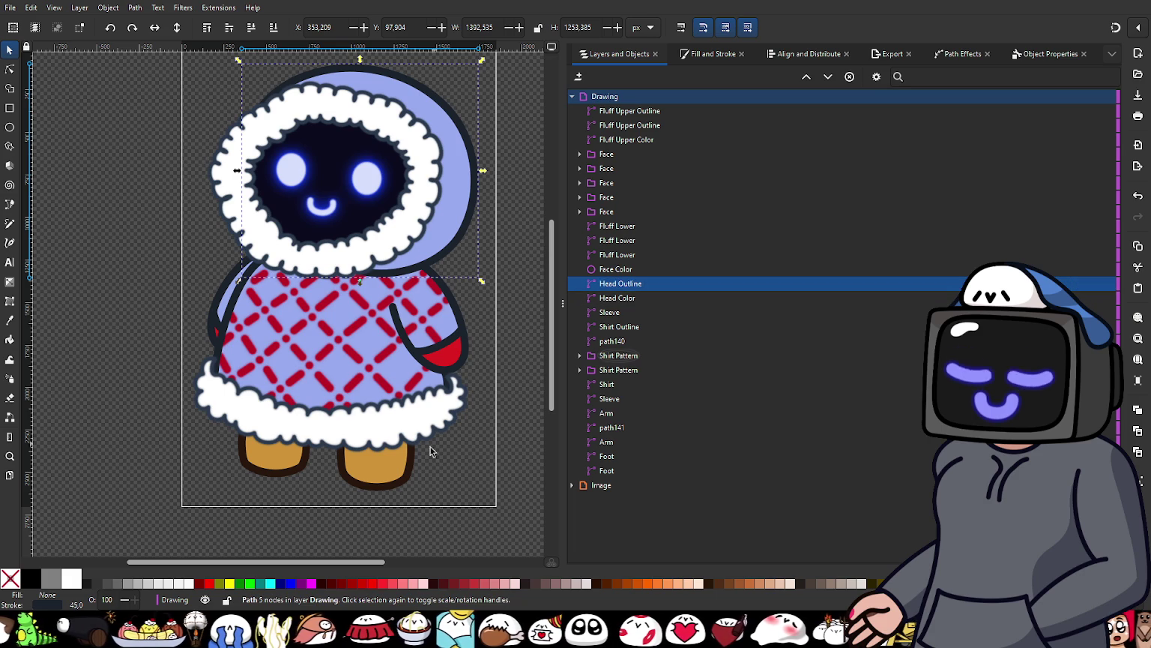
{"action": "left_click", "coordinate": [388, 473]}
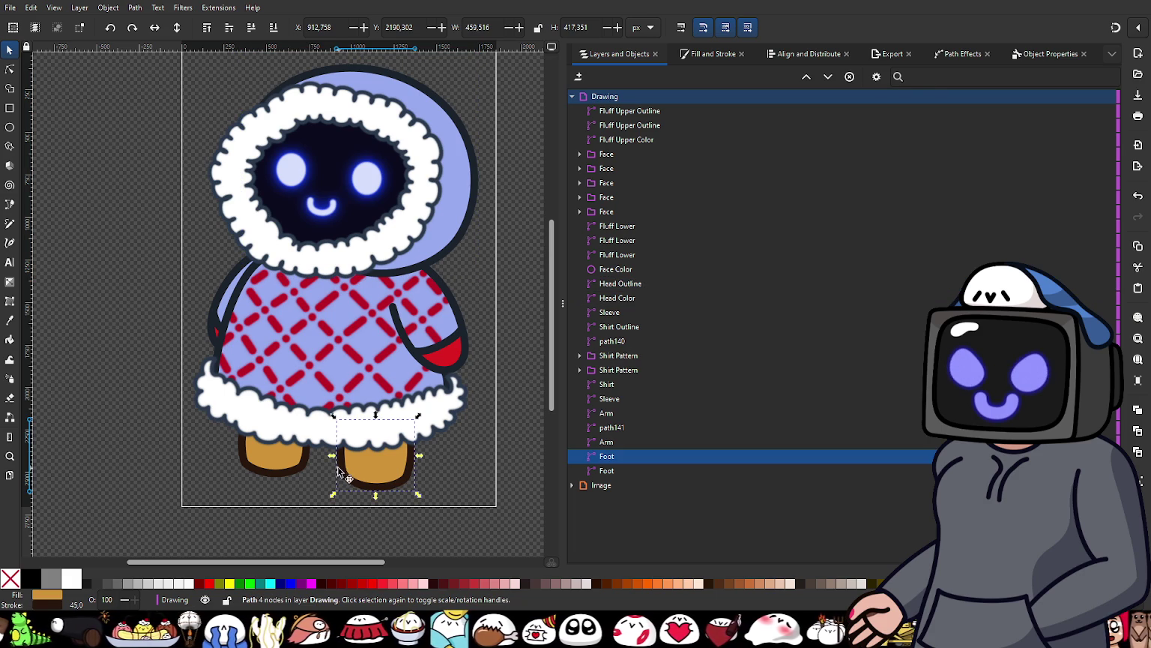
Step: Select both Foot objects and combine them into a single path with Ctrl+K
{"action": "left_click", "coordinate": [276, 462], "text": "shift"}
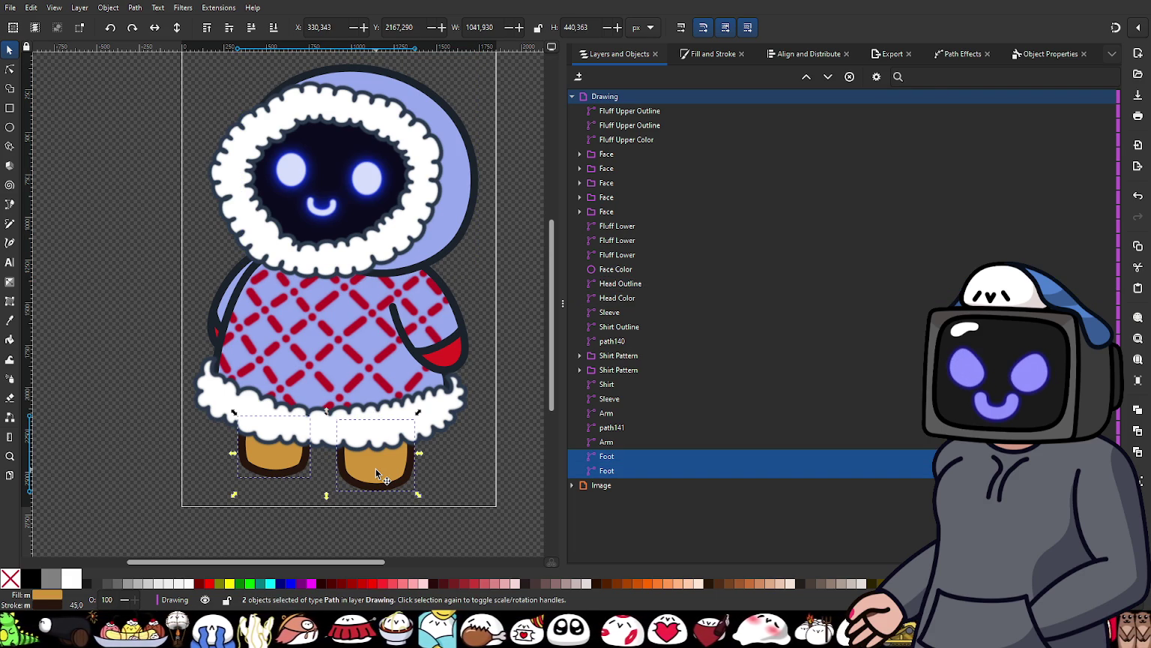
{"action": "key", "text": "Escape"}
{"action": "scroll", "coordinate": [482, 270], "scroll_direction": "down", "scroll_amount": 3}
{"action": "scroll", "coordinate": [482, 271], "scroll_direction": "up", "scroll_amount": 3}
{"action": "scroll", "coordinate": [495, 285], "scroll_direction": "down", "scroll_amount": 1}
{"action": "scroll", "coordinate": [503, 300], "scroll_direction": "up", "scroll_amount": 1}
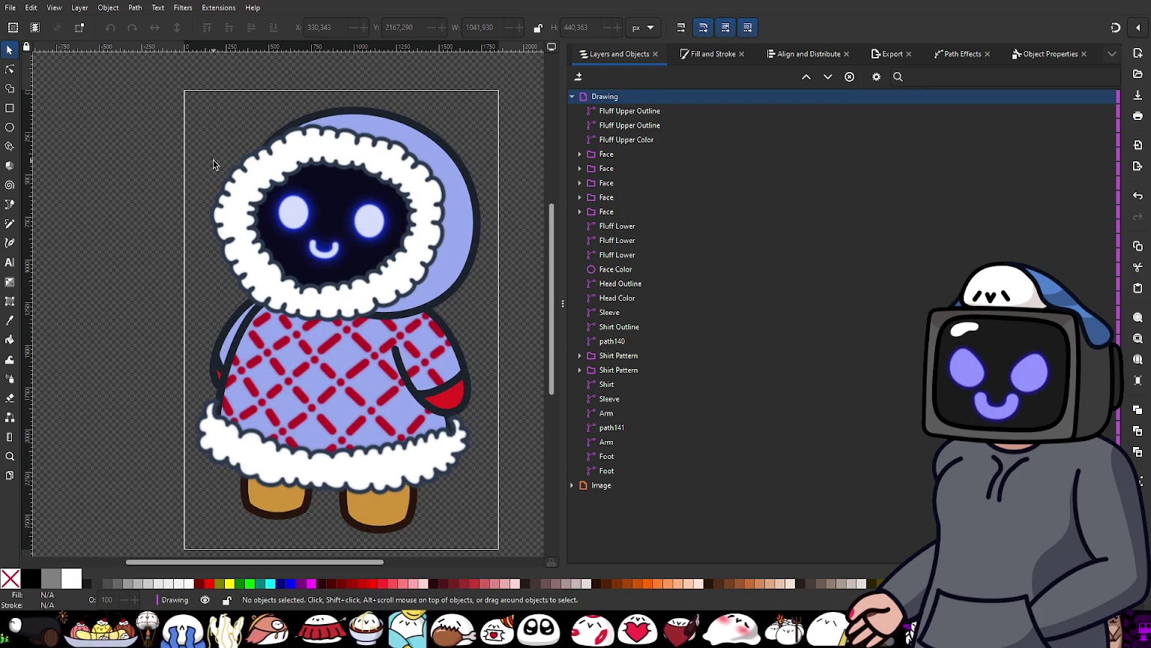
{"action": "left_click", "coordinate": [393, 519]}
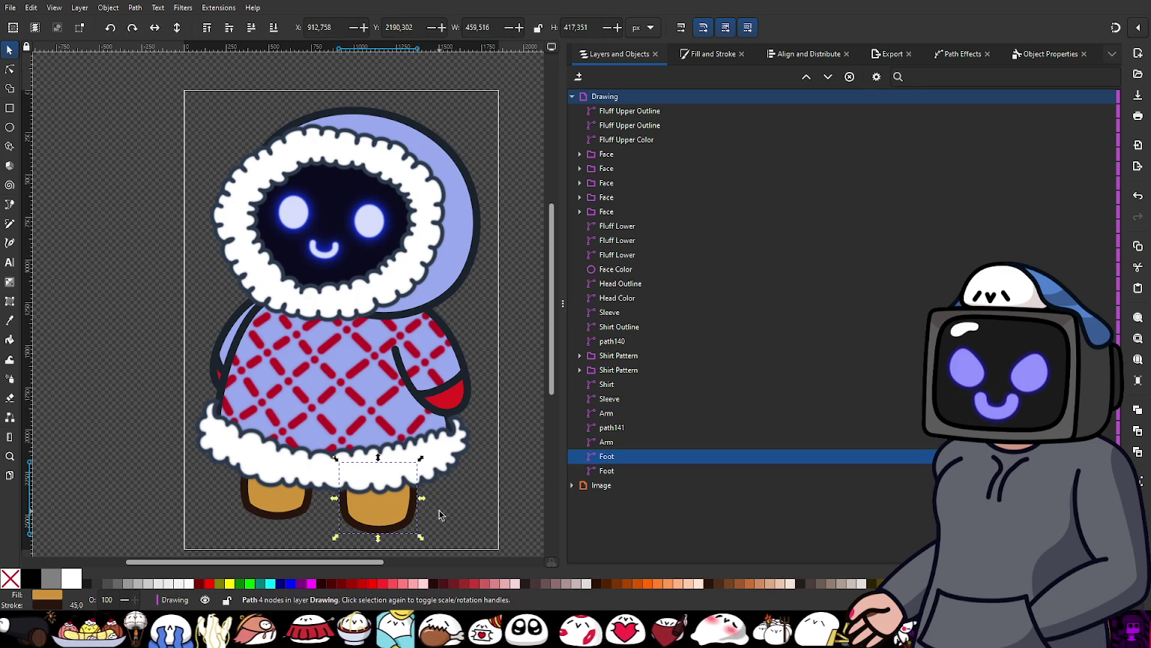
{"action": "left_click_drag", "start_coordinate": [436, 516], "coordinate": [427, 384]}
{"action": "left_click", "coordinate": [437, 386]}
{"action": "left_click", "coordinate": [377, 397]}
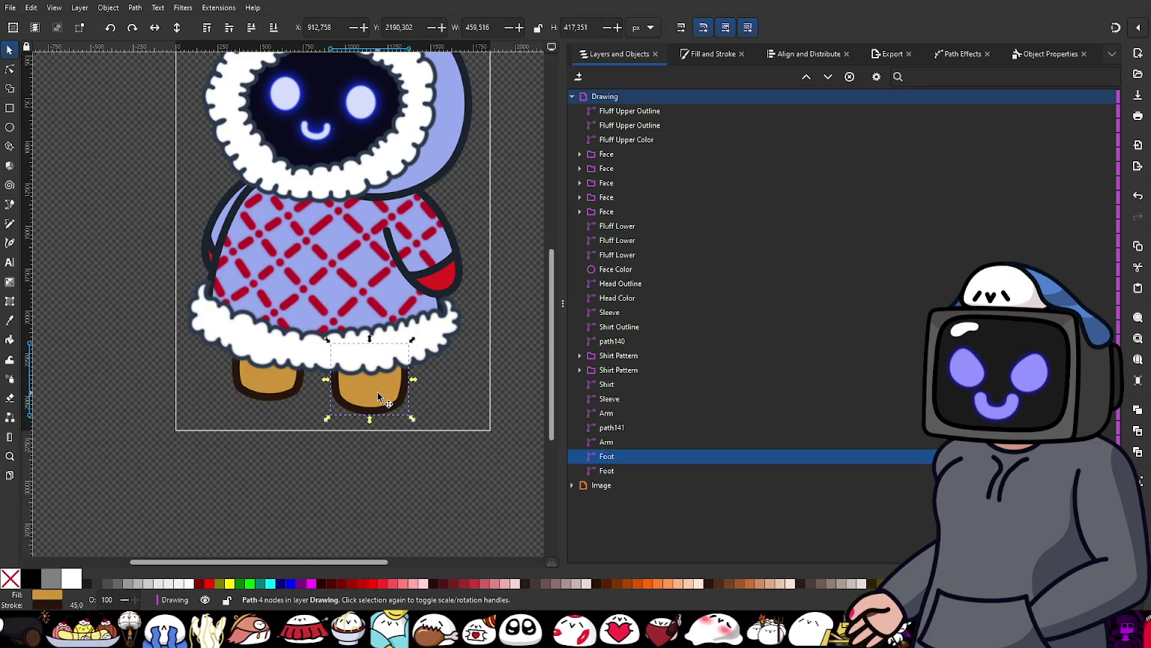
{"action": "left_click", "coordinate": [607, 471], "text": "shift"}
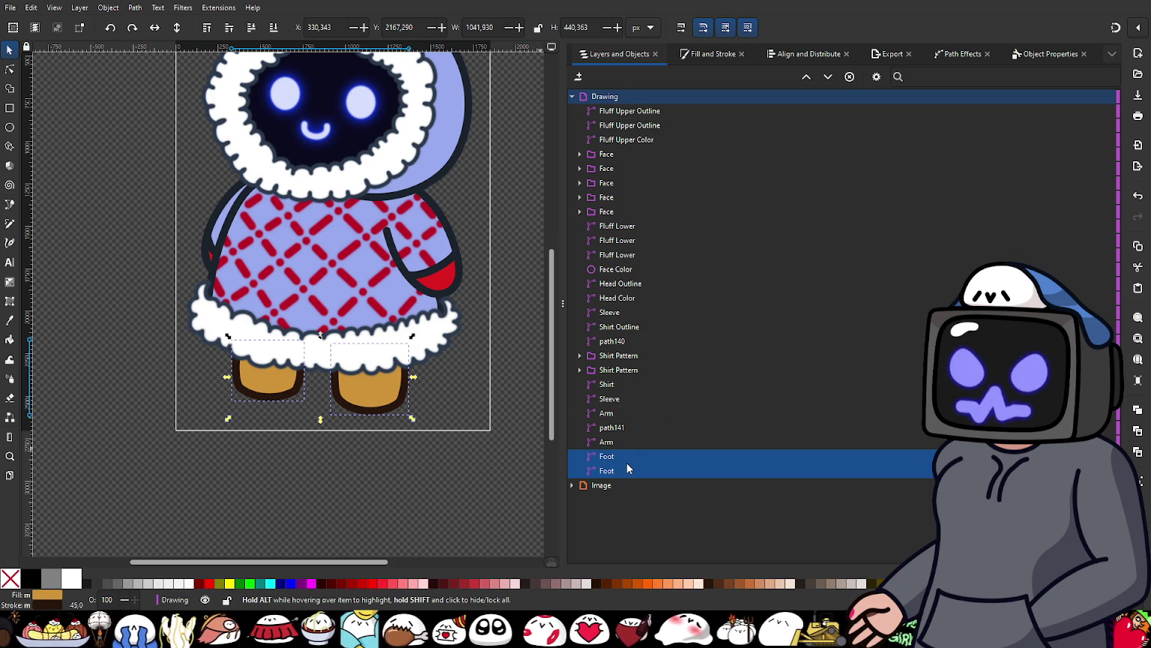
{"action": "key", "text": "ctrl+k"}
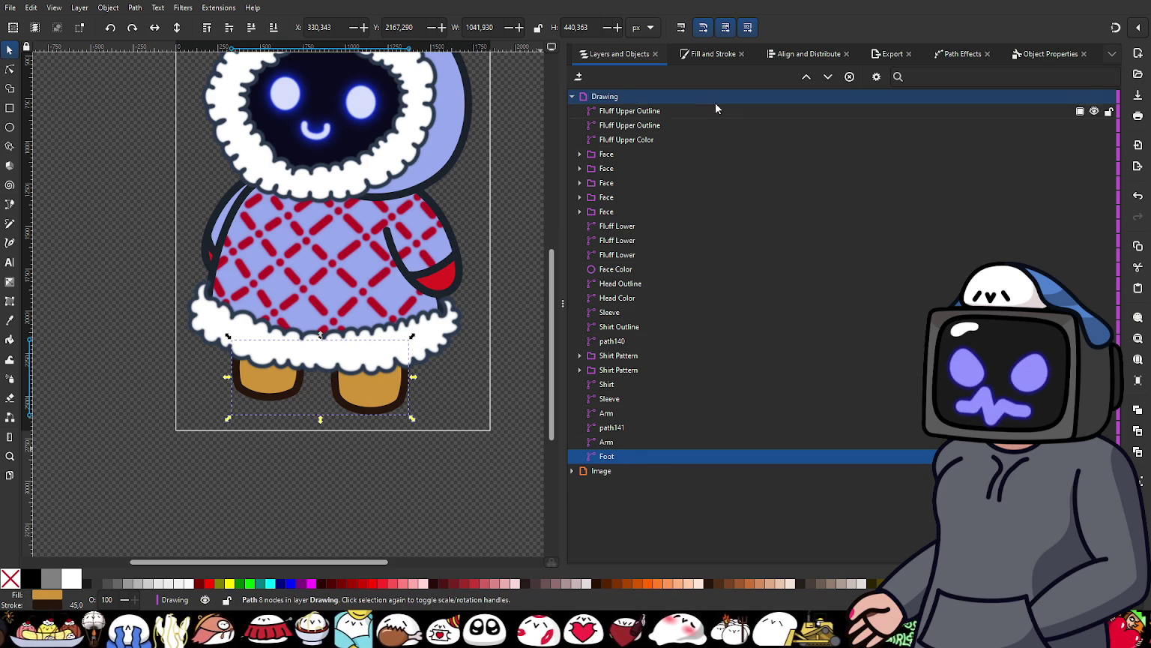
Step: Darken and desaturate the feet's orange fill to a muted golden-brown (HSL 36, 53, 38)
{"action": "left_click", "coordinate": [701, 55]}
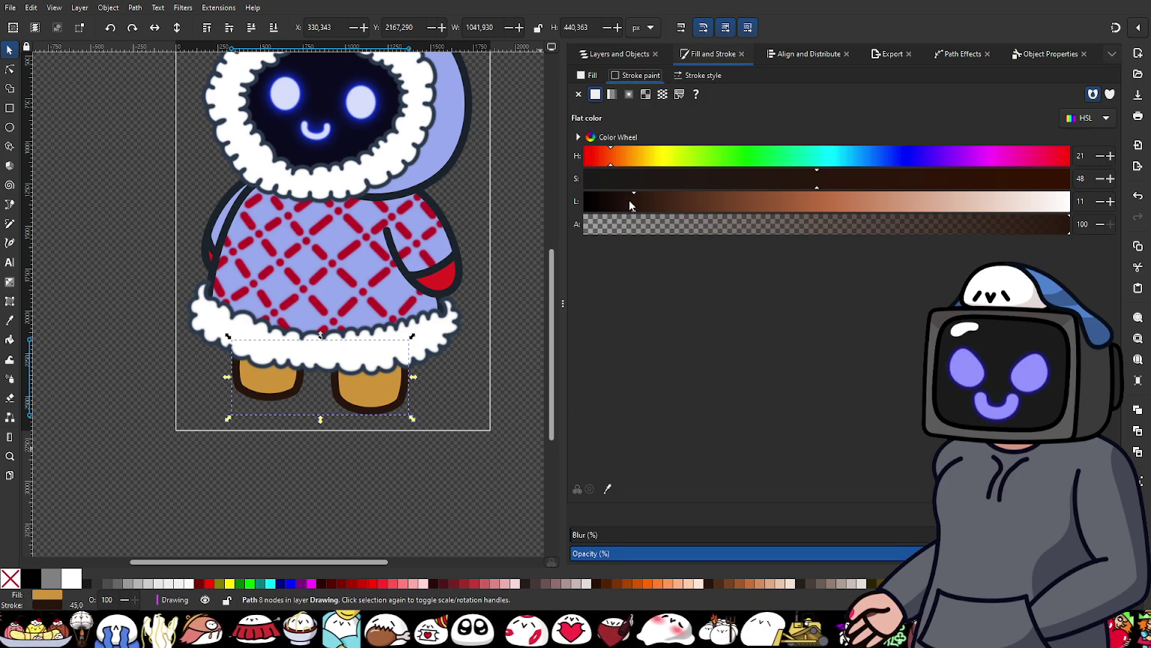
{"action": "left_click", "coordinate": [591, 76]}
{"action": "left_click_drag", "start_coordinate": [817, 203], "coordinate": [766, 202]}
{"action": "left_click_drag", "start_coordinate": [877, 180], "coordinate": [823, 187]}
{"action": "left_click", "coordinate": [460, 401]}
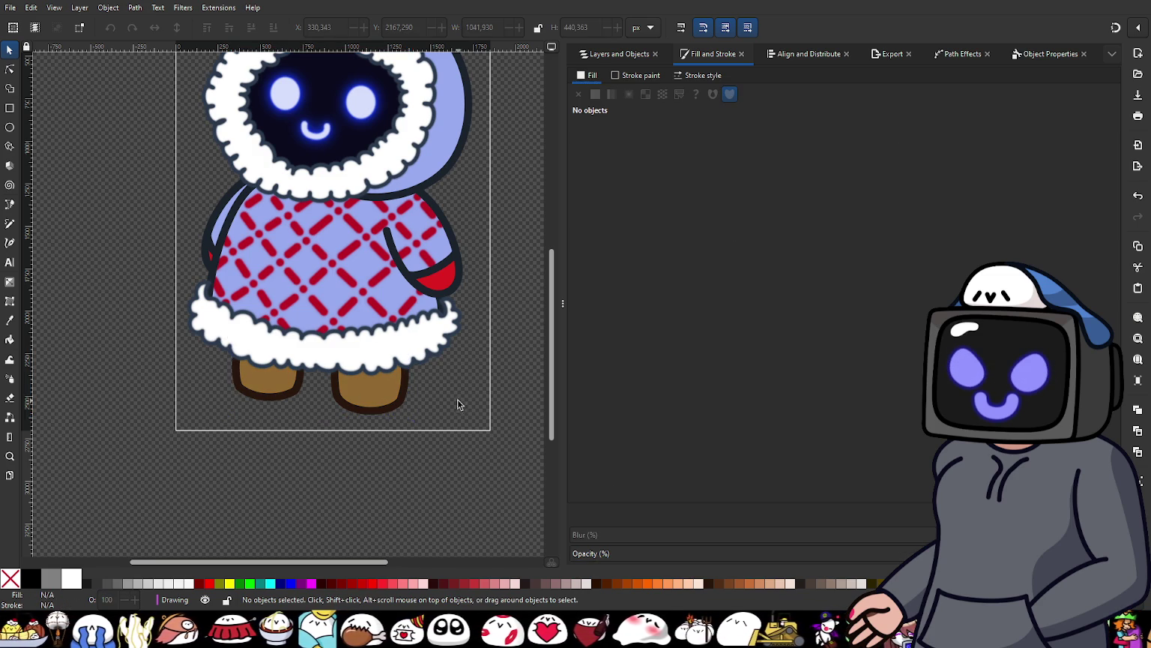
{"action": "scroll", "coordinate": [459, 401], "scroll_direction": "down", "scroll_amount": 2}
{"action": "scroll", "coordinate": [459, 401], "scroll_direction": "up", "scroll_amount": 1}
{"action": "scroll", "coordinate": [334, 388], "scroll_direction": "up", "scroll_amount": 2}
{"action": "scroll", "coordinate": [343, 313], "scroll_direction": "down", "scroll_amount": 1}
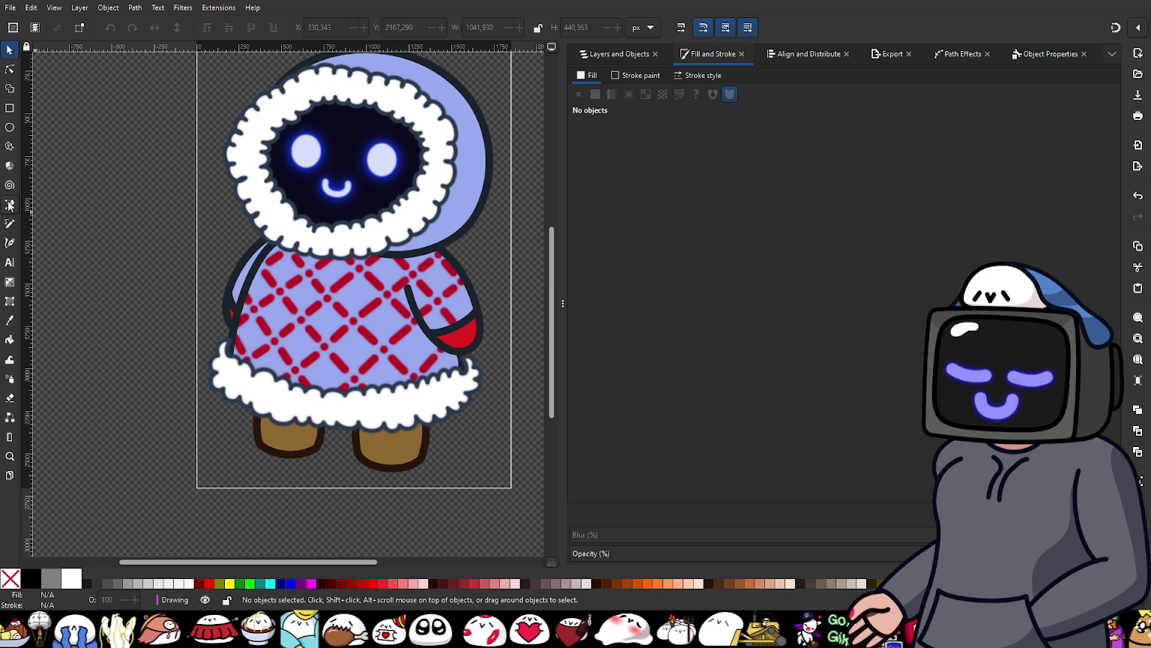
Step: Pen-draw a closed five-point shape under the sleeve, between the red cuff and fur hem
{"action": "left_click", "coordinate": [10, 204]}
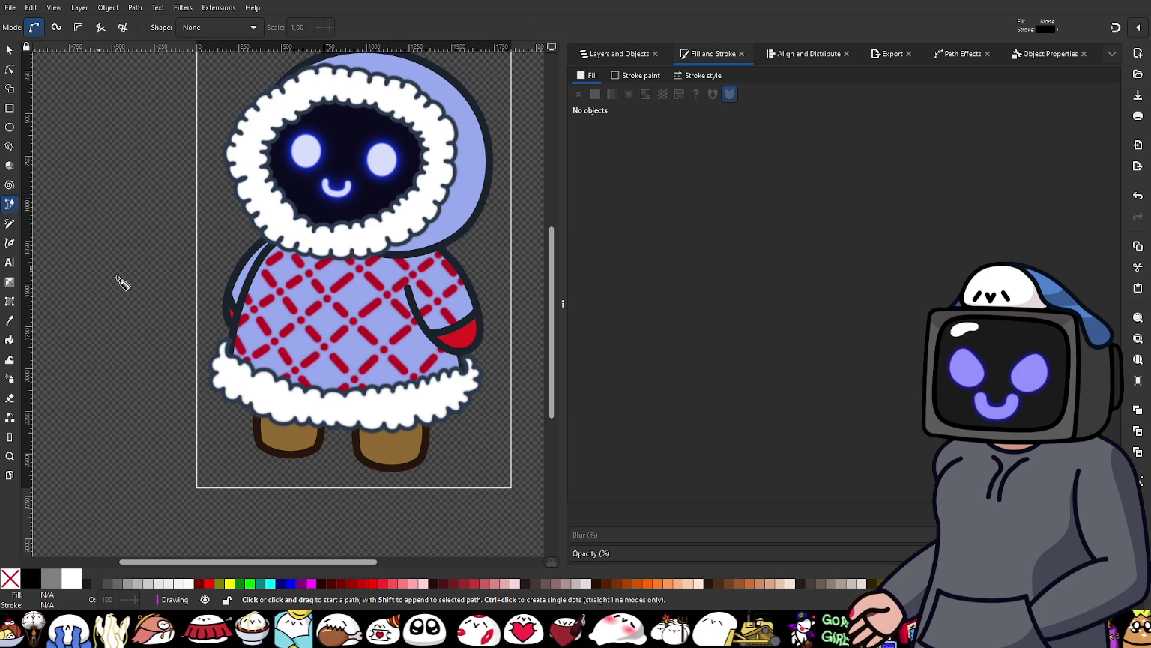
{"action": "scroll", "coordinate": [448, 352], "scroll_direction": "up", "scroll_amount": 2}
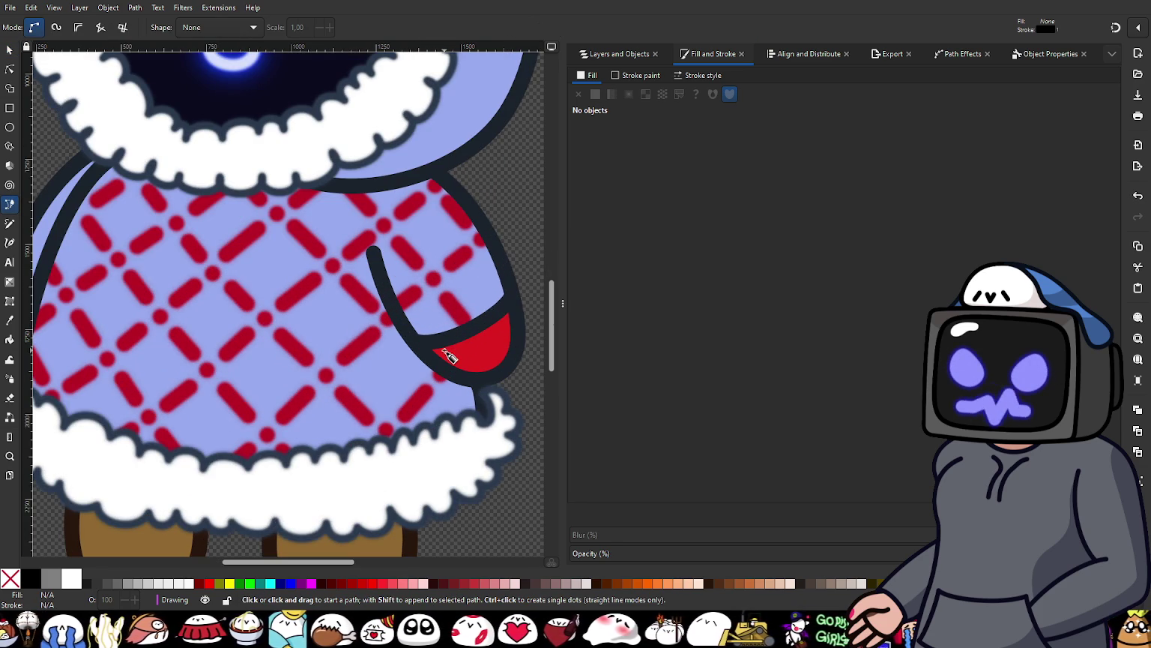
{"action": "scroll", "coordinate": [427, 382], "scroll_direction": "up", "scroll_amount": 1}
{"action": "scroll", "coordinate": [374, 358], "scroll_direction": "up", "scroll_amount": 1}
{"action": "scroll", "coordinate": [375, 357], "scroll_direction": "down", "scroll_amount": 1}
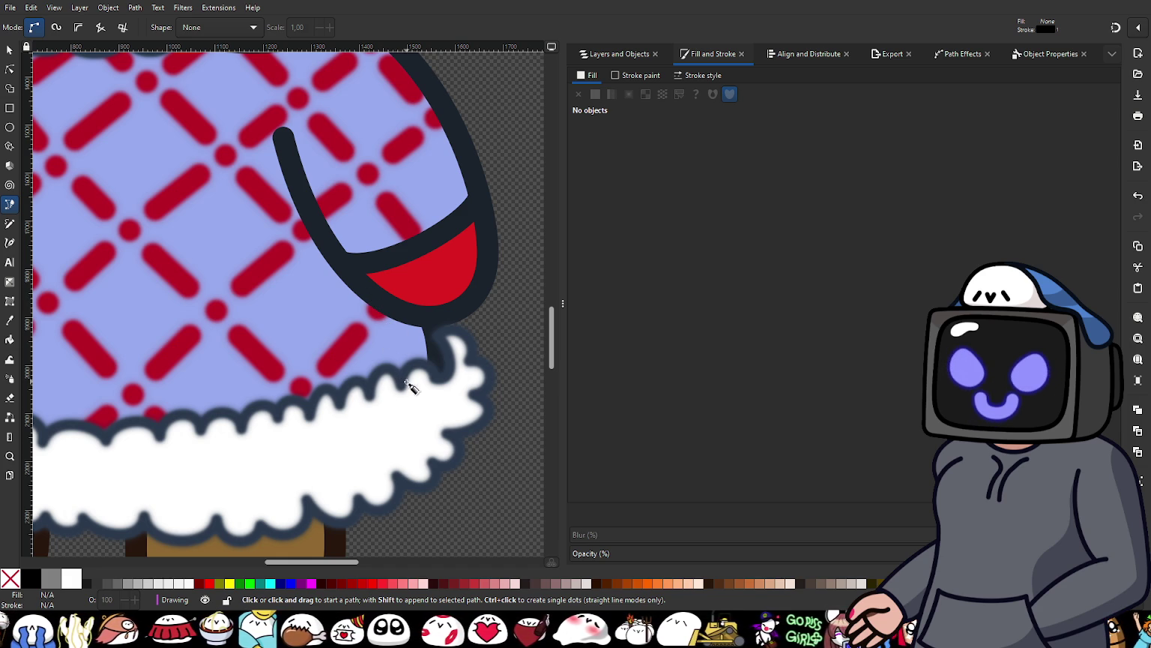
{"action": "scroll", "coordinate": [379, 319], "scroll_direction": "down", "scroll_amount": 2}
{"action": "scroll", "coordinate": [378, 319], "scroll_direction": "up", "scroll_amount": 2}
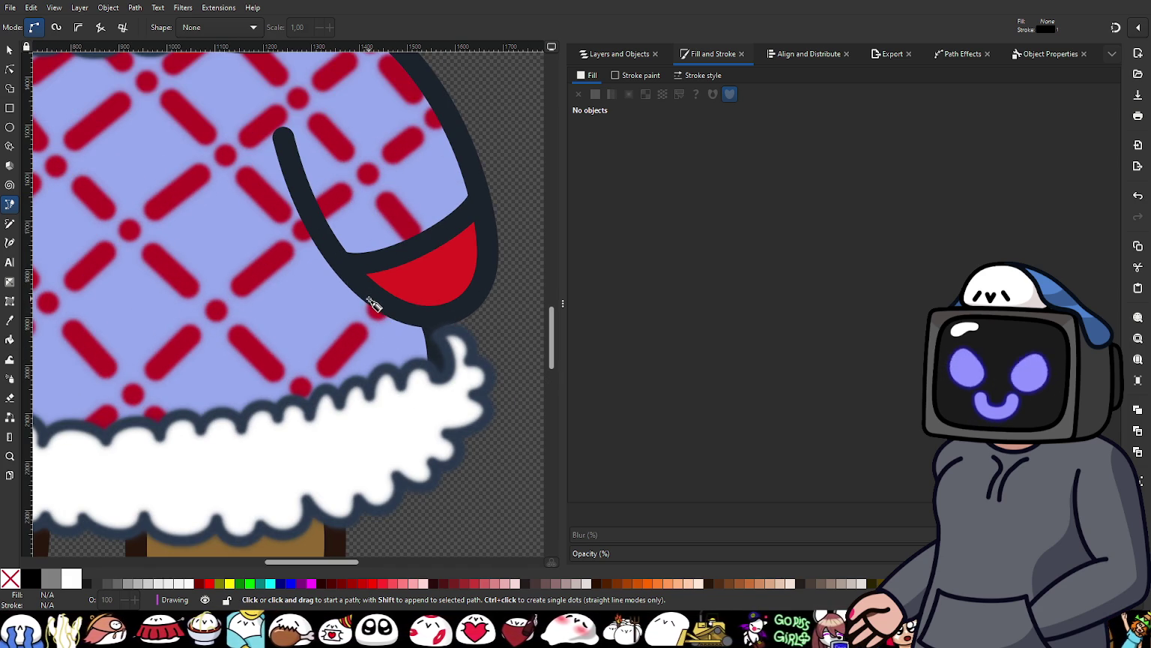
{"action": "left_click_drag", "start_coordinate": [369, 297], "coordinate": [378, 318]}
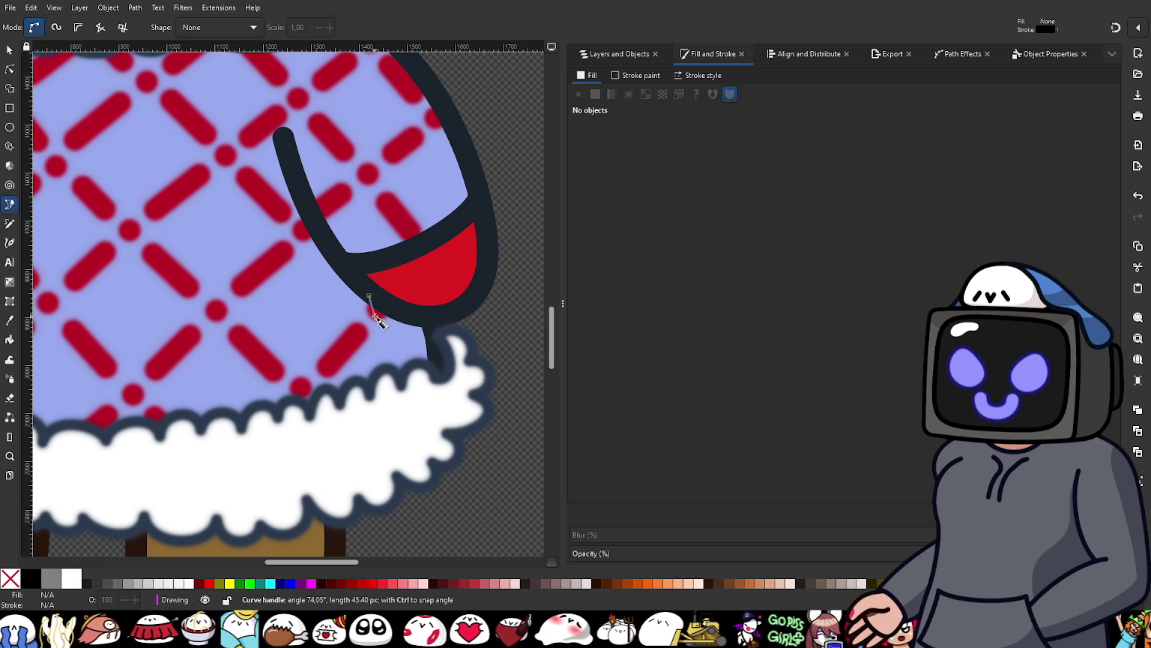
{"action": "left_click_drag", "start_coordinate": [380, 379], "coordinate": [384, 405]}
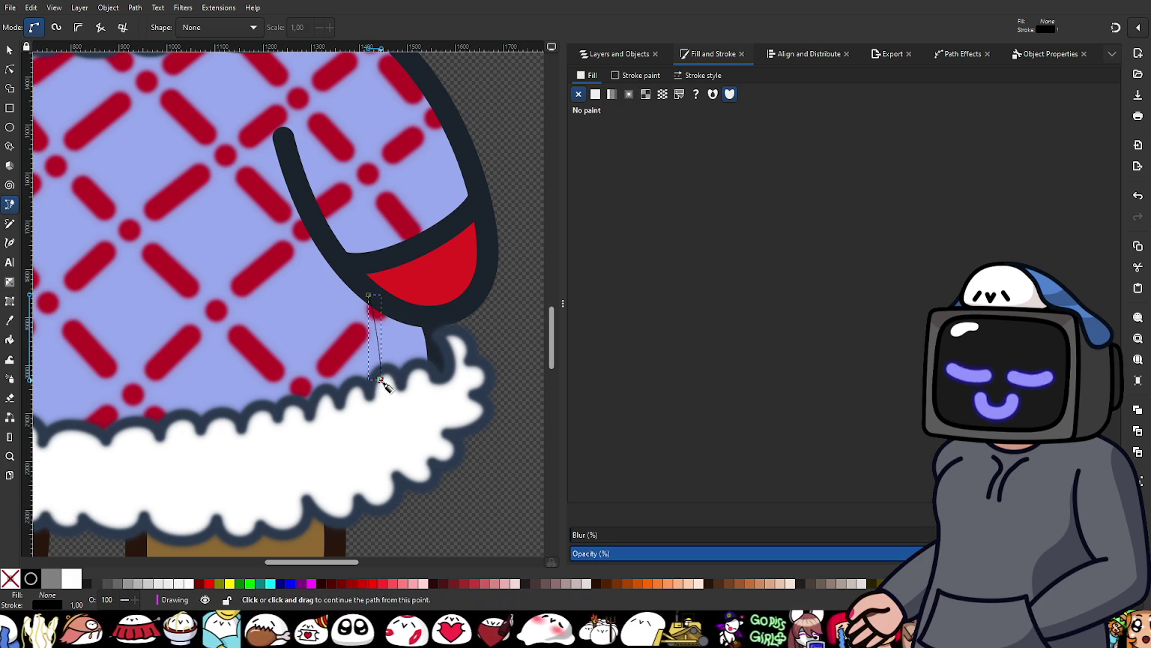
{"action": "left_click", "coordinate": [392, 403]}
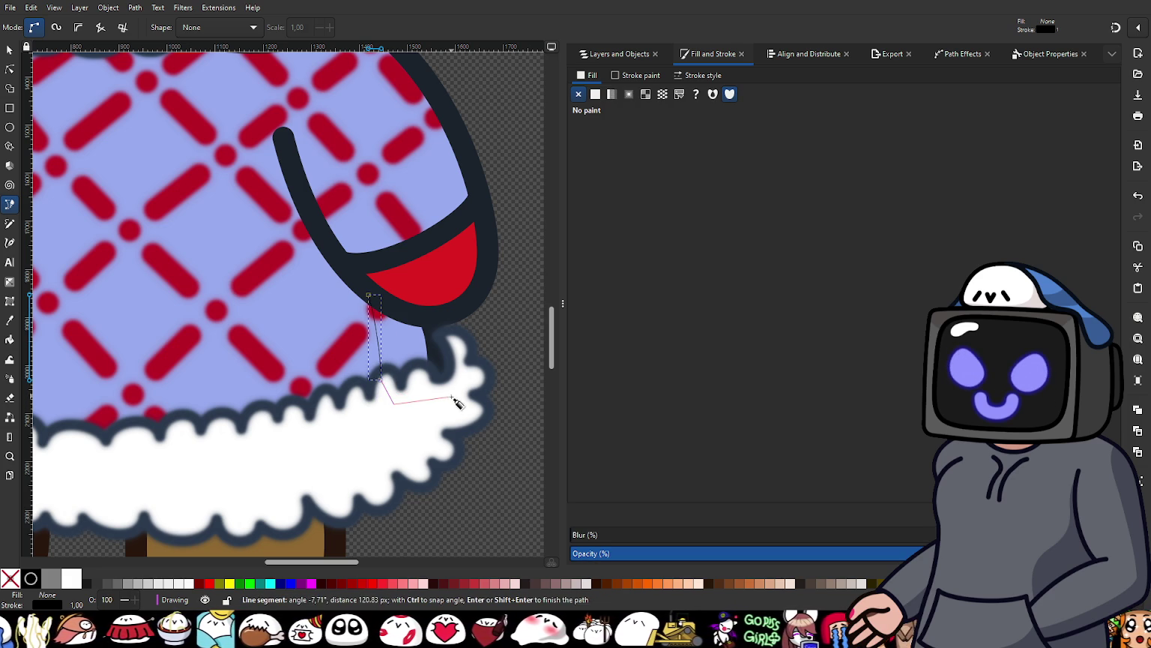
{"action": "left_click", "coordinate": [442, 389]}
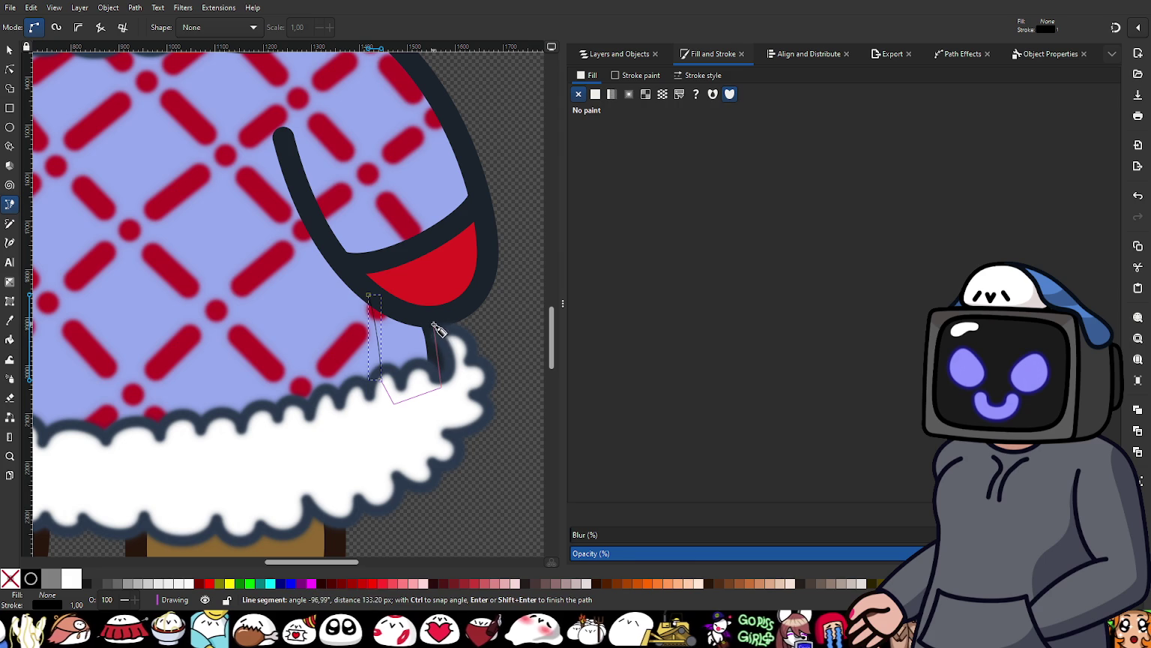
{"action": "left_click", "coordinate": [432, 319]}
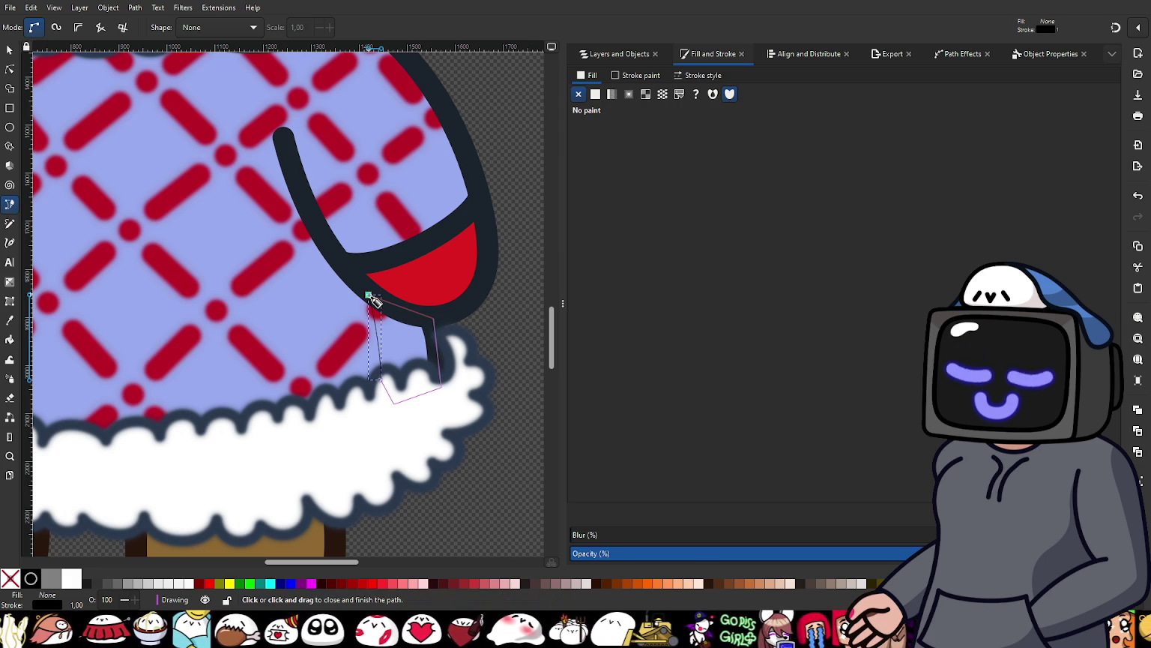
{"action": "left_click_drag", "start_coordinate": [373, 300], "coordinate": [382, 311]}
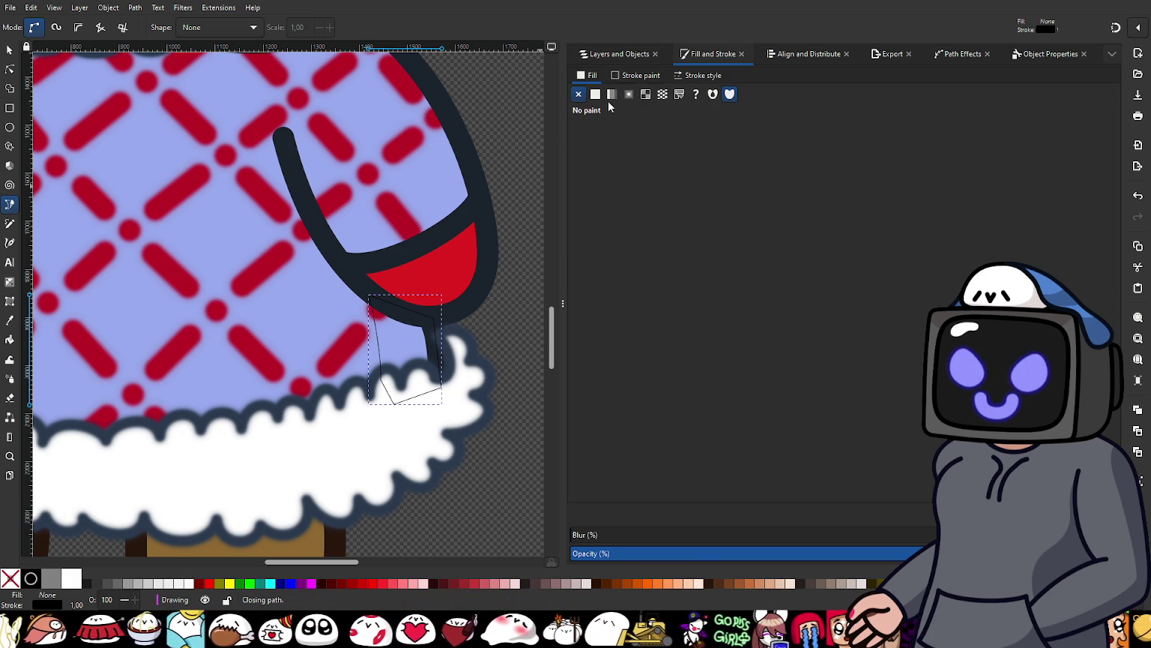
Step: Give the new shape no outline and a flat black fill at about 67 alpha
{"action": "left_click", "coordinate": [633, 75]}
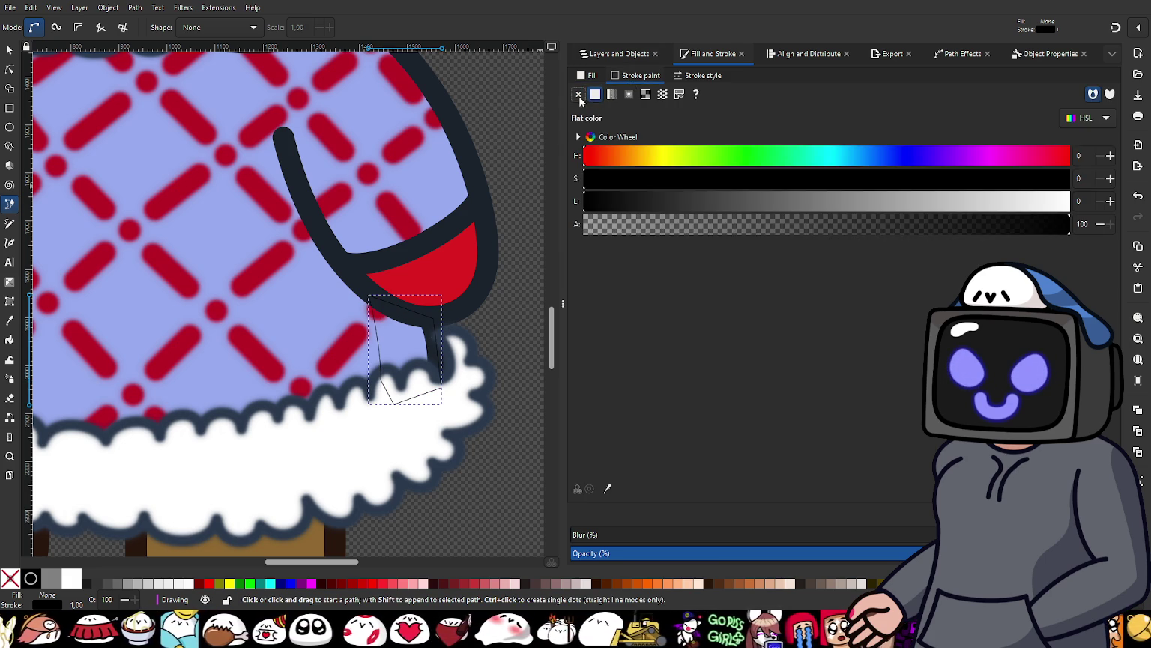
{"action": "left_click", "coordinate": [579, 95]}
{"action": "left_click", "coordinate": [589, 76]}
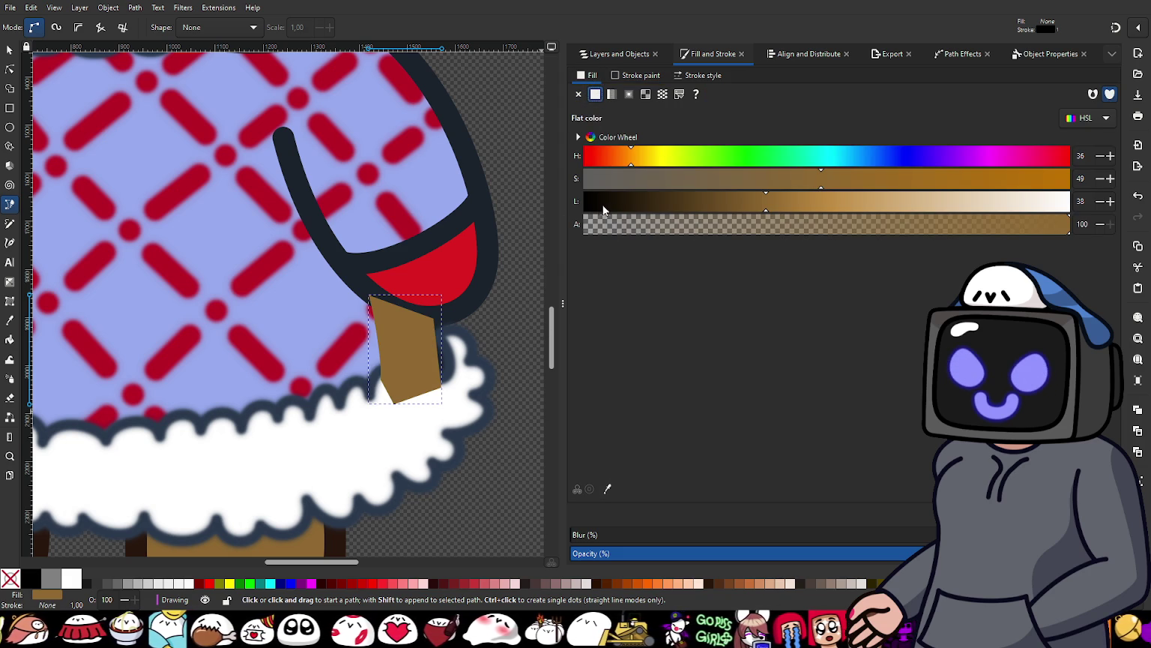
{"action": "left_click_drag", "start_coordinate": [645, 201], "coordinate": [575, 215]}
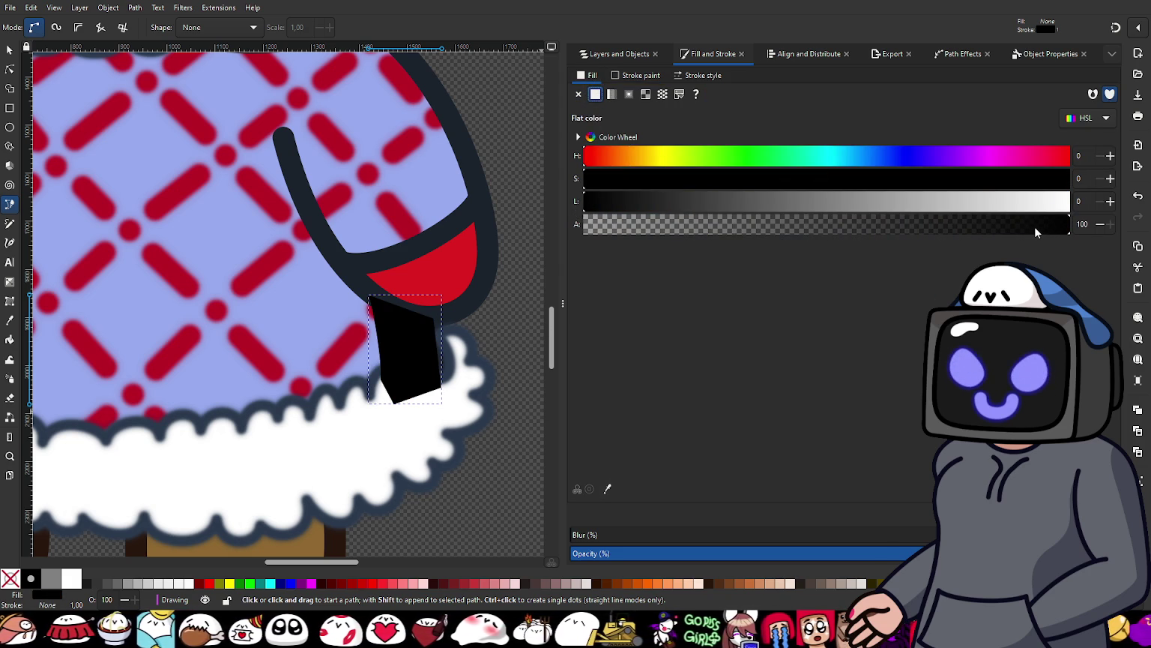
{"action": "left_click_drag", "start_coordinate": [1034, 227], "coordinate": [933, 236]}
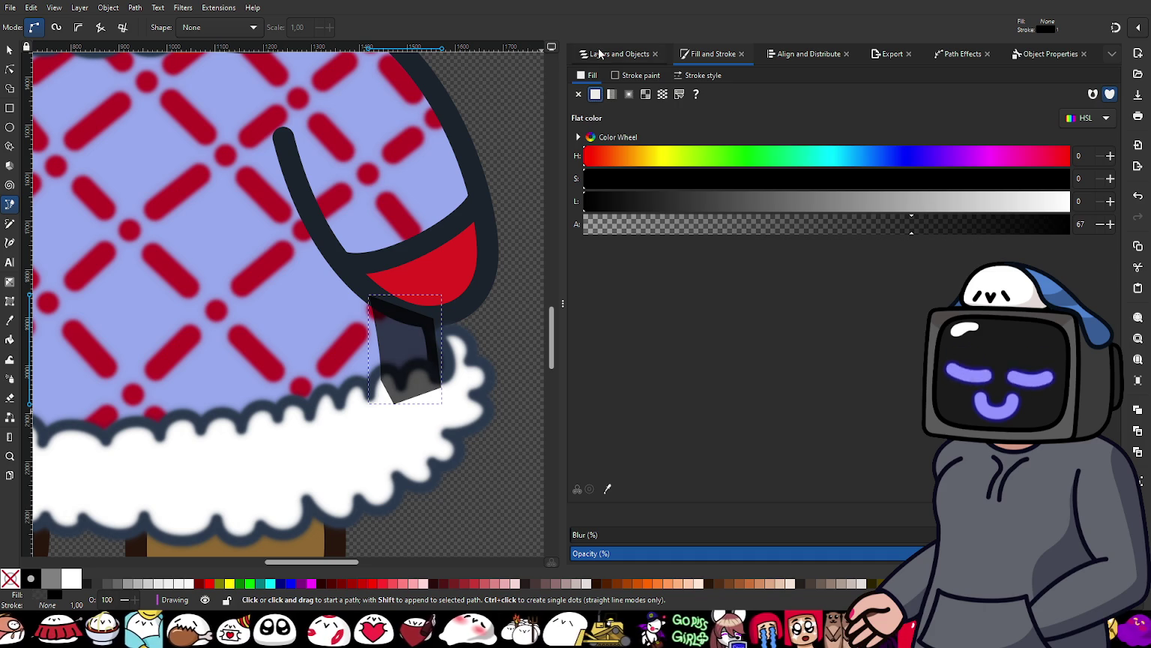
Step: Move path144 just beneath Shirt Outline in the stacking order
{"action": "left_click", "coordinate": [611, 54]}
{"action": "mouse_move", "coordinate": [620, 111]}
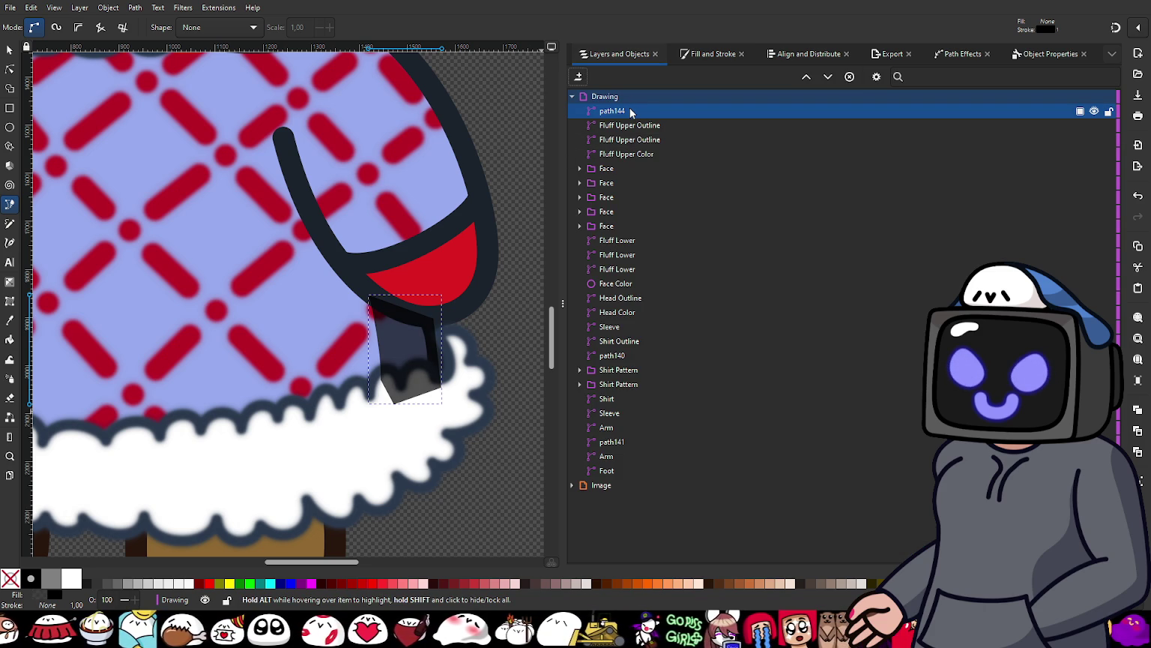
{"action": "mouse_move", "coordinate": [631, 112]}
{"action": "left_mouse_down"}
{"action": "mouse_move", "coordinate": [624, 154]}
{"action": "mouse_move", "coordinate": [686, 275]}
{"action": "mouse_move", "coordinate": [700, 348]}
{"action": "left_mouse_up"}
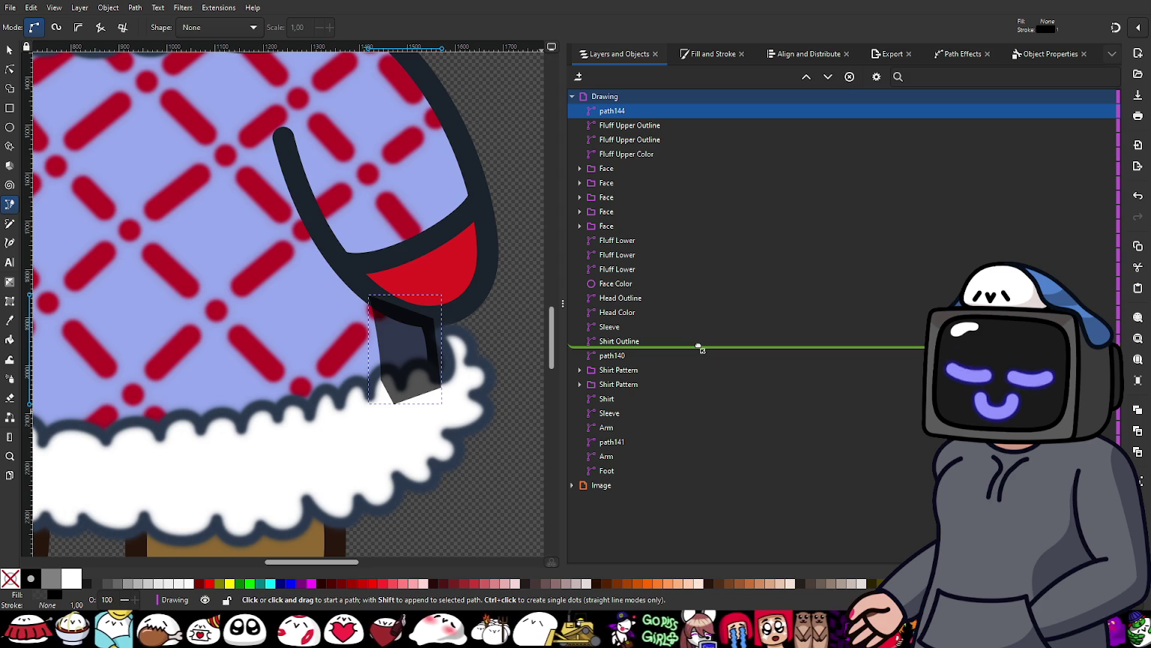
{"action": "left_click_drag", "start_coordinate": [699, 347], "coordinate": [697, 346]}
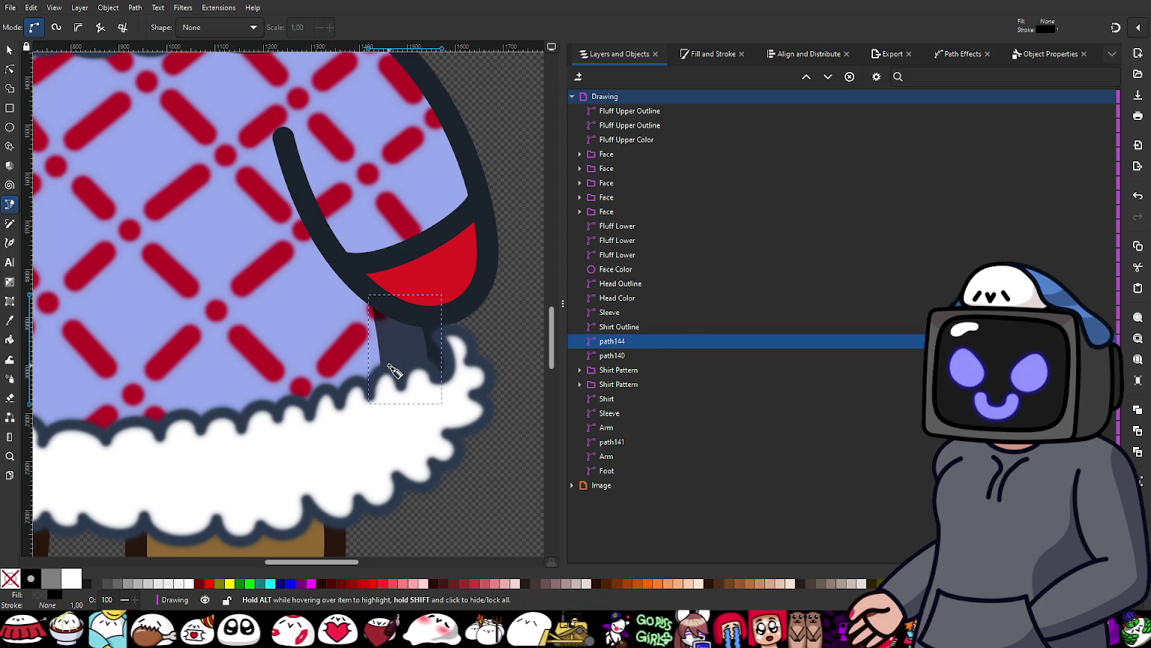
{"action": "scroll", "coordinate": [394, 371], "scroll_direction": "down", "scroll_amount": 5}
{"action": "scroll", "coordinate": [393, 371], "scroll_direction": "up", "scroll_amount": 5}
Step: Raise the Blur slider to soften the path144 shadow shape
{"action": "left_click", "coordinate": [692, 57]}
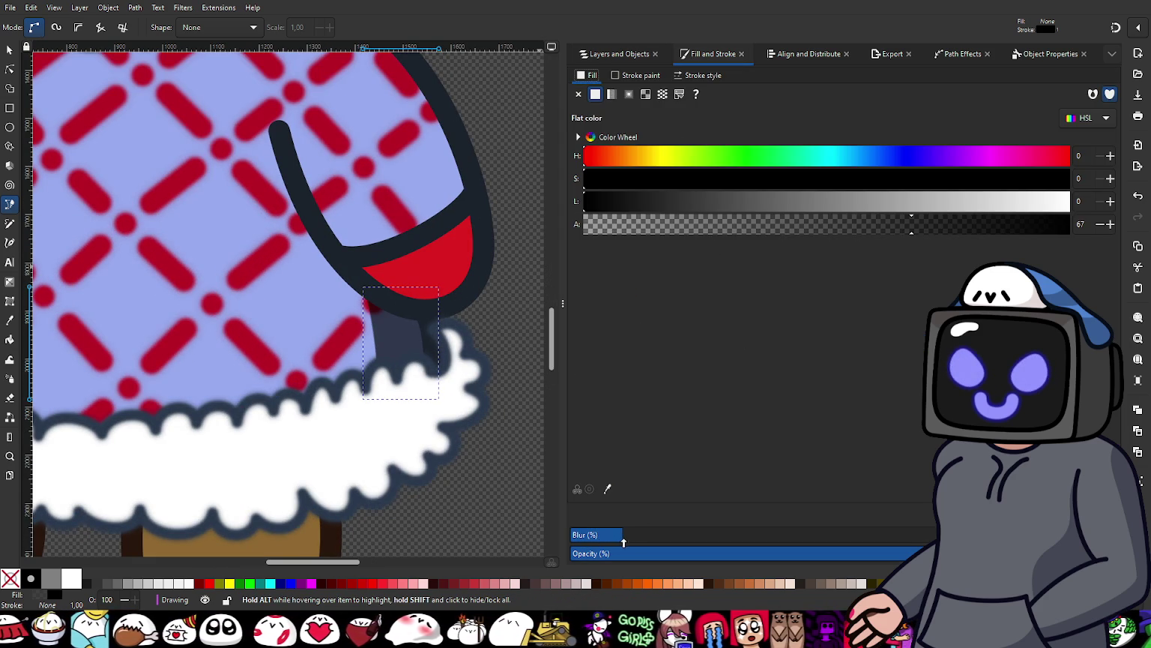
{"action": "left_click_drag", "start_coordinate": [612, 537], "coordinate": [659, 549]}
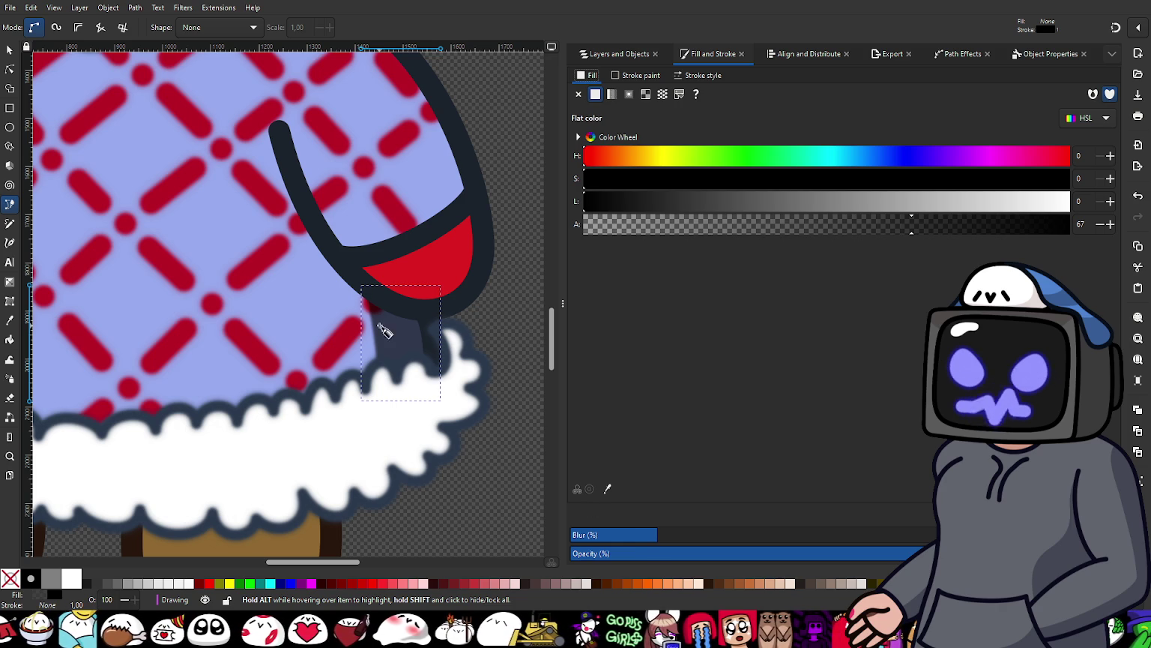
{"action": "scroll", "coordinate": [381, 352], "scroll_direction": "up", "scroll_amount": 2}
{"action": "left_click_drag", "start_coordinate": [692, 547], "coordinate": [695, 541]}
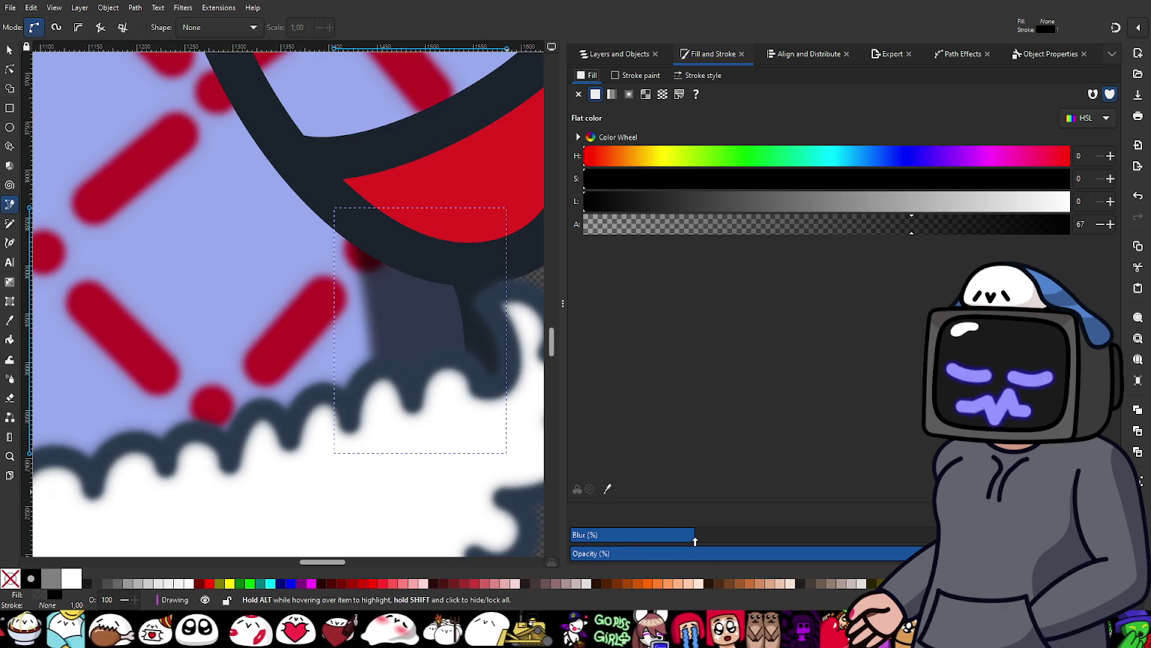
Step: Make the shadow more transparent and adjust its saturation and lightness
{"action": "left_click_drag", "start_coordinate": [889, 223], "coordinate": [871, 227]}
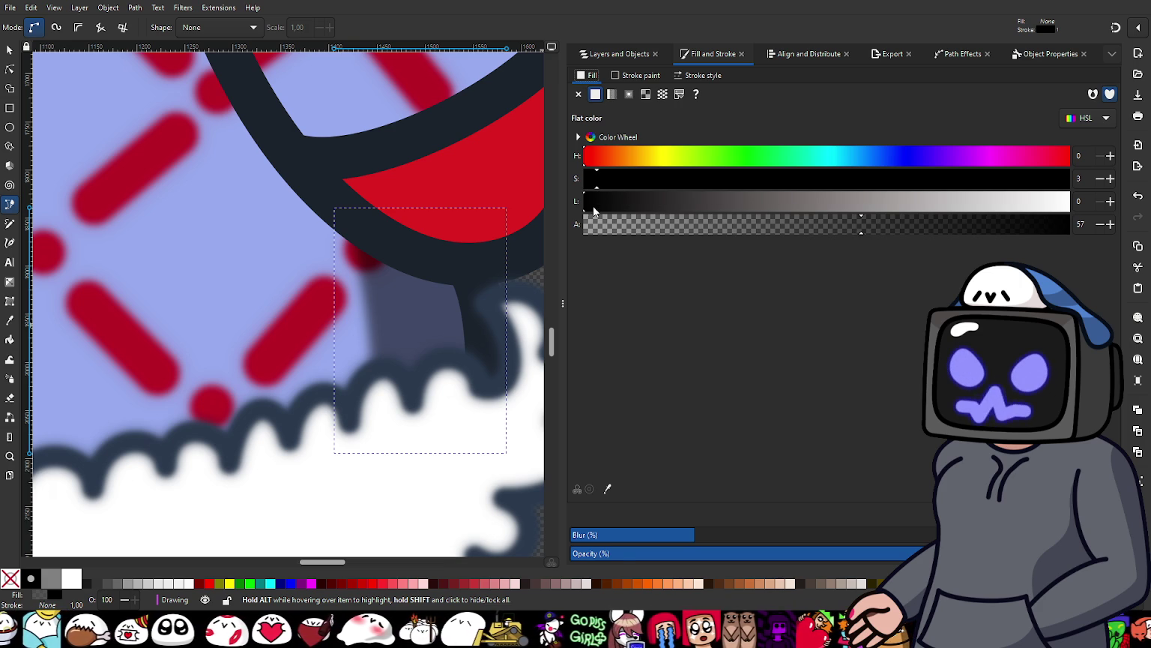
{"action": "left_click", "coordinate": [596, 202]}
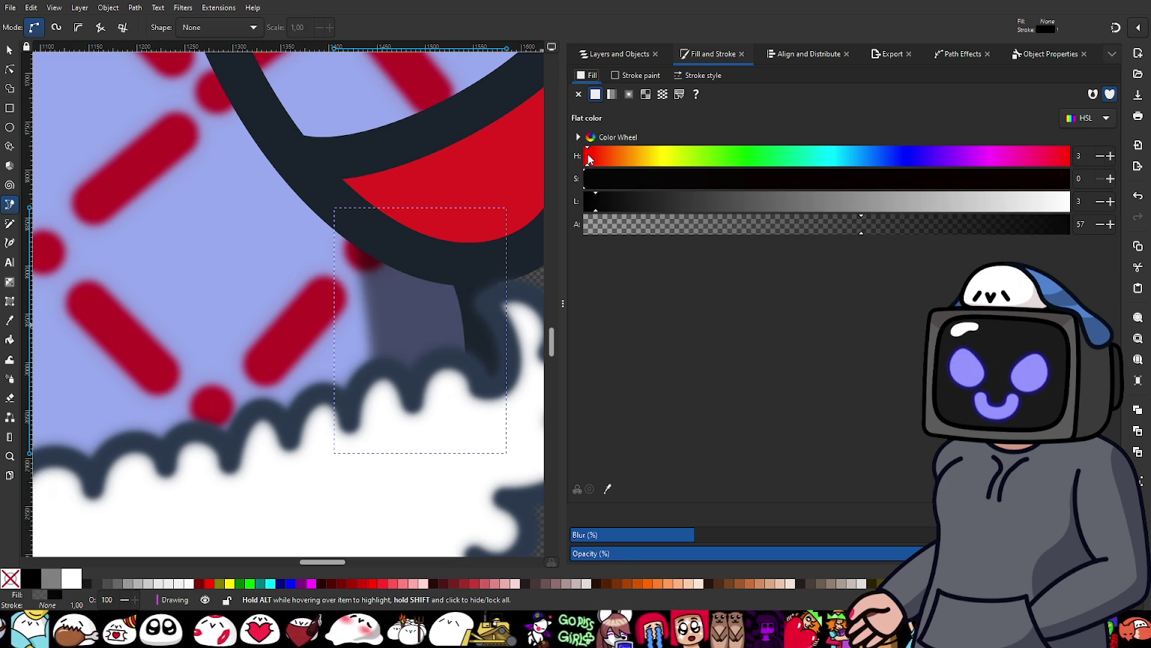
{"action": "left_click_drag", "start_coordinate": [656, 181], "coordinate": [731, 180]}
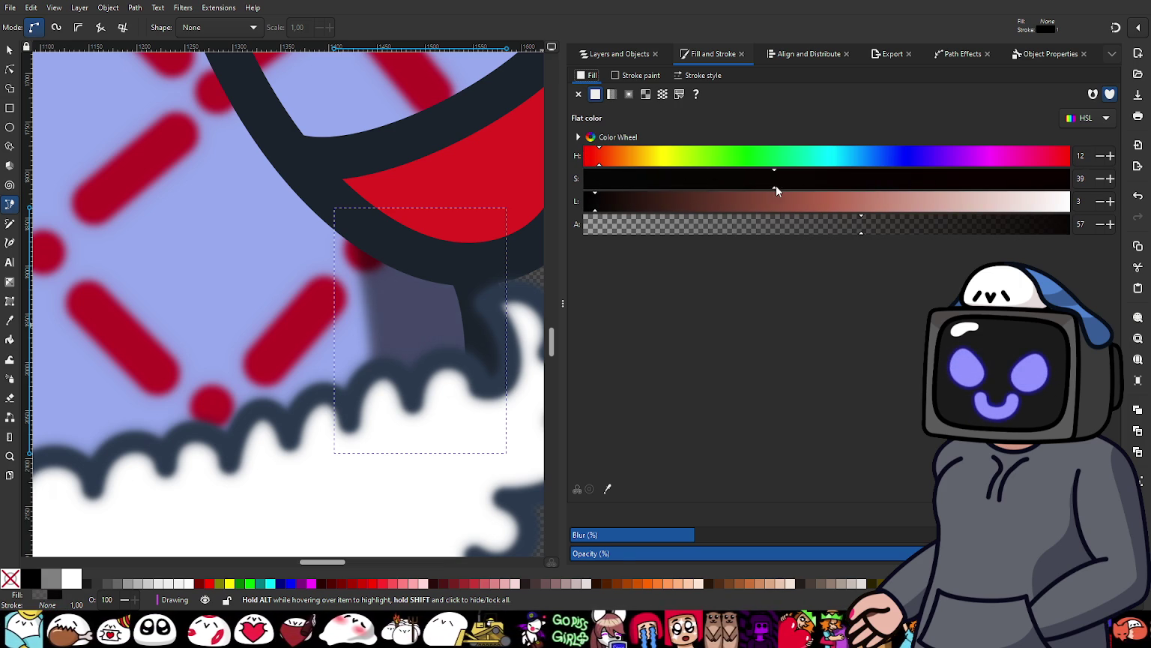
{"action": "left_click_drag", "start_coordinate": [602, 200], "coordinate": [627, 205]}
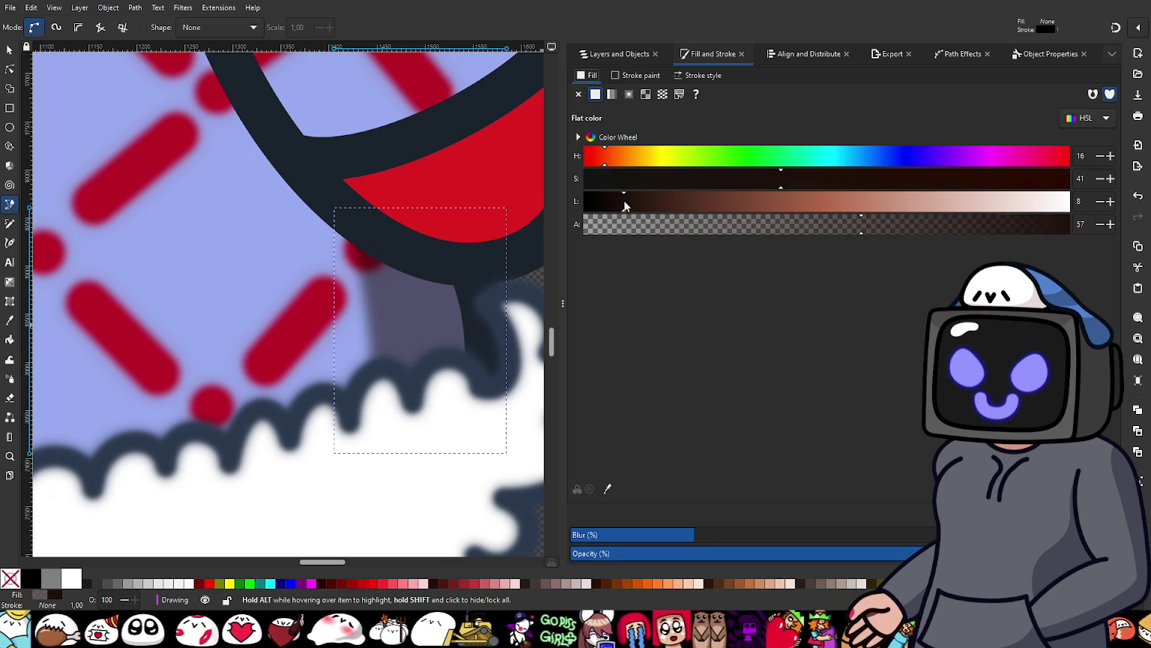
{"action": "scroll", "coordinate": [425, 353], "scroll_direction": "down", "scroll_amount": 3, "text": "ctrl"}
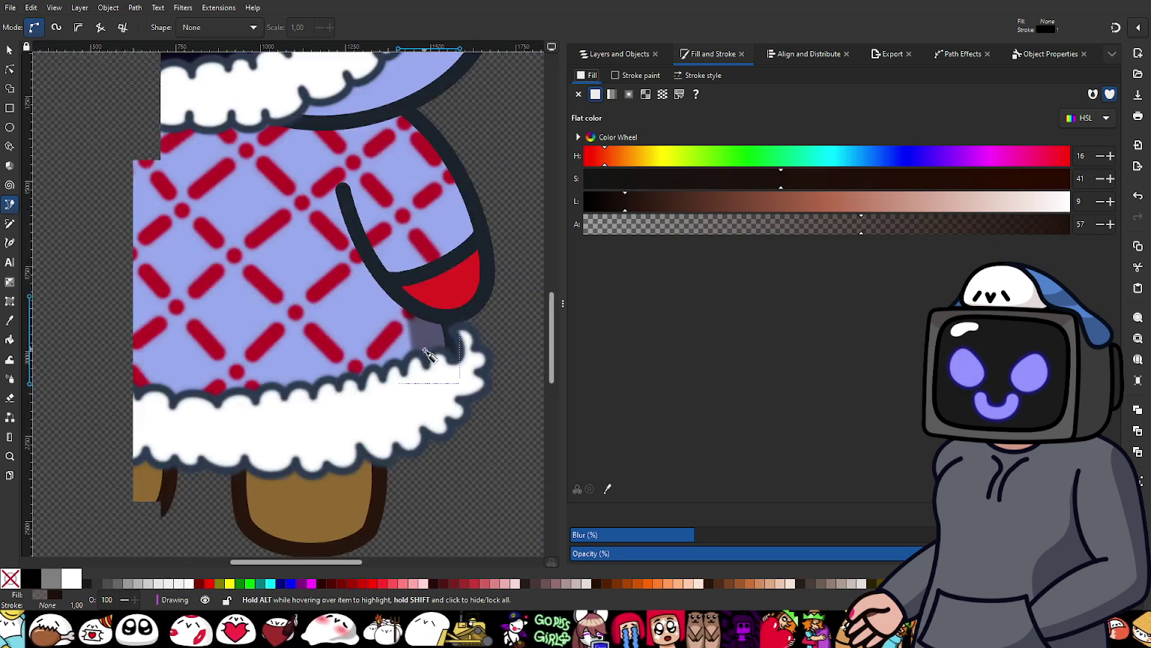
{"action": "scroll", "coordinate": [424, 360], "scroll_direction": "down", "scroll_amount": 3, "text": "ctrl"}
{"action": "scroll", "coordinate": [424, 363], "scroll_direction": "up", "scroll_amount": 2, "text": "ctrl"}
{"action": "scroll", "coordinate": [424, 363], "scroll_direction": "up", "scroll_amount": 2, "text": "ctrl"}
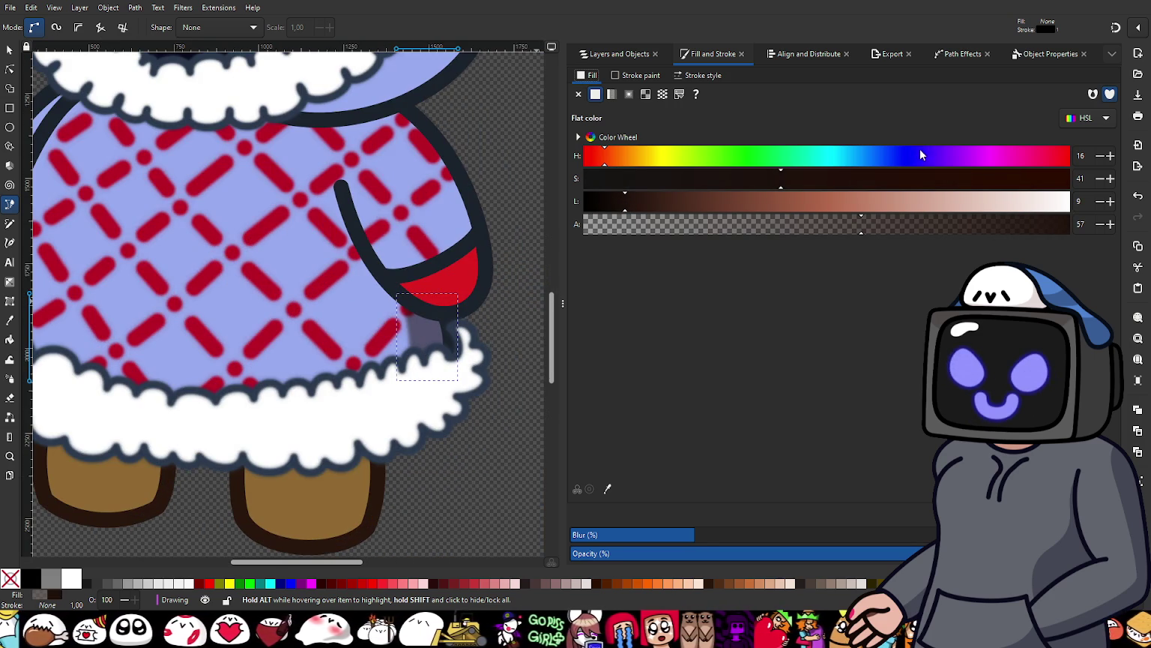
Step: Recolour the shadow a dark navy of about H 230, S 61, L 9, alpha 61
{"action": "left_click_drag", "start_coordinate": [921, 155], "coordinate": [903, 159]}
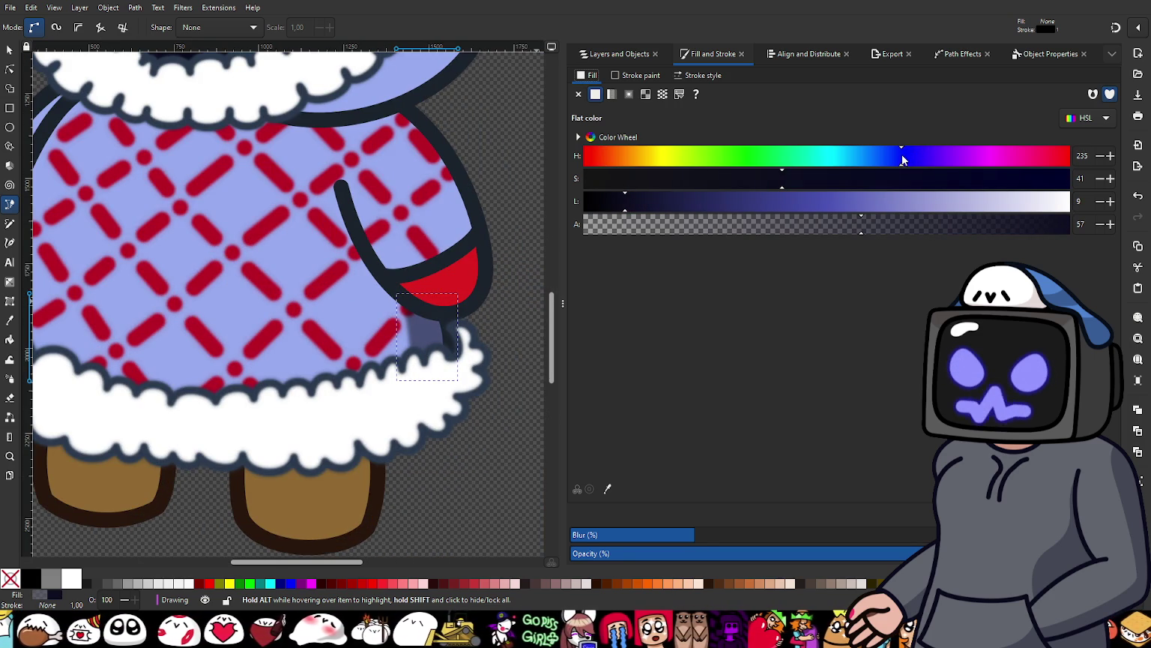
{"action": "left_click_drag", "start_coordinate": [904, 160], "coordinate": [894, 160]}
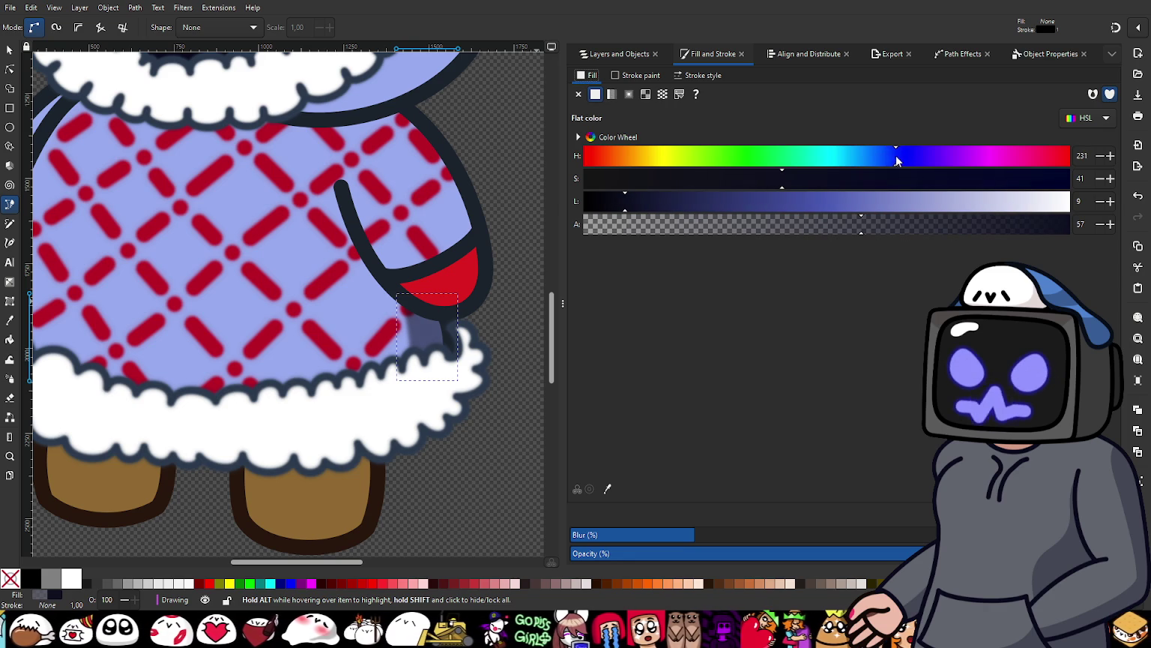
{"action": "left_click", "coordinate": [635, 204]}
{"action": "scroll", "coordinate": [531, 294], "scroll_direction": "up", "scroll_amount": 1}
{"action": "scroll", "coordinate": [531, 293], "scroll_direction": "up", "scroll_amount": 1}
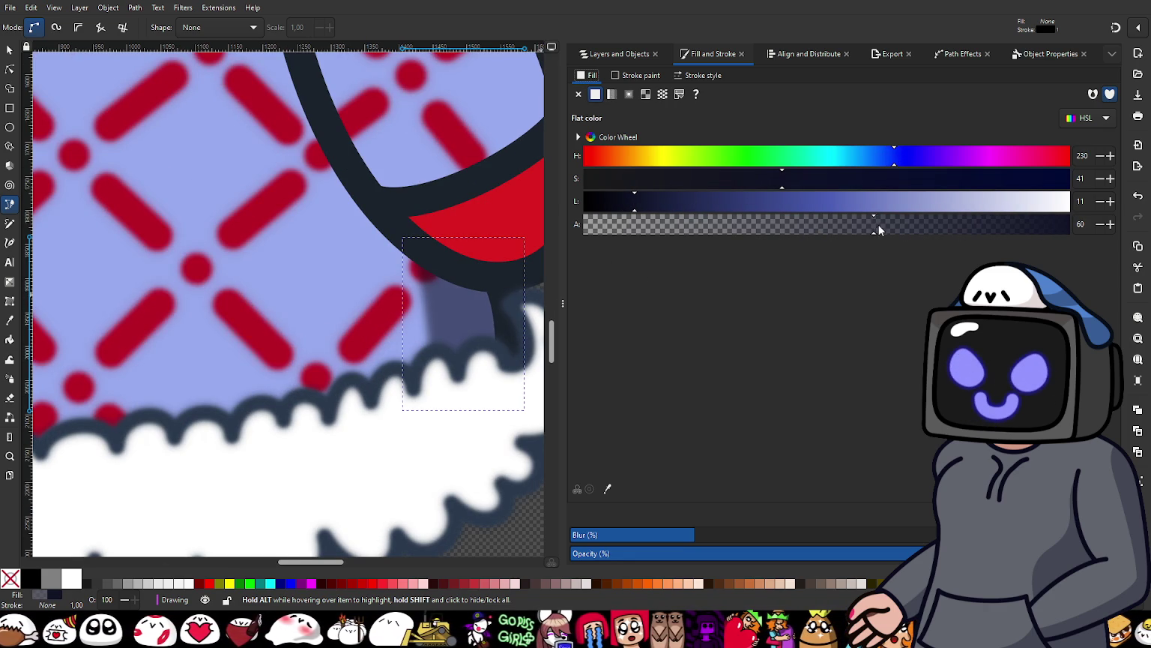
{"action": "left_click_drag", "start_coordinate": [799, 177], "coordinate": [858, 180]}
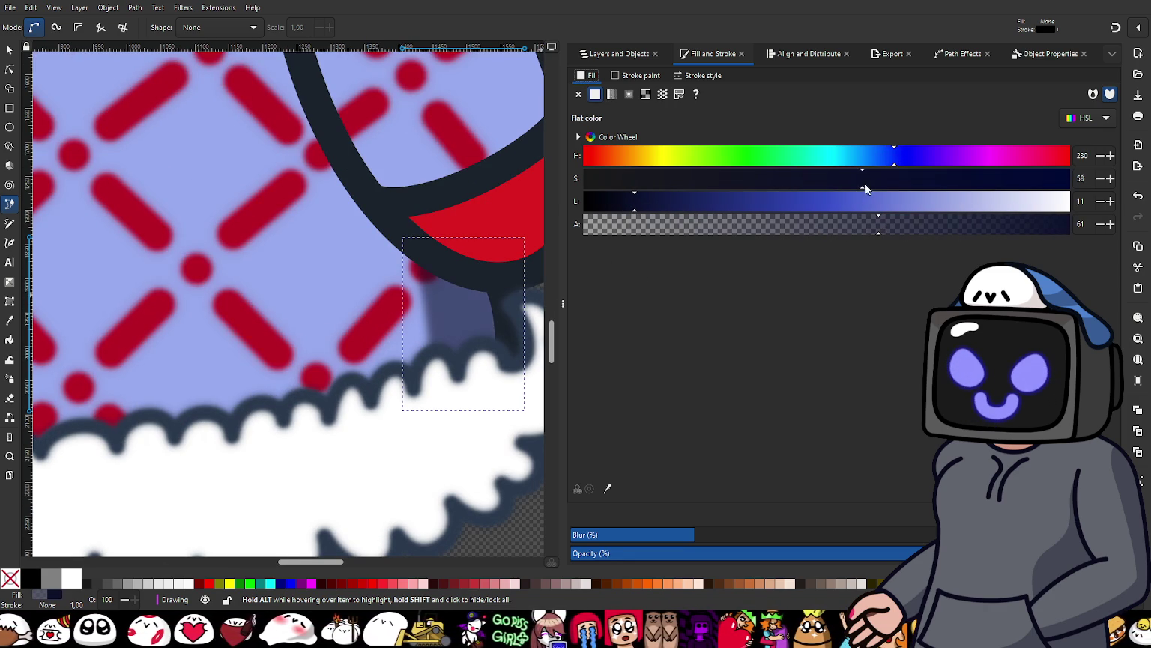
{"action": "left_click", "coordinate": [629, 202]}
{"action": "scroll", "coordinate": [438, 334], "scroll_direction": "down", "scroll_amount": 4}
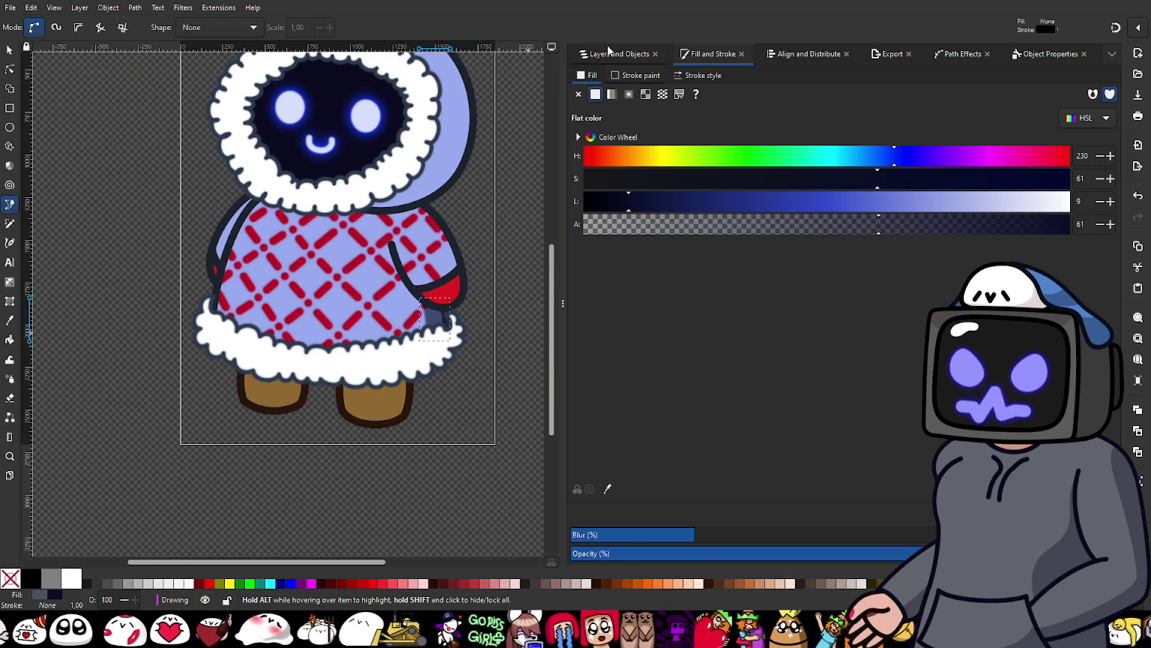
Step: Start a new curve along the sleeve's outer edge
{"action": "left_click", "coordinate": [613, 54]}
{"action": "scroll", "coordinate": [486, 193], "scroll_direction": "up", "scroll_amount": 1}
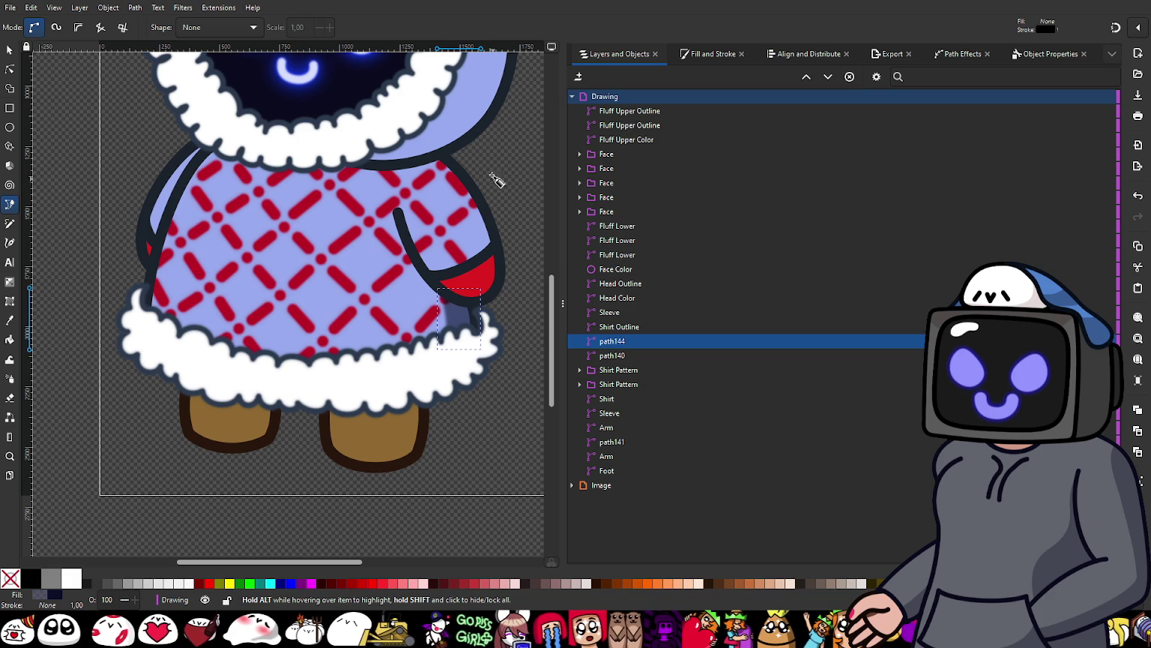
{"action": "scroll", "coordinate": [480, 184], "scroll_direction": "up", "scroll_amount": 1}
{"action": "scroll", "coordinate": [424, 269], "scroll_direction": "up", "scroll_amount": 3}
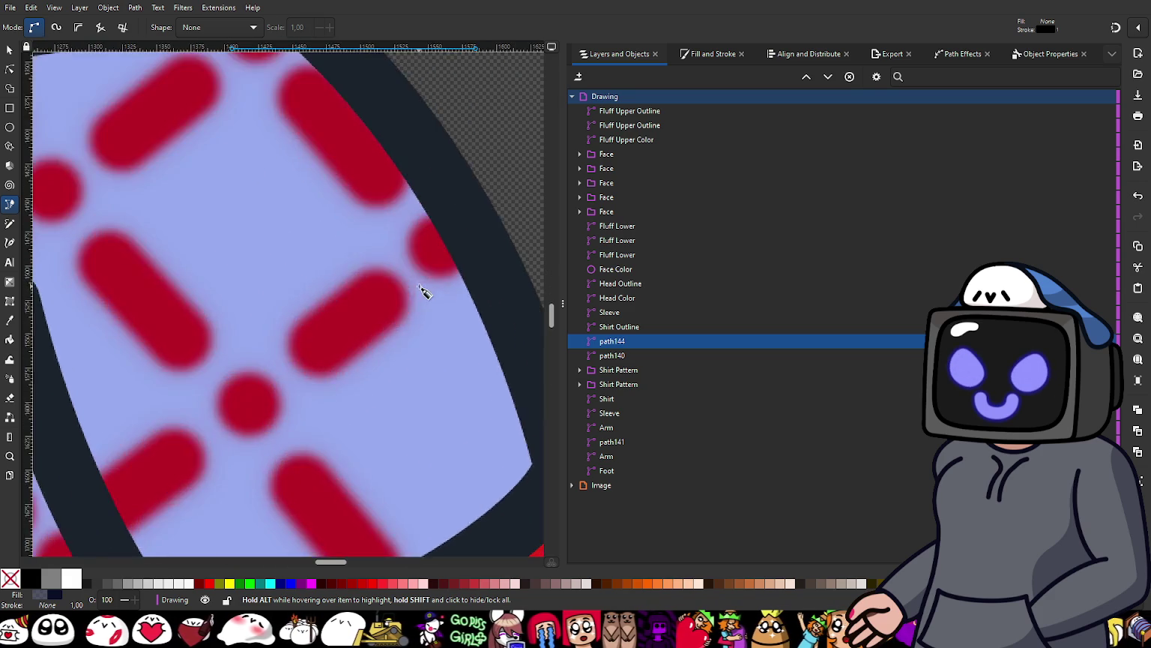
{"action": "scroll", "coordinate": [425, 337], "scroll_direction": "down", "scroll_amount": 3}
{"action": "scroll", "coordinate": [425, 356], "scroll_direction": "down", "scroll_amount": 1}
{"action": "scroll", "coordinate": [438, 308], "scroll_direction": "down", "scroll_amount": 1}
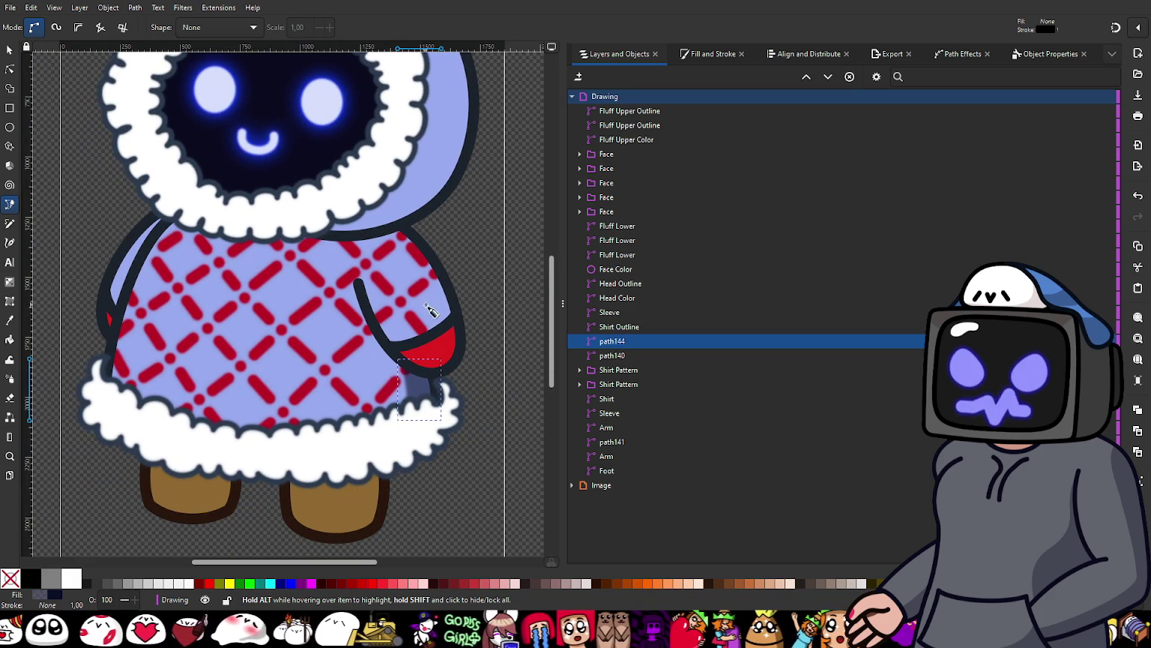
{"action": "scroll", "coordinate": [439, 307], "scroll_direction": "up", "scroll_amount": 1}
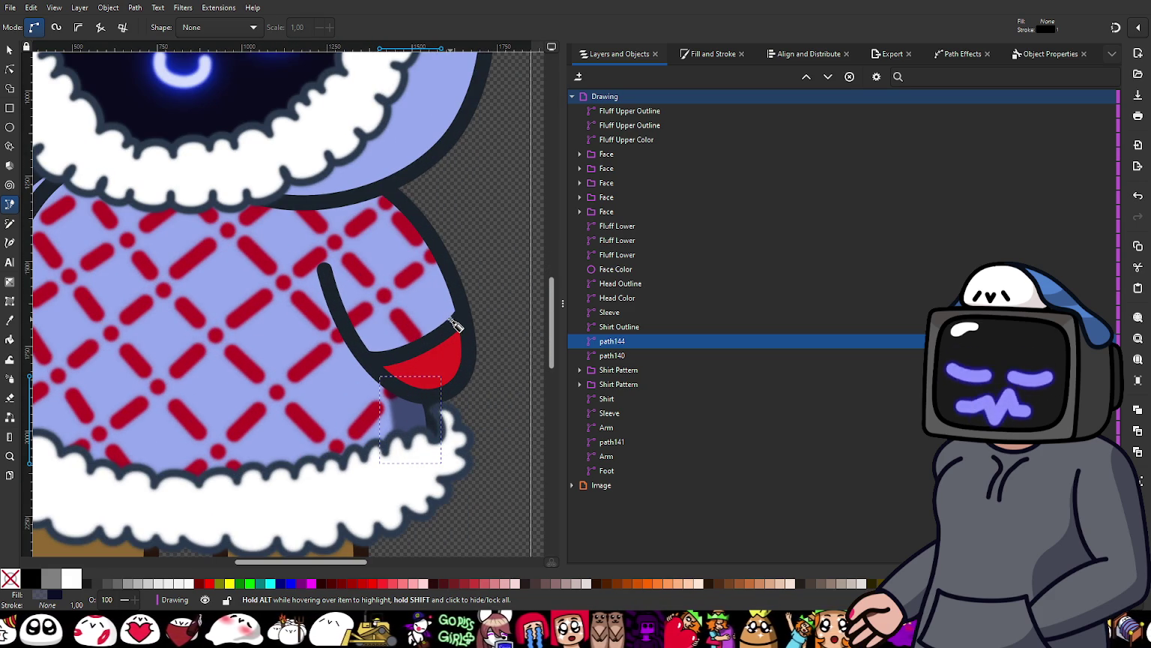
{"action": "left_click_drag", "start_coordinate": [452, 328], "coordinate": [440, 278]}
{"action": "scroll", "coordinate": [432, 262], "scroll_direction": "up", "scroll_amount": 2}
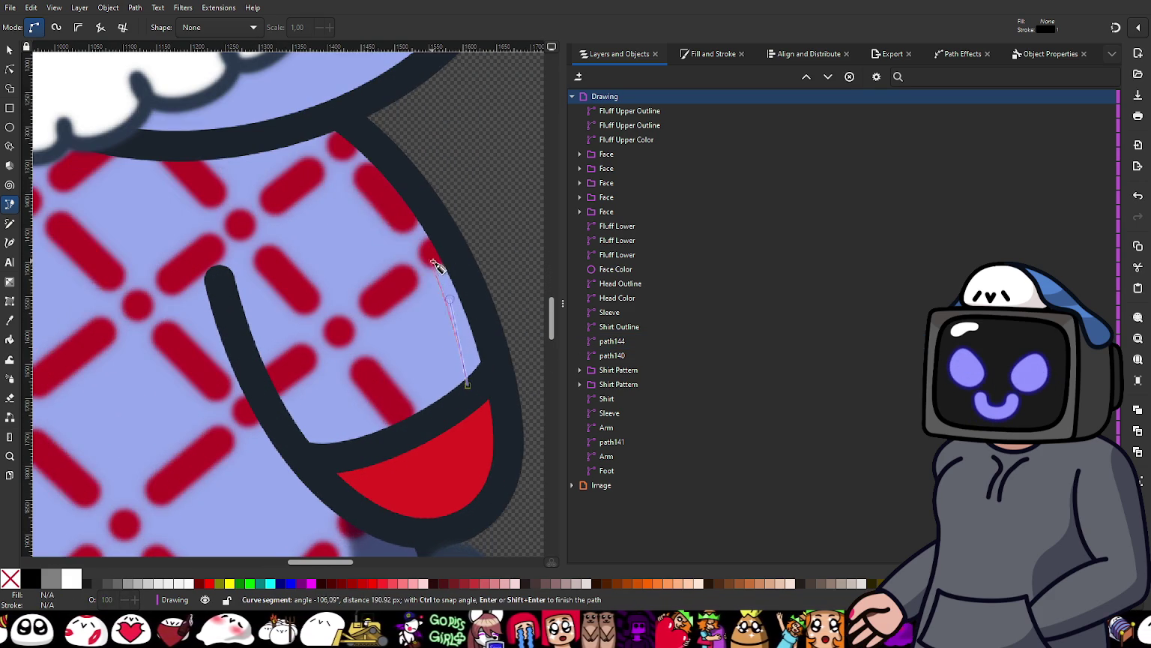
Step: Draw the closed path145 with the Pen tool, tracing the sleeve's outer edge beside the arm
{"action": "left_click_drag", "start_coordinate": [361, 141], "coordinate": [346, 105]}
{"action": "key", "text": "Return"}
{"action": "left_click", "coordinate": [364, 140]}
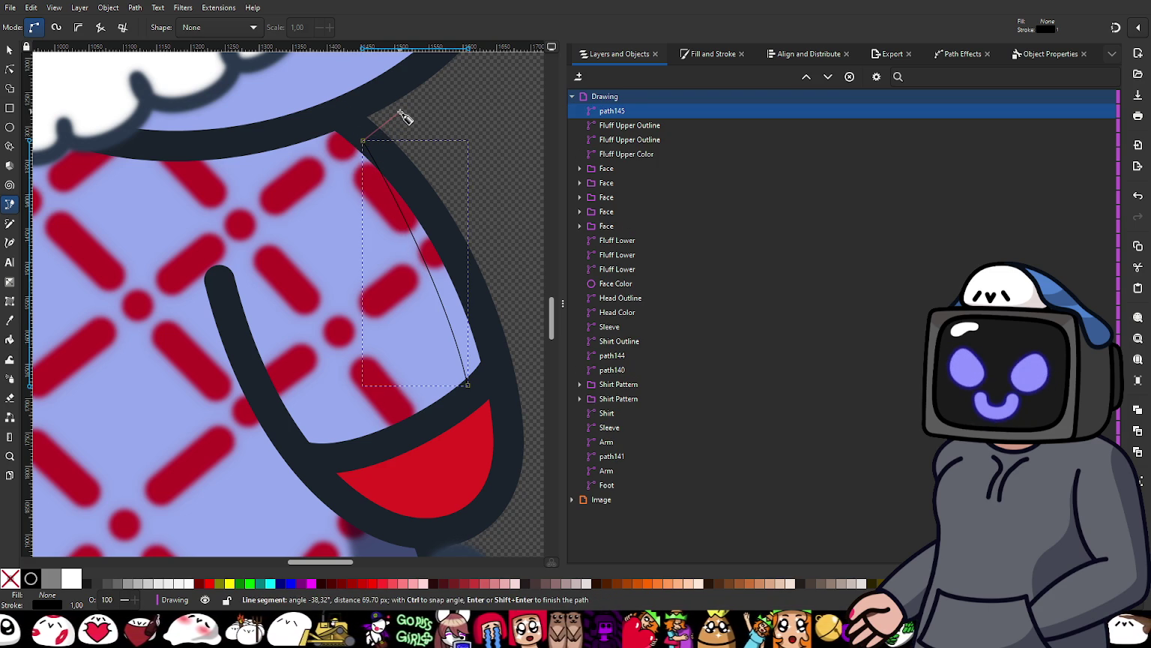
{"action": "left_click", "coordinate": [399, 112]}
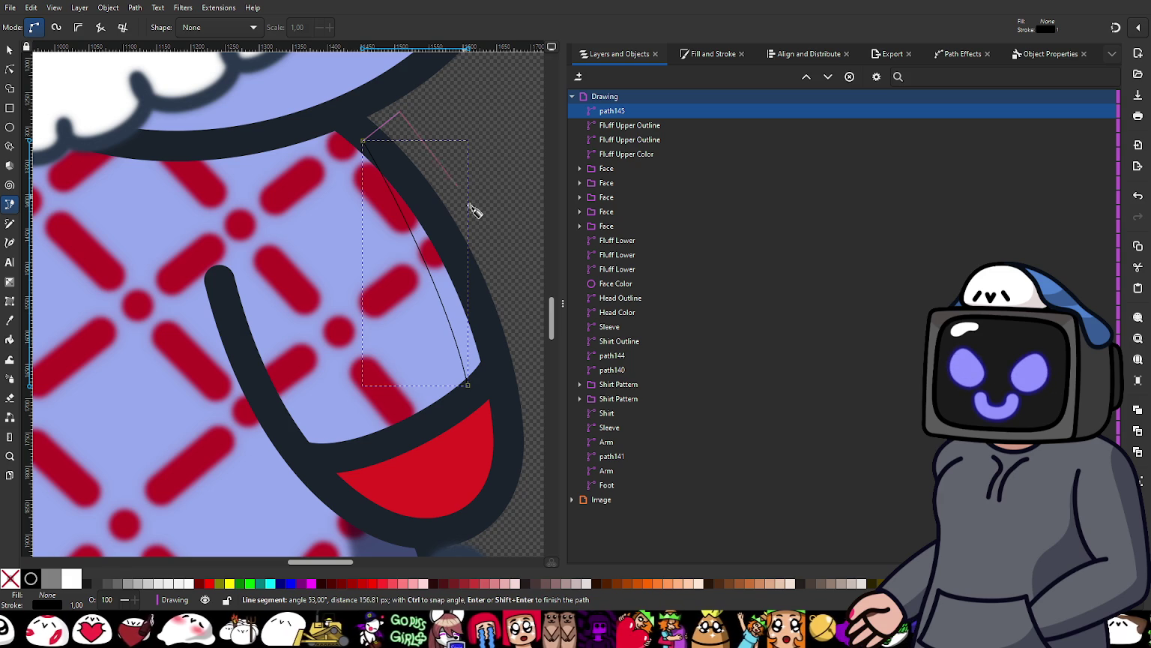
{"action": "scroll", "coordinate": [512, 280], "scroll_direction": "down", "scroll_amount": 1, "text": "ctrl"}
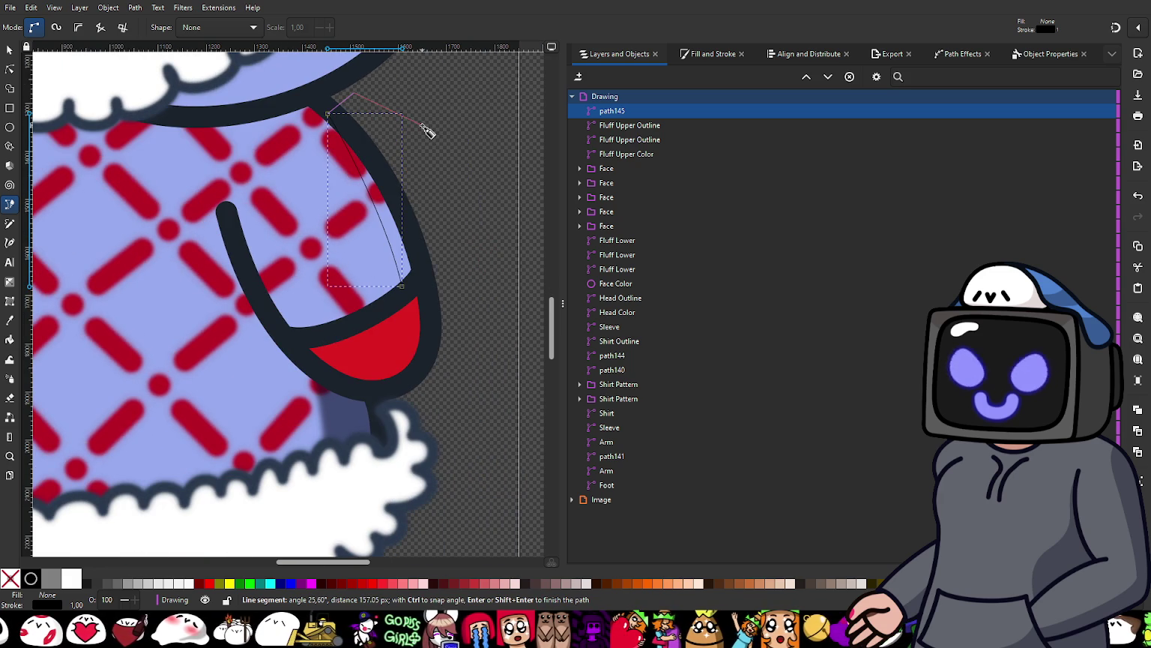
{"action": "left_click", "coordinate": [457, 262]}
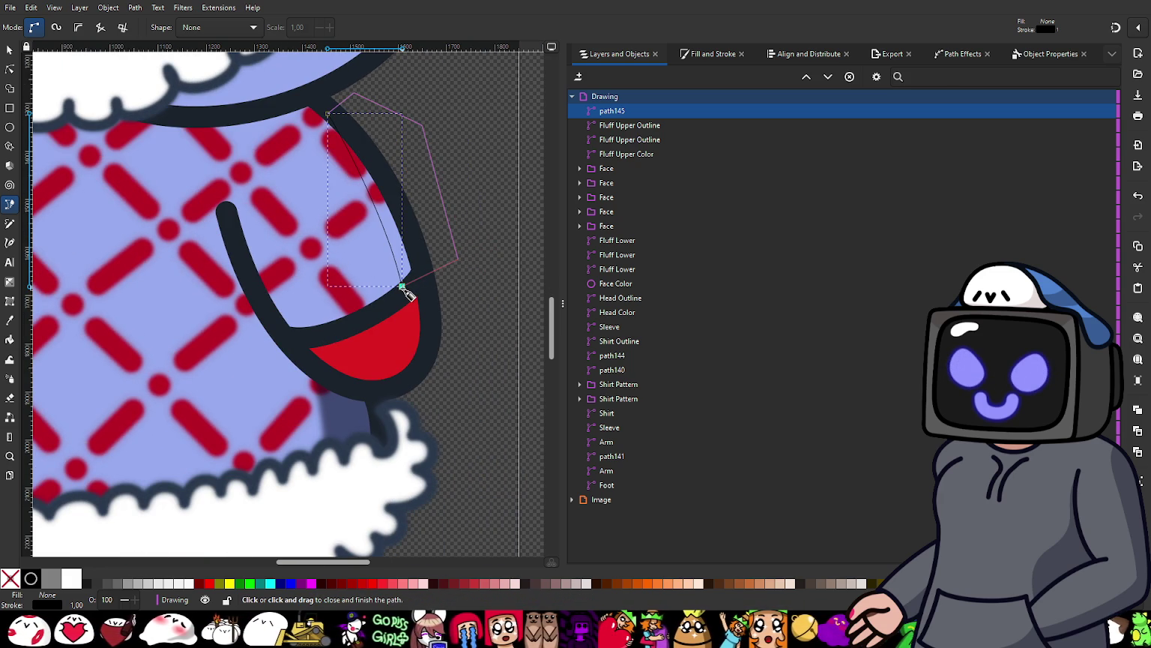
{"action": "left_click", "coordinate": [403, 288]}
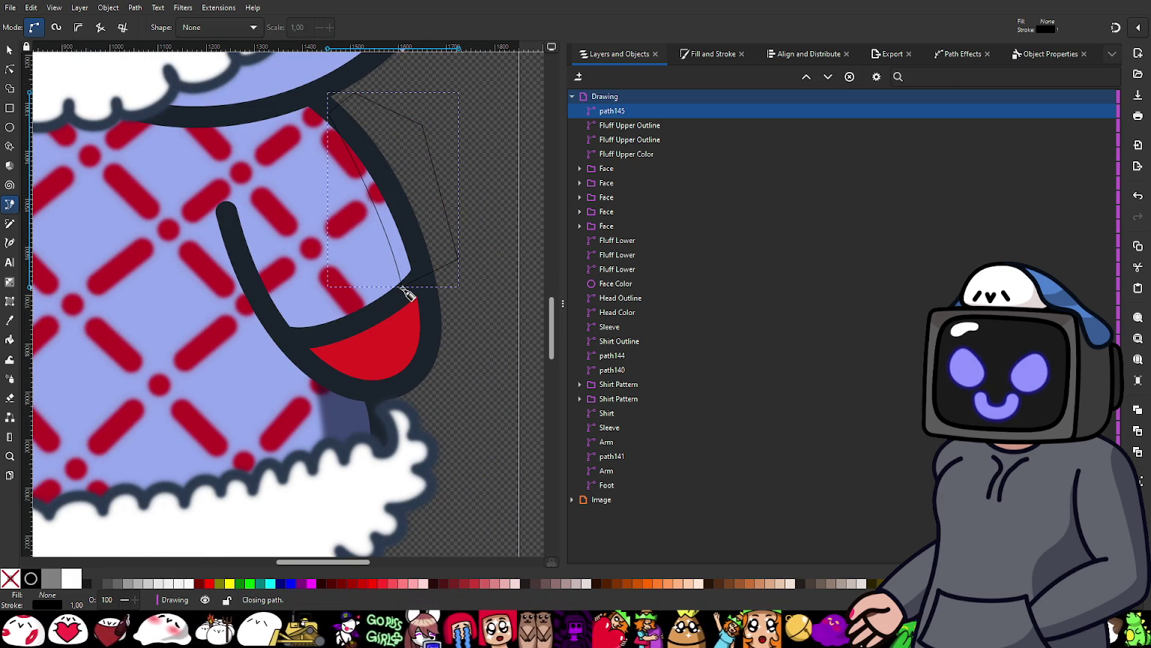
{"action": "left_click", "coordinate": [9, 69]}
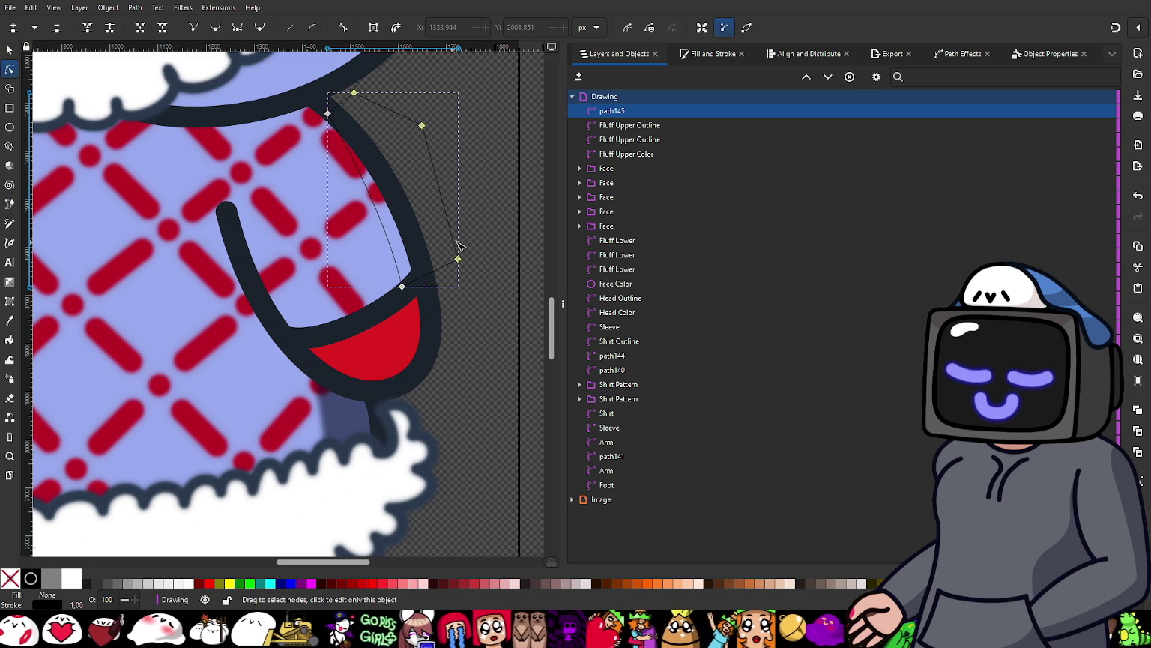
Step: Nudge a node down, then give the shape no outline and a dark navy fill at 61 alpha
{"action": "scroll", "coordinate": [460, 263], "scroll_direction": "up", "scroll_amount": 2}
{"action": "left_click_drag", "start_coordinate": [458, 255], "coordinate": [457, 270]}
{"action": "scroll", "coordinate": [458, 270], "scroll_direction": "down", "scroll_amount": 3}
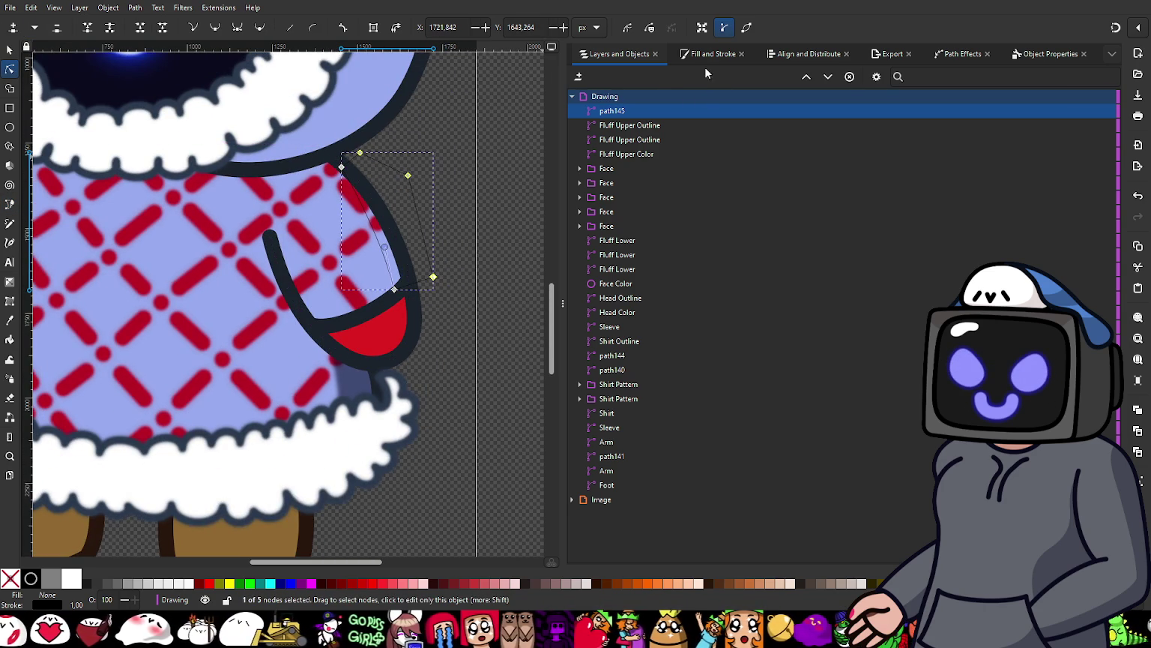
{"action": "left_click", "coordinate": [704, 54]}
{"action": "left_click", "coordinate": [633, 76]}
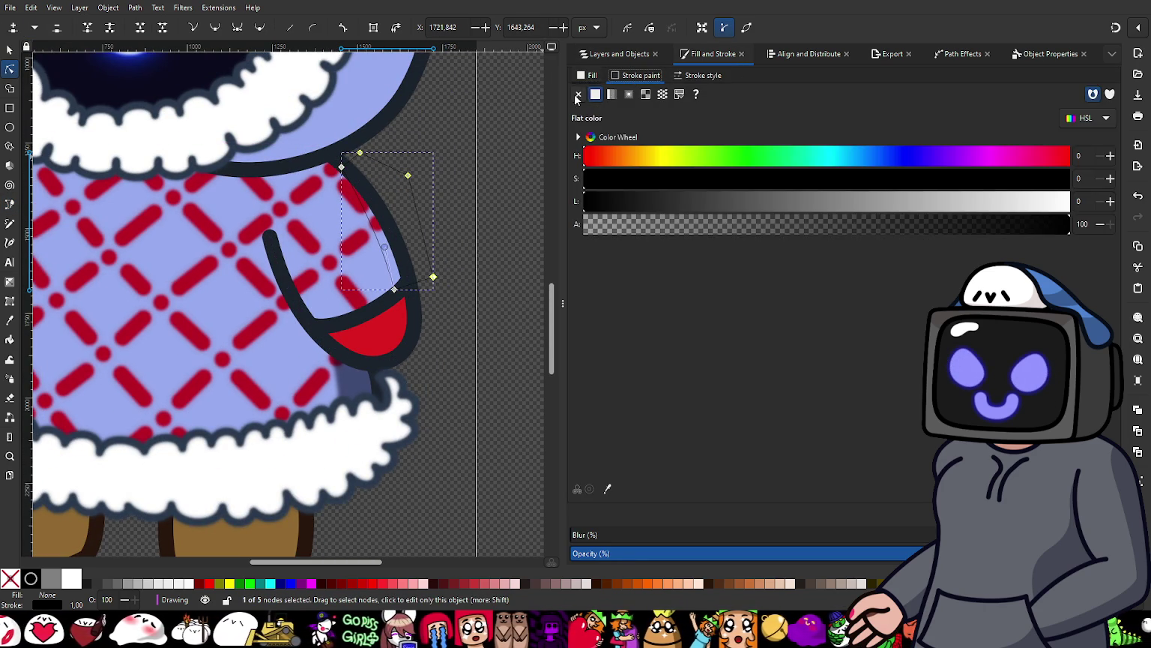
{"action": "left_click", "coordinate": [578, 93]}
{"action": "left_click", "coordinate": [596, 94]}
Step: Raise the Blur slider to soften the shape into a shadow
{"action": "scroll", "coordinate": [397, 247], "scroll_direction": "up", "scroll_amount": 2}
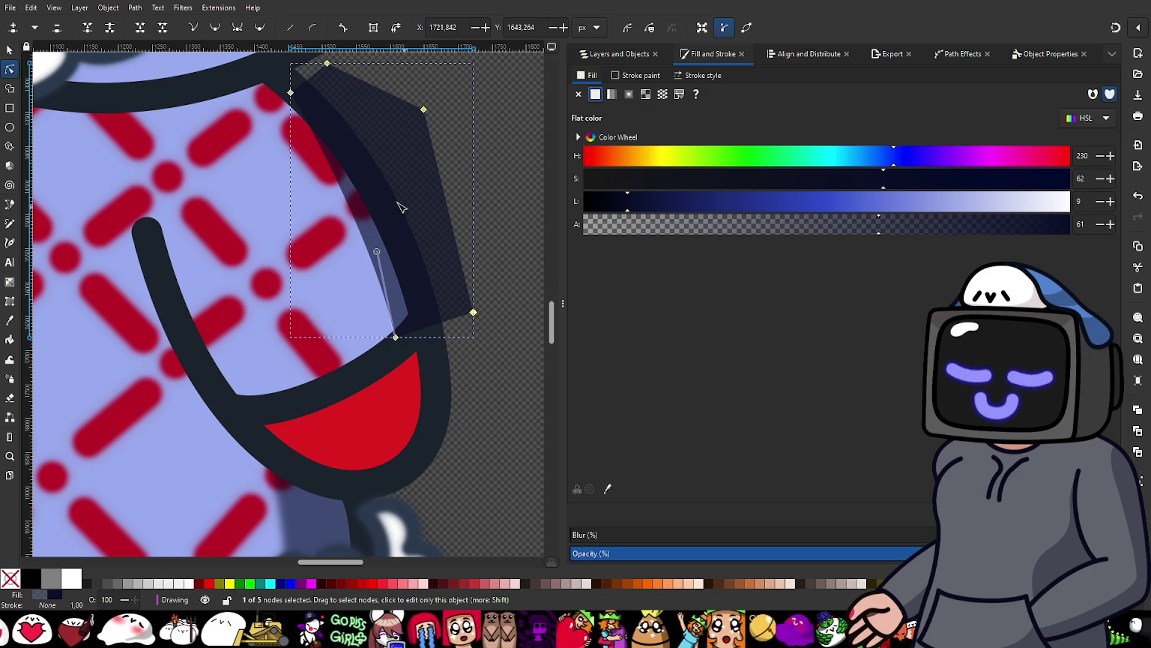
{"action": "left_click_drag", "start_coordinate": [600, 534], "coordinate": [701, 558]}
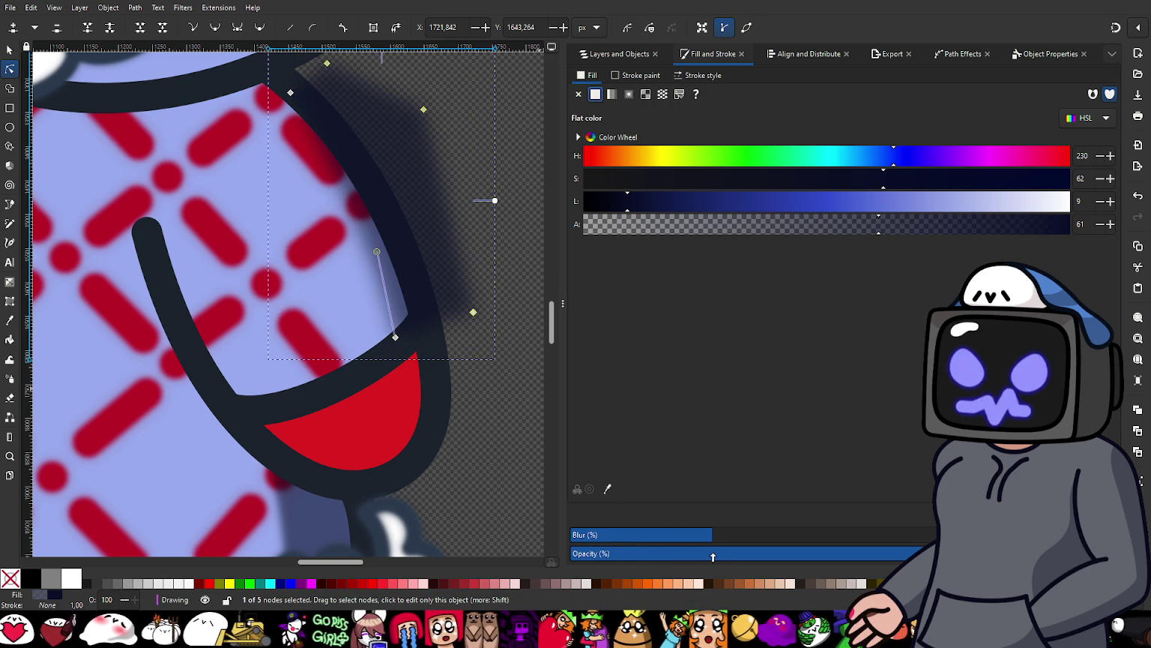
{"action": "left_click_drag", "start_coordinate": [696, 559], "coordinate": [691, 560]}
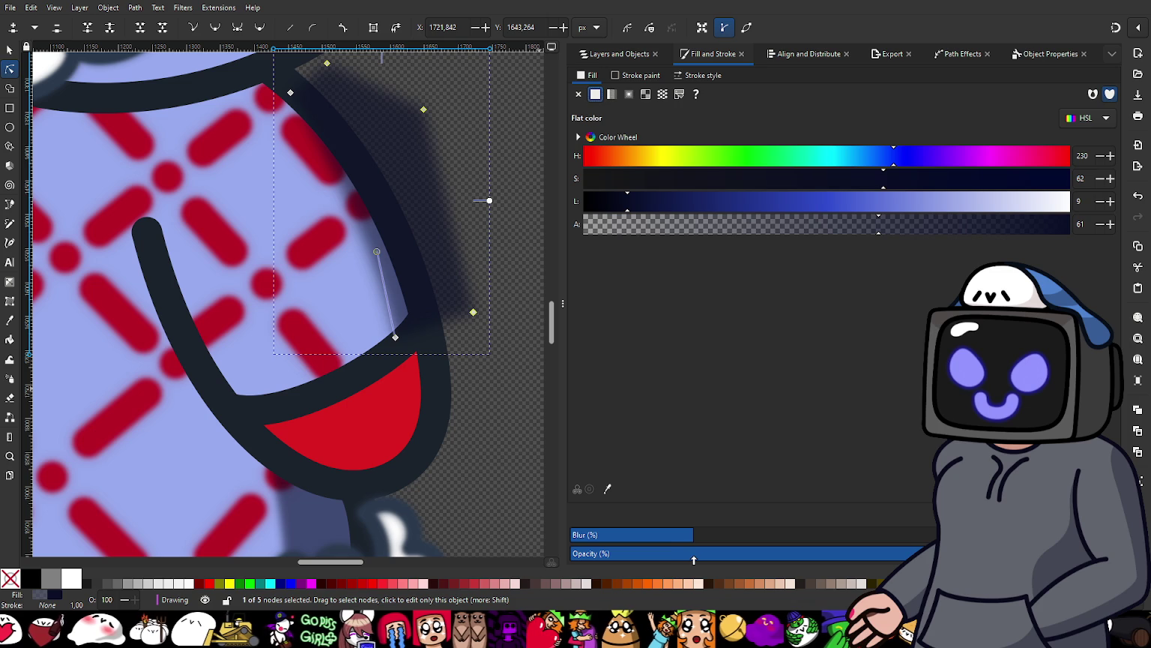
{"action": "left_click_drag", "start_coordinate": [694, 559], "coordinate": [694, 561]}
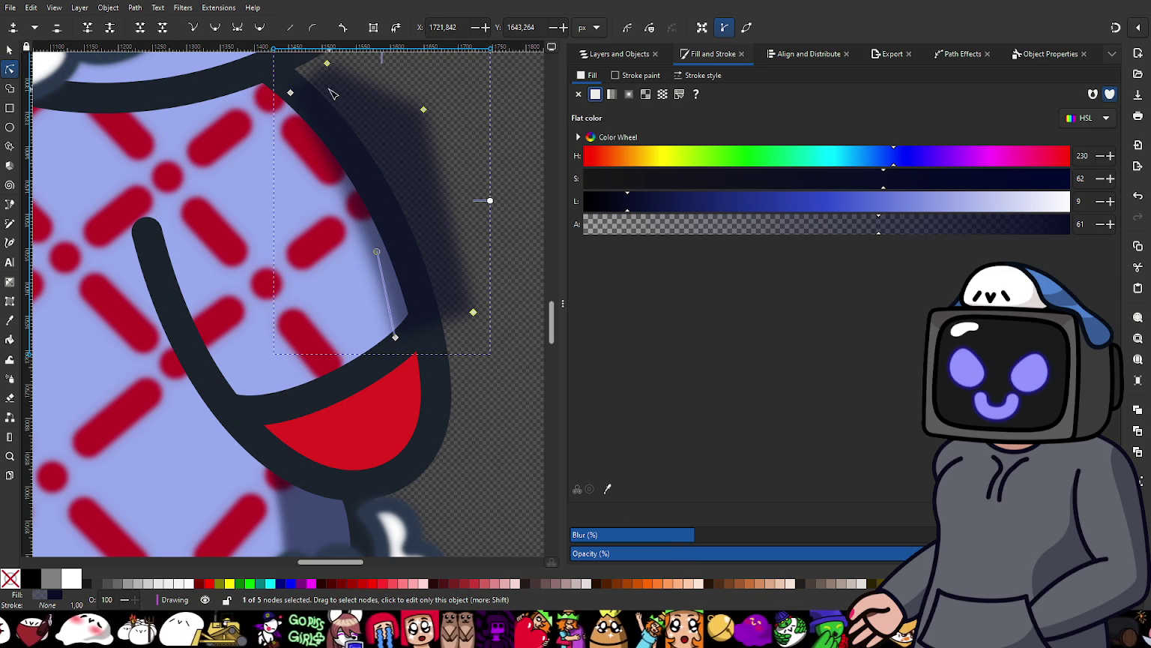
Step: Pull the shadow's corner inward and move its top node up-left toward the hood
{"action": "mouse_move", "coordinate": [292, 92]}
{"action": "left_mouse_down"}
{"action": "mouse_move", "coordinate": [283, 104]}
{"action": "mouse_move", "coordinate": [274, 89]}
{"action": "left_mouse_up"}
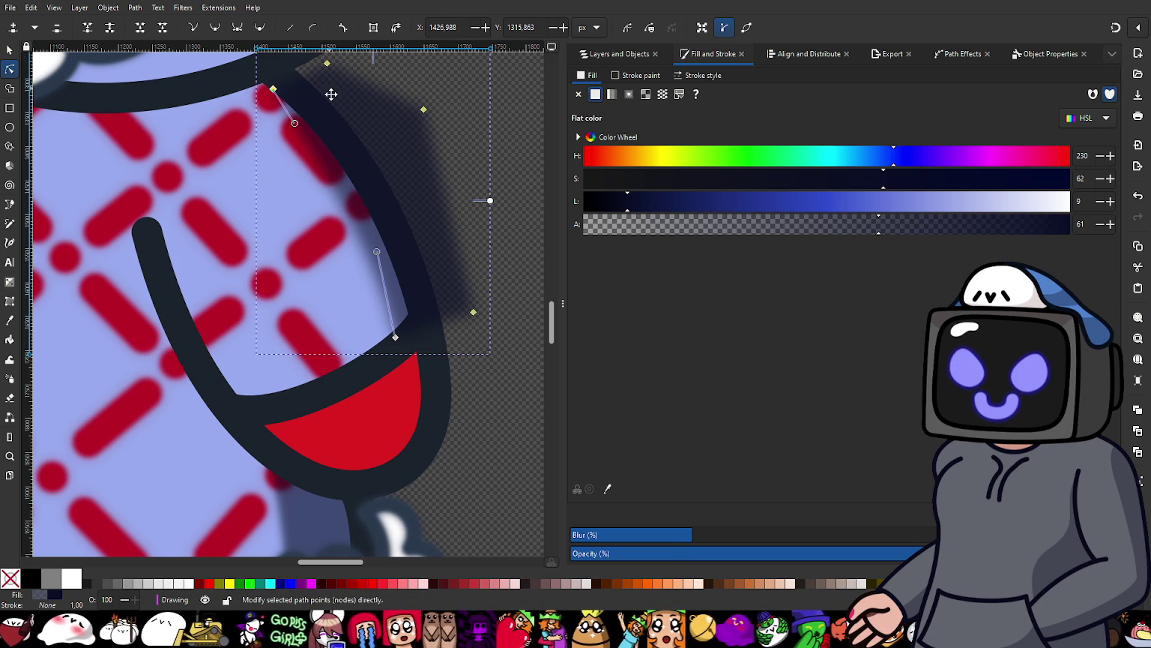
{"action": "scroll", "coordinate": [331, 94], "scroll_direction": "up", "scroll_amount": 1}
{"action": "scroll", "coordinate": [285, 135], "scroll_direction": "up", "scroll_amount": 1}
{"action": "left_click_drag", "start_coordinate": [248, 174], "coordinate": [239, 156]}
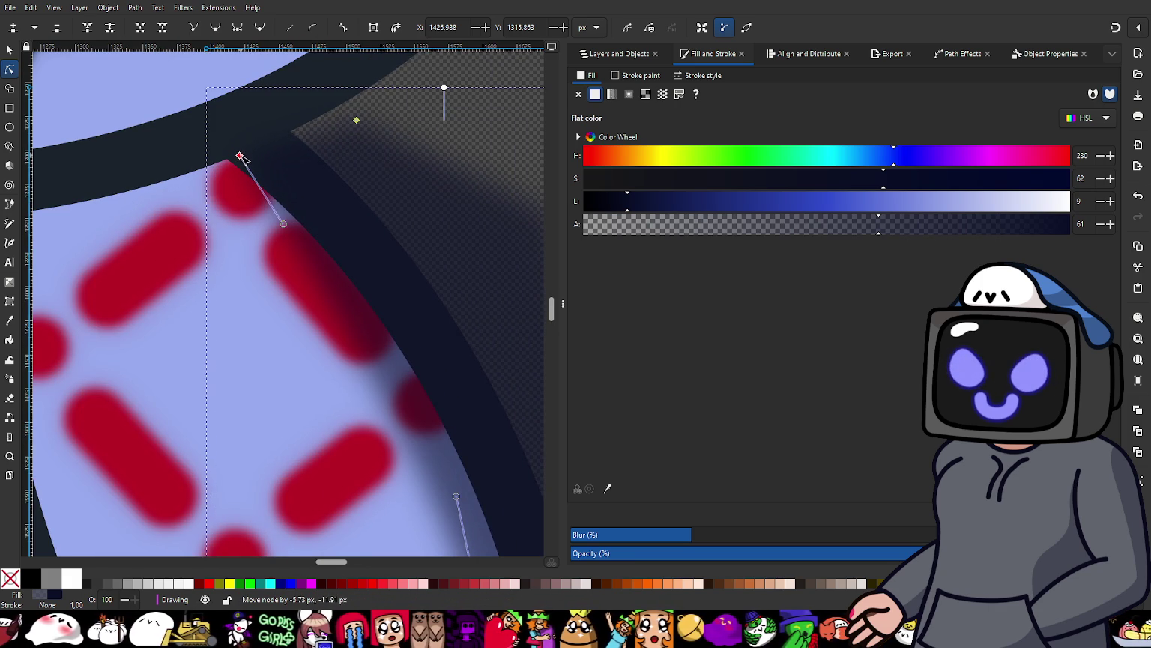
{"action": "left_click_drag", "start_coordinate": [234, 154], "coordinate": [222, 149]}
{"action": "scroll", "coordinate": [387, 370], "scroll_direction": "down", "scroll_amount": 2}
{"action": "scroll", "coordinate": [387, 370], "scroll_direction": "down", "scroll_amount": 3}
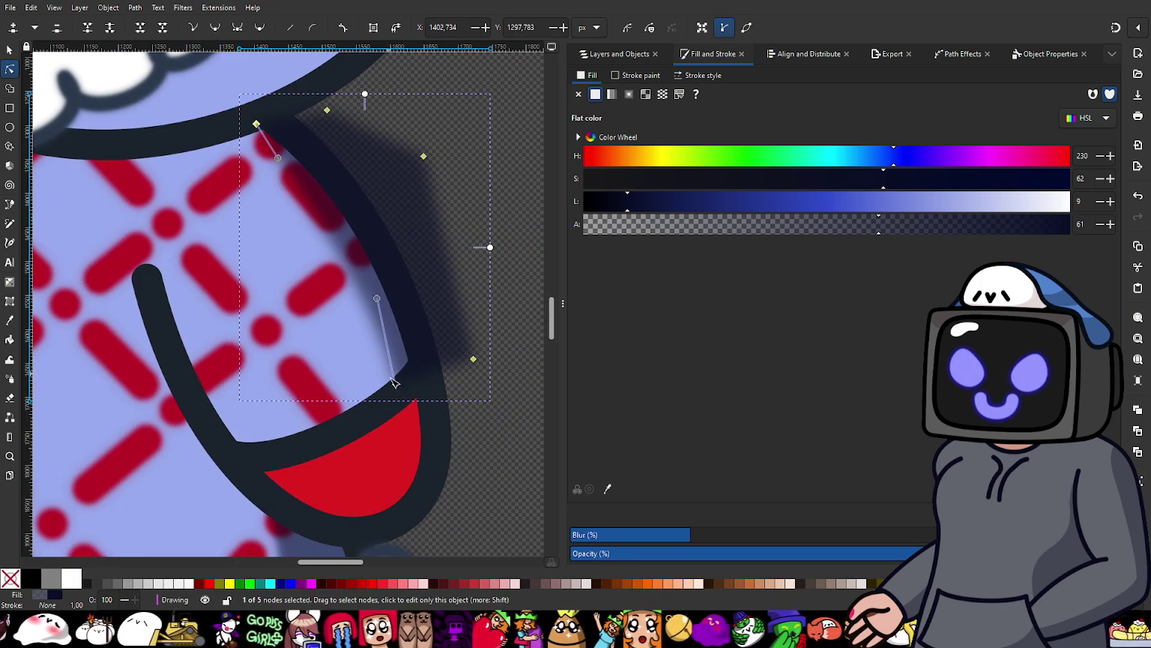
Step: Bend the shadow's inner curve and shift its bottom node to hug the shirt edge
{"action": "left_click_drag", "start_coordinate": [376, 298], "coordinate": [378, 291]}
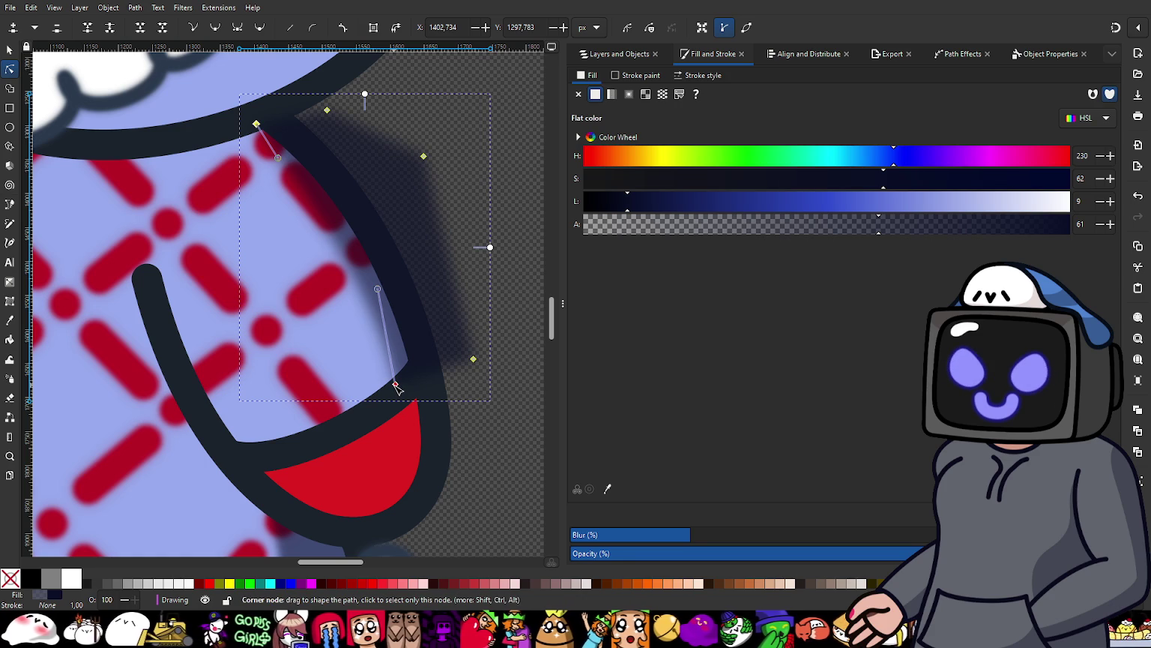
{"action": "left_click_drag", "start_coordinate": [395, 387], "coordinate": [389, 392]}
{"action": "left_click_drag", "start_coordinate": [372, 295], "coordinate": [368, 285]}
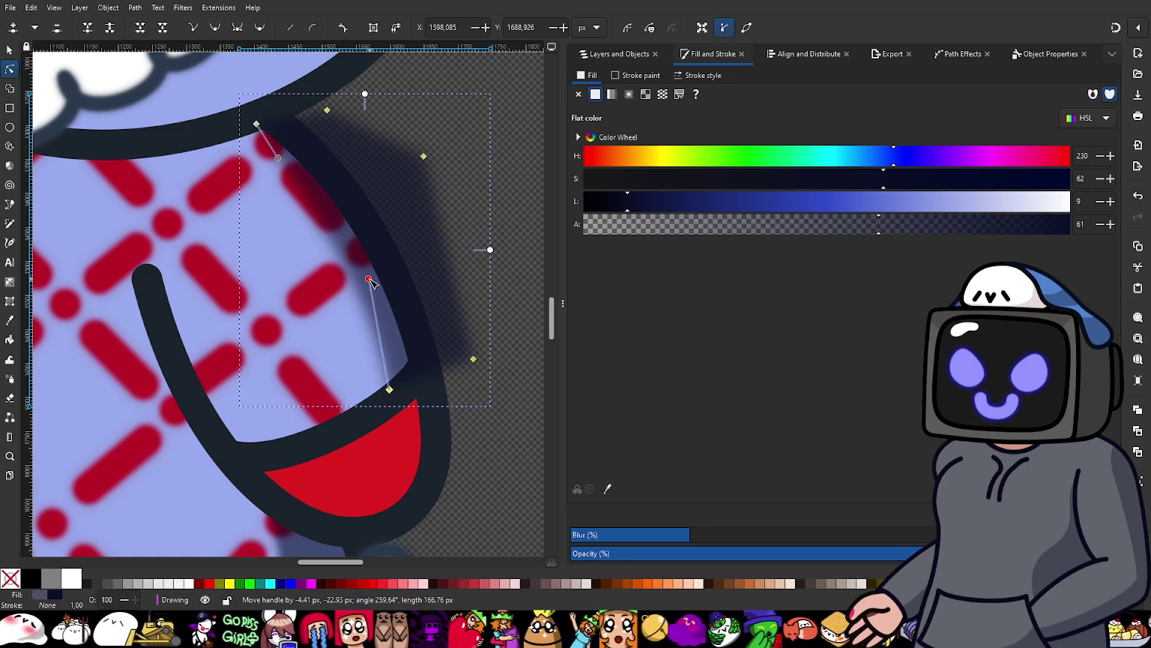
{"action": "left_click_drag", "start_coordinate": [371, 280], "coordinate": [368, 275]}
{"action": "scroll", "coordinate": [432, 360], "scroll_direction": "down", "scroll_amount": 1, "text": "ctrl"}
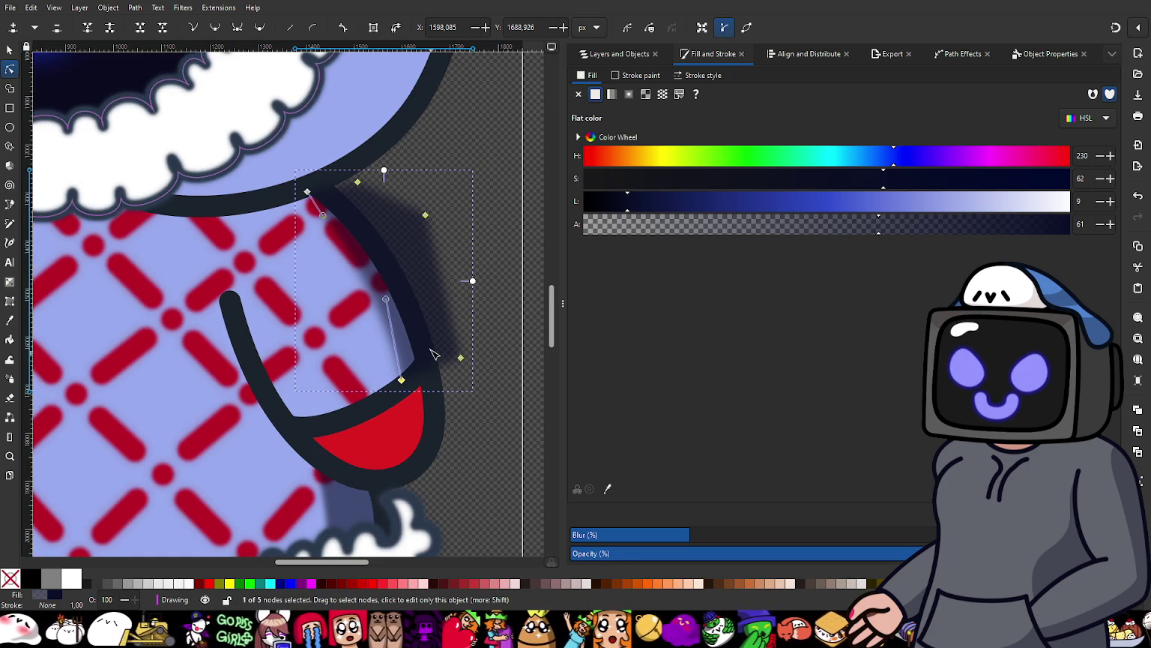
Step: Clip the blurred shadow to the shirt shape with Object > Clip > Set Clip
{"action": "key", "text": "s"}
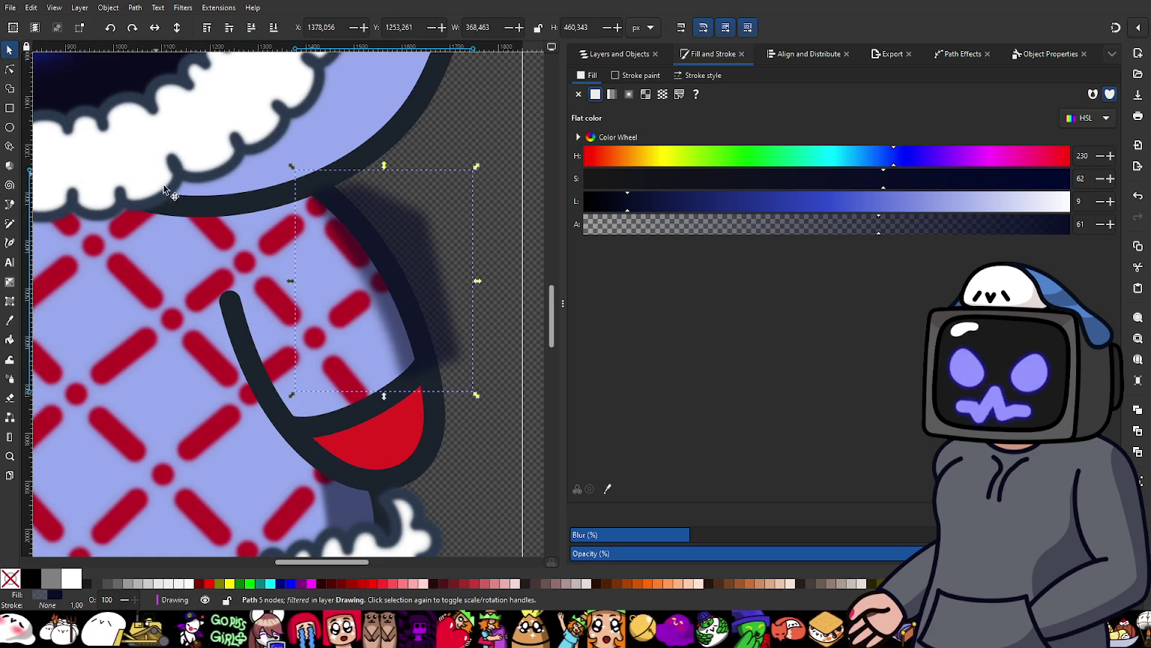
{"action": "scroll", "coordinate": [210, 266], "scroll_direction": "down", "scroll_amount": 2, "text": "ctrl"}
{"action": "scroll", "coordinate": [240, 303], "scroll_direction": "up", "scroll_amount": 1, "text": "ctrl"}
{"action": "scroll", "coordinate": [254, 303], "scroll_direction": "up", "scroll_amount": 1, "text": "ctrl"}
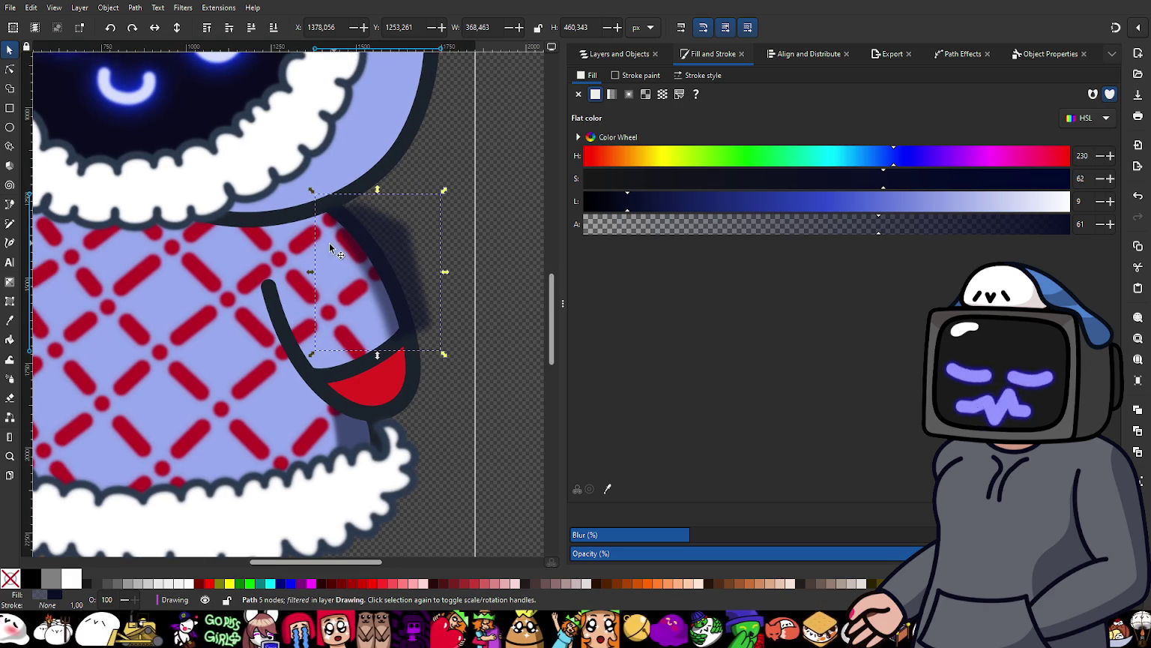
{"action": "left_click", "coordinate": [276, 310], "text": "alt"}
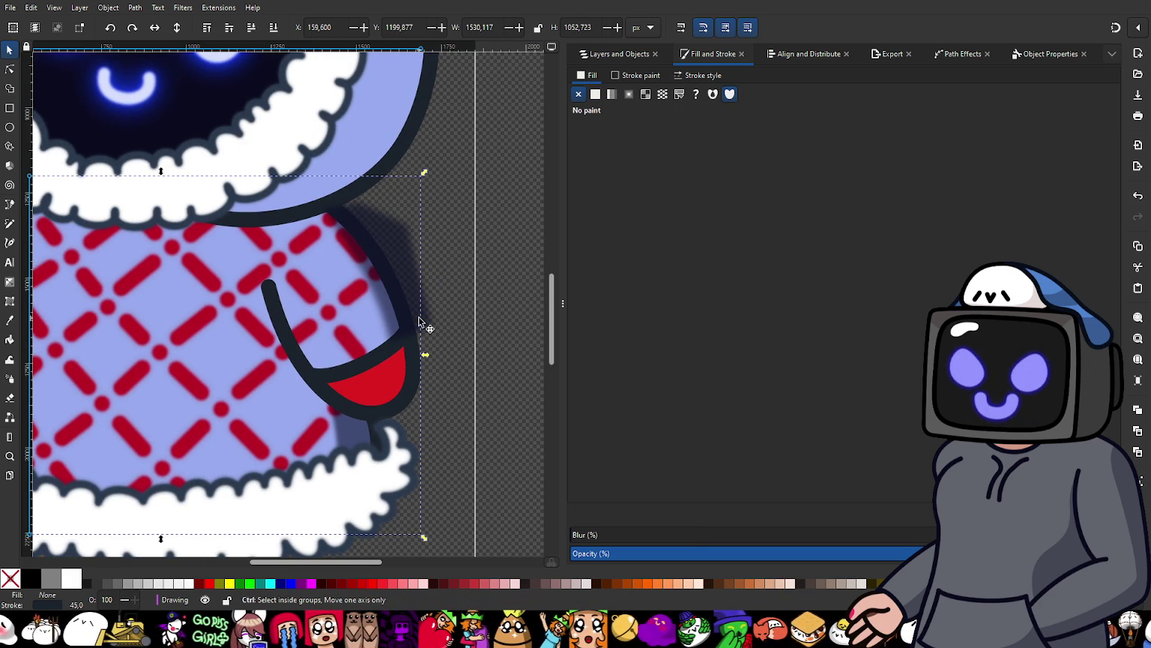
{"action": "left_click", "coordinate": [404, 251], "text": "shift"}
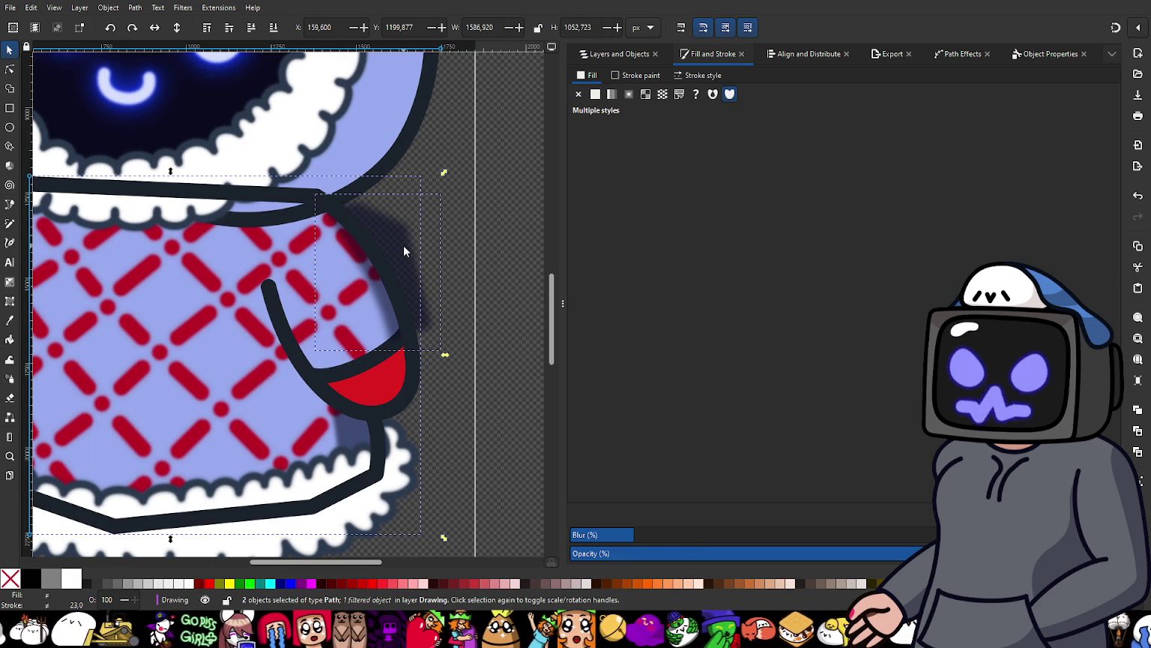
{"action": "left_click", "coordinate": [439, 330]}
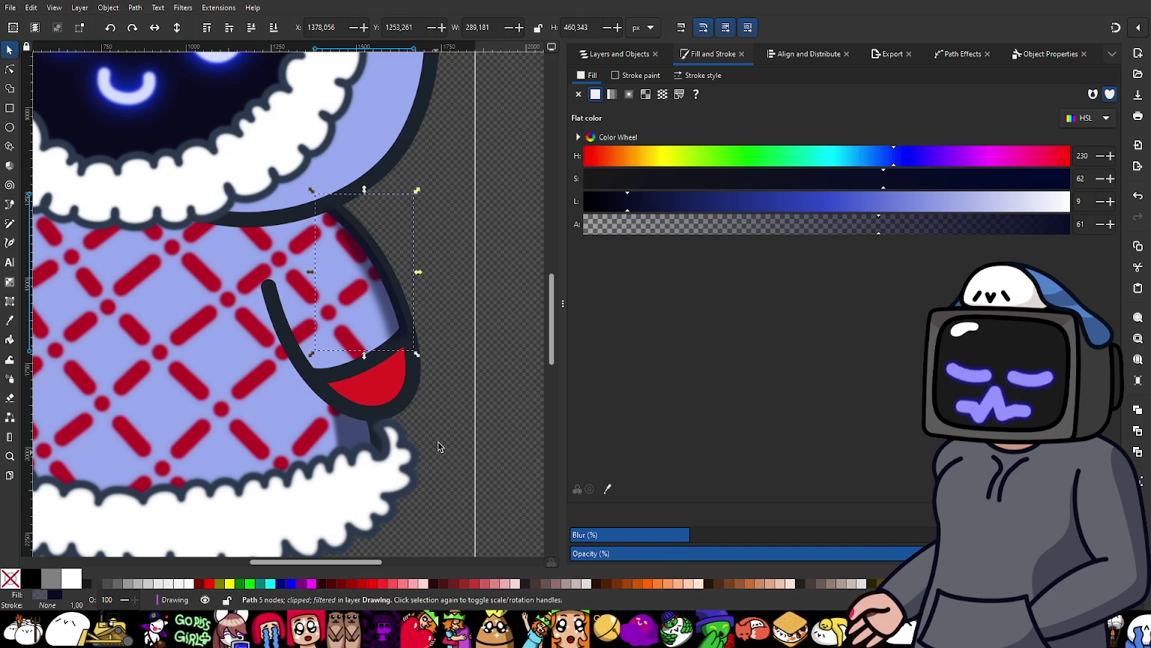
{"action": "left_click", "coordinate": [447, 303]}
Step: Move path145 below Shirt Outline in Layers and Objects
{"action": "scroll", "coordinate": [408, 322], "scroll_direction": "up", "scroll_amount": 3, "text": "ctrl"}
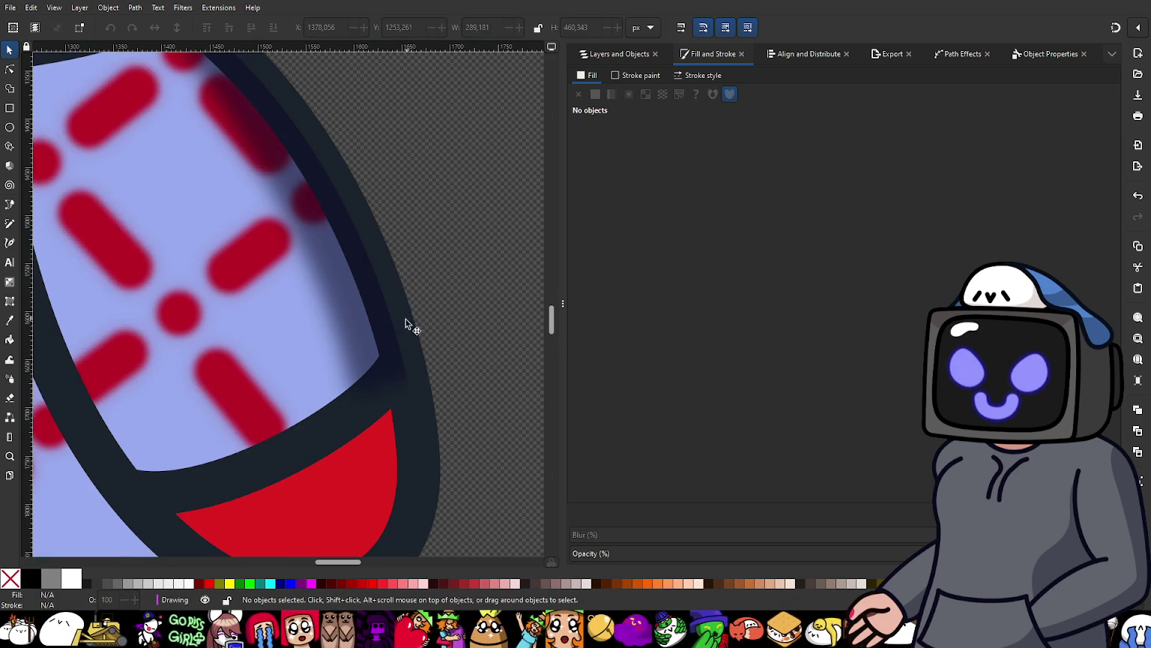
{"action": "left_click", "coordinate": [381, 323]}
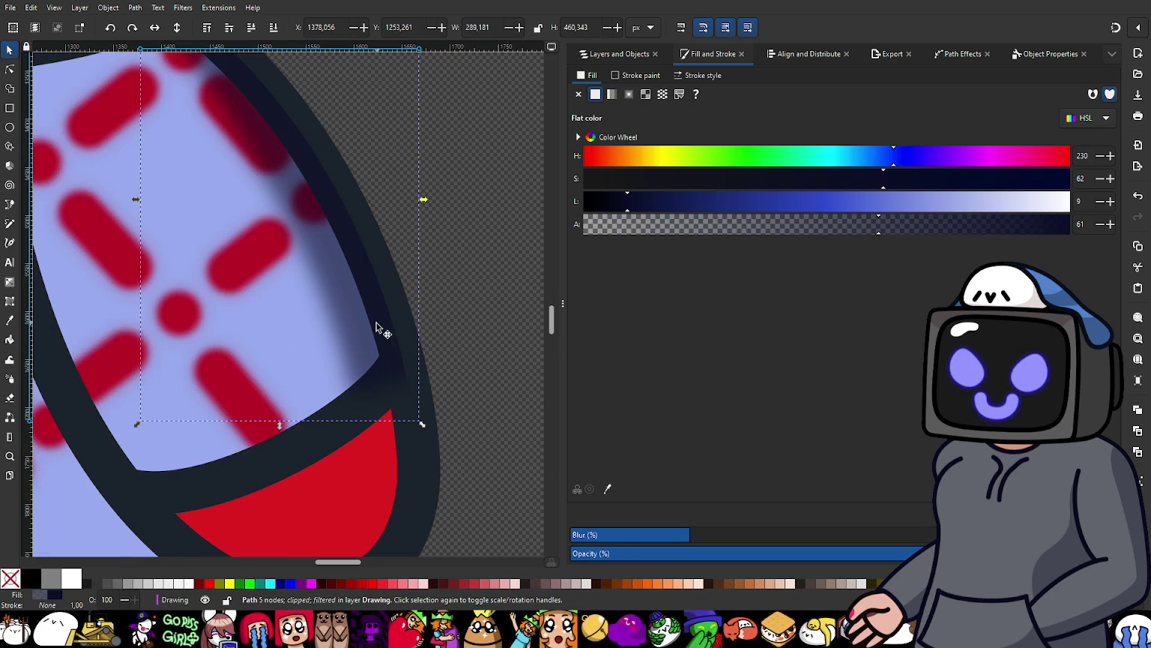
{"action": "left_click", "coordinate": [619, 54]}
{"action": "mouse_move", "coordinate": [611, 112]}
{"action": "left_mouse_down"}
{"action": "mouse_move", "coordinate": [611, 220]}
{"action": "mouse_move", "coordinate": [656, 346]}
{"action": "left_mouse_up"}
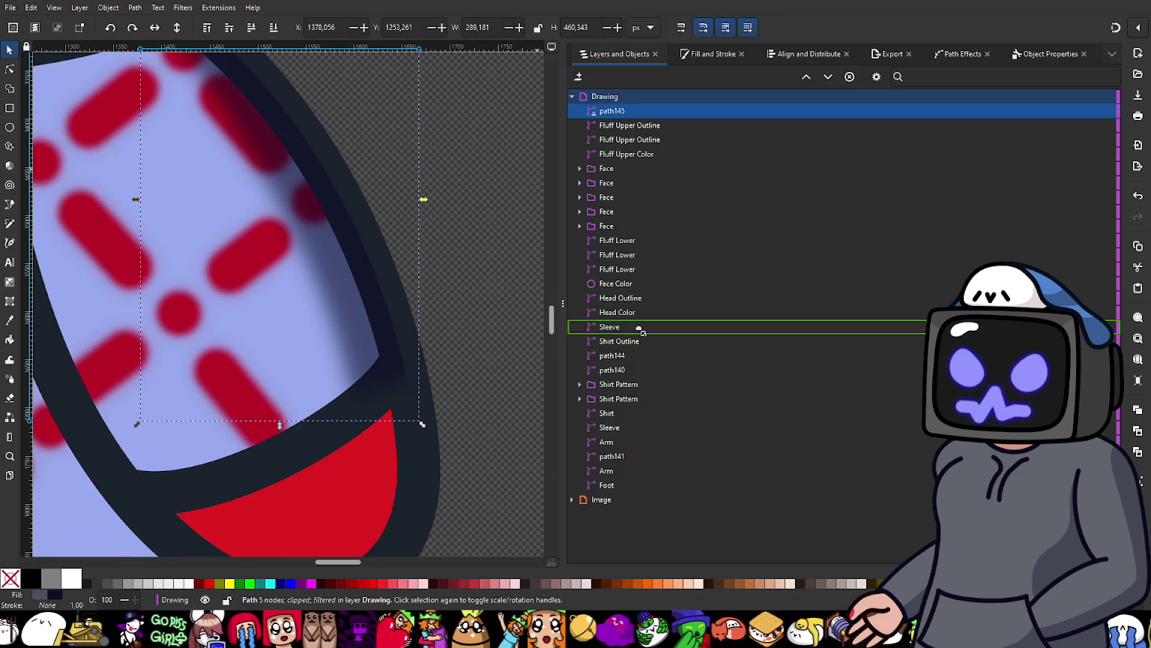
{"action": "left_click", "coordinate": [430, 270]}
{"action": "scroll", "coordinate": [430, 270], "scroll_direction": "down", "scroll_amount": 3}
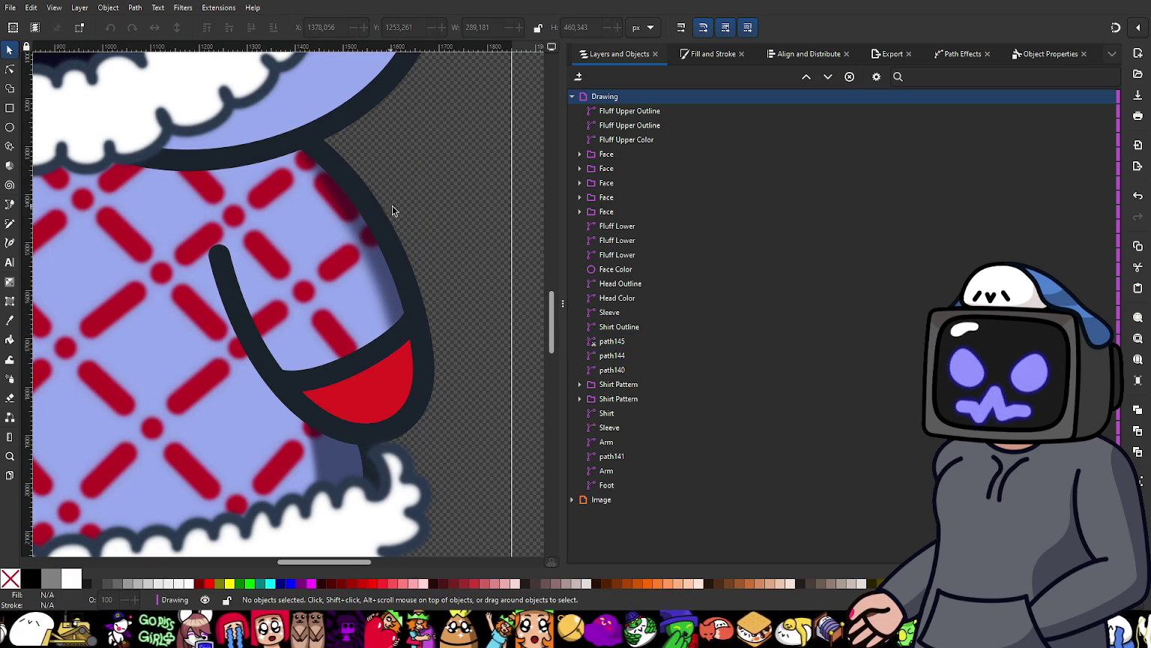
{"action": "scroll", "coordinate": [385, 294], "scroll_direction": "down", "scroll_amount": 1}
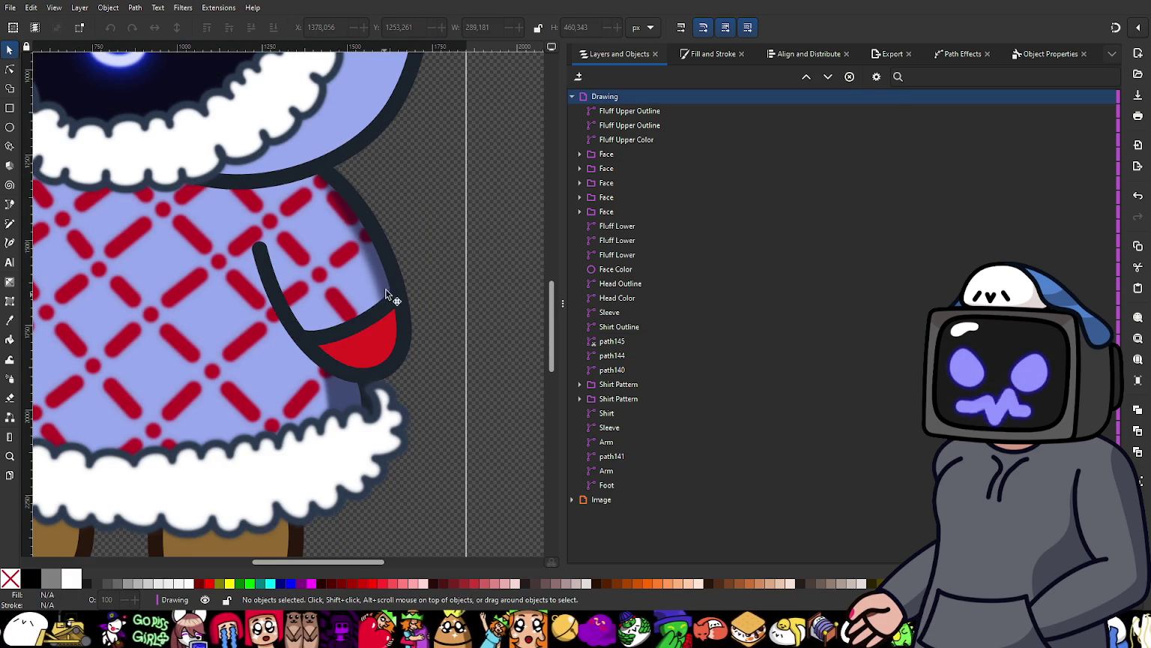
{"action": "scroll", "coordinate": [300, 326], "scroll_direction": "down", "scroll_amount": 1}
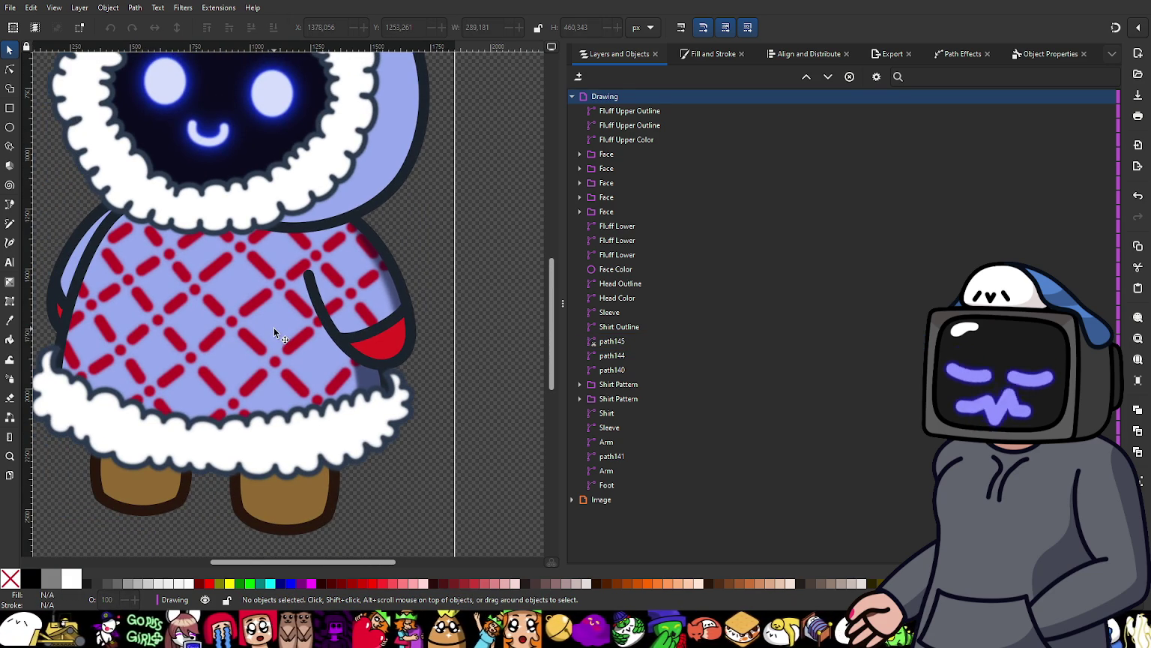
{"action": "scroll", "coordinate": [165, 335], "scroll_direction": "down", "scroll_amount": 1}
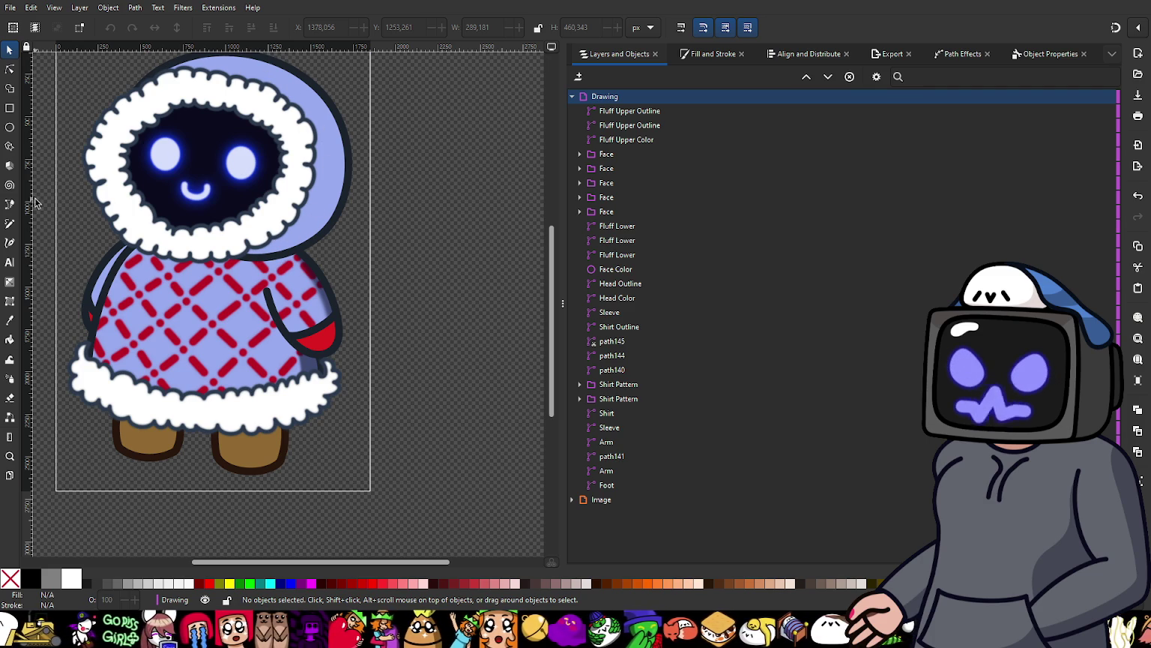
{"action": "left_click", "coordinate": [10, 204]}
Step: Start the hood shading path with curved nodes by the neck and along the hood's right side
{"action": "scroll", "coordinate": [300, 225], "scroll_direction": "up", "scroll_amount": 2}
{"action": "scroll", "coordinate": [300, 221], "scroll_direction": "up", "scroll_amount": 1}
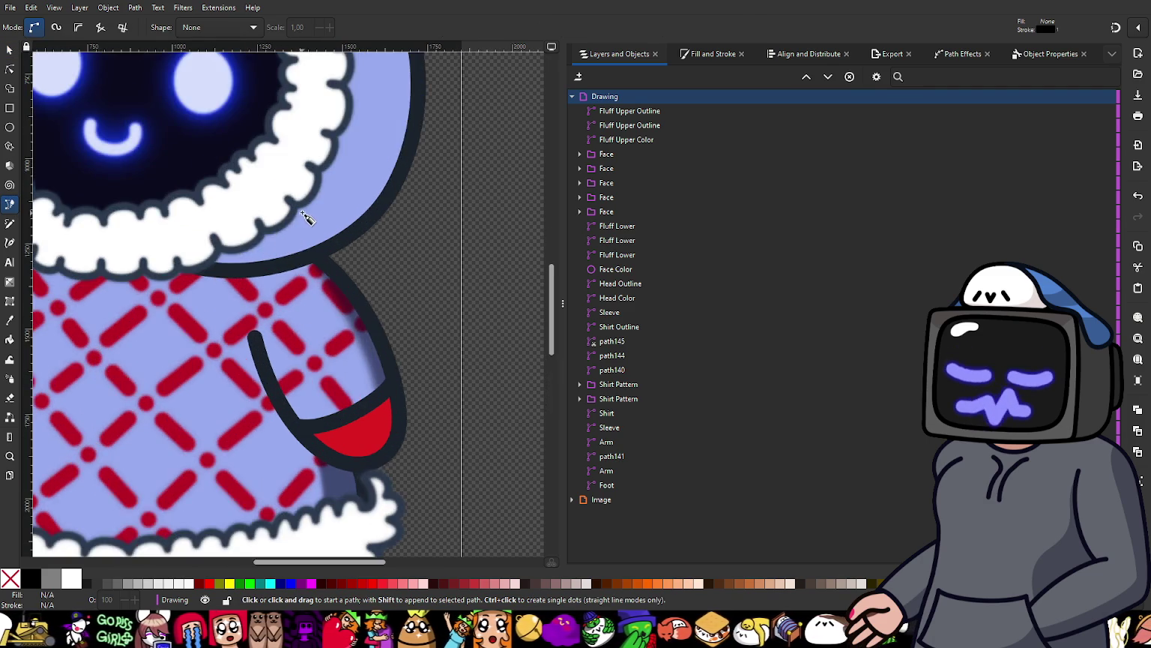
{"action": "scroll", "coordinate": [304, 225], "scroll_direction": "down", "scroll_amount": 3}
{"action": "scroll", "coordinate": [304, 231], "scroll_direction": "up", "scroll_amount": 1}
{"action": "scroll", "coordinate": [246, 335], "scroll_direction": "up", "scroll_amount": 1}
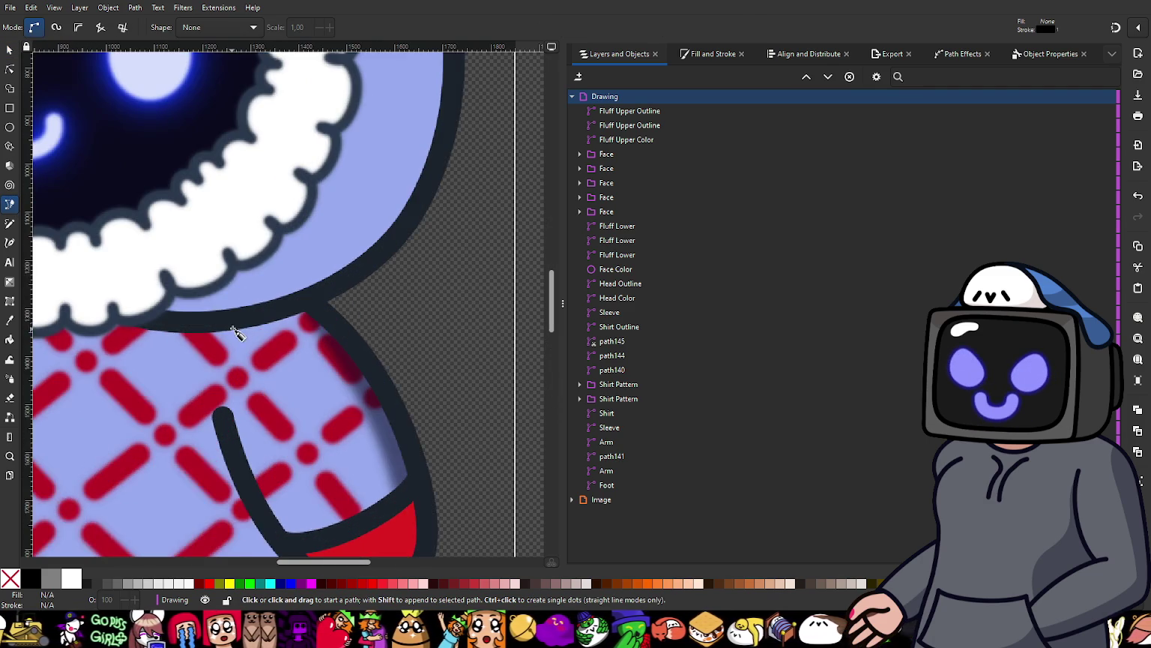
{"action": "scroll", "coordinate": [252, 341], "scroll_direction": "up", "scroll_amount": 1}
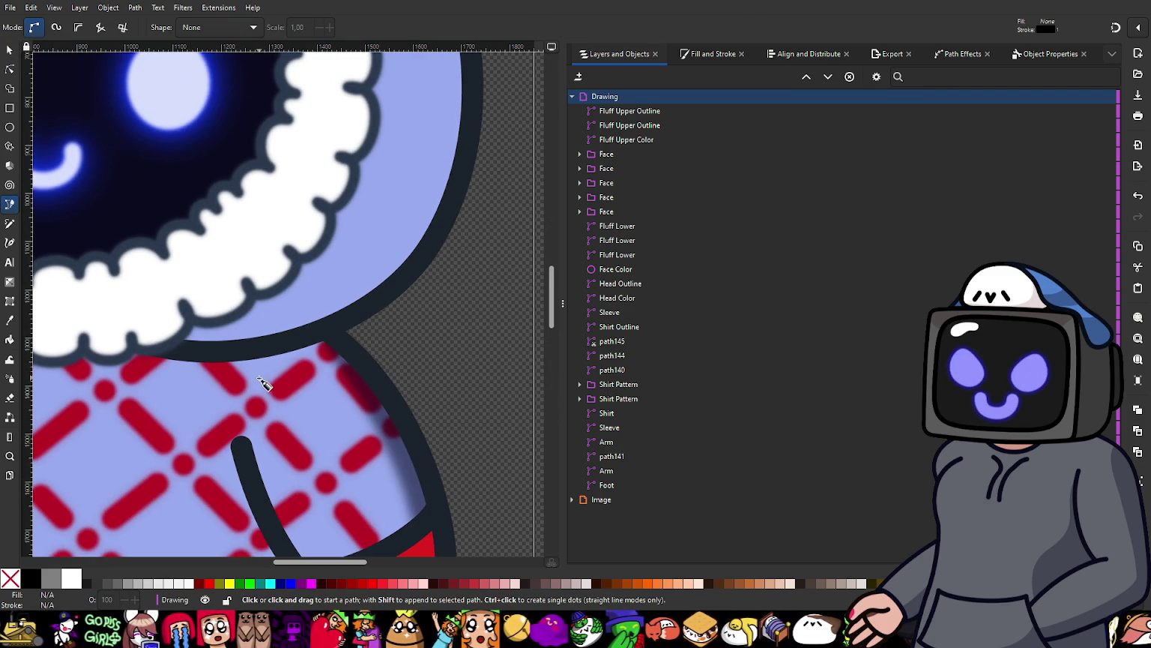
{"action": "left_click_drag", "start_coordinate": [254, 380], "coordinate": [333, 327]}
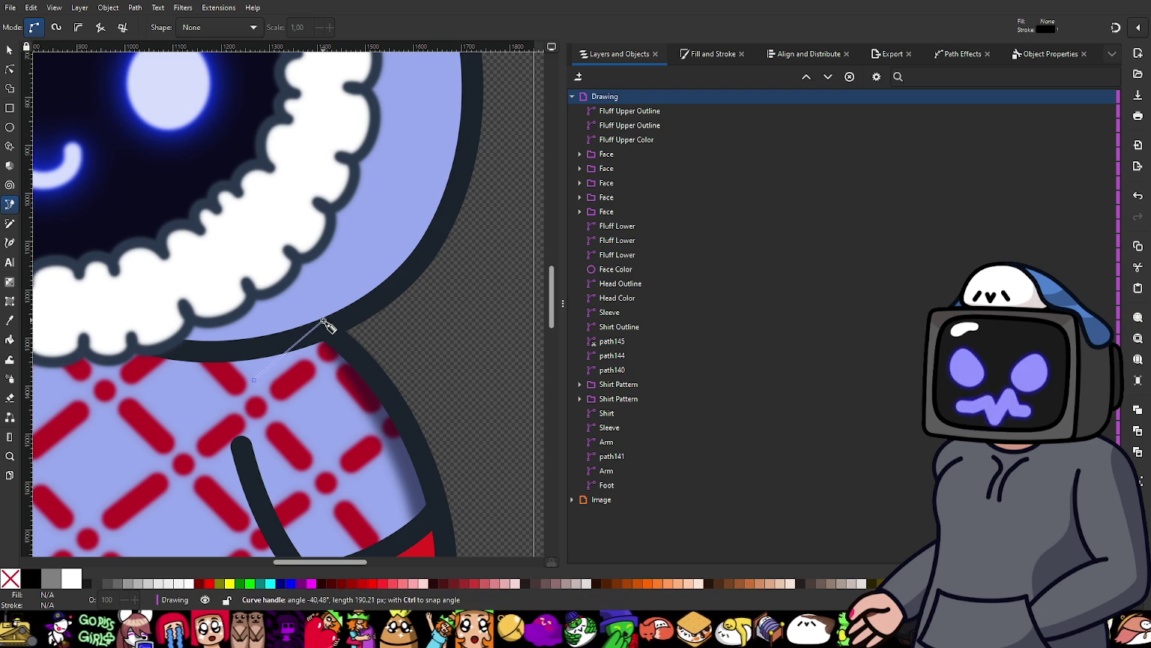
{"action": "scroll", "coordinate": [386, 225], "scroll_direction": "down", "scroll_amount": 1}
{"action": "scroll", "coordinate": [378, 292], "scroll_direction": "up", "scroll_amount": 3}
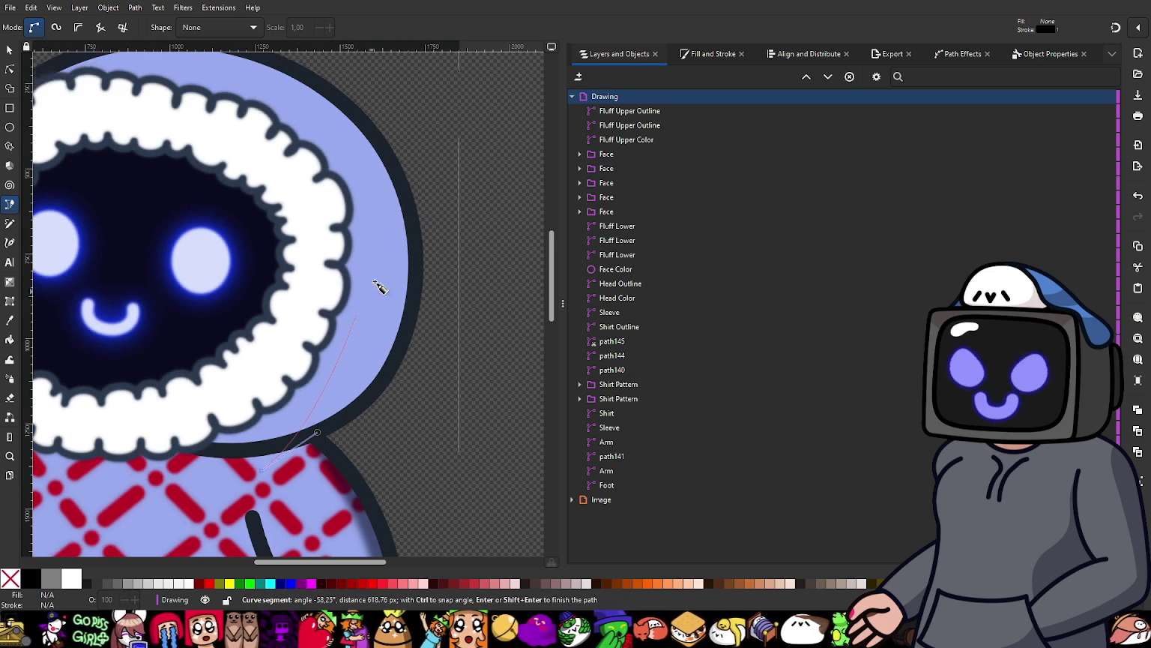
{"action": "left_click_drag", "start_coordinate": [378, 255], "coordinate": [373, 145]}
Step: Add curved nodes over the hood top, then close the shape straight down across the face
{"action": "scroll", "coordinate": [308, 128], "scroll_direction": "up", "scroll_amount": 1}
{"action": "scroll", "coordinate": [308, 128], "scroll_direction": "left", "scroll_amount": 1}
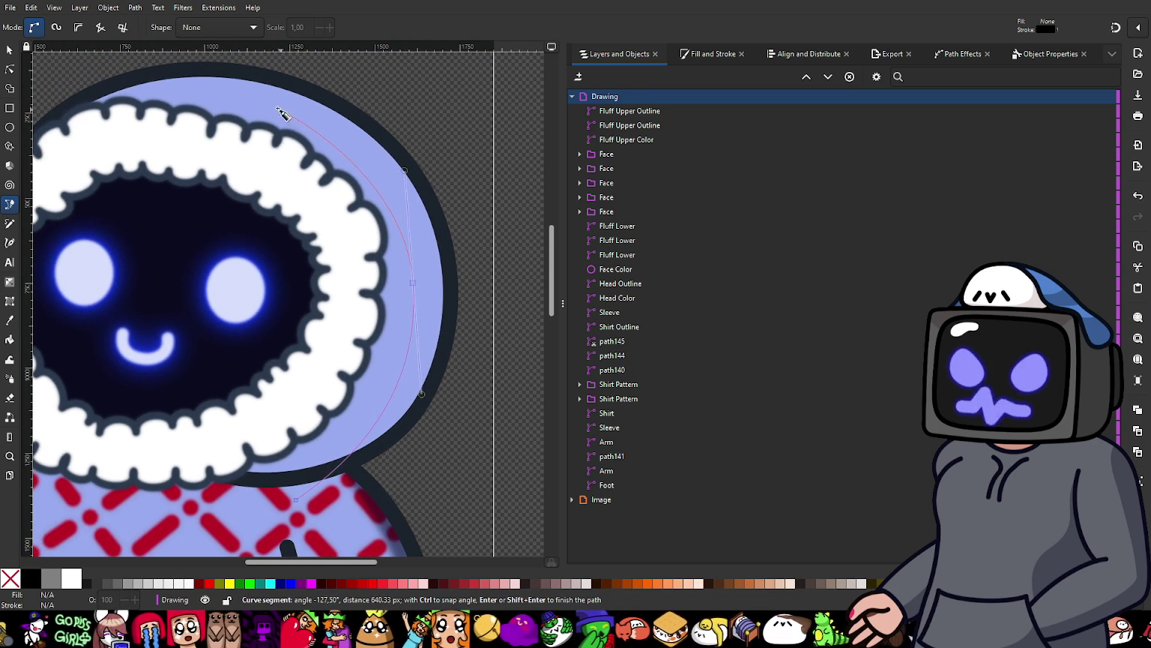
{"action": "left_click_drag", "start_coordinate": [261, 103], "coordinate": [189, 86]}
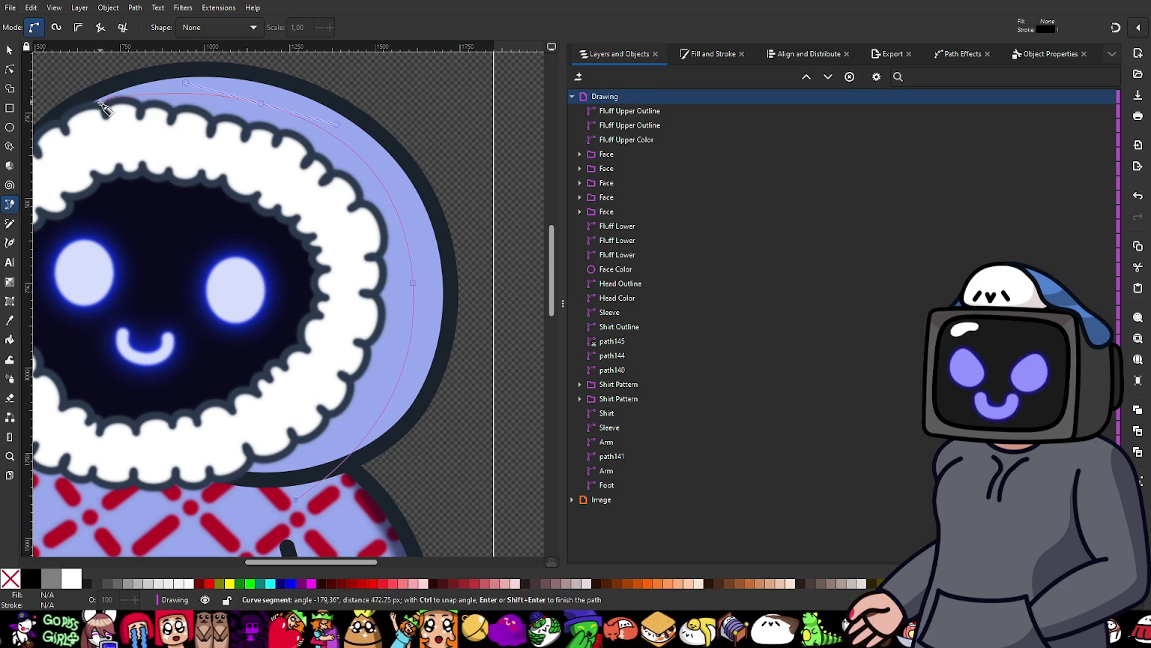
{"action": "left_click_drag", "start_coordinate": [95, 110], "coordinate": [57, 131]}
{"action": "key", "text": "Return"}
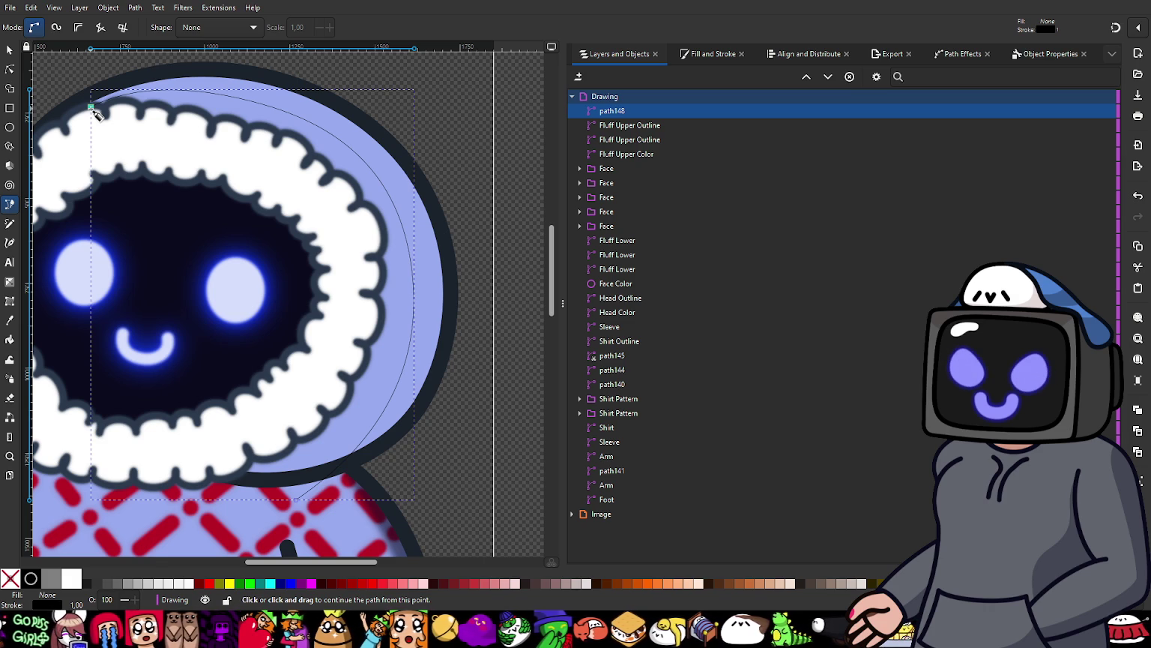
{"action": "left_click", "coordinate": [90, 107]}
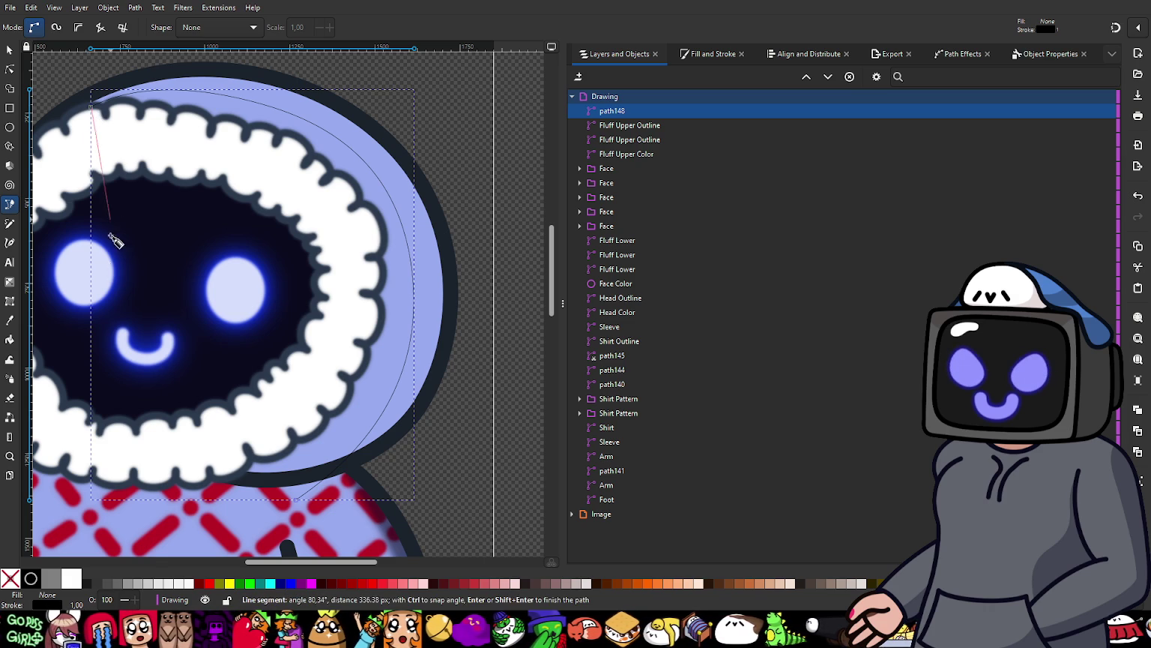
{"action": "left_click", "coordinate": [180, 499]}
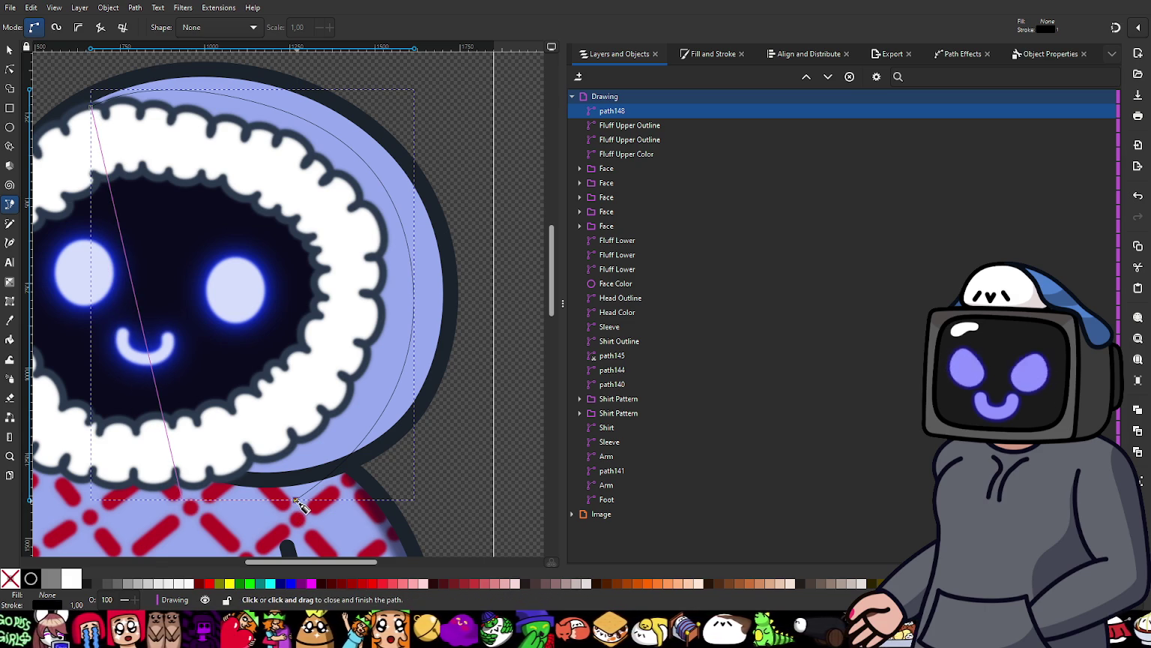
{"action": "left_click", "coordinate": [299, 506]}
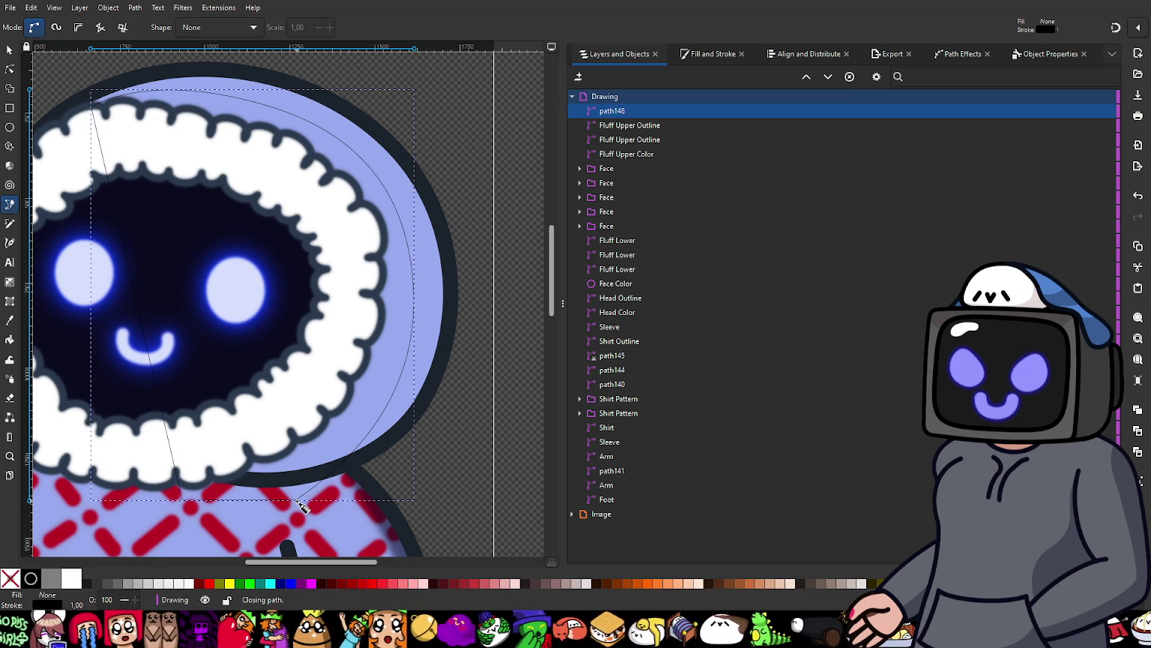
Step: Set the new shape's stroke paint to None
{"action": "left_click", "coordinate": [712, 54]}
{"action": "left_click", "coordinate": [635, 75]}
{"action": "left_click", "coordinate": [580, 94]}
Step: Give path148 a flat dark-blue fill at alpha 56 with a soft blur
{"action": "left_click", "coordinate": [592, 75]}
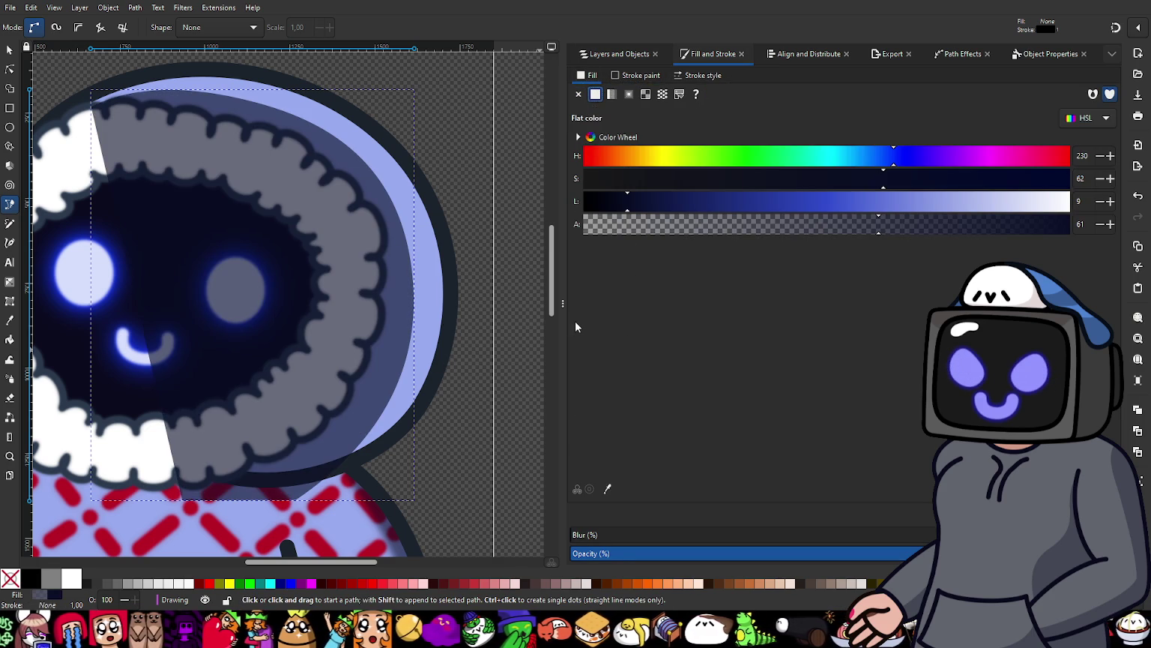
{"action": "left_click_drag", "start_coordinate": [616, 537], "coordinate": [703, 557]}
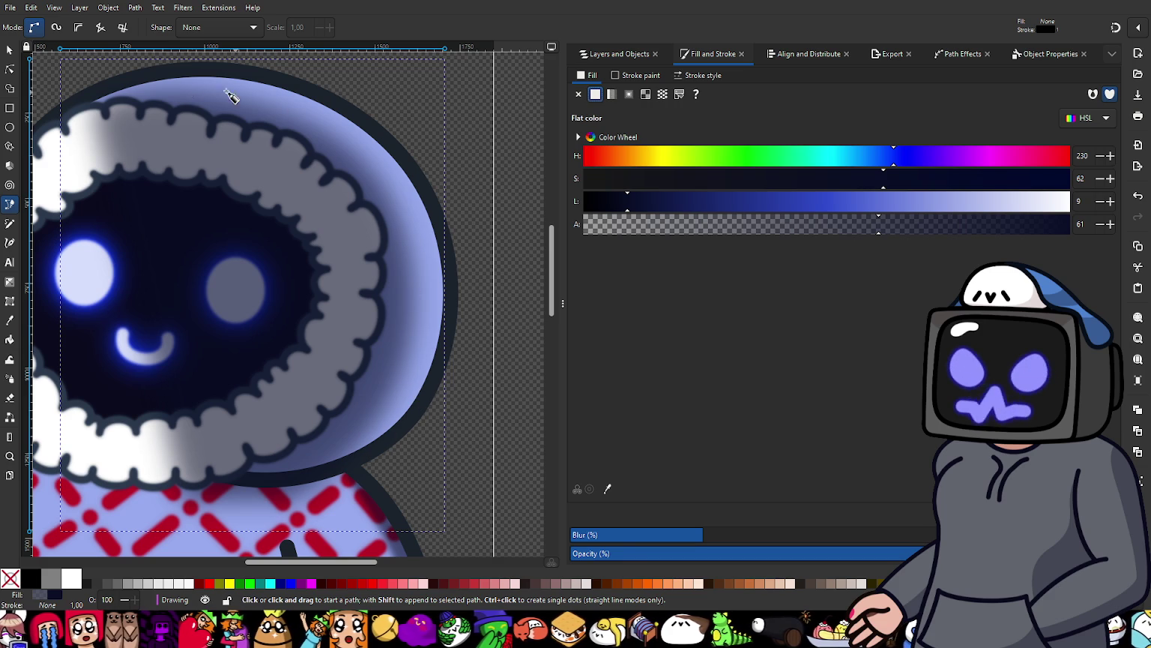
{"action": "scroll", "coordinate": [349, 270], "scroll_direction": "down", "scroll_amount": 5}
{"action": "scroll", "coordinate": [352, 420], "scroll_direction": "up", "scroll_amount": 1}
{"action": "scroll", "coordinate": [334, 329], "scroll_direction": "up", "scroll_amount": 1}
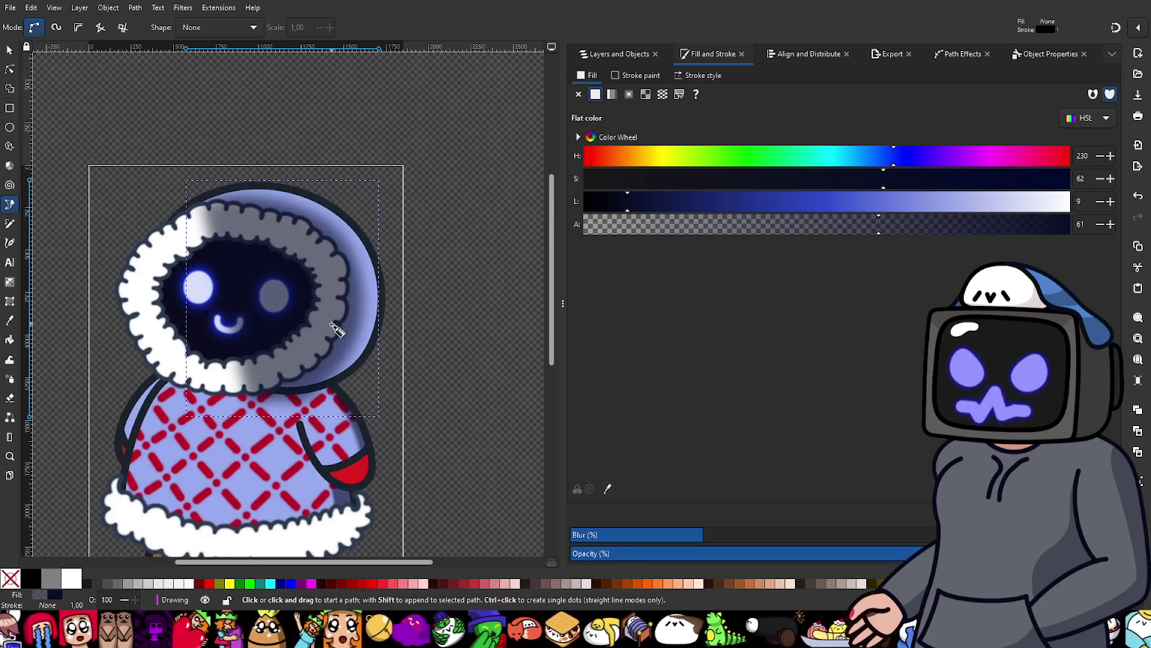
{"action": "scroll", "coordinate": [334, 330], "scroll_direction": "up", "scroll_amount": 2}
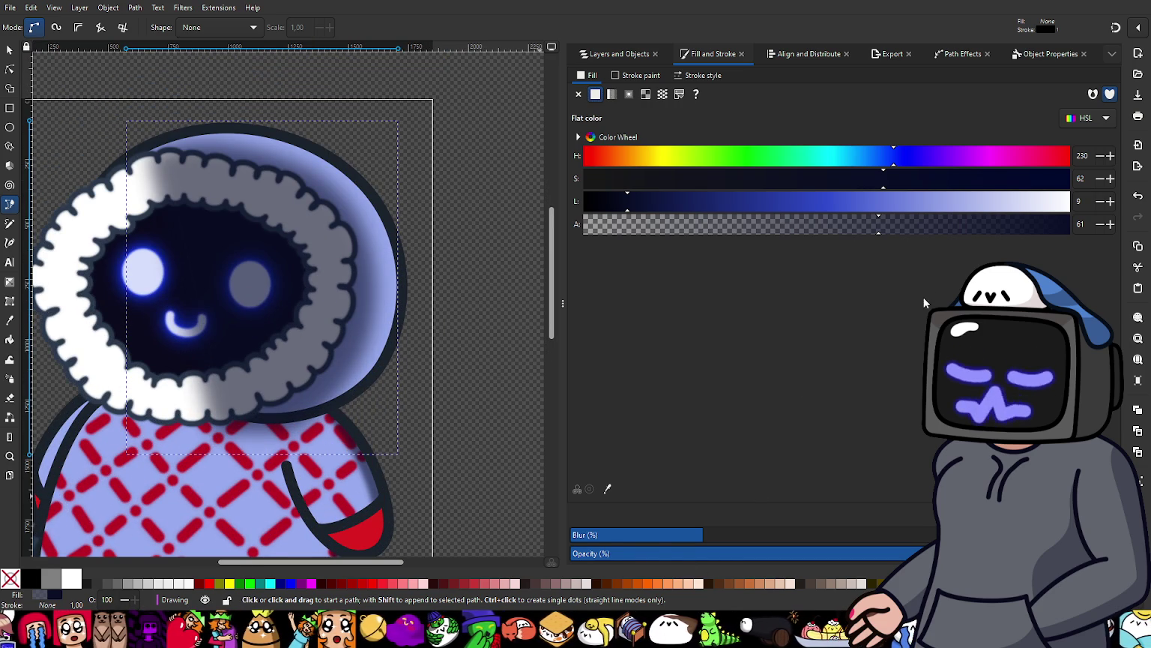
{"action": "left_click", "coordinate": [862, 225]}
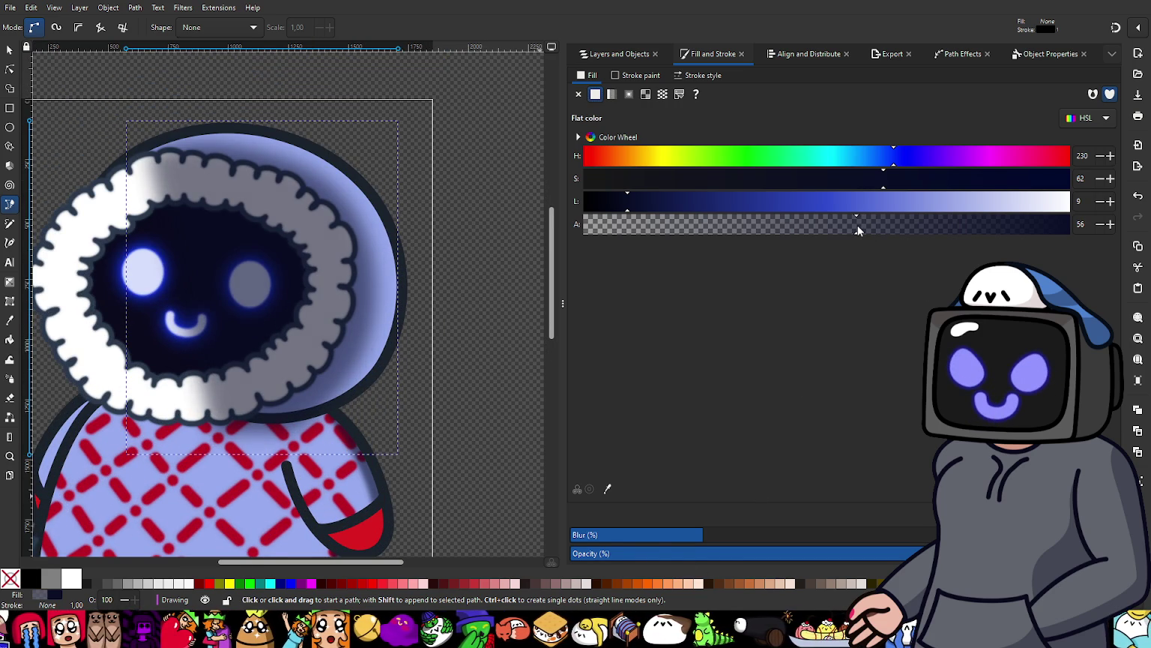
{"action": "left_click", "coordinate": [684, 539]}
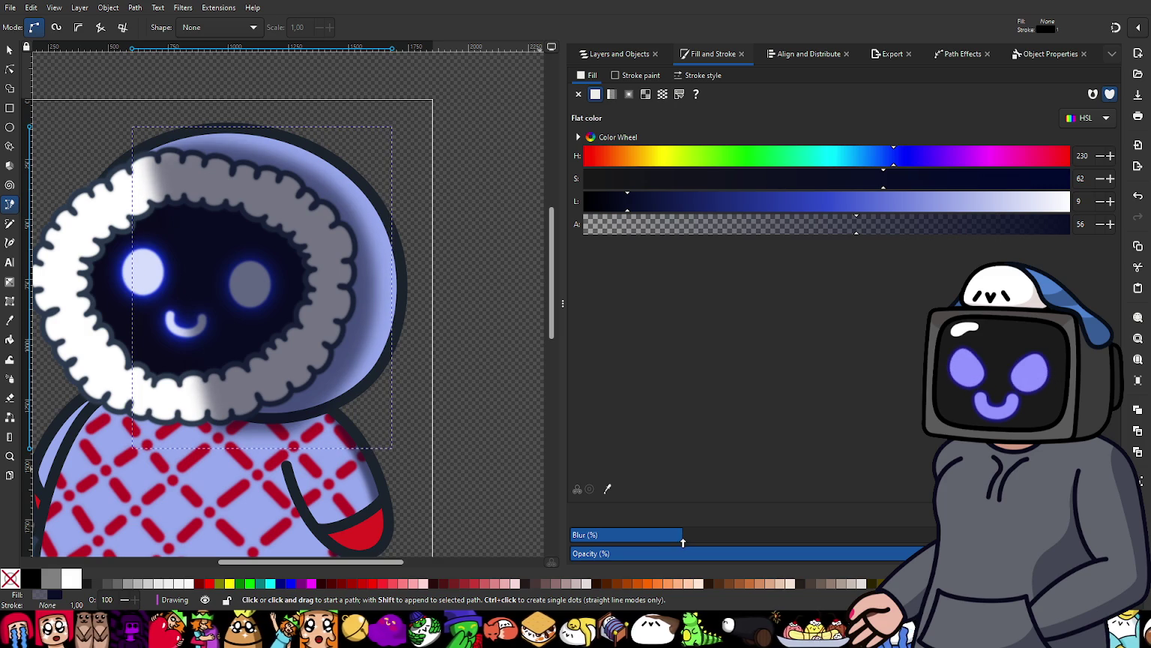
{"action": "left_click", "coordinate": [10, 68]}
{"action": "scroll", "coordinate": [296, 404], "scroll_direction": "up", "scroll_amount": 2}
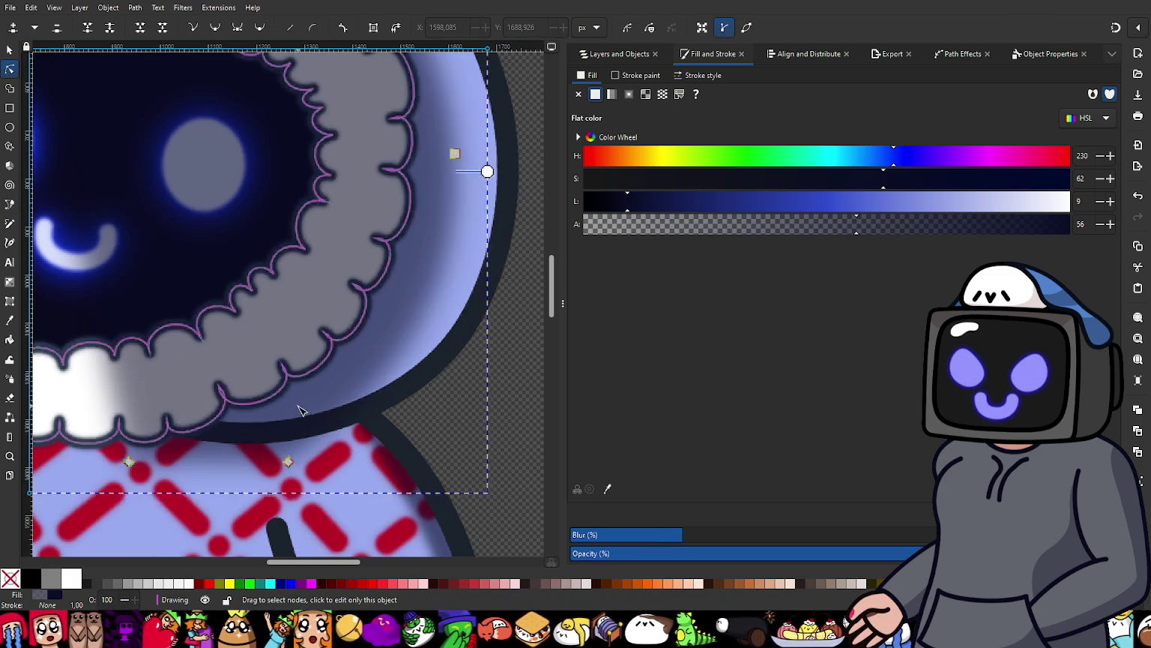
Step: Move the shading's lower node up-left and pull its right edge slightly inward
{"action": "left_click", "coordinate": [288, 461]}
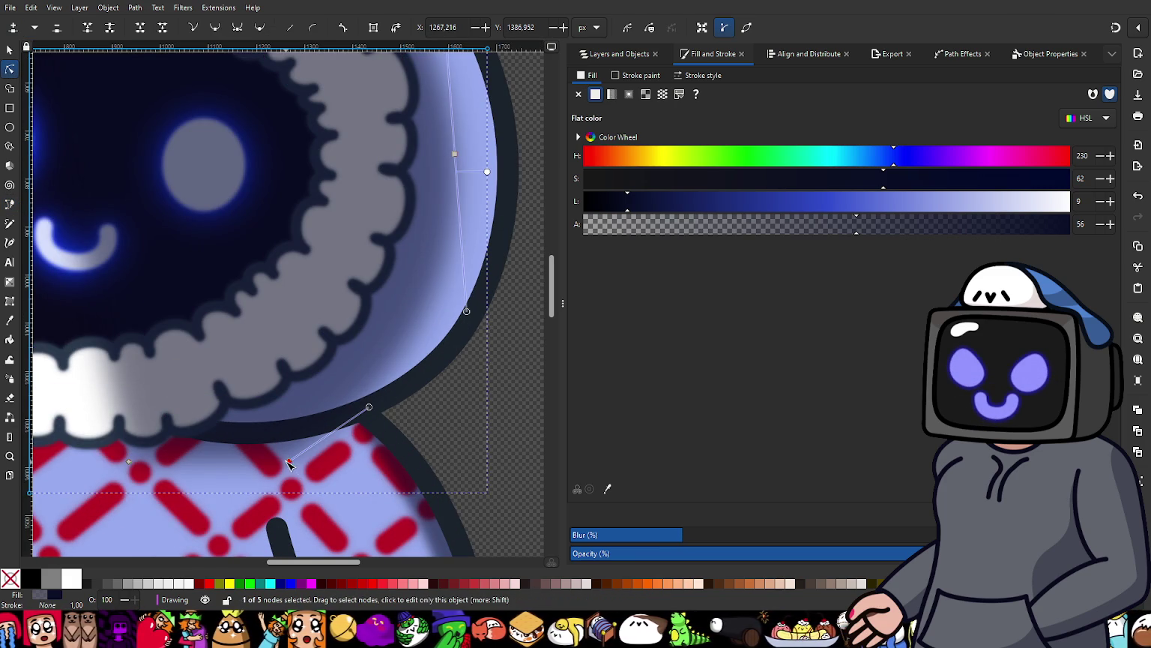
{"action": "left_click_drag", "start_coordinate": [289, 464], "coordinate": [276, 456]}
{"action": "scroll", "coordinate": [412, 205], "scroll_direction": "down", "scroll_amount": 3}
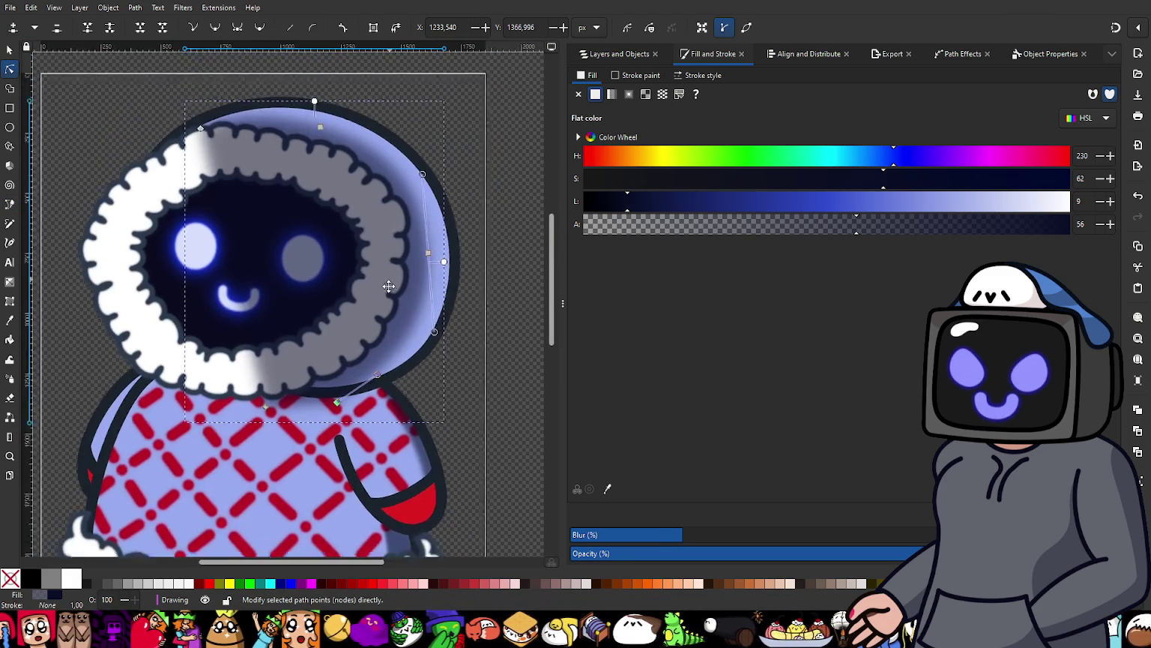
{"action": "scroll", "coordinate": [431, 266], "scroll_direction": "up", "scroll_amount": 3}
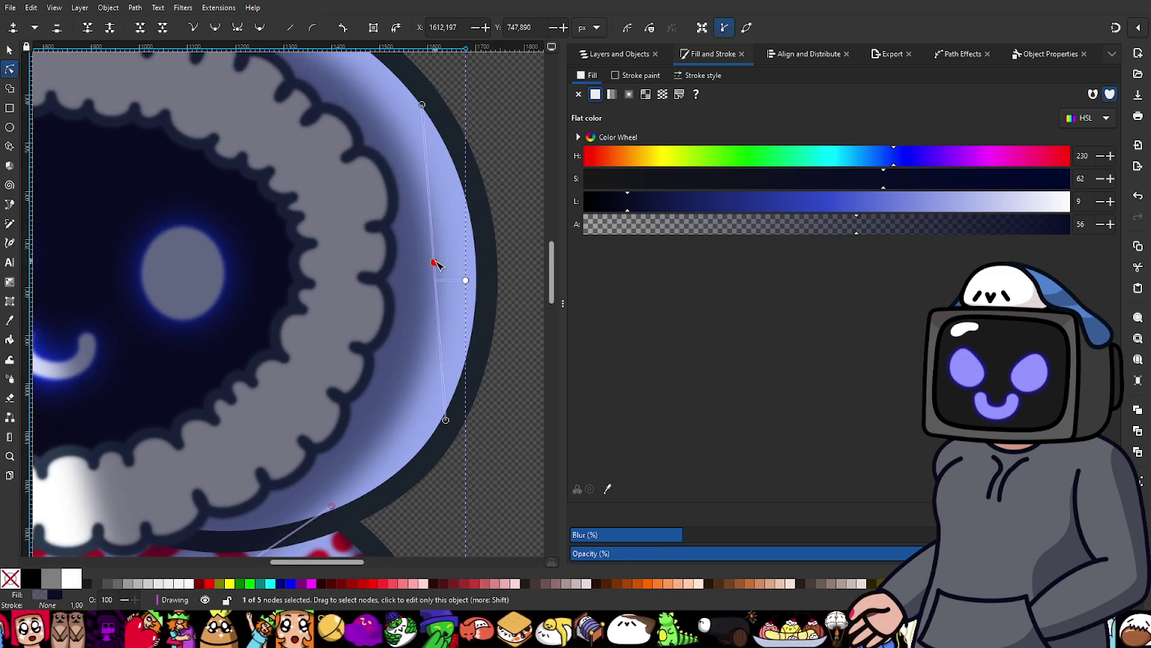
{"action": "left_click_drag", "start_coordinate": [435, 264], "coordinate": [427, 261]}
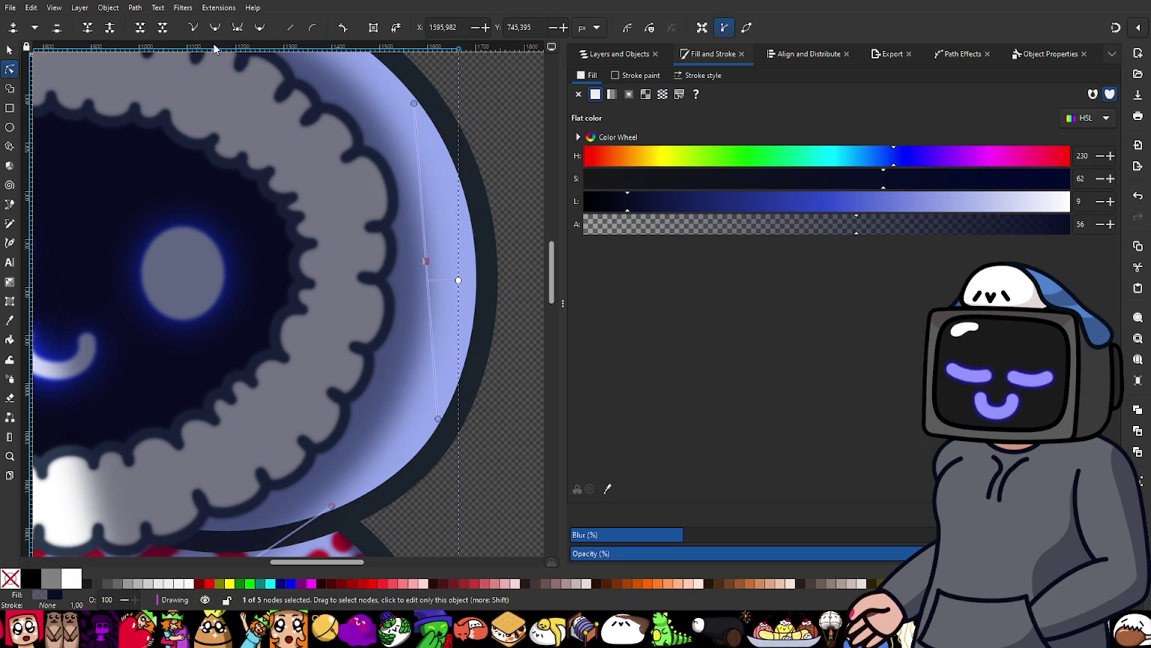
{"action": "left_click_drag", "start_coordinate": [414, 103], "coordinate": [422, 111]}
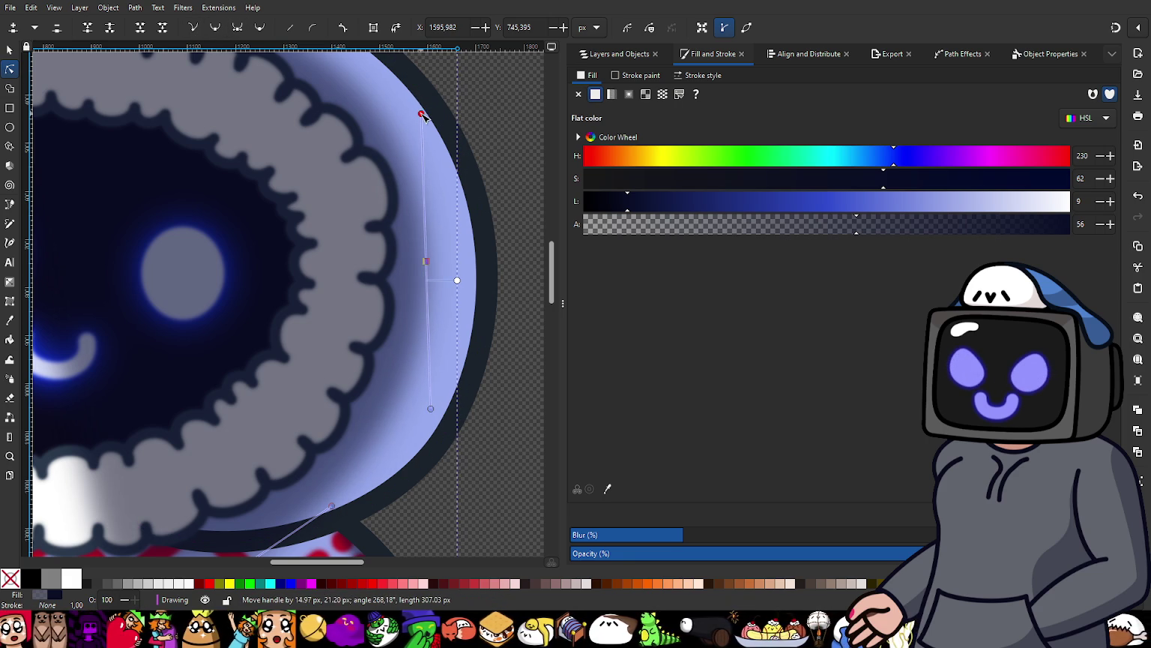
{"action": "scroll", "coordinate": [283, 237], "scroll_direction": "down", "scroll_amount": 2}
{"action": "scroll", "coordinate": [278, 300], "scroll_direction": "down", "scroll_amount": 1}
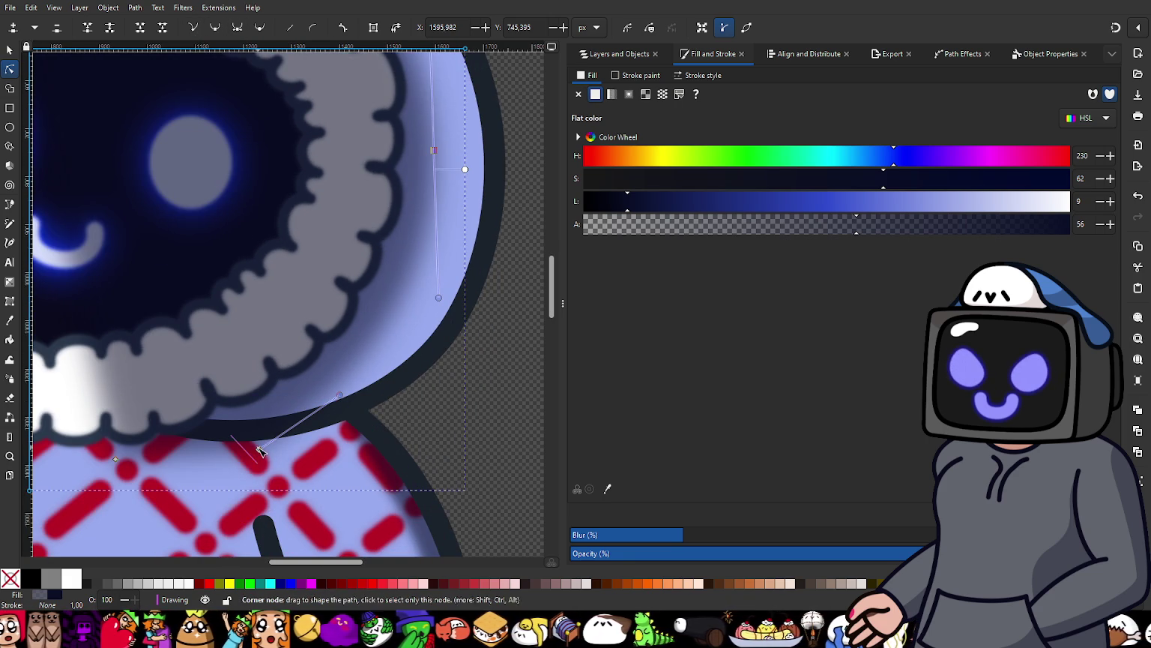
Step: Reshape the hood-top node with symmetric handles and refine the right-edge curve
{"action": "left_click", "coordinate": [258, 452]}
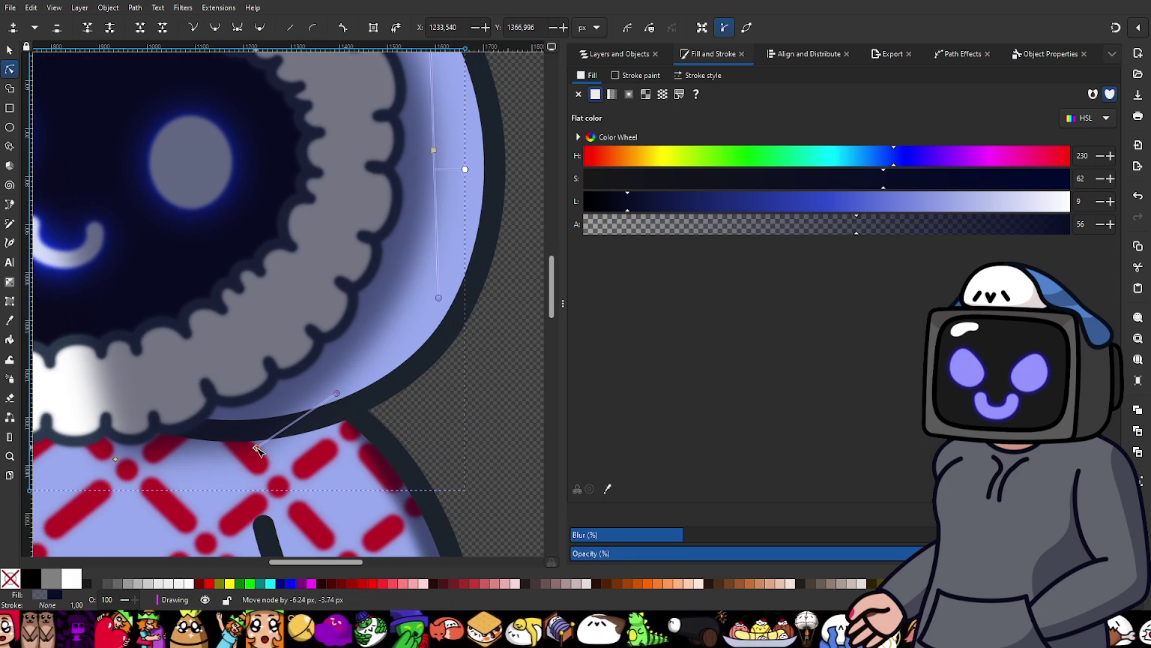
{"action": "scroll", "coordinate": [227, 387], "scroll_direction": "down", "scroll_amount": 2}
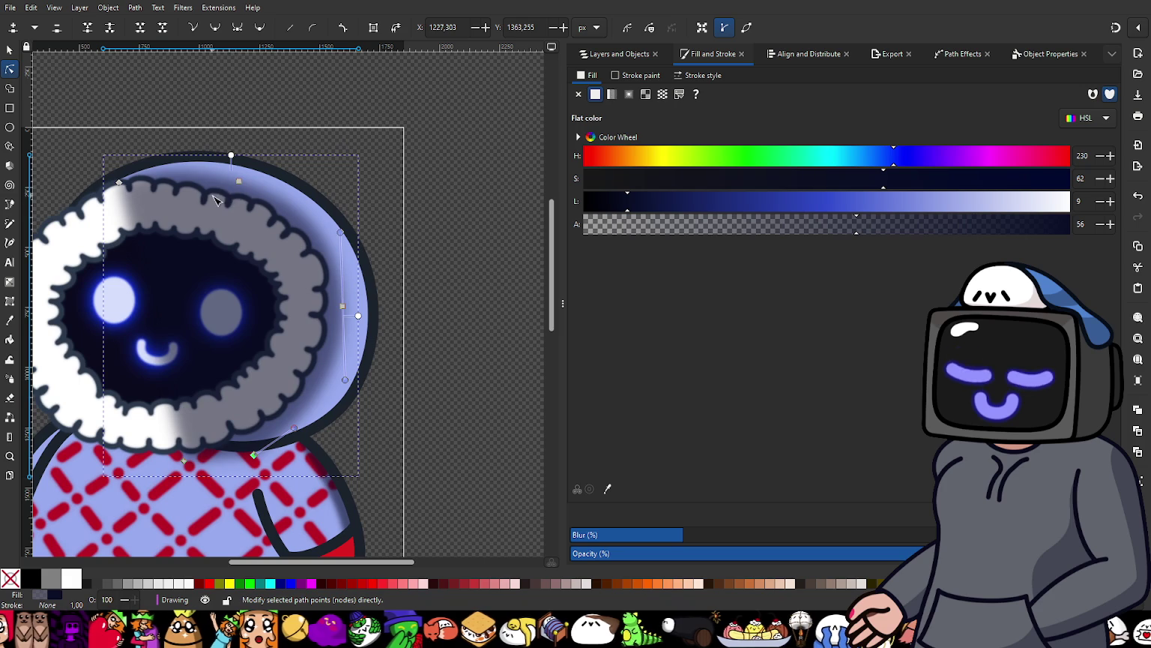
{"action": "scroll", "coordinate": [259, 203], "scroll_direction": "up", "scroll_amount": 1}
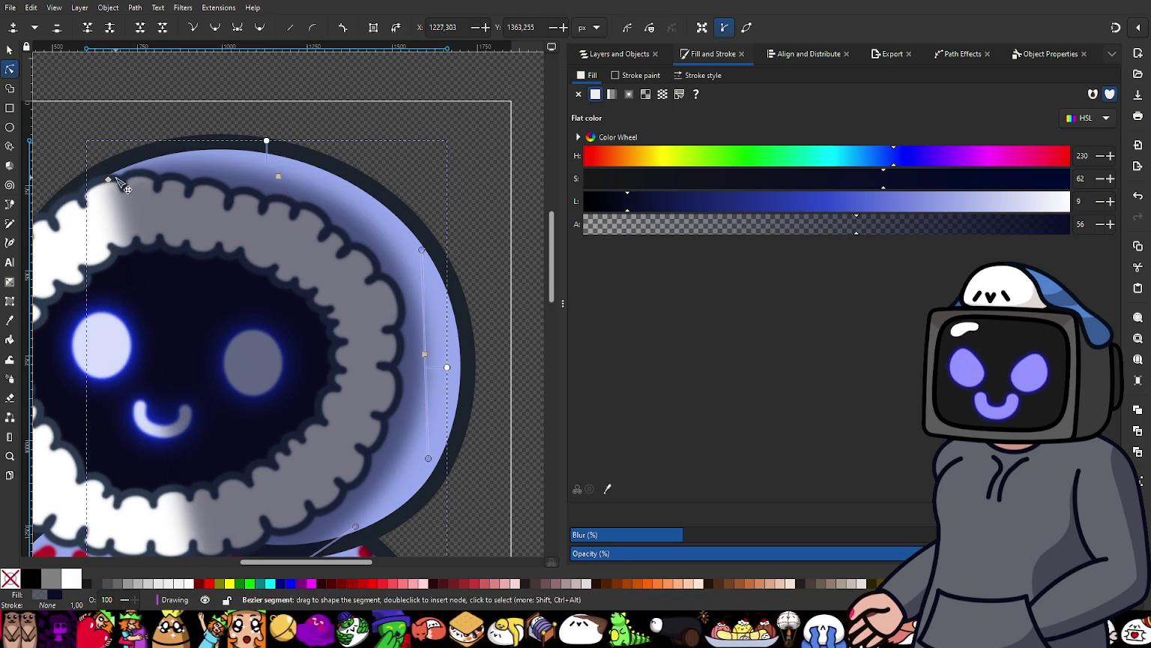
{"action": "left_click", "coordinate": [277, 179]}
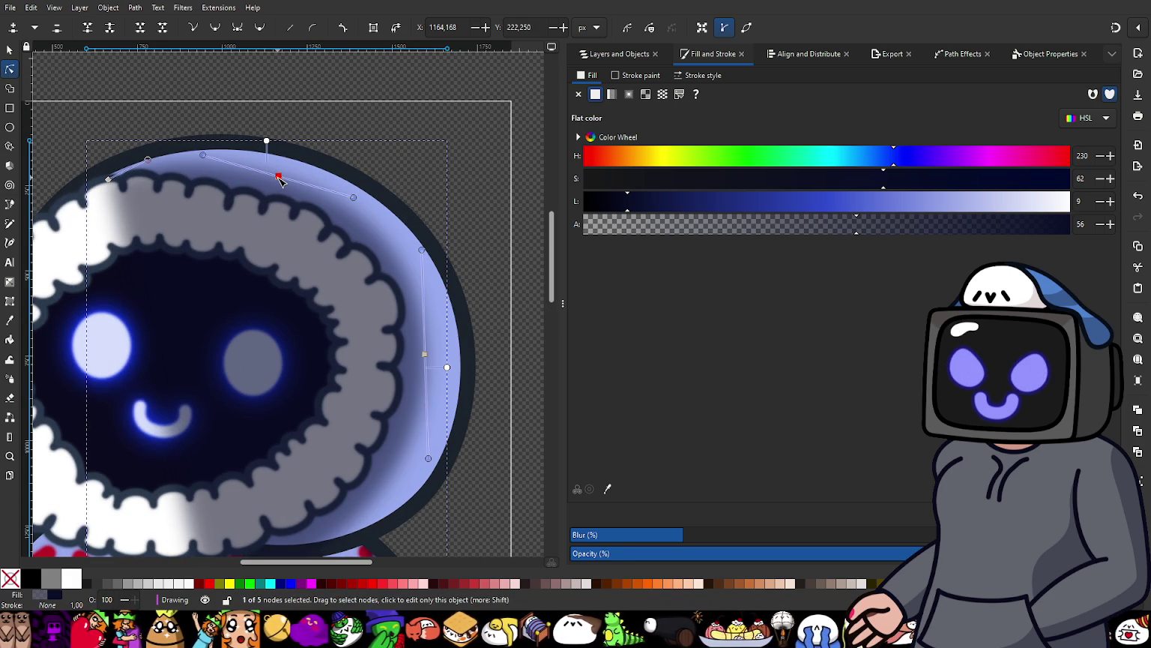
{"action": "left_click_drag", "start_coordinate": [277, 179], "coordinate": [268, 181]}
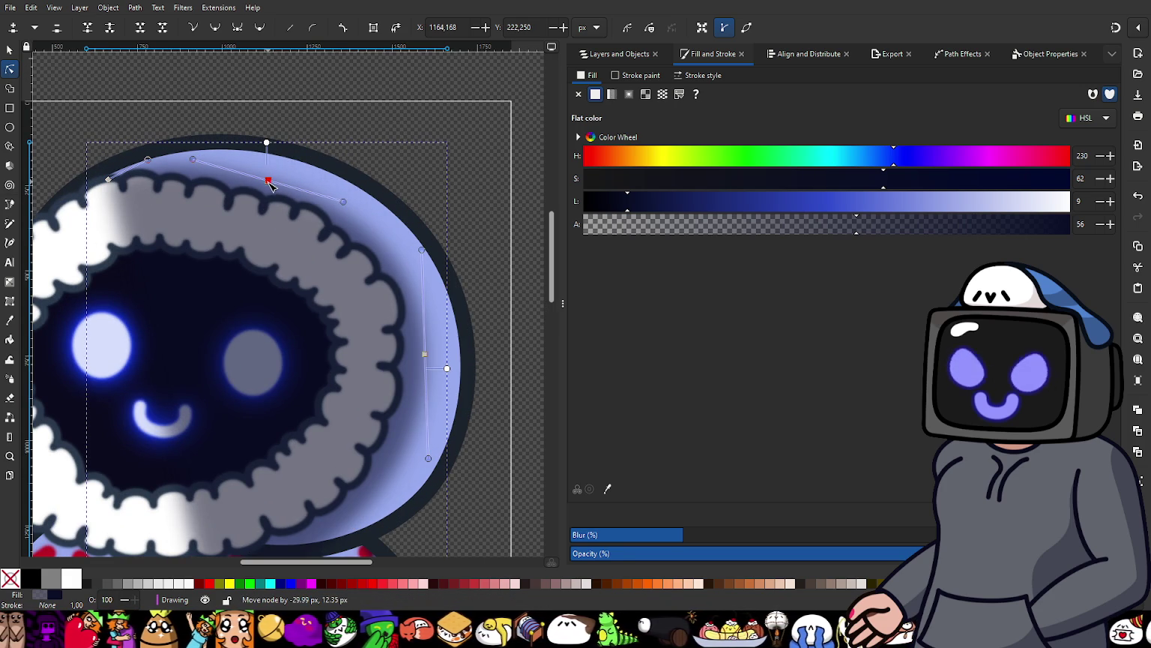
{"action": "left_click_drag", "start_coordinate": [344, 202], "coordinate": [345, 197]}
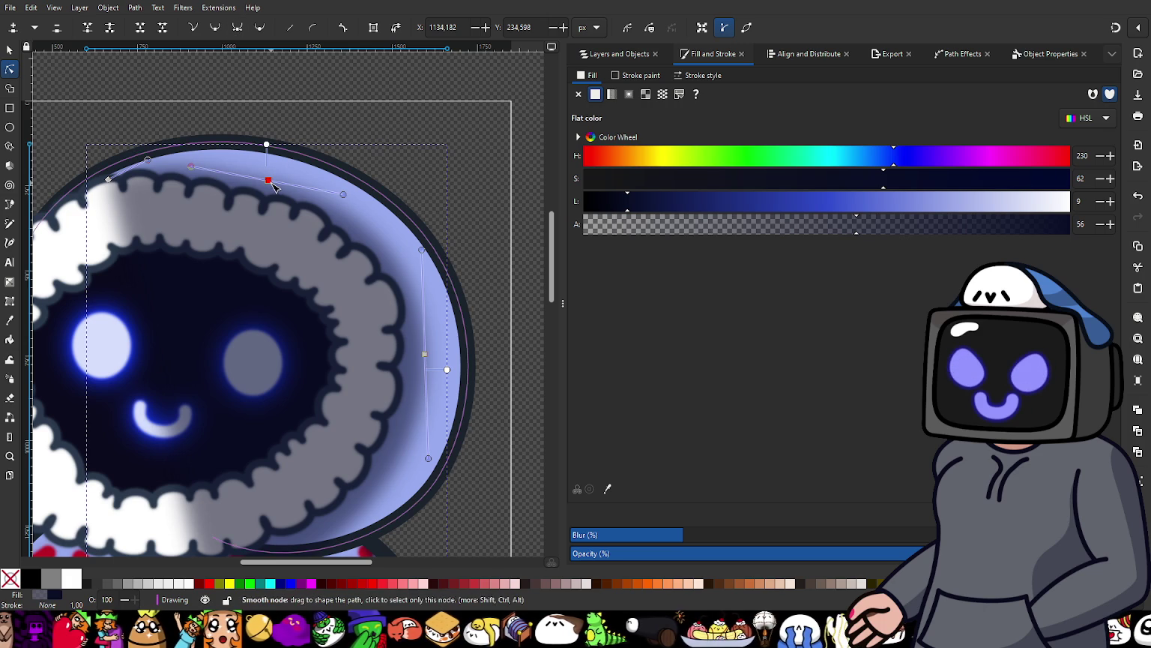
{"action": "left_click", "coordinate": [240, 28]}
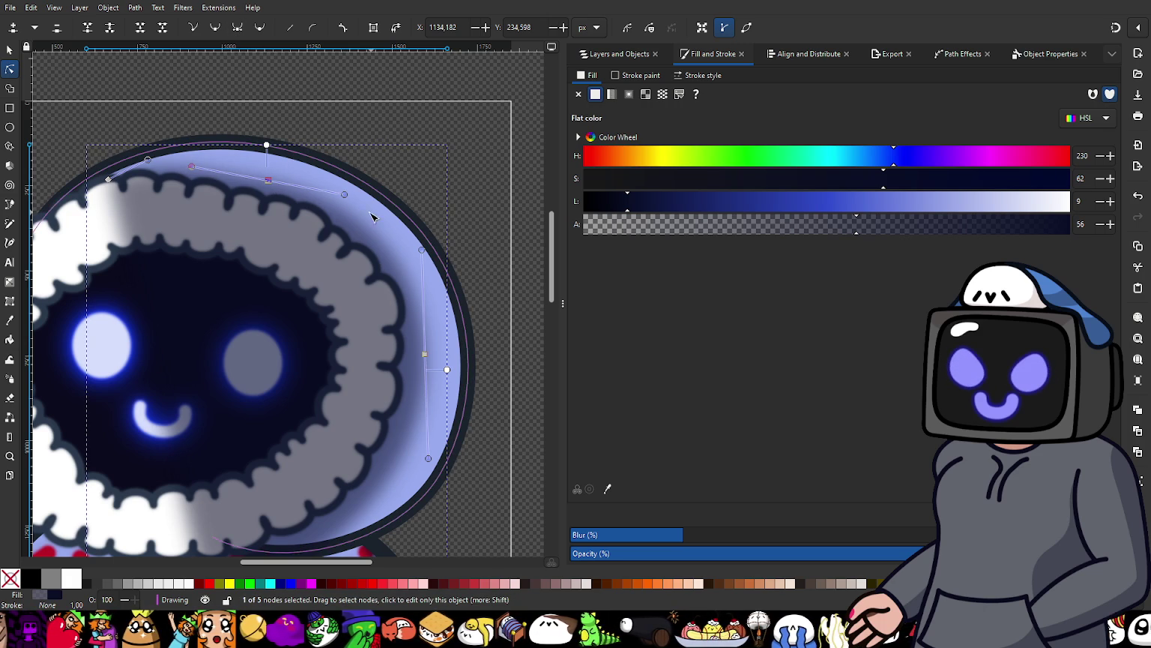
{"action": "left_click_drag", "start_coordinate": [344, 196], "coordinate": [350, 198]}
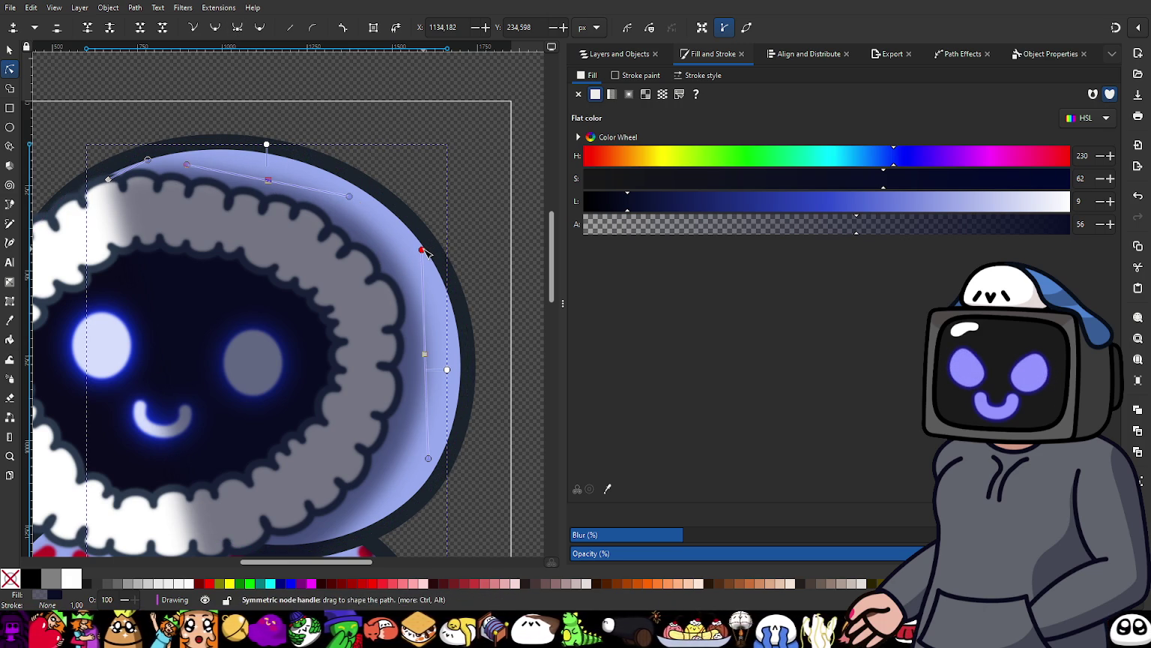
{"action": "left_click_drag", "start_coordinate": [423, 251], "coordinate": [423, 256]}
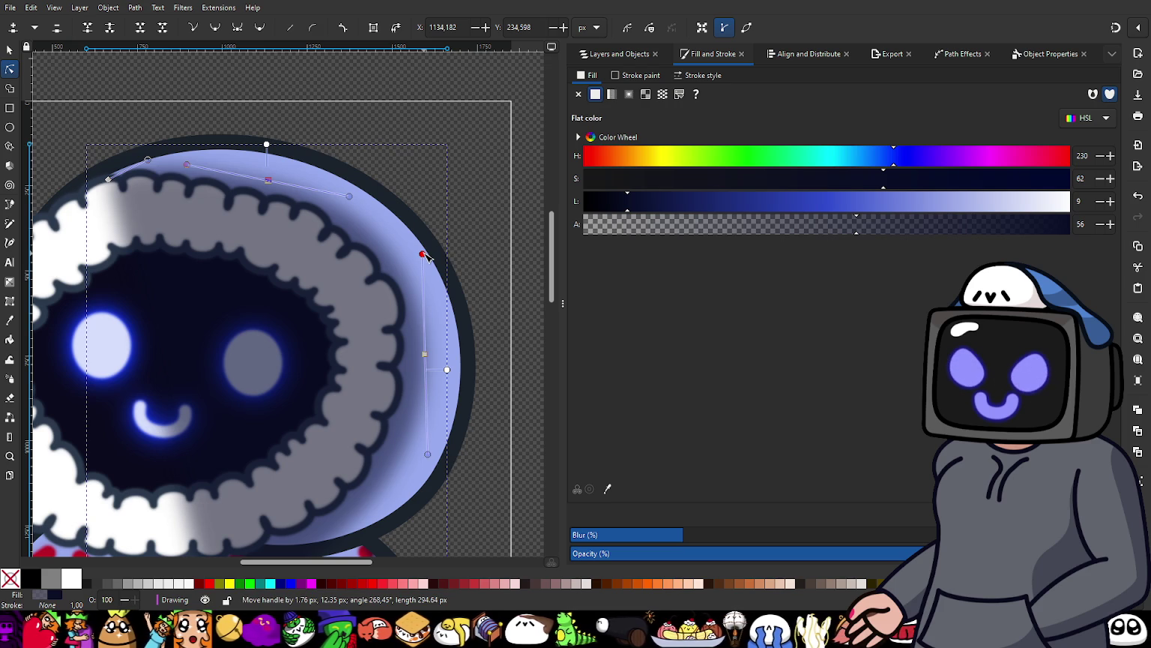
Step: Bend the lower part of the hood shading curve
{"action": "scroll", "coordinate": [301, 464], "scroll_direction": "down", "scroll_amount": 3}
{"action": "left_click", "coordinate": [299, 462]}
{"action": "left_click_drag", "start_coordinate": [354, 425], "coordinate": [359, 445]}
{"action": "scroll", "coordinate": [427, 382], "scroll_direction": "down", "scroll_amount": 1}
Step: Blur the hood shading a little more and lower its alpha from 56 to 43
{"action": "left_click_drag", "start_coordinate": [687, 547], "coordinate": [698, 542]}
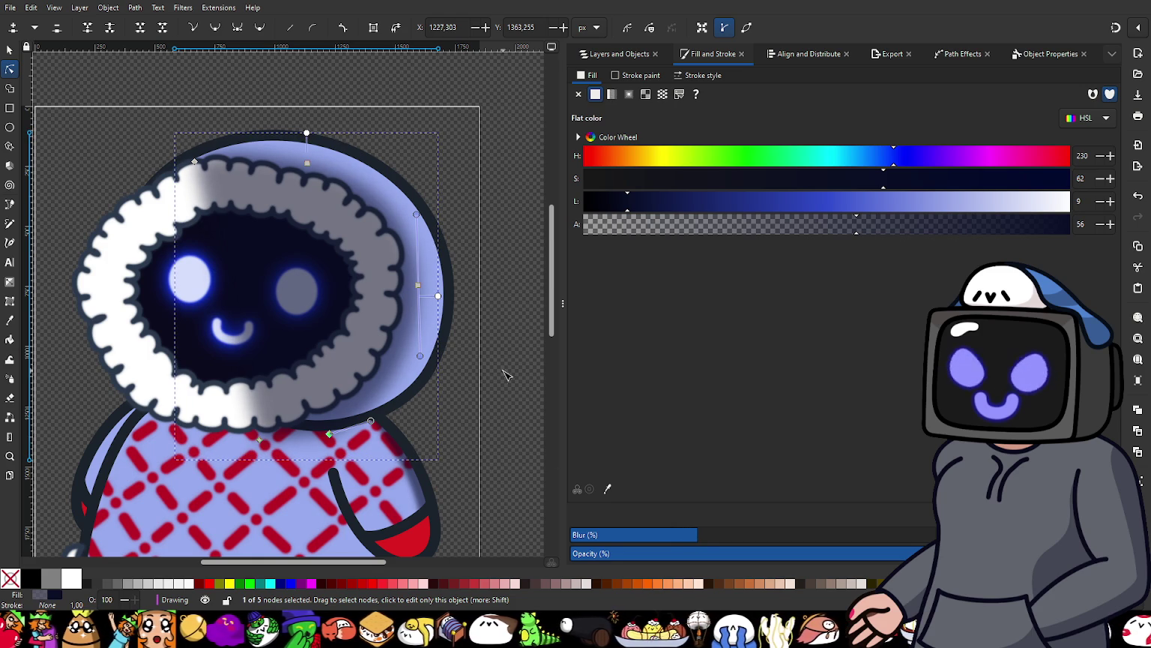
{"action": "scroll", "coordinate": [500, 372], "scroll_direction": "down", "scroll_amount": 2}
{"action": "scroll", "coordinate": [471, 309], "scroll_direction": "up", "scroll_amount": 1}
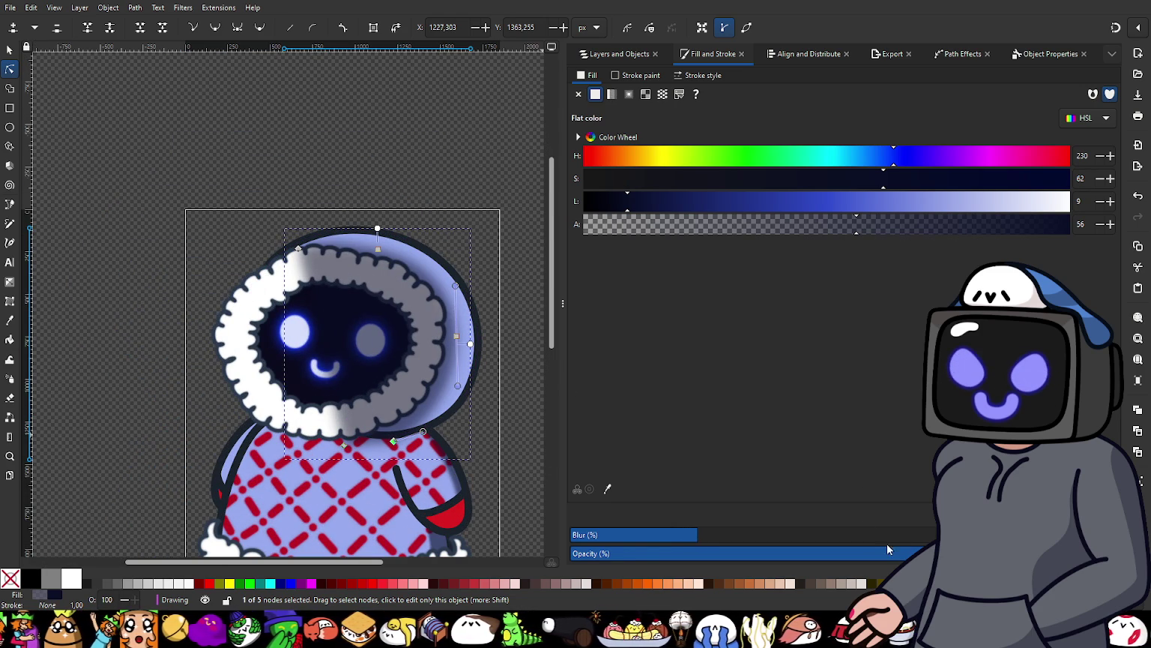
{"action": "left_click_drag", "start_coordinate": [835, 222], "coordinate": [805, 232]}
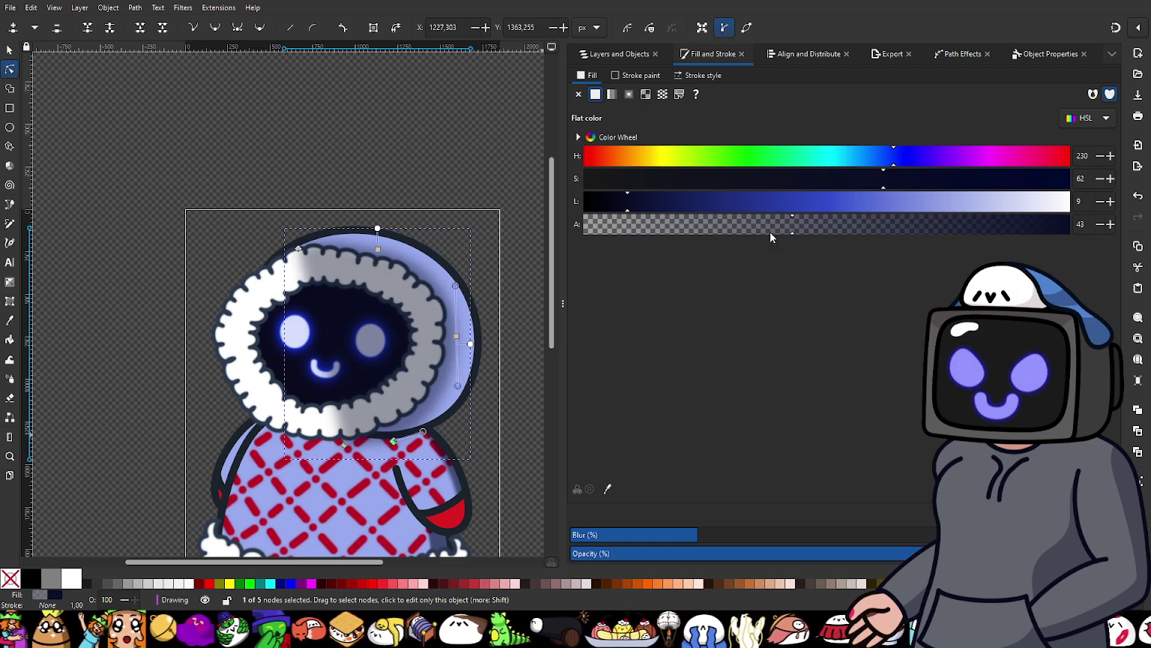
{"action": "scroll", "coordinate": [377, 248], "scroll_direction": "up", "scroll_amount": 2}
{"action": "scroll", "coordinate": [378, 248], "scroll_direction": "up", "scroll_amount": 1}
{"action": "scroll", "coordinate": [377, 248], "scroll_direction": "up", "scroll_amount": 1}
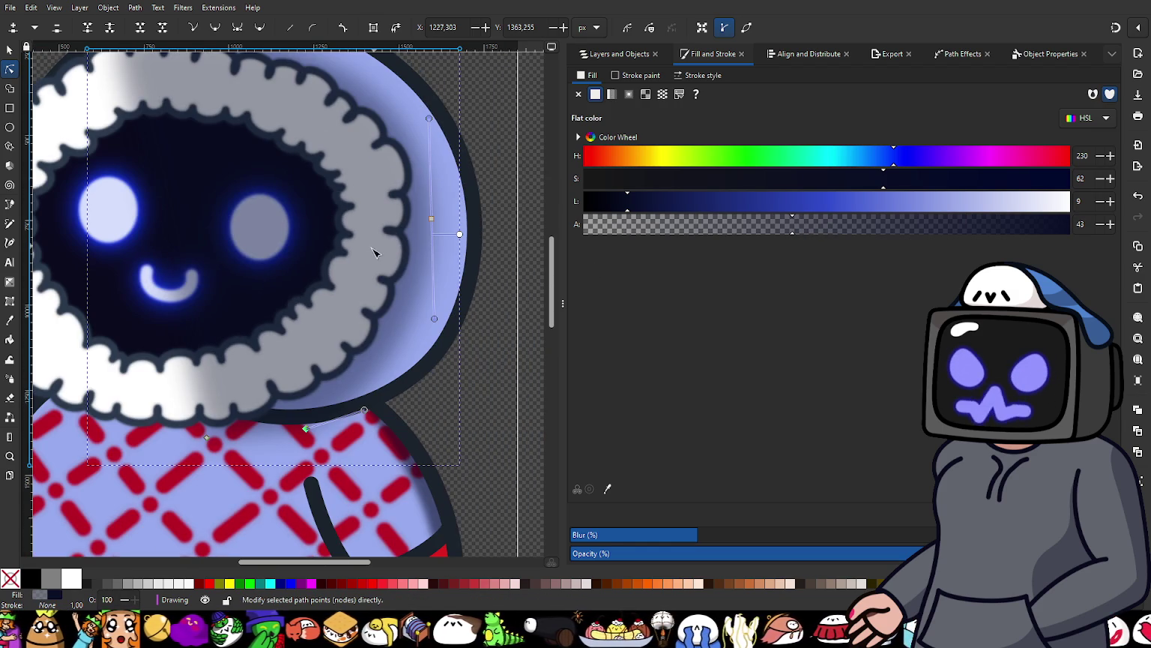
Step: Raise the larger hood path one level above the fur with Page Up
{"action": "key", "text": "s"}
{"action": "scroll", "coordinate": [439, 313], "scroll_direction": "down", "scroll_amount": 1}
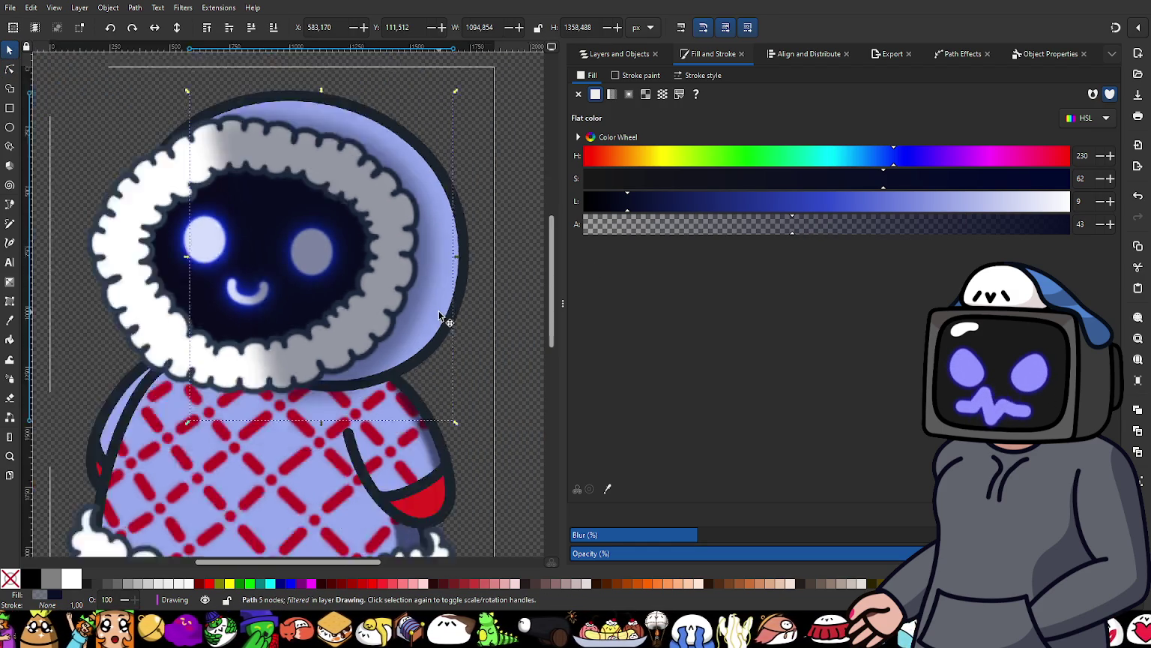
{"action": "left_click", "coordinate": [460, 216]}
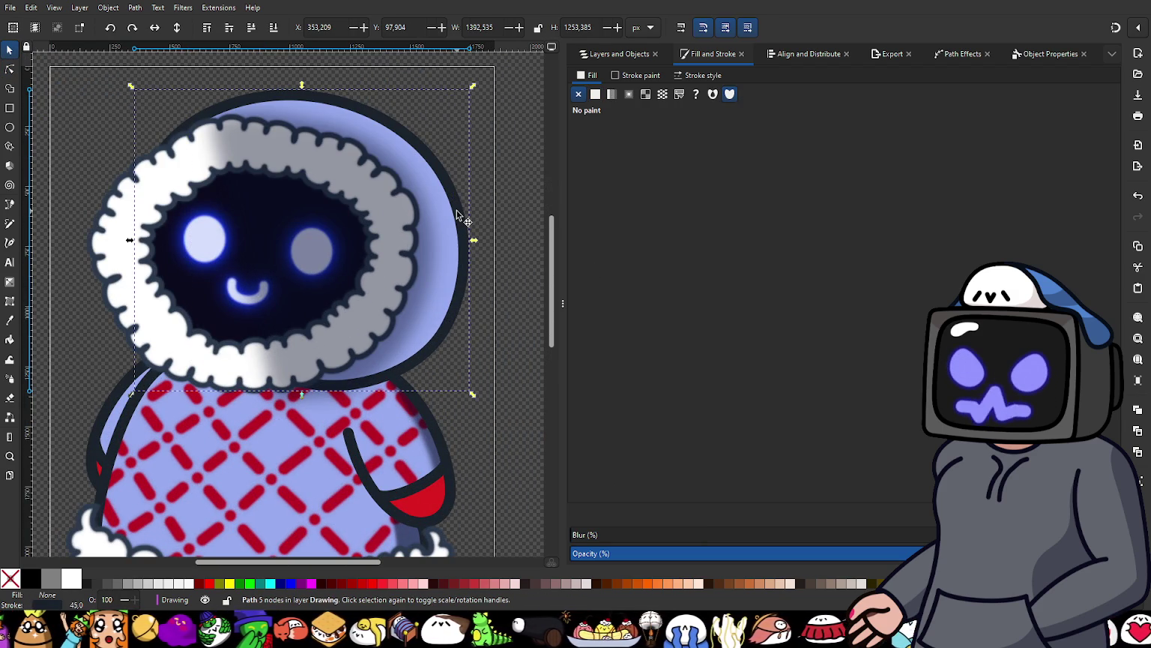
{"action": "key", "text": "Page_Up"}
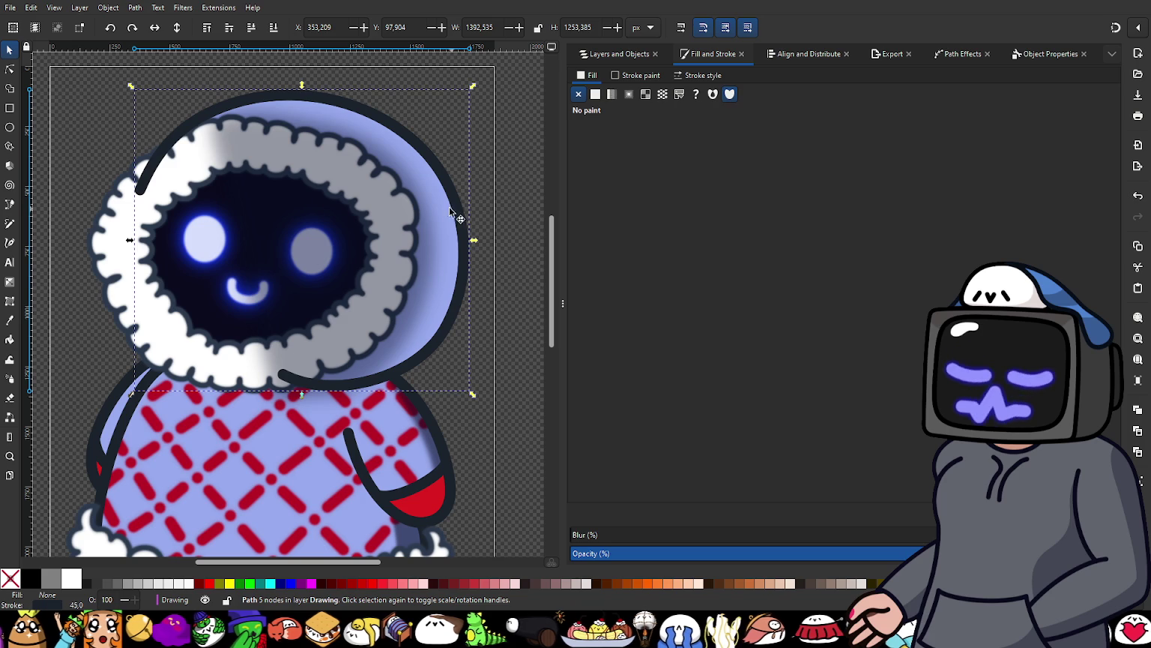
Step: Restack path148 between Head Outline and Head Color in Layers and Objects
{"action": "left_click", "coordinate": [425, 238], "text": "shift"}
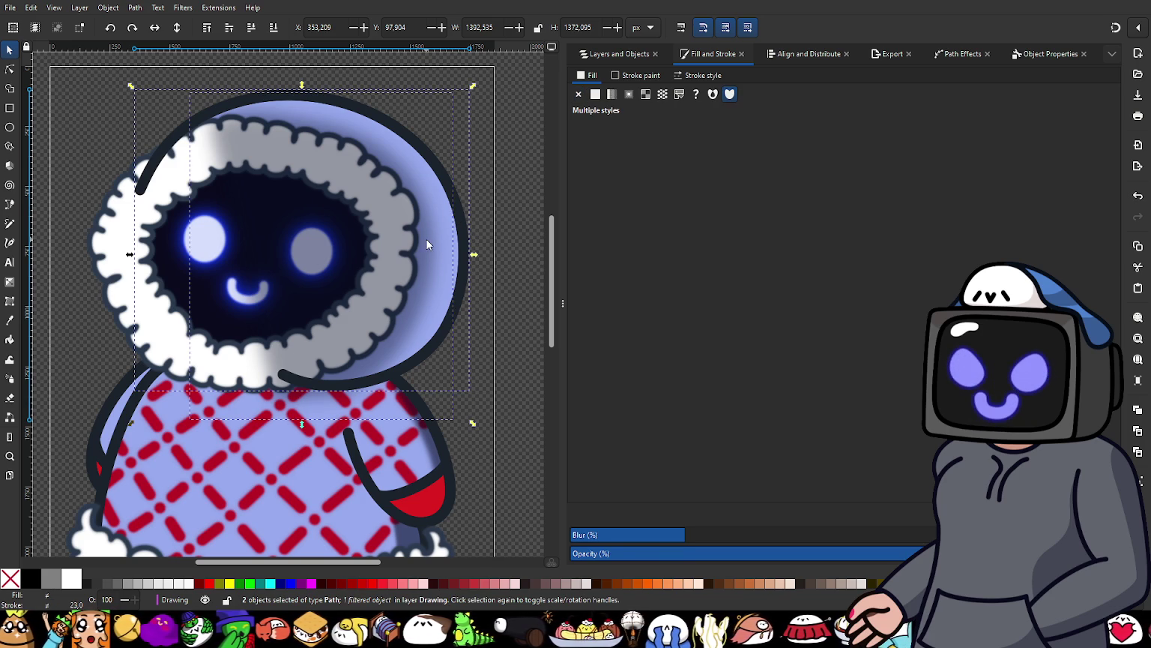
{"action": "left_click", "coordinate": [390, 232]}
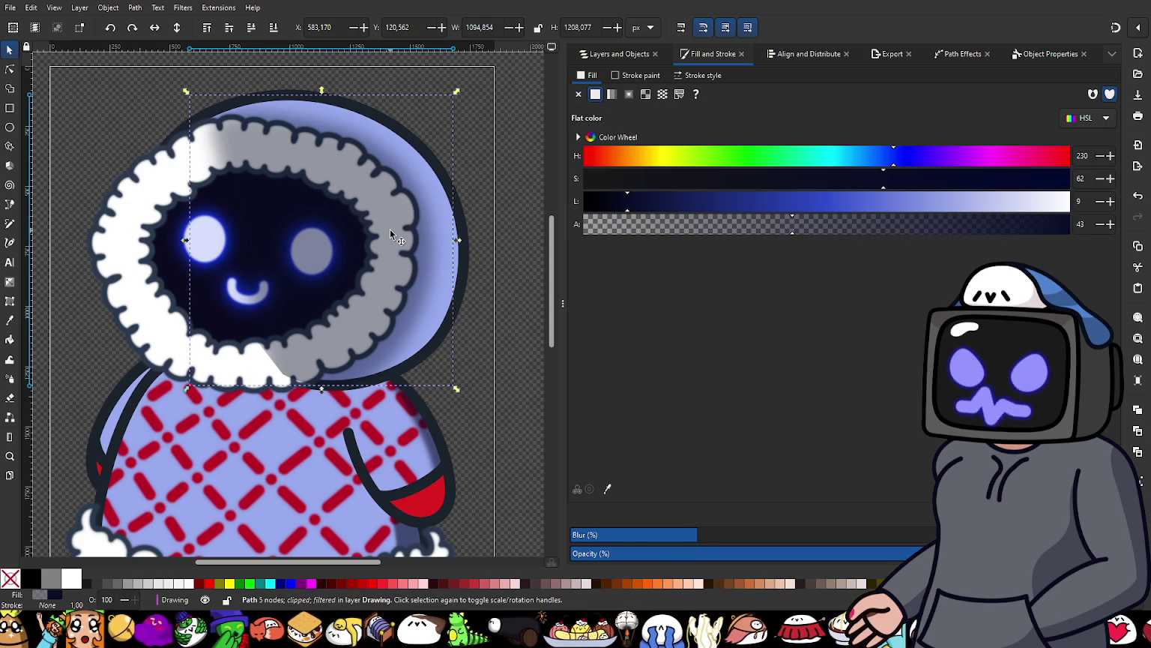
{"action": "left_click", "coordinate": [619, 54]}
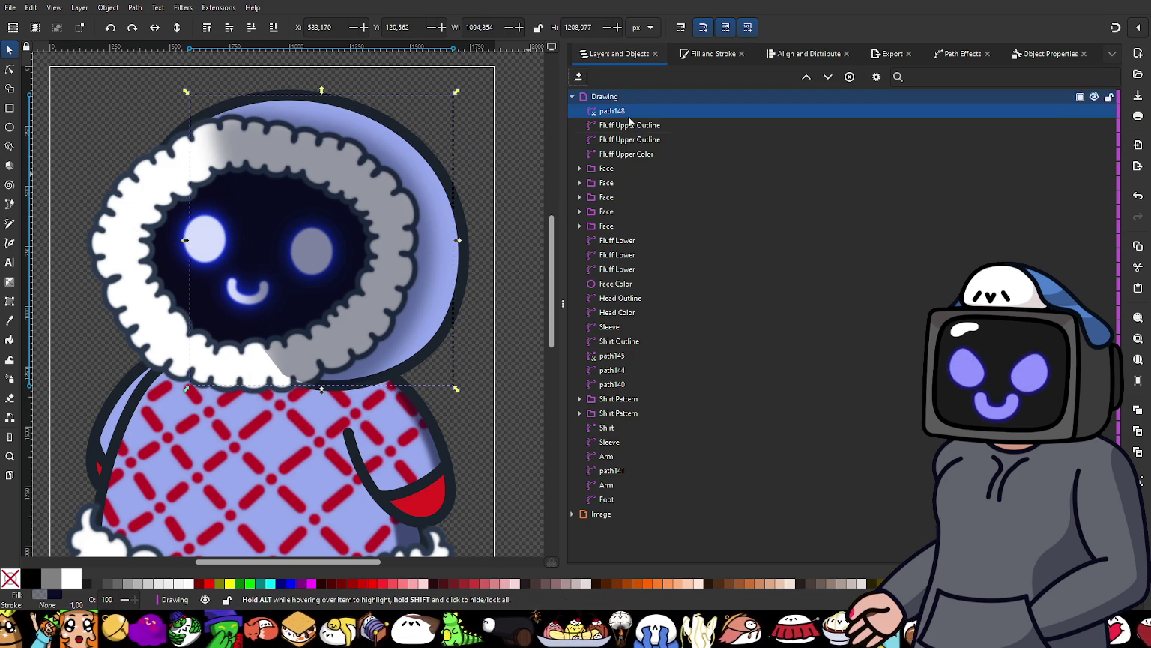
{"action": "mouse_move", "coordinate": [616, 113]}
{"action": "left_mouse_down"}
{"action": "mouse_move", "coordinate": [673, 276]}
{"action": "mouse_move", "coordinate": [663, 345]}
{"action": "mouse_move", "coordinate": [702, 337]}
{"action": "mouse_move", "coordinate": [676, 305]}
{"action": "left_mouse_up"}
{"action": "left_click", "coordinate": [505, 244]}
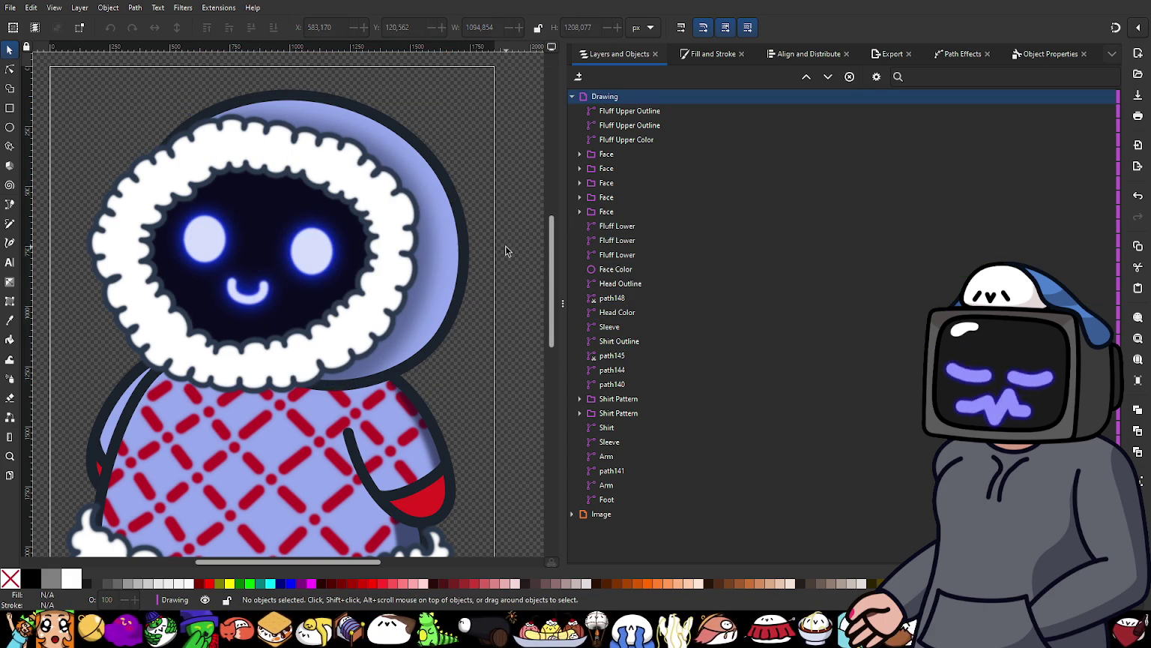
{"action": "scroll", "coordinate": [424, 252], "scroll_direction": "down", "scroll_amount": 2, "text": "ctrl"}
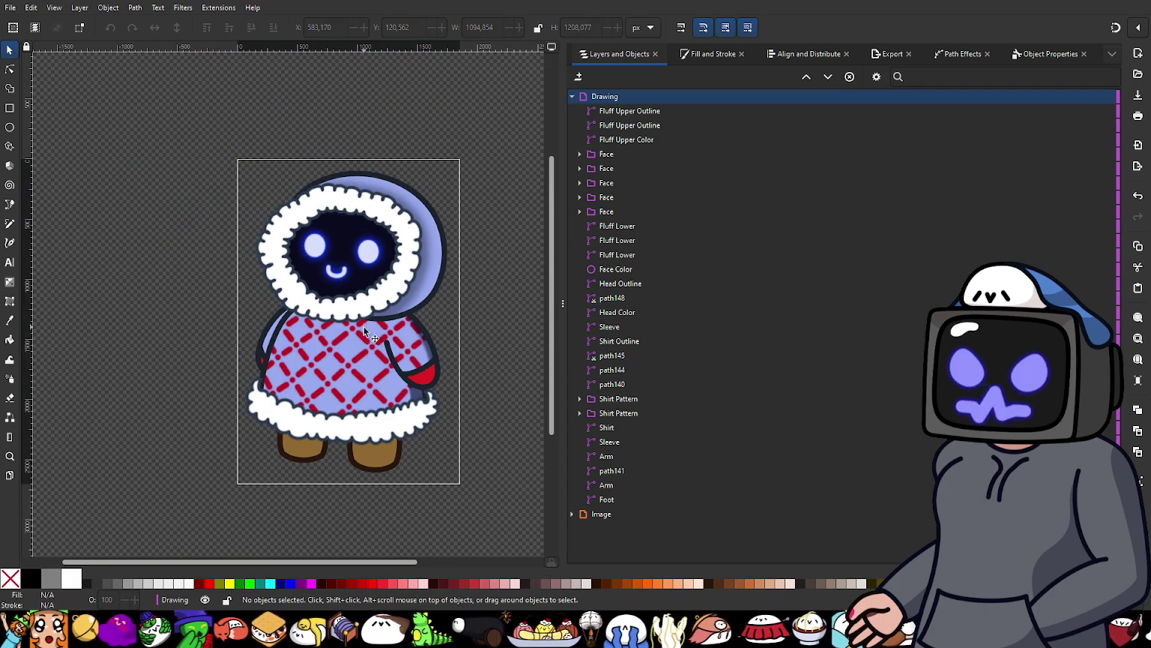
{"action": "scroll", "coordinate": [301, 335], "scroll_direction": "up", "scroll_amount": 1, "text": "ctrl"}
{"action": "scroll", "coordinate": [301, 334], "scroll_direction": "up", "scroll_amount": 1, "text": "ctrl"}
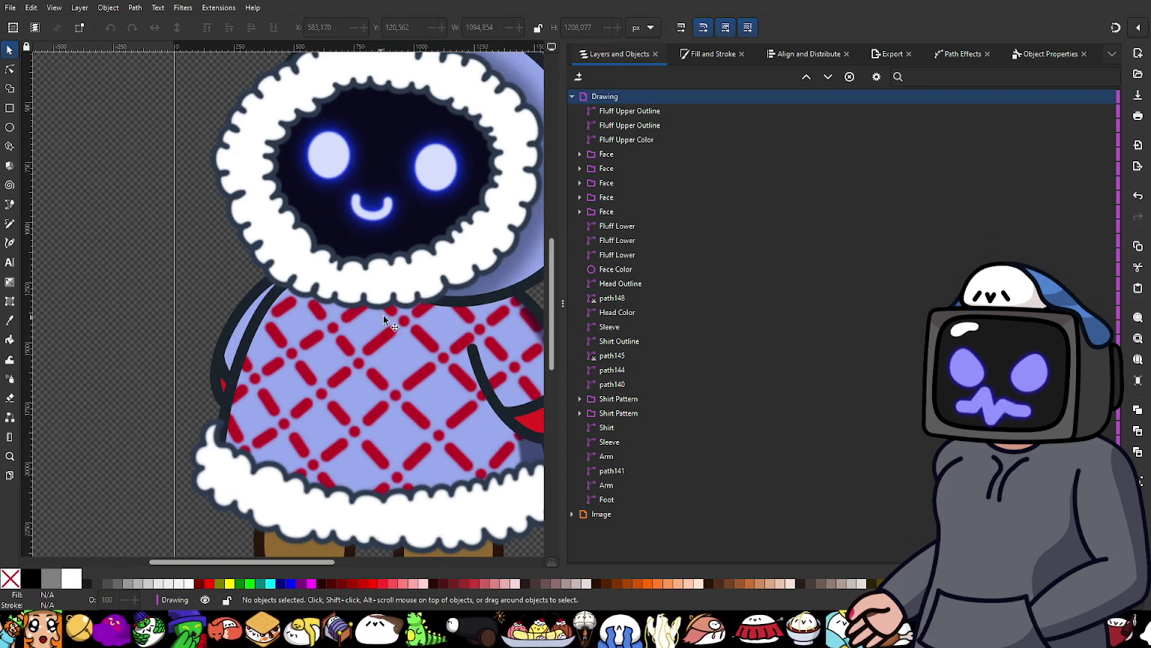
{"action": "scroll", "coordinate": [383, 315], "scroll_direction": "right", "scroll_amount": 1}
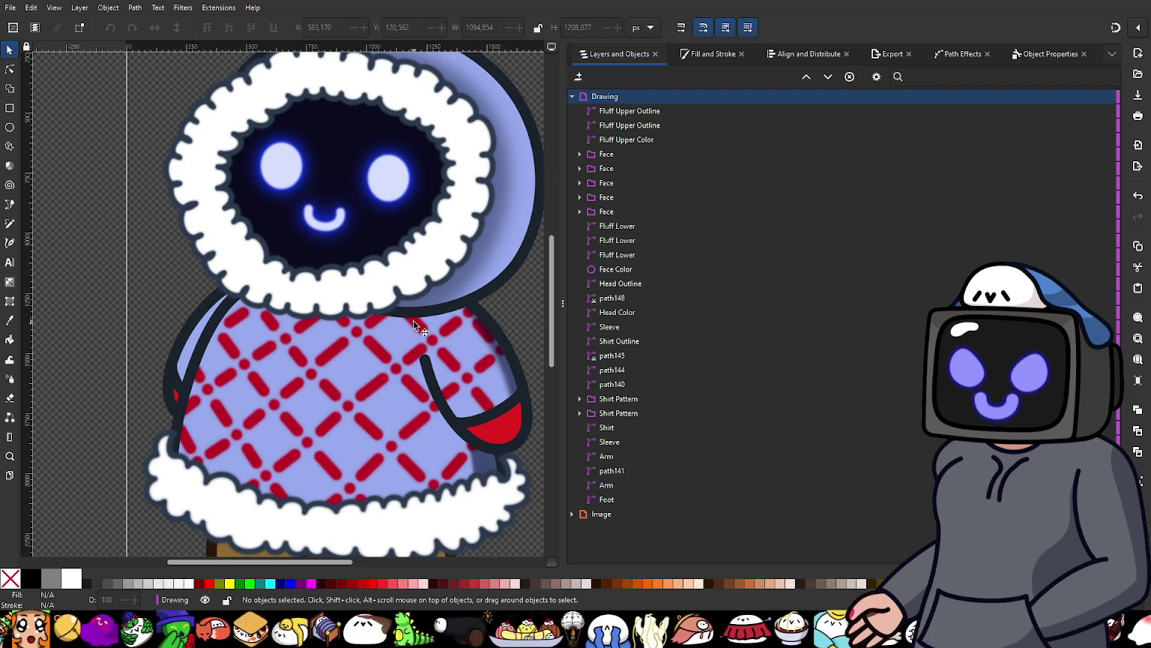
{"action": "scroll", "coordinate": [413, 320], "scroll_direction": "down", "scroll_amount": 2, "text": "ctrl"}
{"action": "scroll", "coordinate": [422, 335], "scroll_direction": "down", "scroll_amount": 2, "text": "ctrl"}
{"action": "scroll", "coordinate": [411, 361], "scroll_direction": "up", "scroll_amount": 1, "text": "ctrl"}
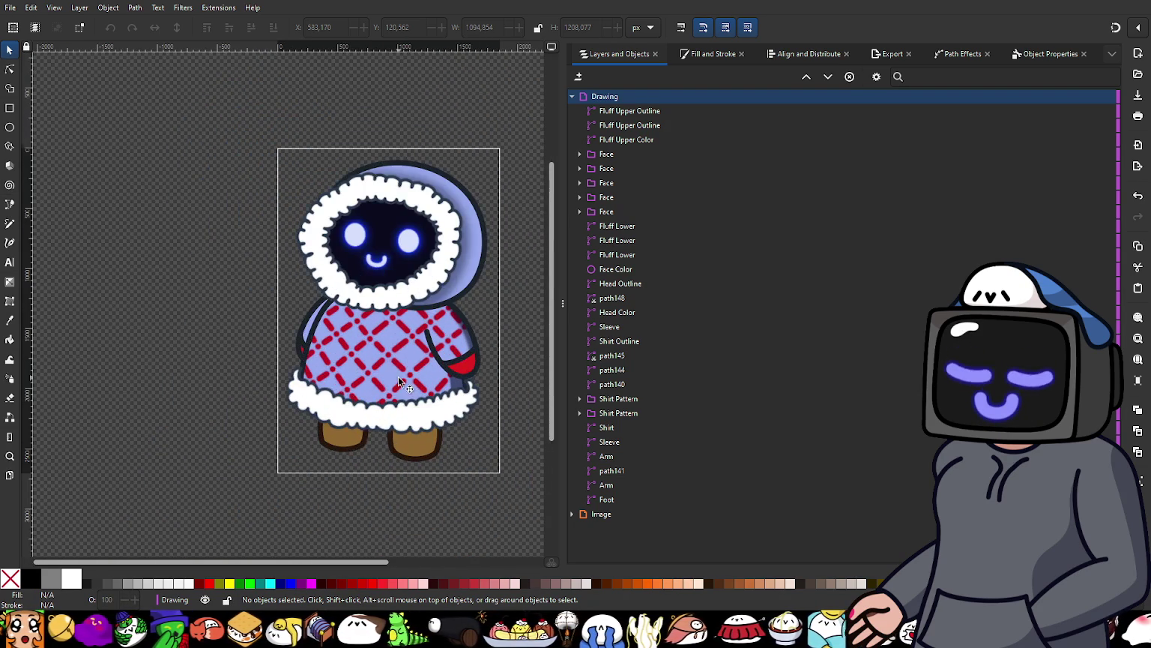
{"action": "scroll", "coordinate": [409, 382], "scroll_direction": "up", "scroll_amount": 1, "text": "ctrl"}
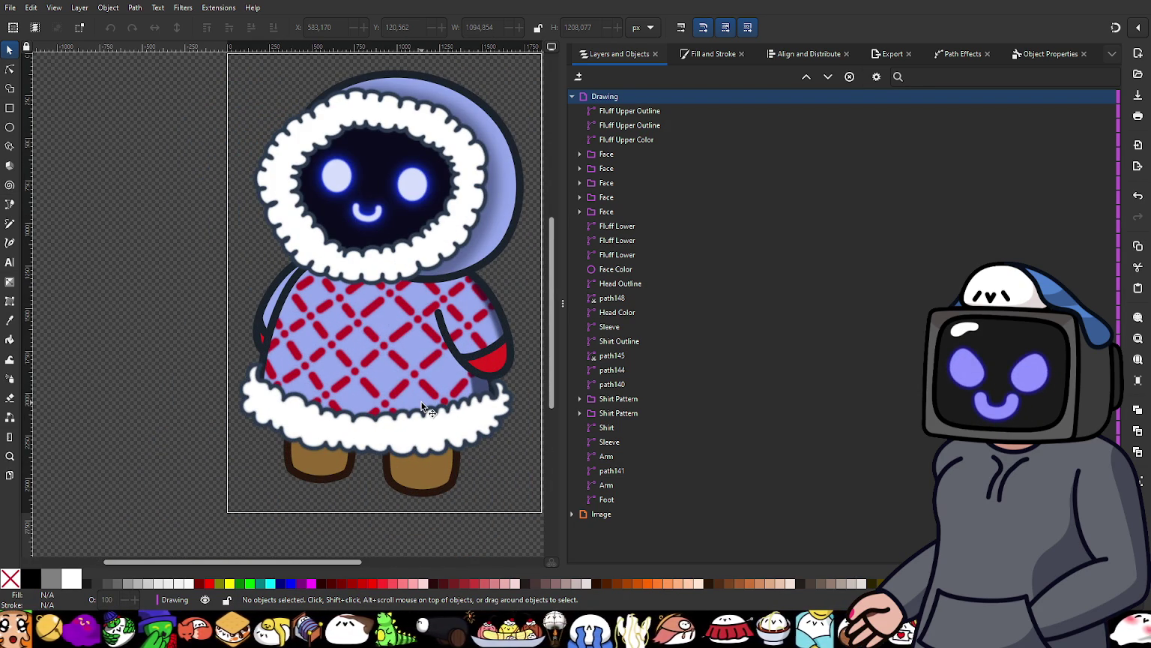
{"action": "scroll", "coordinate": [416, 405], "scroll_direction": "down", "scroll_amount": 1, "text": "ctrl"}
{"action": "scroll", "coordinate": [417, 431], "scroll_direction": "down", "scroll_amount": 1, "text": "ctrl"}
{"action": "scroll", "coordinate": [421, 458], "scroll_direction": "up", "scroll_amount": 1, "text": "ctrl"}
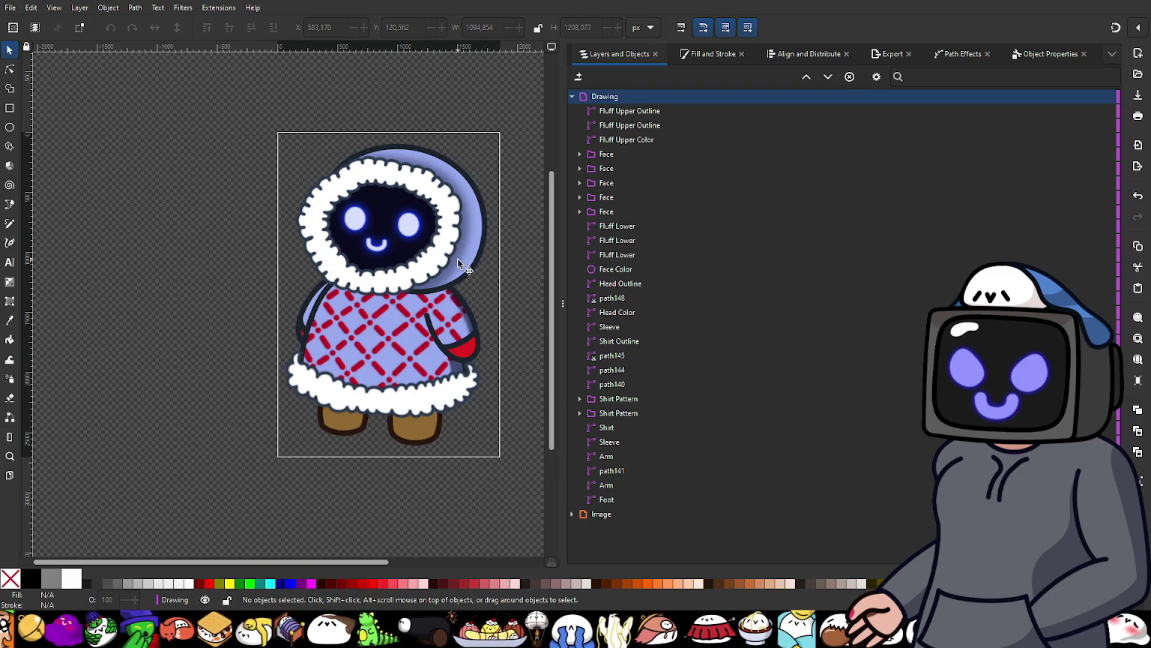
{"action": "left_click", "coordinate": [615, 300]}
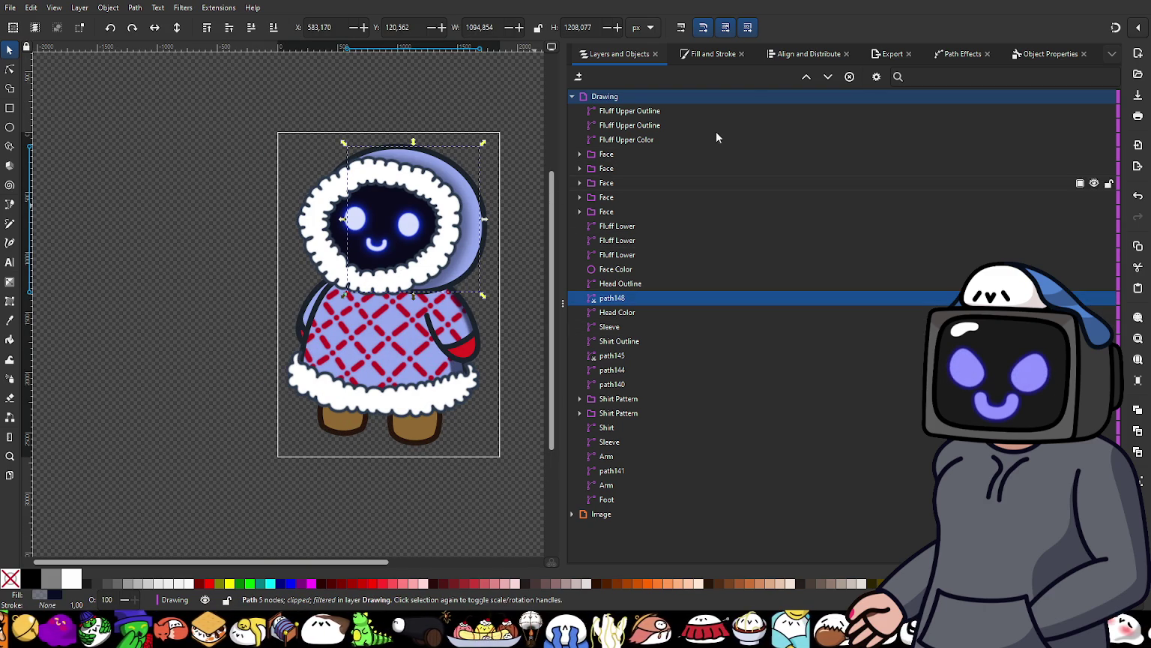
Step: Fine-tune path148's blur, set its navy to alpha 33 and saturation about 40, then deselect
{"action": "left_click", "coordinate": [712, 54]}
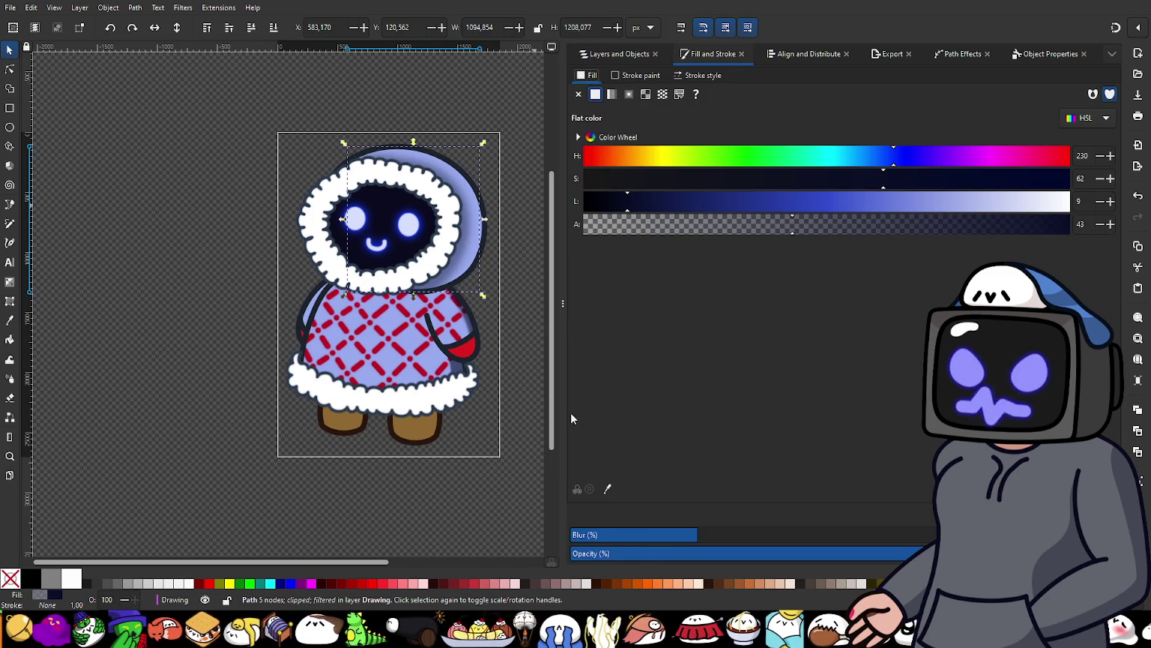
{"action": "scroll", "coordinate": [511, 337], "scroll_direction": "up", "scroll_amount": 2}
{"action": "left_click_drag", "start_coordinate": [674, 537], "coordinate": [669, 545]}
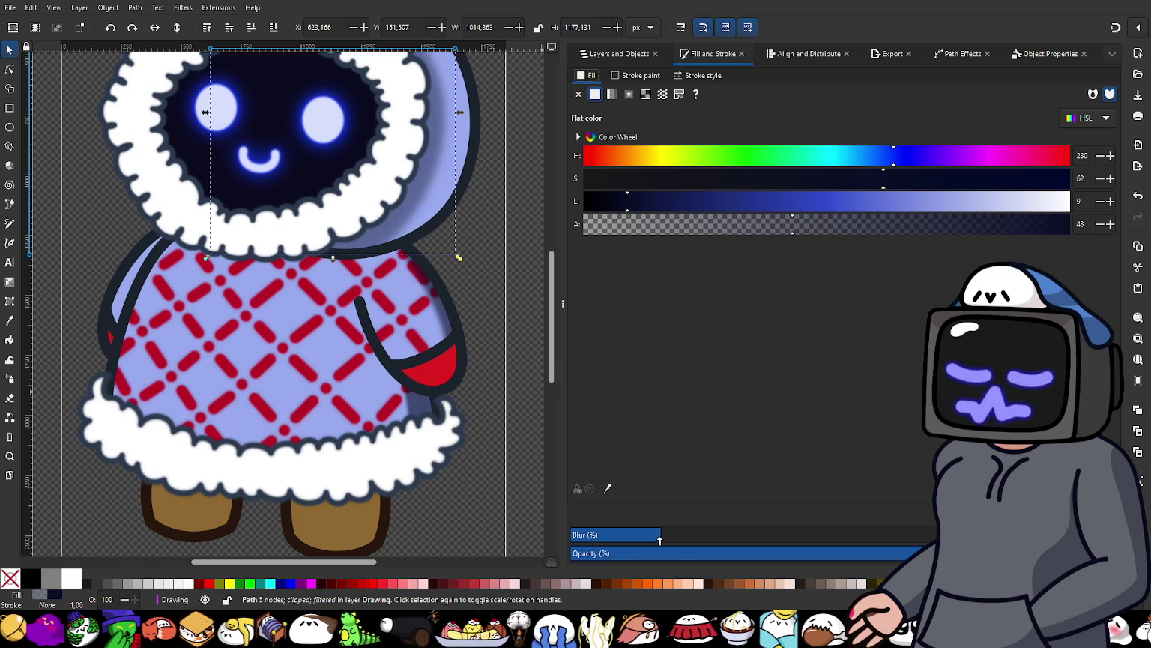
{"action": "left_click_drag", "start_coordinate": [672, 547], "coordinate": [674, 546]}
{"action": "left_click_drag", "start_coordinate": [754, 229], "coordinate": [750, 228]}
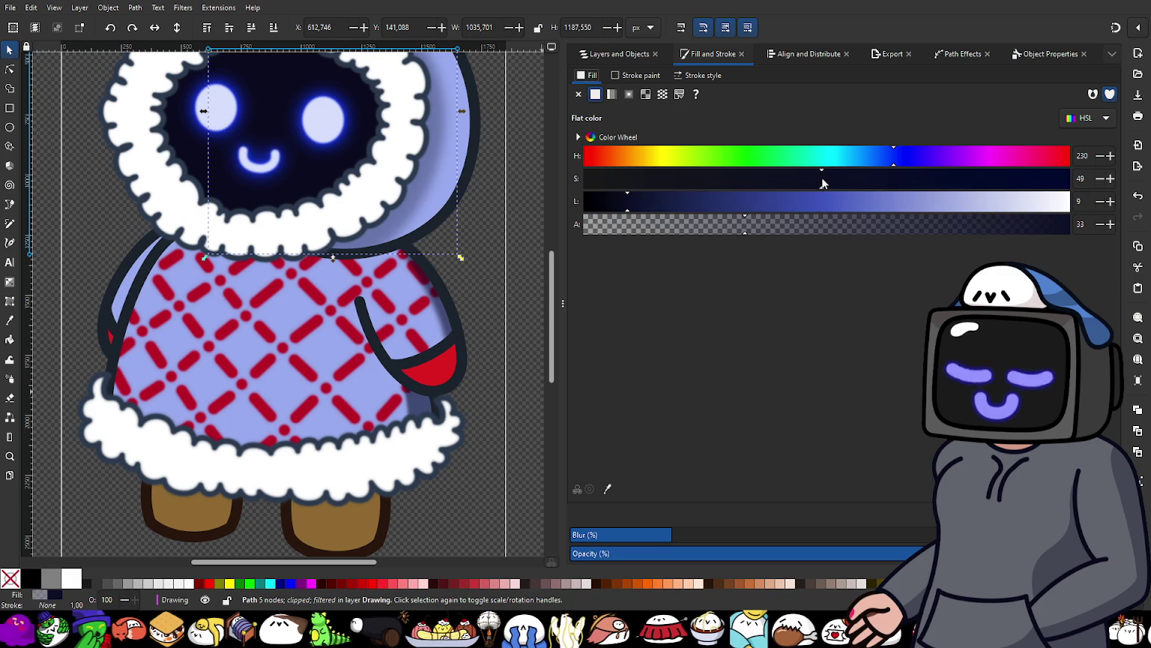
{"action": "left_click", "coordinate": [783, 180]}
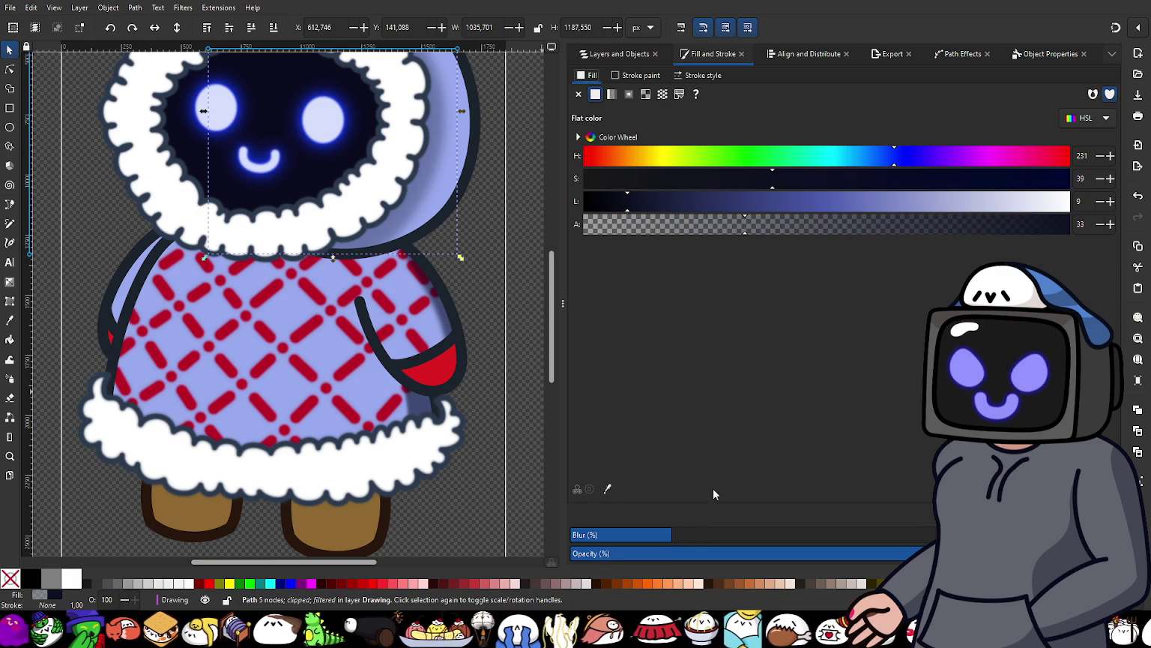
{"action": "left_click", "coordinate": [684, 536]}
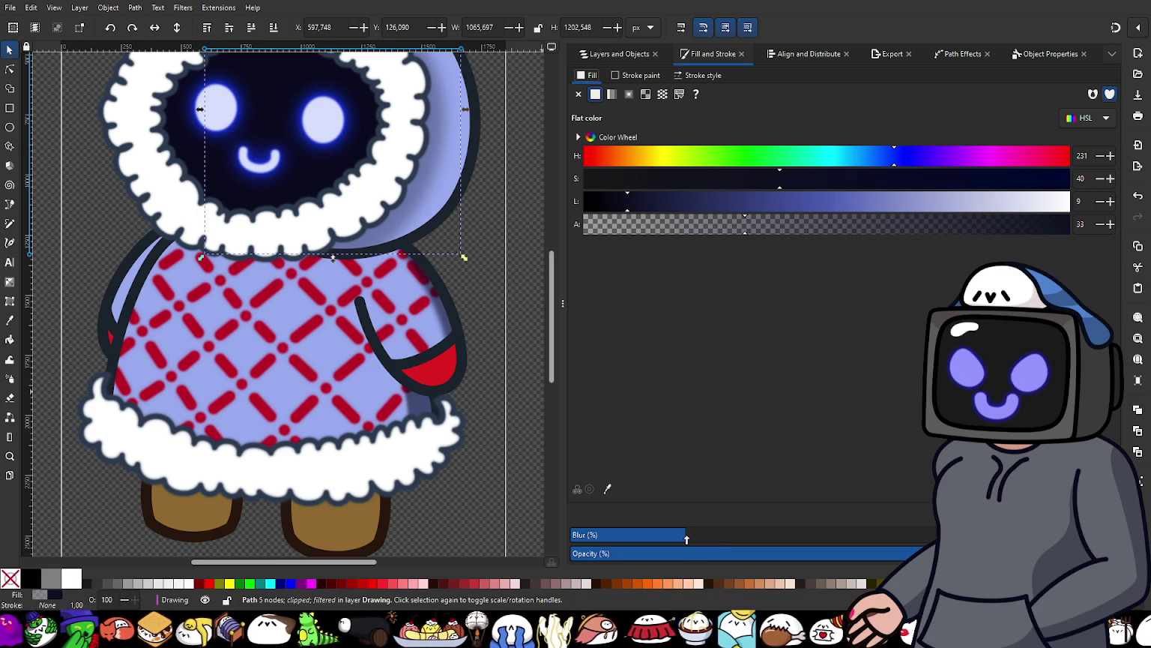
{"action": "scroll", "coordinate": [480, 323], "scroll_direction": "down", "scroll_amount": 2}
{"action": "scroll", "coordinate": [480, 322], "scroll_direction": "up", "scroll_amount": 1}
{"action": "scroll", "coordinate": [480, 322], "scroll_direction": "up", "scroll_amount": 1}
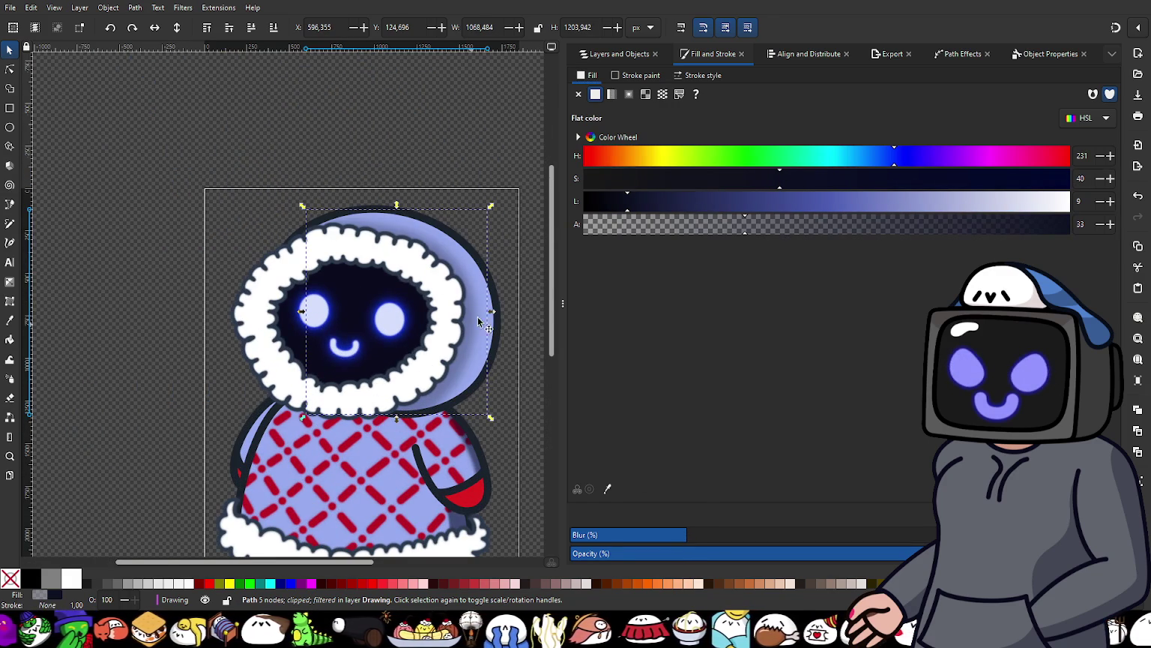
{"action": "left_click", "coordinate": [500, 241]}
{"action": "scroll", "coordinate": [495, 371], "scroll_direction": "down", "scroll_amount": 4}
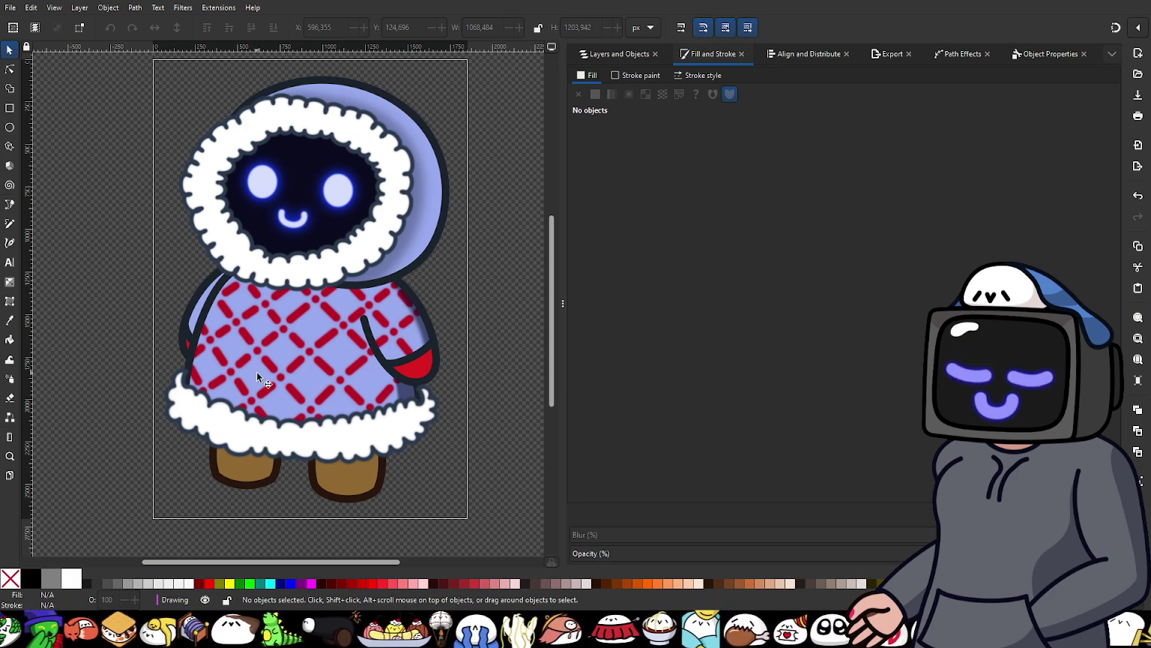
{"action": "scroll", "coordinate": [397, 412], "scroll_direction": "up", "scroll_amount": 3, "text": "ctrl"}
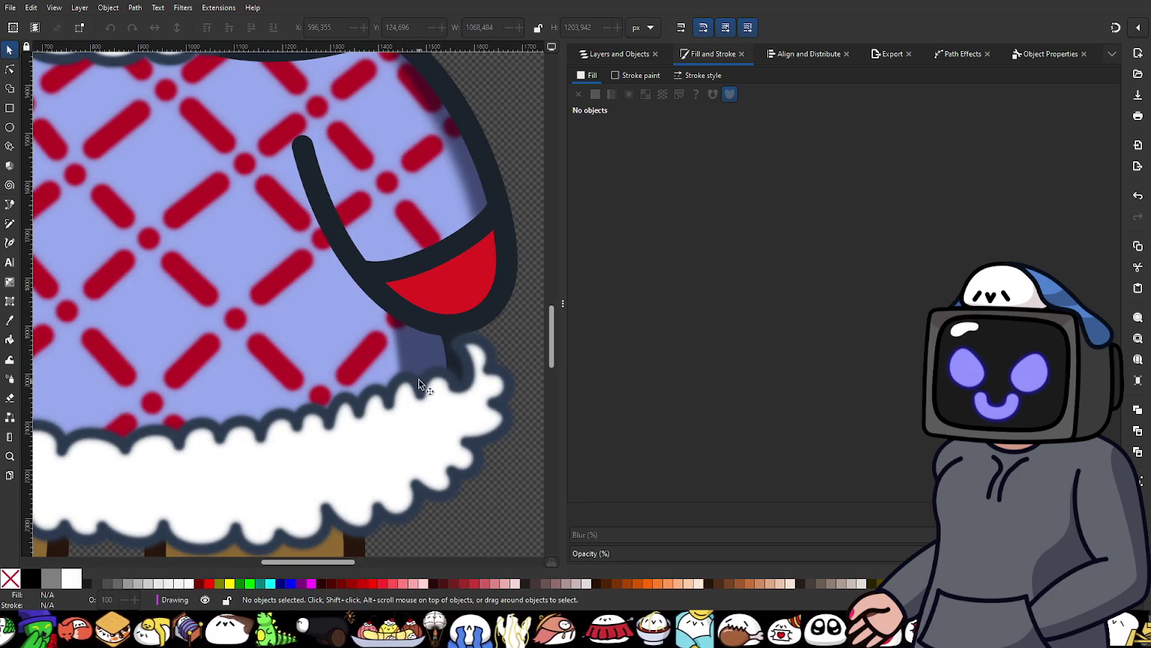
{"action": "left_click", "coordinate": [406, 343]}
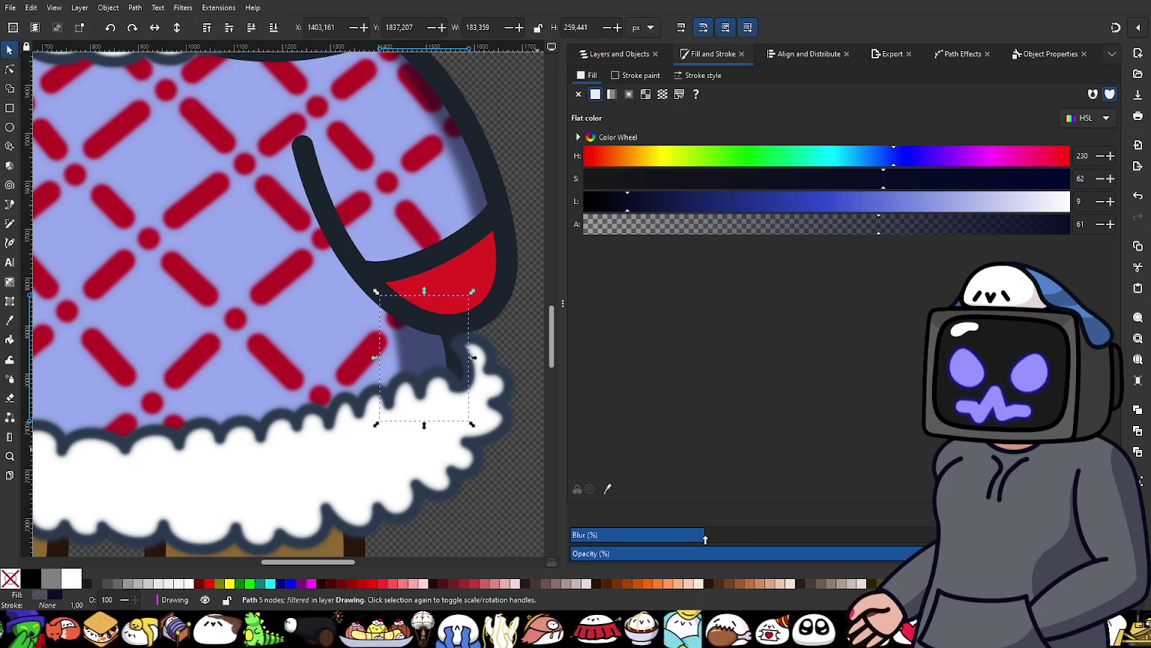
{"action": "left_click_drag", "start_coordinate": [705, 539], "coordinate": [715, 540]}
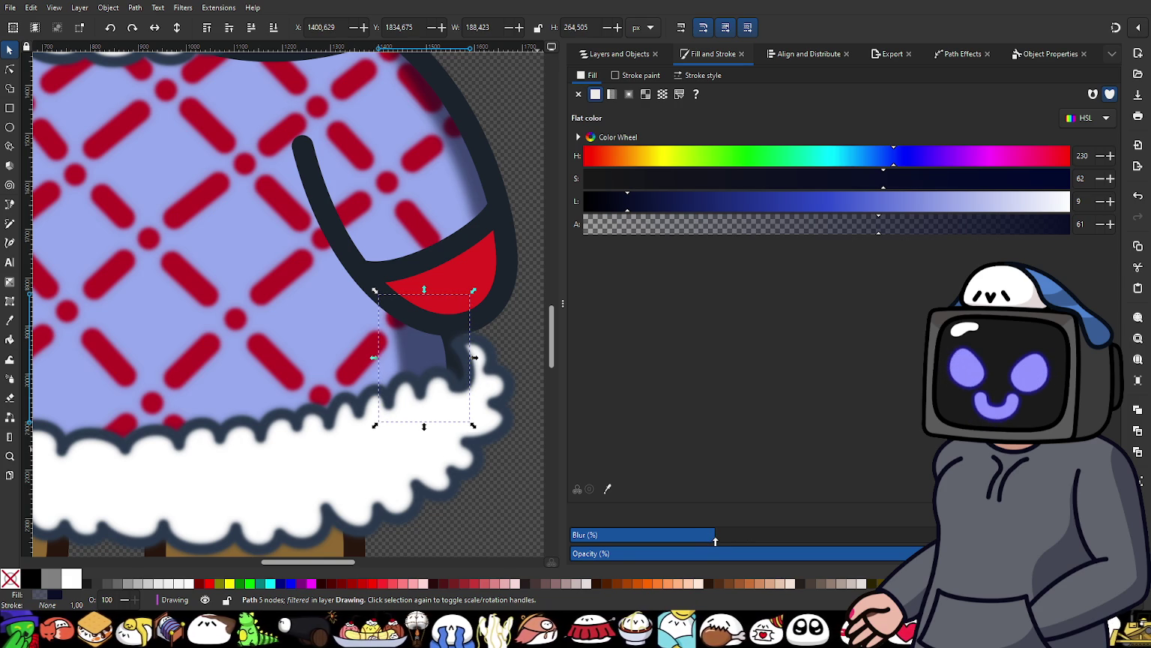
{"action": "scroll", "coordinate": [495, 405], "scroll_direction": "down", "scroll_amount": 3, "text": "ctrl"}
{"action": "scroll", "coordinate": [514, 467], "scroll_direction": "up", "scroll_amount": 3}
{"action": "left_click", "coordinate": [514, 466]}
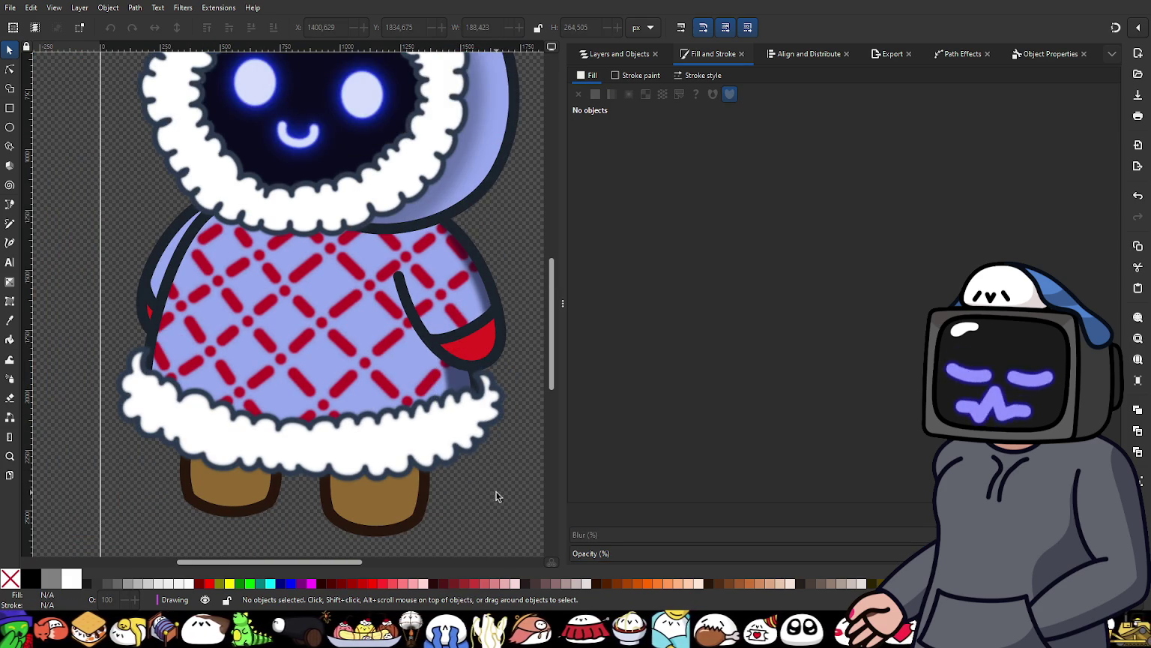
{"action": "scroll", "coordinate": [496, 491], "scroll_direction": "down", "scroll_amount": 1, "text": "ctrl"}
{"action": "scroll", "coordinate": [491, 491], "scroll_direction": "down", "scroll_amount": 1, "text": "ctrl"}
{"action": "scroll", "coordinate": [435, 461], "scroll_direction": "up", "scroll_amount": 1, "text": "ctrl"}
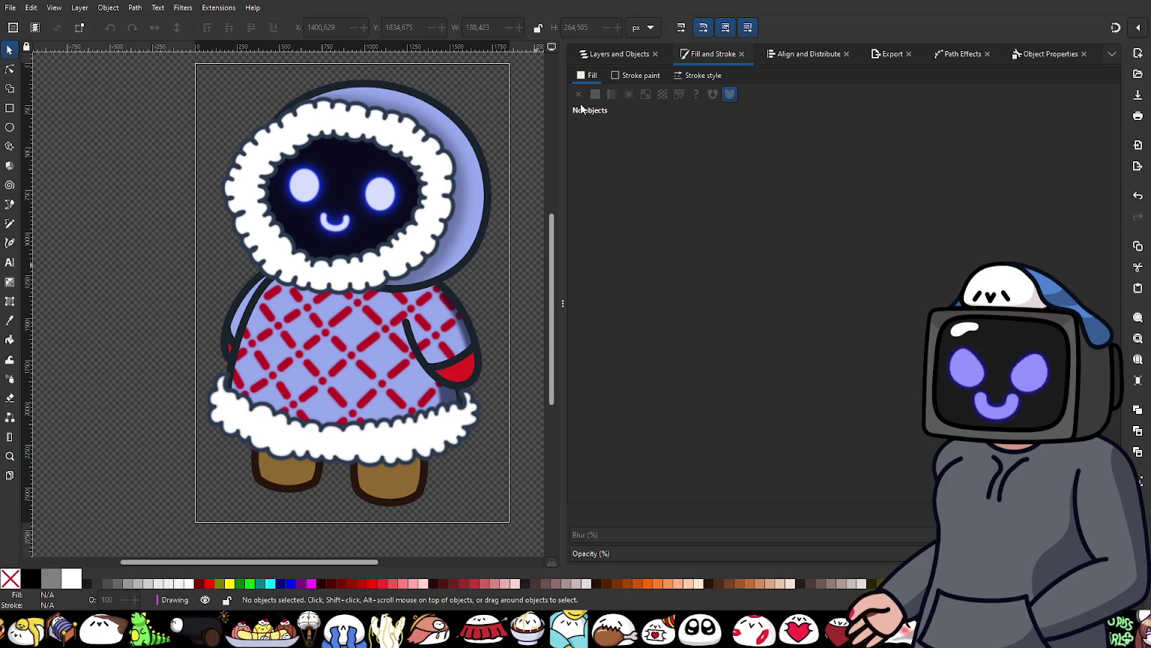
Step: Select Fluff Upper Color in Layers and Objects and give it a pattern fill
{"action": "left_click", "coordinate": [609, 54]}
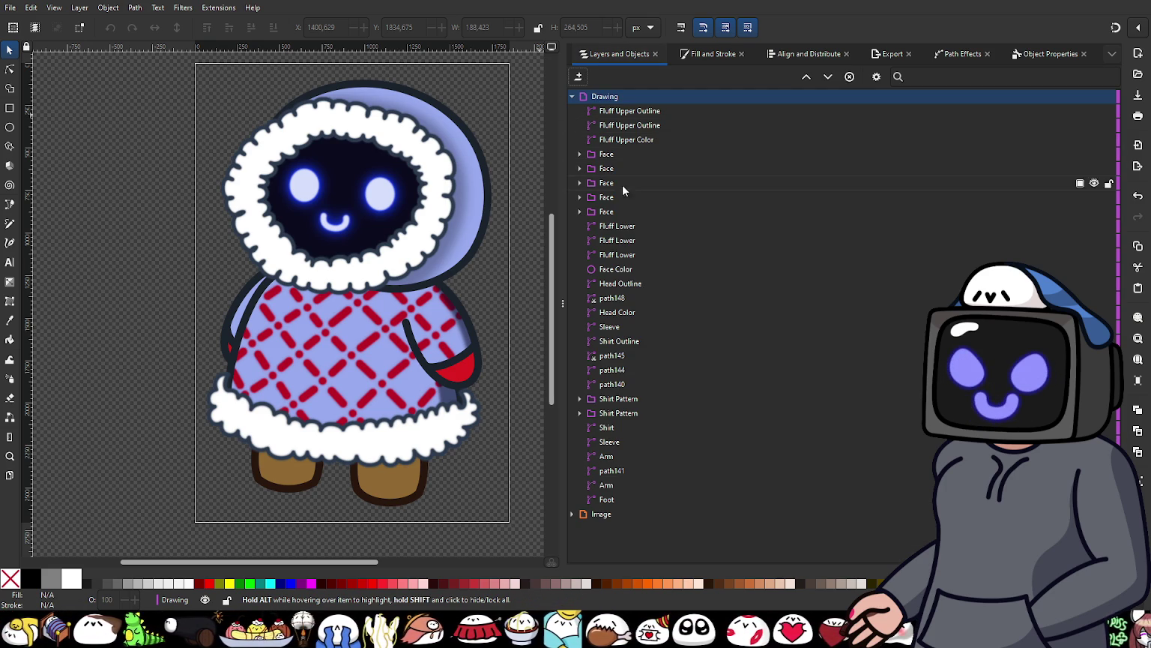
{"action": "left_click", "coordinate": [631, 140]}
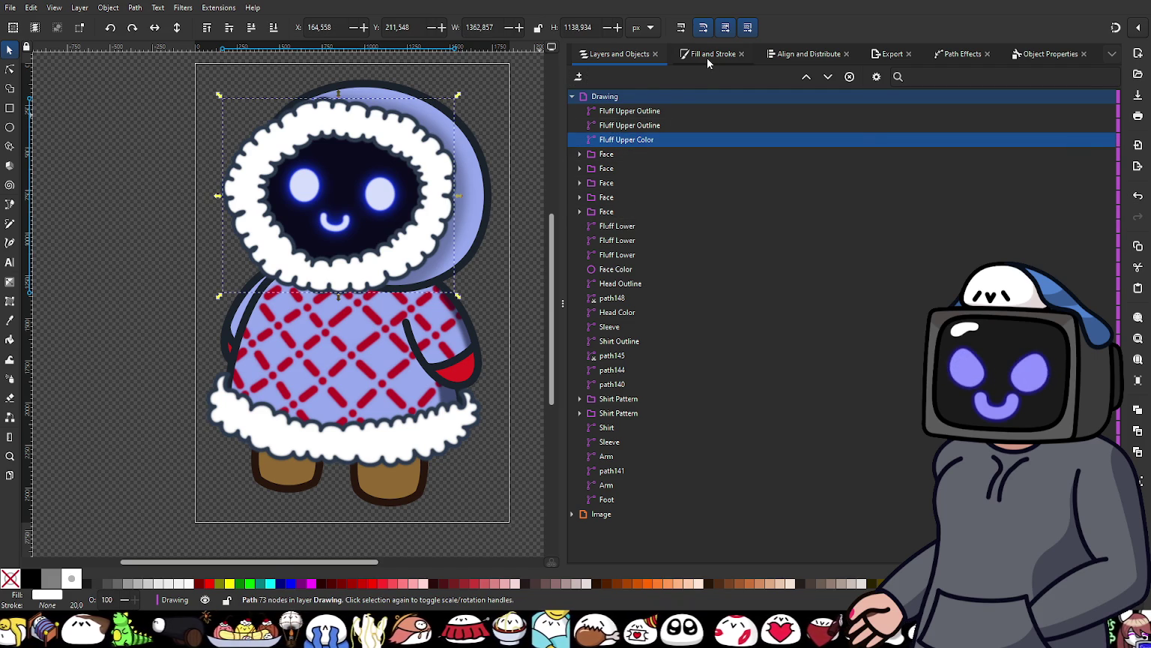
{"action": "left_click", "coordinate": [707, 57]}
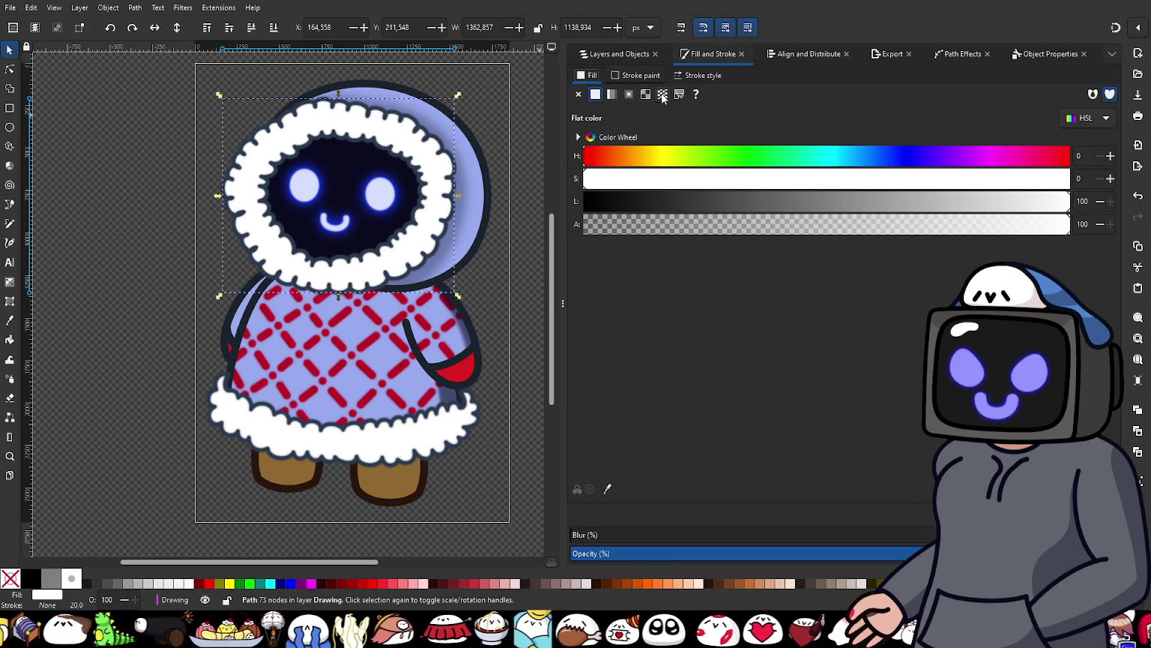
{"action": "left_click", "coordinate": [662, 95]}
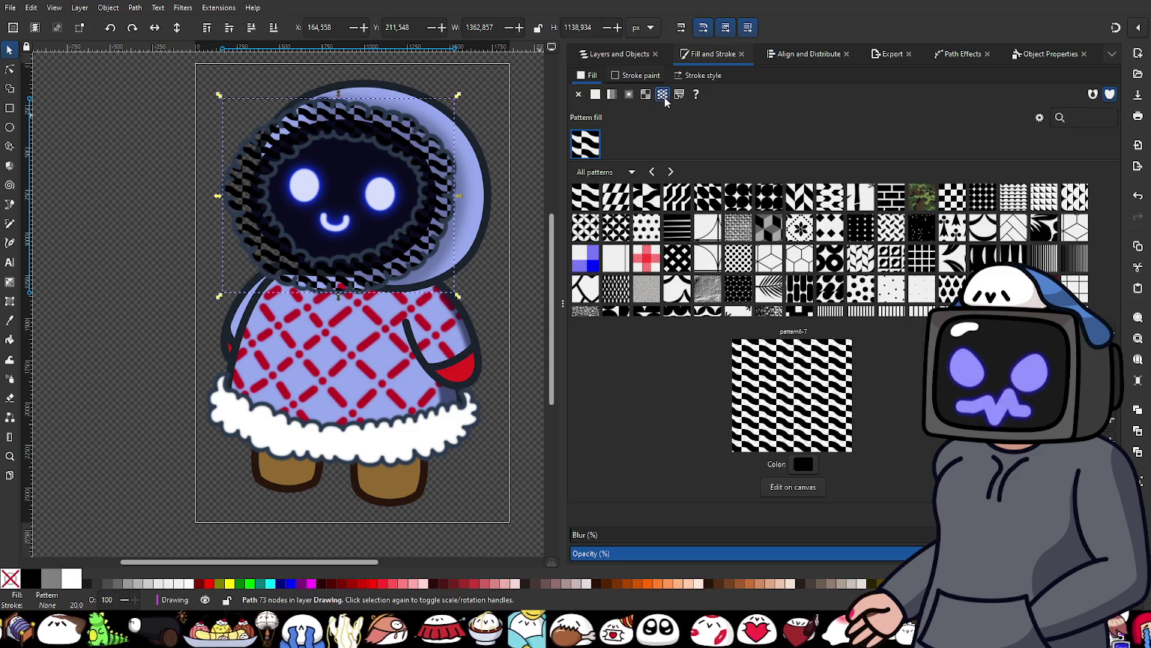
{"action": "scroll", "coordinate": [423, 213], "scroll_direction": "up", "scroll_amount": 2}
{"action": "scroll", "coordinate": [449, 221], "scroll_direction": "up", "scroll_amount": 2}
{"action": "scroll", "coordinate": [459, 236], "scroll_direction": "down", "scroll_amount": 2}
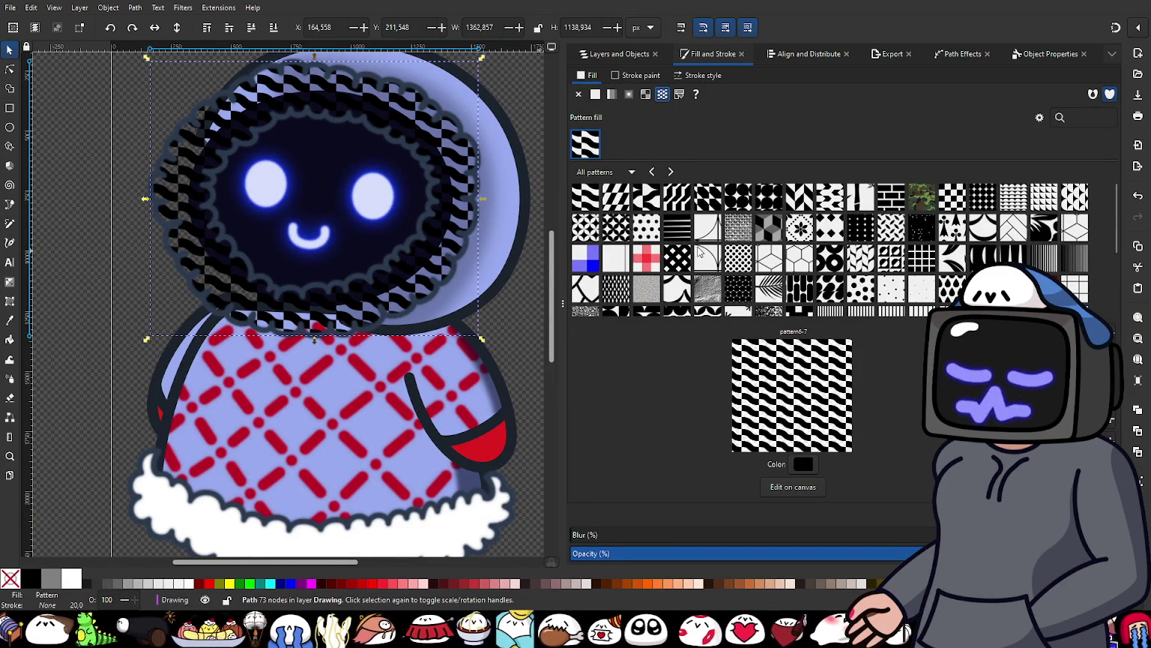
{"action": "scroll", "coordinate": [750, 248], "scroll_direction": "down", "scroll_amount": 2}
{"action": "scroll", "coordinate": [915, 268], "scroll_direction": "down", "scroll_amount": 3}
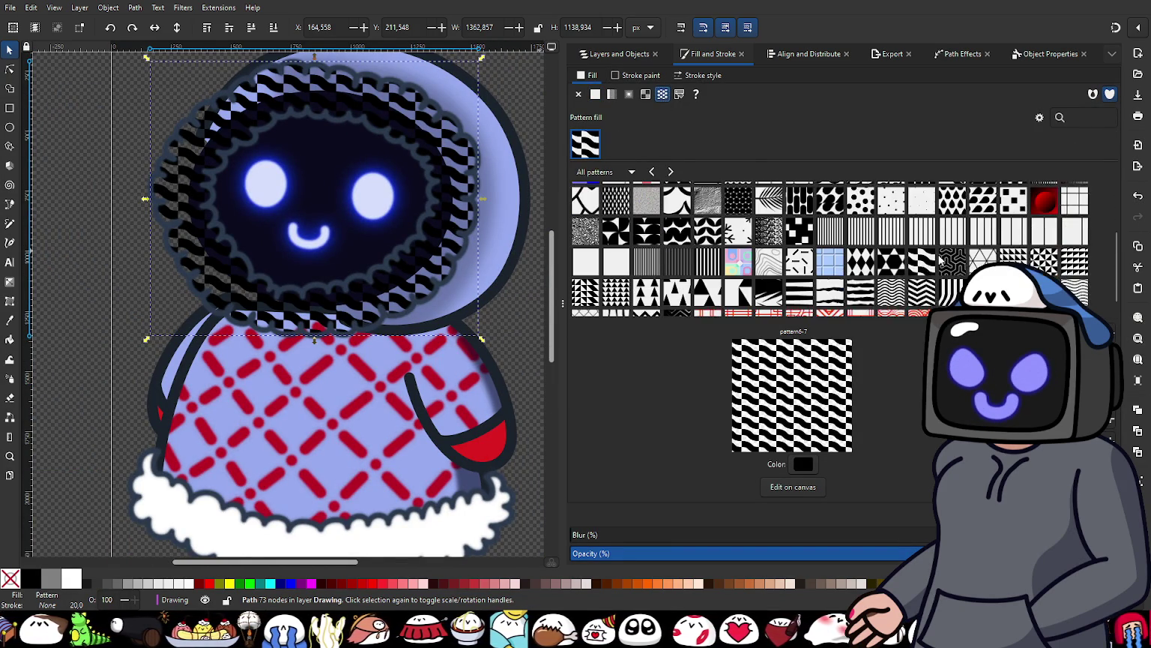
{"action": "scroll", "coordinate": [914, 267], "scroll_direction": "down", "scroll_amount": 1}
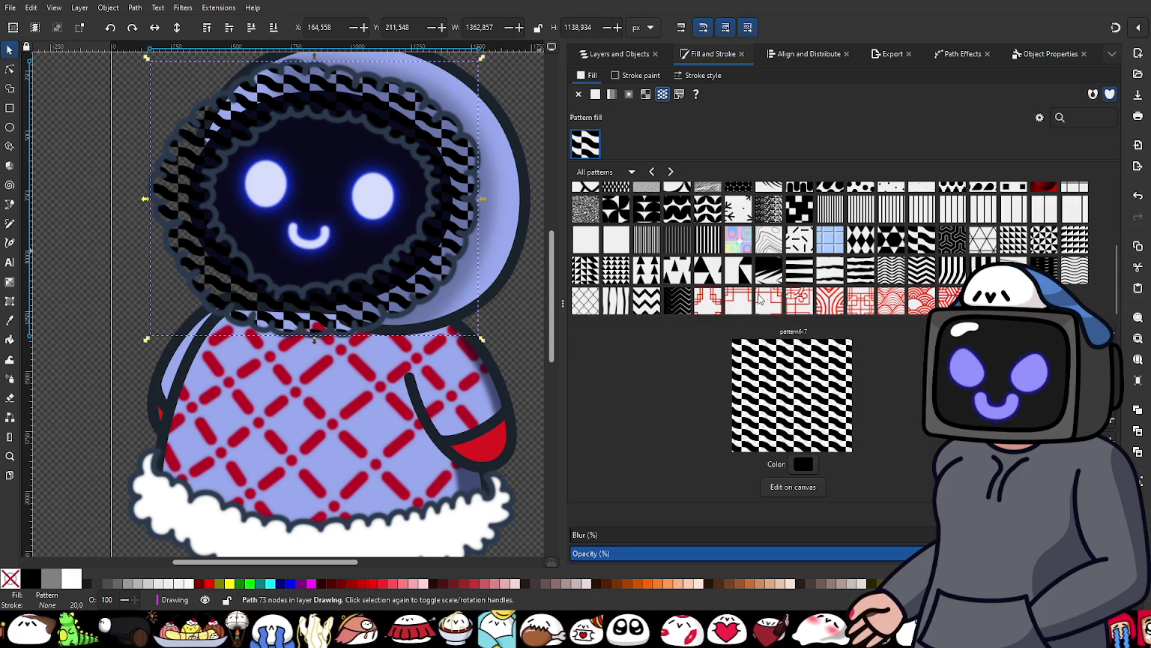
{"action": "scroll", "coordinate": [780, 295], "scroll_direction": "up", "scroll_amount": 2}
{"action": "scroll", "coordinate": [781, 295], "scroll_direction": "down", "scroll_amount": 4}
{"action": "scroll", "coordinate": [780, 295], "scroll_direction": "up", "scroll_amount": 2}
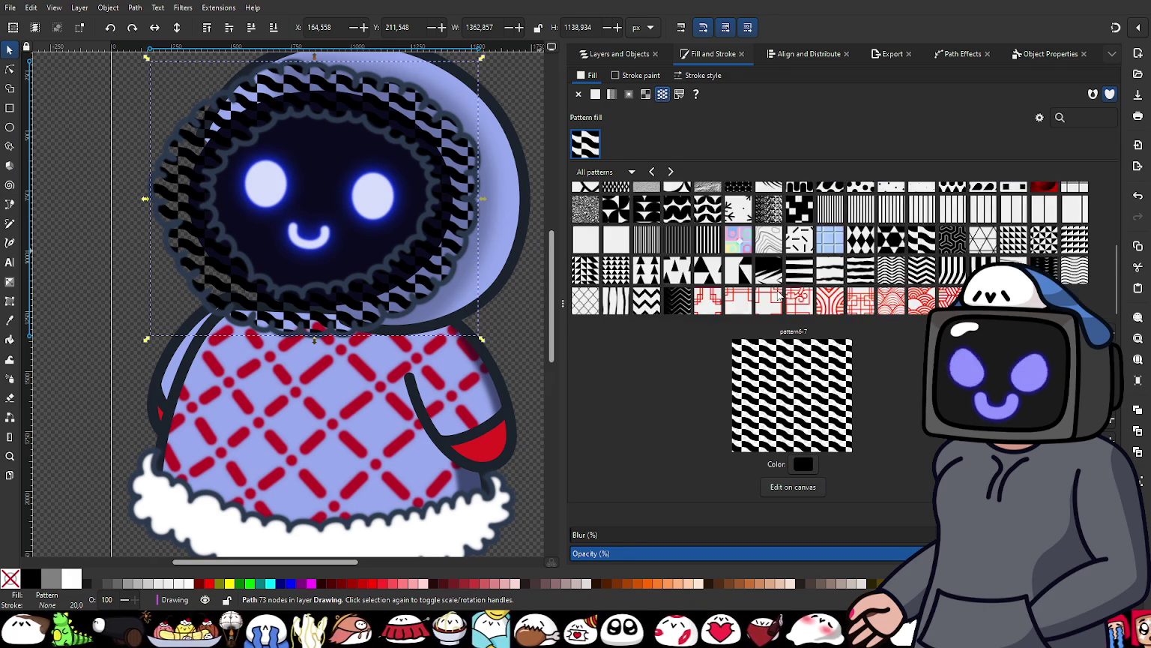
{"action": "scroll", "coordinate": [781, 296], "scroll_direction": "up", "scroll_amount": 3}
{"action": "scroll", "coordinate": [780, 296], "scroll_direction": "up", "scroll_amount": 2}
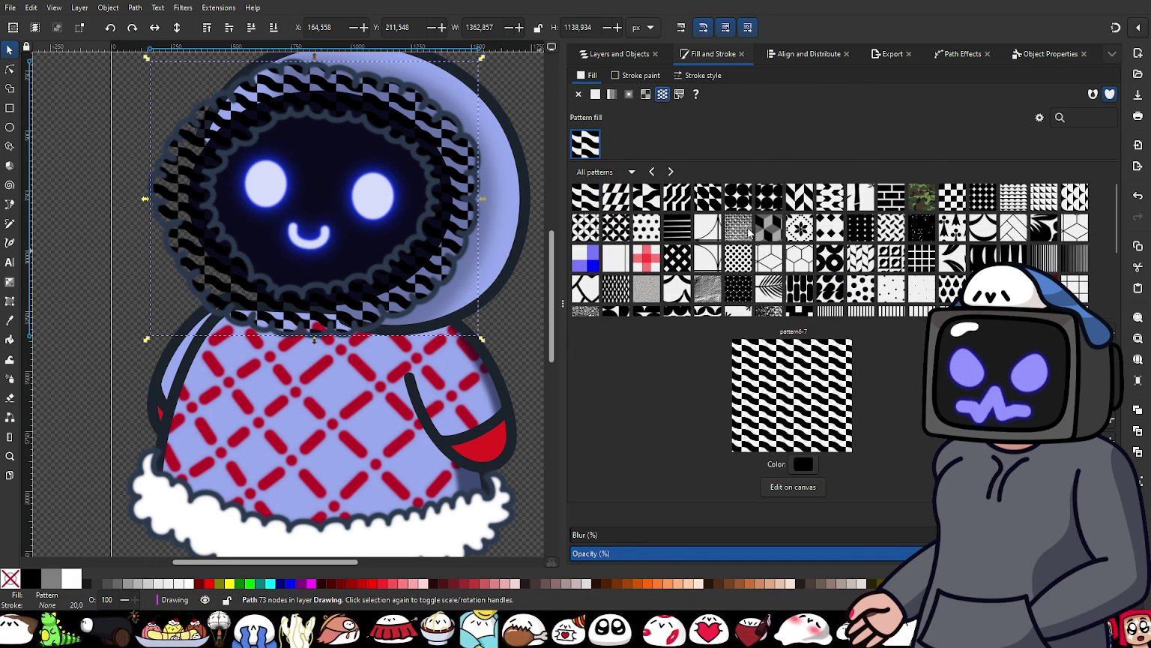
{"action": "left_click", "coordinate": [738, 227]}
{"action": "scroll", "coordinate": [317, 201], "scroll_direction": "up", "scroll_amount": 4}
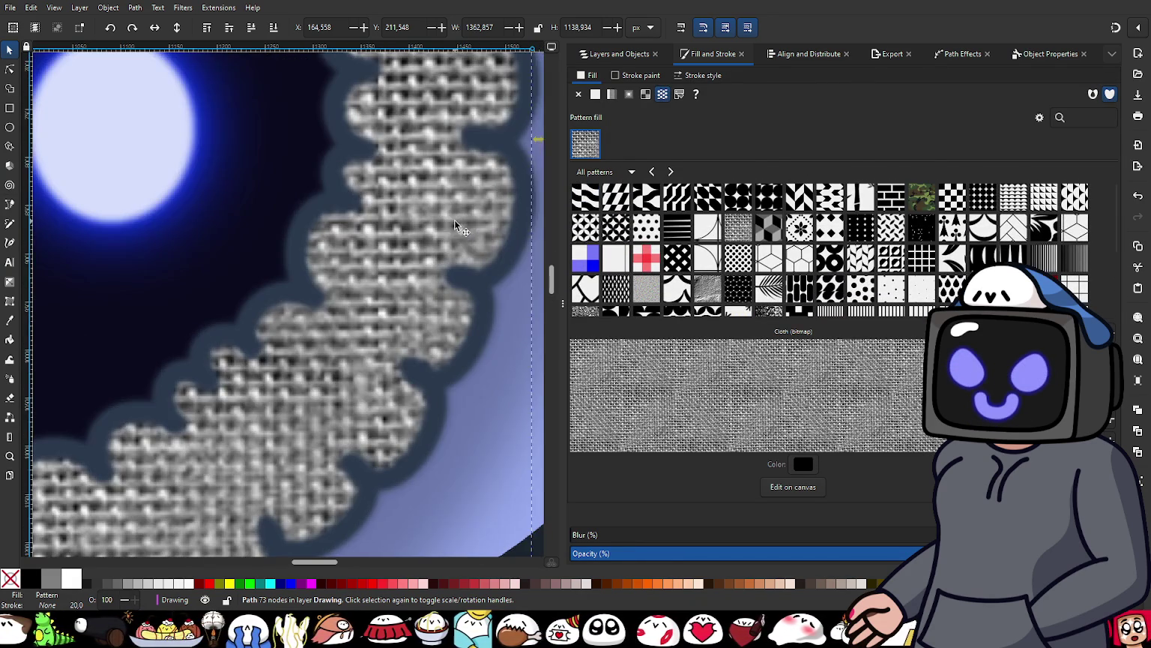
{"action": "scroll", "coordinate": [405, 243], "scroll_direction": "up", "scroll_amount": 1}
{"action": "scroll", "coordinate": [397, 242], "scroll_direction": "up", "scroll_amount": 2}
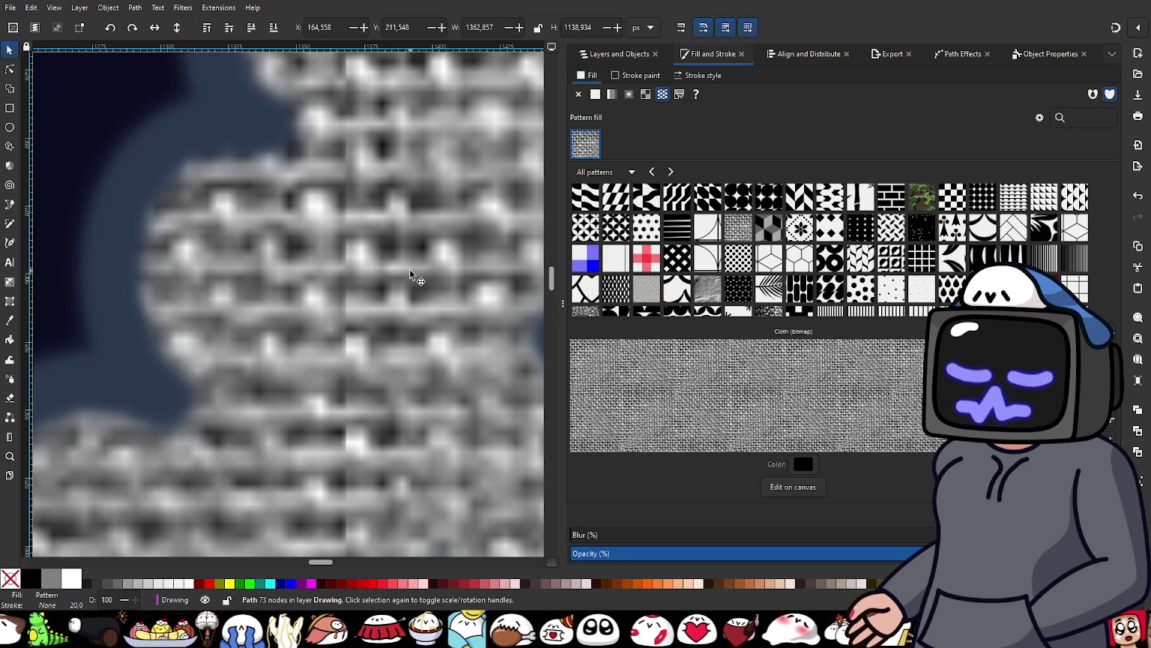
{"action": "scroll", "coordinate": [419, 278], "scroll_direction": "down", "scroll_amount": 2}
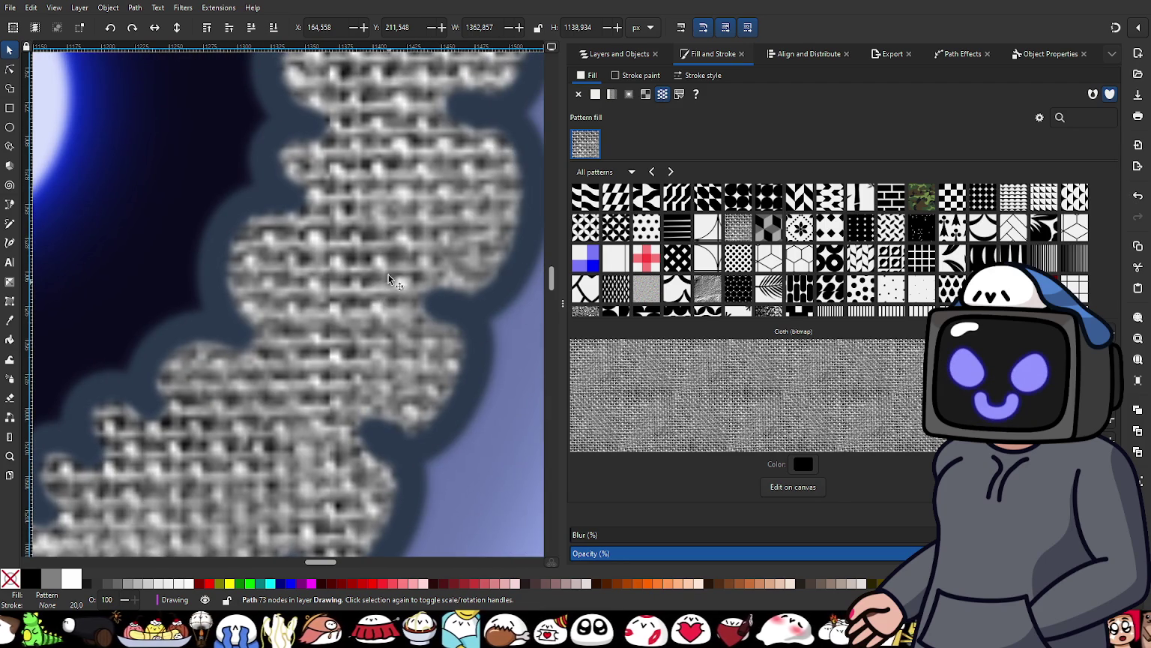
{"action": "left_click", "coordinate": [656, 235]}
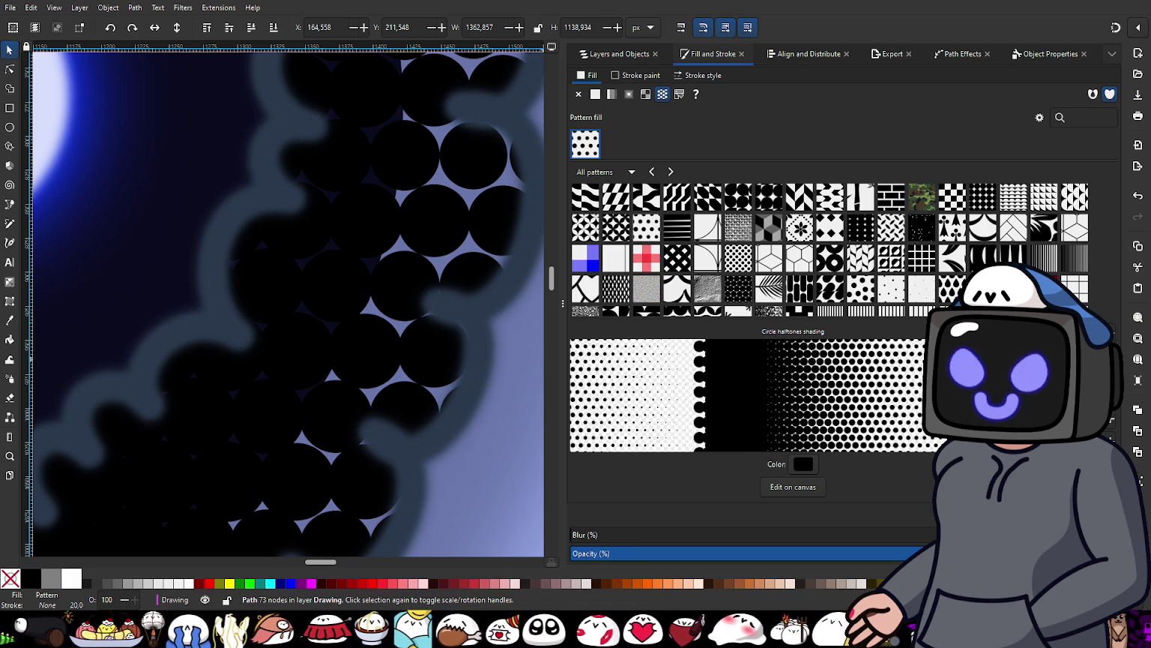
{"action": "scroll", "coordinate": [360, 286], "scroll_direction": "down", "scroll_amount": 2}
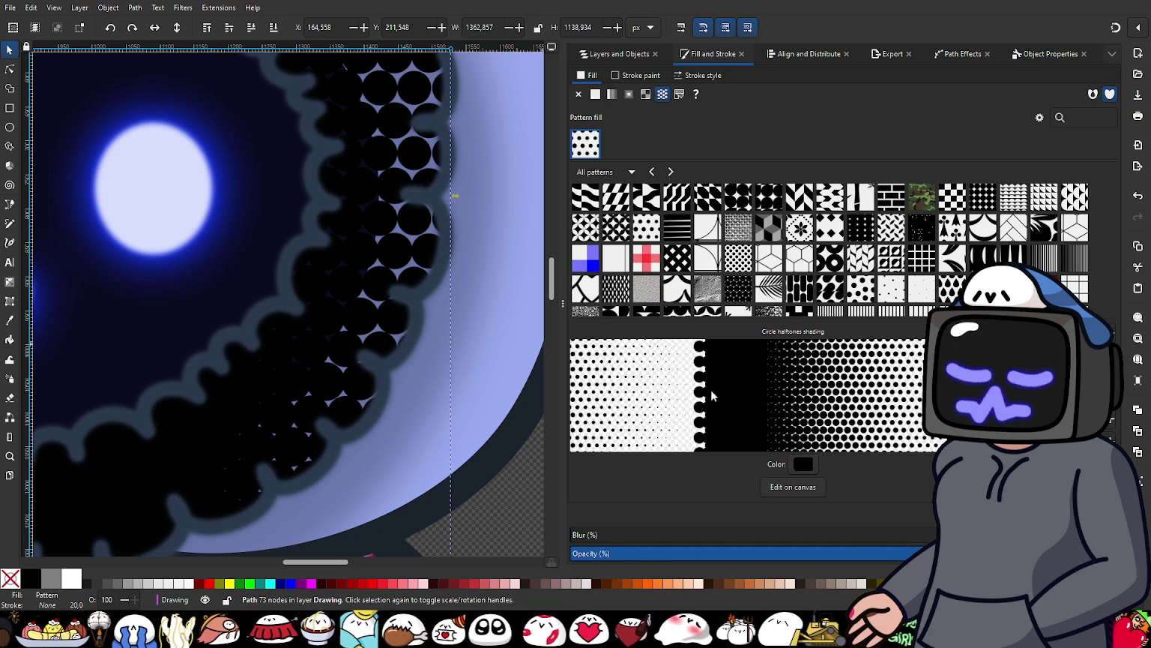
{"action": "scroll", "coordinate": [424, 269], "scroll_direction": "down", "scroll_amount": 2}
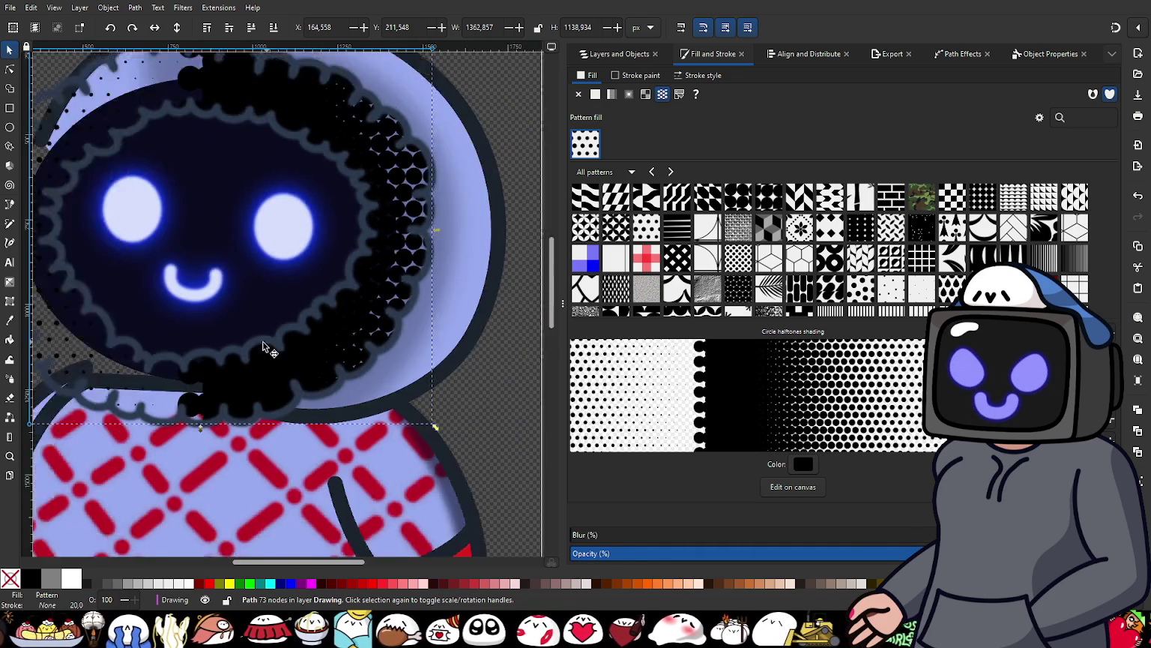
{"action": "scroll", "coordinate": [337, 378], "scroll_direction": "down", "scroll_amount": 2}
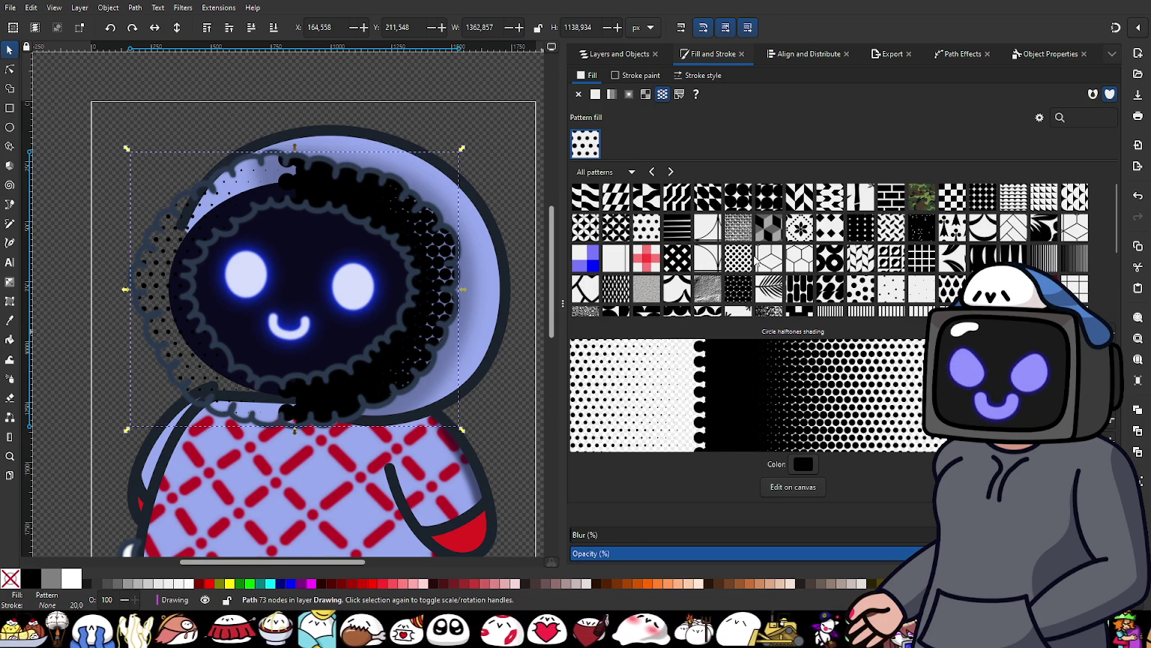
{"action": "left_click", "coordinate": [860, 228]}
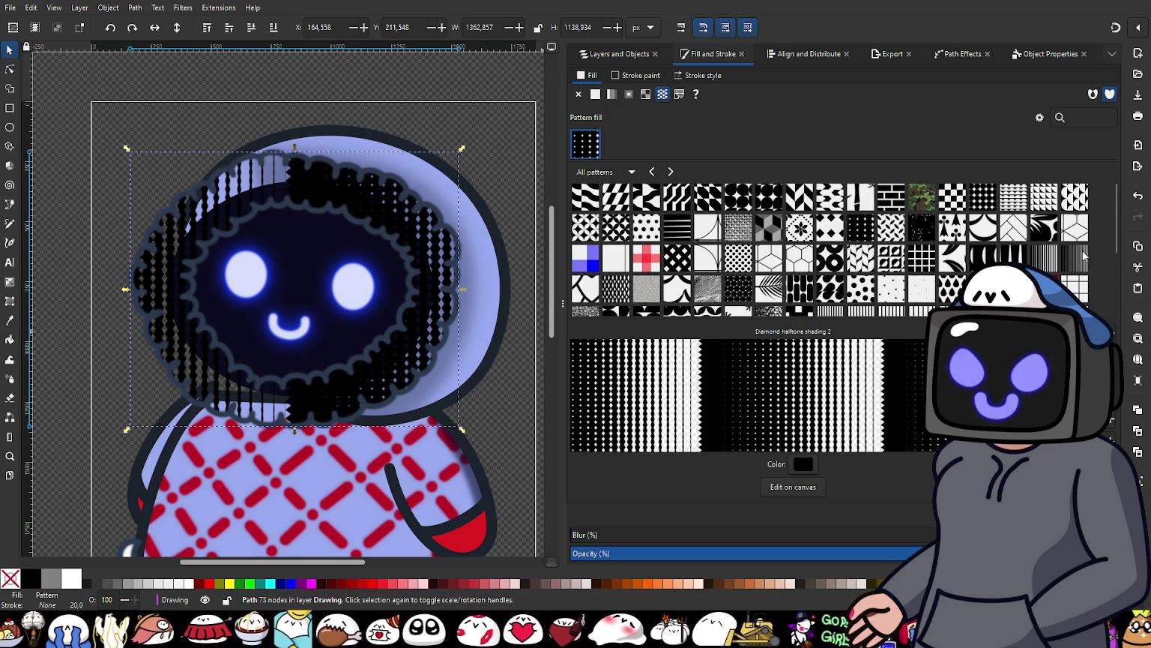
{"action": "left_click", "coordinate": [981, 199]}
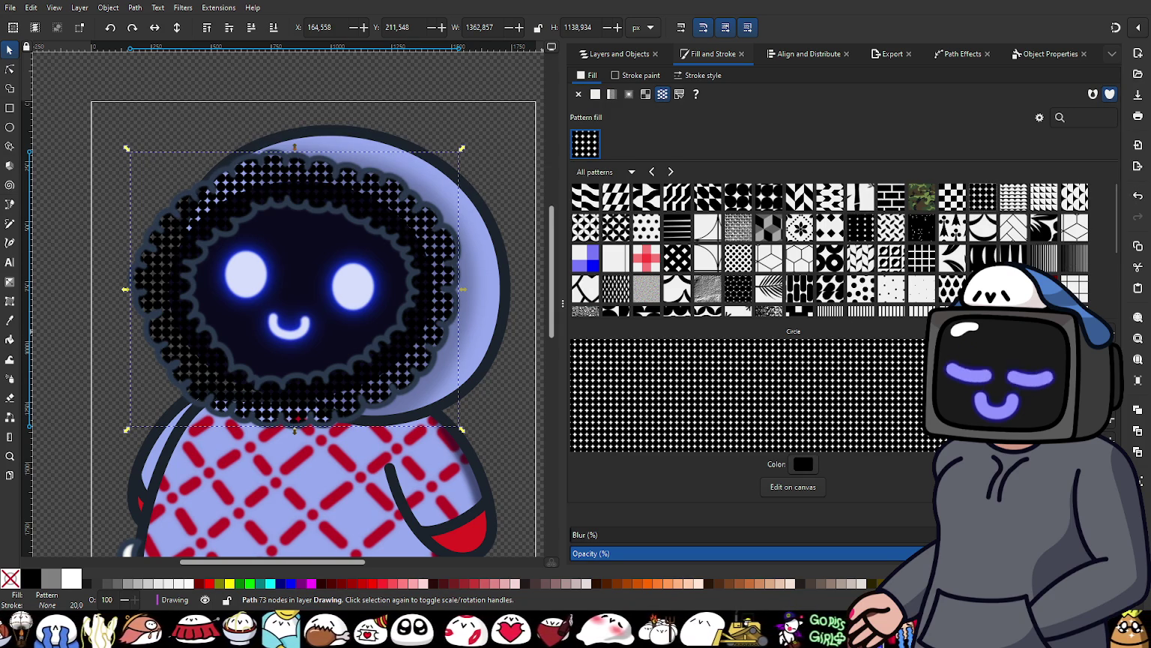
{"action": "scroll", "coordinate": [473, 323], "scroll_direction": "up", "scroll_amount": 3, "text": "ctrl"}
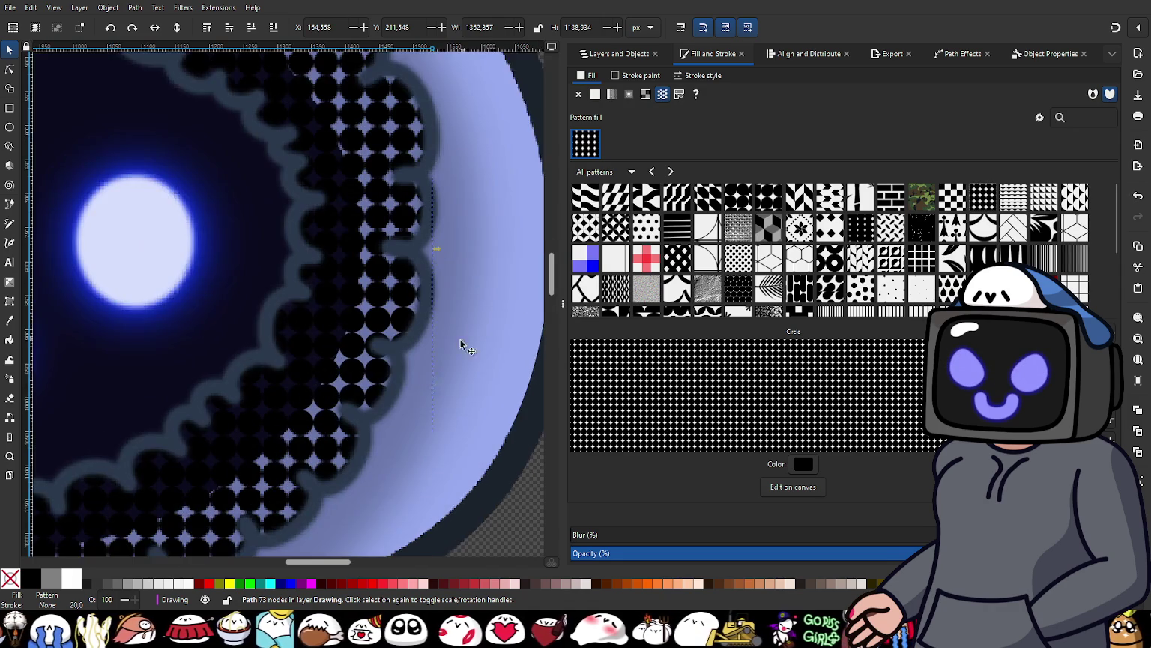
{"action": "scroll", "coordinate": [468, 335], "scroll_direction": "down", "scroll_amount": 3, "text": "ctrl"}
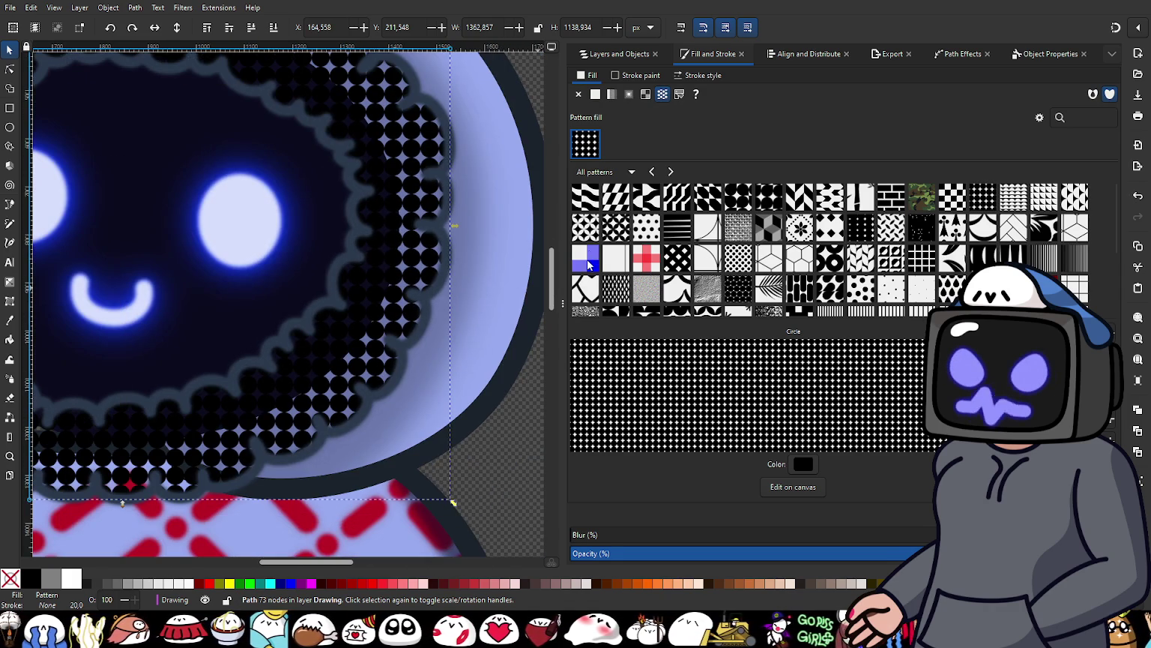
{"action": "left_click", "coordinate": [595, 94]}
{"action": "scroll", "coordinate": [455, 226], "scroll_direction": "down", "scroll_amount": 3, "text": "ctrl"}
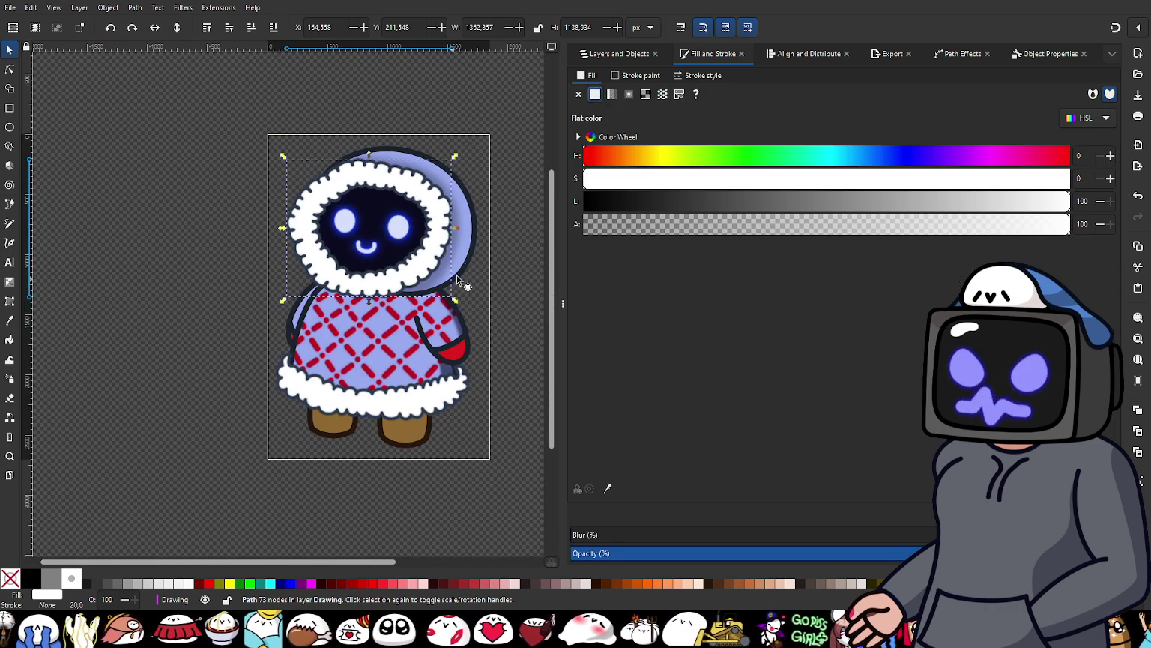
Step: Deselect everything and save the drawing as CuteDrawing.svg with Ctrl+S
{"action": "left_click", "coordinate": [505, 229]}
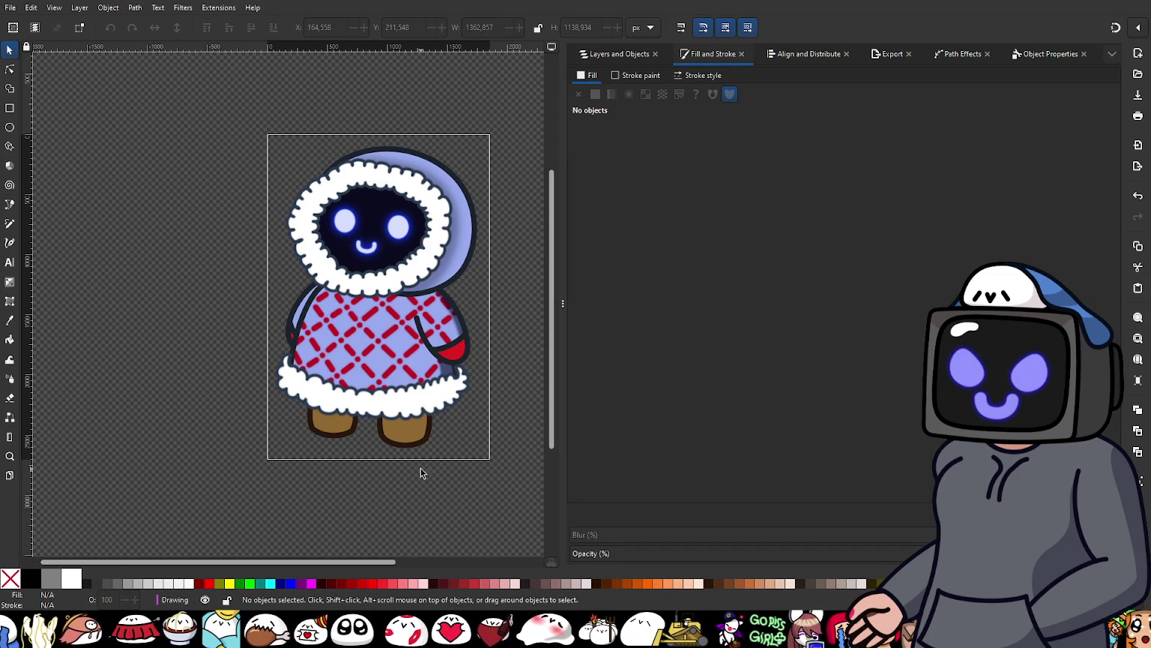
{"action": "scroll", "coordinate": [419, 397], "scroll_direction": "up", "scroll_amount": 1, "text": "ctrl"}
{"action": "scroll", "coordinate": [416, 351], "scroll_direction": "up", "scroll_amount": 1}
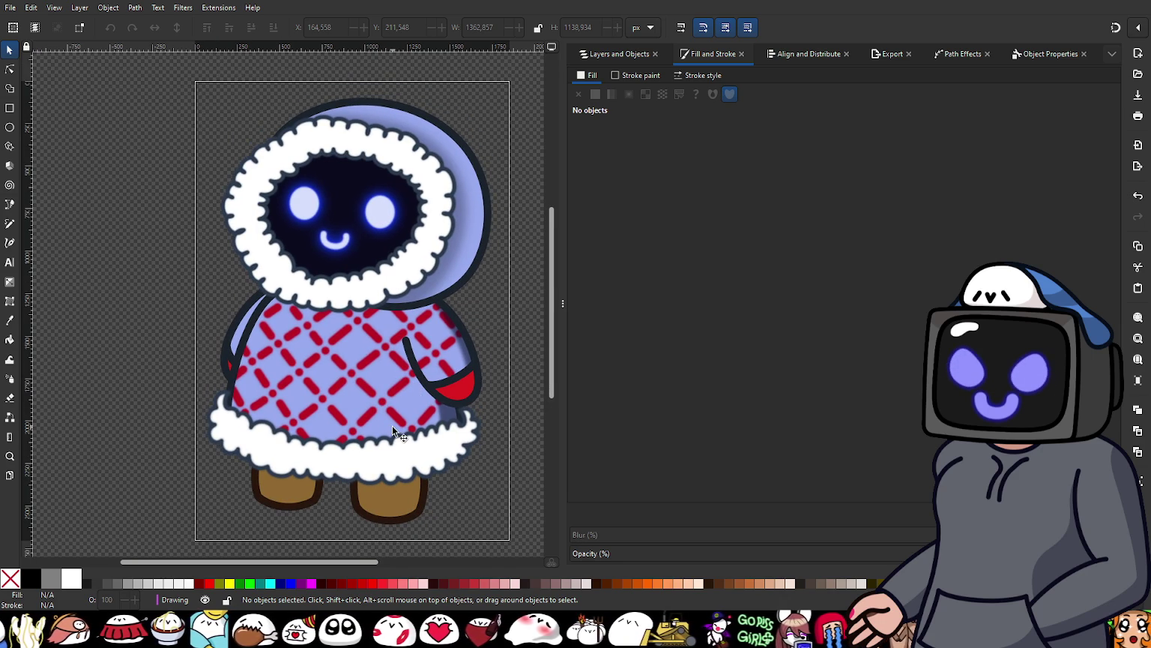
{"action": "key", "text": "ctrl+s"}
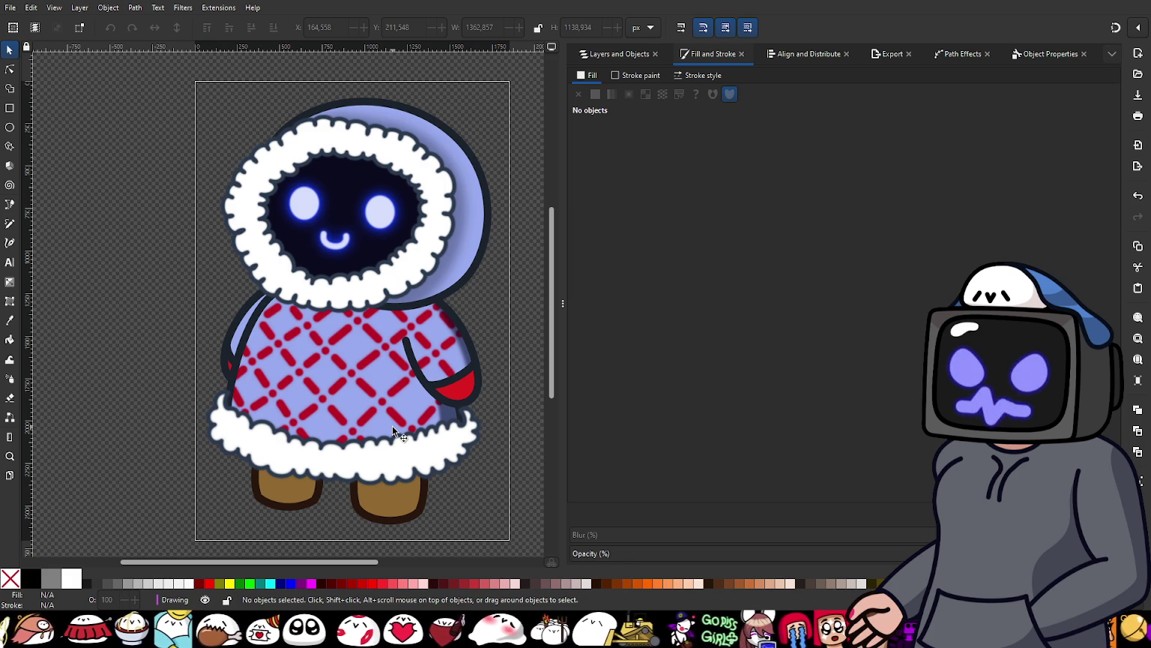
{"action": "left_click", "coordinate": [887, 54]}
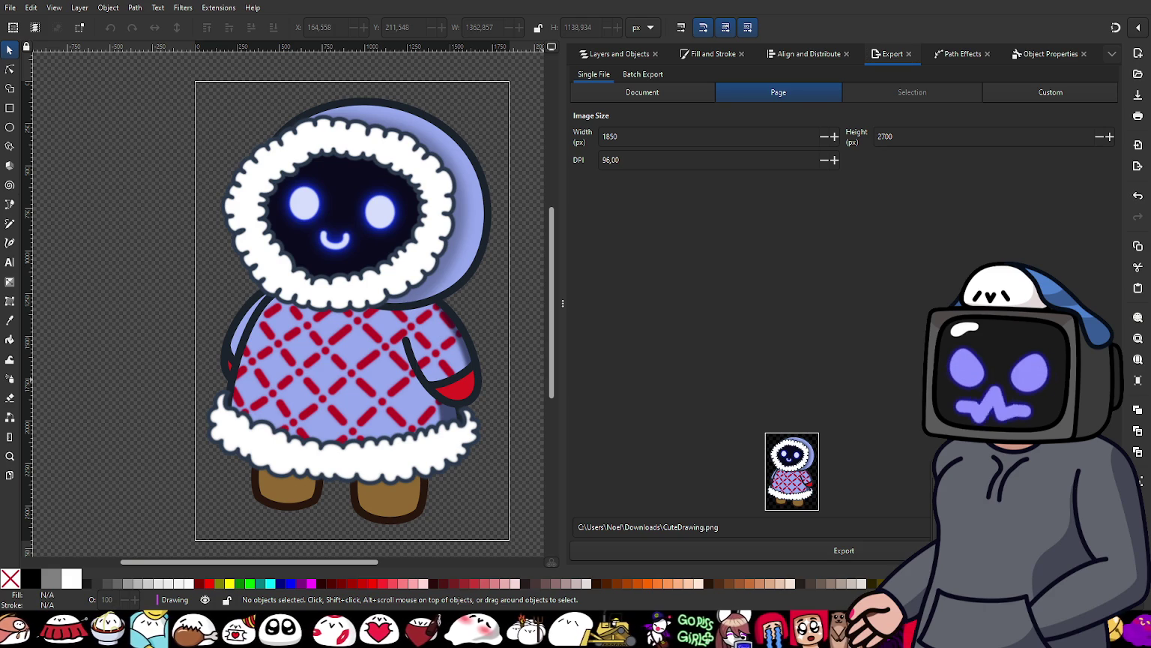
Step: Export the full page to CuteDrawing.png at 1850 × 2700 px
{"action": "left_click", "coordinate": [846, 551]}
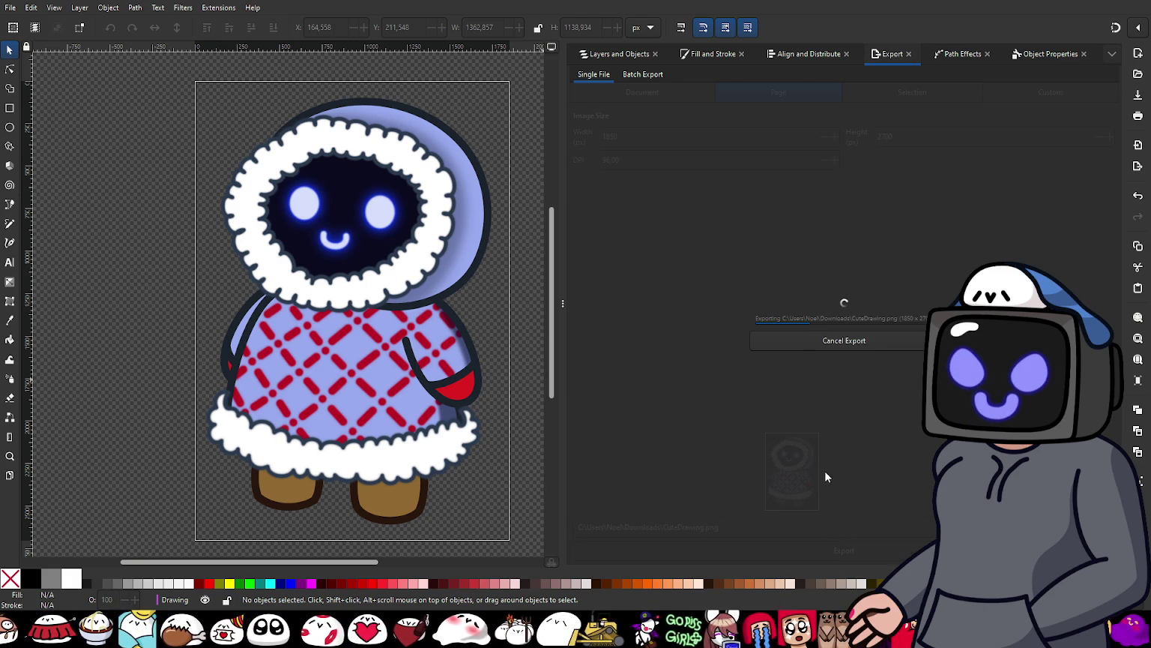
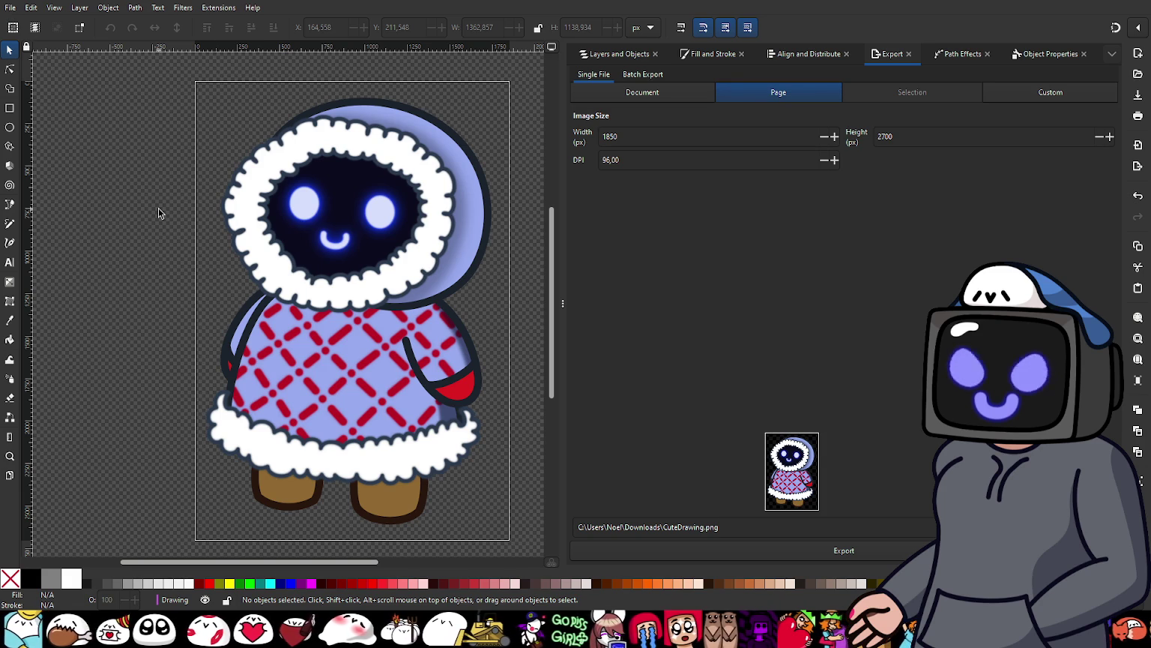
Step: Save the hooded character drawing, CuteDrawing.svg
{"action": "key", "text": "ctrl+s"}
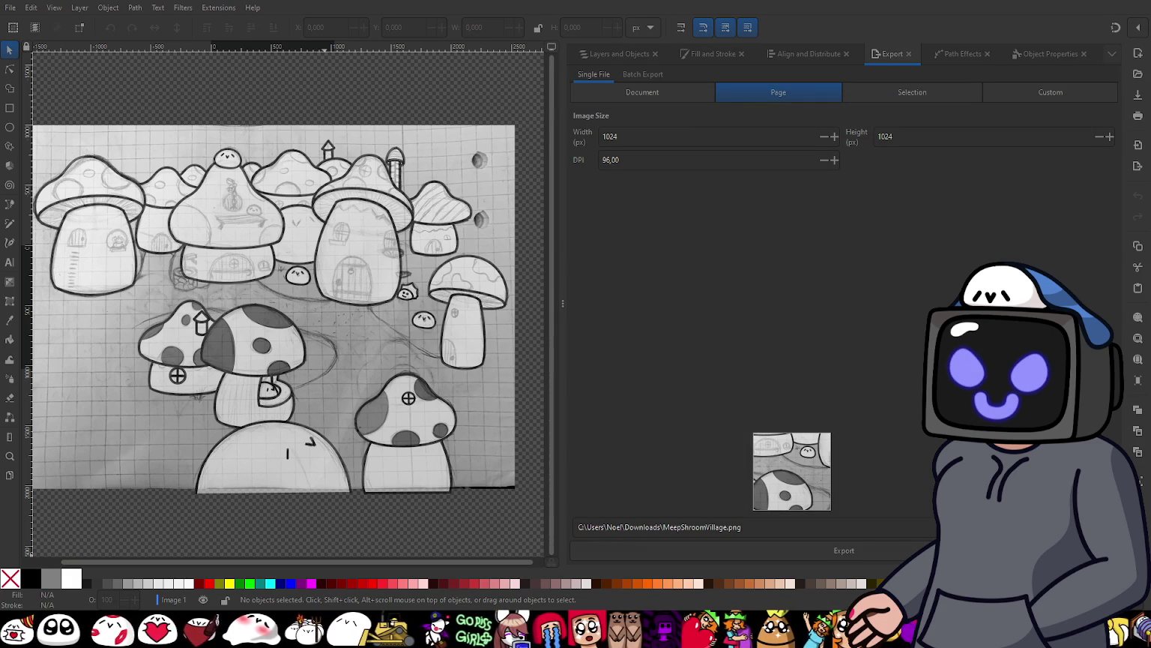
{"action": "scroll", "coordinate": [292, 464], "scroll_direction": "up", "scroll_amount": 3, "text": "ctrl"}
{"action": "scroll", "coordinate": [280, 378], "scroll_direction": "up", "scroll_amount": 2, "text": "ctrl"}
{"action": "scroll", "coordinate": [315, 337], "scroll_direction": "down", "scroll_amount": 4, "text": "ctrl"}
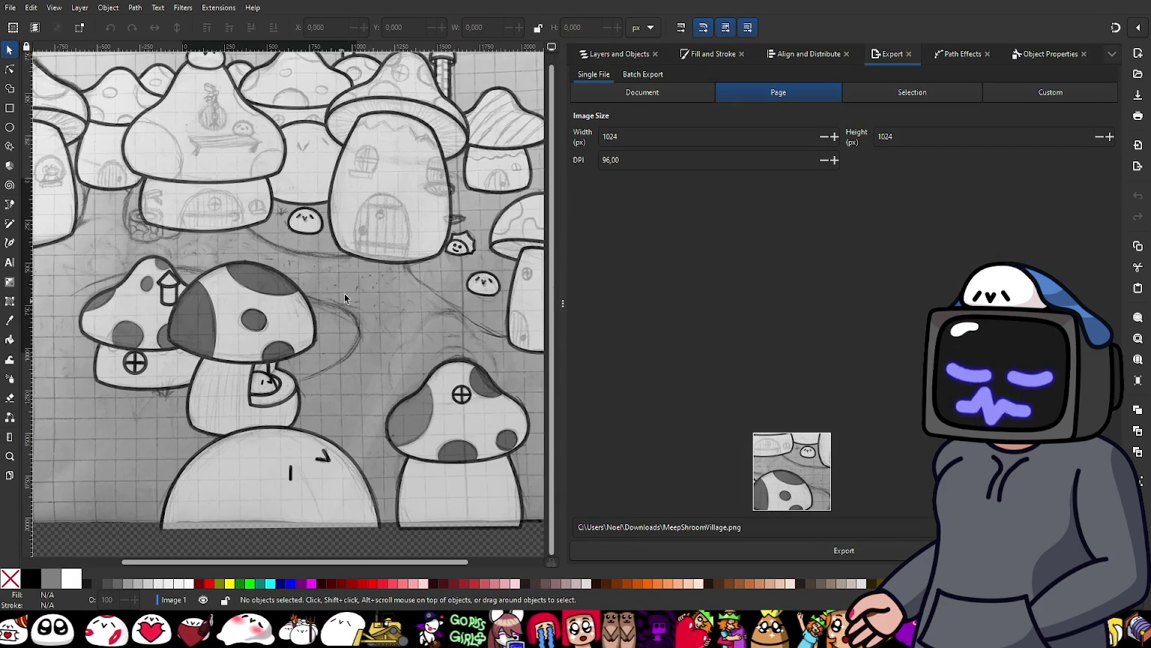
{"action": "scroll", "coordinate": [405, 398], "scroll_direction": "up", "scroll_amount": 2, "text": "ctrl"}
{"action": "scroll", "coordinate": [377, 363], "scroll_direction": "down", "scroll_amount": 2, "text": "ctrl"}
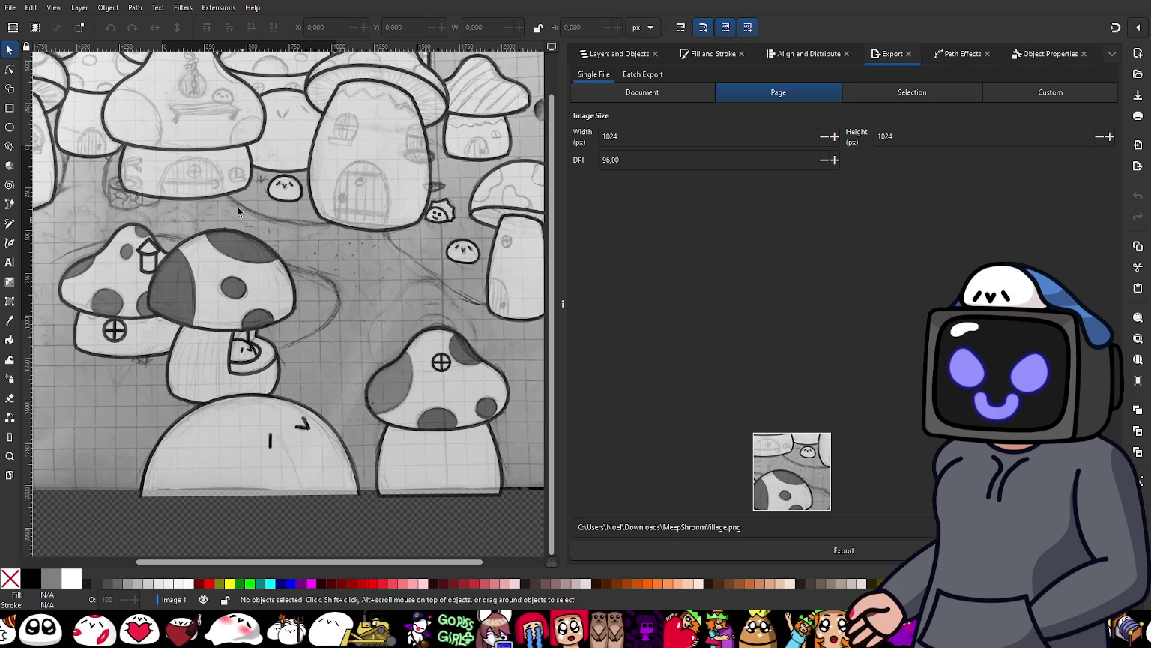
{"action": "scroll", "coordinate": [214, 156], "scroll_direction": "up", "scroll_amount": 2, "text": "ctrl"}
{"action": "scroll", "coordinate": [215, 156], "scroll_direction": "up", "scroll_amount": 1, "text": "ctrl"}
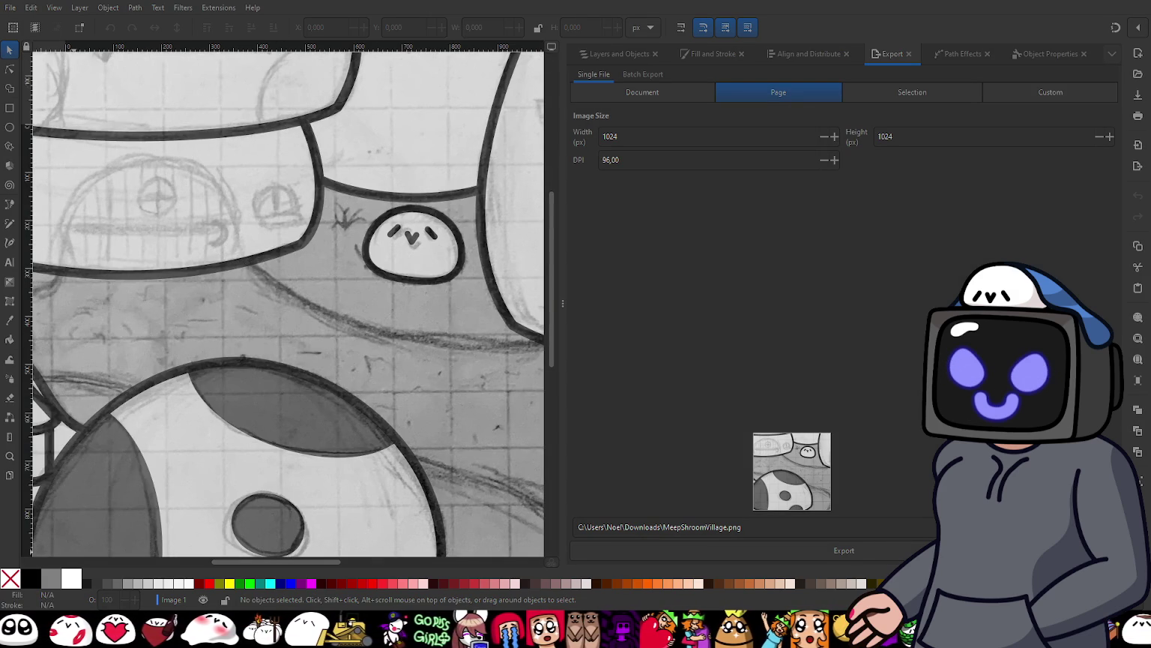
{"action": "scroll", "coordinate": [304, 393], "scroll_direction": "down", "scroll_amount": 2, "text": "ctrl"}
{"action": "scroll", "coordinate": [328, 311], "scroll_direction": "down", "scroll_amount": 2, "text": "ctrl"}
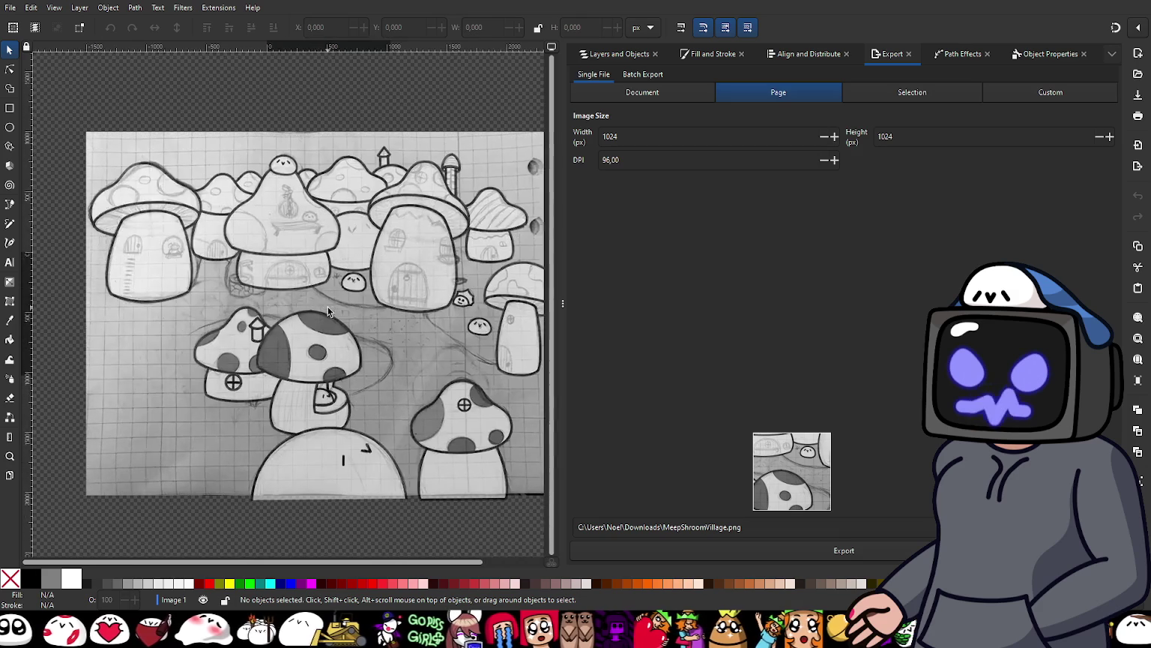
{"action": "scroll", "coordinate": [328, 311], "scroll_direction": "down", "scroll_amount": 1, "text": "ctrl"}
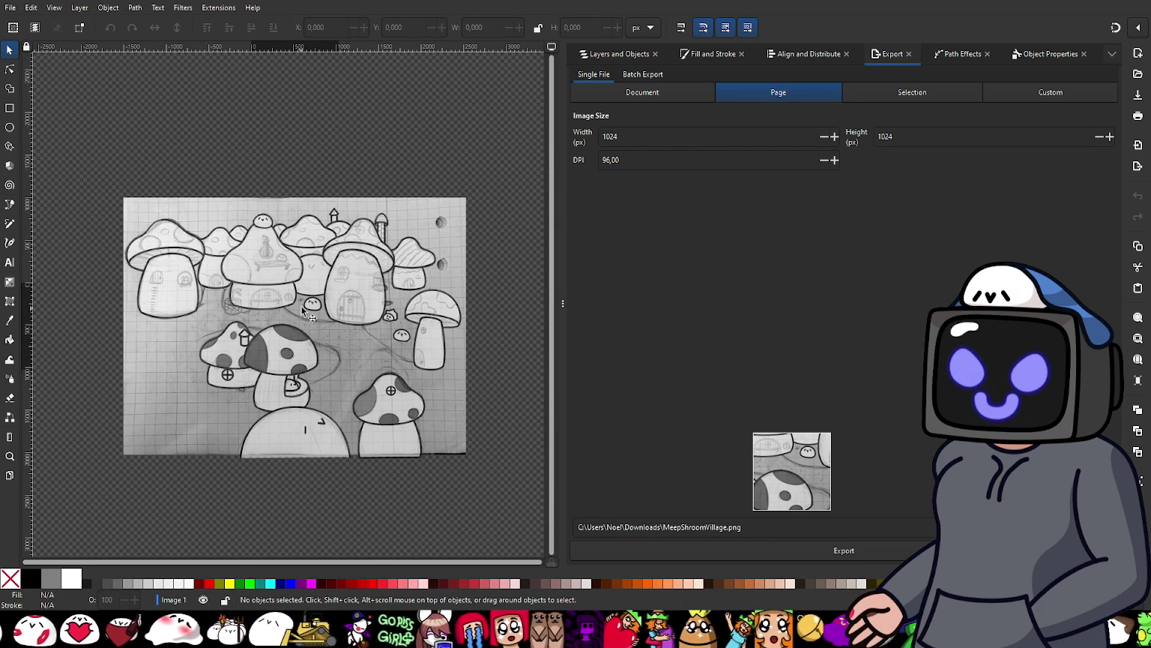
{"action": "scroll", "coordinate": [281, 293], "scroll_direction": "up", "scroll_amount": 1}
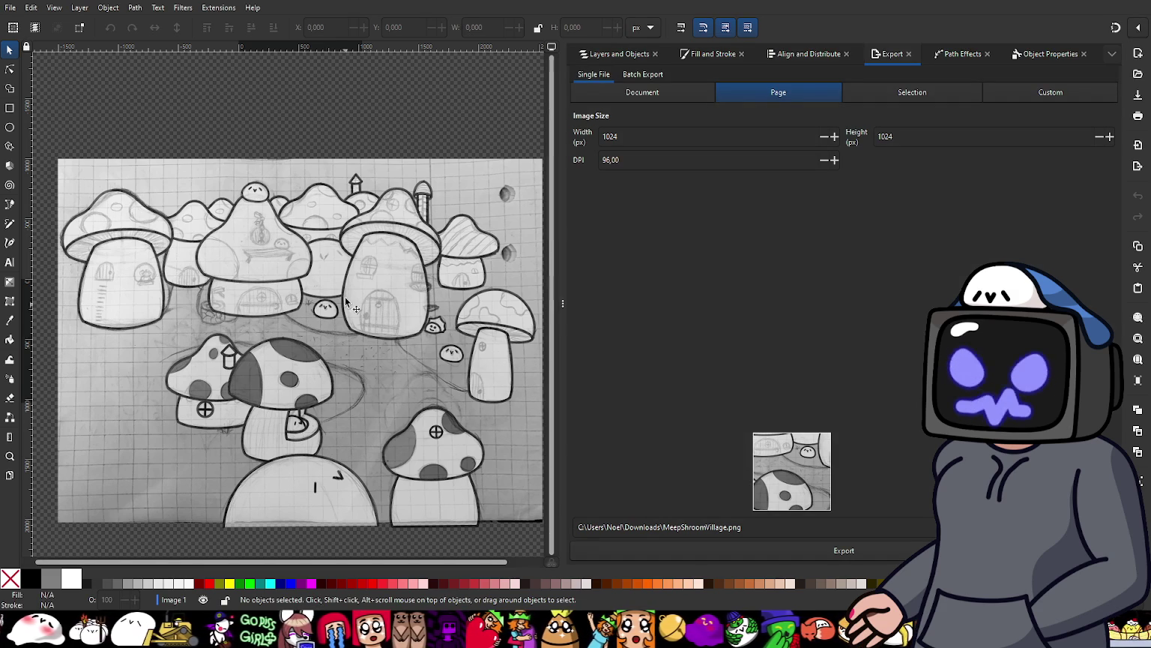
Step: Zoom around the mushroom village sketch, briefly toggling between Pen and Selector tools
{"action": "scroll", "coordinate": [313, 337], "scroll_direction": "up", "scroll_amount": 1, "text": "ctrl"}
{"action": "scroll", "coordinate": [342, 409], "scroll_direction": "up", "scroll_amount": 1, "text": "ctrl"}
{"action": "scroll", "coordinate": [233, 409], "scroll_direction": "up", "scroll_amount": 1, "text": "ctrl"}
{"action": "scroll", "coordinate": [368, 286], "scroll_direction": "down", "scroll_amount": 2, "text": "ctrl"}
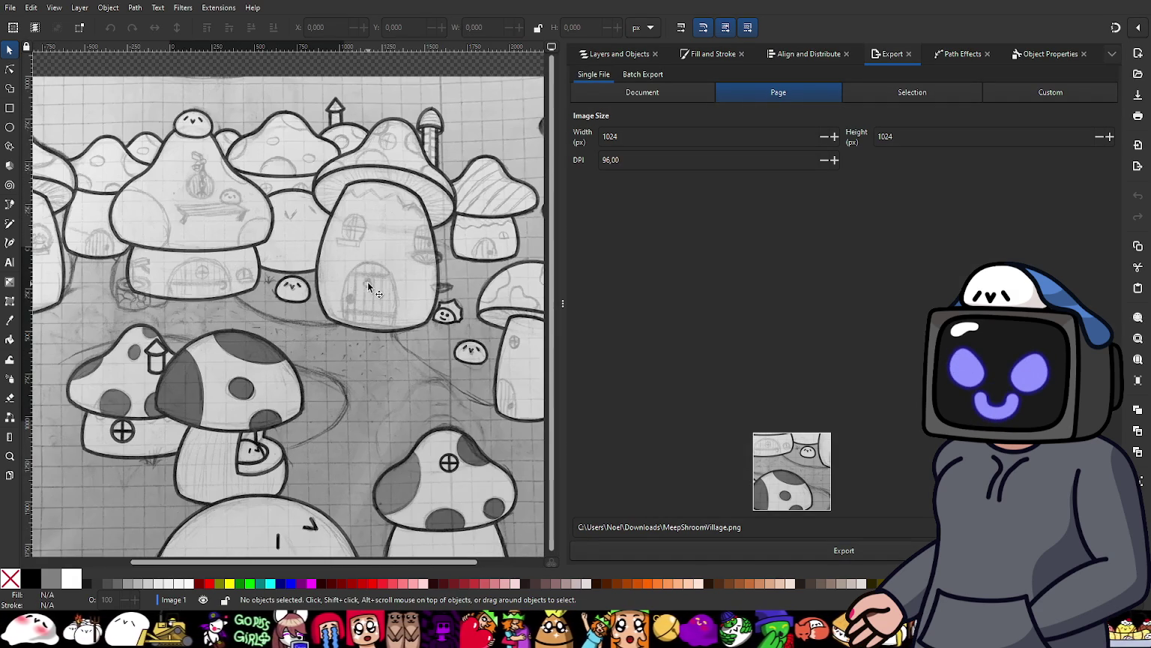
{"action": "scroll", "coordinate": [405, 341], "scroll_direction": "down", "scroll_amount": 1, "text": "ctrl"}
{"action": "scroll", "coordinate": [330, 355], "scroll_direction": "down", "scroll_amount": 1, "text": "ctrl"}
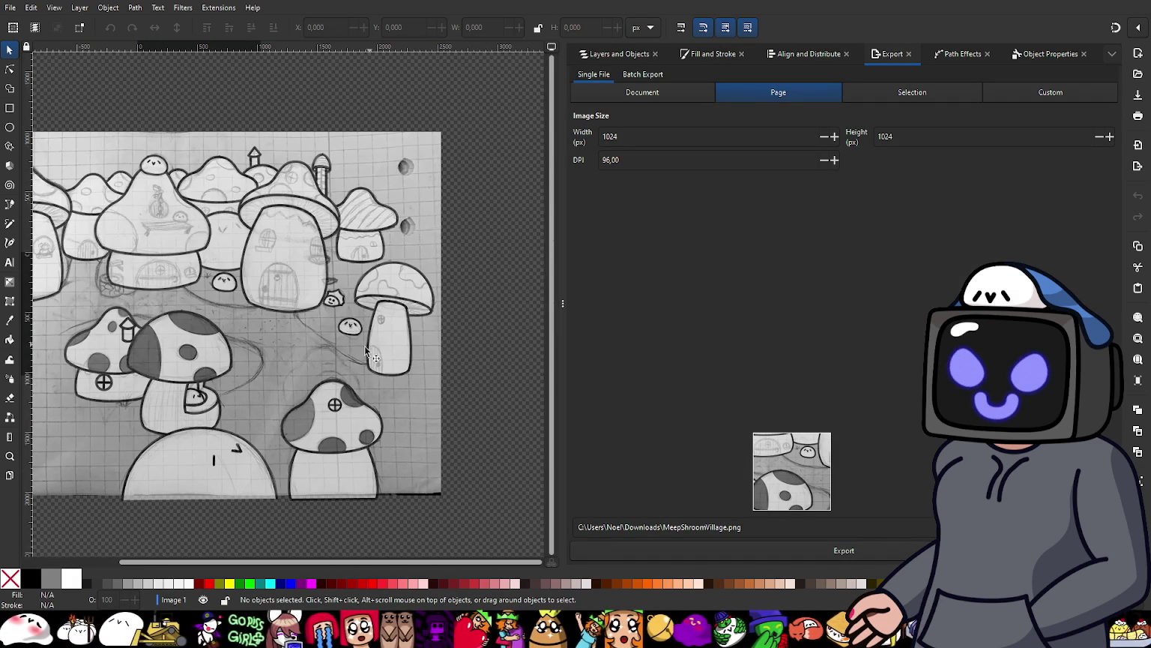
{"action": "scroll", "coordinate": [179, 251], "scroll_direction": "up", "scroll_amount": 2, "text": "ctrl"}
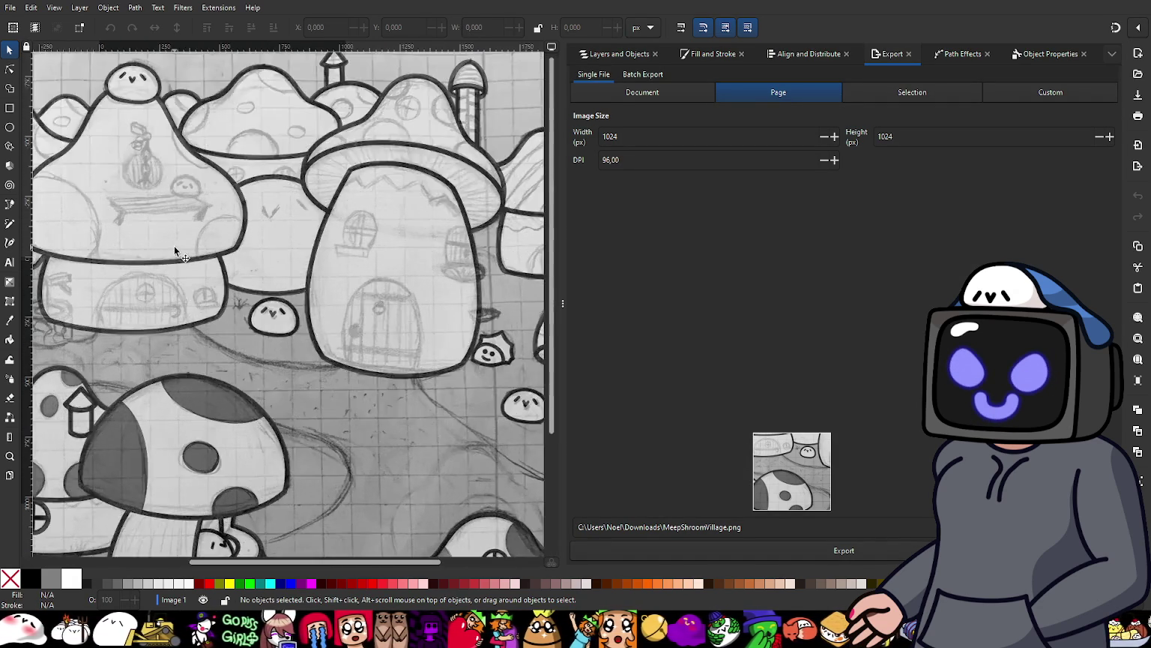
{"action": "scroll", "coordinate": [179, 251], "scroll_direction": "up", "scroll_amount": 2, "text": "ctrl"}
{"action": "key", "text": "b"}
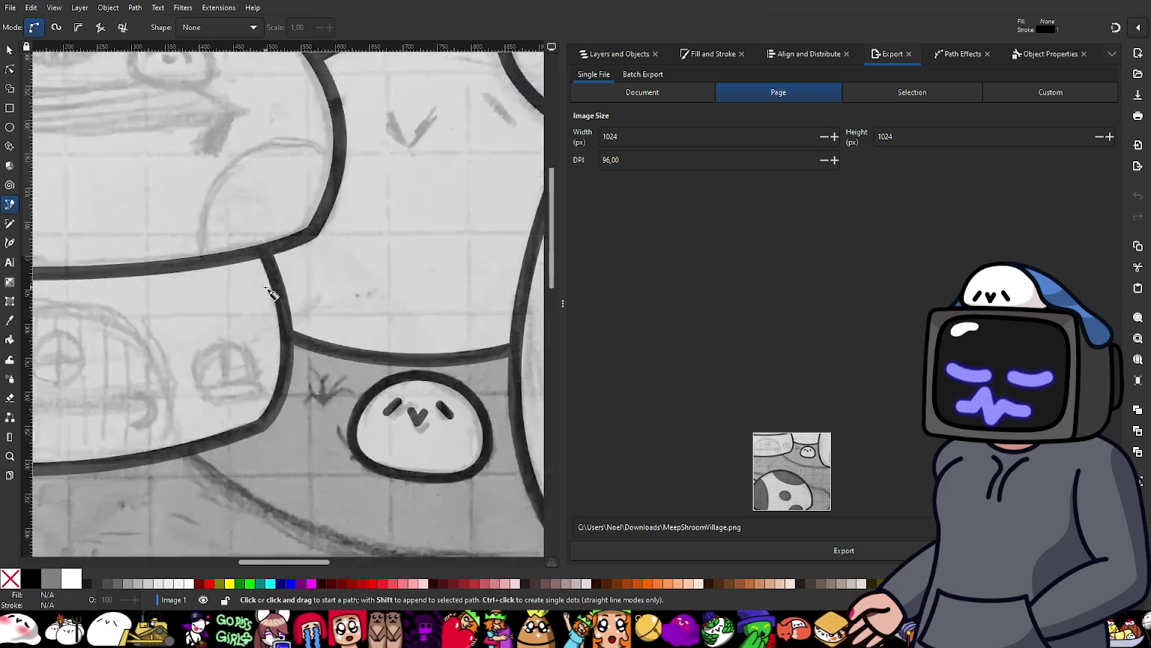
{"action": "scroll", "coordinate": [244, 324], "scroll_direction": "down", "scroll_amount": 1, "text": "ctrl"}
{"action": "scroll", "coordinate": [243, 326], "scroll_direction": "down", "scroll_amount": 1, "text": "ctrl"}
{"action": "scroll", "coordinate": [390, 287], "scroll_direction": "down", "scroll_amount": 1, "text": "ctrl"}
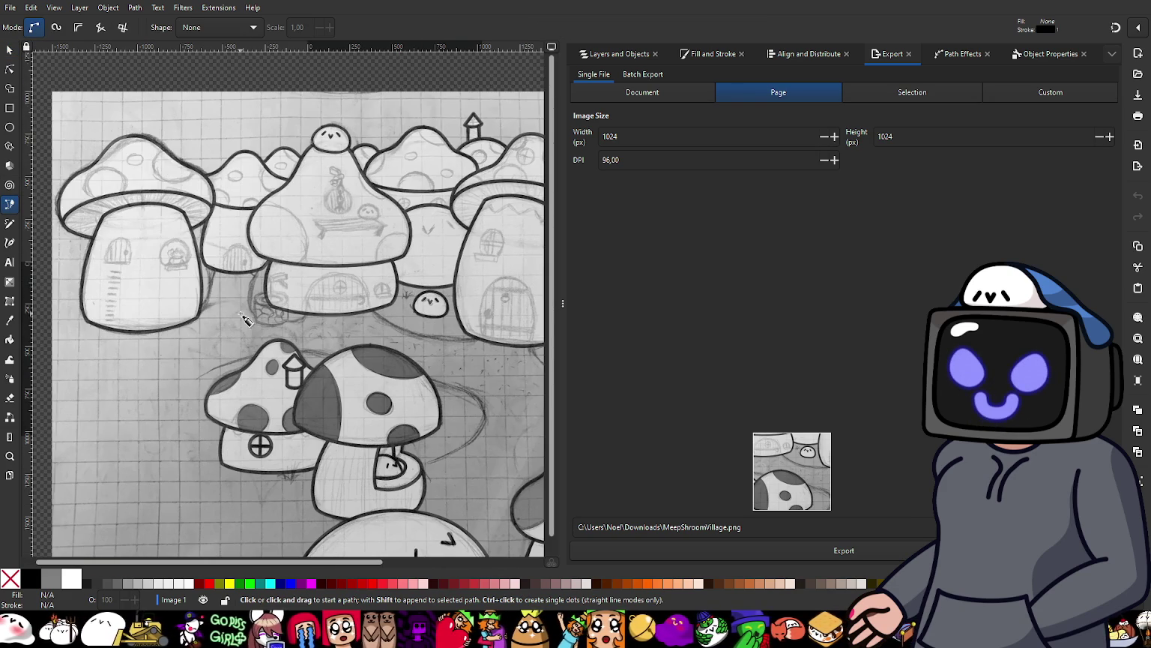
{"action": "key", "text": "s"}
{"action": "scroll", "coordinate": [353, 492], "scroll_direction": "up", "scroll_amount": 1, "text": "ctrl"}
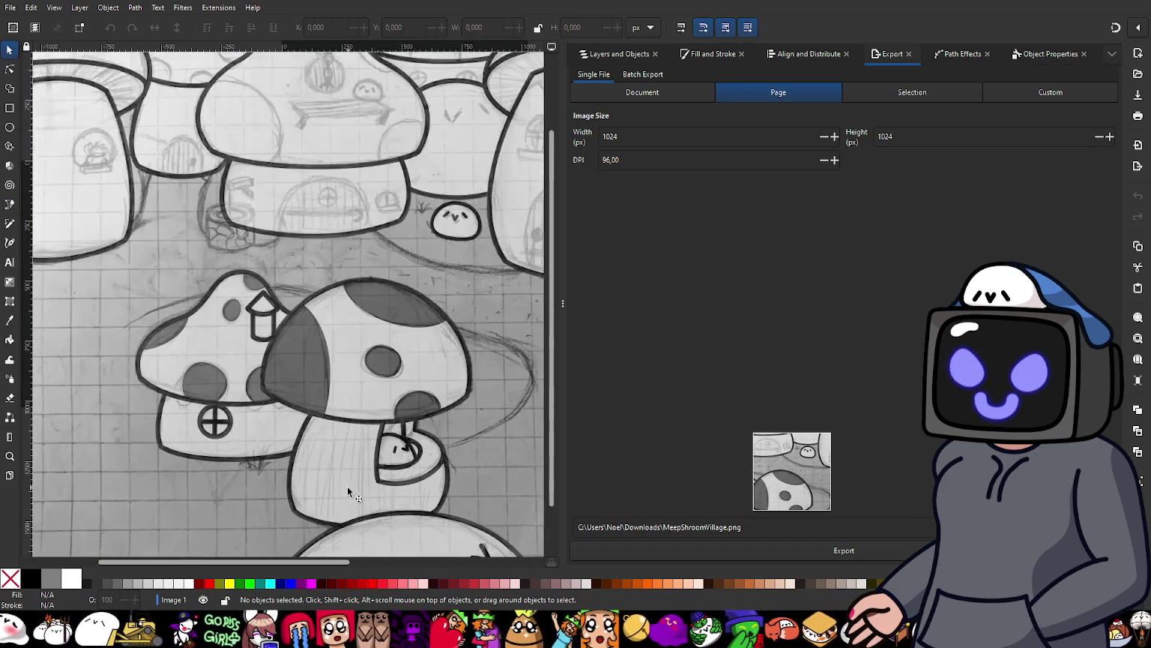
{"action": "scroll", "coordinate": [329, 443], "scroll_direction": "up", "scroll_amount": 1, "text": "ctrl"}
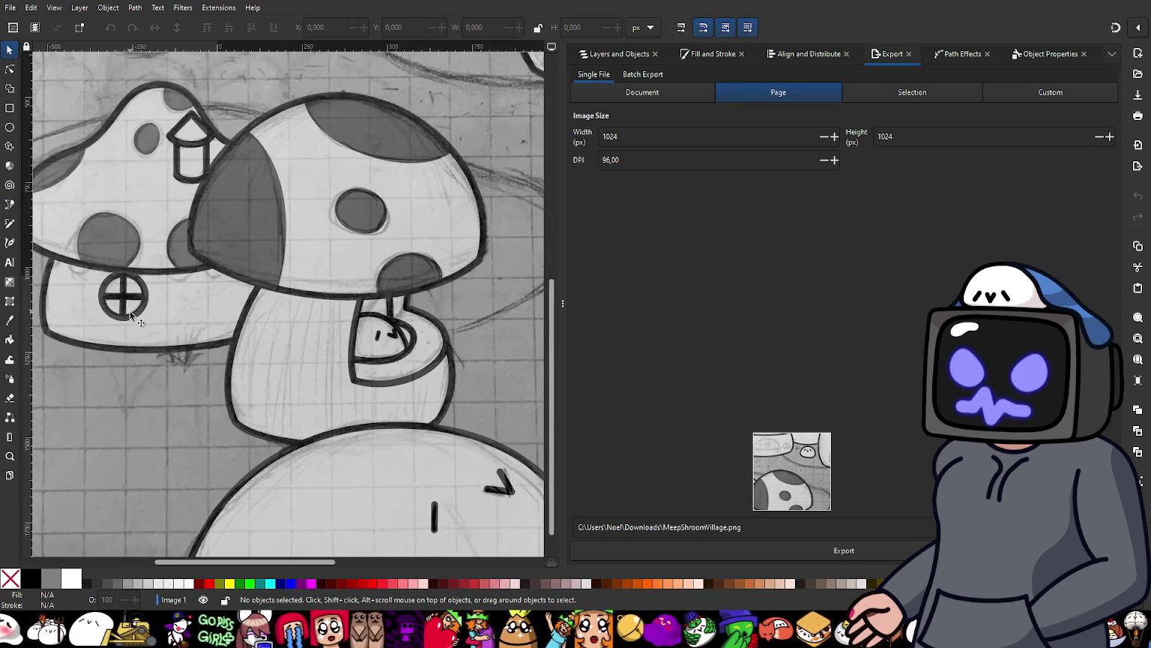
{"action": "scroll", "coordinate": [181, 315], "scroll_direction": "up", "scroll_amount": 1, "text": "ctrl"}
{"action": "scroll", "coordinate": [181, 316], "scroll_direction": "down", "scroll_amount": 1, "text": "ctrl"}
Step: Bring the small mushroom into view, select its cap outline and show Layers and Objects
{"action": "left_click_drag", "start_coordinate": [167, 330], "coordinate": [301, 351]}
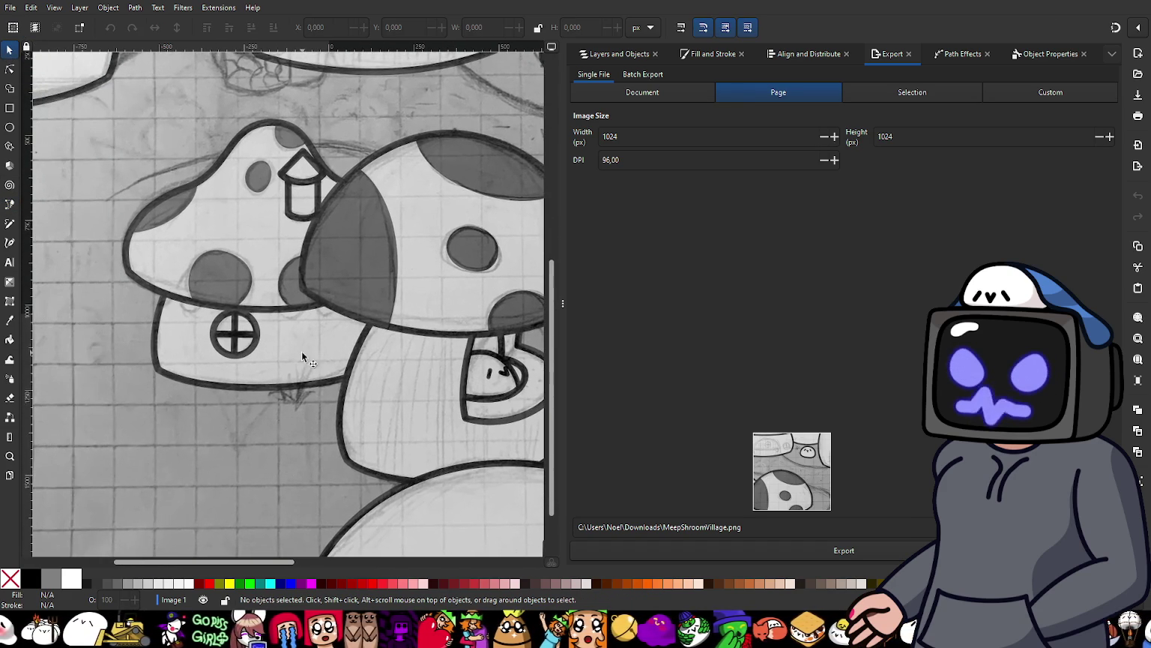
{"action": "left_click", "coordinate": [166, 296]}
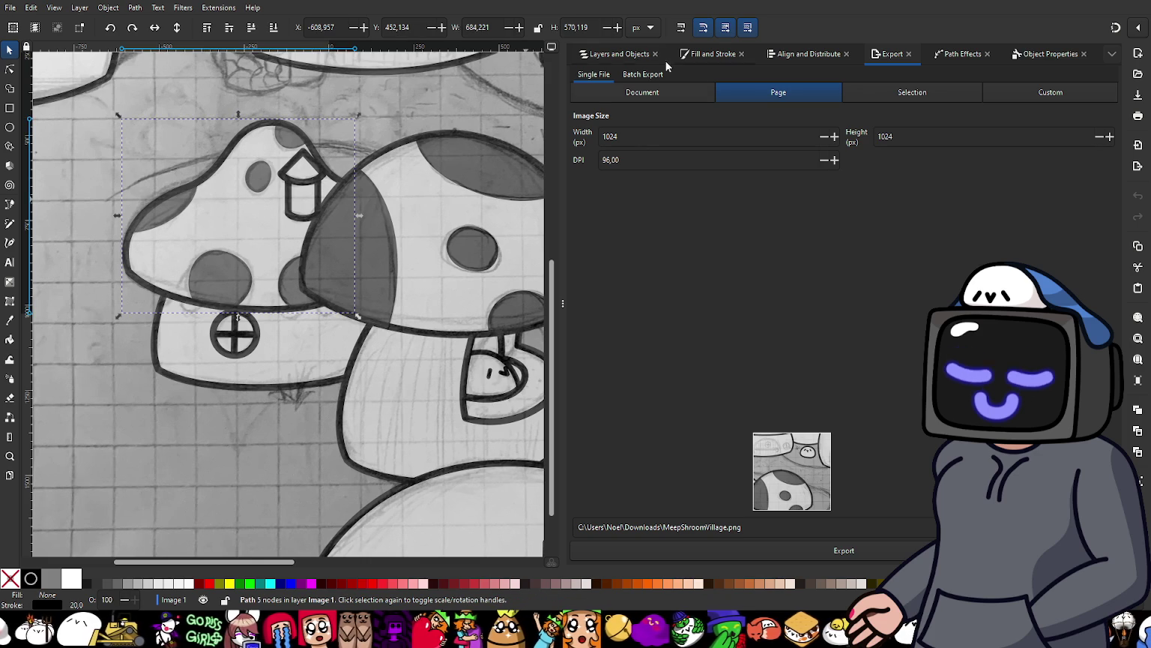
{"action": "left_click", "coordinate": [623, 54]}
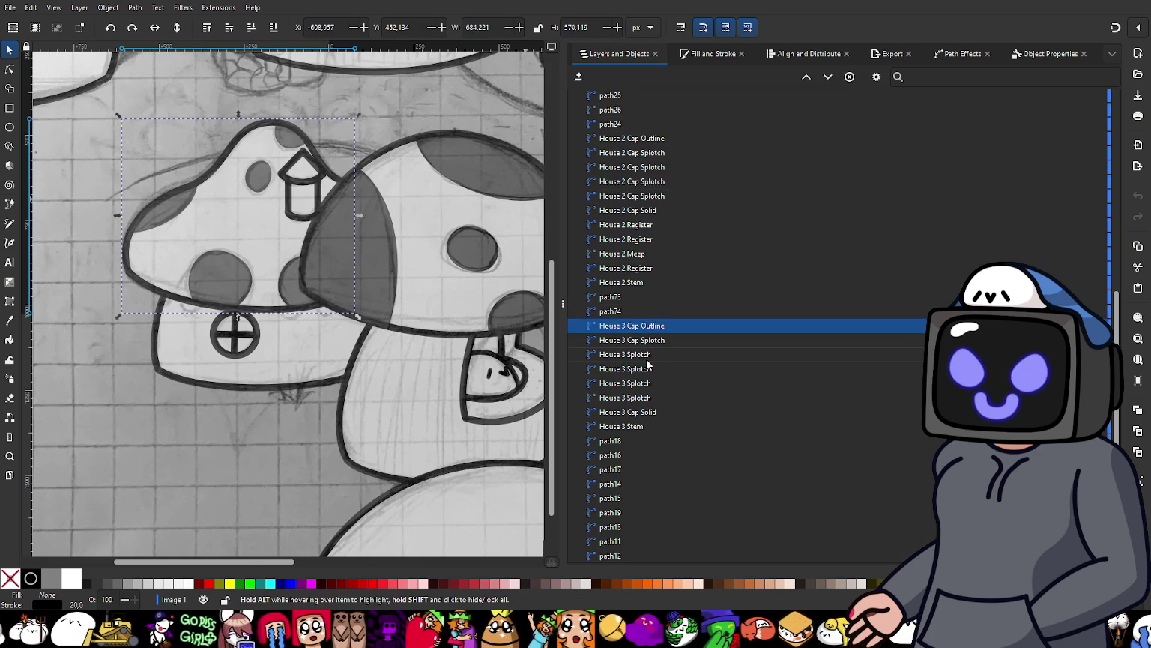
Step: Deselect the cap and pen-trace a small arc in the corner under the cap
{"action": "left_click", "coordinate": [244, 421]}
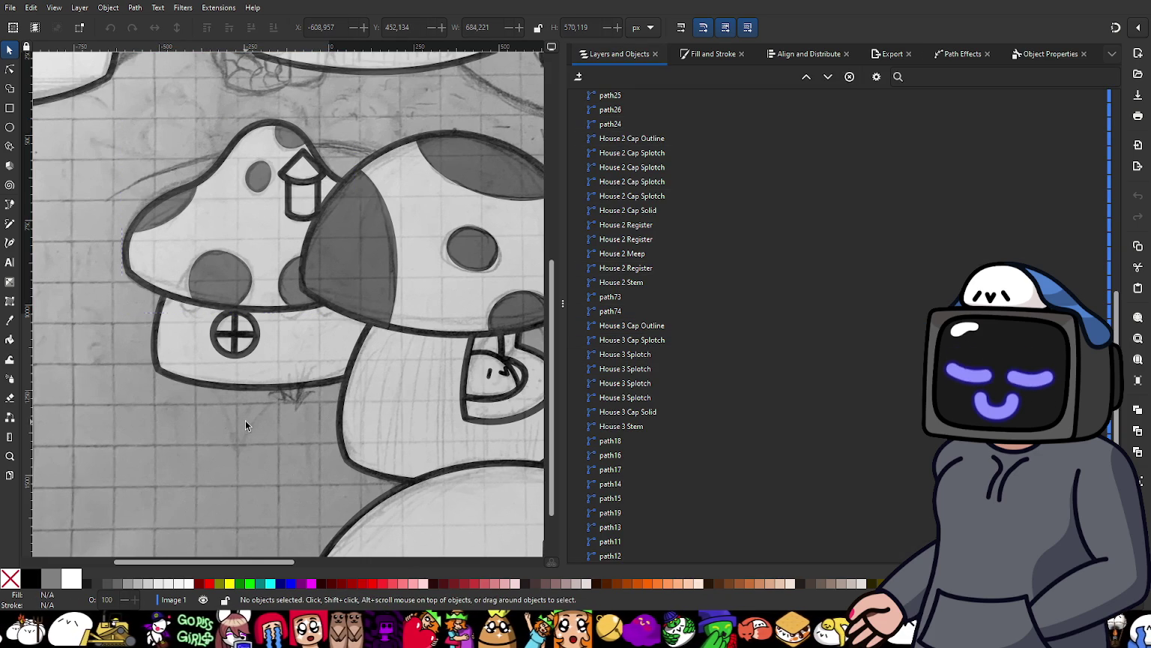
{"action": "left_click", "coordinate": [10, 204]}
{"action": "scroll", "coordinate": [187, 323], "scroll_direction": "up", "scroll_amount": 1}
{"action": "scroll", "coordinate": [172, 311], "scroll_direction": "up", "scroll_amount": 3}
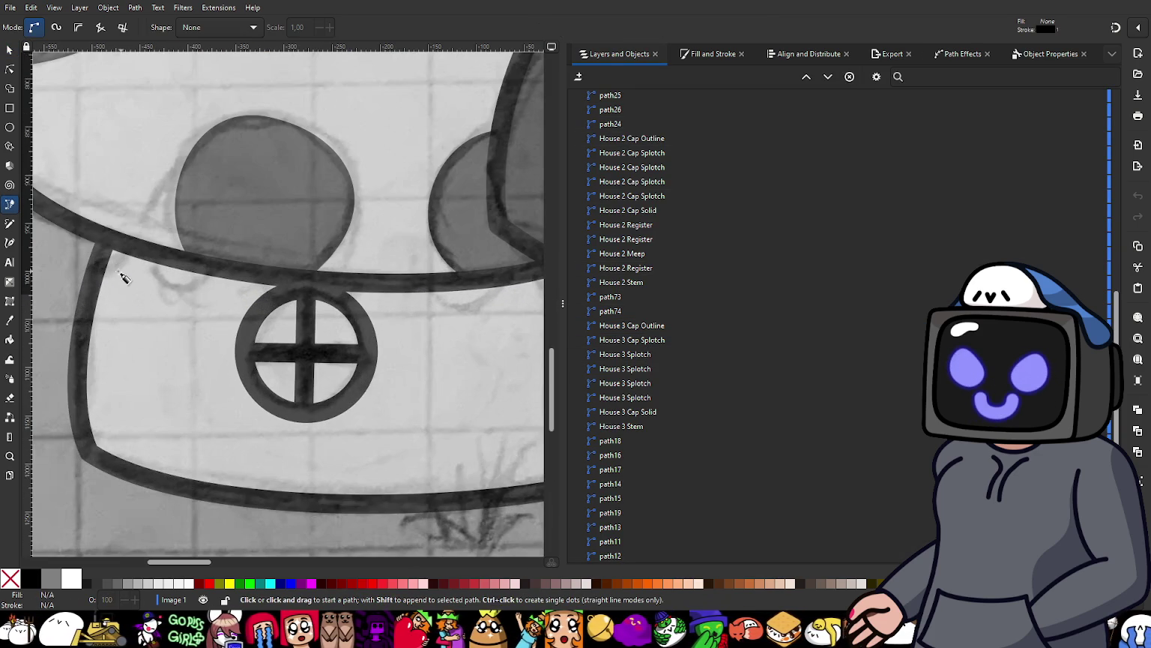
{"action": "scroll", "coordinate": [112, 277], "scroll_direction": "up", "scroll_amount": 2}
{"action": "left_click_drag", "start_coordinate": [89, 265], "coordinate": [109, 273]}
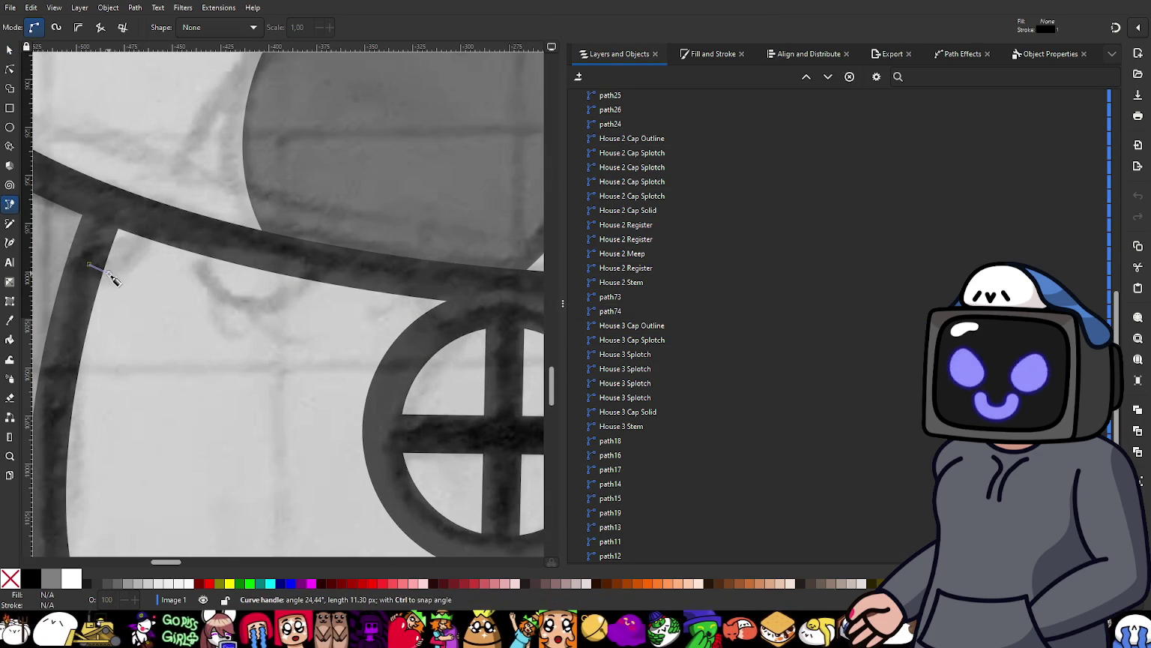
{"action": "left_click_drag", "start_coordinate": [155, 235], "coordinate": [162, 214]}
{"action": "key", "text": "Return"}
{"action": "left_click", "coordinate": [157, 234]}
{"action": "left_click", "coordinate": [116, 217]}
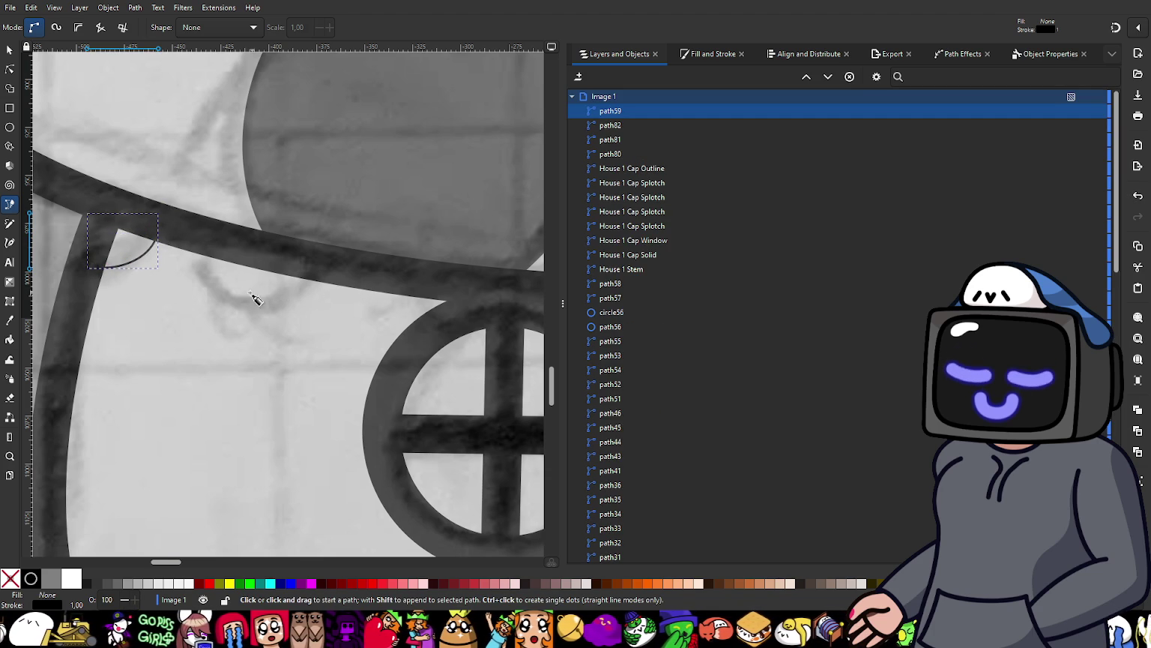
Step: Draw a second arc dipping below the cap's underside and back to its edge
{"action": "left_click_drag", "start_coordinate": [197, 242], "coordinate": [193, 269]}
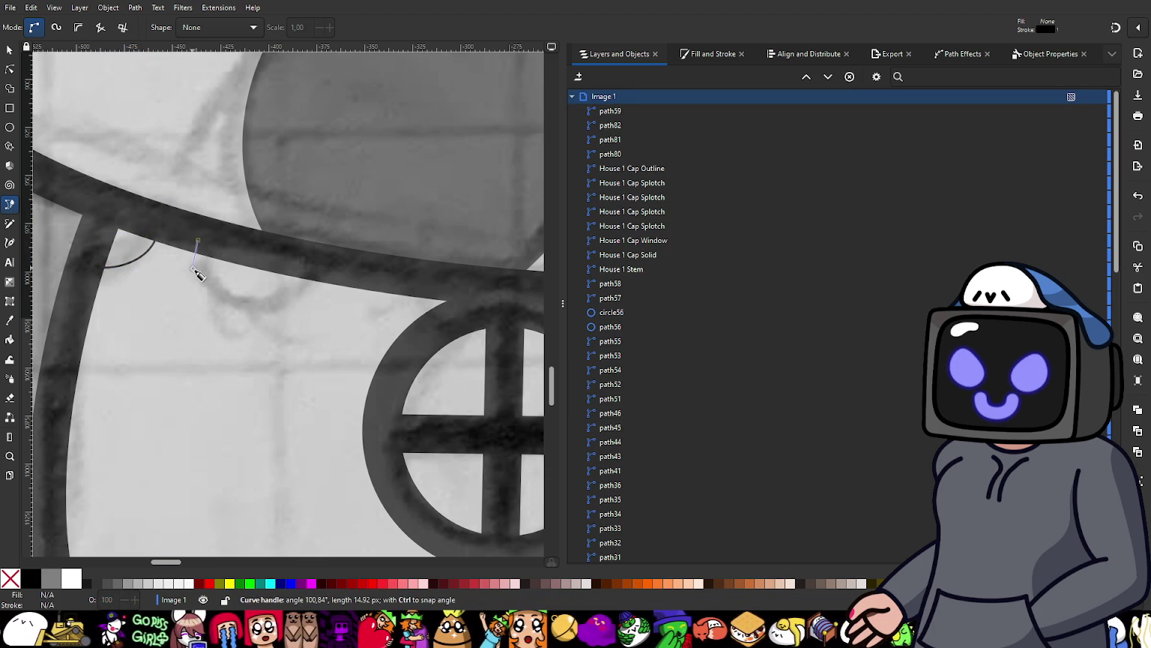
{"action": "left_click_drag", "start_coordinate": [250, 306], "coordinate": [277, 305]}
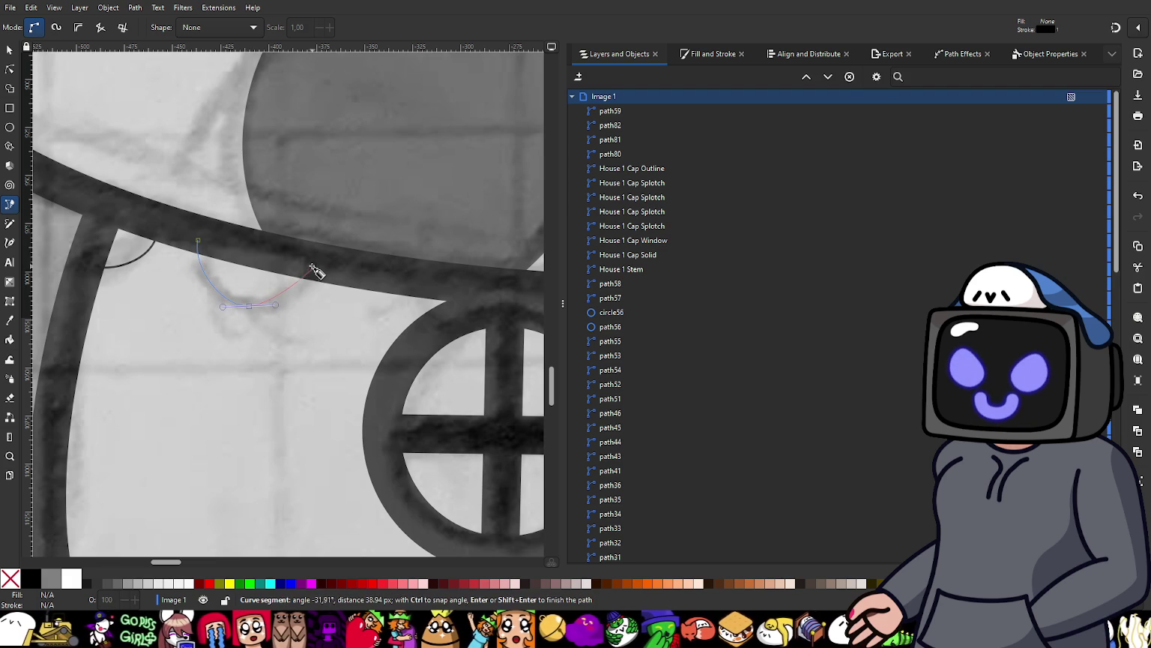
{"action": "left_click_drag", "start_coordinate": [316, 283], "coordinate": [309, 259]}
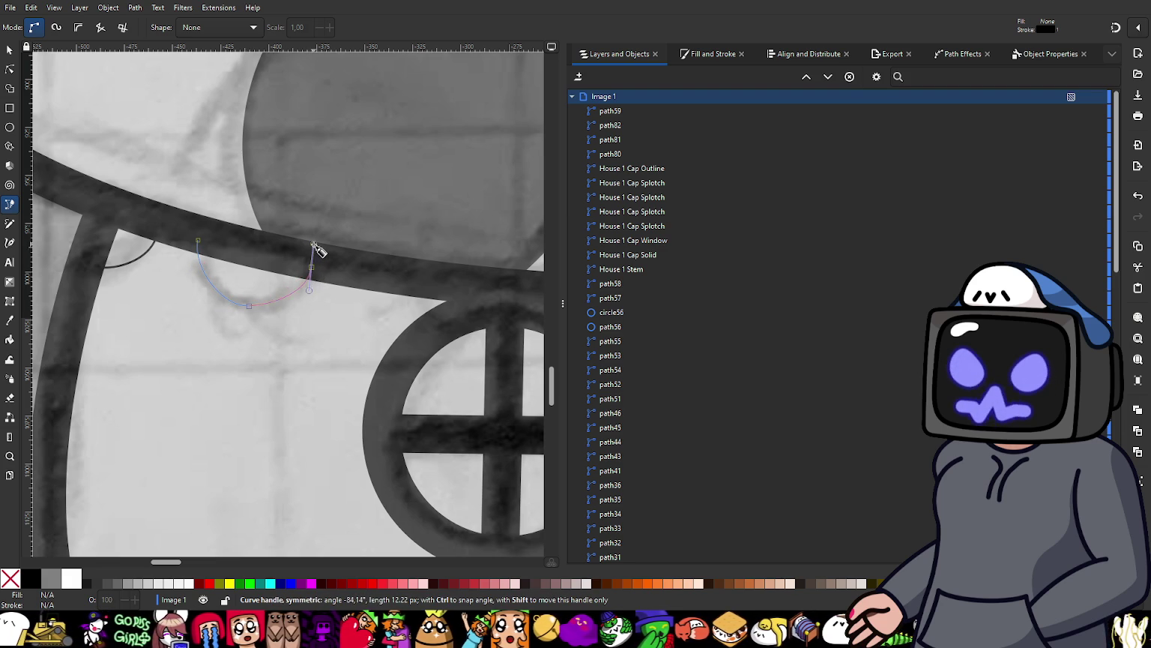
{"action": "key", "text": "Return"}
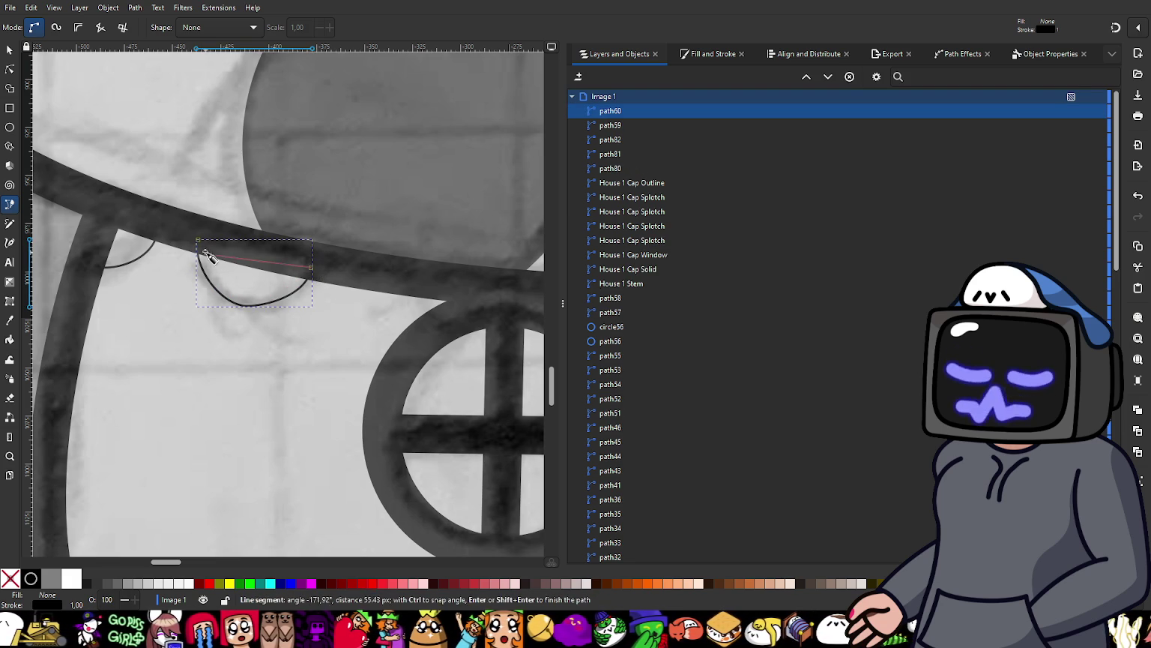
Step: Pan toward the cross window and trace a closed left scallop under the cap rim
{"action": "scroll", "coordinate": [332, 338], "scroll_direction": "down", "scroll_amount": 2, "text": "ctrl"}
{"action": "scroll", "coordinate": [360, 335], "scroll_direction": "up", "scroll_amount": 1, "text": "ctrl"}
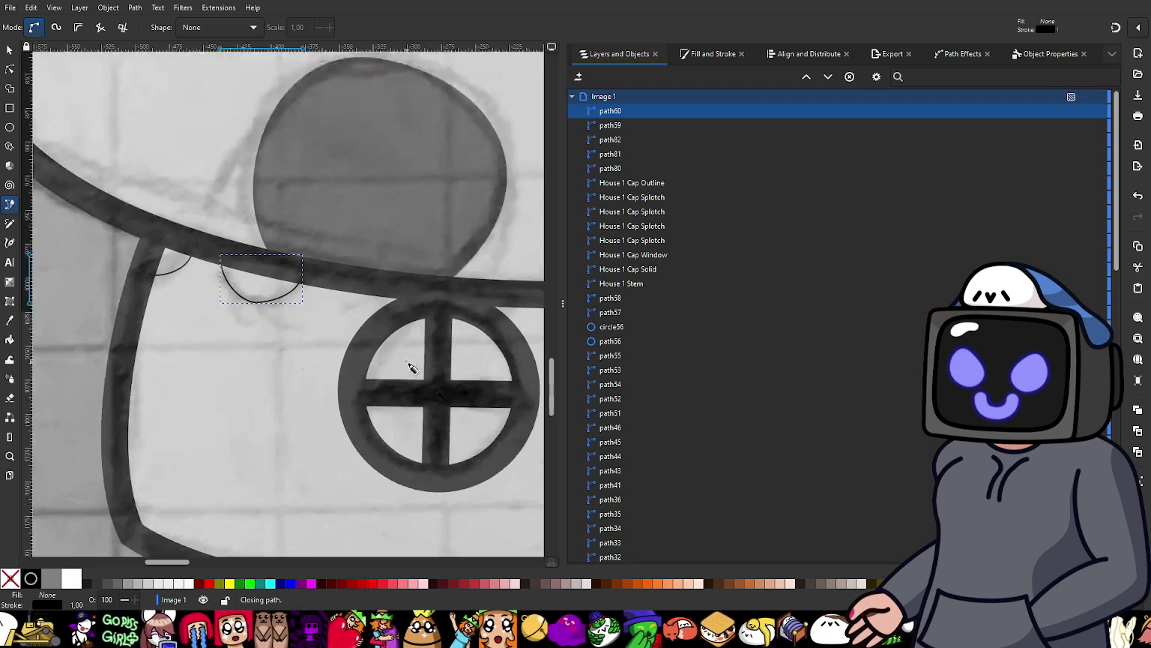
{"action": "scroll", "coordinate": [390, 341], "scroll_direction": "up", "scroll_amount": 1, "text": "ctrl"}
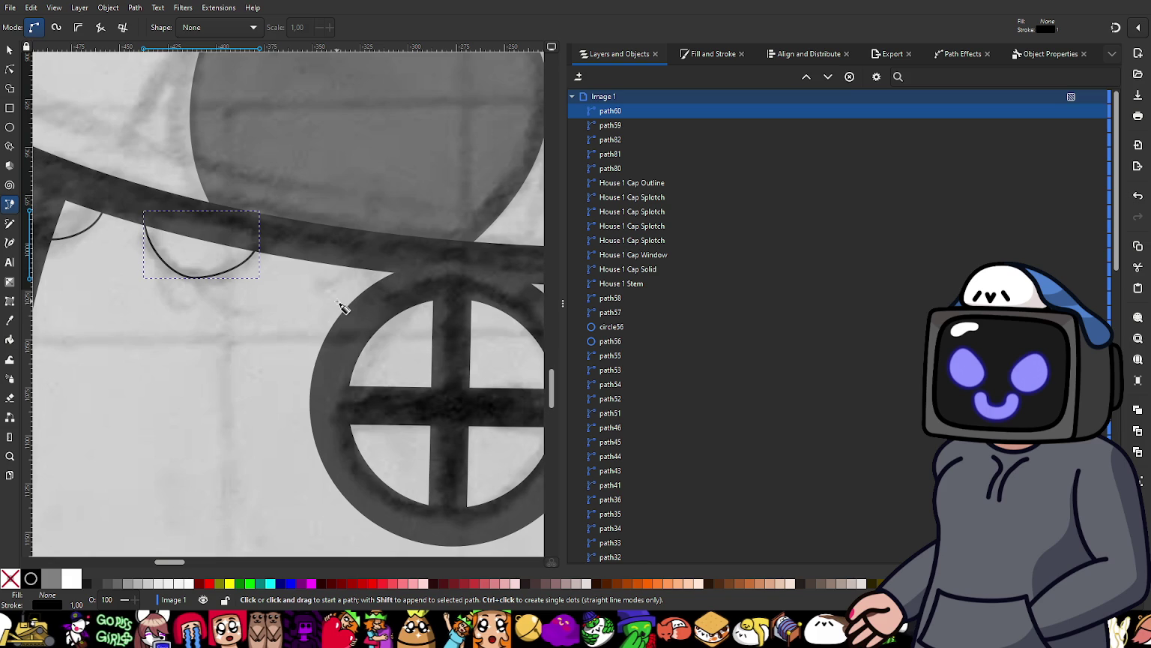
{"action": "mouse_move", "coordinate": [351, 321]}
{"action": "left_mouse_down"}
{"action": "mouse_move", "coordinate": [186, 307]}
{"action": "mouse_move", "coordinate": [151, 324]}
{"action": "left_mouse_up"}
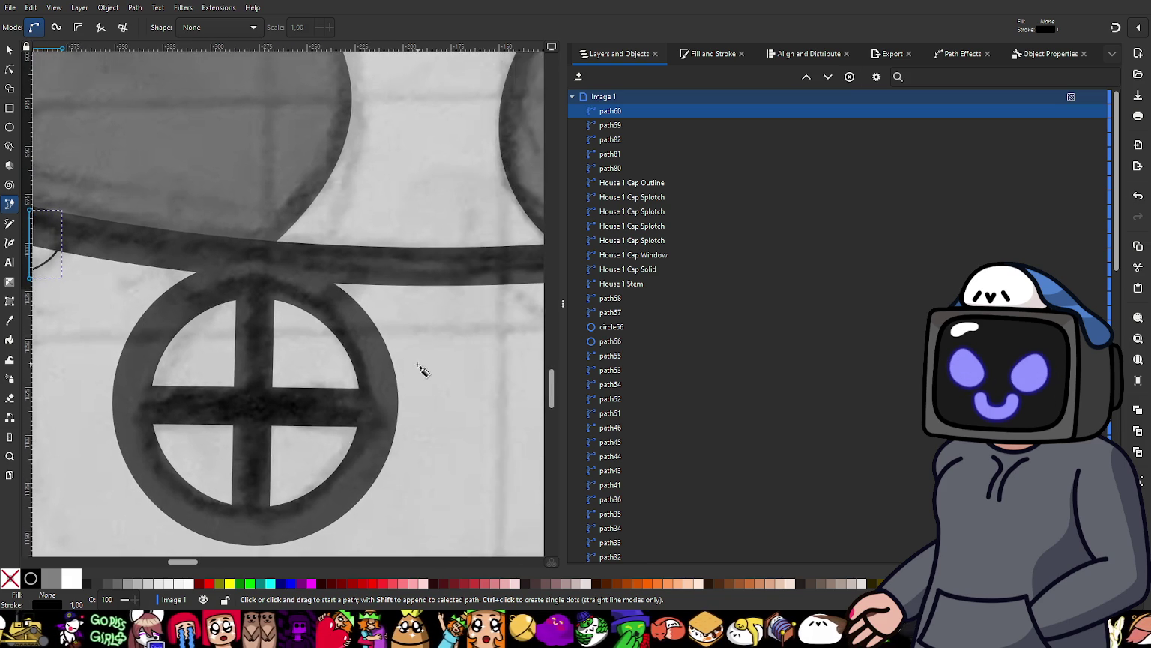
{"action": "left_click_drag", "start_coordinate": [421, 368], "coordinate": [264, 365]}
{"action": "left_click_drag", "start_coordinate": [410, 334], "coordinate": [326, 335]}
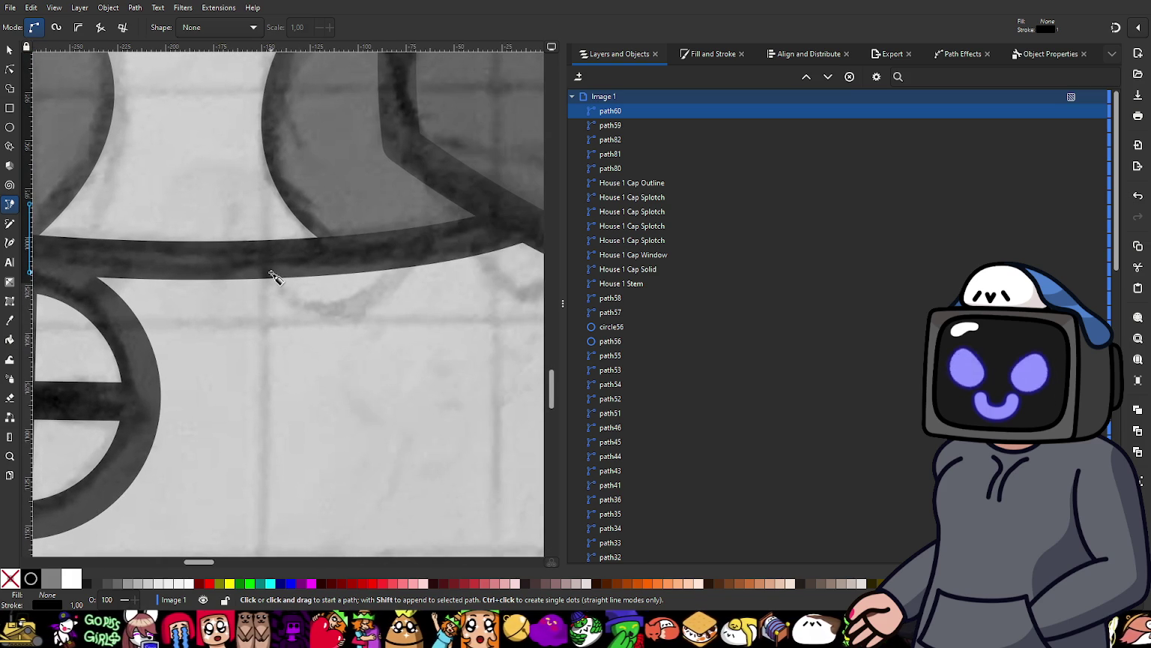
{"action": "left_click", "coordinate": [271, 272]}
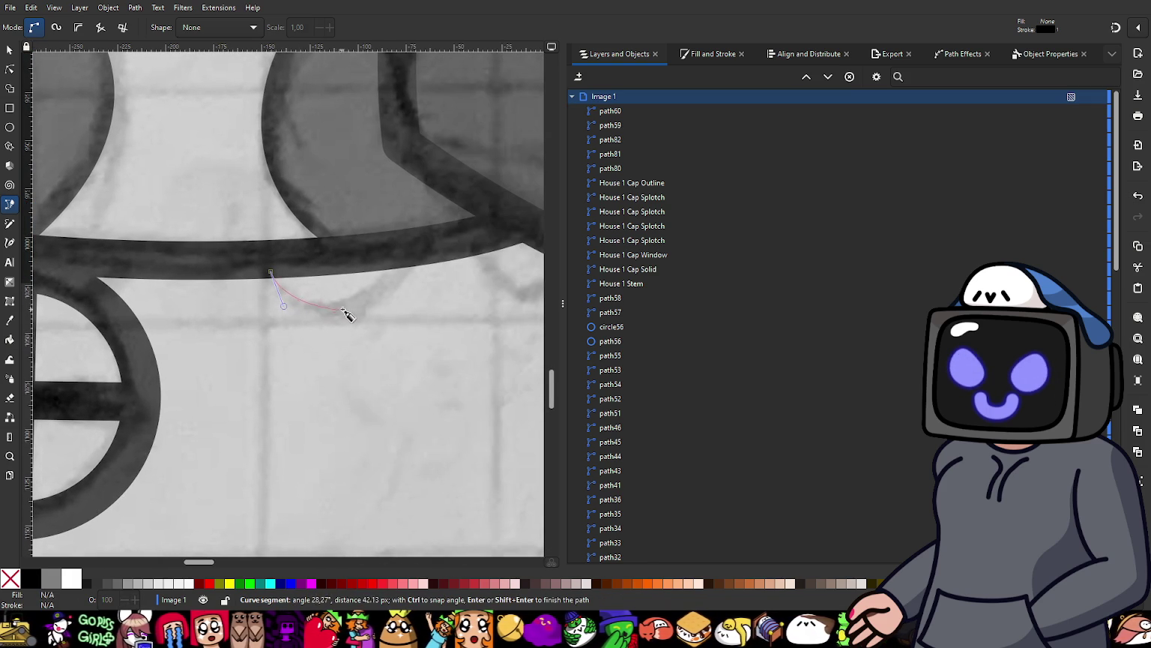
{"action": "left_click_drag", "start_coordinate": [348, 307], "coordinate": [367, 300]}
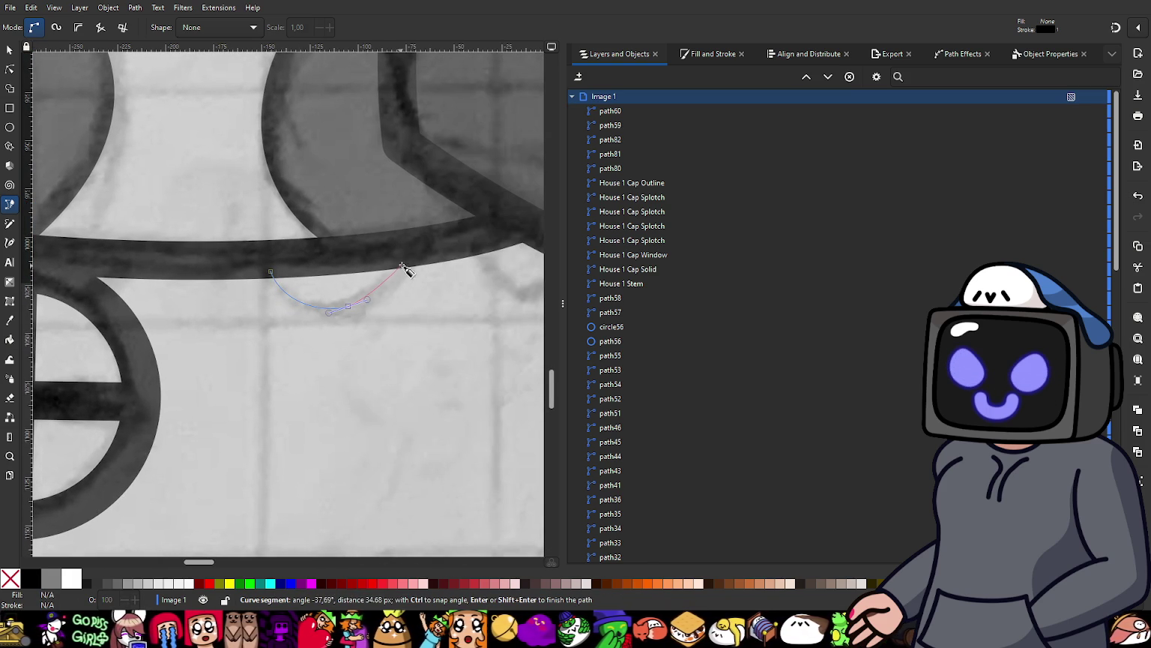
{"action": "left_click_drag", "start_coordinate": [404, 260], "coordinate": [414, 245]}
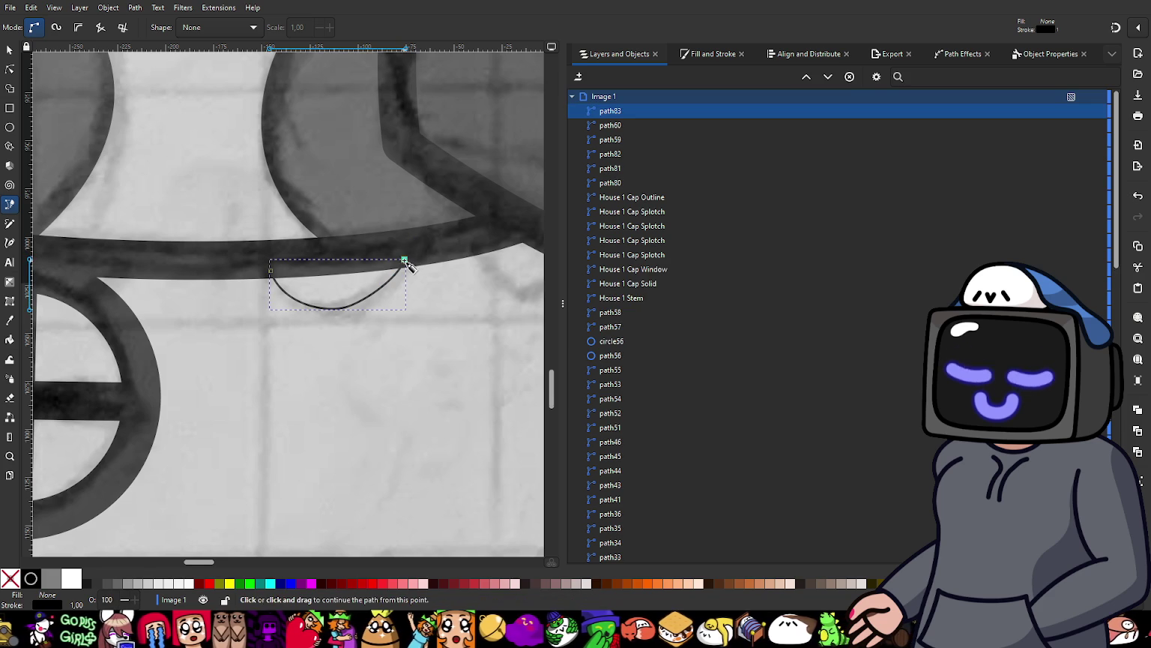
{"action": "left_click", "coordinate": [271, 268]}
Step: Trace and close a second scallop further right along the rim
{"action": "scroll", "coordinate": [443, 340], "scroll_direction": "down", "scroll_amount": 2}
{"action": "scroll", "coordinate": [394, 307], "scroll_direction": "down", "scroll_amount": 1}
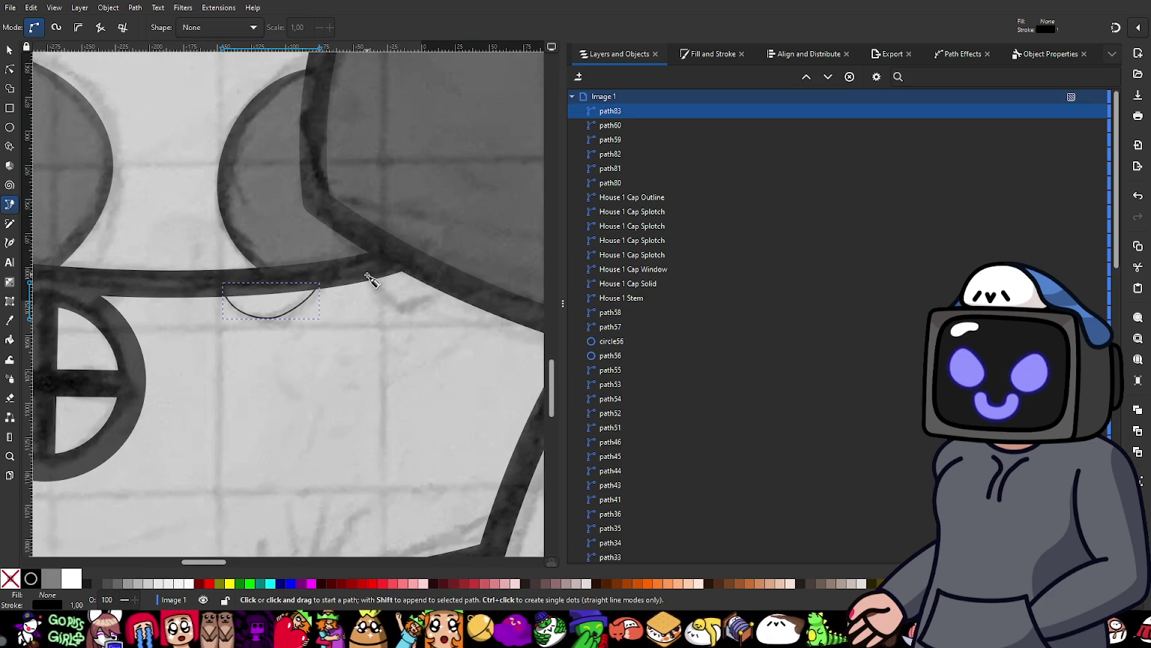
{"action": "left_click_drag", "start_coordinate": [369, 275], "coordinate": [376, 307]}
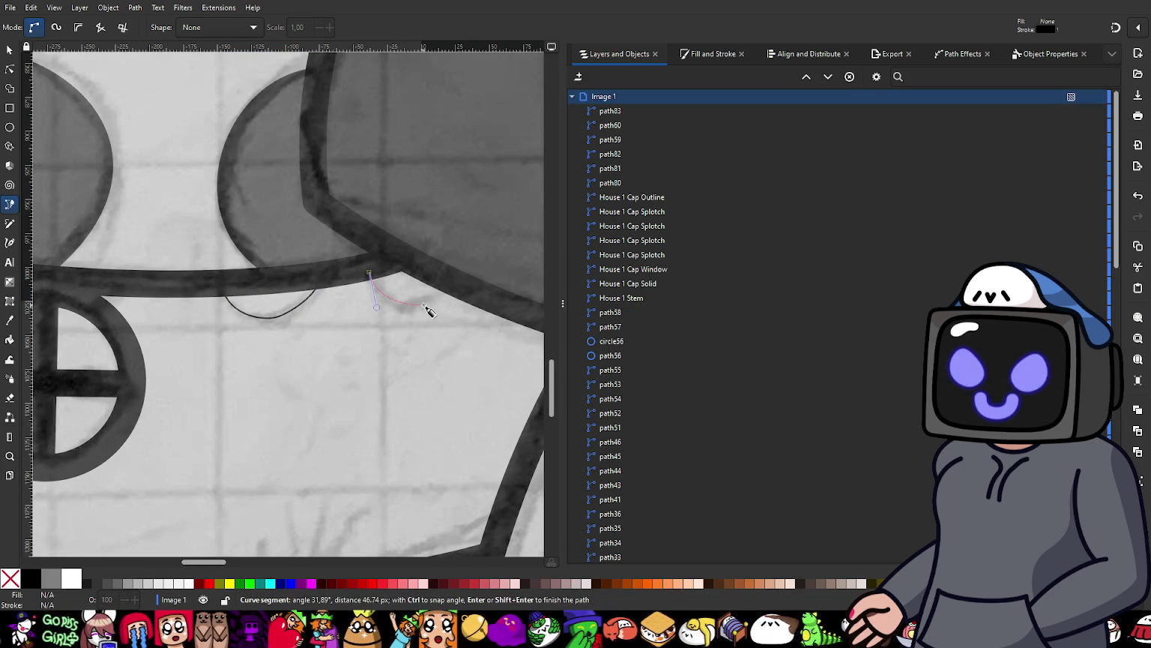
{"action": "left_click_drag", "start_coordinate": [449, 289], "coordinate": [469, 269]}
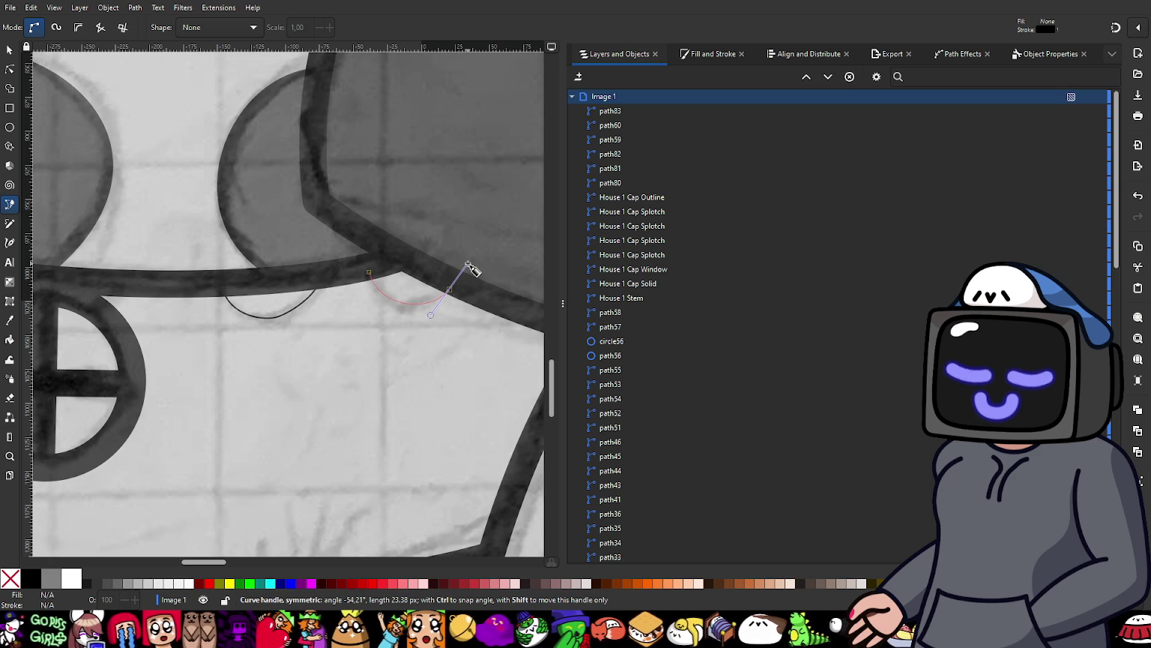
{"action": "right_click", "coordinate": [469, 267]}
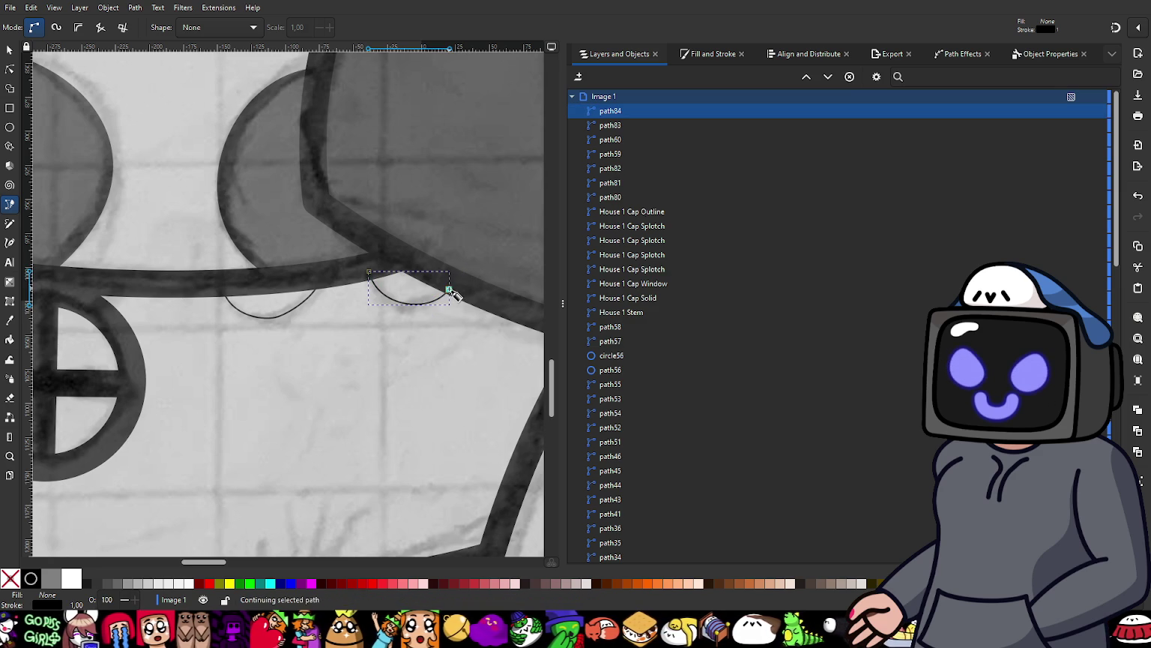
{"action": "left_click_drag", "start_coordinate": [448, 290], "coordinate": [406, 260]}
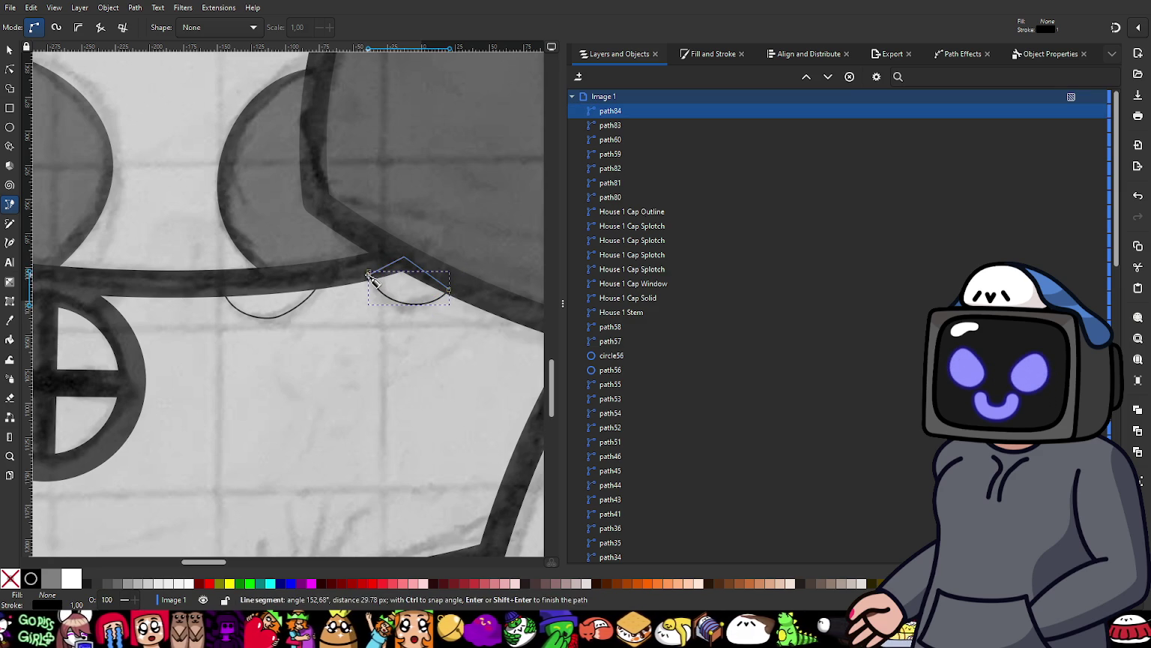
{"action": "left_click_drag", "start_coordinate": [369, 272], "coordinate": [361, 289]}
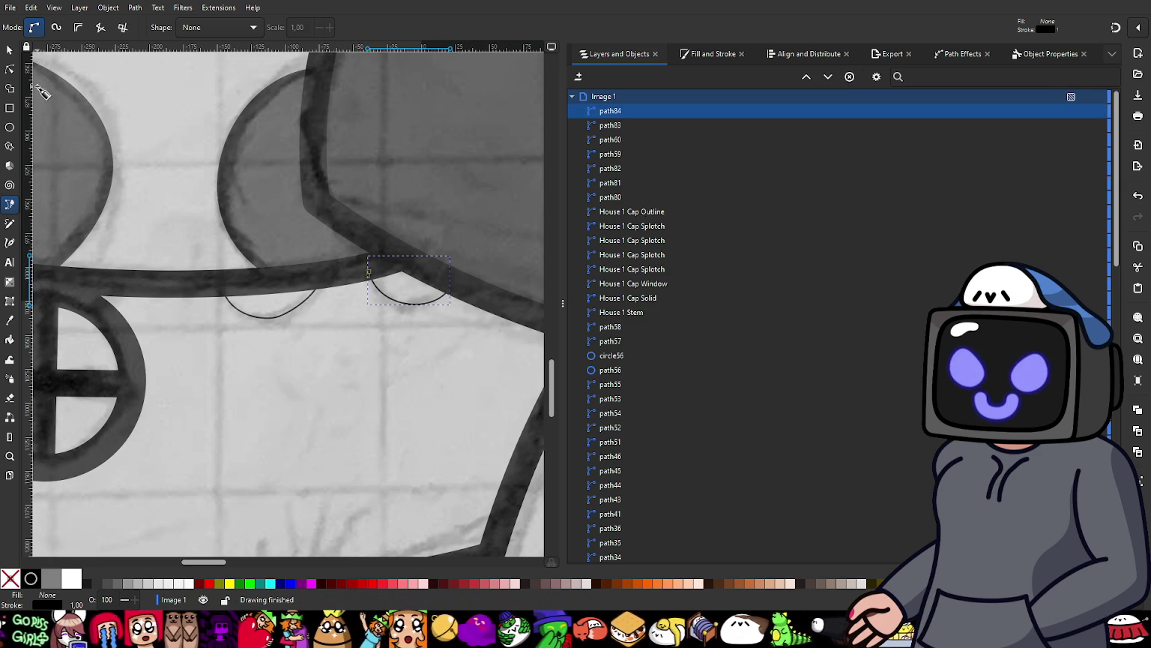
{"action": "left_click", "coordinate": [10, 69]}
{"action": "scroll", "coordinate": [371, 271], "scroll_direction": "up", "scroll_amount": 3}
{"action": "scroll", "coordinate": [419, 198], "scroll_direction": "up", "scroll_amount": 3}
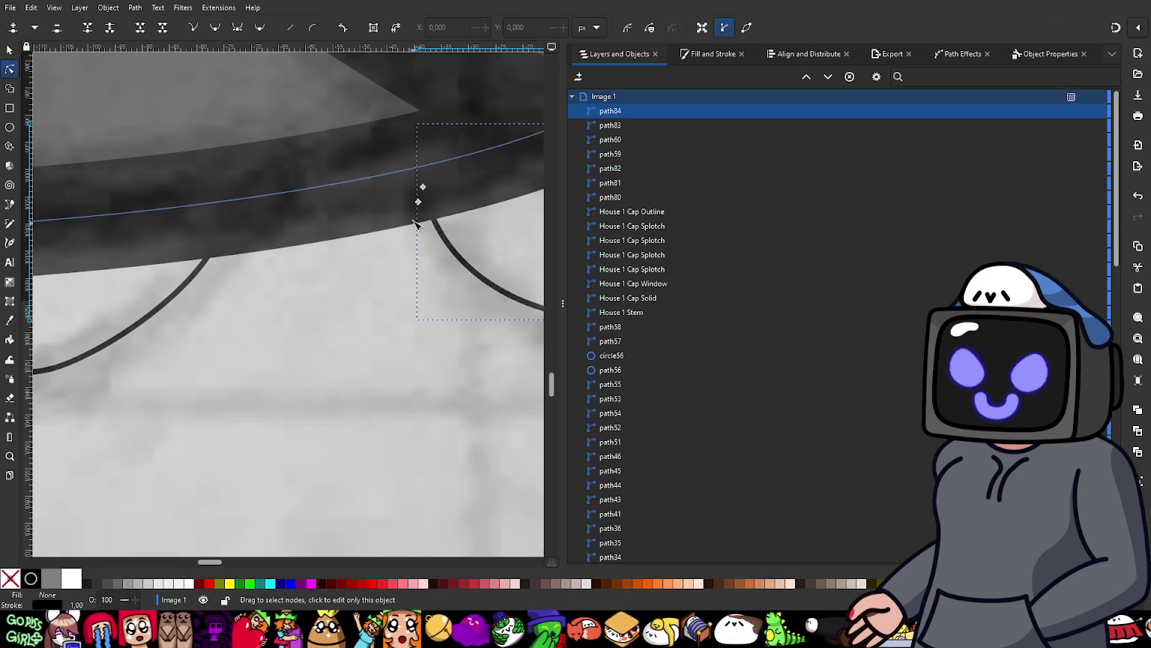
Step: Join the doubled top nodes and reshape the left scallop's curves to match the sketch
{"action": "mouse_move", "coordinate": [421, 199]}
{"action": "left_mouse_down"}
{"action": "mouse_move", "coordinate": [420, 186]}
{"action": "mouse_move", "coordinate": [113, 67]}
{"action": "left_mouse_up"}
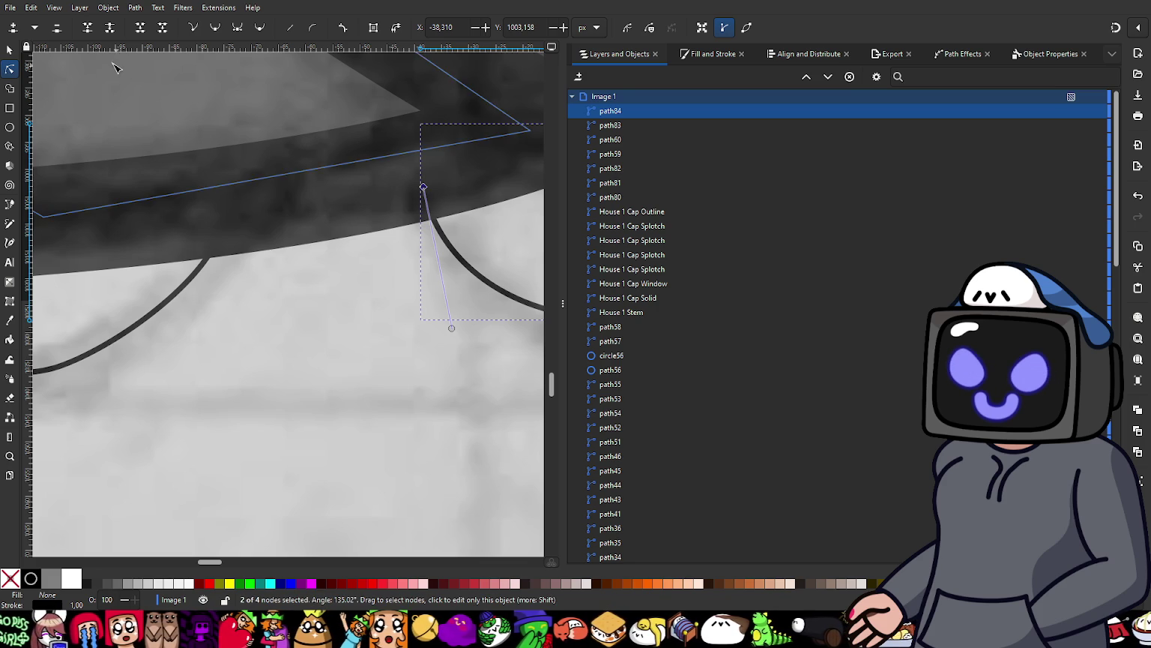
{"action": "left_click", "coordinate": [86, 31]}
{"action": "scroll", "coordinate": [356, 304], "scroll_direction": "down", "scroll_amount": 4, "text": "ctrl"}
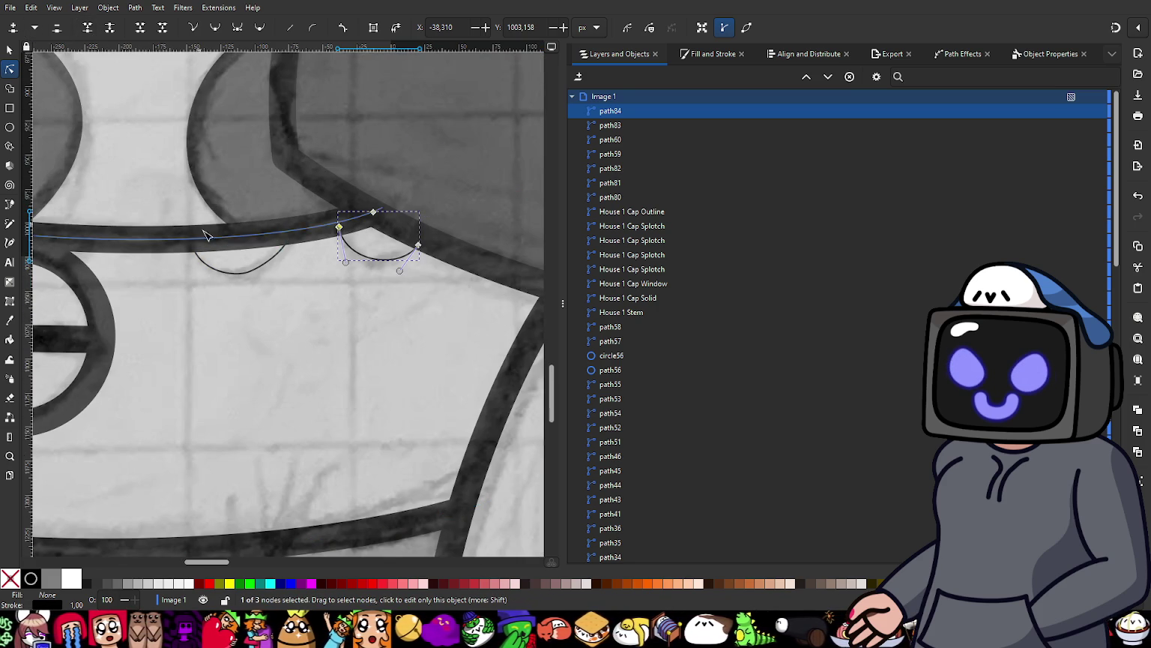
{"action": "left_click", "coordinate": [250, 275]}
{"action": "left_click", "coordinate": [250, 266]}
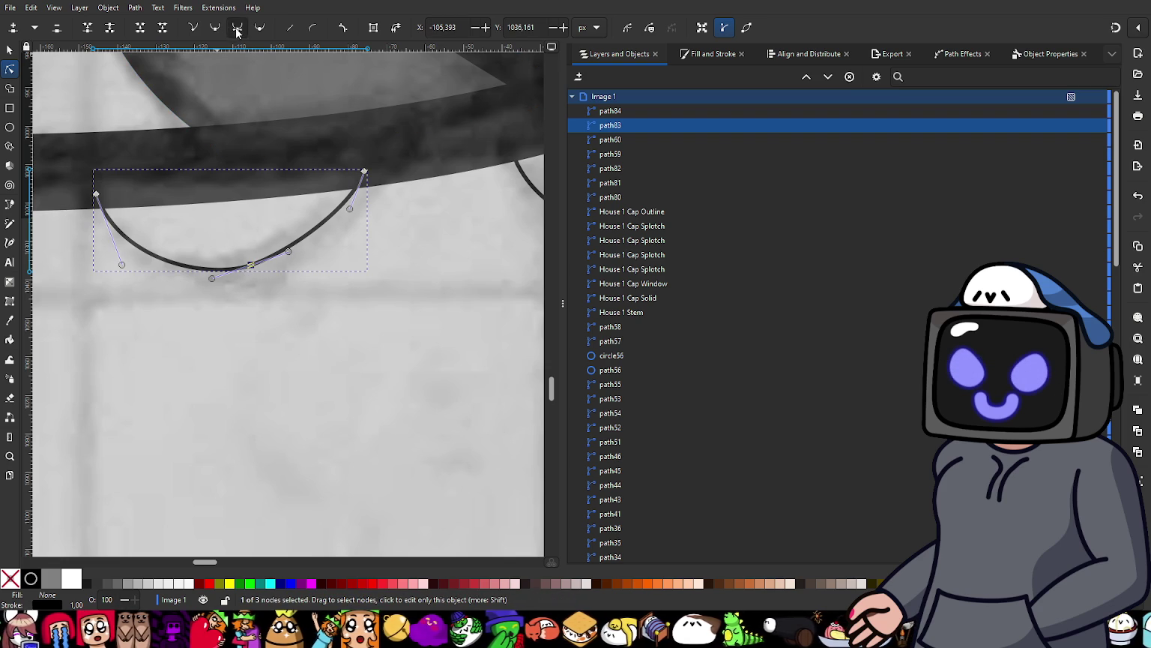
{"action": "left_click_drag", "start_coordinate": [121, 265], "coordinate": [116, 276]}
{"action": "left_click_drag", "start_coordinate": [291, 251], "coordinate": [298, 257]}
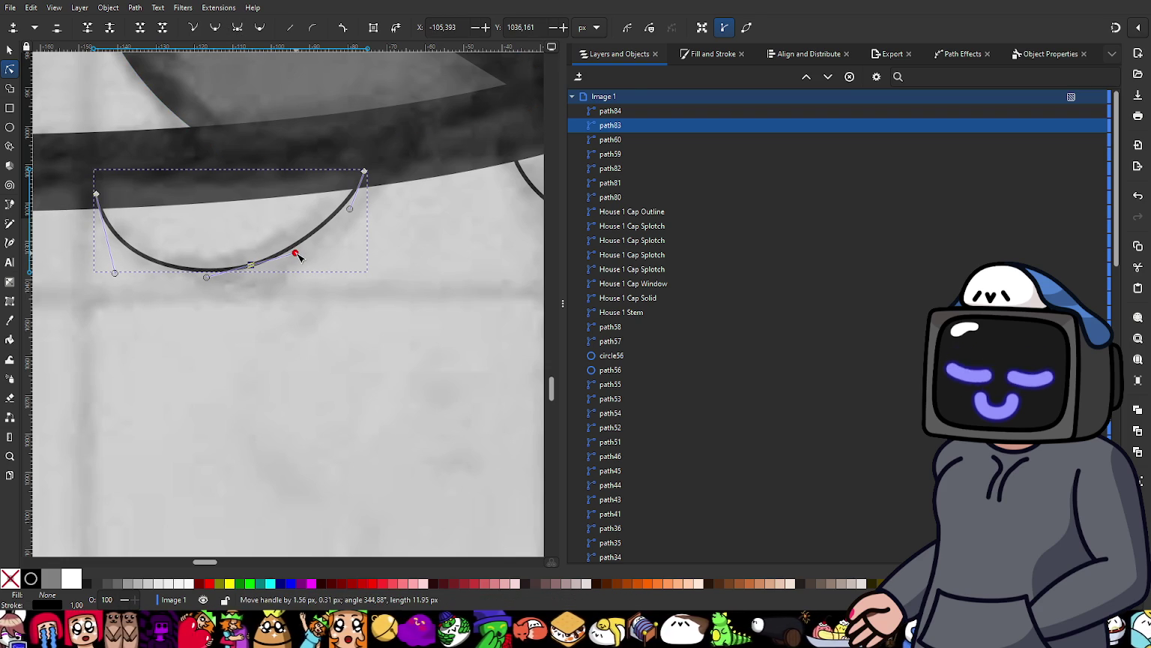
{"action": "left_click_drag", "start_coordinate": [350, 211], "coordinate": [356, 218]}
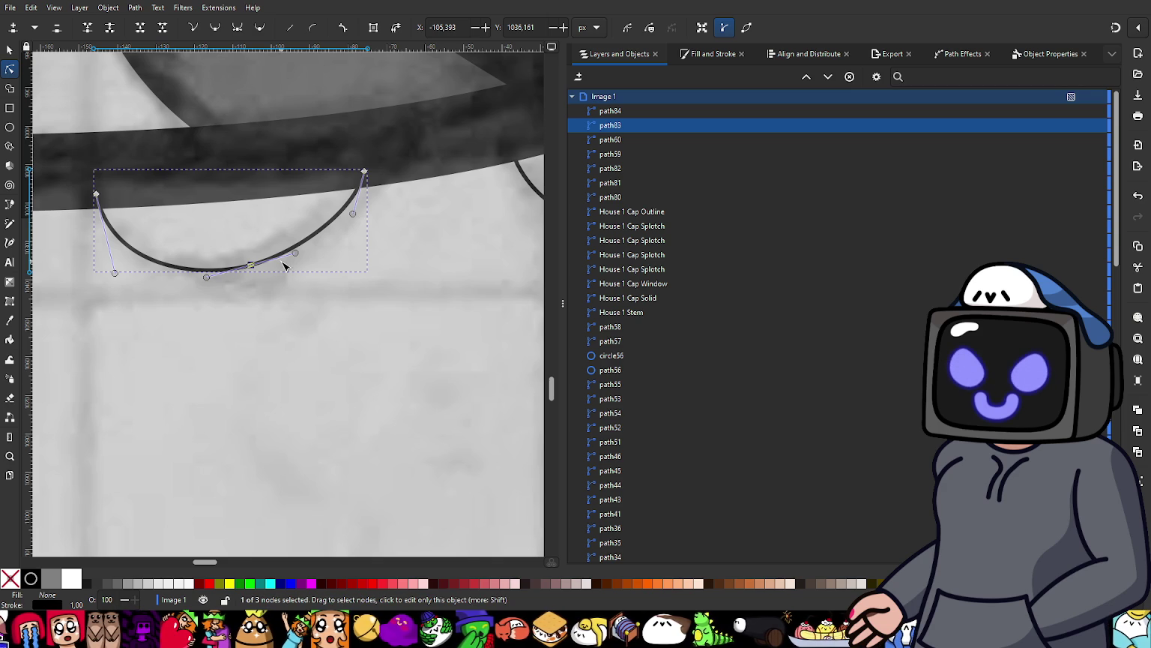
{"action": "left_click_drag", "start_coordinate": [297, 257], "coordinate": [306, 254]}
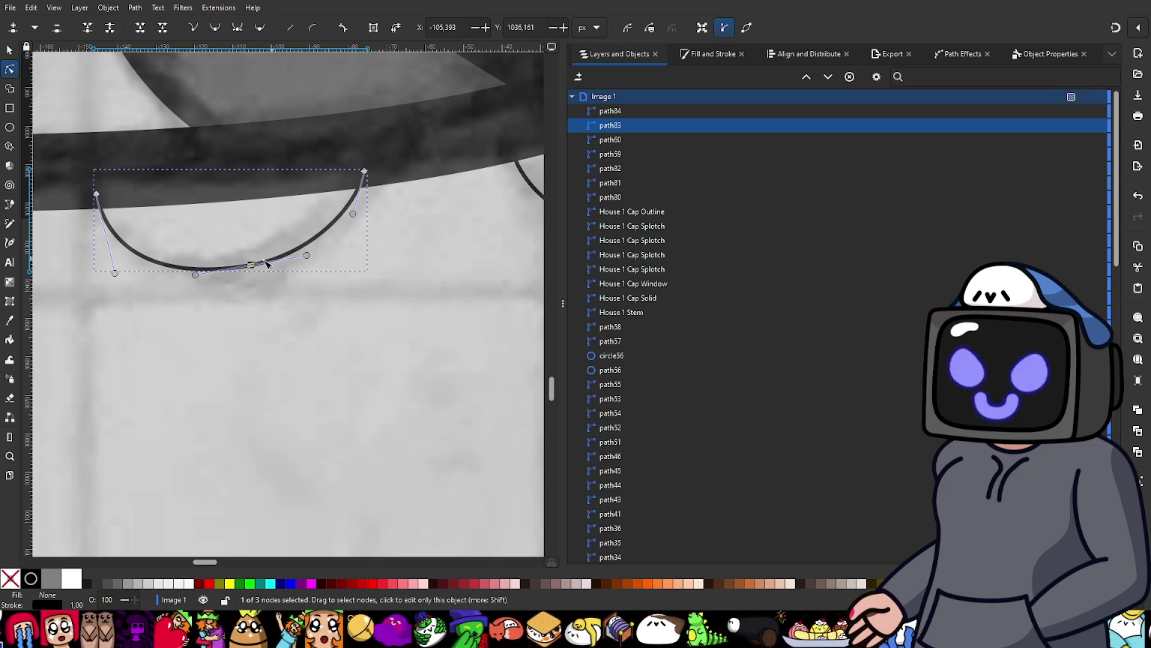
{"action": "left_click_drag", "start_coordinate": [115, 273], "coordinate": [109, 267]}
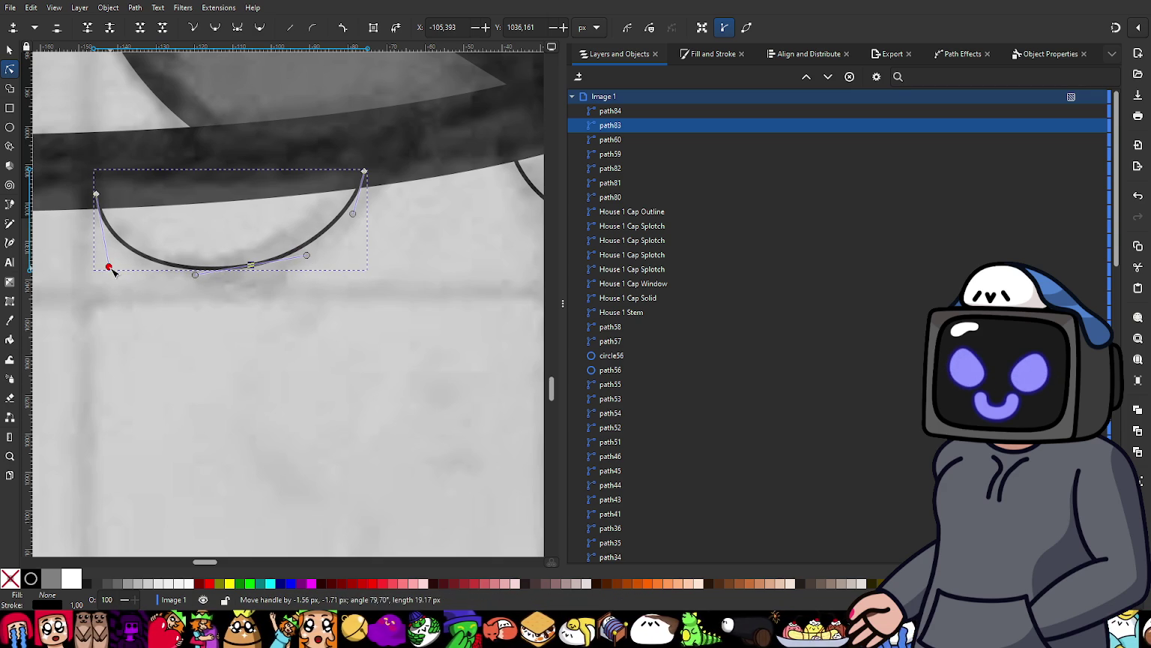
Step: Combine the four scallops under the cap into one path with Ctrl+K
{"action": "scroll", "coordinate": [210, 227], "scroll_direction": "down", "scroll_amount": 3}
{"action": "scroll", "coordinate": [203, 266], "scroll_direction": "down", "scroll_amount": 2}
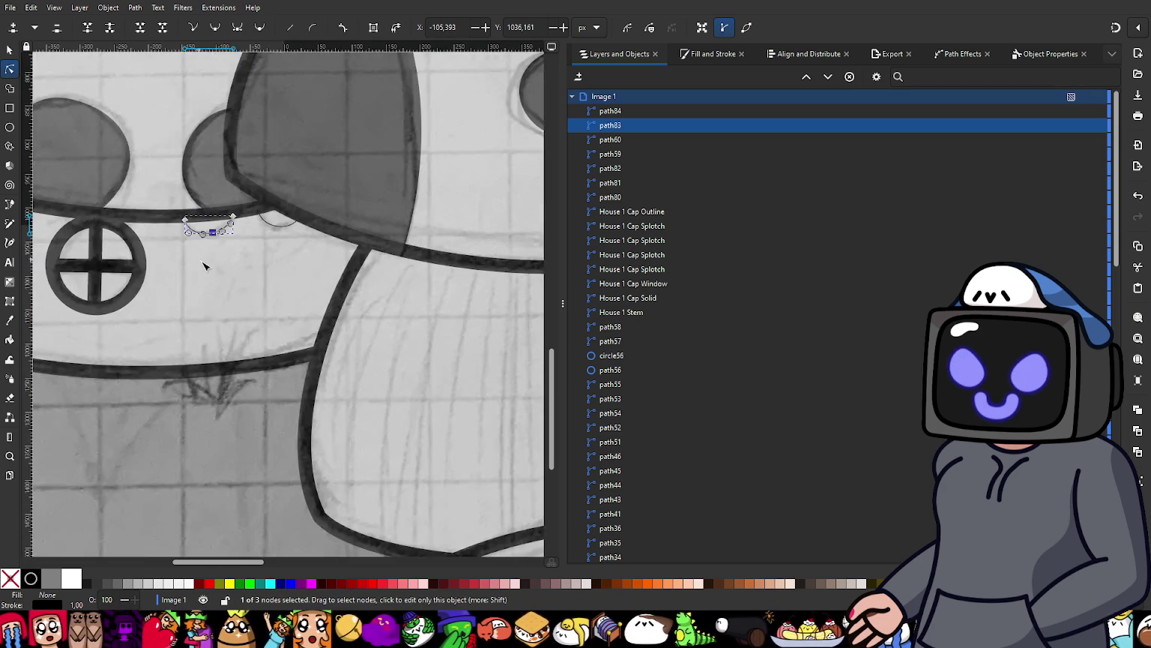
{"action": "scroll", "coordinate": [204, 267], "scroll_direction": "left", "scroll_amount": 4}
{"action": "key", "text": "s"}
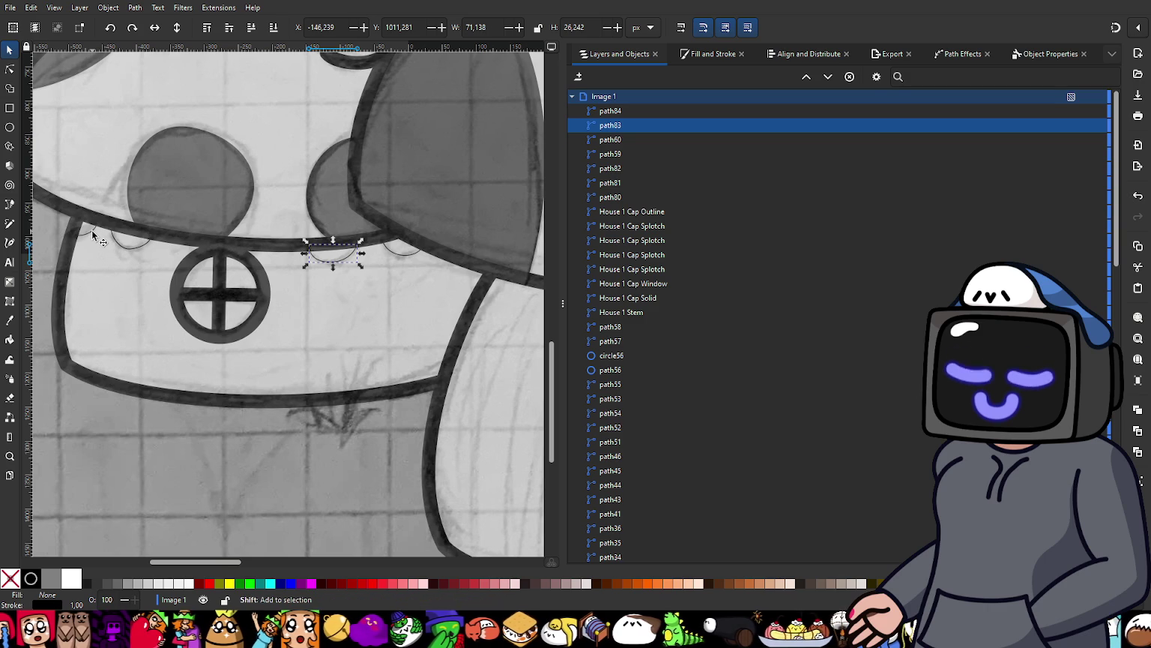
{"action": "left_click", "coordinate": [92, 231], "text": "shift"}
{"action": "left_click", "coordinate": [126, 247], "text": "shift"}
{"action": "left_click", "coordinate": [396, 254], "text": "shift"}
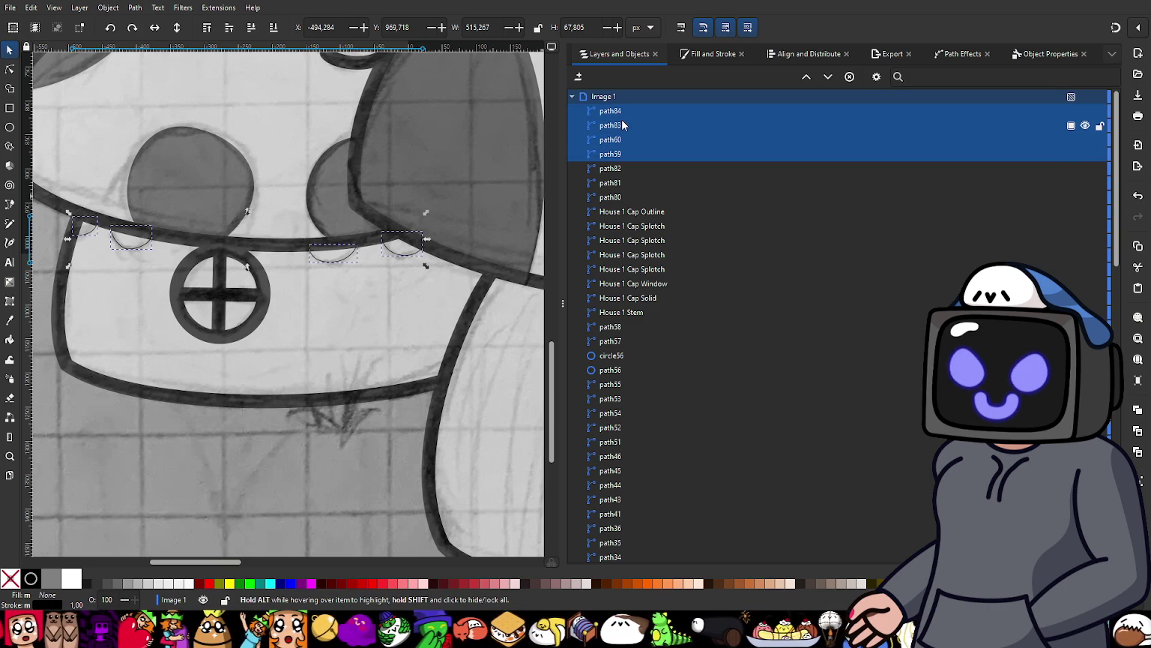
{"action": "key", "text": "ctrl+k"}
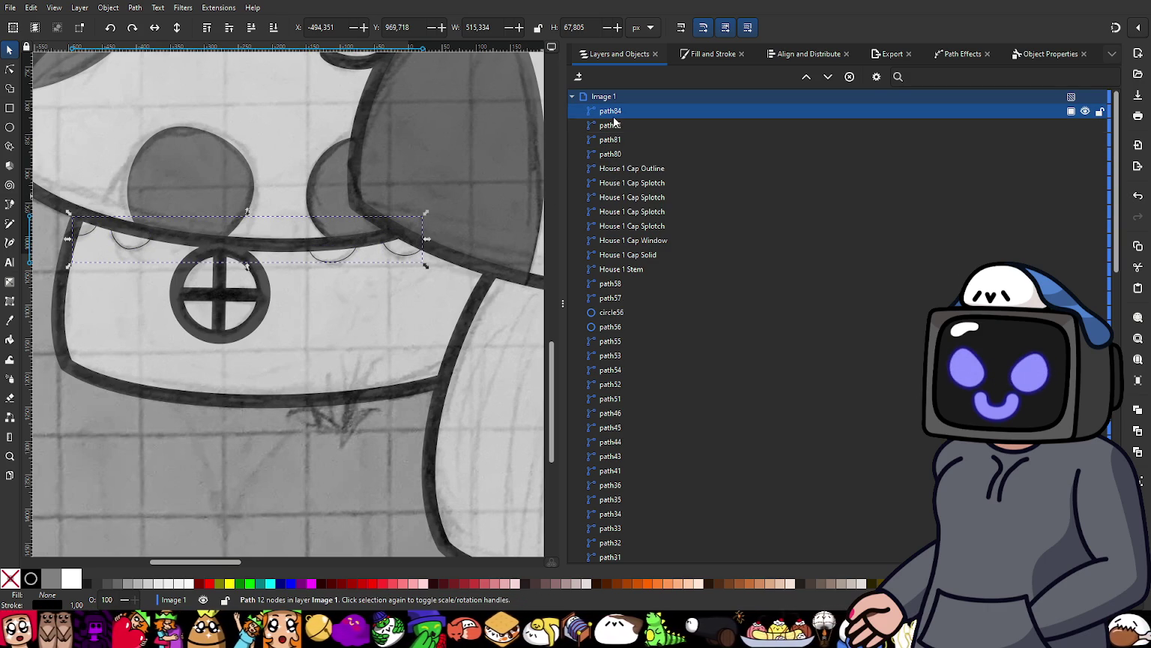
Step: Move path84 down the object list to sit just above House 3 Stem
{"action": "mouse_move", "coordinate": [614, 115]}
{"action": "left_mouse_down"}
{"action": "mouse_move", "coordinate": [657, 371]}
{"action": "mouse_move", "coordinate": [664, 356]}
{"action": "left_mouse_up"}
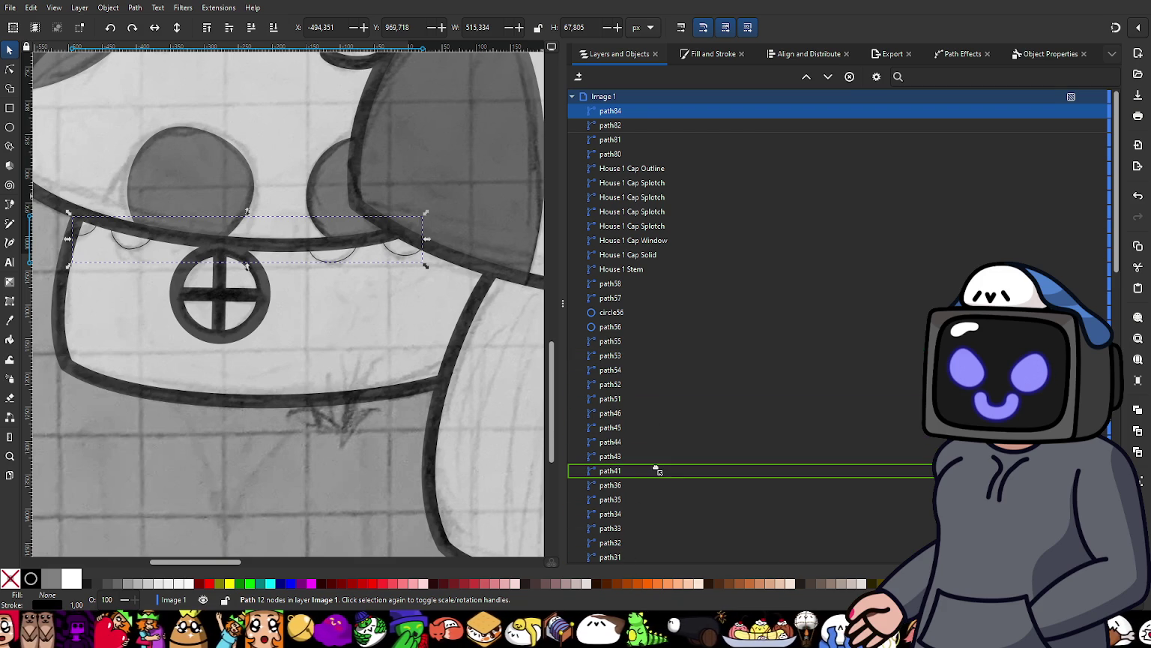
{"action": "mouse_move", "coordinate": [663, 355]}
{"action": "left_mouse_down"}
{"action": "mouse_move", "coordinate": [632, 582]}
{"action": "mouse_move", "coordinate": [642, 564]}
{"action": "left_mouse_up"}
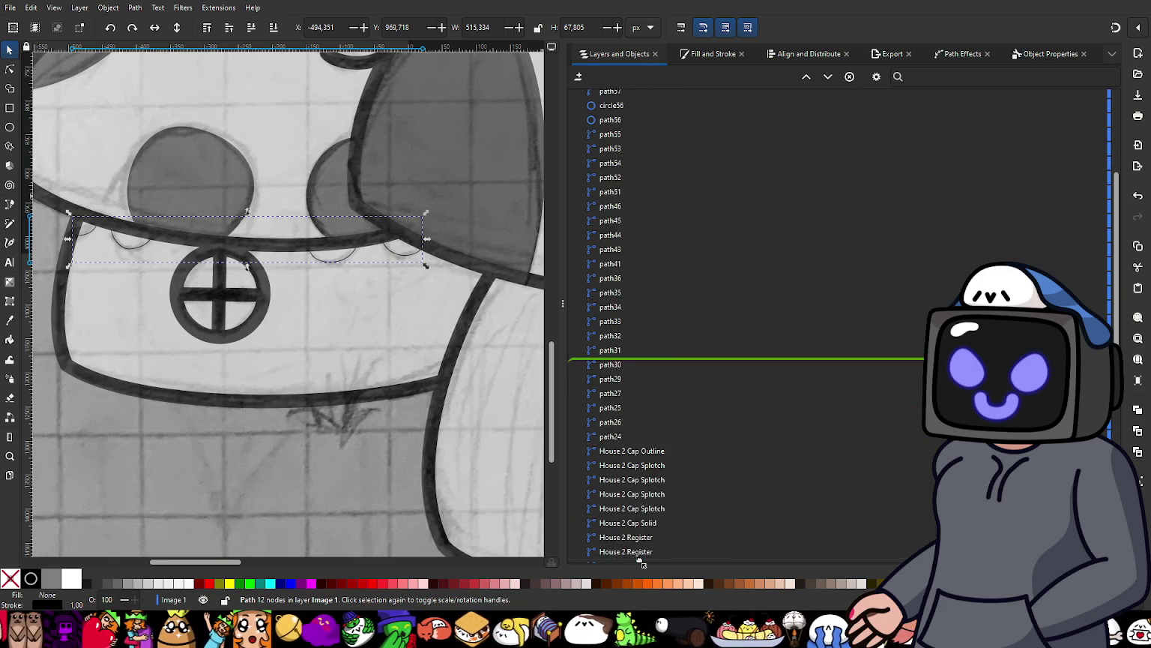
{"action": "left_click_drag", "start_coordinate": [643, 564], "coordinate": [681, 438]}
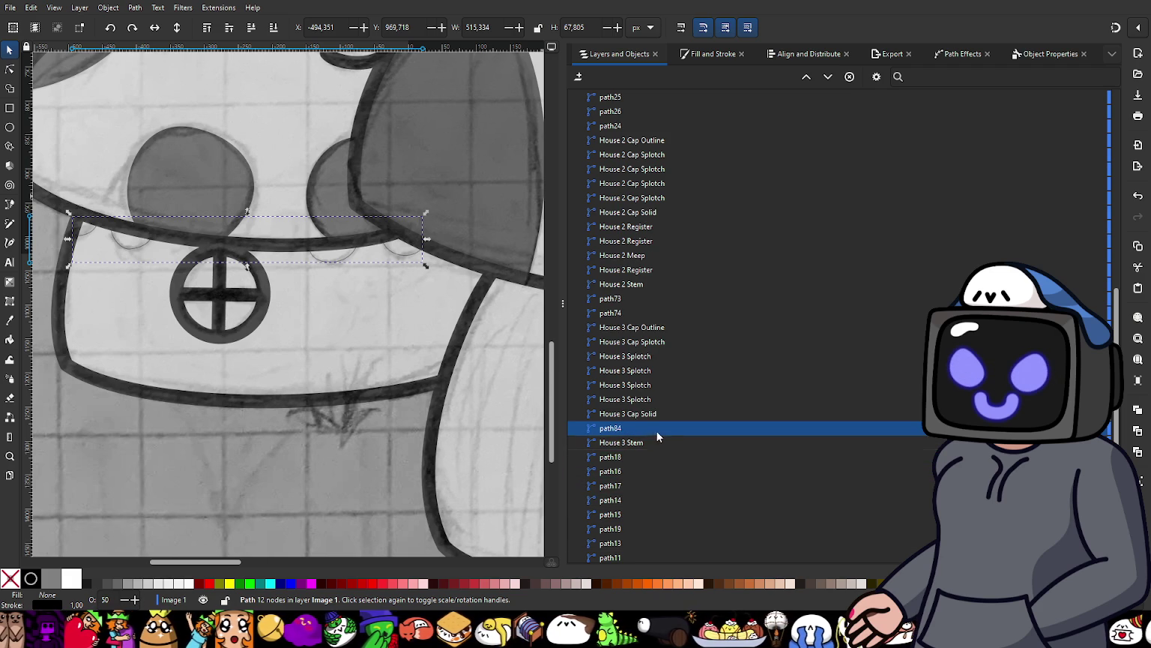
Step: Set path84's opacity to 100%
{"action": "scroll", "coordinate": [349, 278], "scroll_direction": "down", "scroll_amount": 1, "text": "ctrl"}
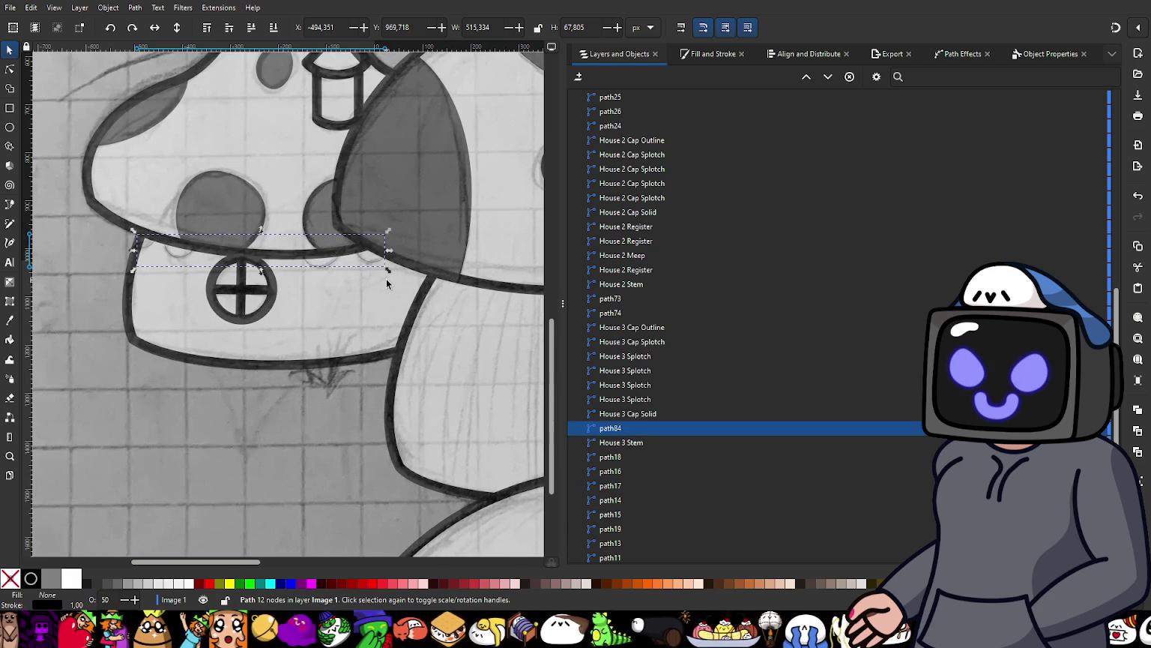
{"action": "left_click", "coordinate": [1095, 429]}
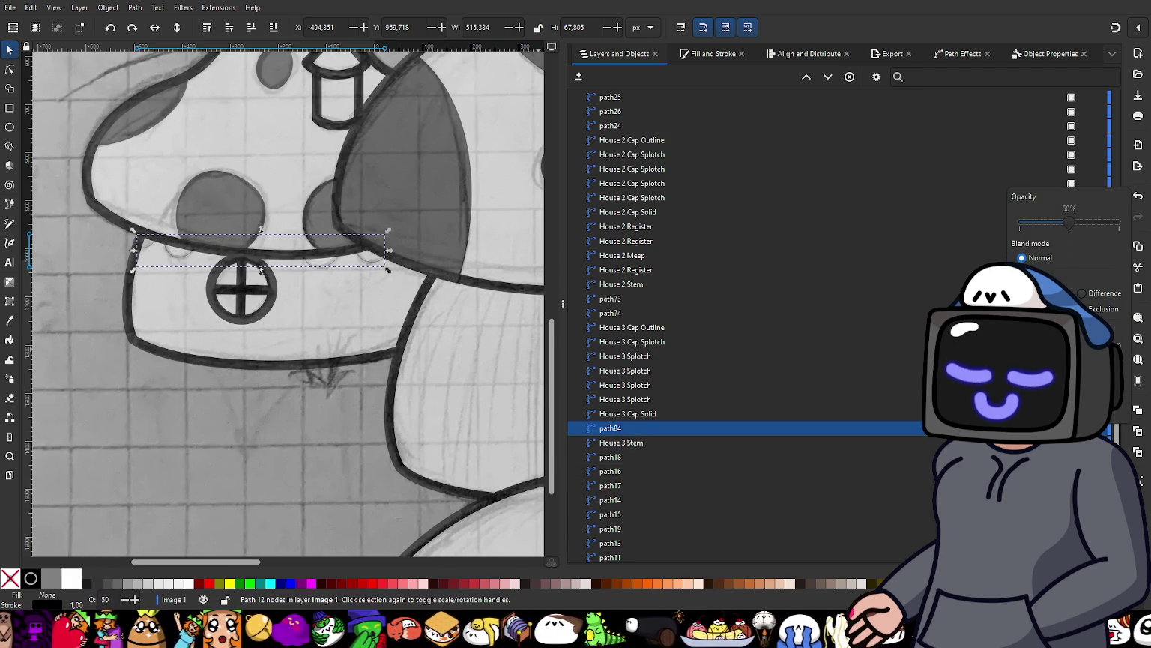
{"action": "left_click_drag", "start_coordinate": [1064, 223], "coordinate": [1119, 225]}
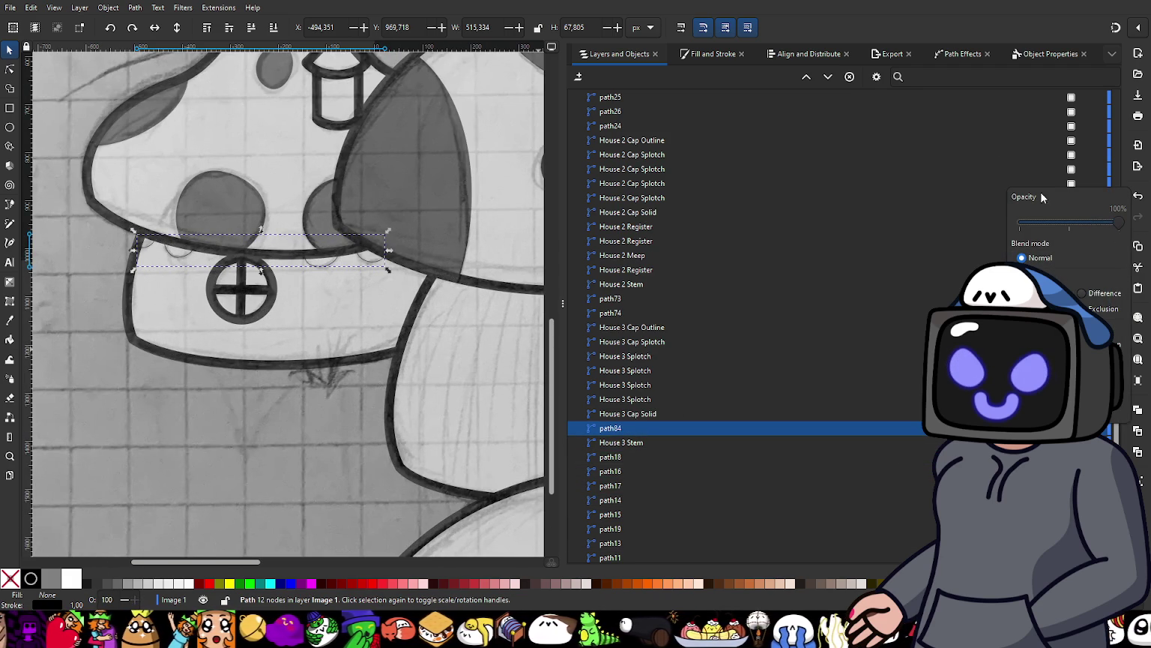
{"action": "left_click", "coordinate": [740, 74]}
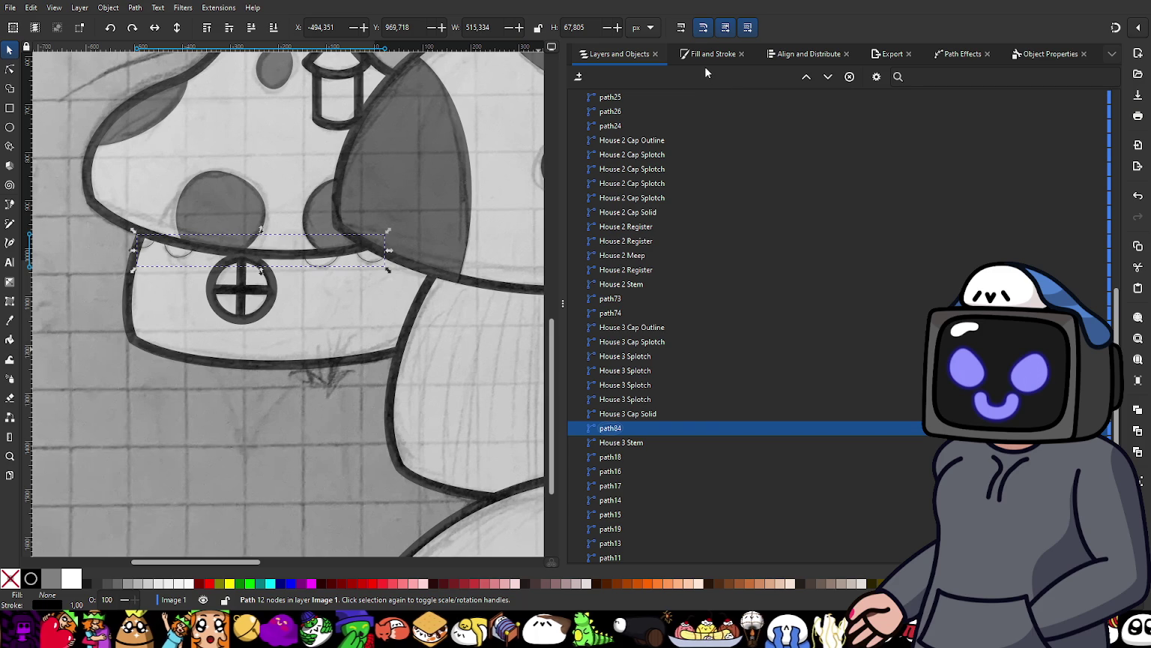
Step: Remove the scallop strip's stroke in Fill and Stroke
{"action": "left_click", "coordinate": [702, 57]}
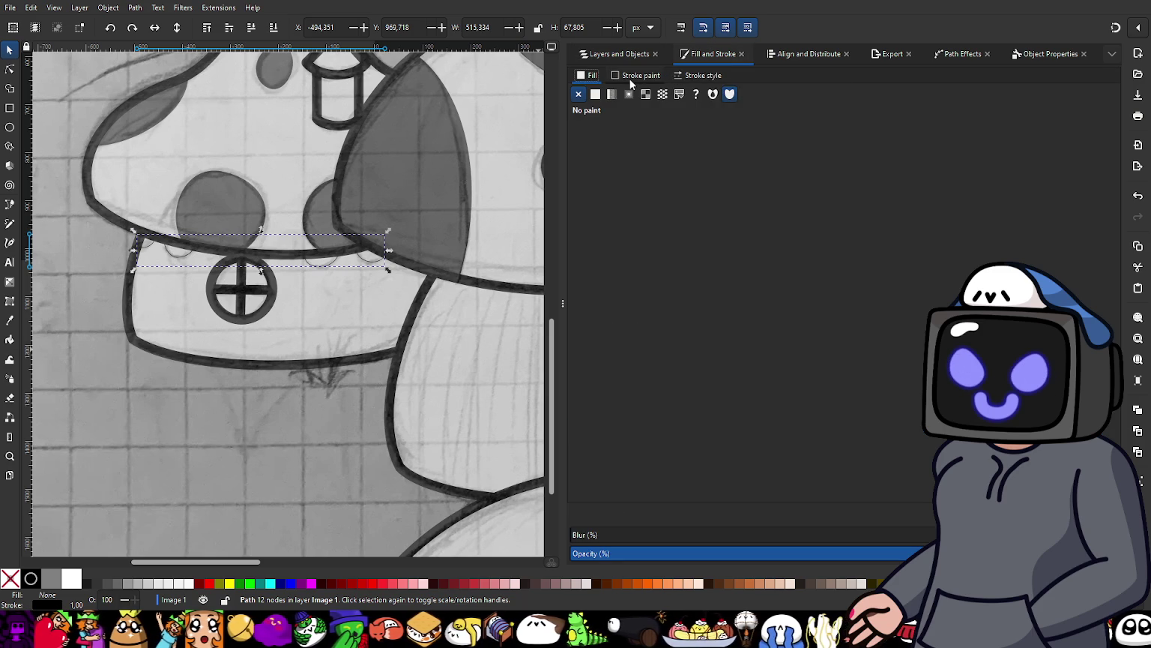
{"action": "left_click", "coordinate": [636, 75]}
{"action": "left_click", "coordinate": [577, 93]}
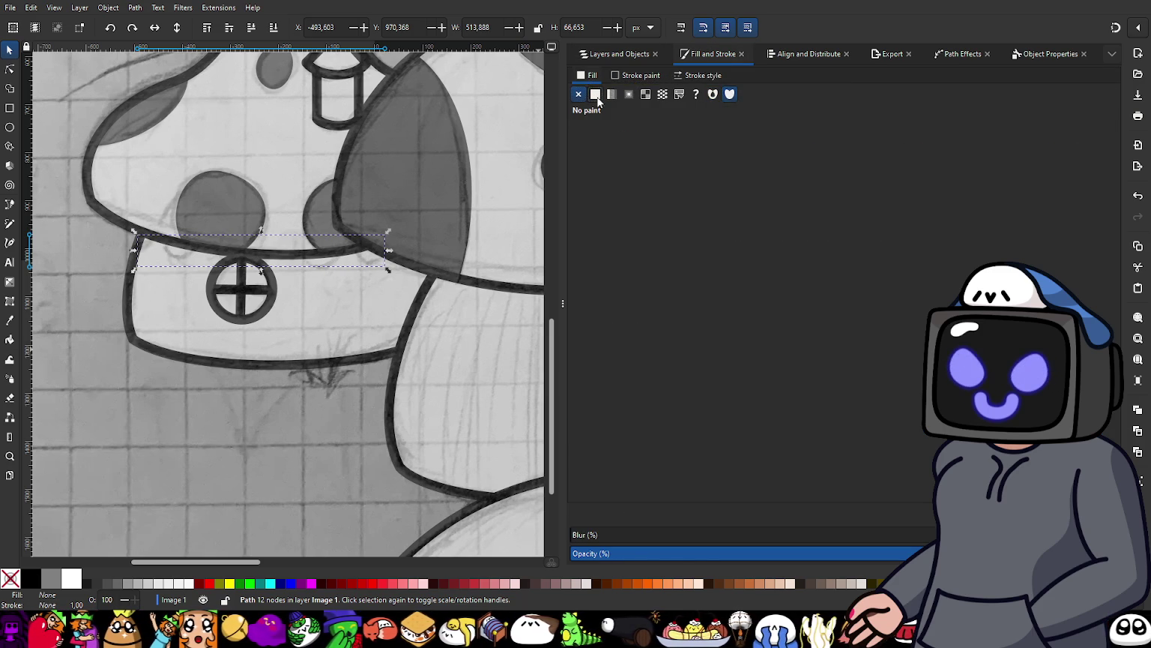
Step: Give the strip a flat dark grey fill with lightness about 24
{"action": "left_click", "coordinate": [596, 94]}
{"action": "scroll", "coordinate": [230, 301], "scroll_direction": "up", "scroll_amount": 5, "text": "ctrl"}
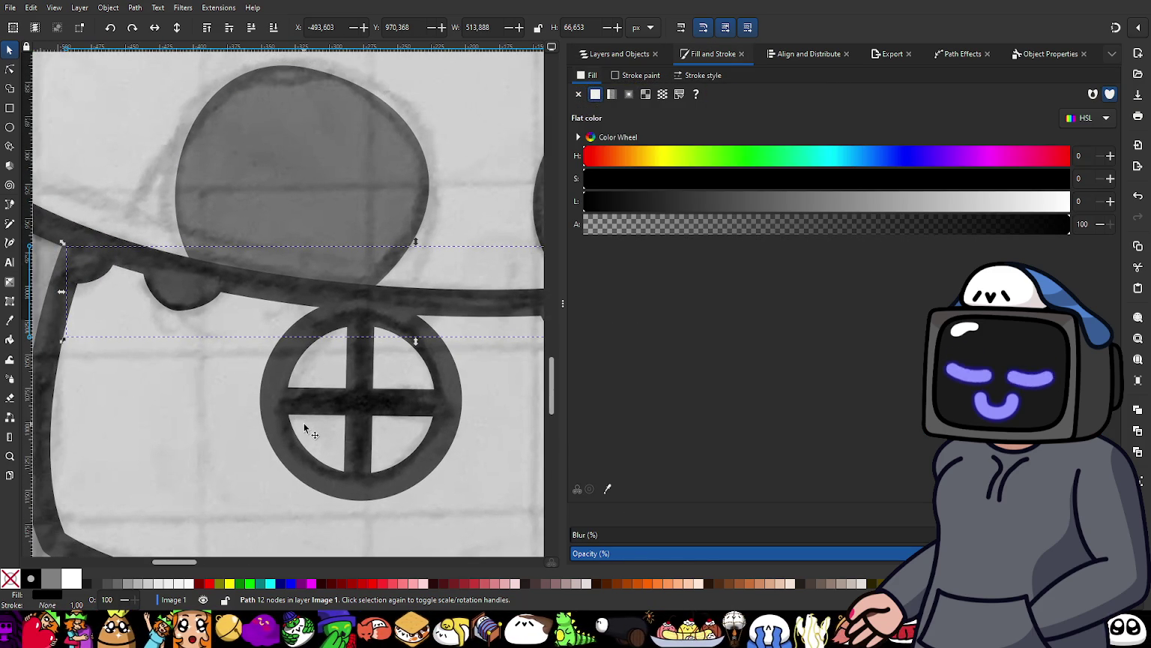
{"action": "scroll", "coordinate": [246, 345], "scroll_direction": "down", "scroll_amount": 3, "text": "ctrl"}
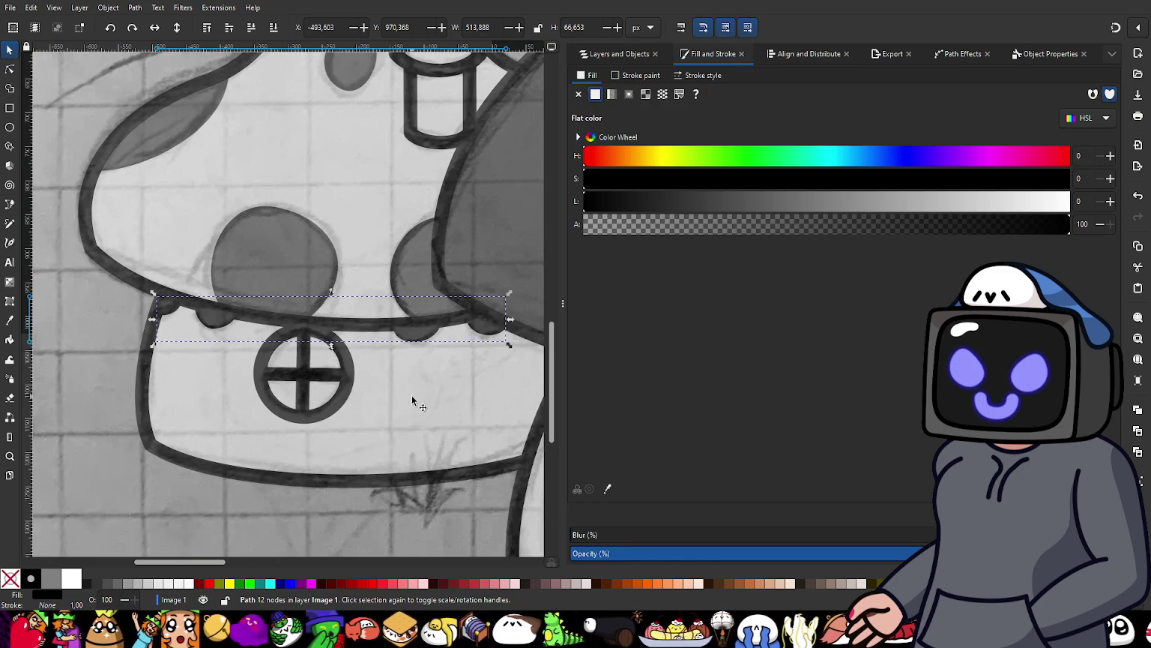
{"action": "scroll", "coordinate": [414, 375], "scroll_direction": "up", "scroll_amount": 2, "text": "ctrl"}
{"action": "scroll", "coordinate": [406, 344], "scroll_direction": "up", "scroll_amount": 1, "text": "ctrl"}
{"action": "scroll", "coordinate": [386, 300], "scroll_direction": "up", "scroll_amount": 1, "text": "ctrl"}
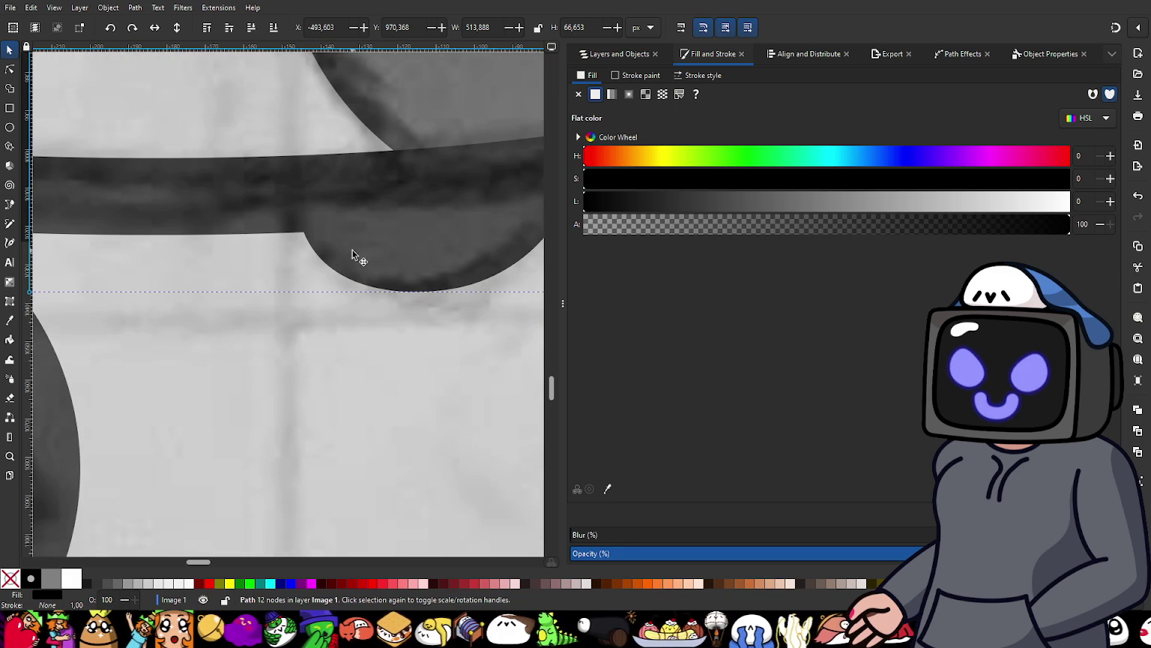
{"action": "scroll", "coordinate": [352, 254], "scroll_direction": "down", "scroll_amount": 2, "text": "ctrl"}
{"action": "scroll", "coordinate": [380, 299], "scroll_direction": "down", "scroll_amount": 1, "text": "ctrl"}
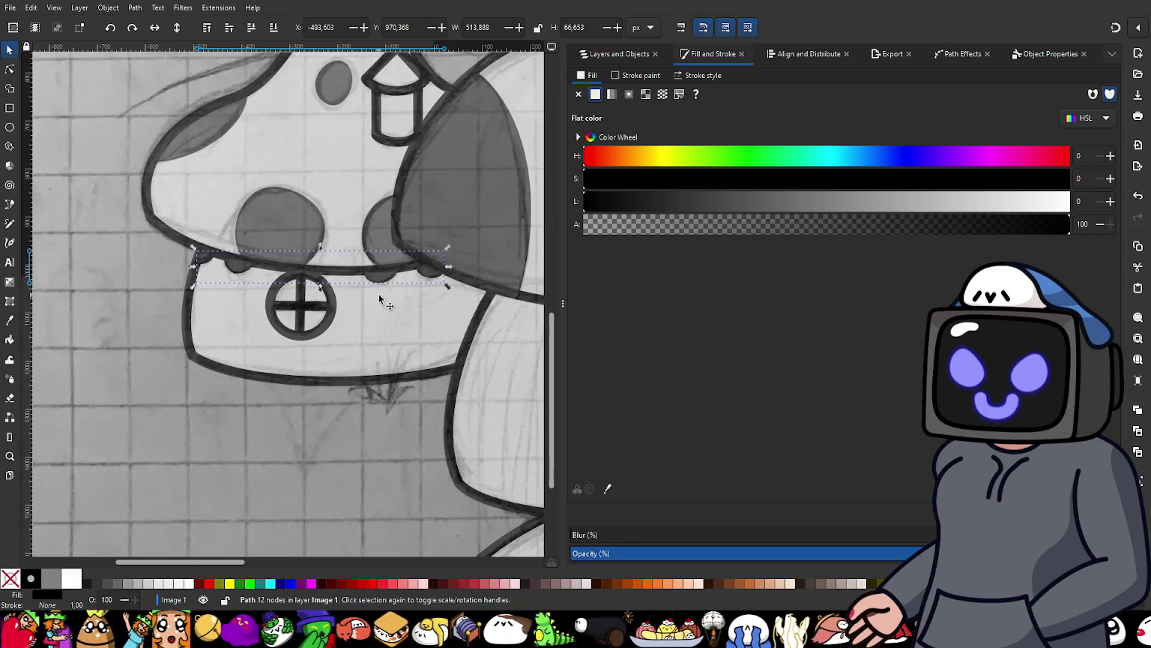
{"action": "left_click", "coordinate": [695, 202]}
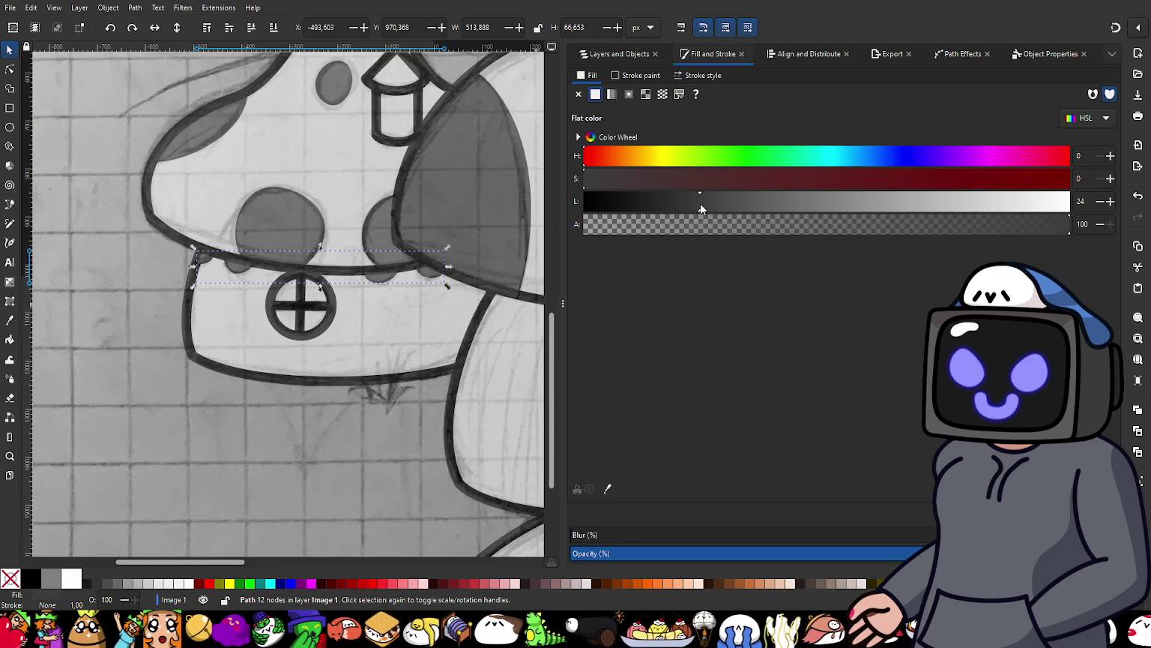
{"action": "scroll", "coordinate": [410, 251], "scroll_direction": "up", "scroll_amount": 2, "text": "ctrl"}
{"action": "scroll", "coordinate": [373, 335], "scroll_direction": "down", "scroll_amount": 1, "text": "ctrl"}
{"action": "scroll", "coordinate": [353, 368], "scroll_direction": "down", "scroll_amount": 2, "text": "ctrl"}
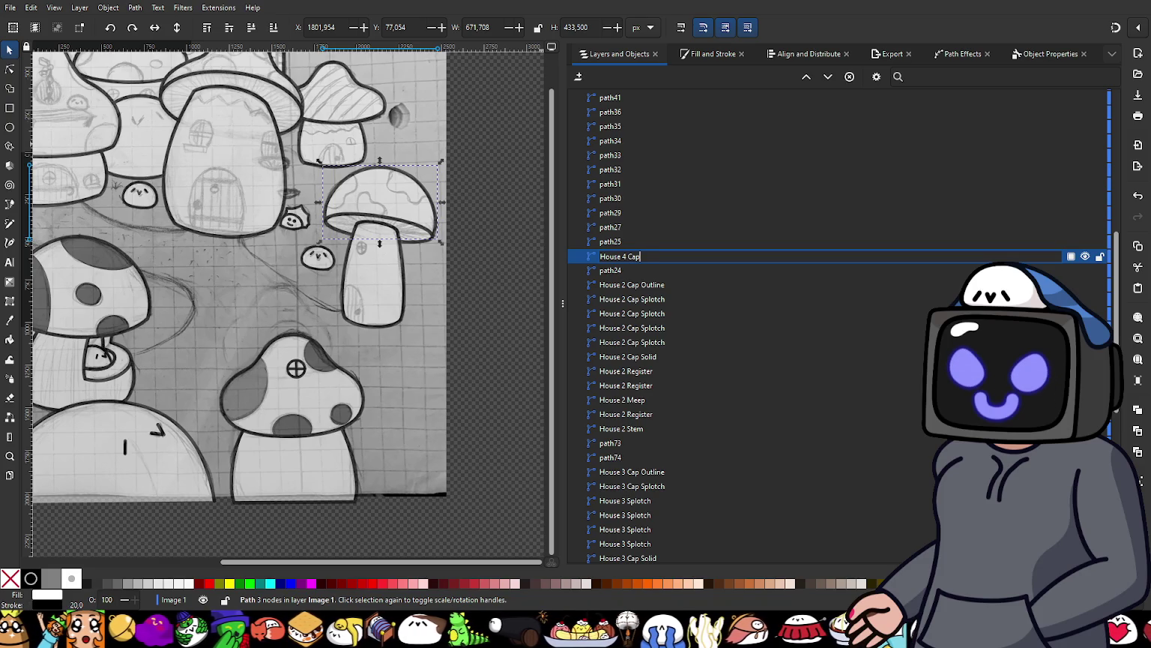
Step: Commit the name House 4 Cap for the tall mushroom's cap
{"action": "key", "text": "Return"}
{"action": "left_click", "coordinate": [626, 244]}
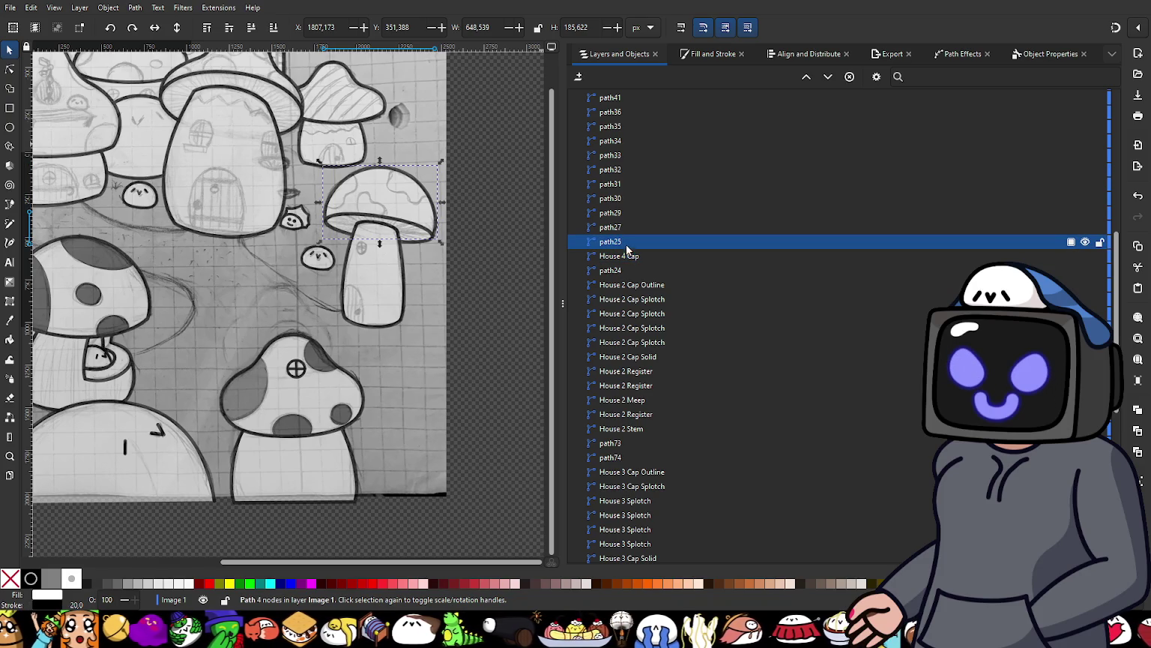
{"action": "scroll", "coordinate": [450, 242], "scroll_direction": "up", "scroll_amount": 5}
{"action": "scroll", "coordinate": [377, 240], "scroll_direction": "down", "scroll_amount": 1}
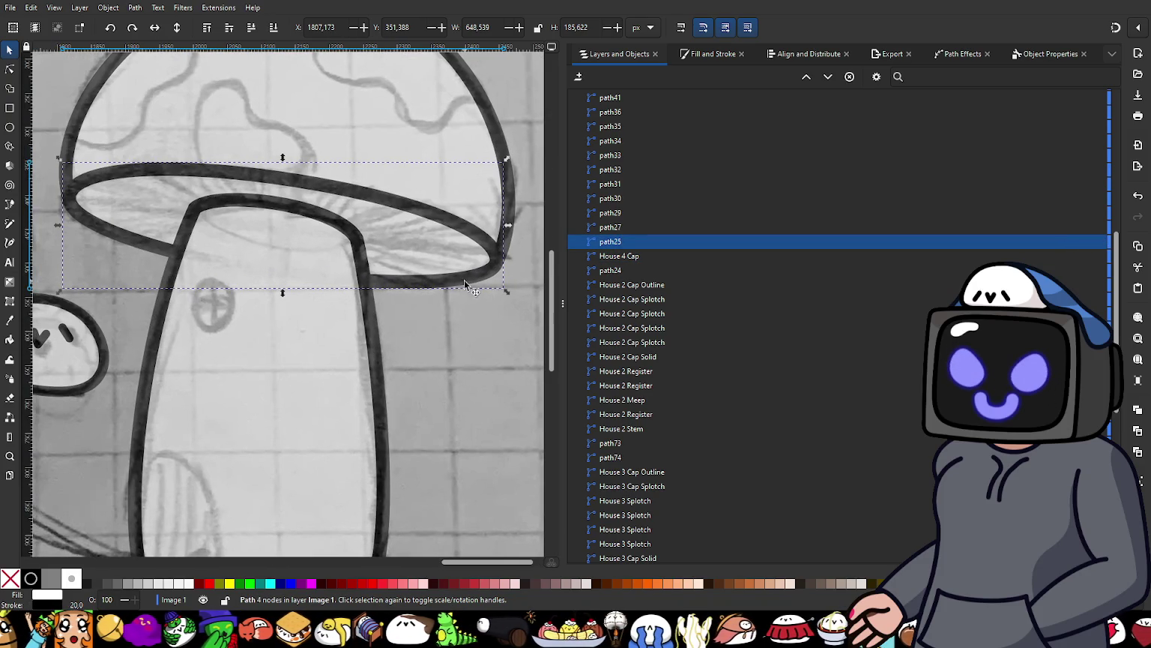
Step: Rename the stem outline path to House 4 Stem
{"action": "left_click", "coordinate": [374, 332]}
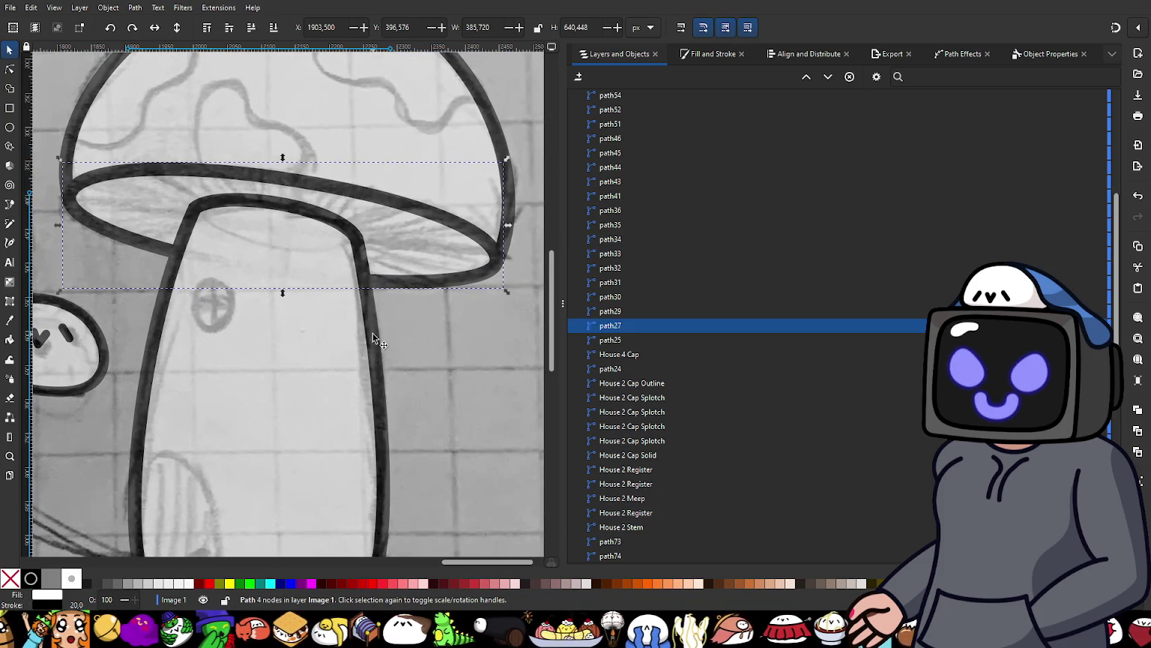
{"action": "double_click", "coordinate": [614, 327]}
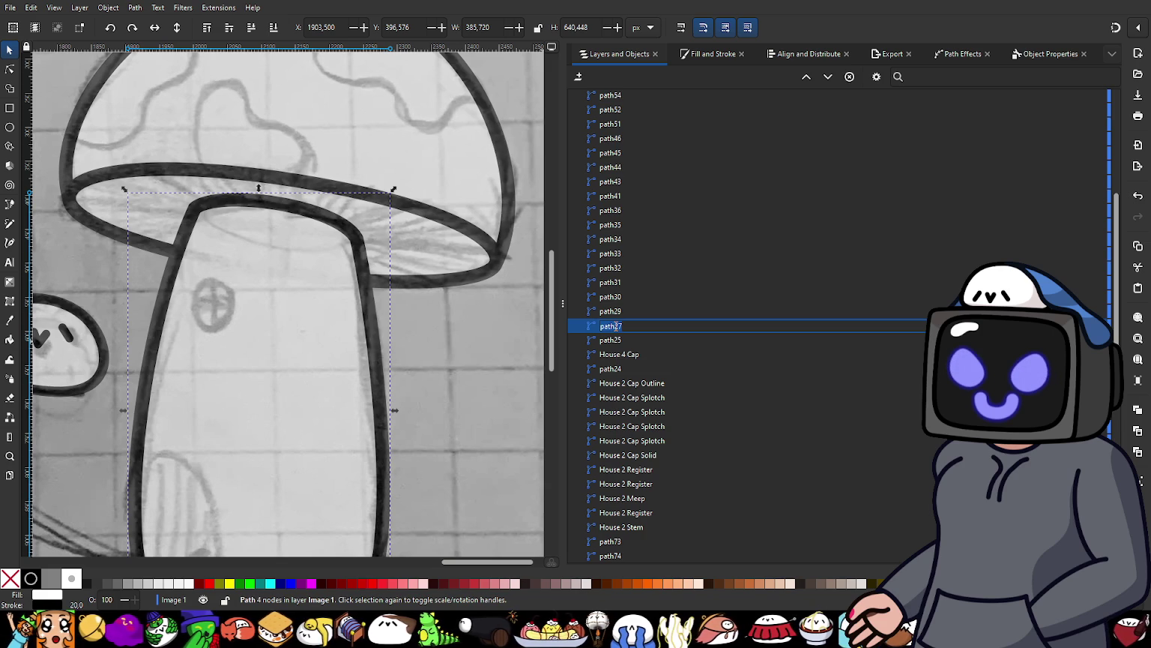
{"action": "type", "text": "Hous"}
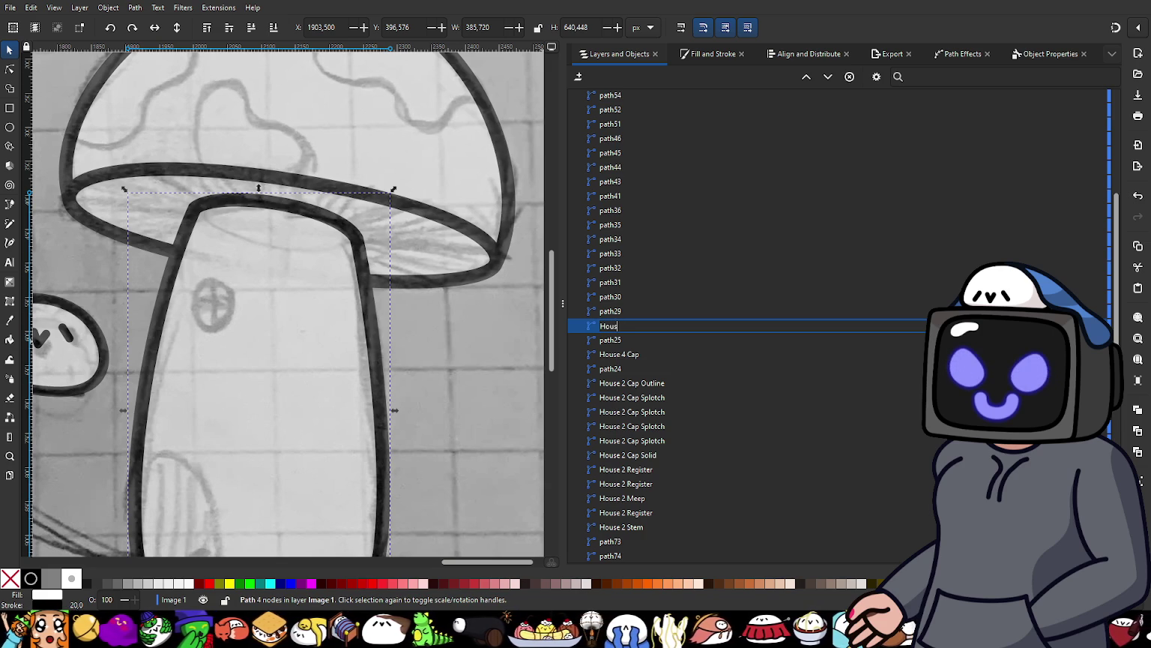
{"action": "type", "text": "e 4 S"}
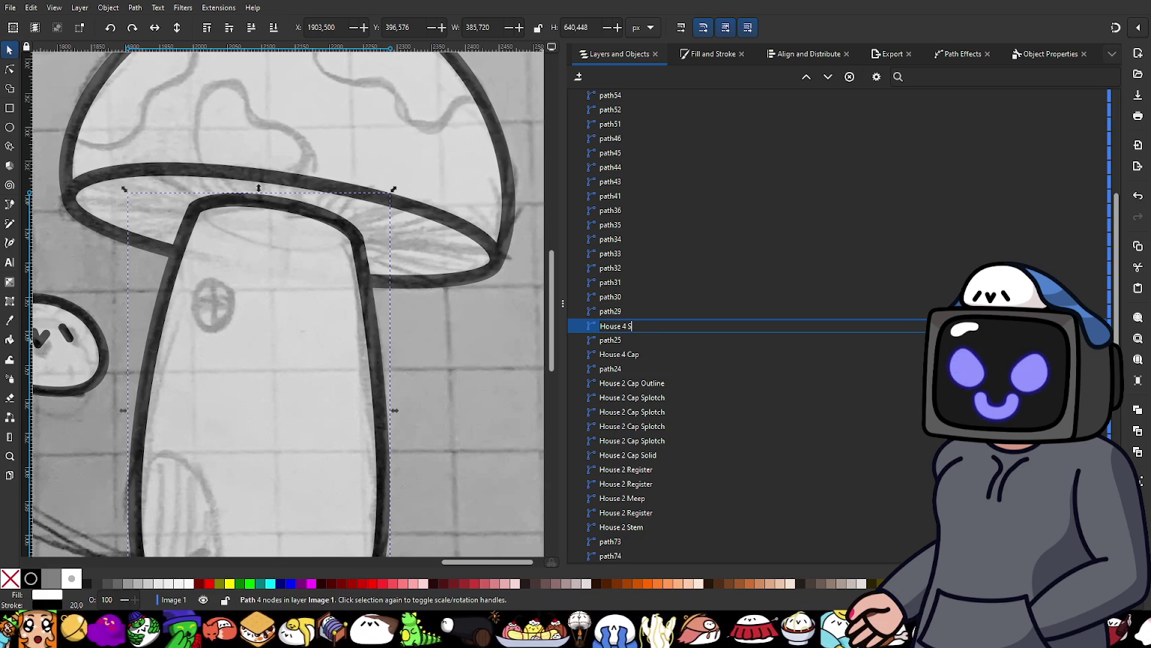
{"action": "type", "text": "tem"}
{"action": "key", "text": "Return"}
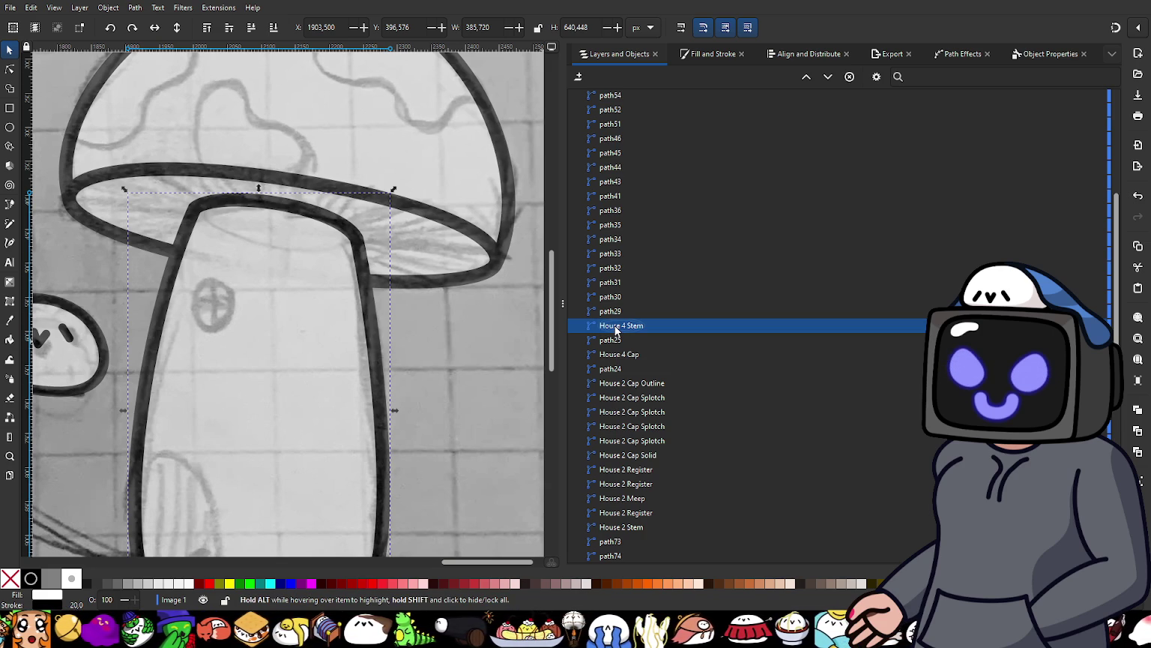
Step: Rename the cap rim path to House 4 Head
{"action": "left_click", "coordinate": [614, 341]}
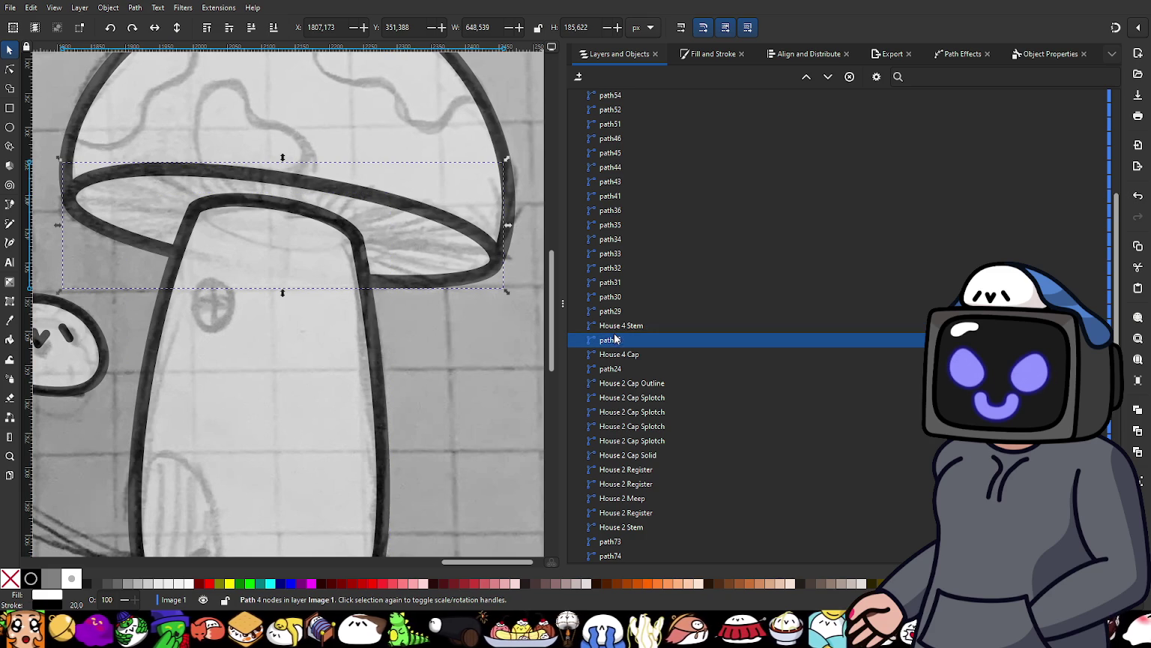
{"action": "left_click", "coordinate": [619, 341]}
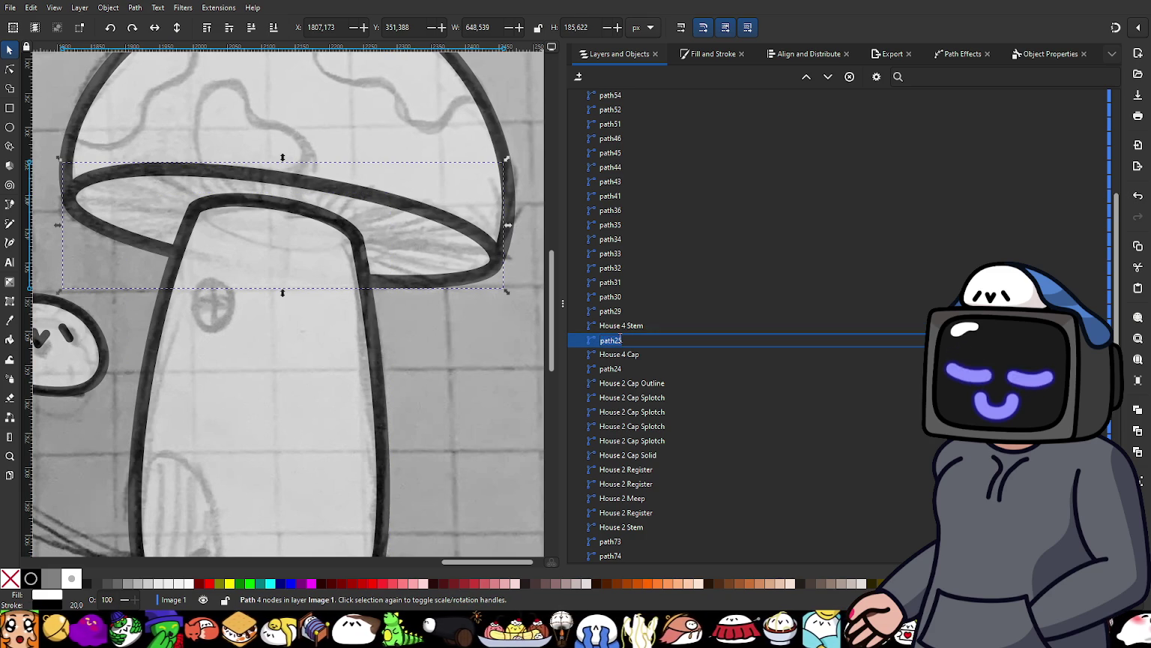
{"action": "type", "text": "House"}
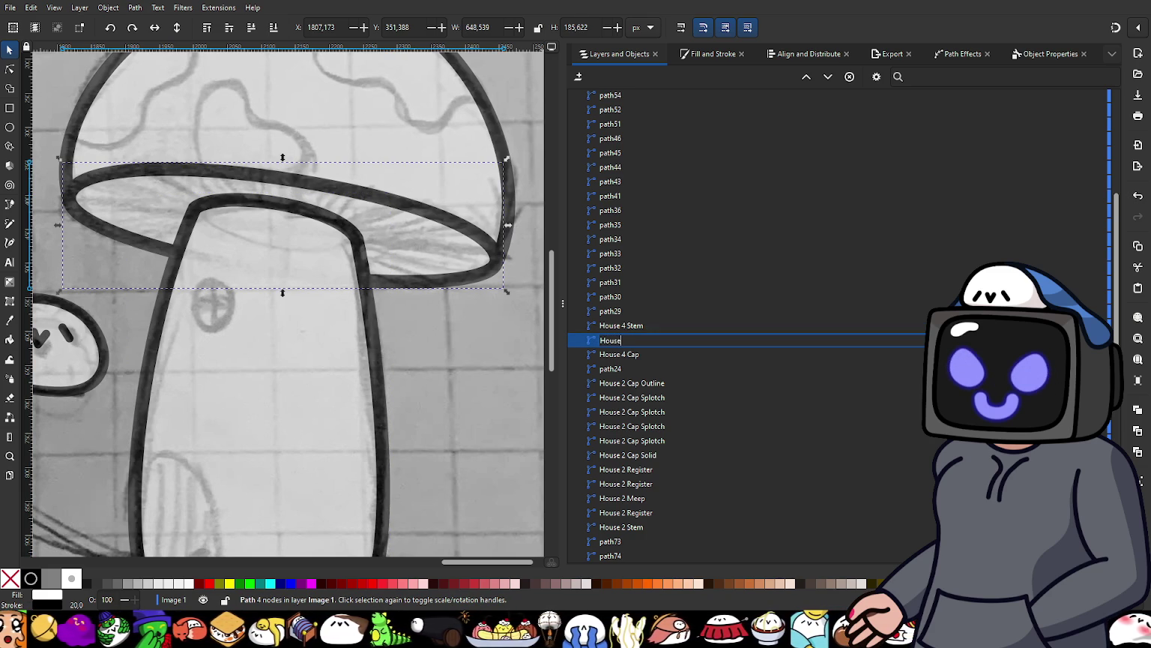
{"action": "type", "text": " 4"}
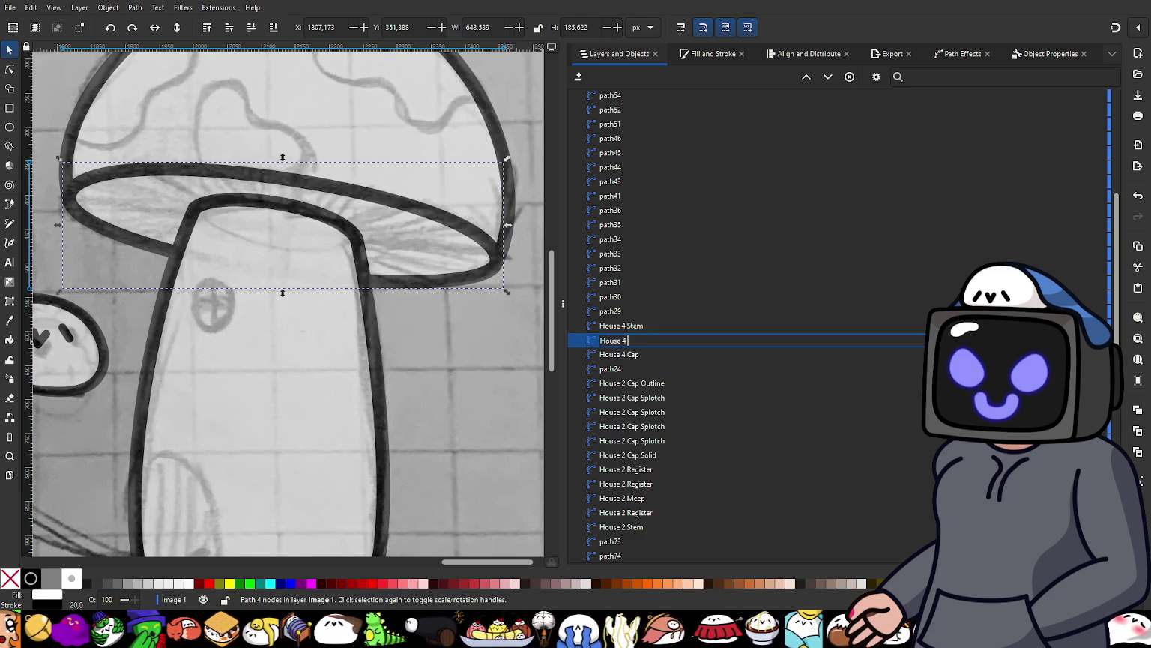
{"action": "type", "text": "ad"}
{"action": "key", "text": "Return"}
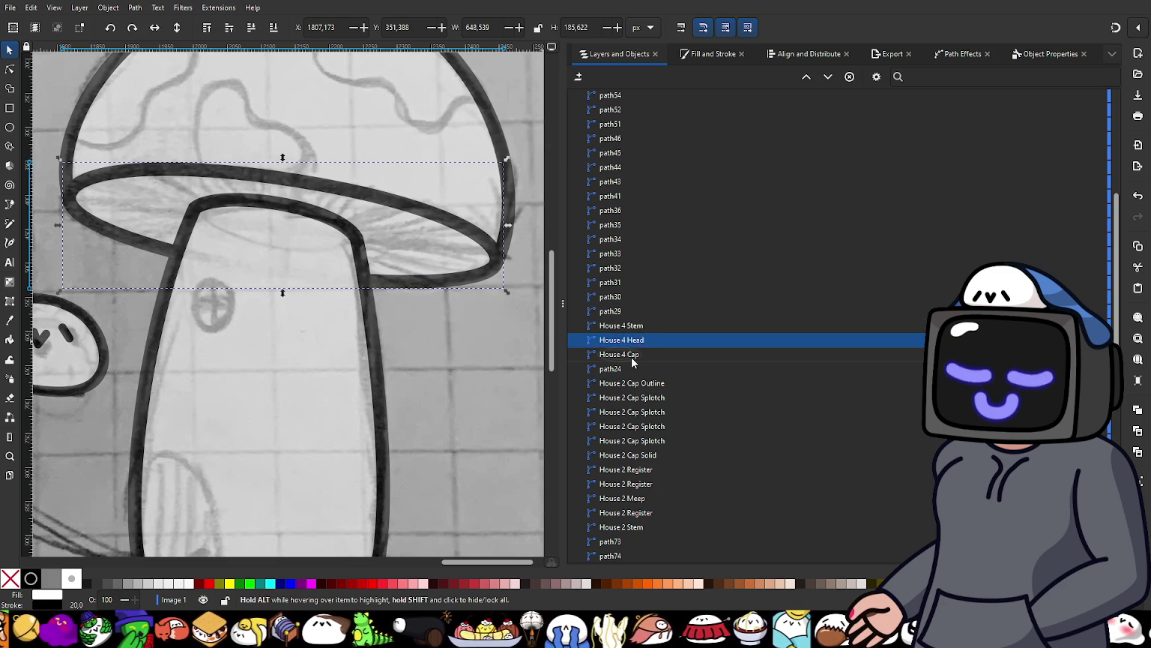
{"action": "left_click", "coordinate": [631, 355]}
{"action": "scroll", "coordinate": [443, 292], "scroll_direction": "down", "scroll_amount": 4}
{"action": "scroll", "coordinate": [438, 287], "scroll_direction": "up", "scroll_amount": 1}
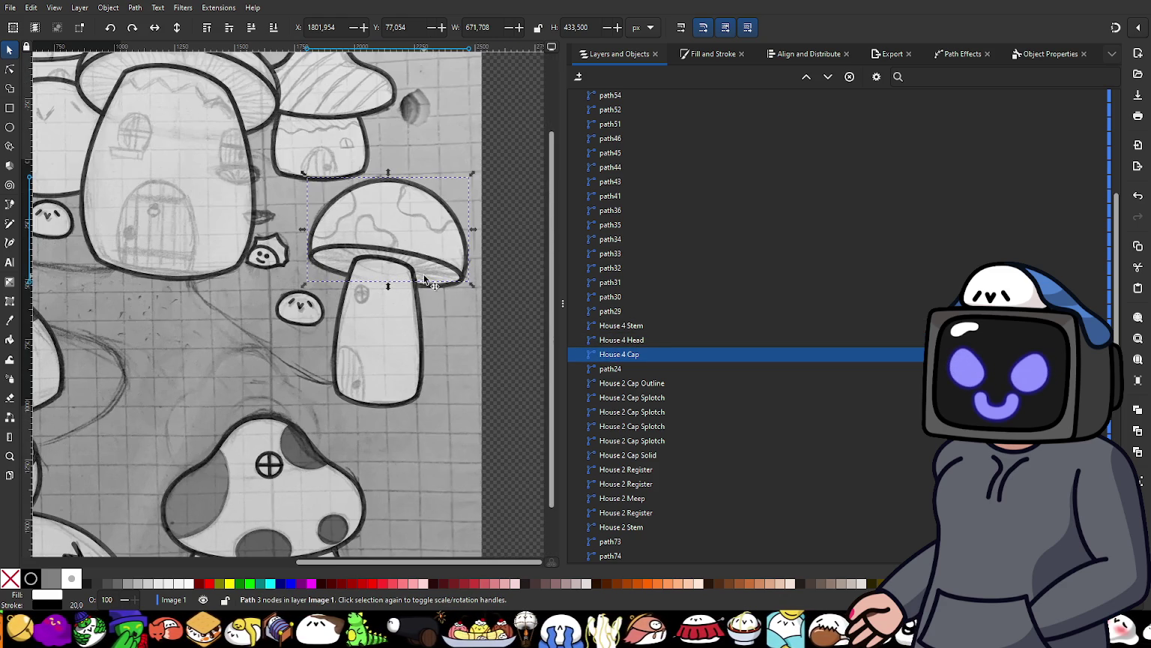
{"action": "scroll", "coordinate": [400, 268], "scroll_direction": "up", "scroll_amount": 1}
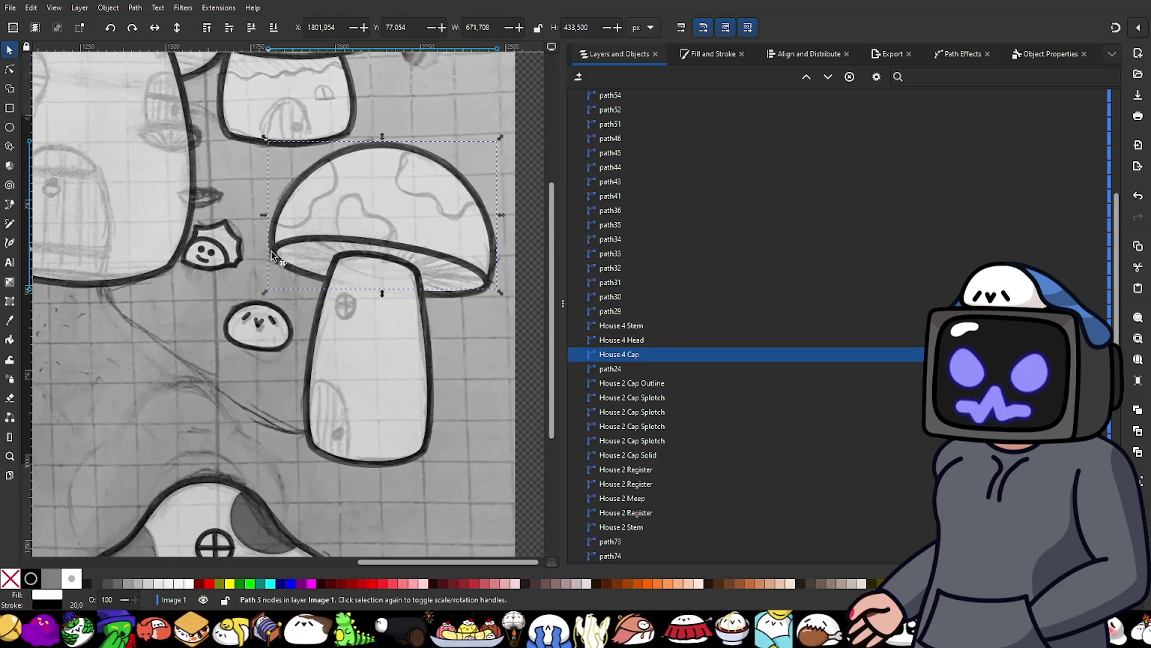
Step: Pen-trace the first splotch's curved edge from the cap top down toward the rim
{"action": "left_click", "coordinate": [9, 206]}
{"action": "scroll", "coordinate": [330, 161], "scroll_direction": "up", "scroll_amount": 2}
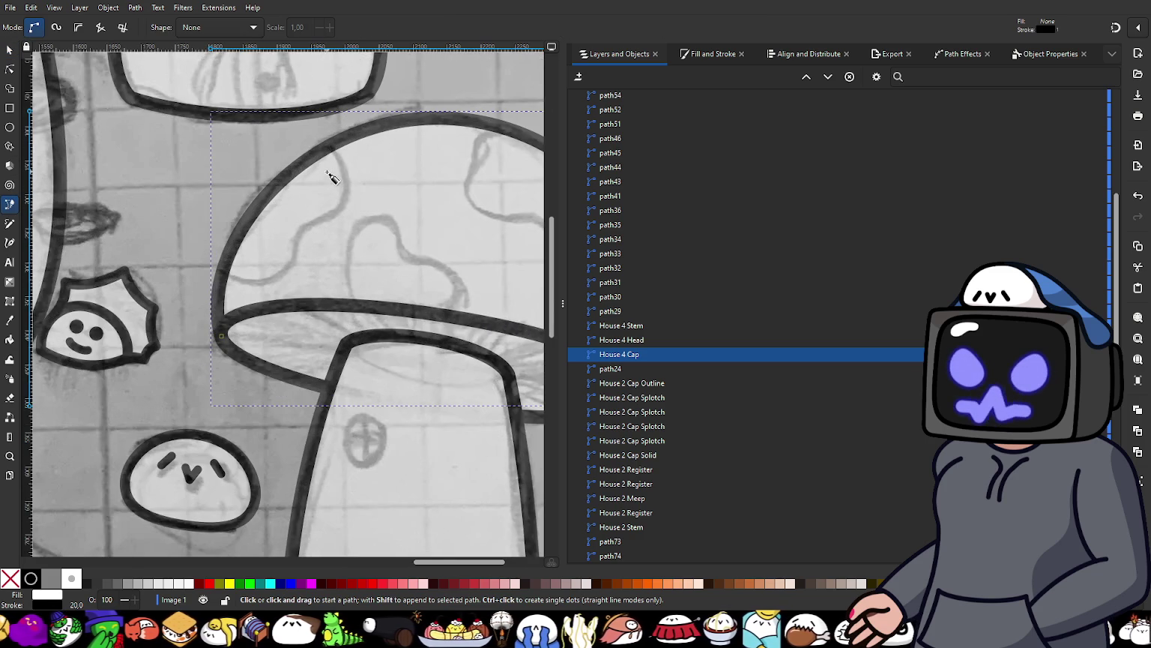
{"action": "scroll", "coordinate": [338, 153], "scroll_direction": "up", "scroll_amount": 1}
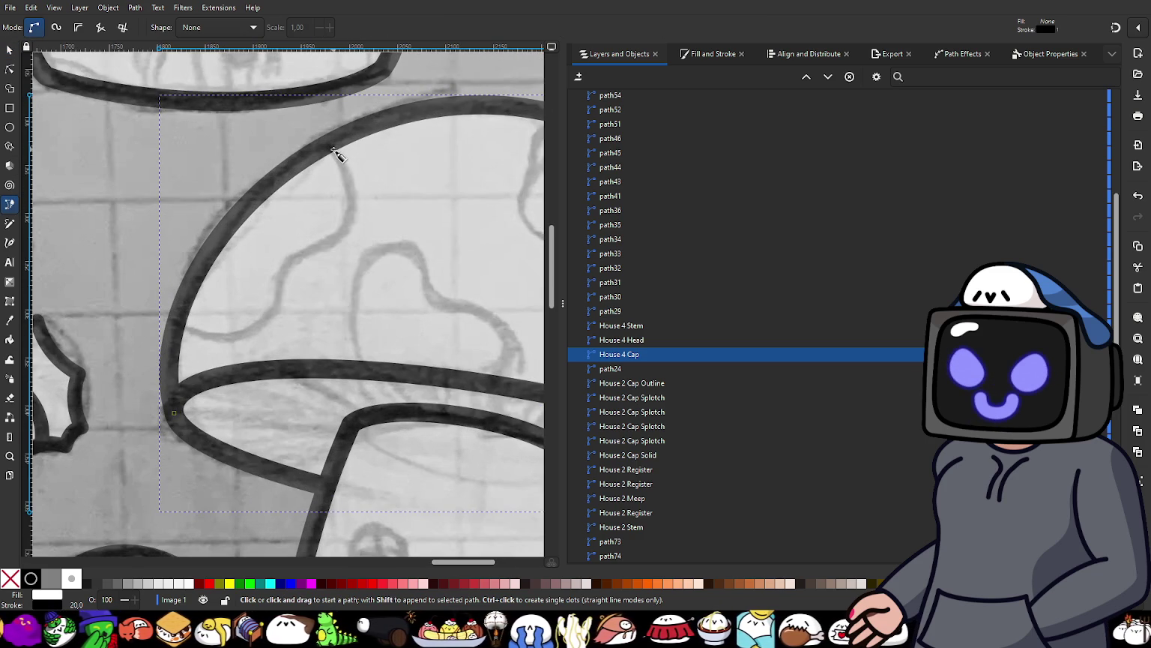
{"action": "scroll", "coordinate": [345, 180], "scroll_direction": "down", "scroll_amount": 3}
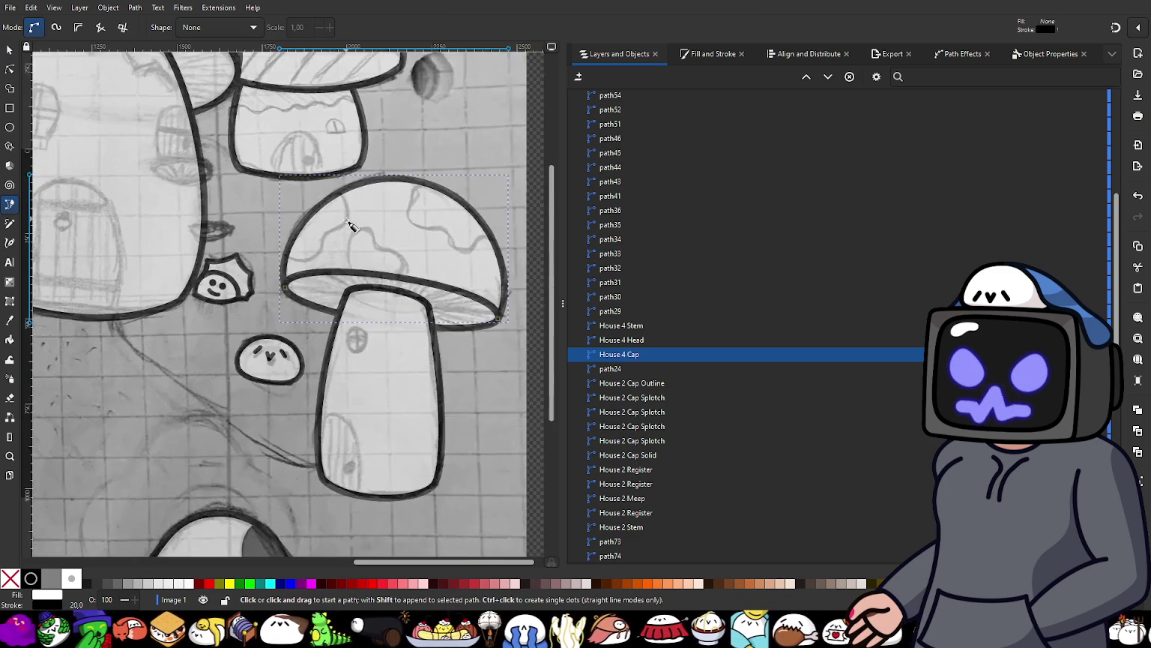
{"action": "scroll", "coordinate": [347, 225], "scroll_direction": "up", "scroll_amount": 1}
{"action": "scroll", "coordinate": [344, 197], "scroll_direction": "up", "scroll_amount": 1}
{"action": "scroll", "coordinate": [341, 187], "scroll_direction": "up", "scroll_amount": 1}
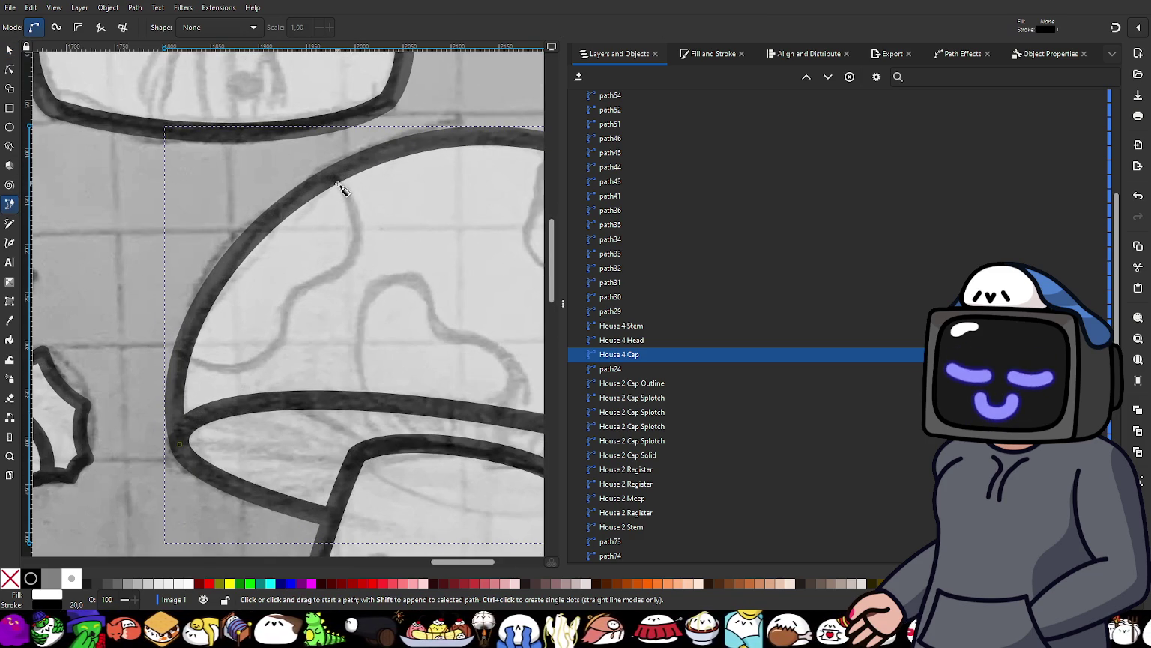
{"action": "left_click_drag", "start_coordinate": [335, 176], "coordinate": [359, 202]}
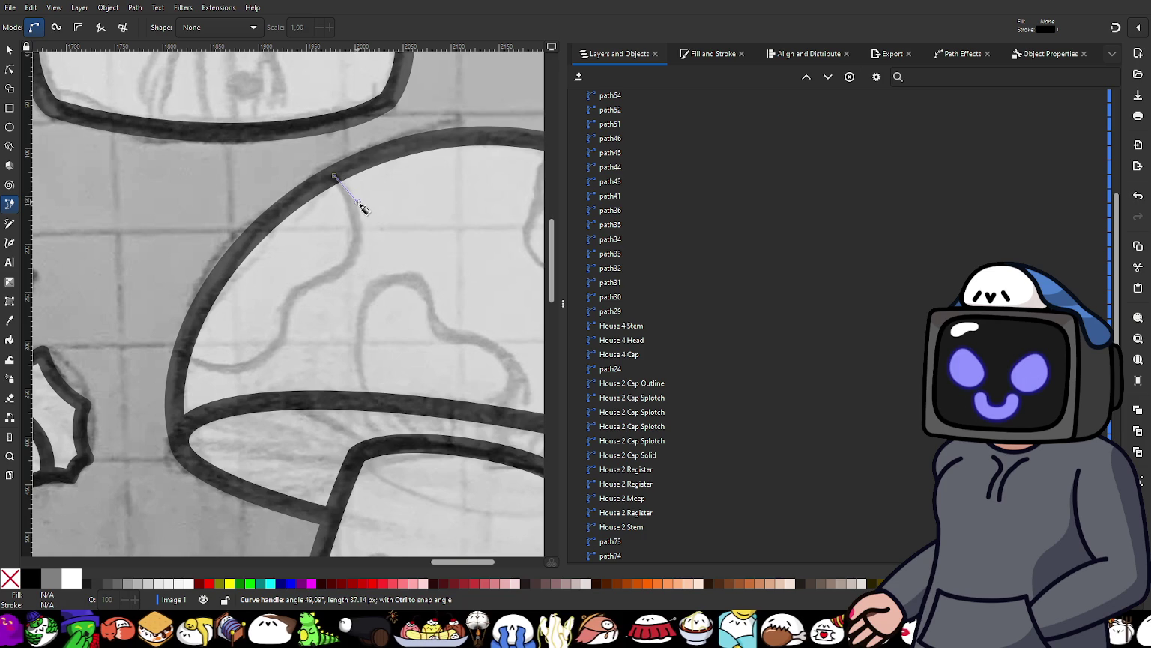
{"action": "left_click_drag", "start_coordinate": [351, 263], "coordinate": [330, 278]}
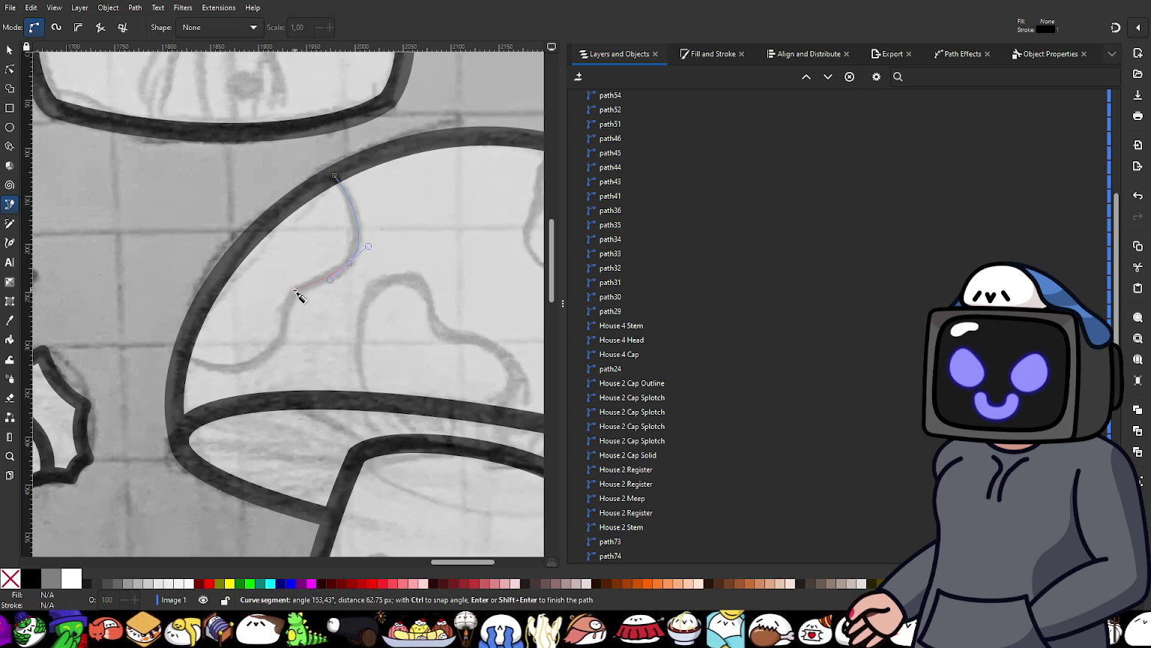
{"action": "left_click_drag", "start_coordinate": [290, 297], "coordinate": [241, 368]}
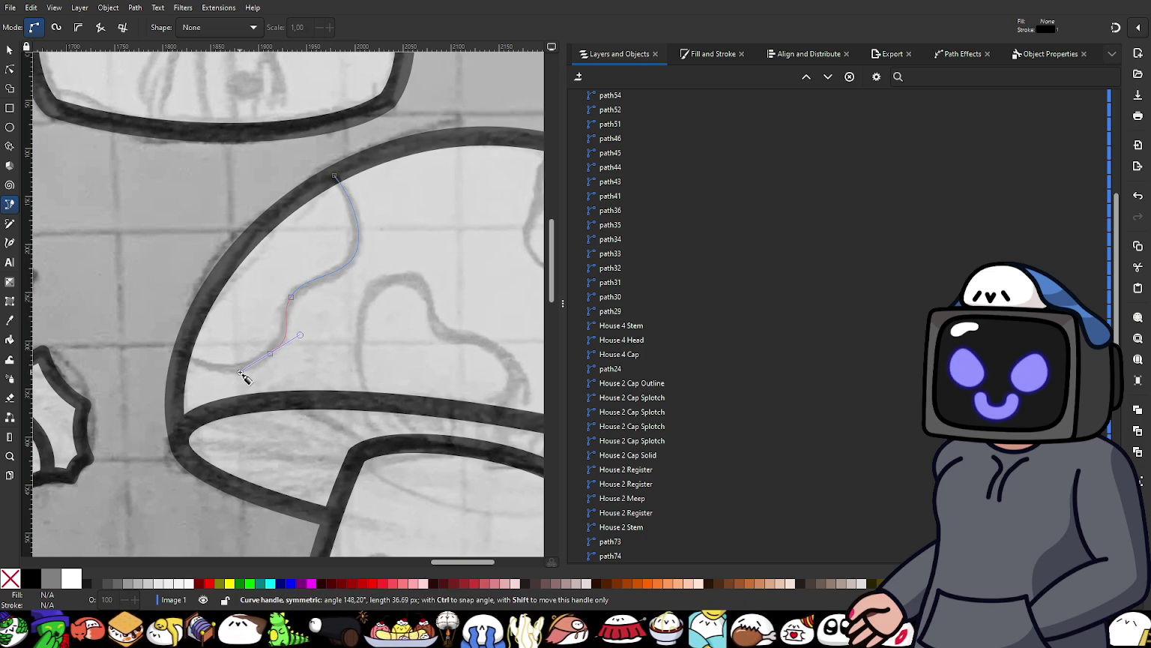
{"action": "left_click_drag", "start_coordinate": [245, 373], "coordinate": [251, 379]}
{"action": "left_click_drag", "start_coordinate": [187, 357], "coordinate": [176, 349]}
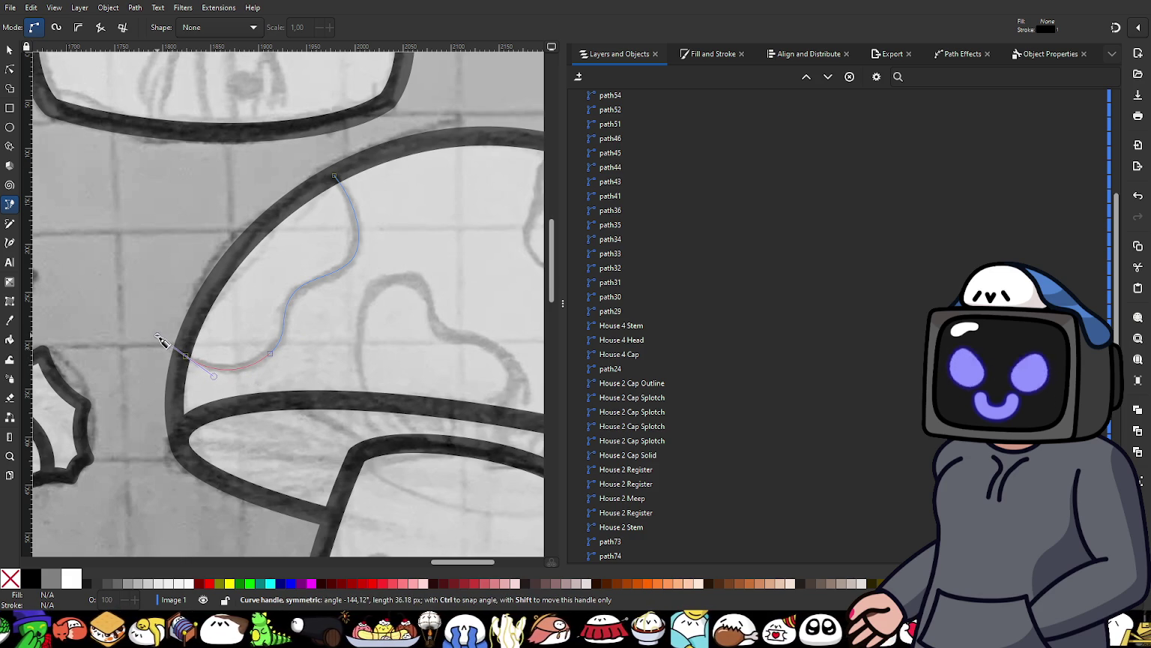
{"action": "key", "text": "Return"}
Step: Close path85 back at its start point along the cap edge
{"action": "left_click", "coordinate": [186, 355]}
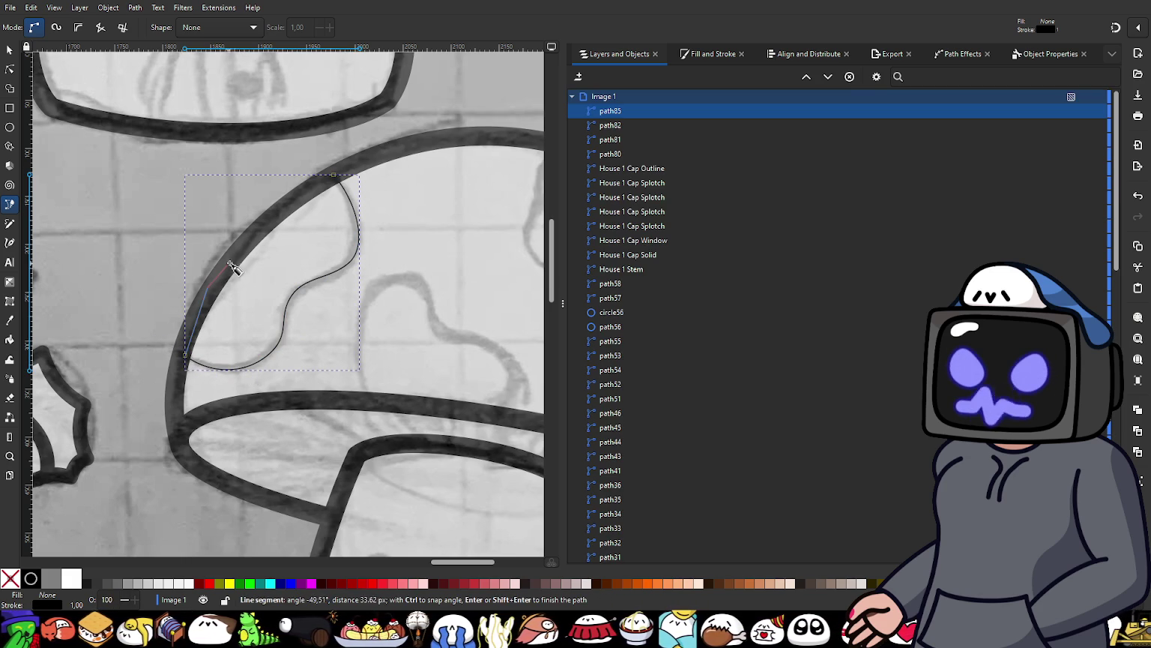
{"action": "left_click", "coordinate": [249, 238]}
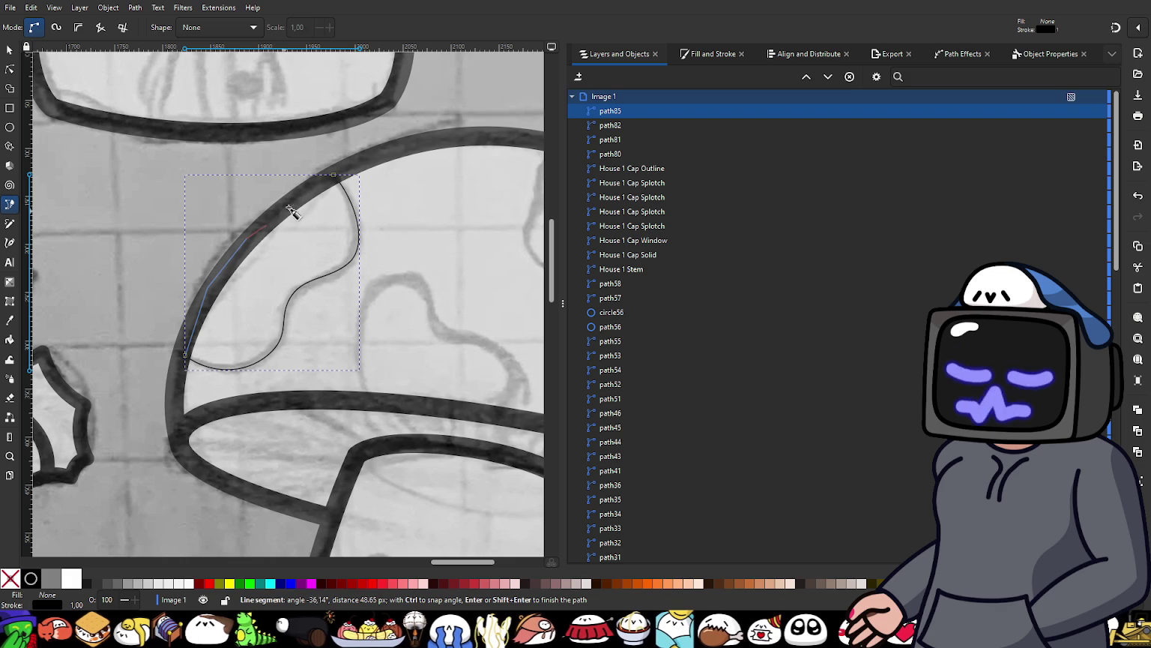
{"action": "left_click", "coordinate": [339, 178]}
Step: Trace path86 around the next splotch, from the cap bottom up and back to the rim
{"action": "scroll", "coordinate": [386, 315], "scroll_direction": "down", "scroll_amount": 2}
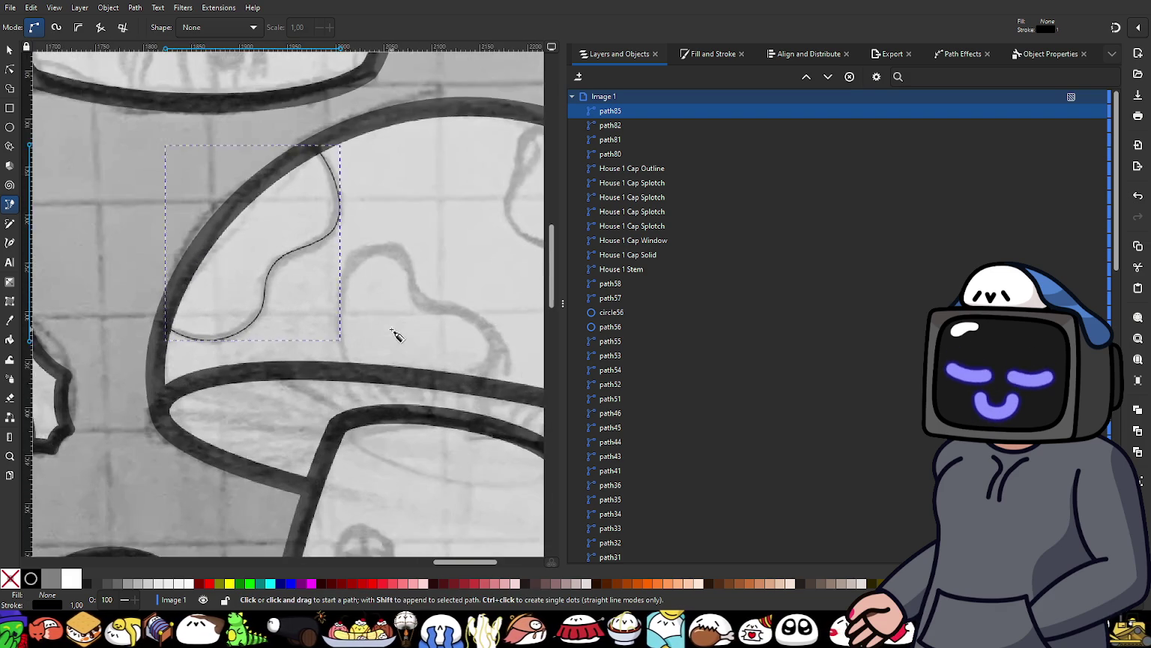
{"action": "scroll", "coordinate": [338, 322], "scroll_direction": "right", "scroll_amount": 3}
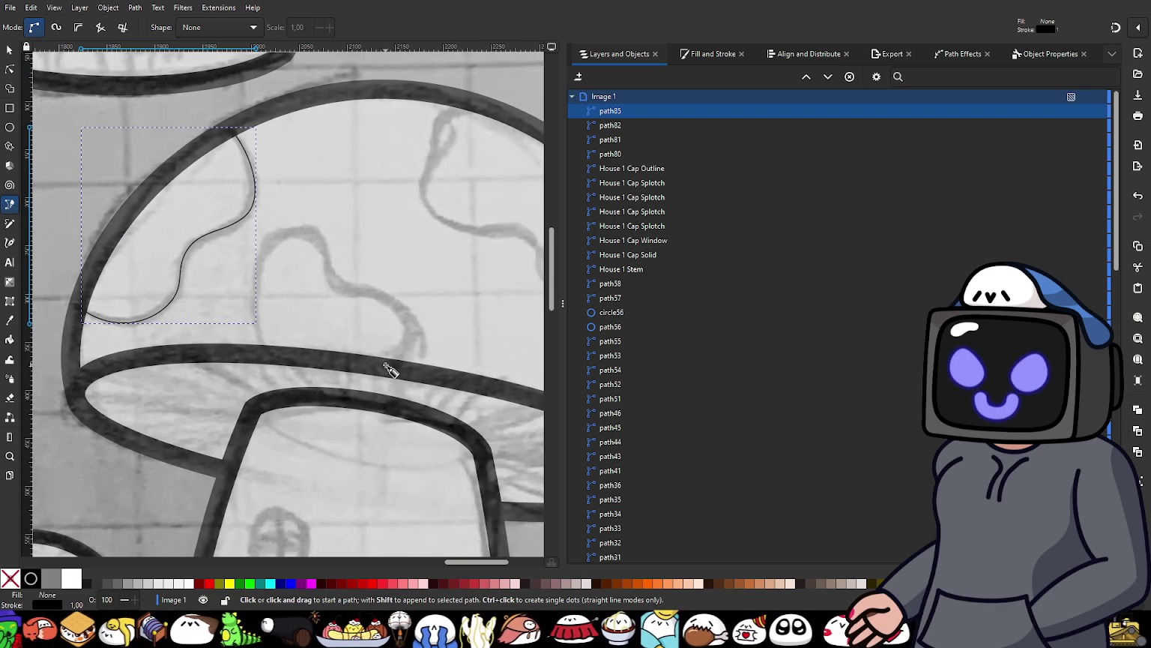
{"action": "left_click_drag", "start_coordinate": [386, 366], "coordinate": [419, 351]}
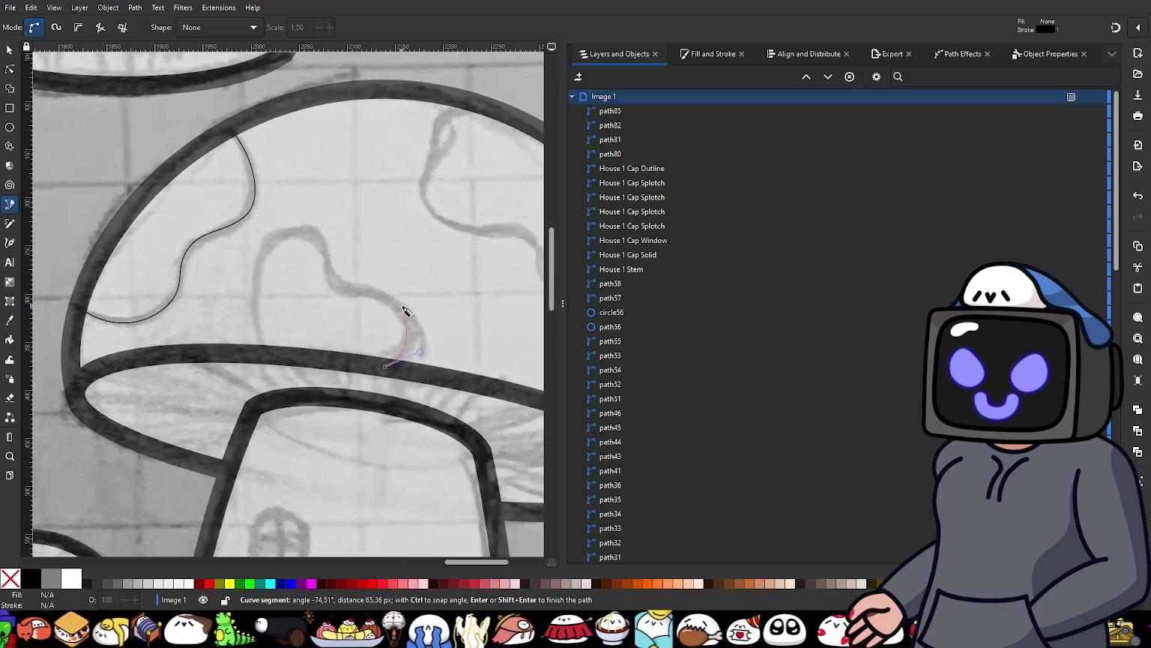
{"action": "left_click_drag", "start_coordinate": [395, 305], "coordinate": [369, 288]}
{"action": "scroll", "coordinate": [346, 292], "scroll_direction": "up", "scroll_amount": 2, "text": "ctrl"}
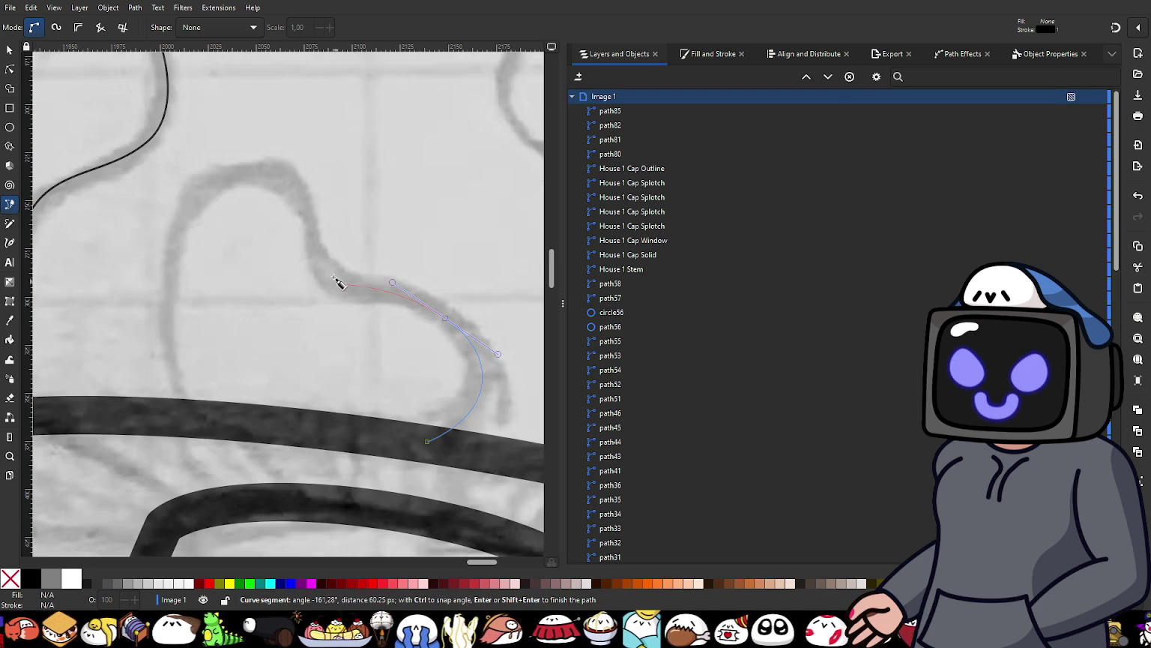
{"action": "left_click_drag", "start_coordinate": [315, 248], "coordinate": [291, 184]}
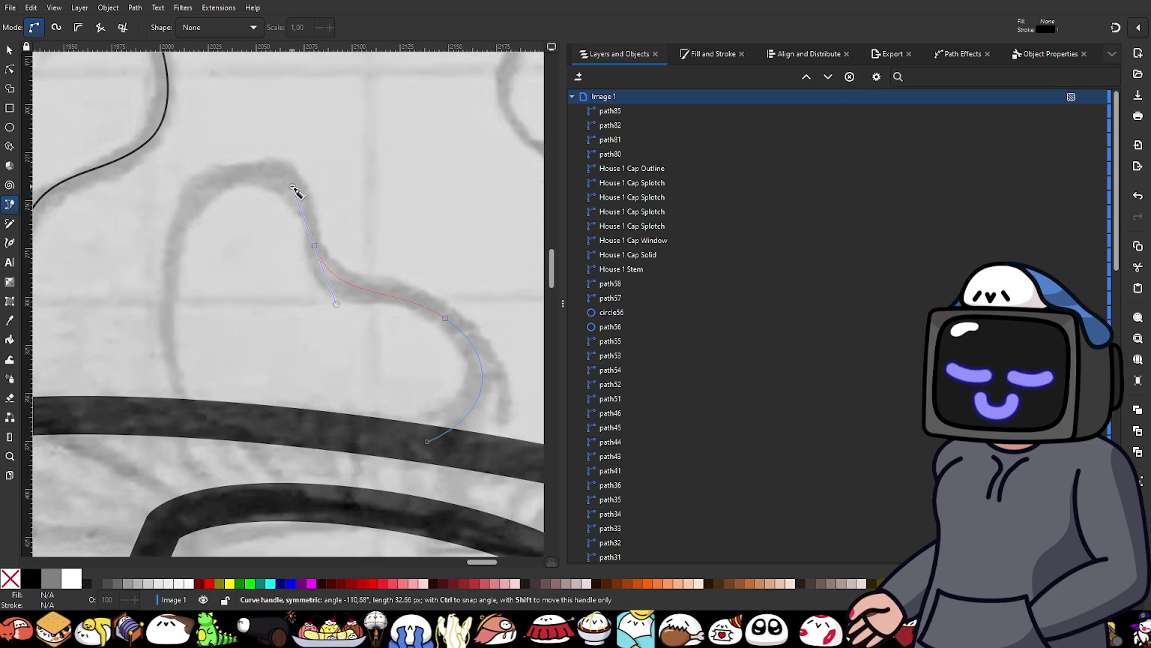
{"action": "left_click_drag", "start_coordinate": [198, 191], "coordinate": [150, 234]}
{"action": "left_click_drag", "start_coordinate": [193, 421], "coordinate": [223, 455]}
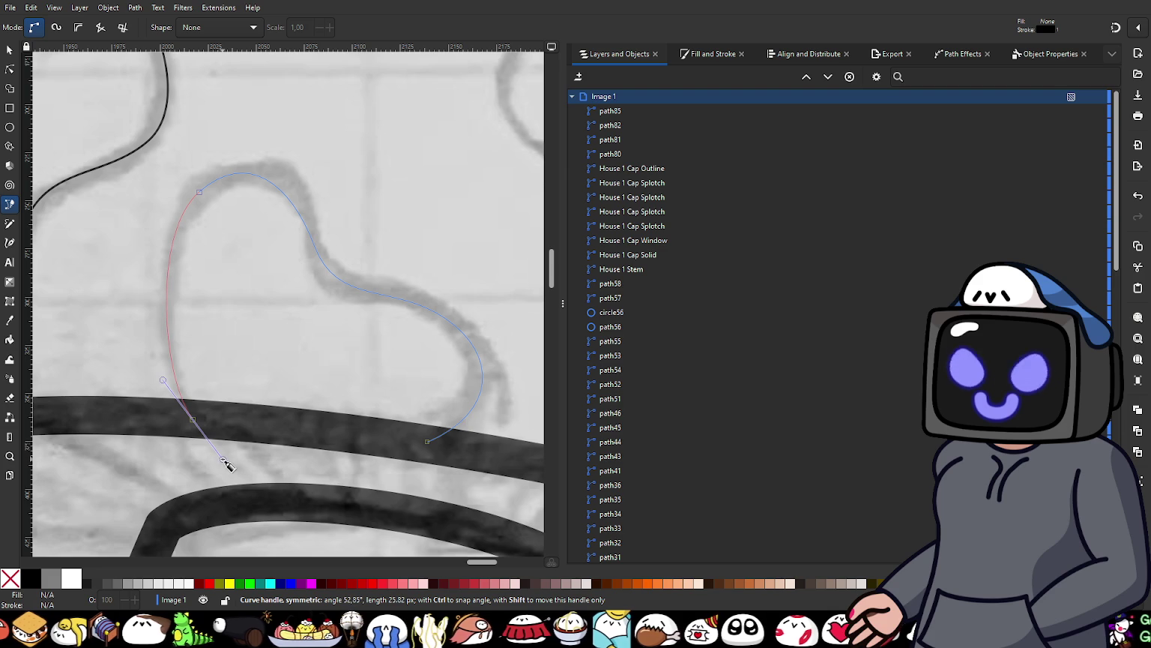
{"action": "key", "text": "Return"}
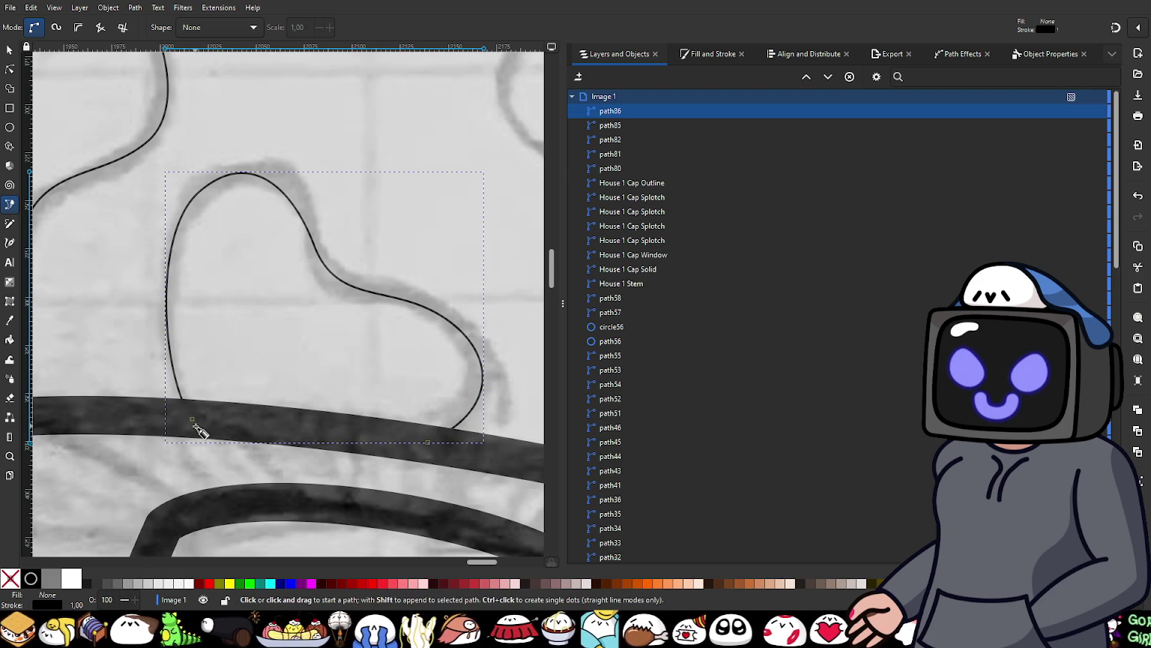
{"action": "left_click", "coordinate": [192, 420]}
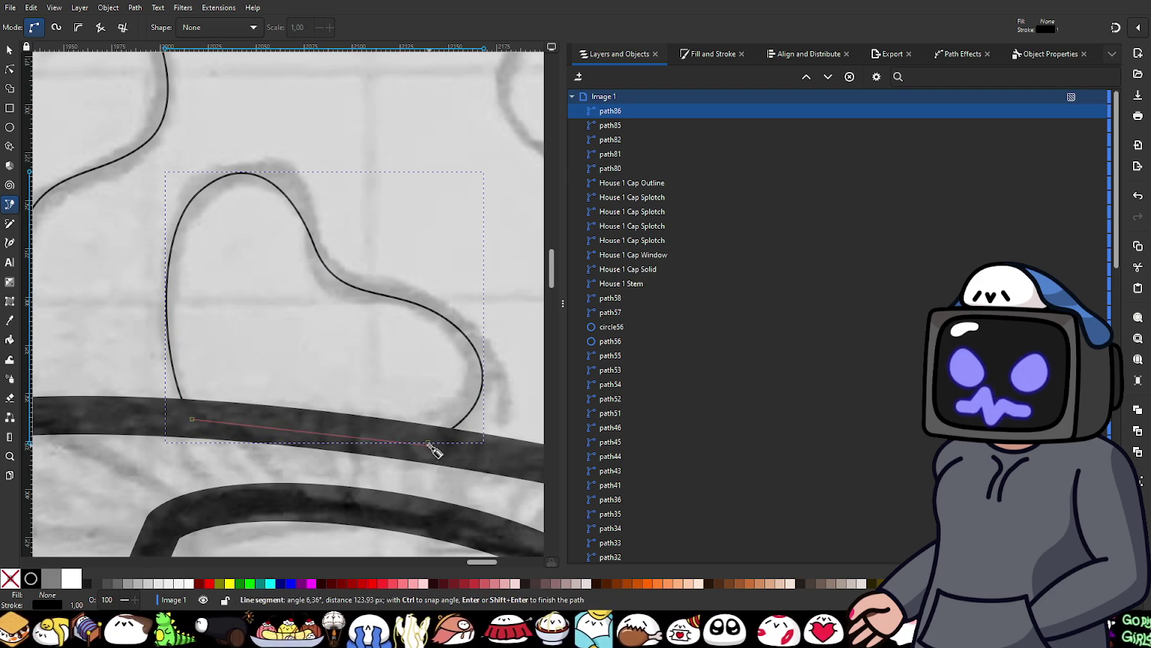
{"action": "key", "text": "Escape"}
{"action": "scroll", "coordinate": [355, 339], "scroll_direction": "down", "scroll_amount": 4}
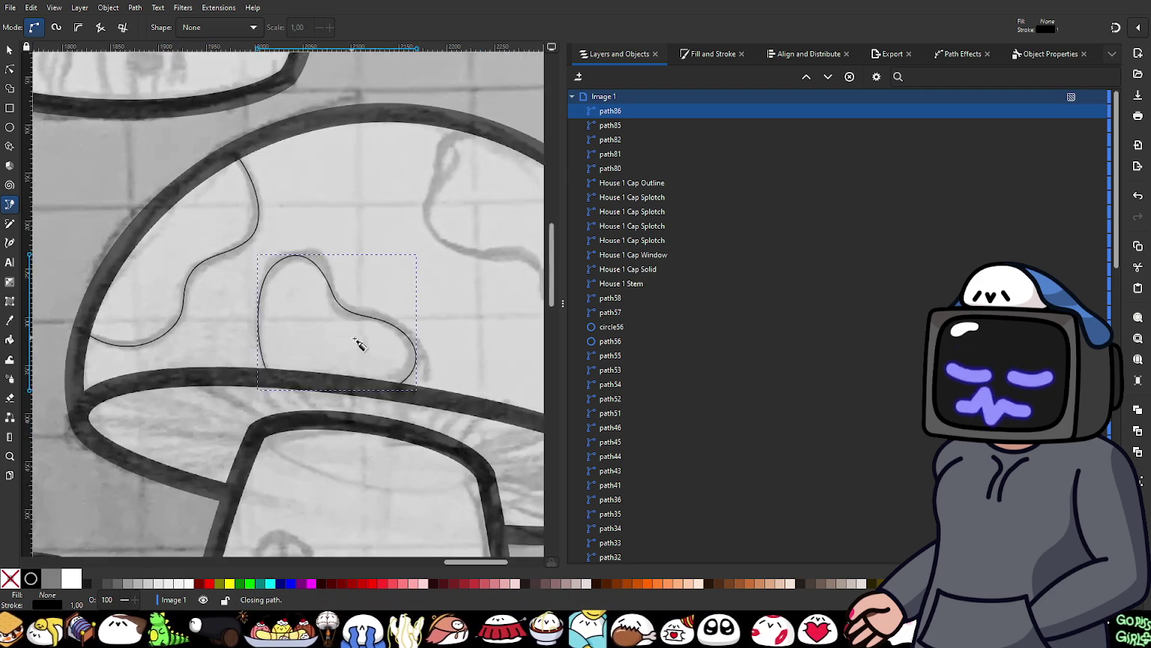
{"action": "scroll", "coordinate": [402, 364], "scroll_direction": "down", "scroll_amount": 3}
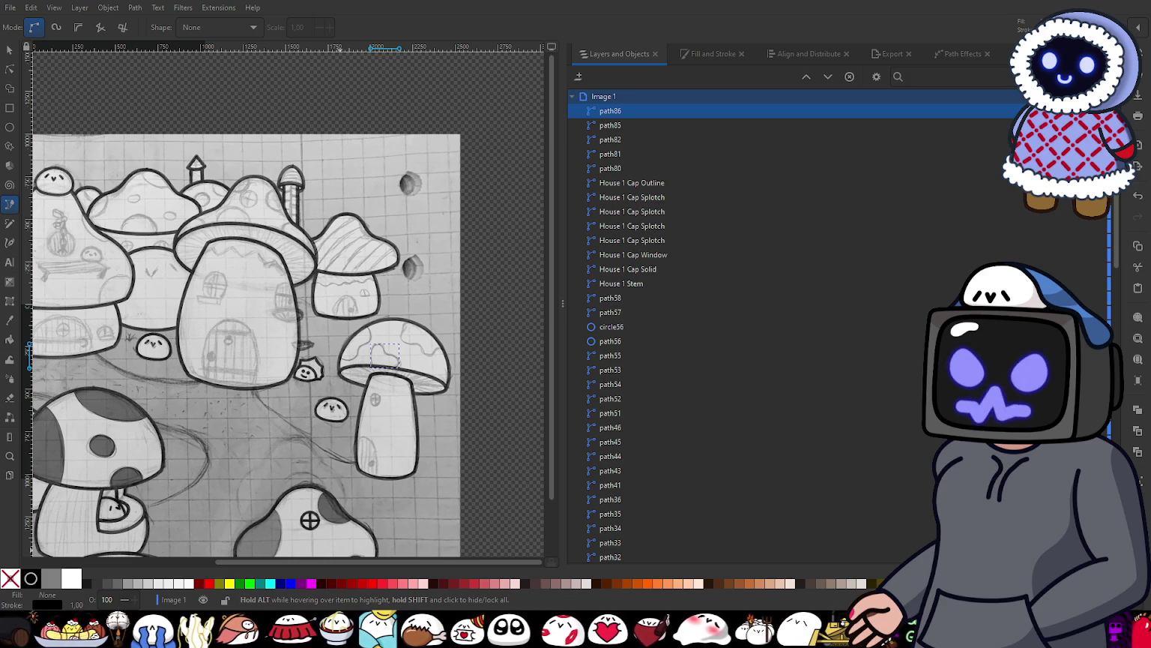
Step: Trace the wavy splotch line with curved pen segments from the cap edge to its top end
{"action": "scroll", "coordinate": [361, 405], "scroll_direction": "up", "scroll_amount": 3, "text": "ctrl"}
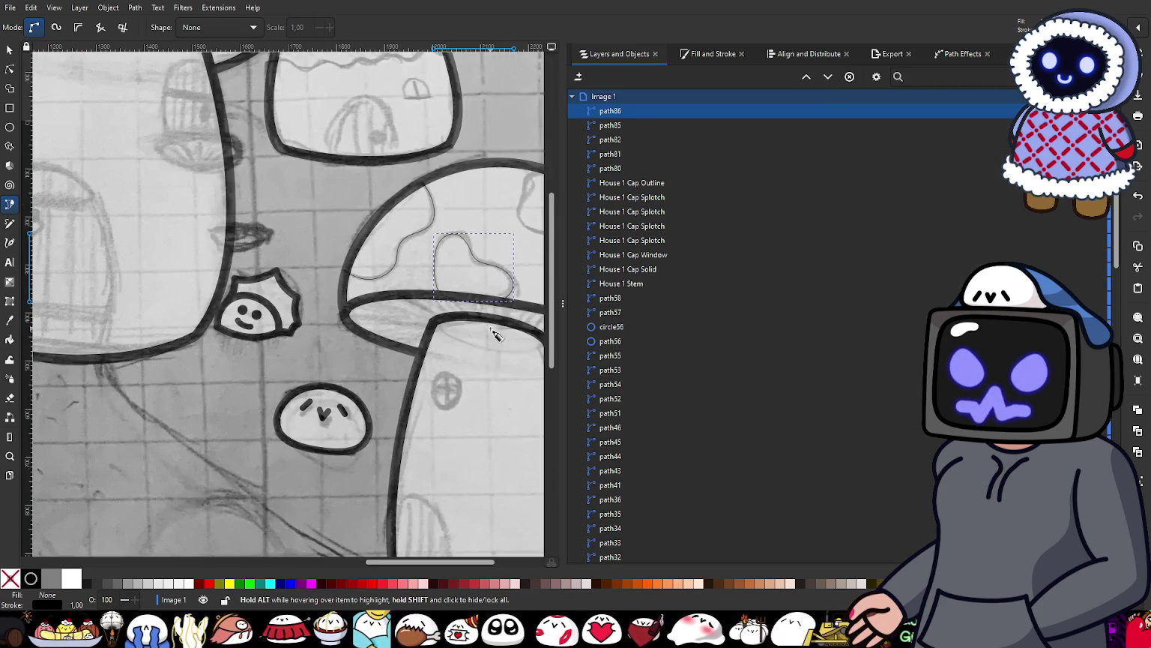
{"action": "scroll", "coordinate": [365, 408], "scroll_direction": "right", "scroll_amount": 5}
{"action": "scroll", "coordinate": [357, 225], "scroll_direction": "up", "scroll_amount": 2, "text": "ctrl"}
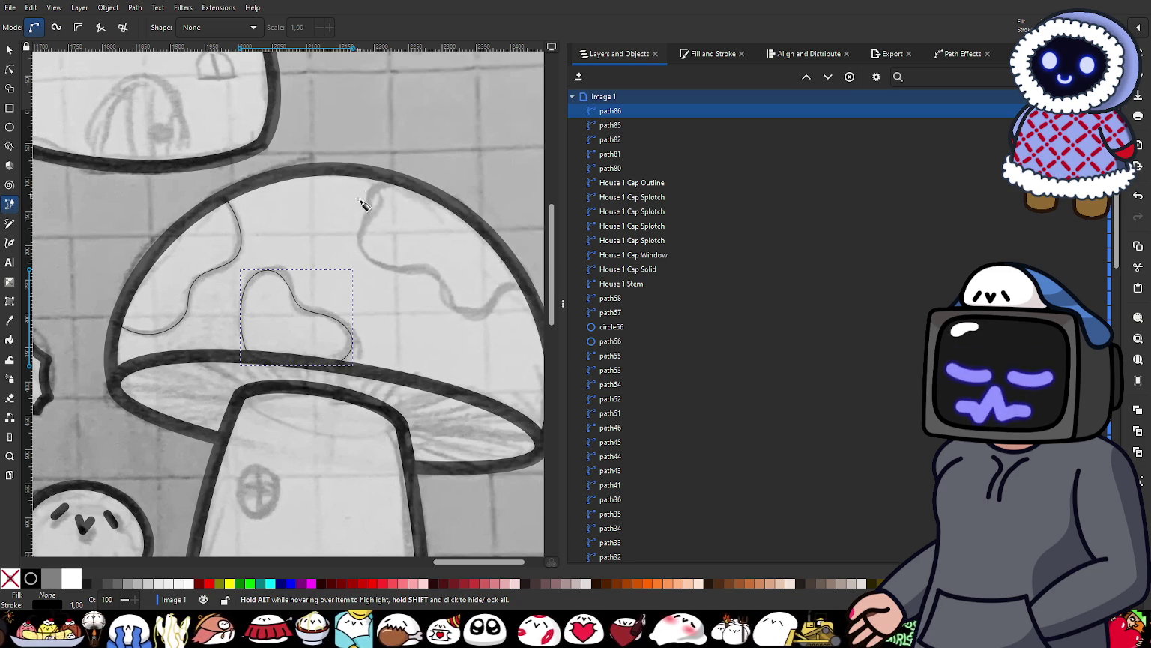
{"action": "scroll", "coordinate": [398, 212], "scroll_direction": "up", "scroll_amount": 3}
{"action": "scroll", "coordinate": [252, 218], "scroll_direction": "up", "scroll_amount": 2}
{"action": "scroll", "coordinate": [457, 391], "scroll_direction": "down", "scroll_amount": 3}
{"action": "scroll", "coordinate": [466, 395], "scroll_direction": "up", "scroll_amount": 1}
{"action": "scroll", "coordinate": [512, 395], "scroll_direction": "up", "scroll_amount": 1}
{"action": "left_click_drag", "start_coordinate": [502, 380], "coordinate": [461, 360]}
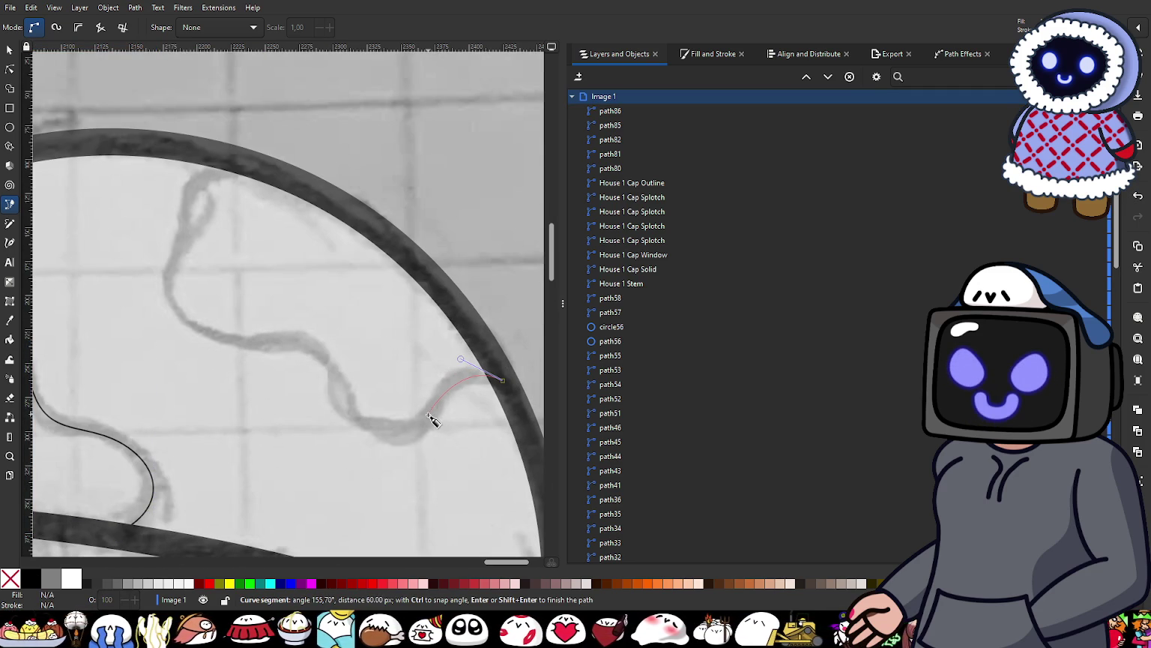
{"action": "left_click_drag", "start_coordinate": [418, 433], "coordinate": [408, 446]}
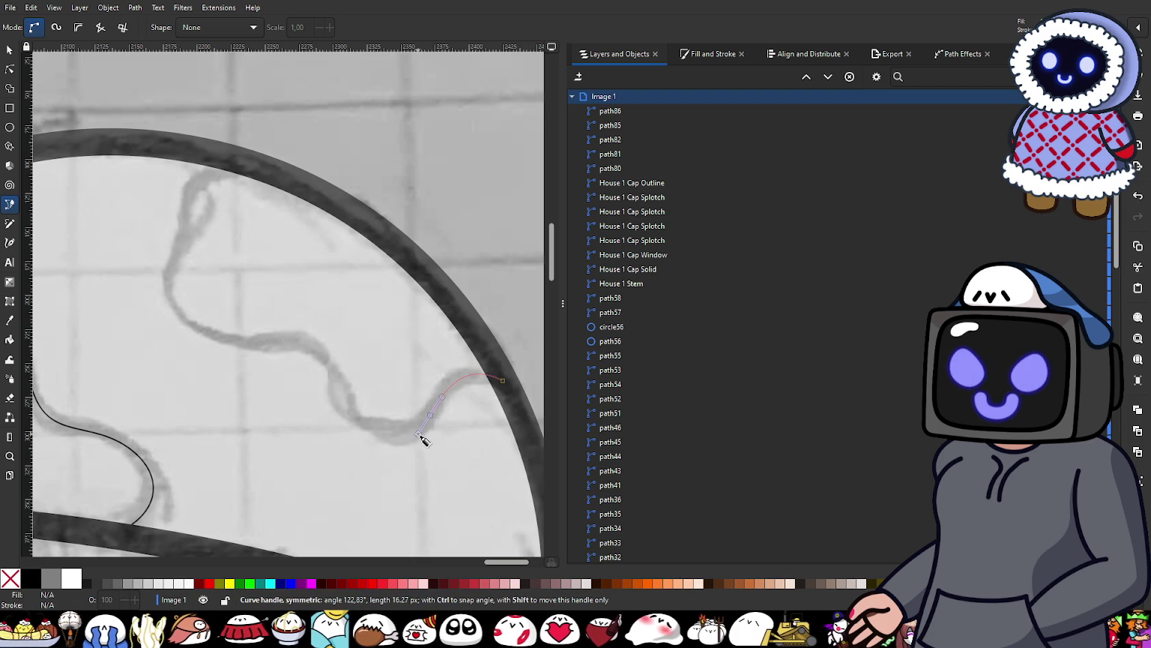
{"action": "left_click_drag", "start_coordinate": [354, 416], "coordinate": [326, 390]}
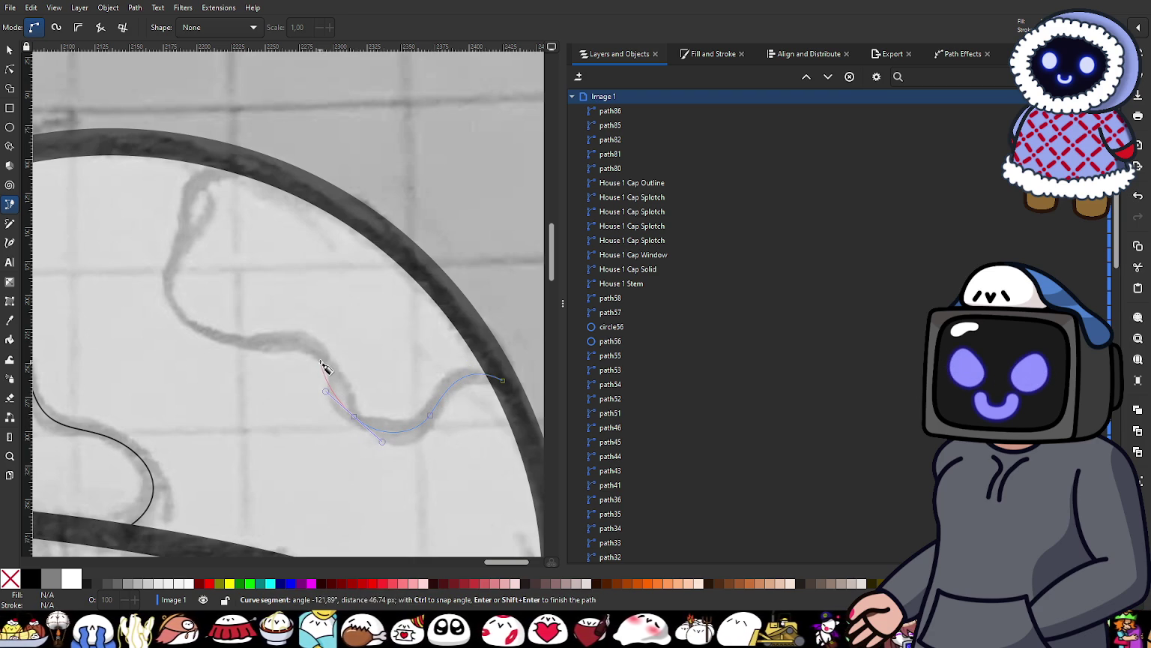
{"action": "left_click_drag", "start_coordinate": [312, 346], "coordinate": [285, 330]}
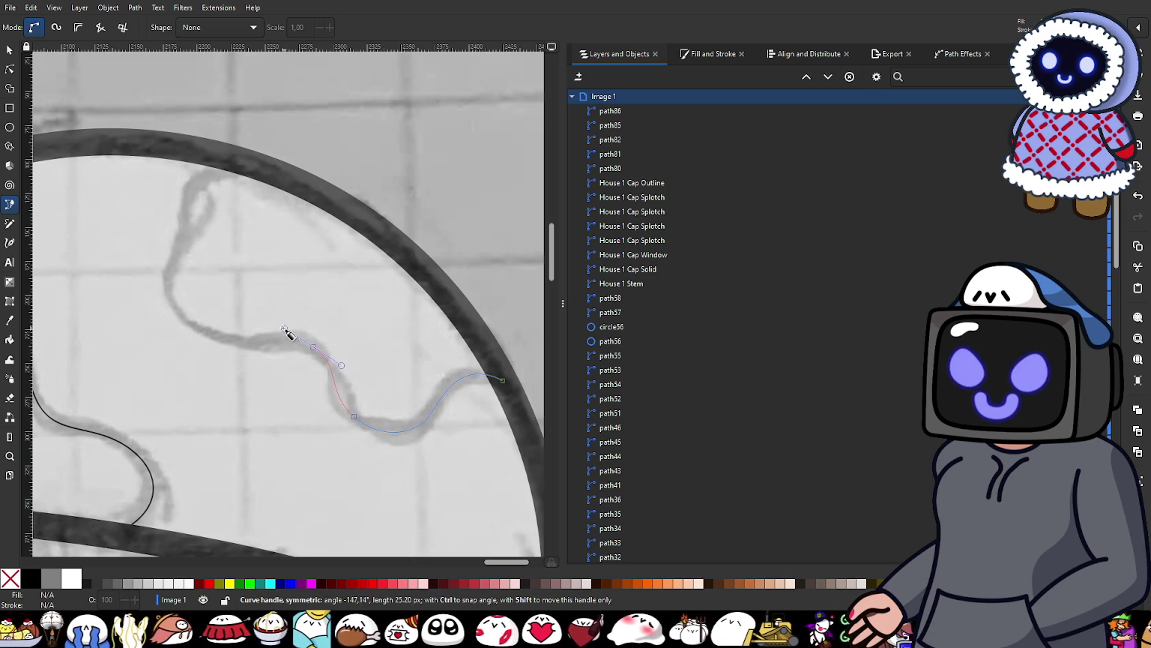
{"action": "left_click_drag", "start_coordinate": [222, 337], "coordinate": [184, 323]}
{"action": "left_click_drag", "start_coordinate": [177, 245], "coordinate": [191, 205]}
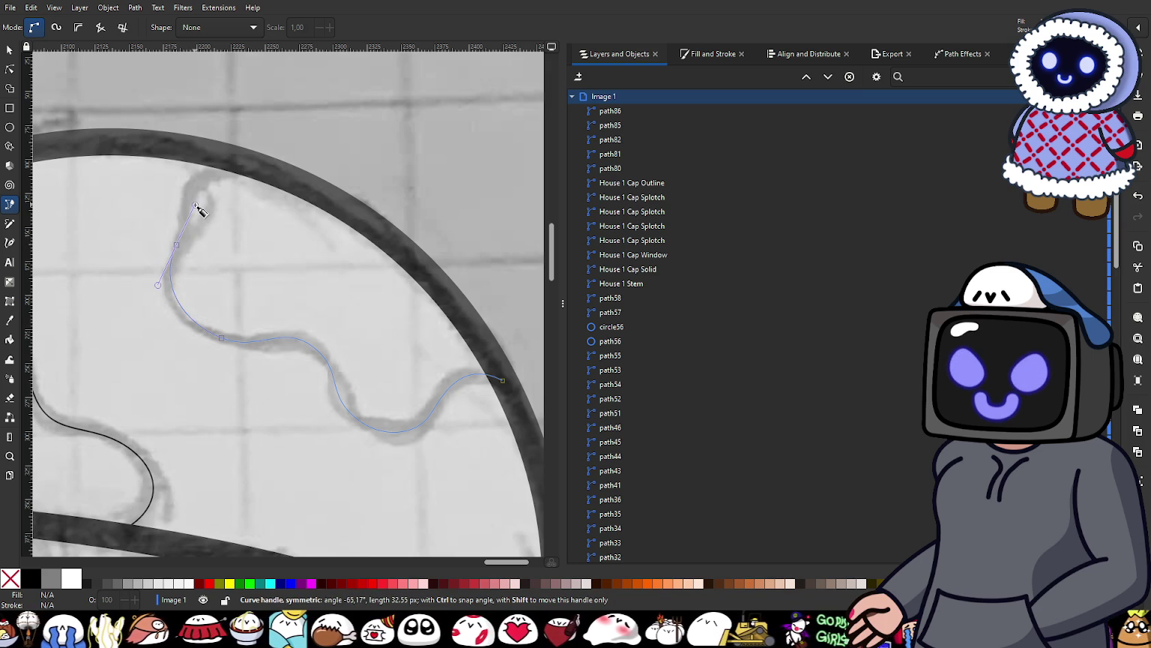
{"action": "left_click_drag", "start_coordinate": [222, 162], "coordinate": [269, 154]}
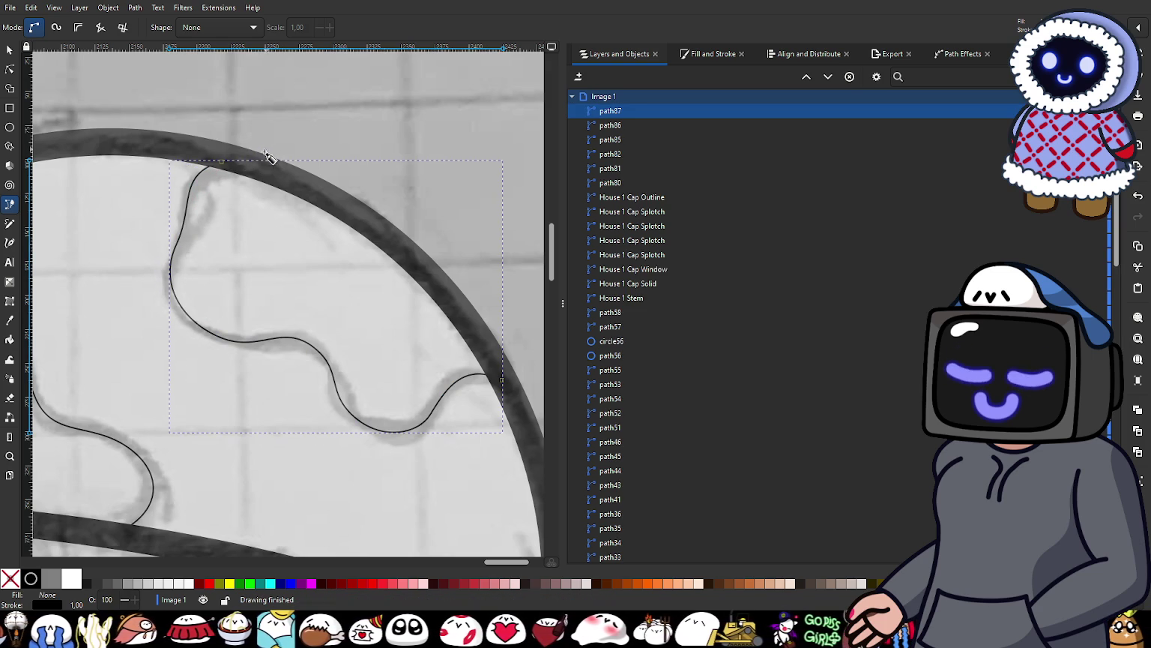
Step: Close path87 with points along the cap's outer arc back to the starting point
{"action": "left_click", "coordinate": [302, 182]}
{"action": "left_click", "coordinate": [379, 226]}
{"action": "left_click", "coordinate": [453, 302]}
{"action": "key", "text": "Escape"}
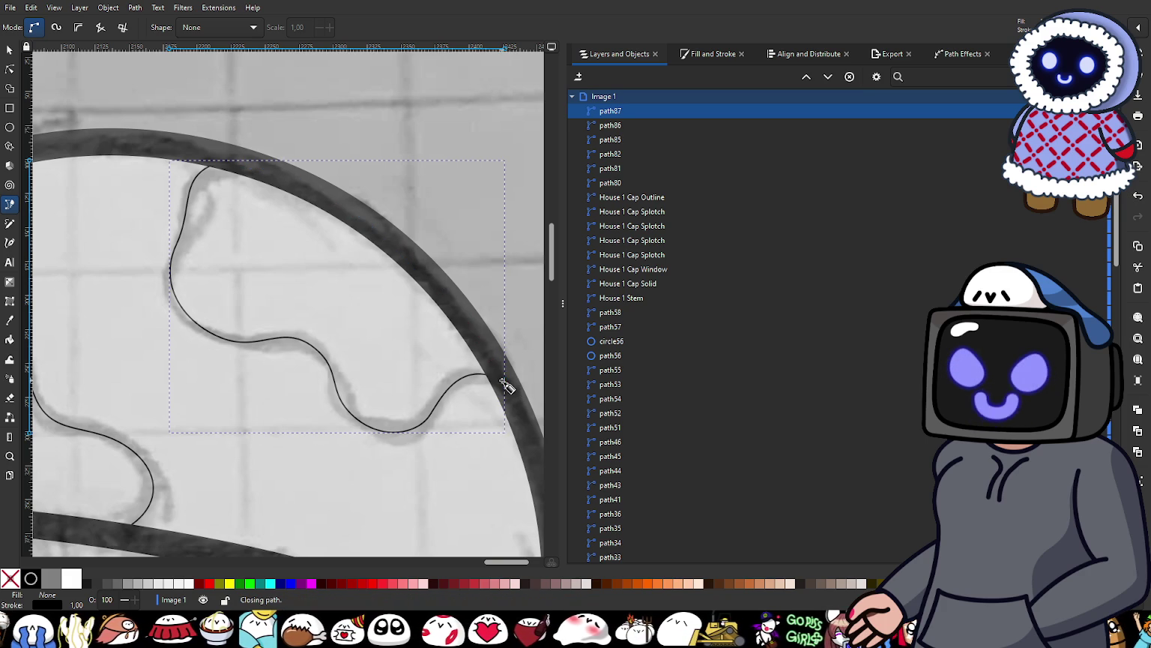
Step: Select path87's wavy-line nodes and adjust its middle, lower and right-hand bends to match the sketch
{"action": "left_click", "coordinate": [10, 69]}
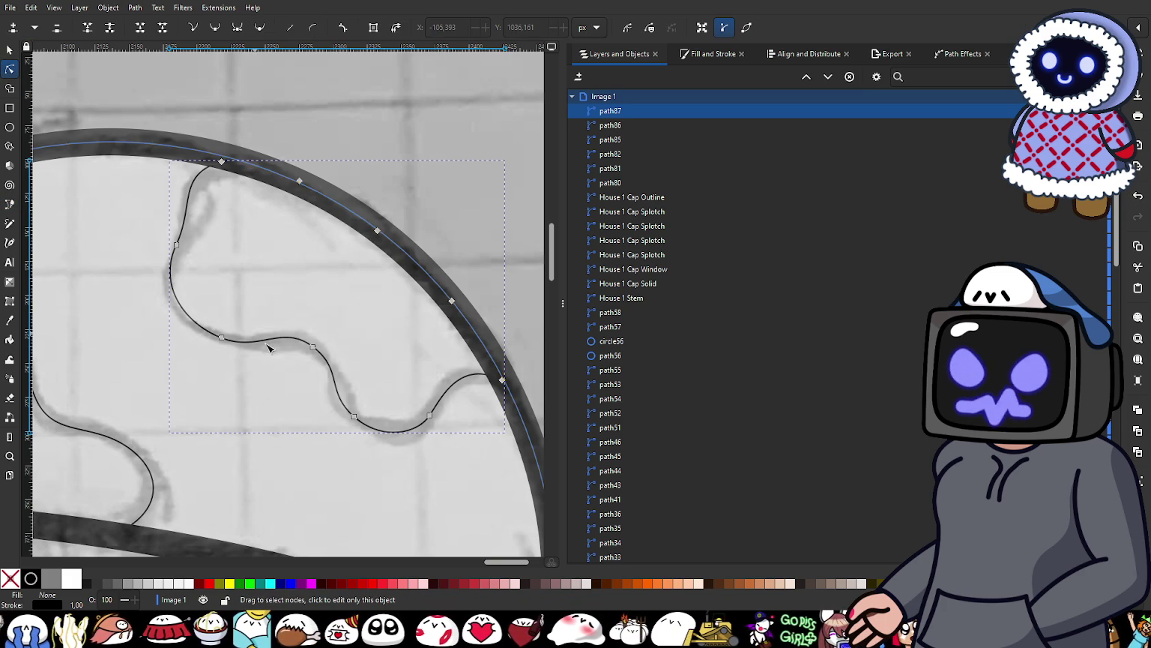
{"action": "scroll", "coordinate": [252, 261], "scroll_direction": "down", "scroll_amount": 1}
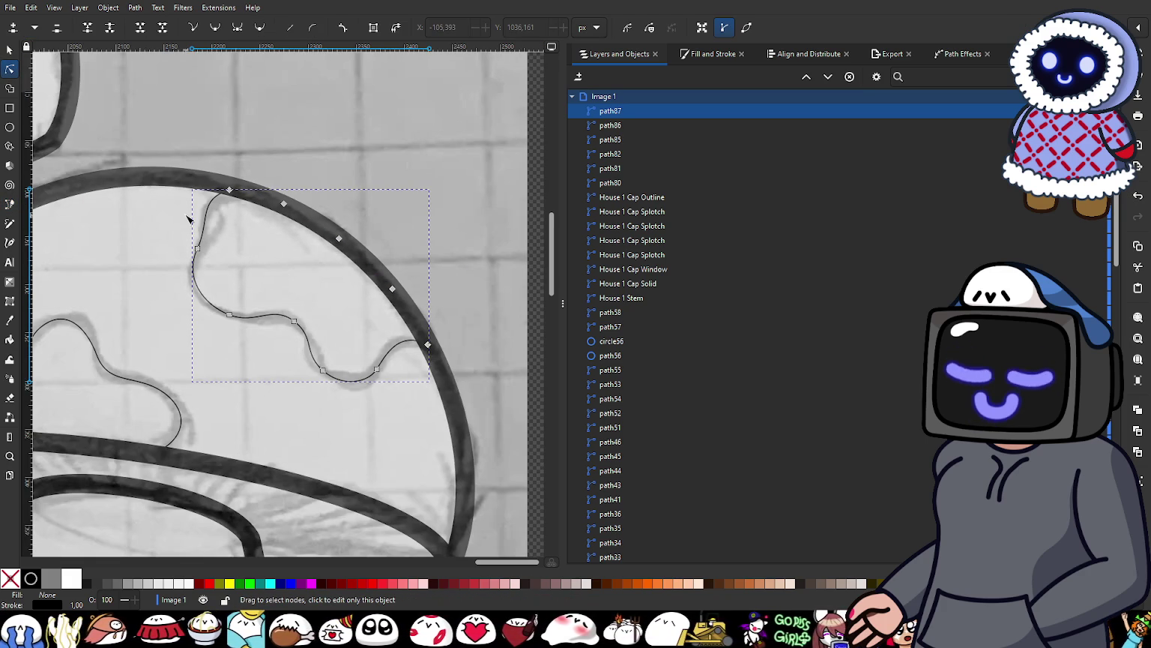
{"action": "left_click_drag", "start_coordinate": [178, 231], "coordinate": [386, 405]}
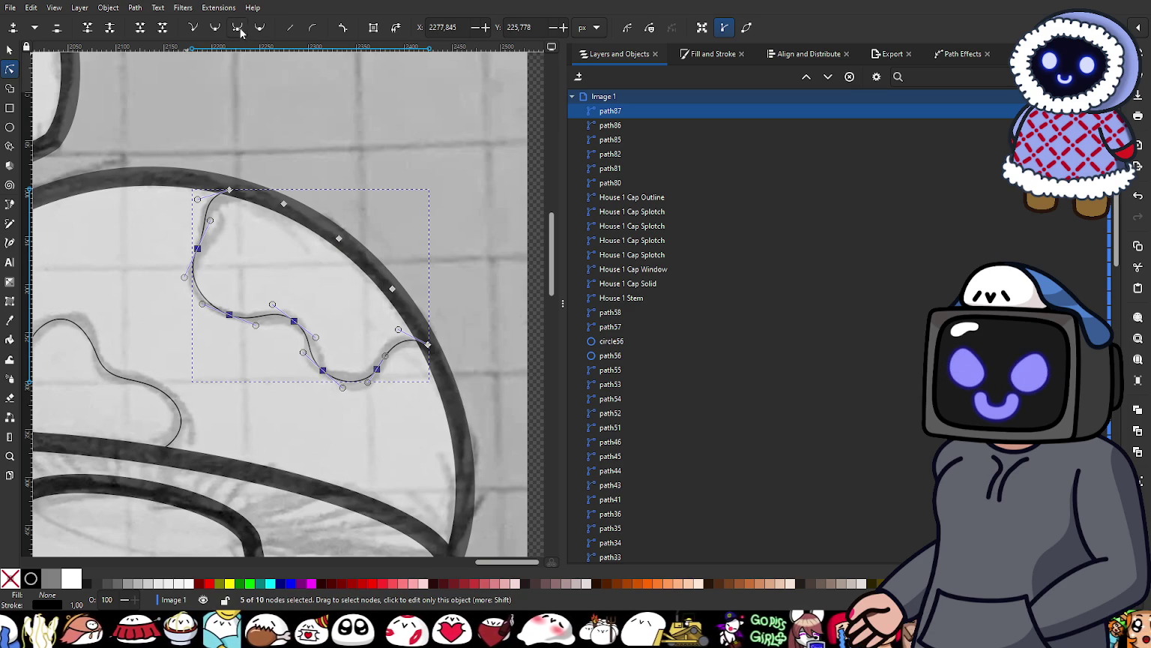
{"action": "scroll", "coordinate": [305, 350], "scroll_direction": "up", "scroll_amount": 2}
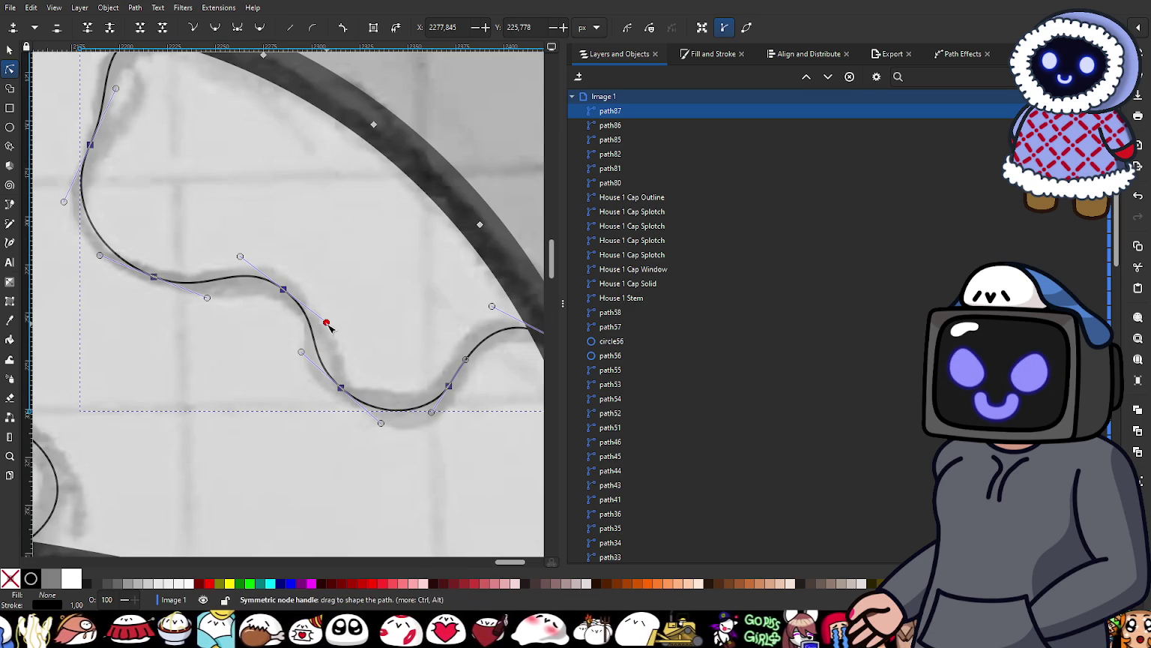
{"action": "left_click_drag", "start_coordinate": [325, 322], "coordinate": [328, 319]}
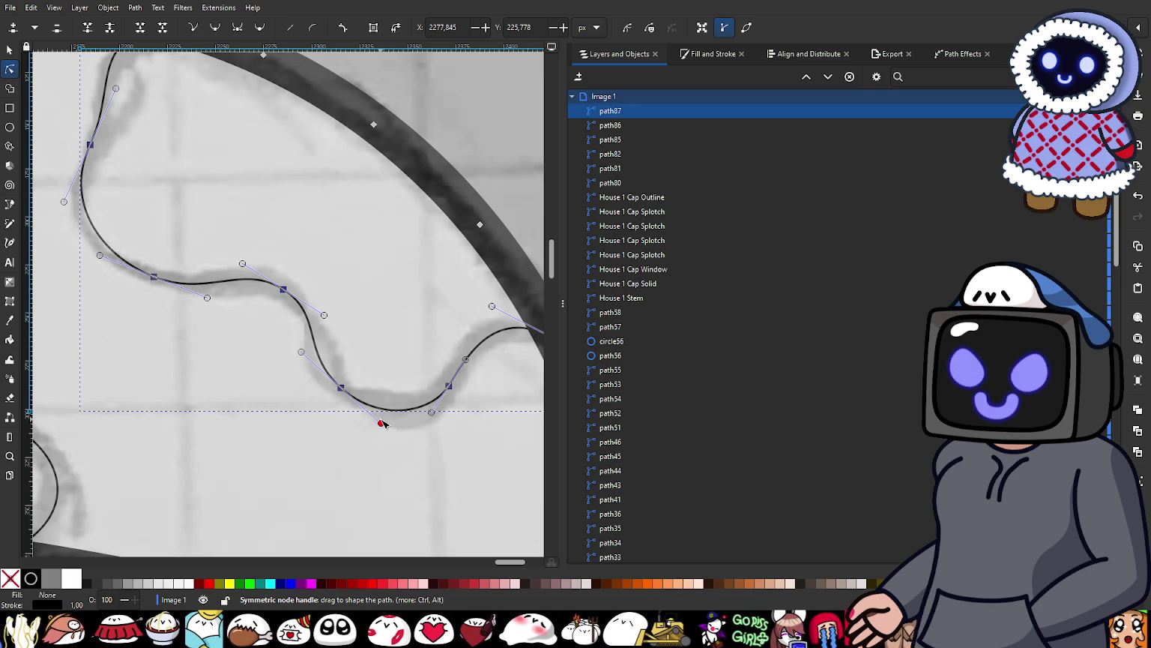
{"action": "left_click_drag", "start_coordinate": [381, 425], "coordinate": [379, 428]}
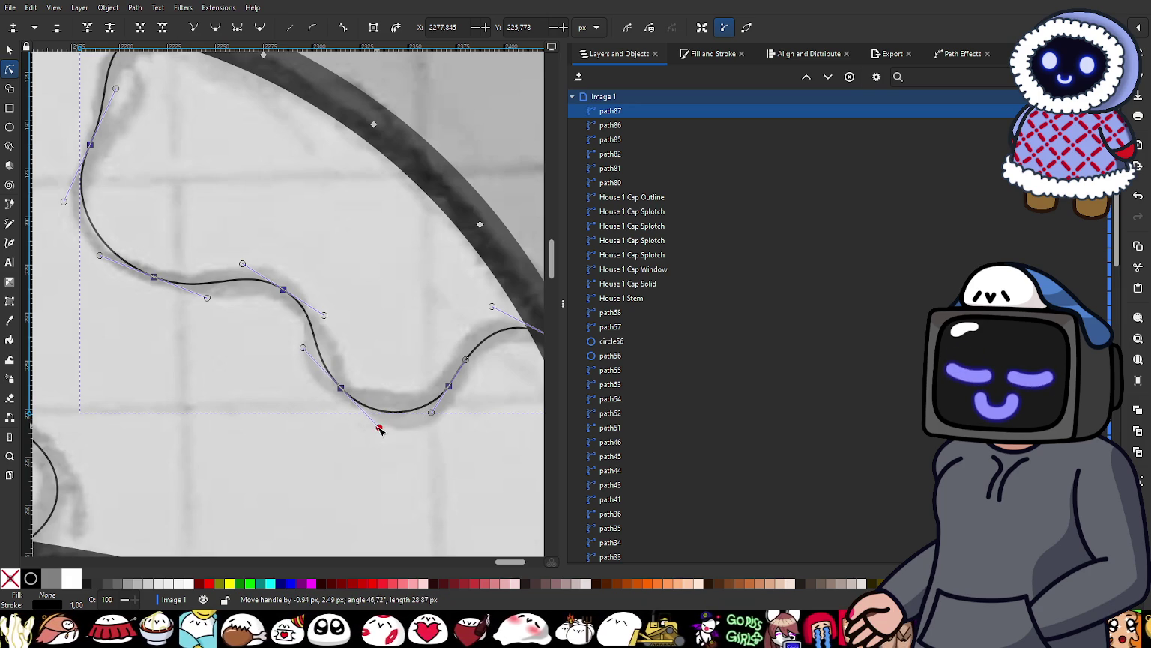
{"action": "left_click_drag", "start_coordinate": [380, 430], "coordinate": [379, 429]}
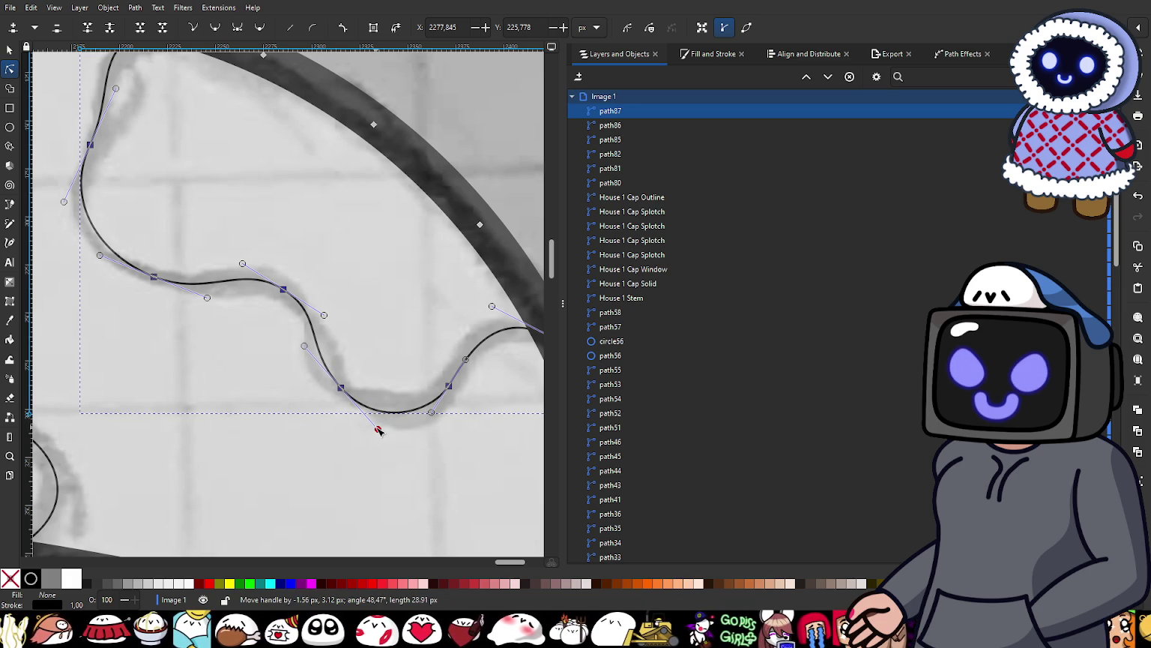
{"action": "left_click_drag", "start_coordinate": [466, 362], "coordinate": [466, 360]}
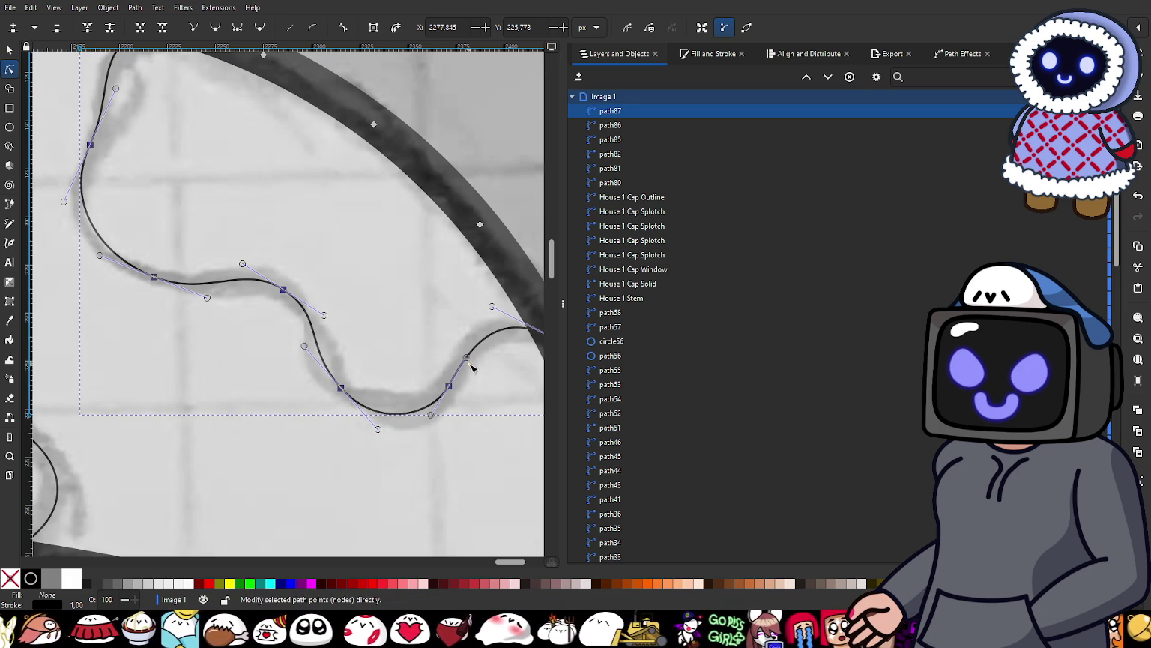
Step: Adjust the upper curve of path87 where it meets the cap edge
{"action": "scroll", "coordinate": [495, 405], "scroll_direction": "down", "scroll_amount": 1}
{"action": "scroll", "coordinate": [321, 304], "scroll_direction": "down", "scroll_amount": 1}
{"action": "scroll", "coordinate": [278, 277], "scroll_direction": "down", "scroll_amount": 2}
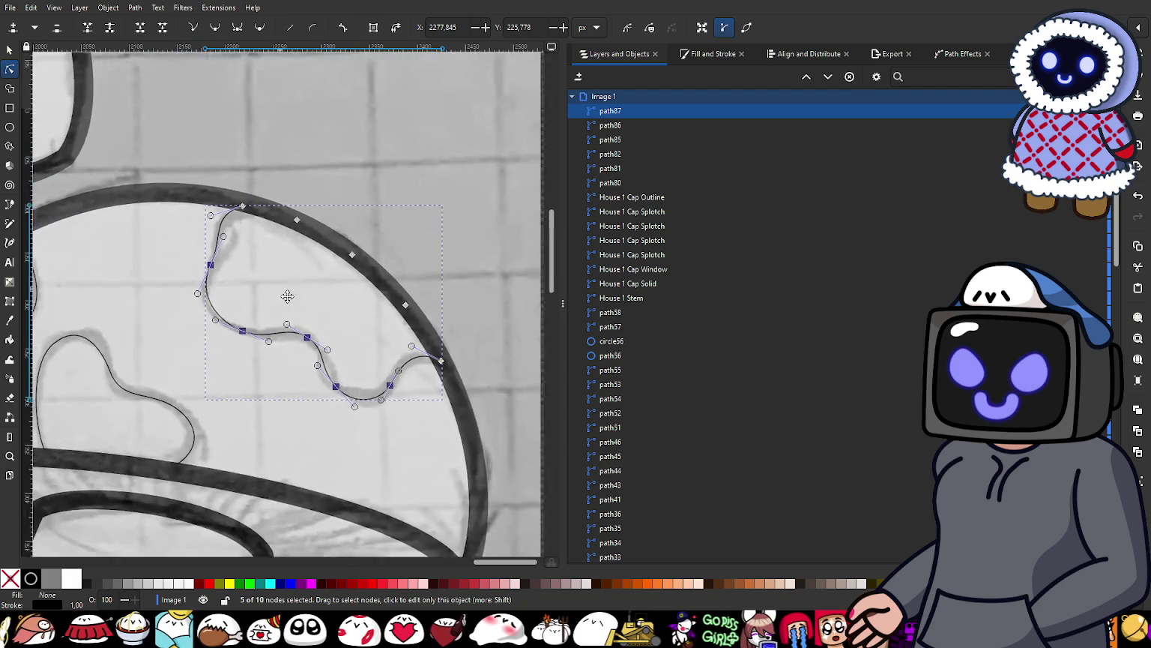
{"action": "scroll", "coordinate": [277, 296], "scroll_direction": "up", "scroll_amount": 2}
{"action": "scroll", "coordinate": [244, 267], "scroll_direction": "up", "scroll_amount": 1}
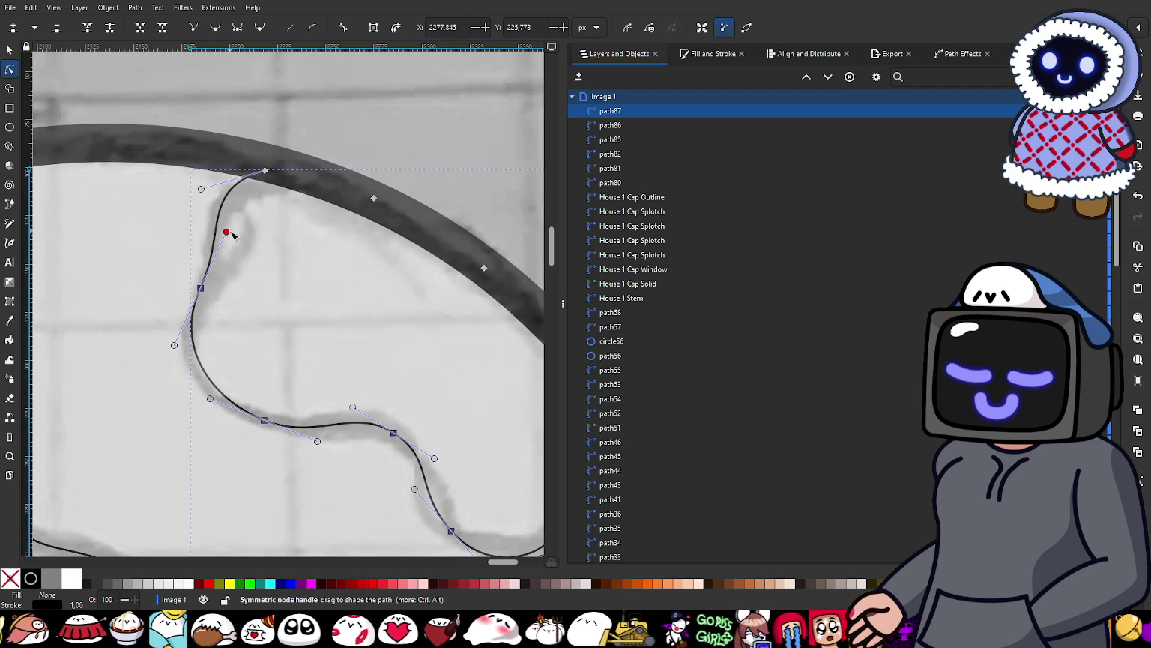
{"action": "left_click_drag", "start_coordinate": [226, 233], "coordinate": [233, 234]}
{"action": "left_click_drag", "start_coordinate": [203, 191], "coordinate": [207, 187]}
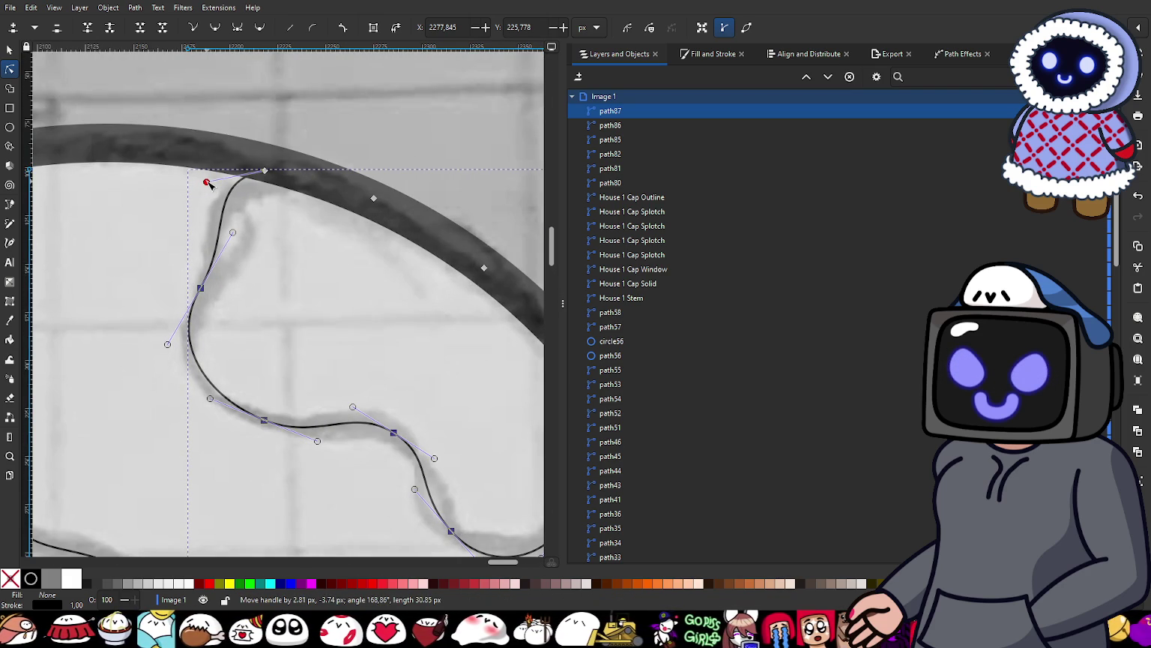
{"action": "scroll", "coordinate": [255, 329], "scroll_direction": "down", "scroll_amount": 2}
{"action": "scroll", "coordinate": [263, 334], "scroll_direction": "up", "scroll_amount": 1}
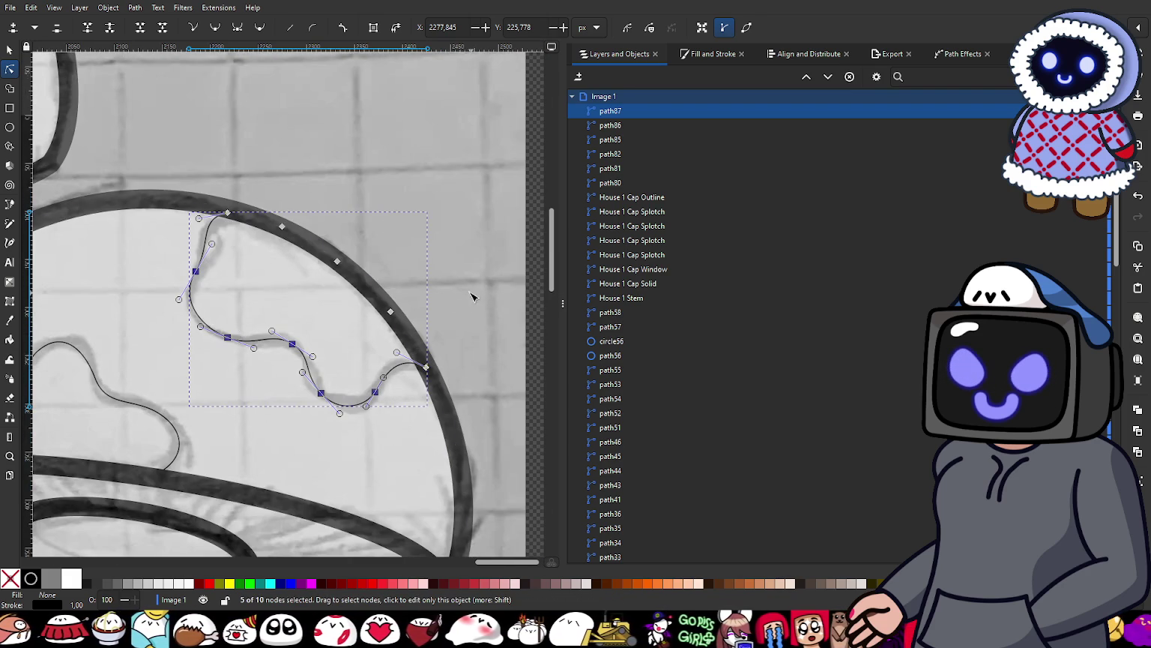
{"action": "scroll", "coordinate": [341, 348], "scroll_direction": "down", "scroll_amount": 2}
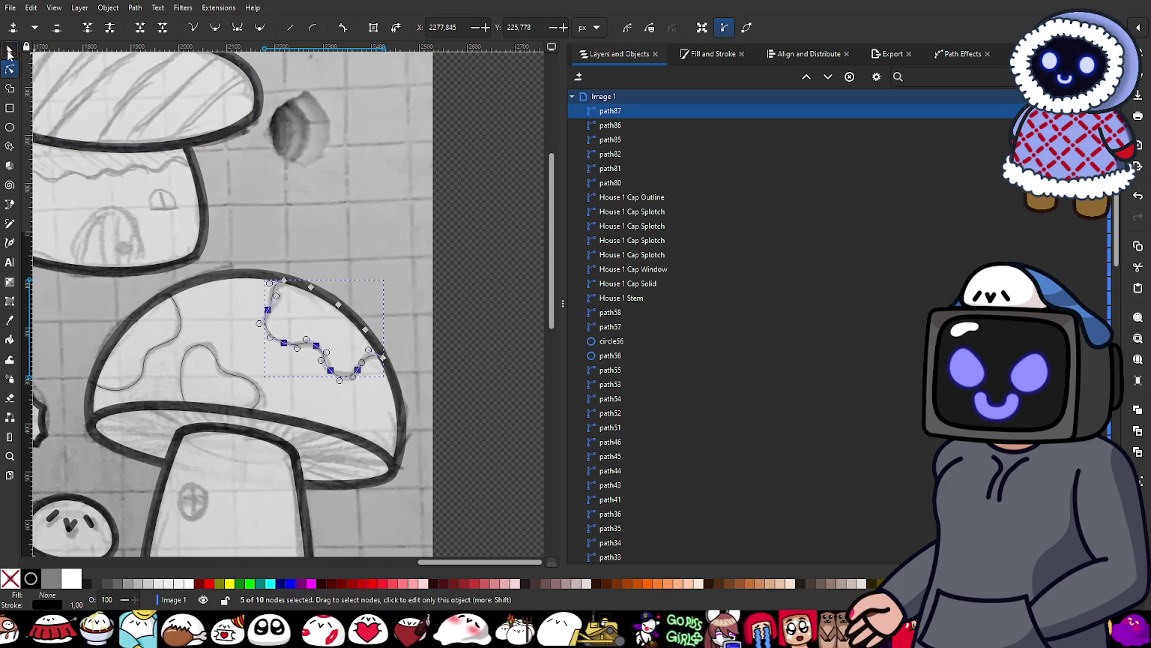
Step: Combine the three cap splotch lines into a single path with Ctrl+K
{"action": "left_click", "coordinate": [10, 49]}
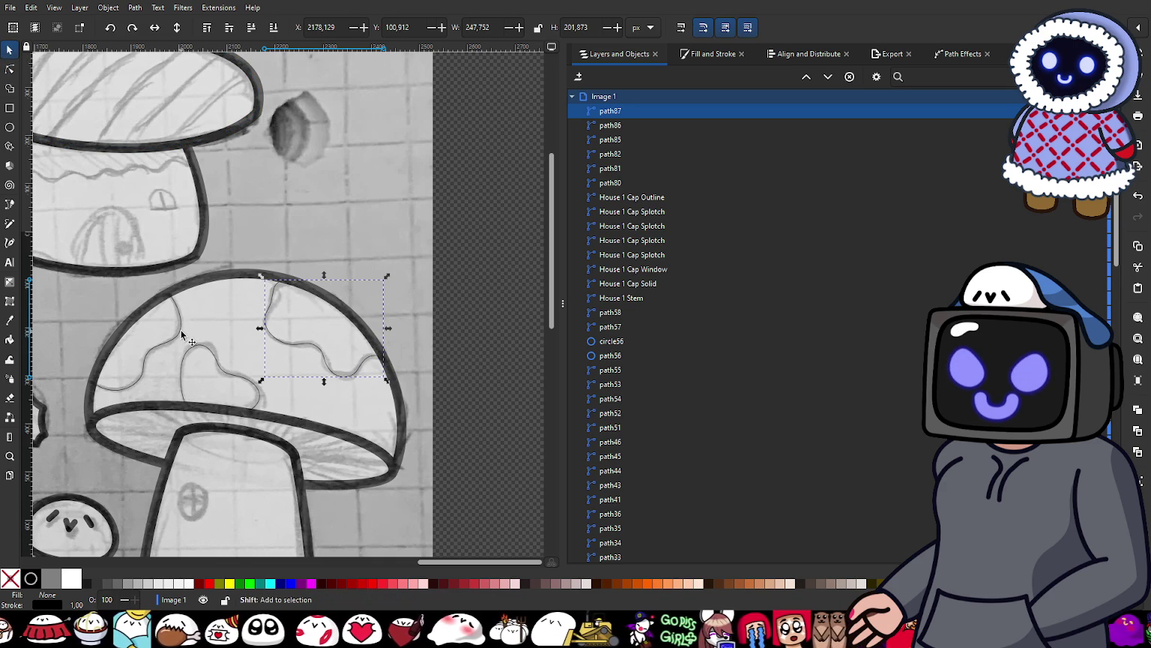
{"action": "left_click", "coordinate": [198, 345], "text": "shift"}
{"action": "left_click", "coordinate": [210, 354], "text": "shift"}
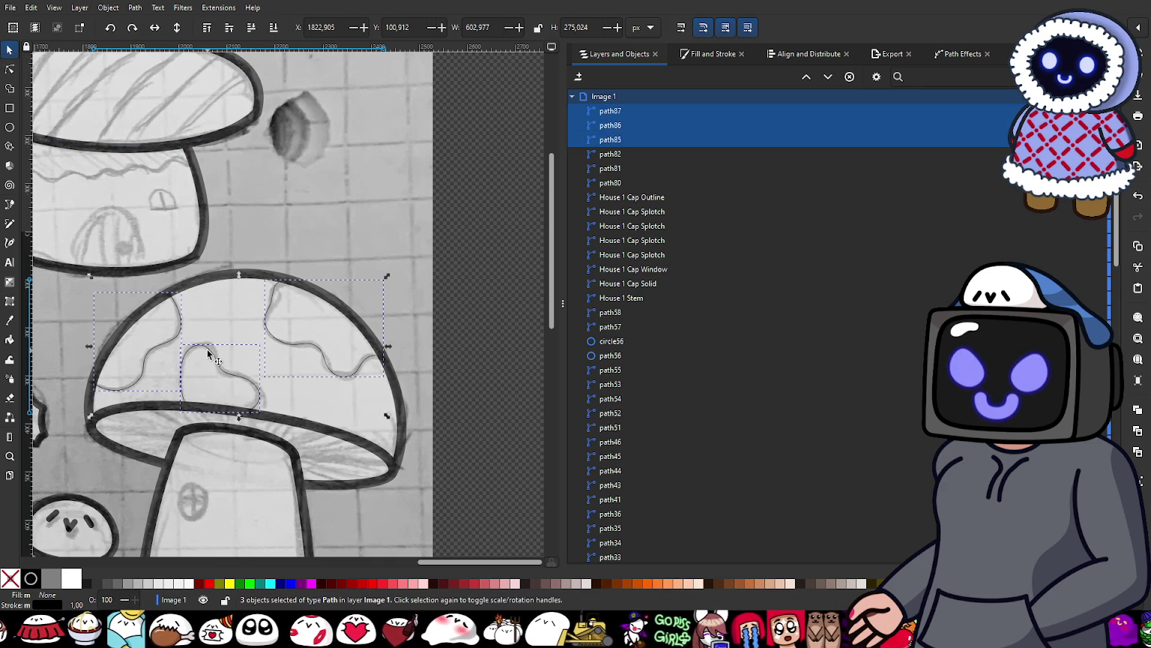
{"action": "key", "text": "ctrl+k"}
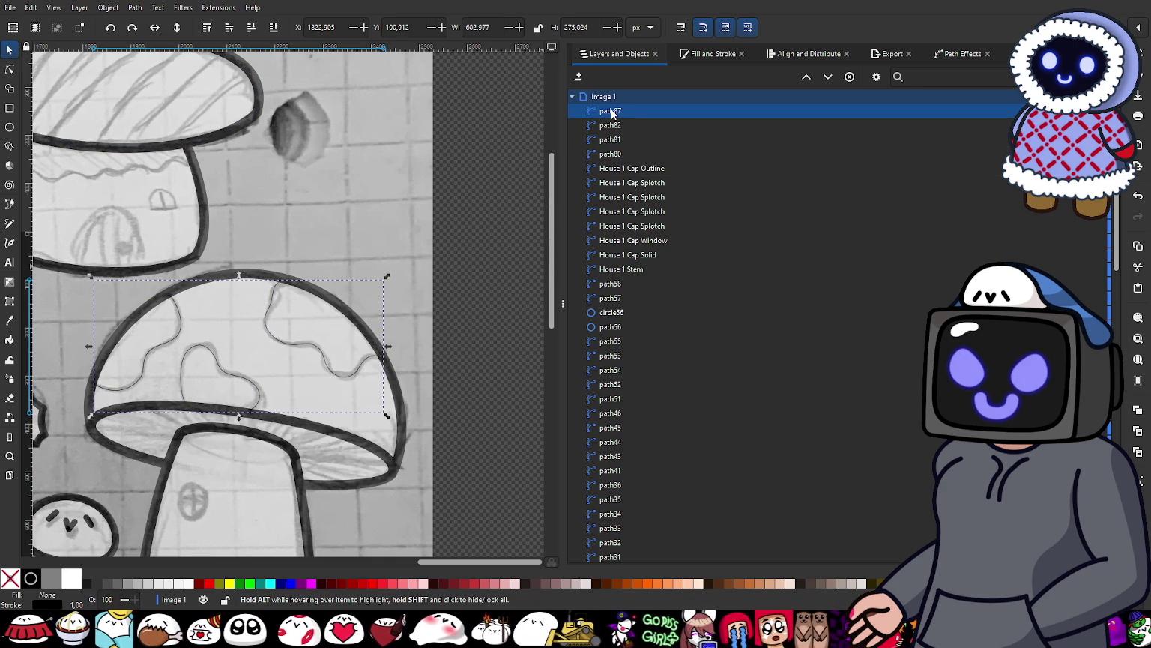
Step: Move path87 below House 4 Head in Layers and Objects and raise House 4 Cap to the top
{"action": "left_click_drag", "start_coordinate": [612, 113], "coordinate": [623, 563]}
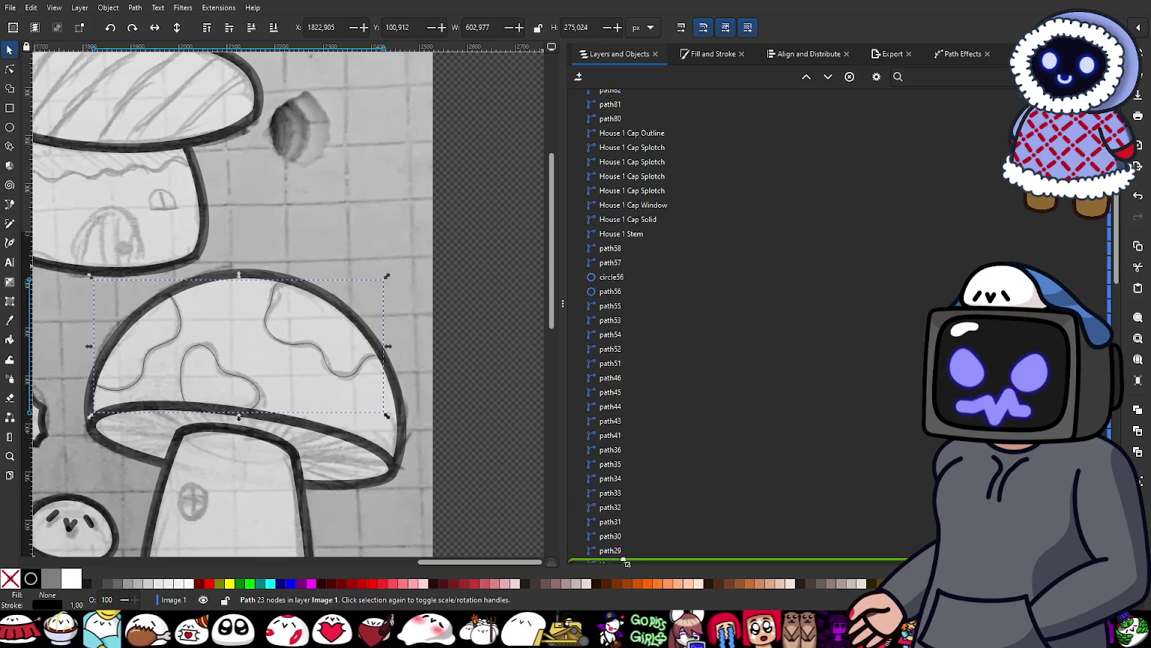
{"action": "left_click_drag", "start_coordinate": [622, 562], "coordinate": [673, 455]}
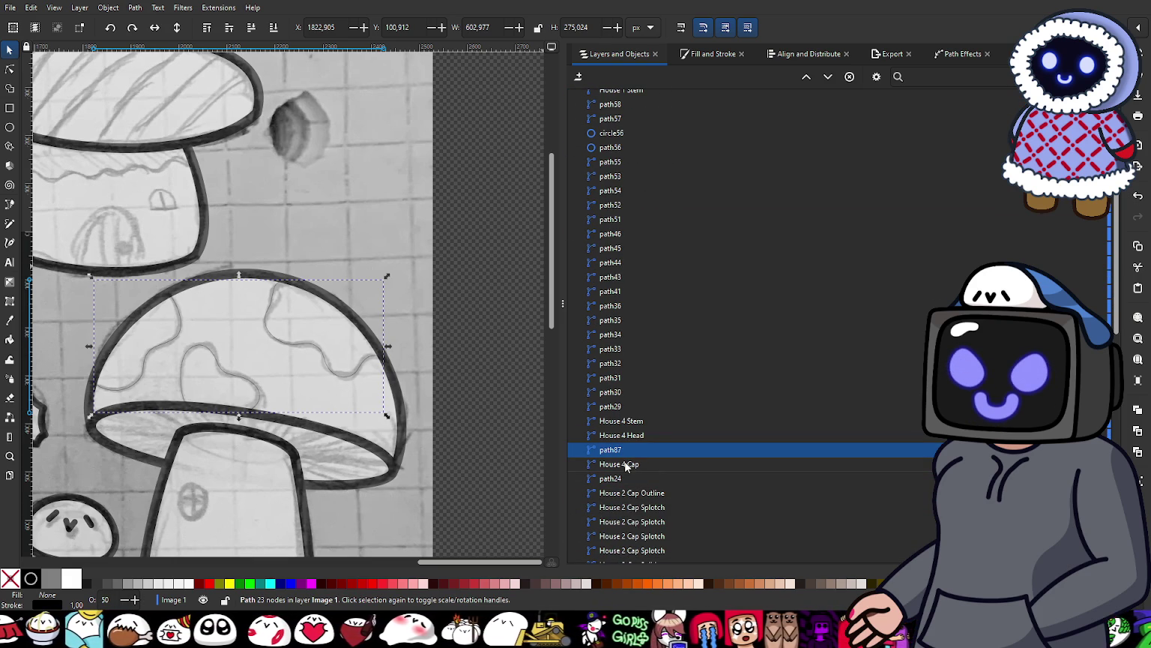
{"action": "left_click", "coordinate": [627, 465]}
{"action": "scroll", "coordinate": [340, 443], "scroll_direction": "up", "scroll_amount": 3}
{"action": "scroll", "coordinate": [394, 415], "scroll_direction": "down", "scroll_amount": 2}
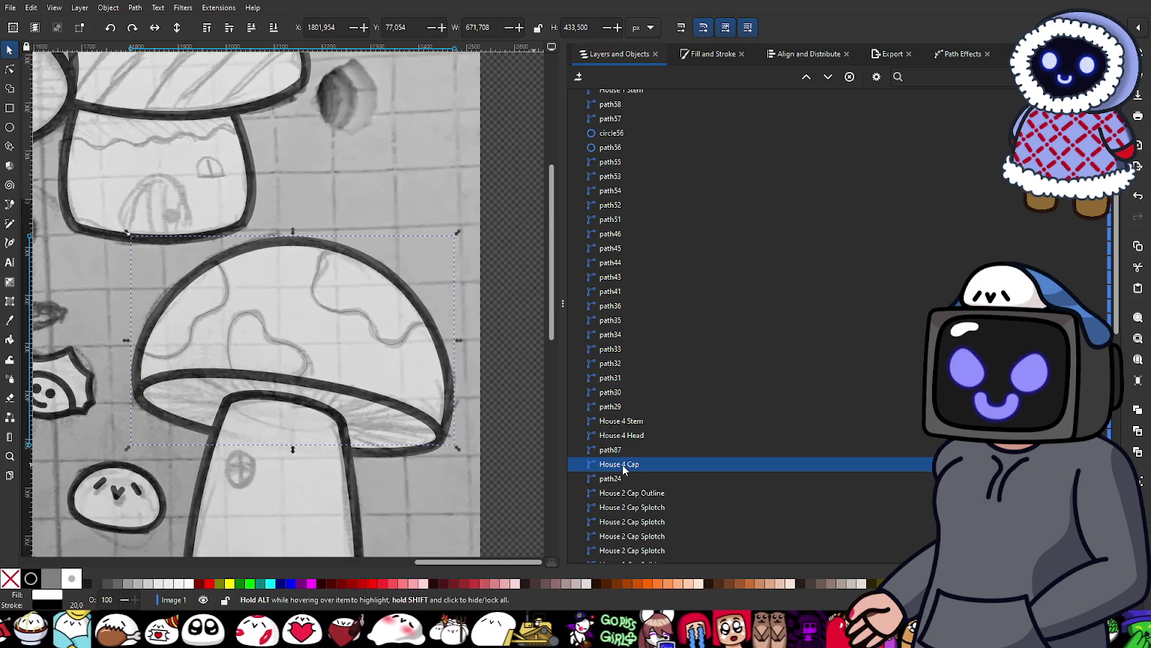
{"action": "key", "text": "Home"}
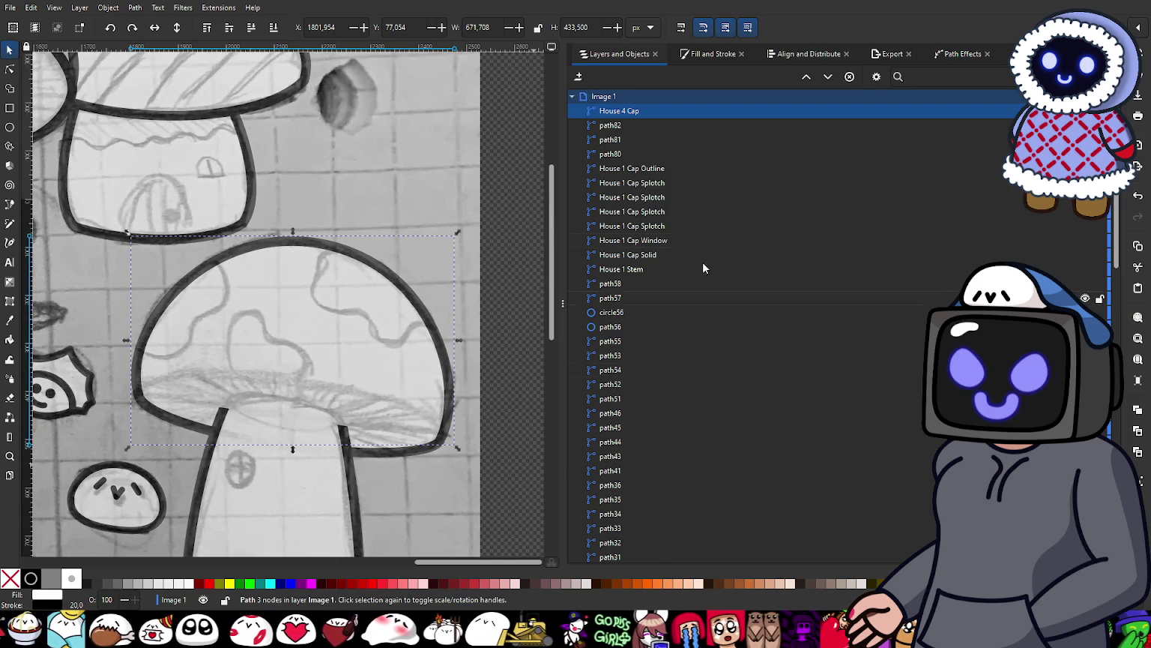
Step: Place the House 4 Cap copy directly above path87 and set its fill to No paint
{"action": "left_click_drag", "start_coordinate": [629, 110], "coordinate": [652, 558]}
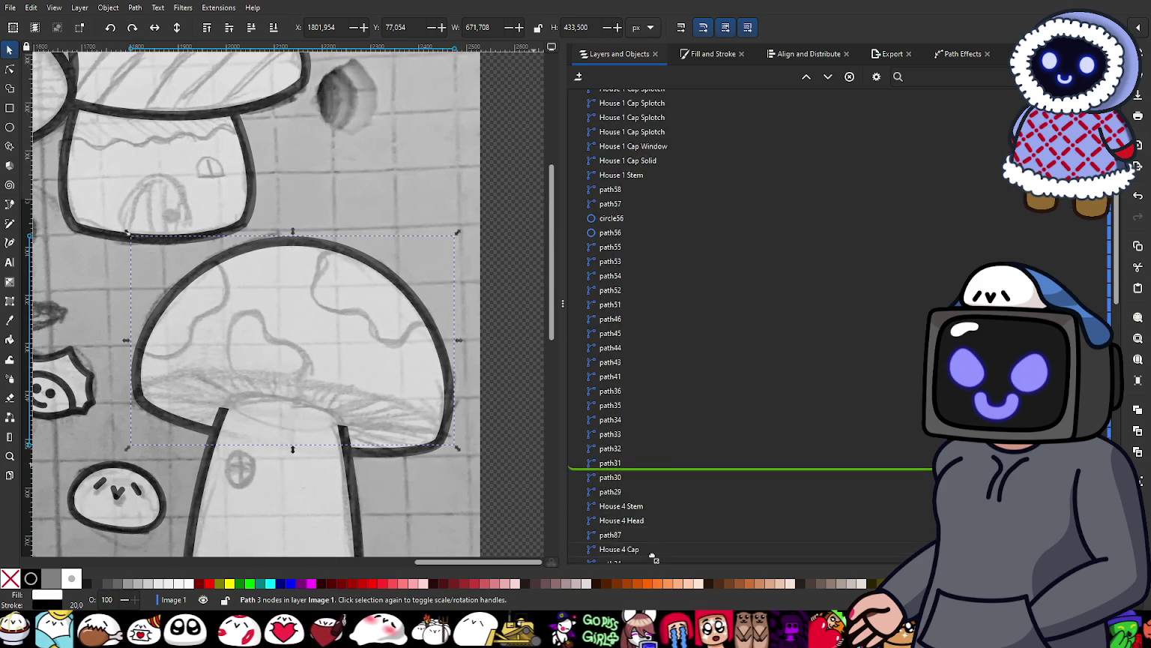
{"action": "left_click_drag", "start_coordinate": [652, 558], "coordinate": [660, 473]}
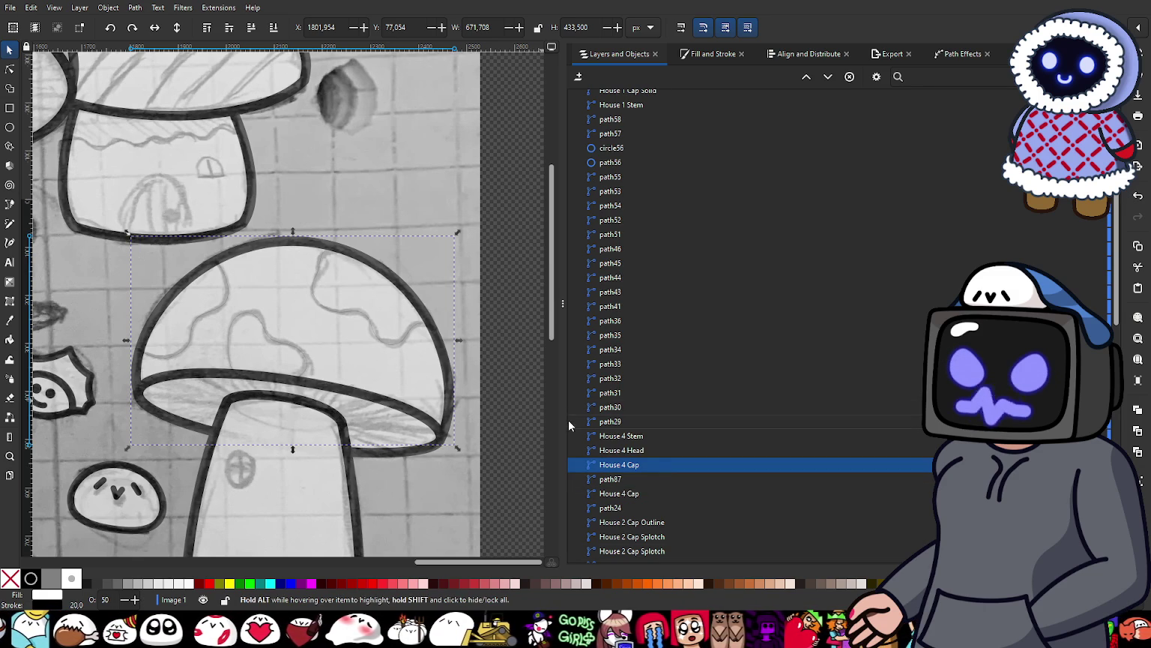
{"action": "left_click", "coordinate": [702, 57]}
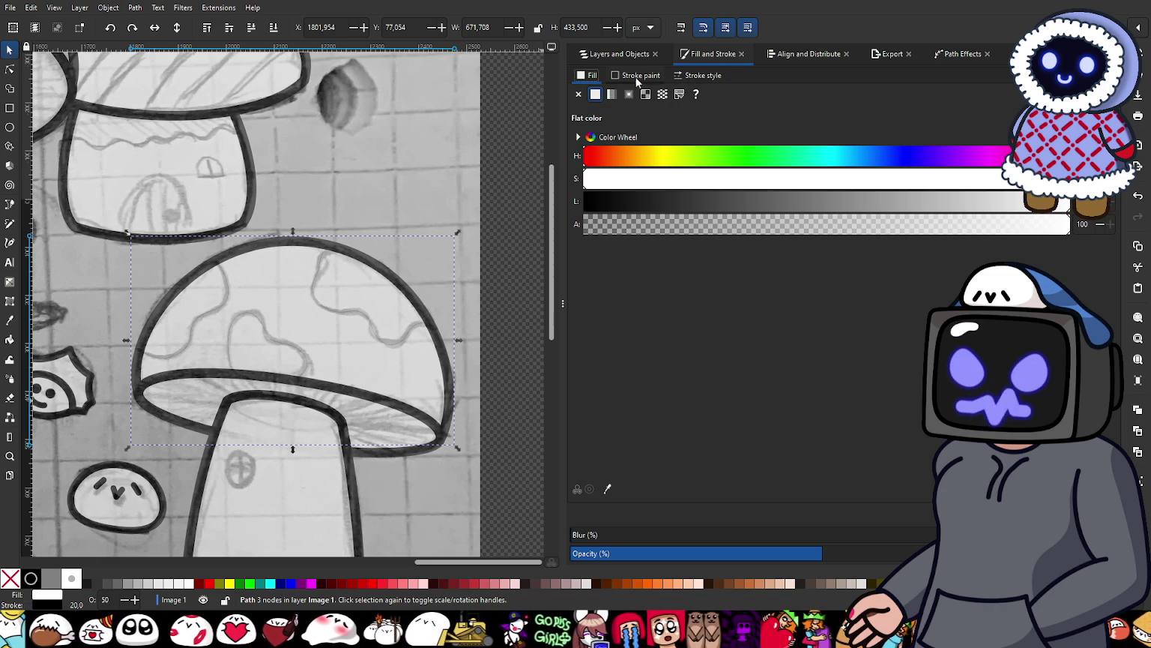
{"action": "left_click", "coordinate": [578, 94]}
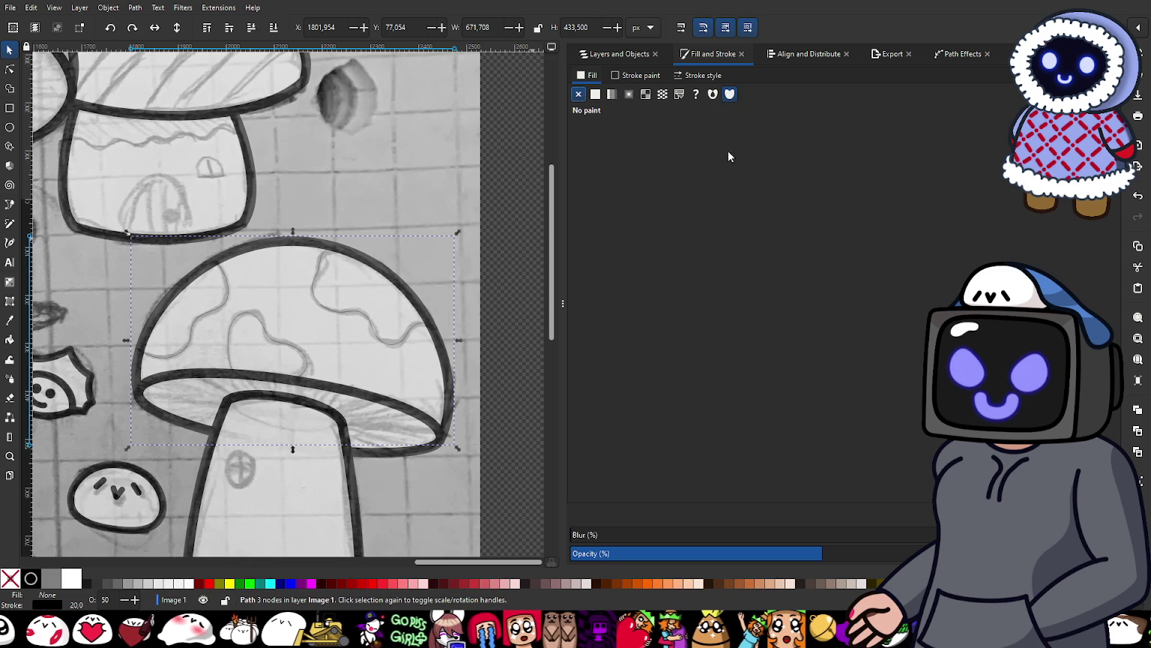
{"action": "left_click", "coordinate": [611, 54]}
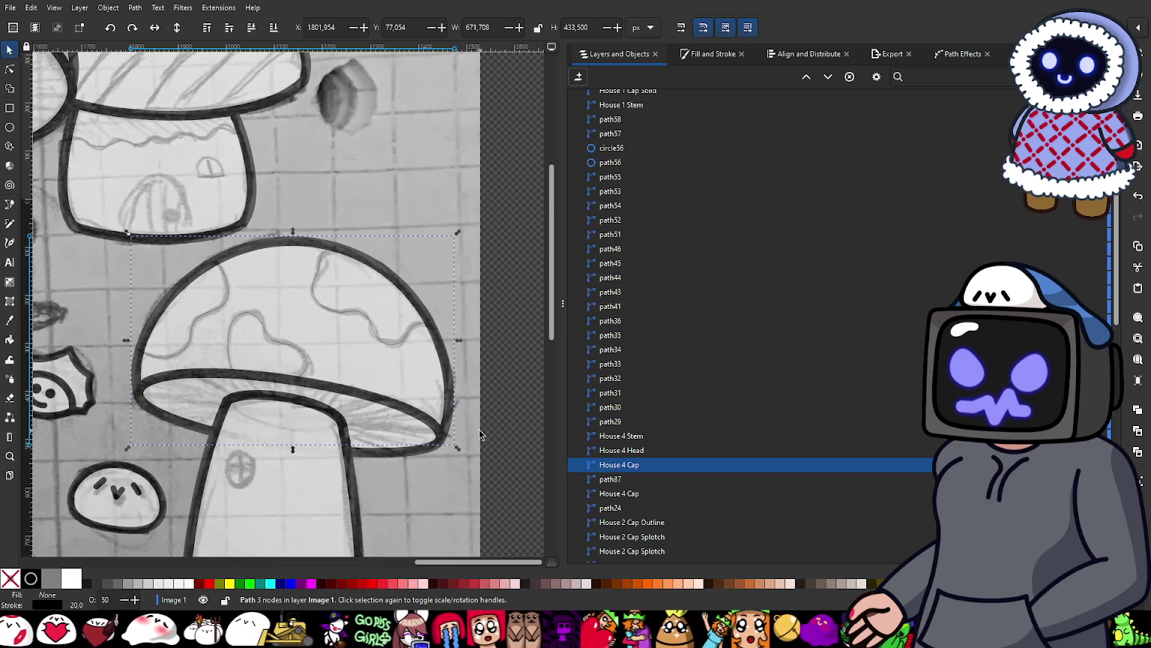
Step: Select the combined path87 and inspect its nodes with the Node tool
{"action": "scroll", "coordinate": [420, 431], "scroll_direction": "up", "scroll_amount": 1}
{"action": "left_click", "coordinate": [350, 282]}
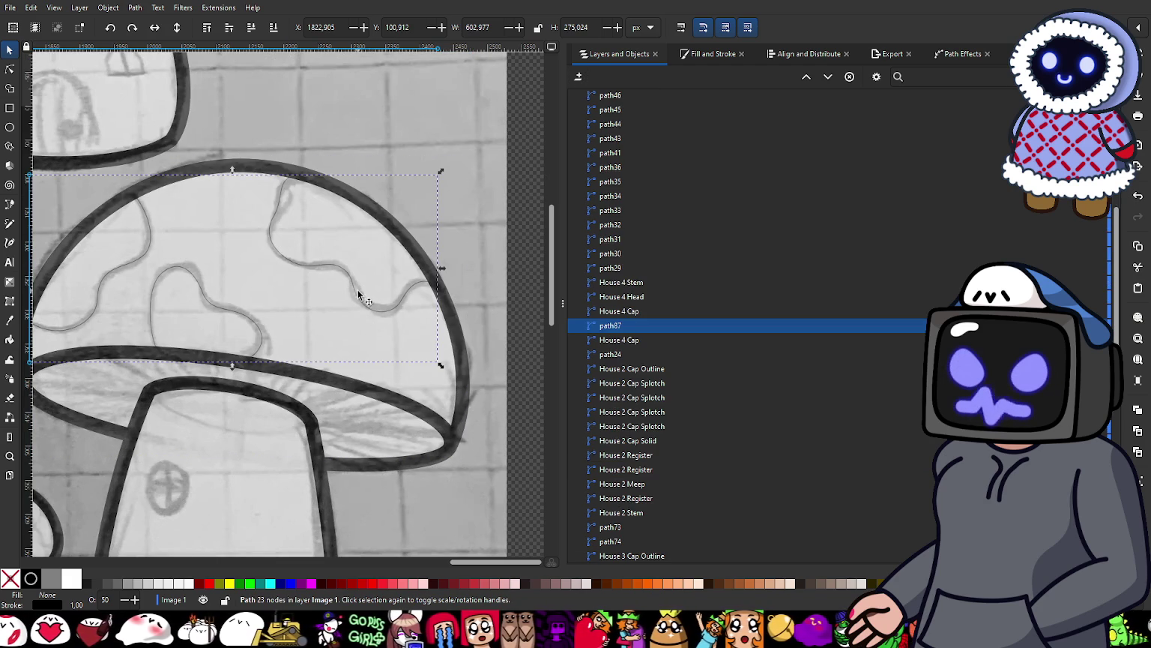
{"action": "key", "text": "n"}
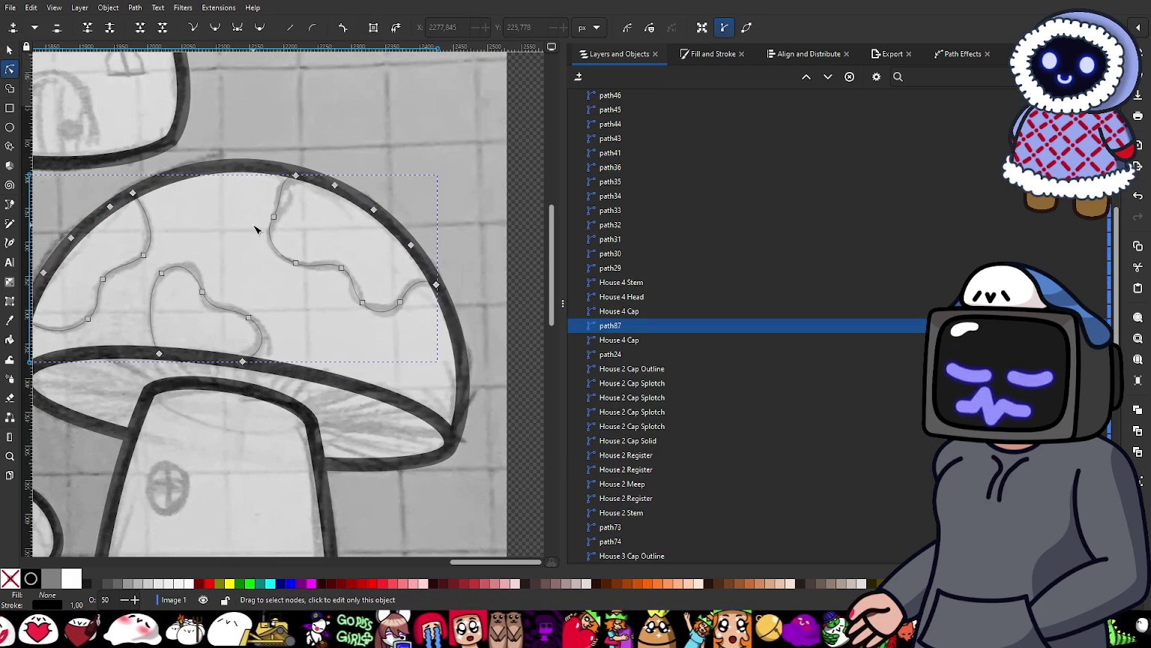
{"action": "scroll", "coordinate": [245, 234], "scroll_direction": "up", "scroll_amount": 1}
{"action": "scroll", "coordinate": [244, 234], "scroll_direction": "up", "scroll_amount": 1}
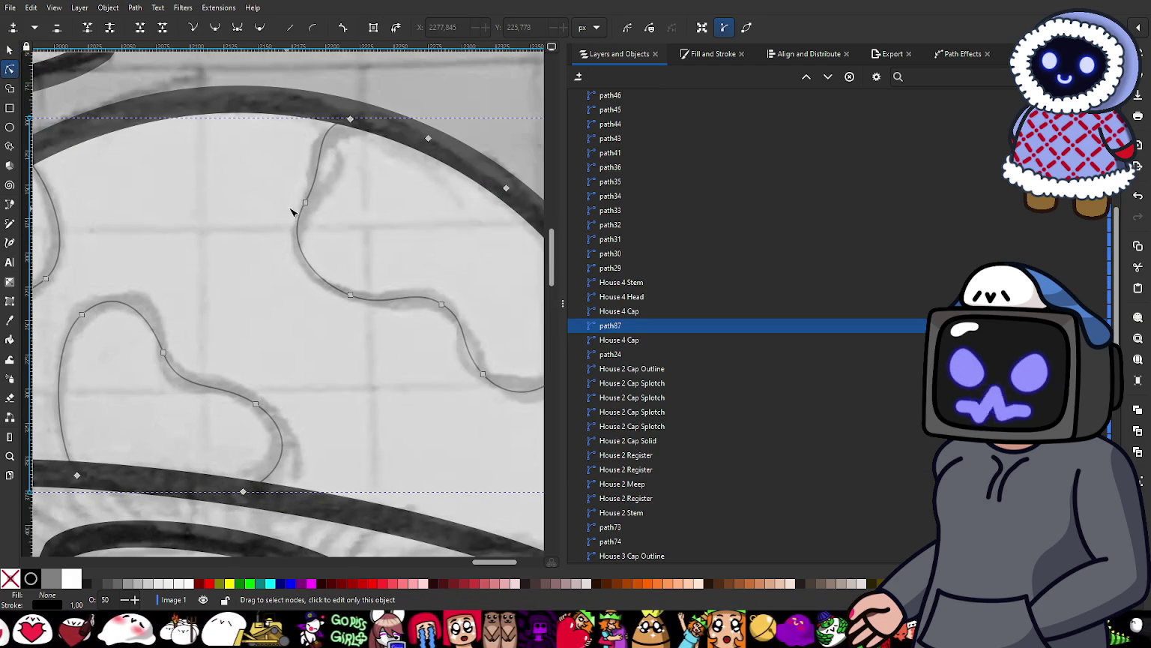
{"action": "left_click", "coordinate": [305, 203]}
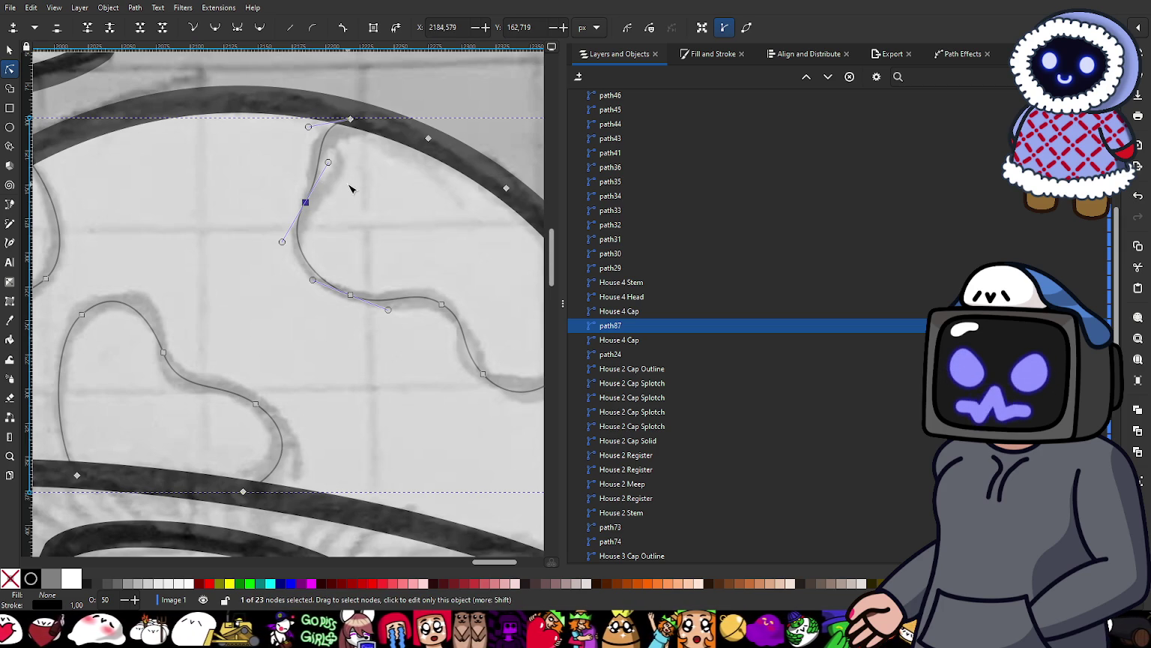
{"action": "scroll", "coordinate": [341, 187], "scroll_direction": "up", "scroll_amount": 1, "text": "ctrl"}
{"action": "scroll", "coordinate": [359, 240], "scroll_direction": "up", "scroll_amount": 1, "text": "ctrl"}
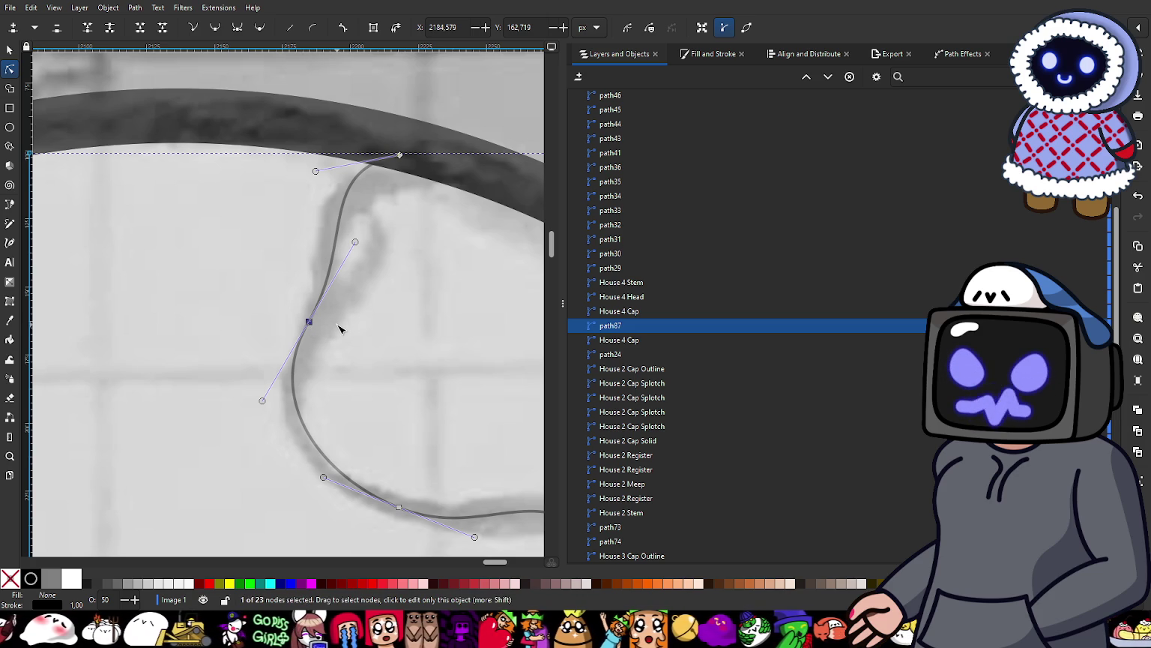
{"action": "scroll", "coordinate": [339, 329], "scroll_direction": "down", "scroll_amount": 3}
{"action": "scroll", "coordinate": [334, 291], "scroll_direction": "down", "scroll_amount": 2}
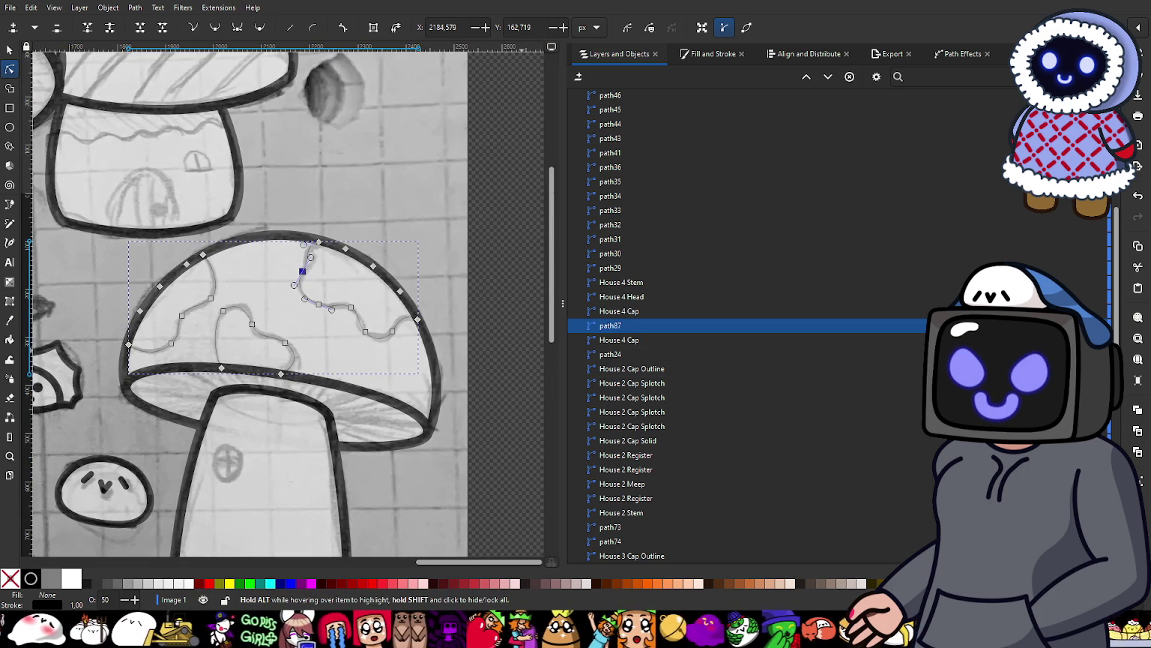
Step: Raise path87's opacity to 100% and dismiss the blend mode popover
{"action": "left_click_drag", "start_coordinate": [1077, 173], "coordinate": [1102, 174]}
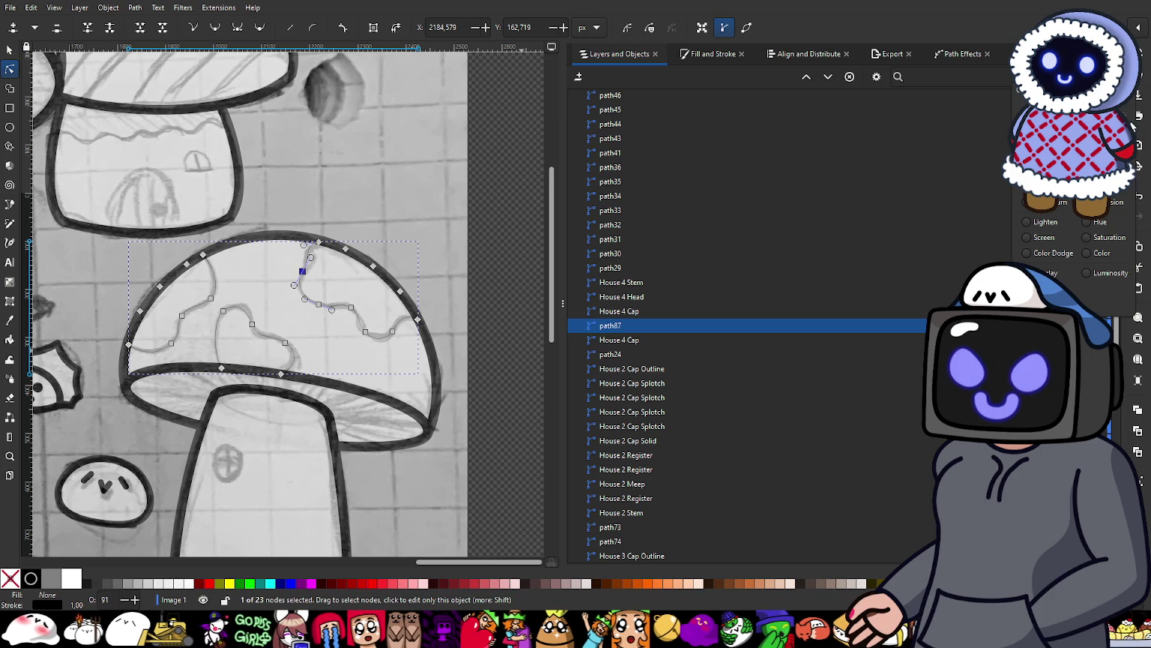
{"action": "scroll", "coordinate": [1084, 270], "scroll_direction": "down", "scroll_amount": 1}
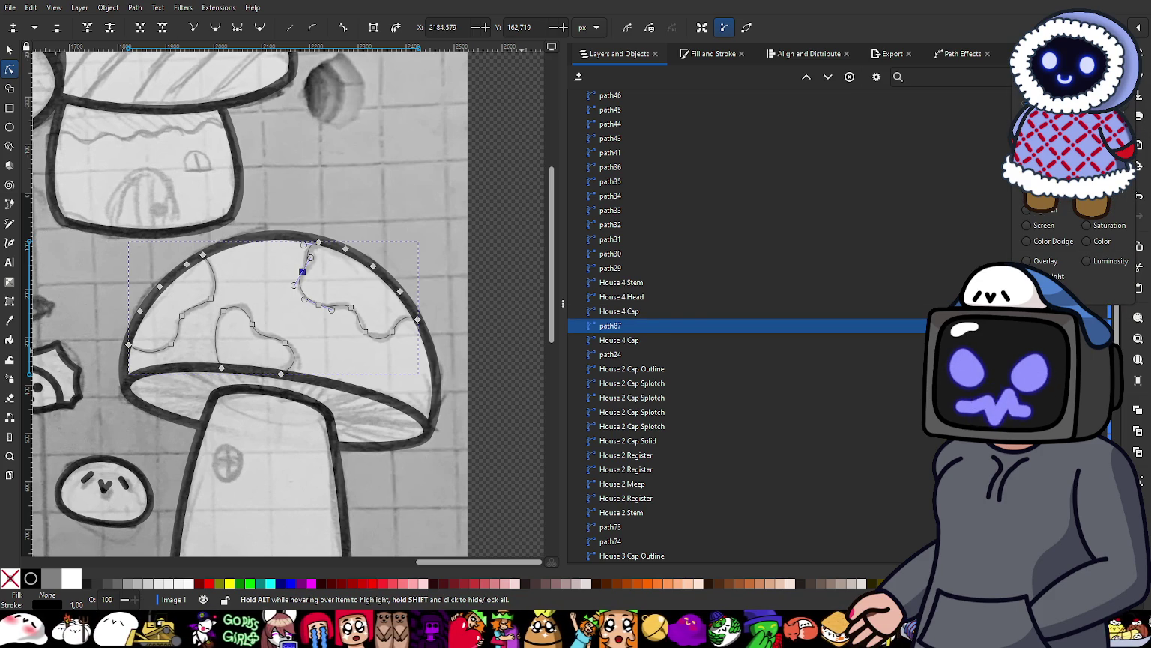
{"action": "left_click", "coordinate": [649, 331]}
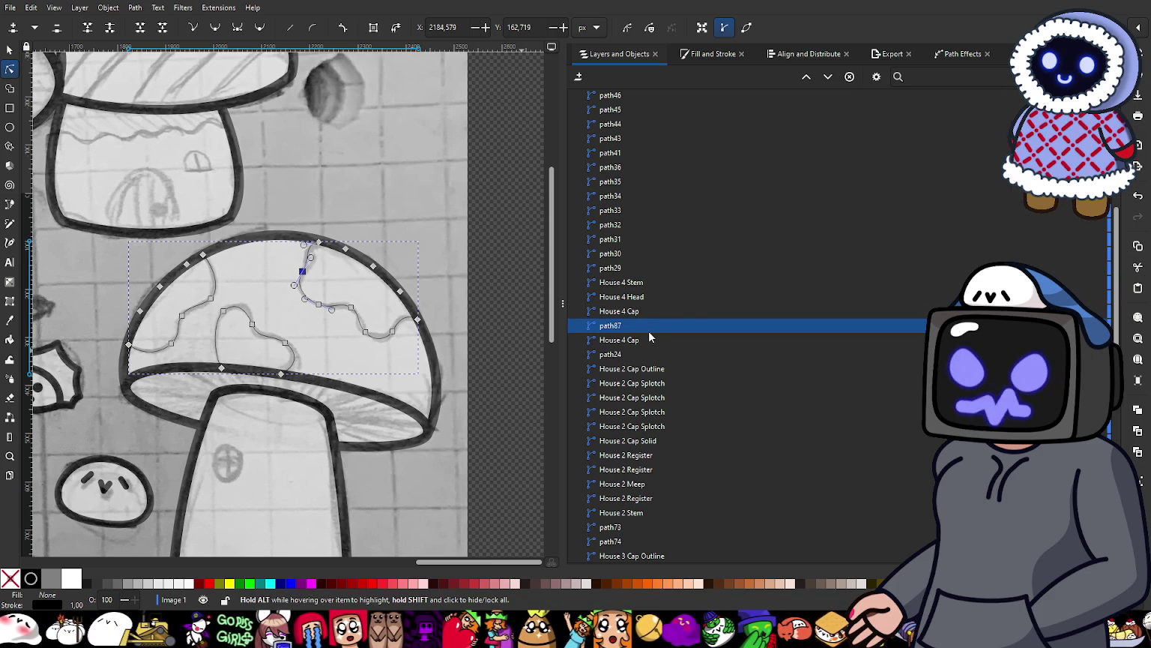
{"action": "scroll", "coordinate": [326, 434], "scroll_direction": "down", "scroll_amount": 1, "text": "ctrl"}
{"action": "scroll", "coordinate": [325, 433], "scroll_direction": "down", "scroll_amount": 1, "text": "ctrl"}
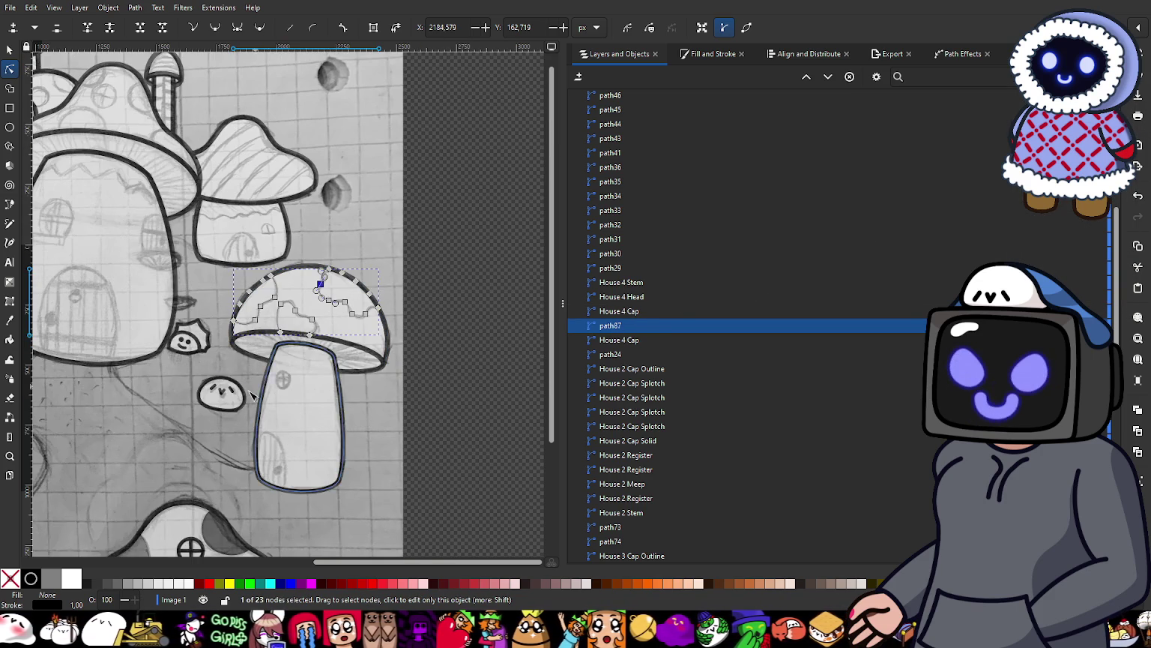
{"action": "scroll", "coordinate": [135, 434], "scroll_direction": "down", "scroll_amount": 3}
{"action": "scroll", "coordinate": [187, 383], "scroll_direction": "left", "scroll_amount": 5}
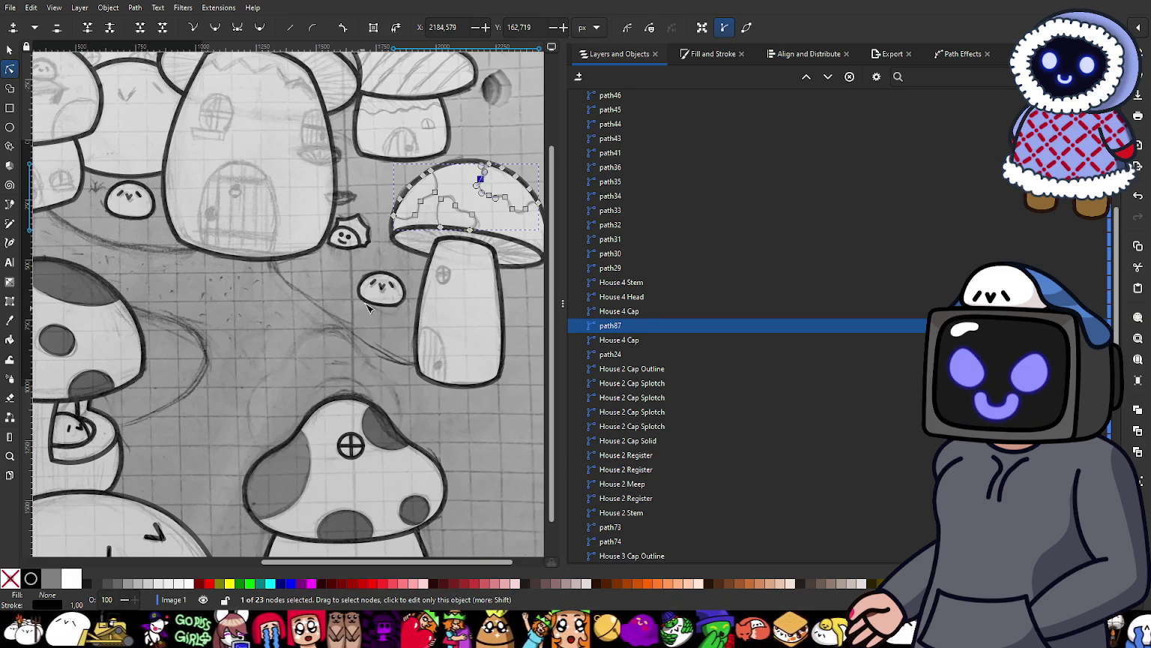
{"action": "scroll", "coordinate": [366, 308], "scroll_direction": "up", "scroll_amount": 1}
{"action": "scroll", "coordinate": [215, 268], "scroll_direction": "up", "scroll_amount": 1}
{"action": "left_click", "coordinate": [6, 51]}
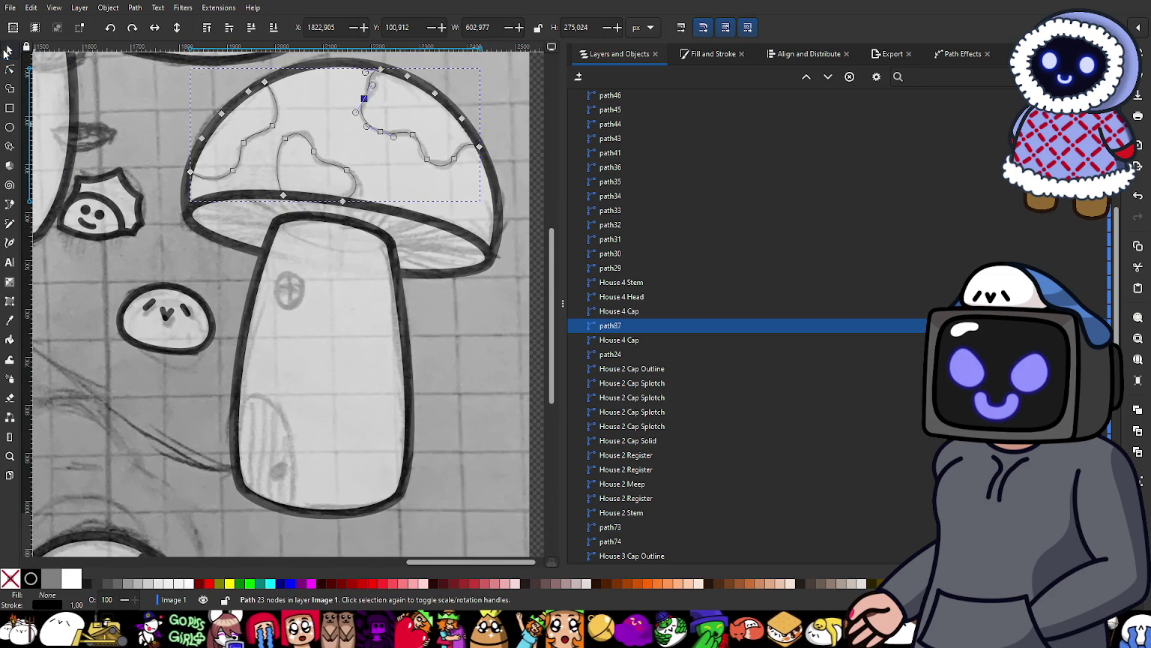
Step: Remove path87's stroke and give it a flat mid-grey fill
{"action": "scroll", "coordinate": [362, 205], "scroll_direction": "up", "scroll_amount": 2}
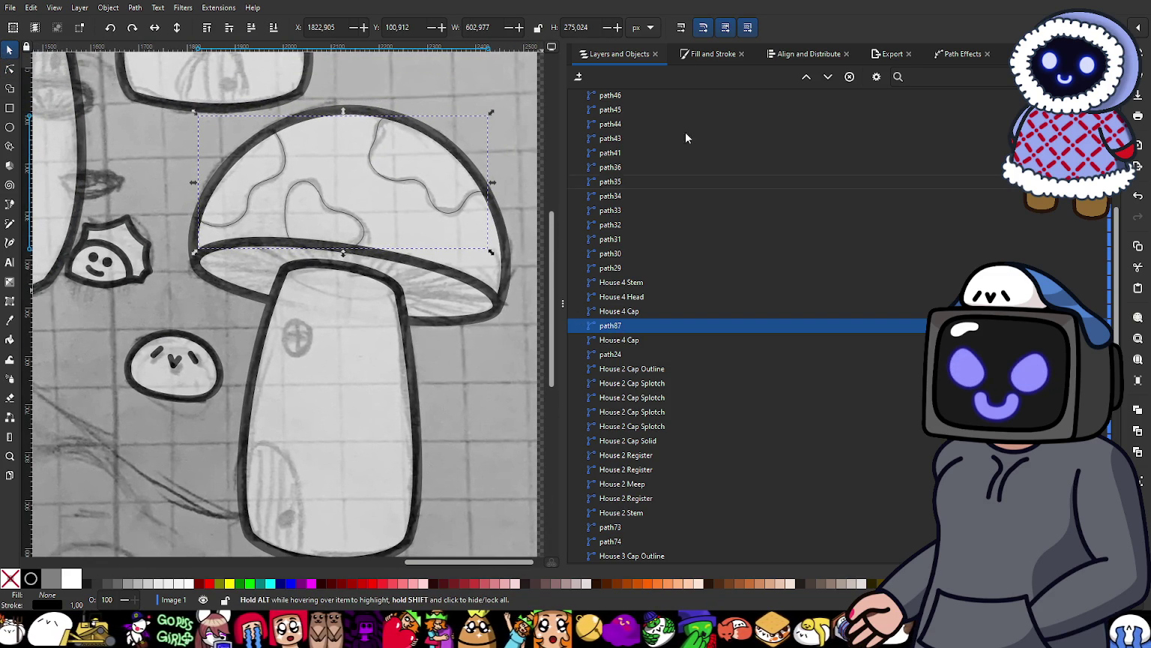
{"action": "key", "text": "ctrl+shift+f"}
{"action": "left_click", "coordinate": [636, 75]}
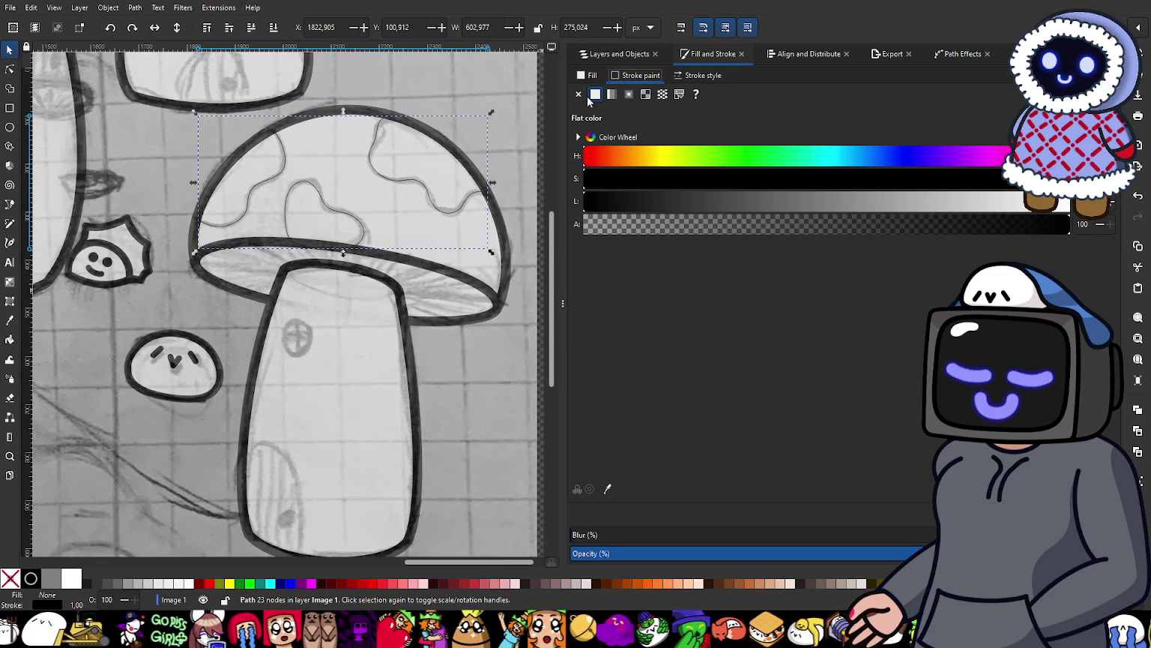
{"action": "left_click", "coordinate": [578, 93]}
{"action": "left_click", "coordinate": [596, 93]}
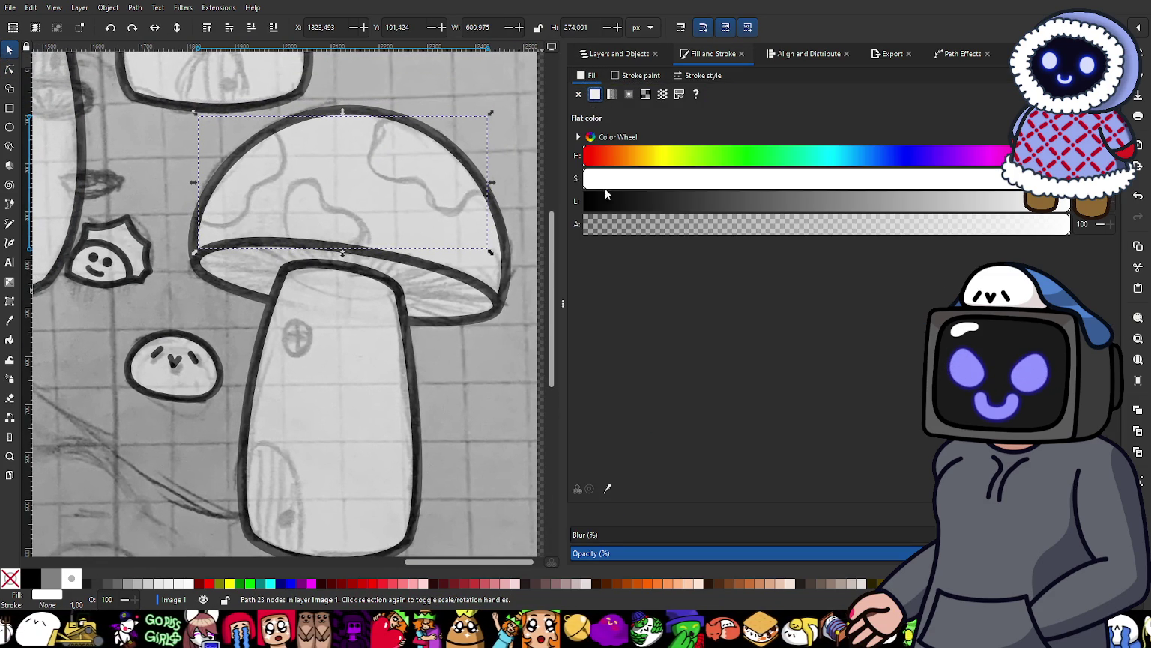
{"action": "left_click_drag", "start_coordinate": [682, 201], "coordinate": [754, 207]}
Step: Return to Layers and Objects and select the House 4 Cap object
{"action": "left_click", "coordinate": [614, 53]}
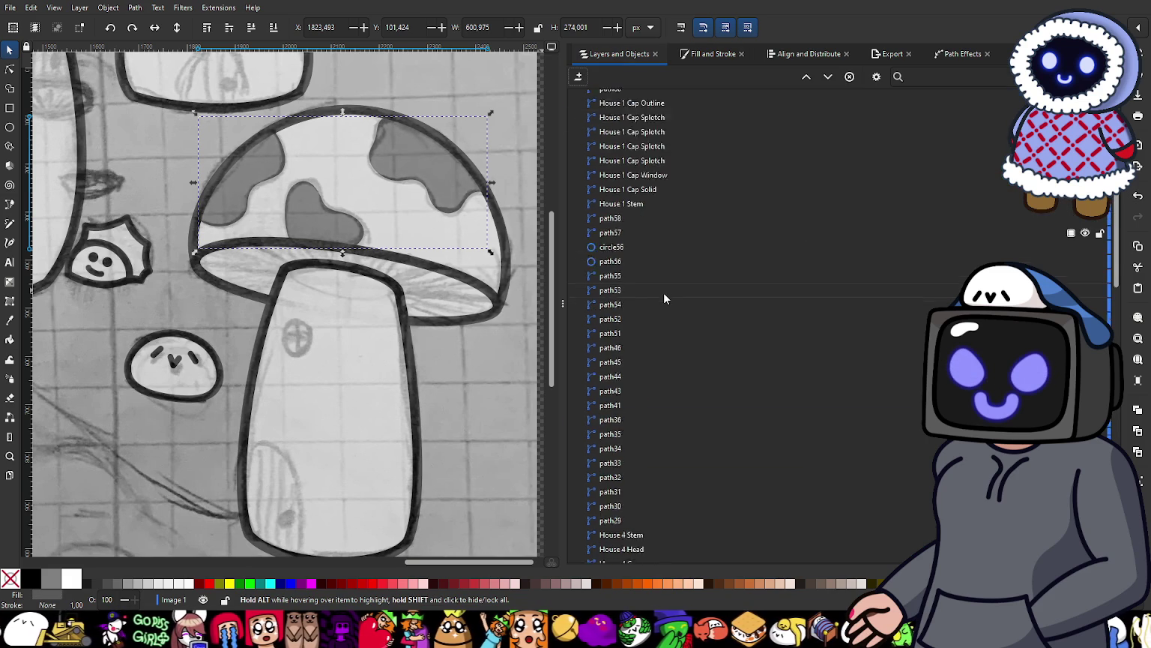
{"action": "mouse_move", "coordinate": [619, 254]}
{"action": "left_click", "coordinate": [634, 255]}
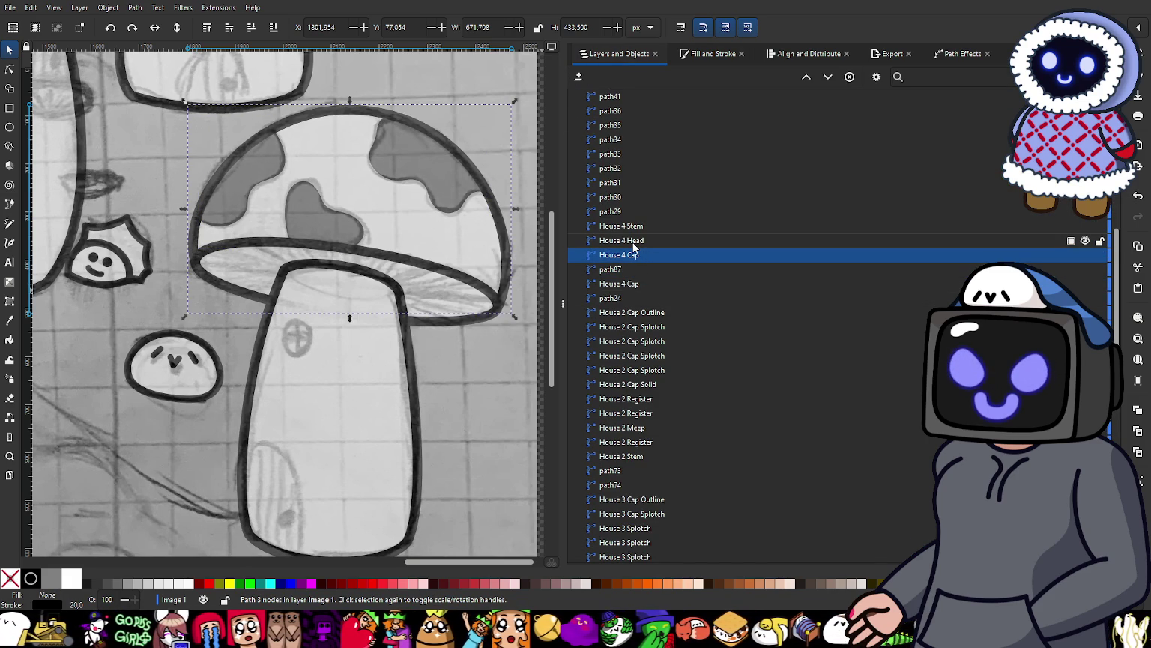
{"action": "scroll", "coordinate": [413, 343], "scroll_direction": "down", "scroll_amount": 1}
{"action": "scroll", "coordinate": [375, 381], "scroll_direction": "down", "scroll_amount": 1}
{"action": "scroll", "coordinate": [376, 380], "scroll_direction": "down", "scroll_amount": 1}
{"action": "scroll", "coordinate": [360, 337], "scroll_direction": "down", "scroll_amount": 2}
{"action": "scroll", "coordinate": [355, 307], "scroll_direction": "down", "scroll_amount": 1}
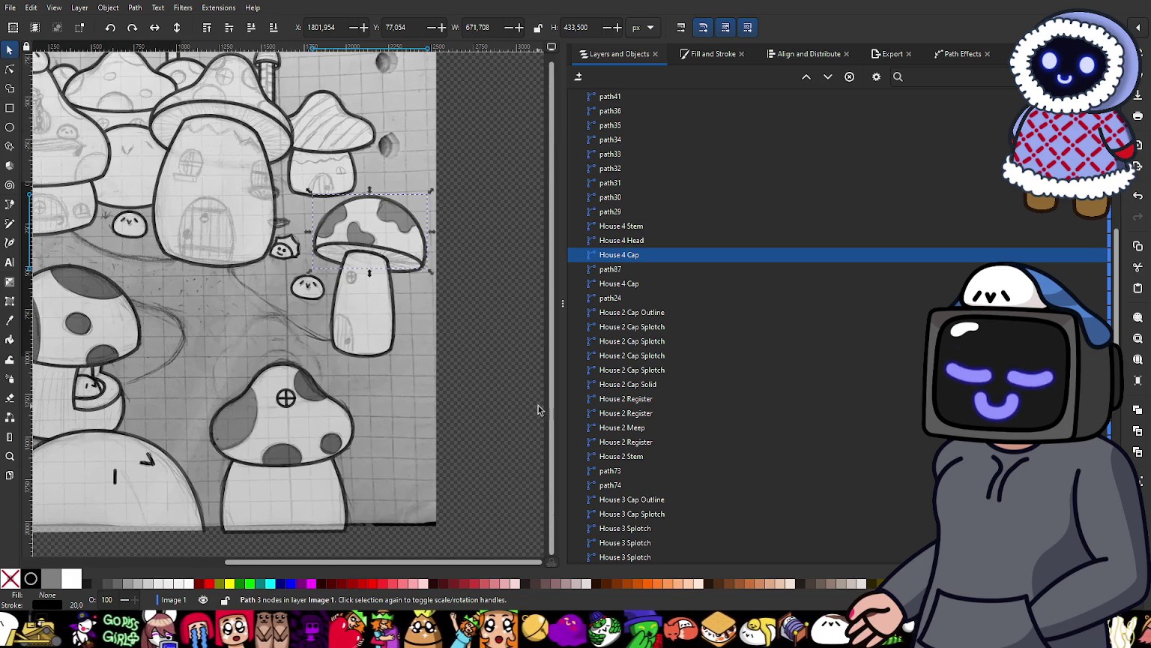
Step: Draw an ellipse over the sketched round window on the House 4 stem
{"action": "left_click", "coordinate": [484, 412]}
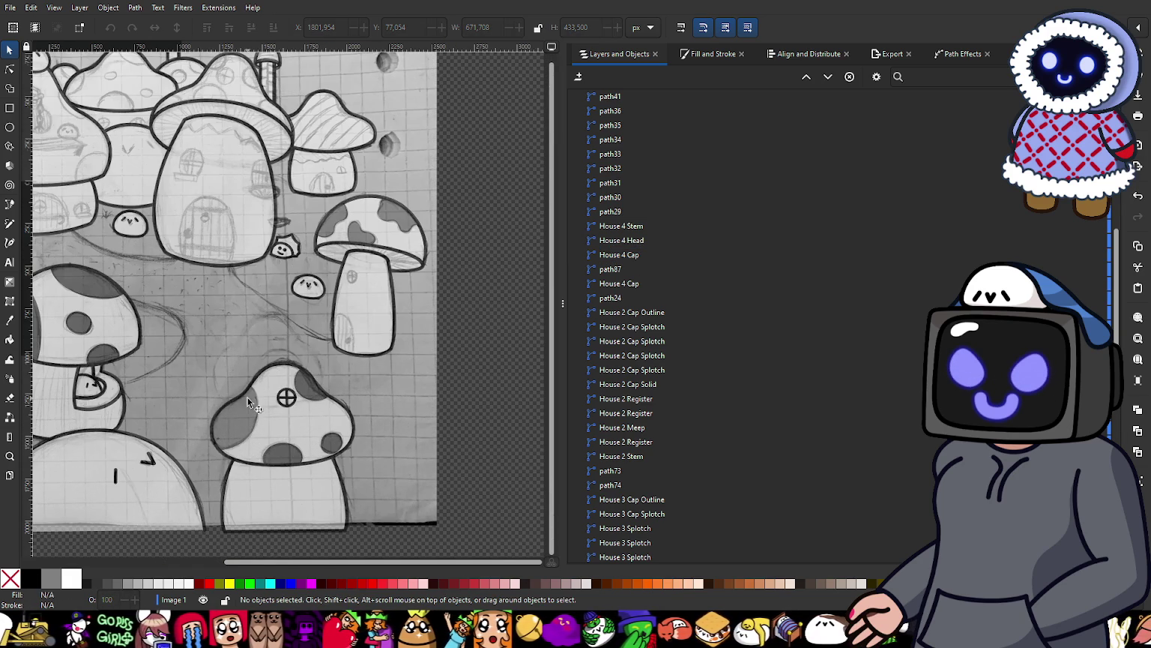
{"action": "scroll", "coordinate": [357, 279], "scroll_direction": "up", "scroll_amount": 1}
{"action": "scroll", "coordinate": [356, 279], "scroll_direction": "up", "scroll_amount": 3}
{"action": "scroll", "coordinate": [316, 280], "scroll_direction": "up", "scroll_amount": 1}
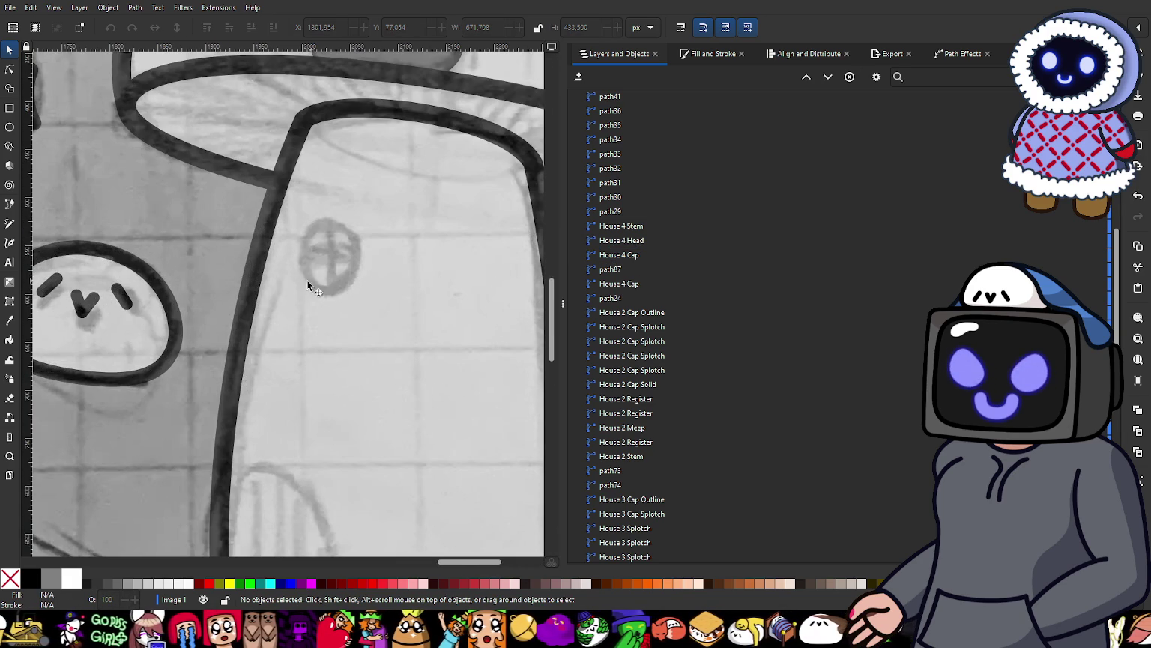
{"action": "left_click", "coordinate": [10, 127]}
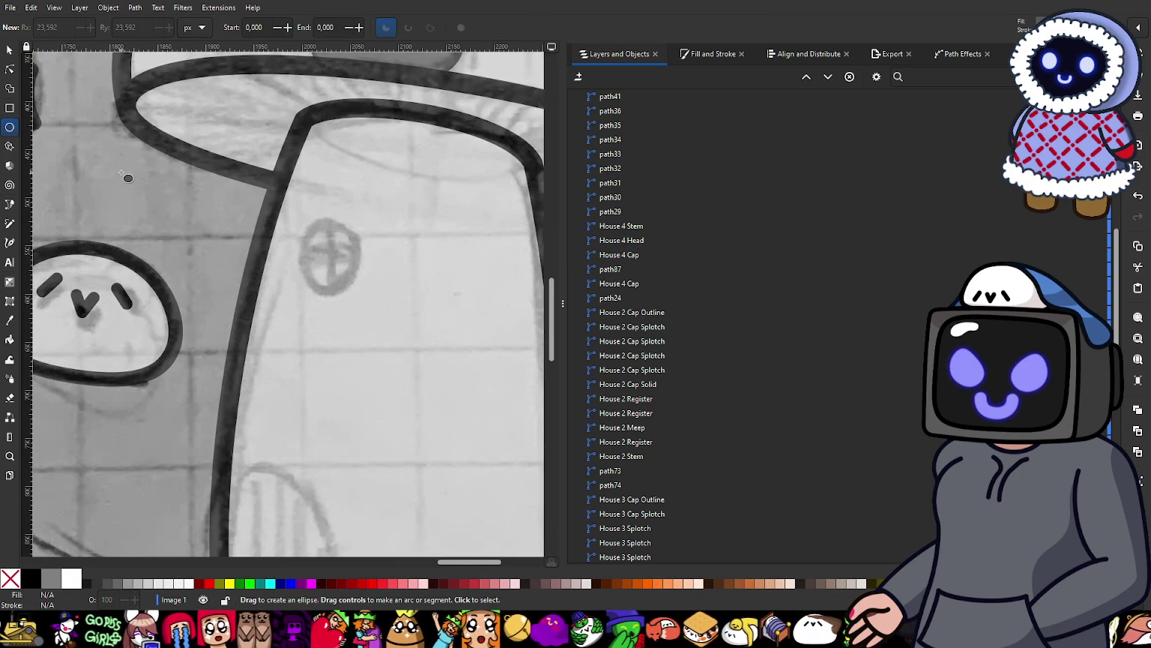
{"action": "left_click_drag", "start_coordinate": [305, 225], "coordinate": [382, 308]}
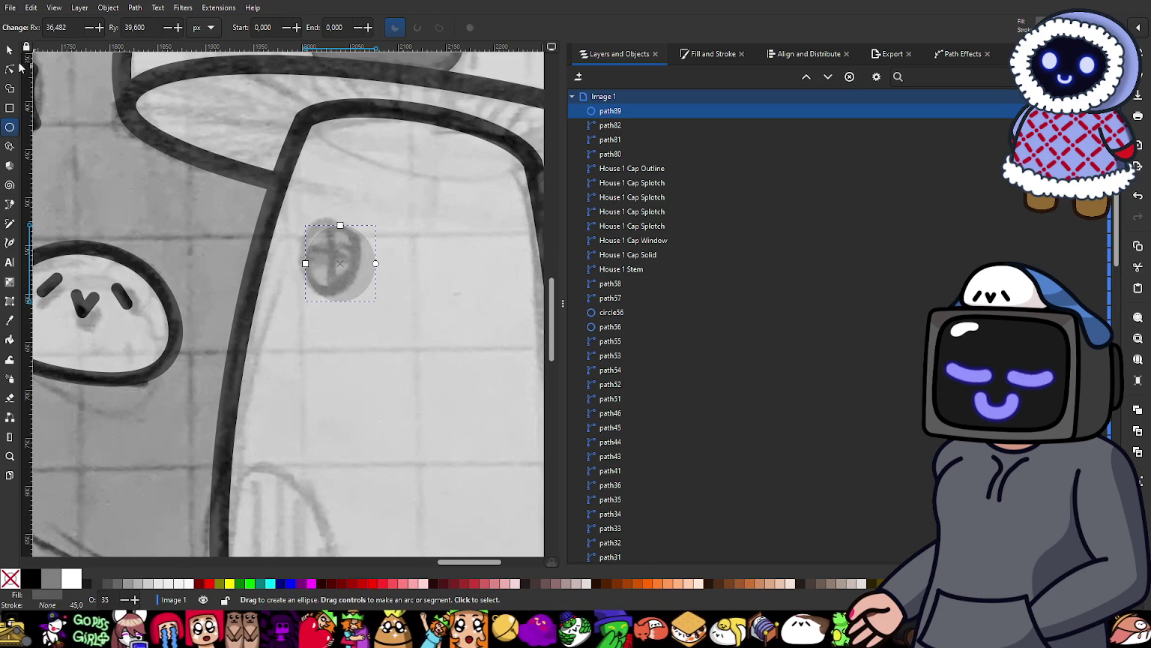
{"action": "key", "text": "s"}
Step: Give the window ellipse no fill, a flat-colour stroke and a 20 px stroke width
{"action": "left_click", "coordinate": [718, 54]}
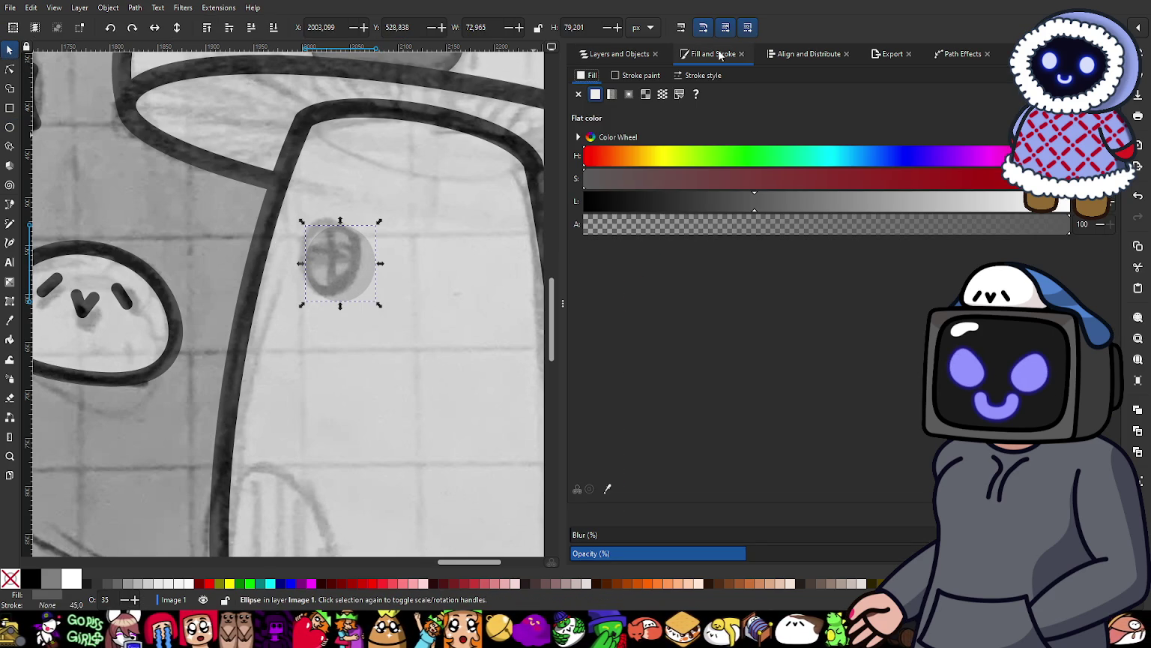
{"action": "left_click", "coordinate": [577, 93]}
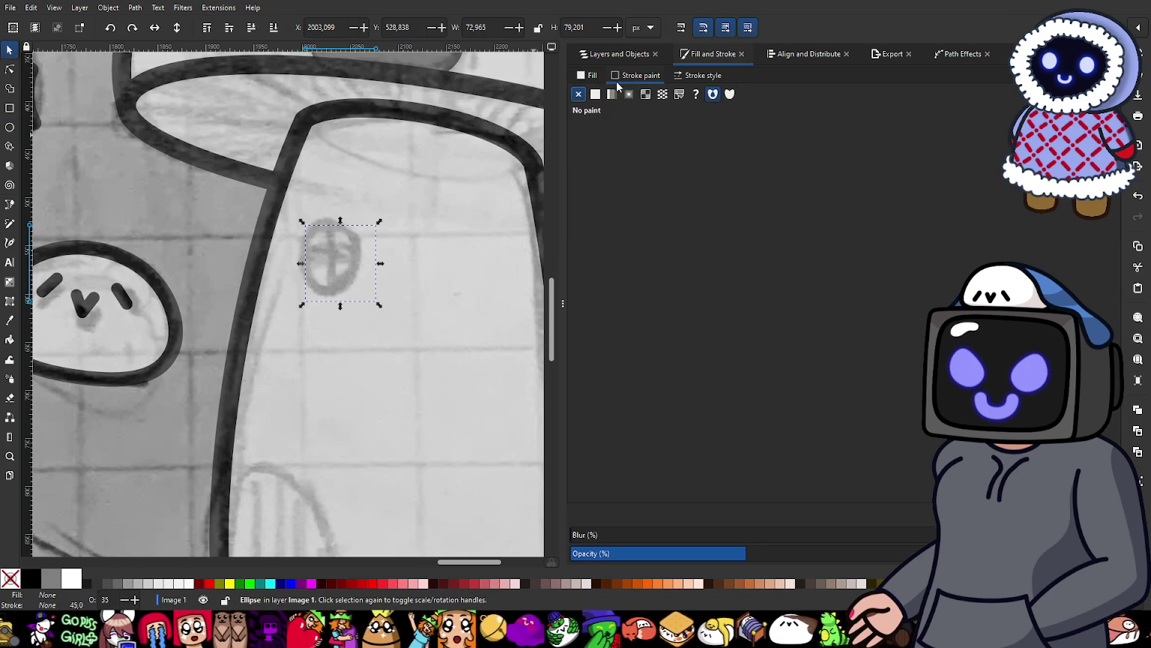
{"action": "left_click", "coordinate": [596, 95]}
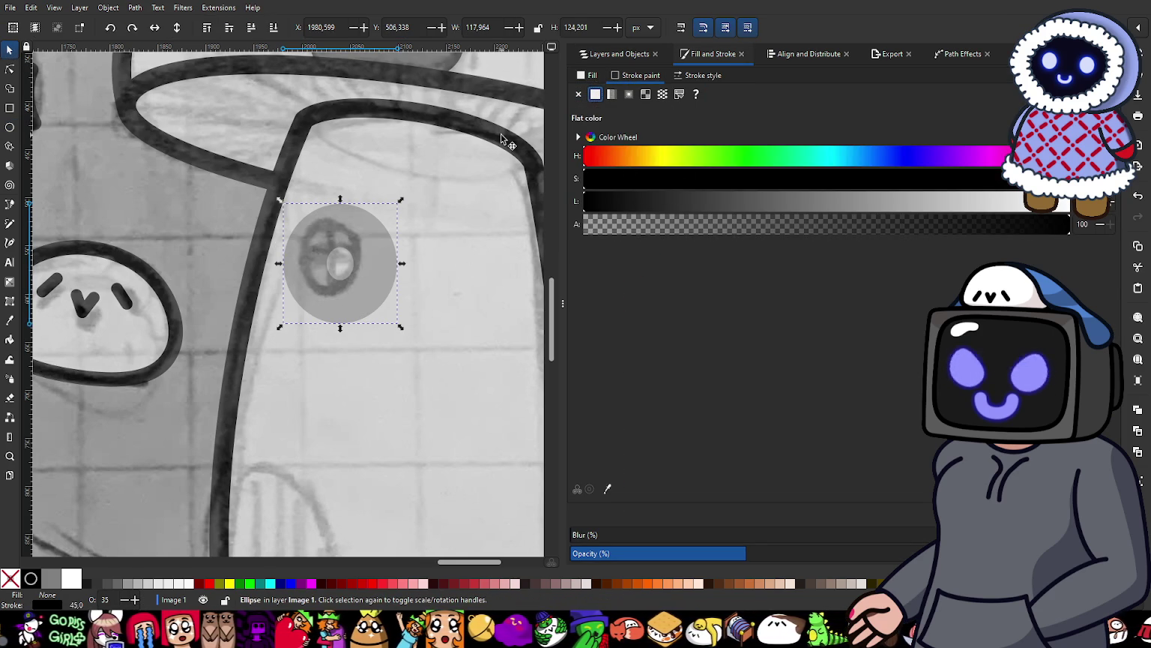
{"action": "key", "text": "Tab"}
{"action": "left_click", "coordinate": [692, 78]}
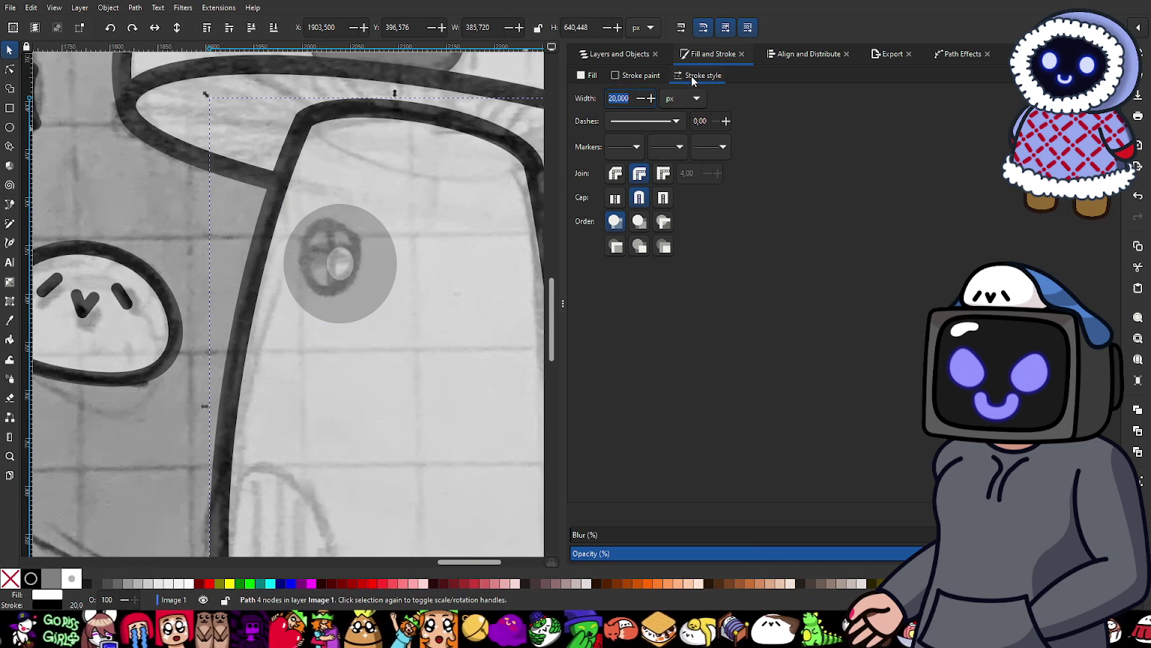
{"action": "key", "text": "shift+Tab"}
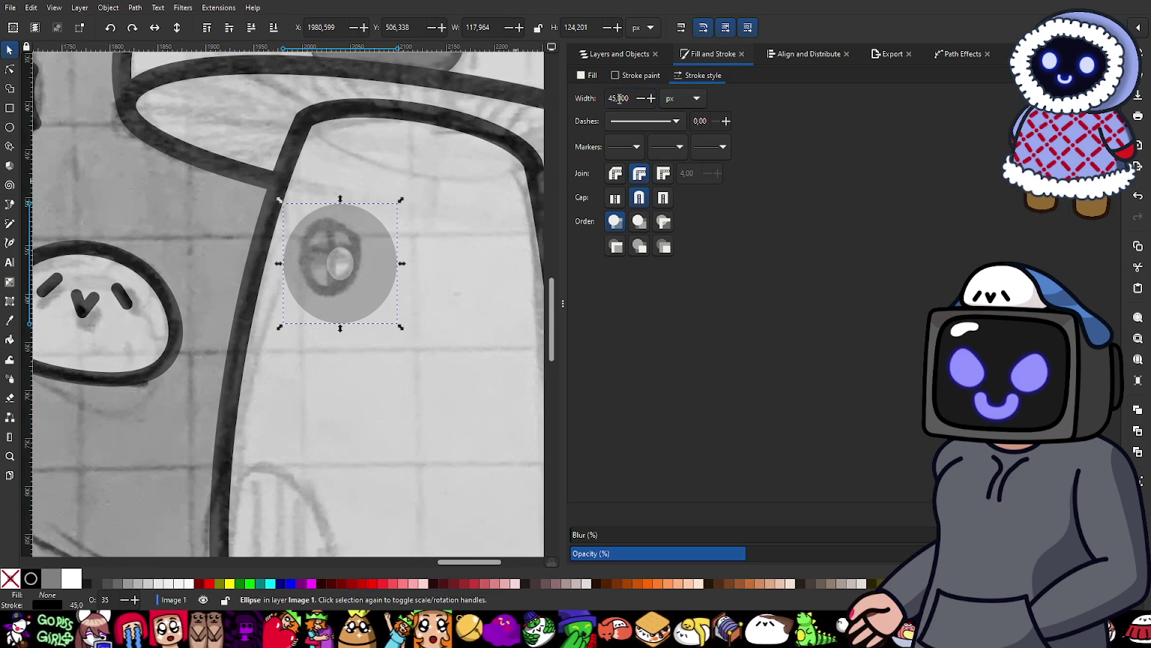
{"action": "type", "text": "20"}
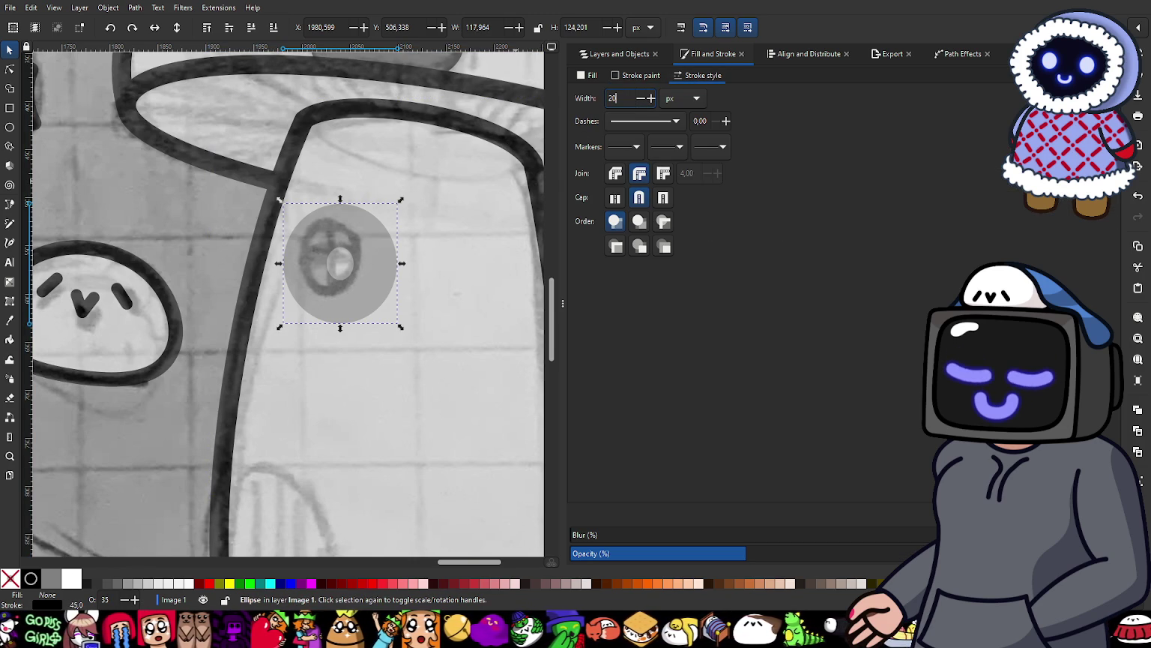
{"action": "key", "text": "Return"}
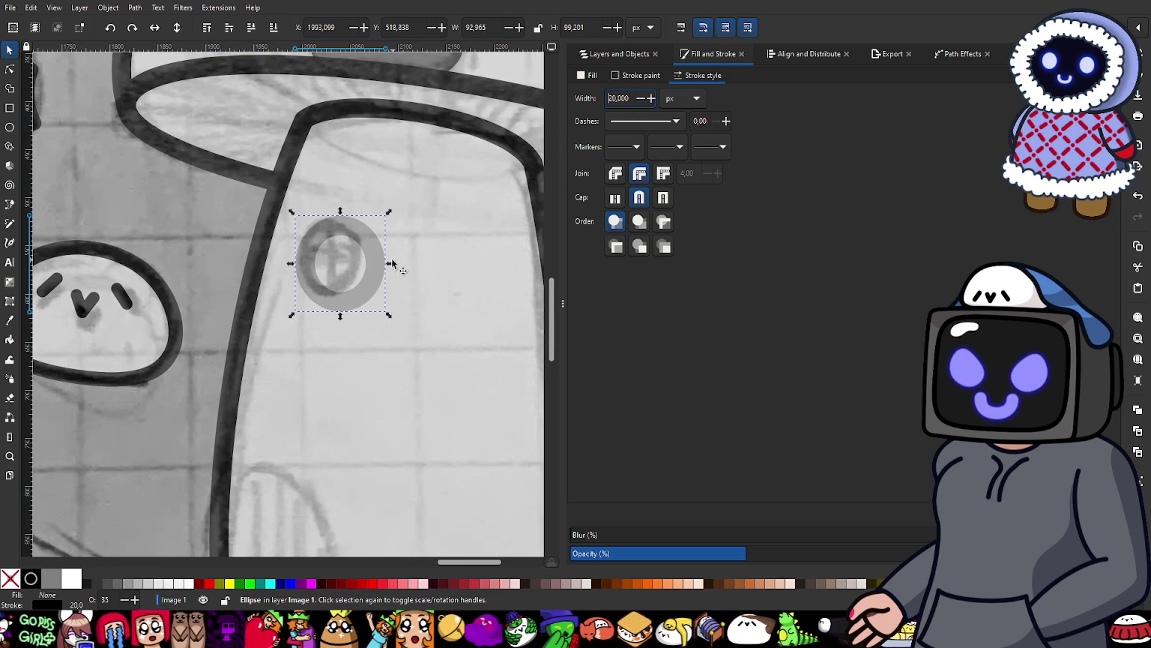
Step: Move and shrink the window ring so it sits over the sketched window
{"action": "scroll", "coordinate": [382, 262], "scroll_direction": "up", "scroll_amount": 1}
{"action": "scroll", "coordinate": [365, 278], "scroll_direction": "up", "scroll_amount": 1}
{"action": "left_click_drag", "start_coordinate": [373, 294], "coordinate": [353, 285]}
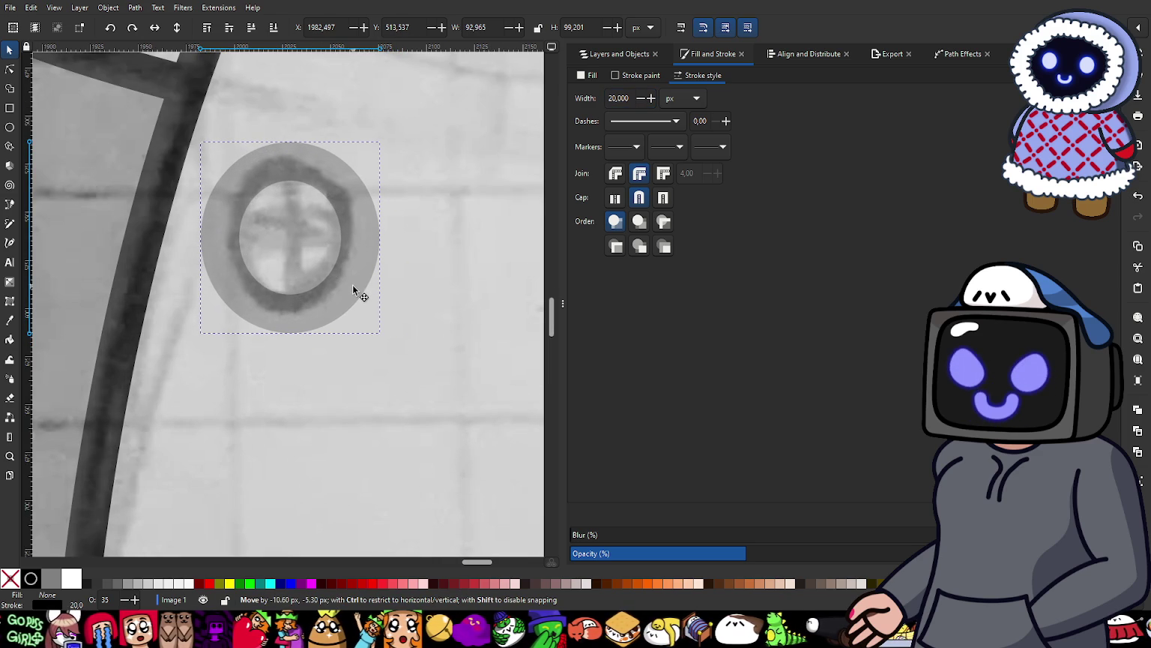
{"action": "left_click_drag", "start_coordinate": [381, 335], "coordinate": [364, 322]}
{"action": "left_click_drag", "start_coordinate": [343, 280], "coordinate": [342, 280]}
{"action": "scroll", "coordinate": [361, 330], "scroll_direction": "down", "scroll_amount": 4}
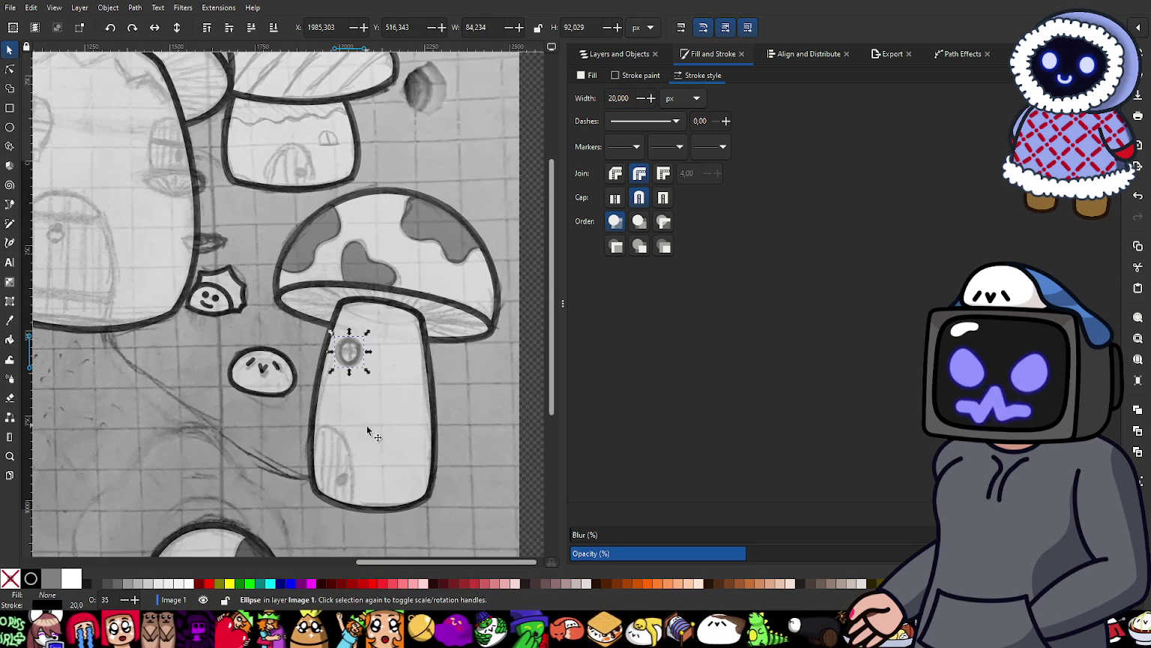
{"action": "scroll", "coordinate": [364, 443], "scroll_direction": "down", "scroll_amount": 5}
{"action": "scroll", "coordinate": [255, 373], "scroll_direction": "down", "scroll_amount": 2}
{"action": "scroll", "coordinate": [277, 311], "scroll_direction": "up", "scroll_amount": 4}
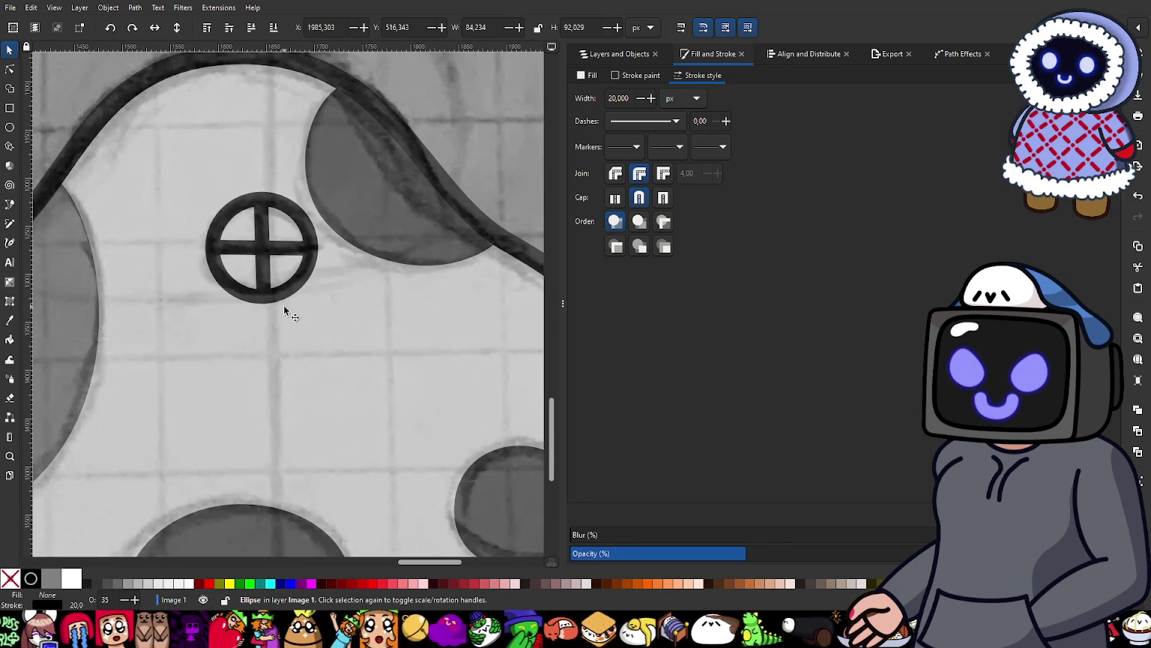
{"action": "scroll", "coordinate": [334, 205], "scroll_direction": "down", "scroll_amount": 3}
{"action": "scroll", "coordinate": [365, 113], "scroll_direction": "down", "scroll_amount": 3}
{"action": "left_click", "coordinate": [264, 270]}
{"action": "scroll", "coordinate": [247, 479], "scroll_direction": "up", "scroll_amount": 3}
{"action": "scroll", "coordinate": [248, 479], "scroll_direction": "up", "scroll_amount": 1}
{"action": "scroll", "coordinate": [283, 383], "scroll_direction": "up", "scroll_amount": 1}
Step: Set the ring's stroke width to 15 px and opacity to 100%, then narrow it slightly
{"action": "left_click", "coordinate": [289, 358]}
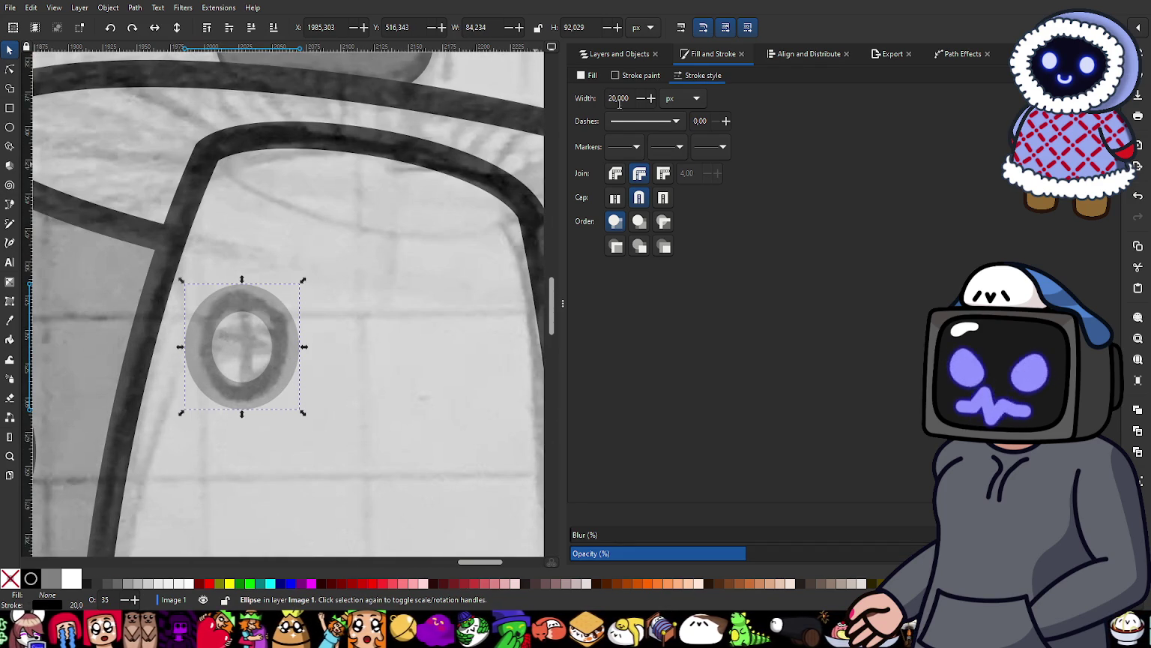
{"action": "double_click", "coordinate": [631, 98]}
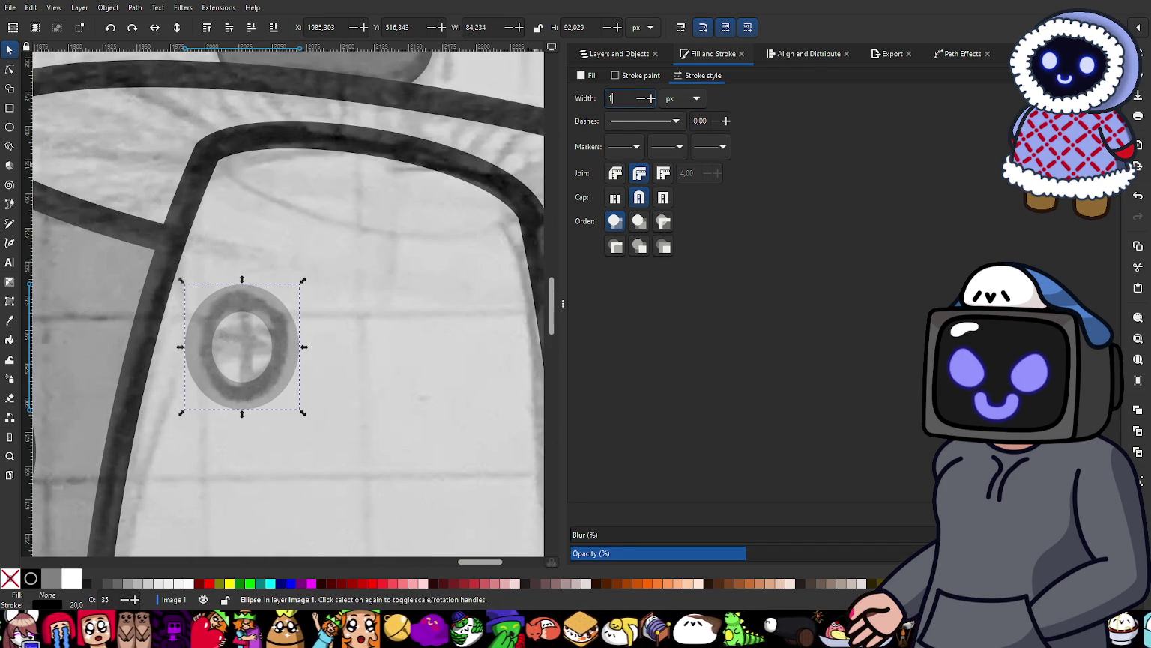
{"action": "type", "text": "15"}
{"action": "key", "text": "Return"}
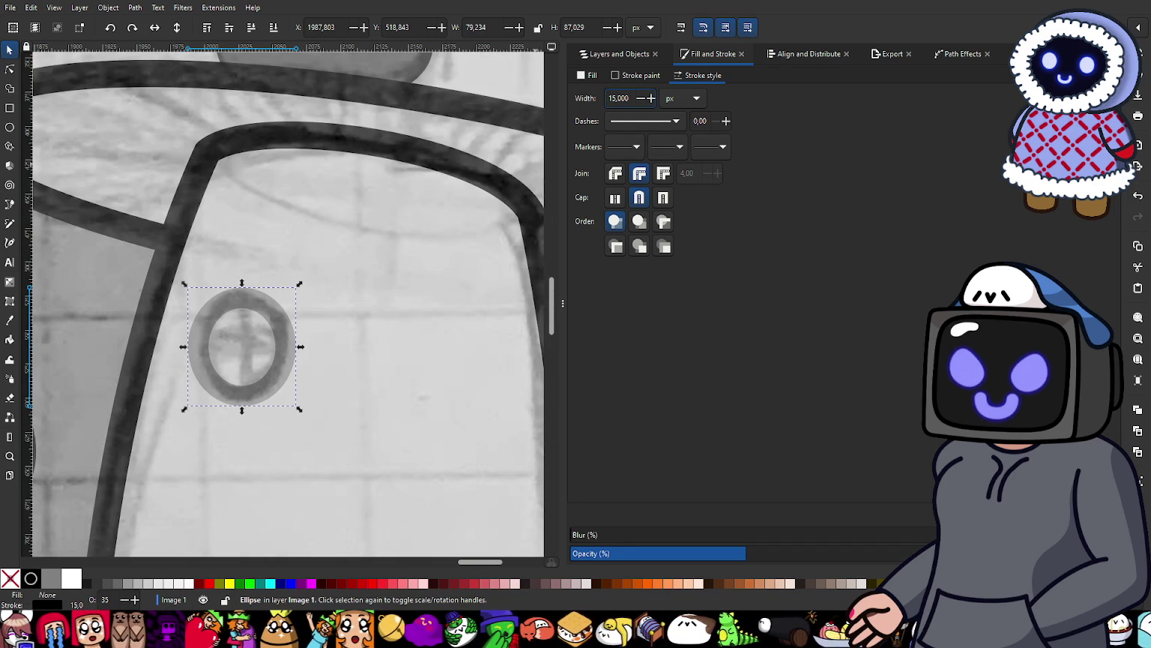
{"action": "left_click", "coordinate": [925, 554]}
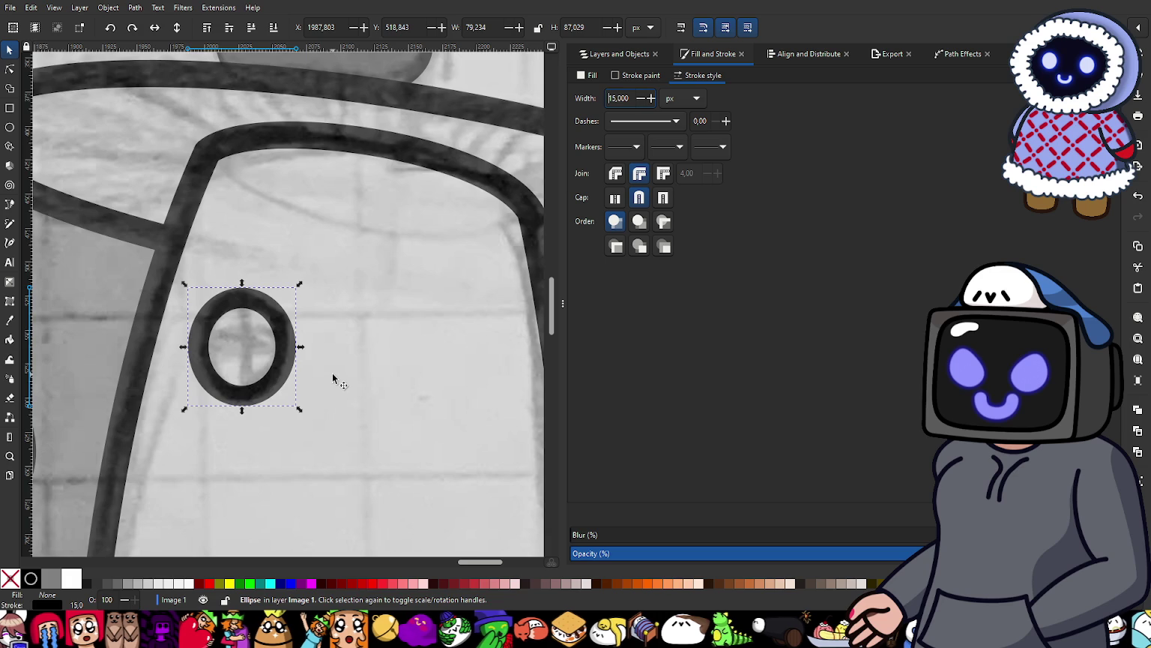
{"action": "scroll", "coordinate": [332, 372], "scroll_direction": "up", "scroll_amount": 2}
{"action": "scroll", "coordinate": [229, 357], "scroll_direction": "up", "scroll_amount": 2}
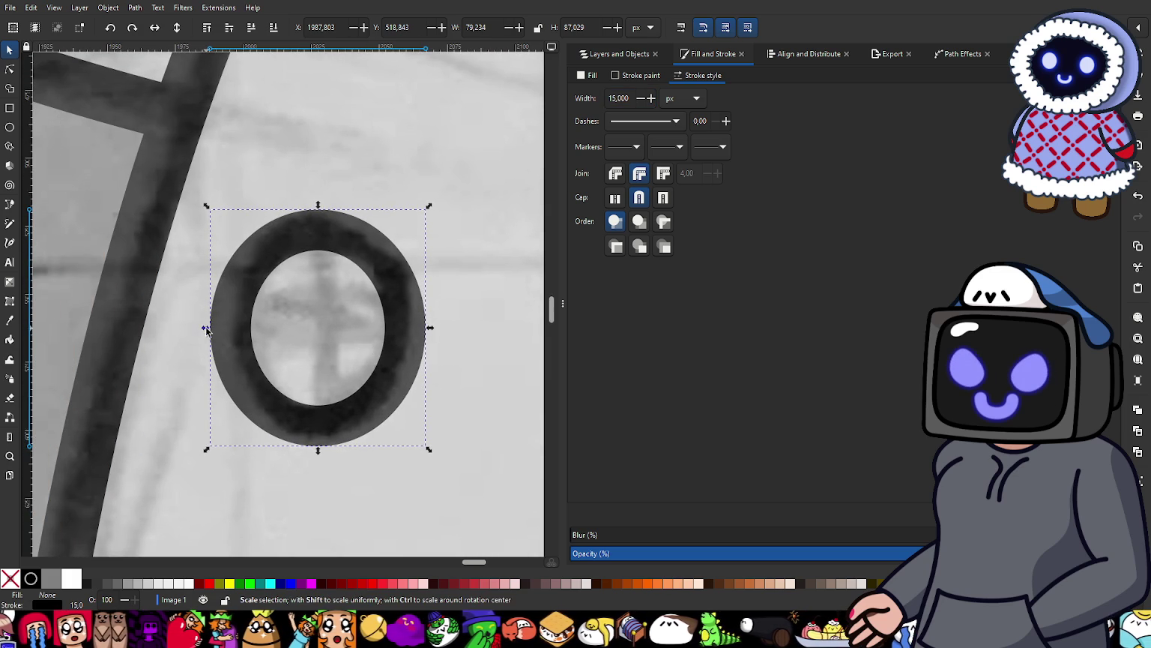
{"action": "left_click_drag", "start_coordinate": [212, 340], "coordinate": [219, 339]}
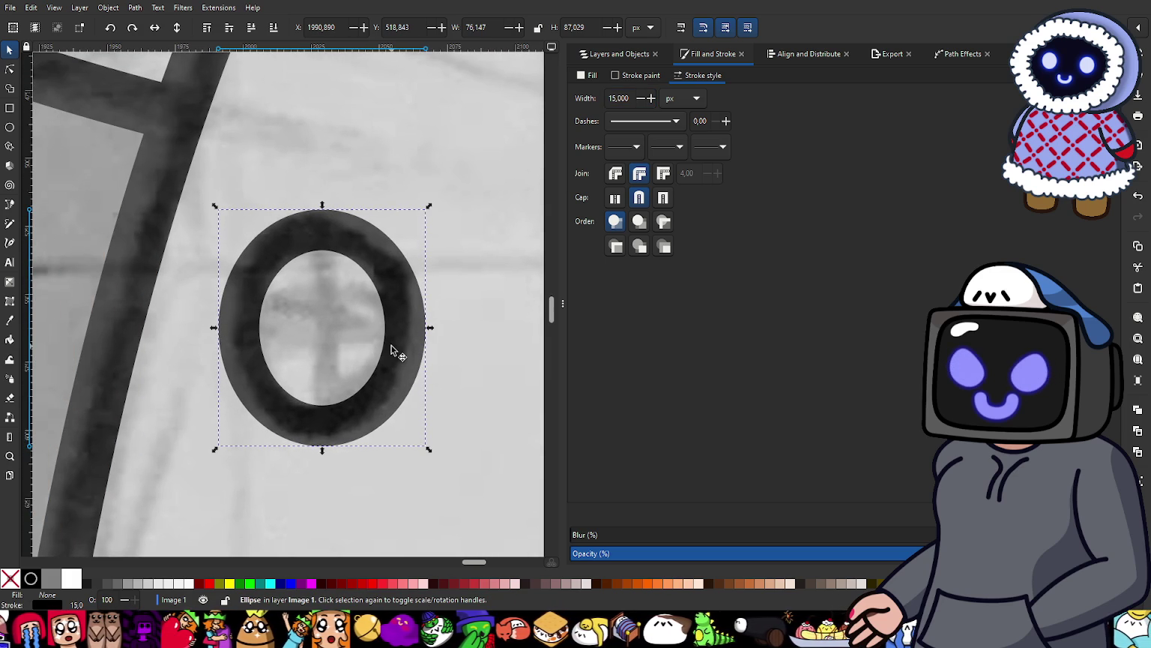
Step: Draw a vertical and a horizontal straight line crossing inside the window ring
{"action": "left_click", "coordinate": [9, 204]}
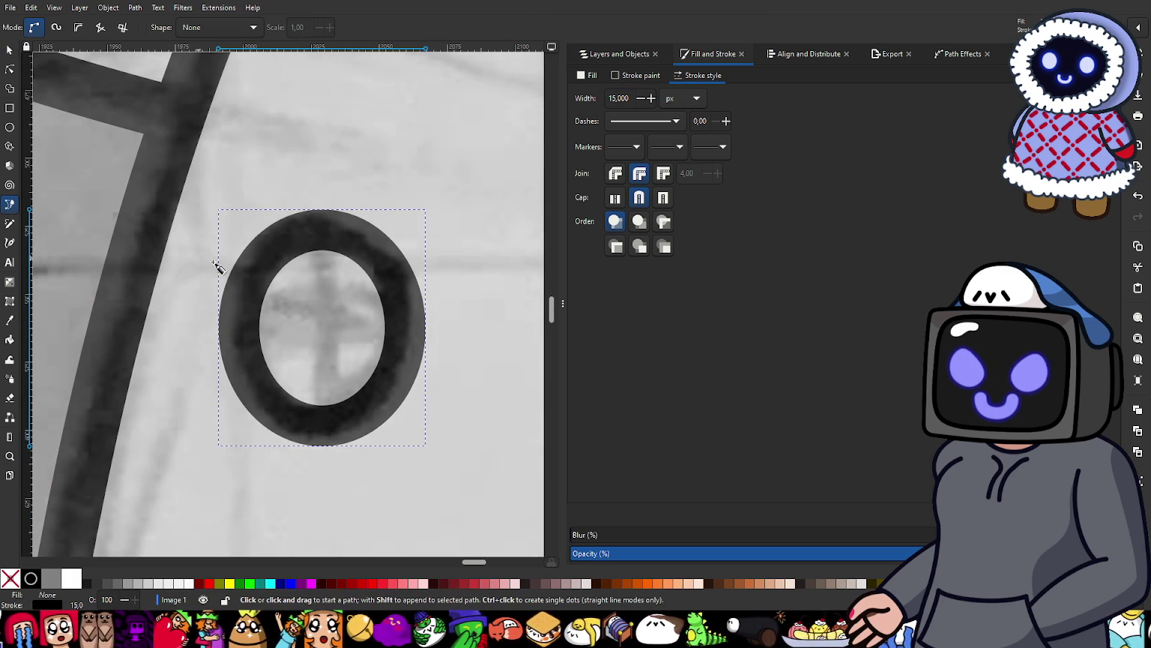
{"action": "left_click", "coordinate": [326, 231]}
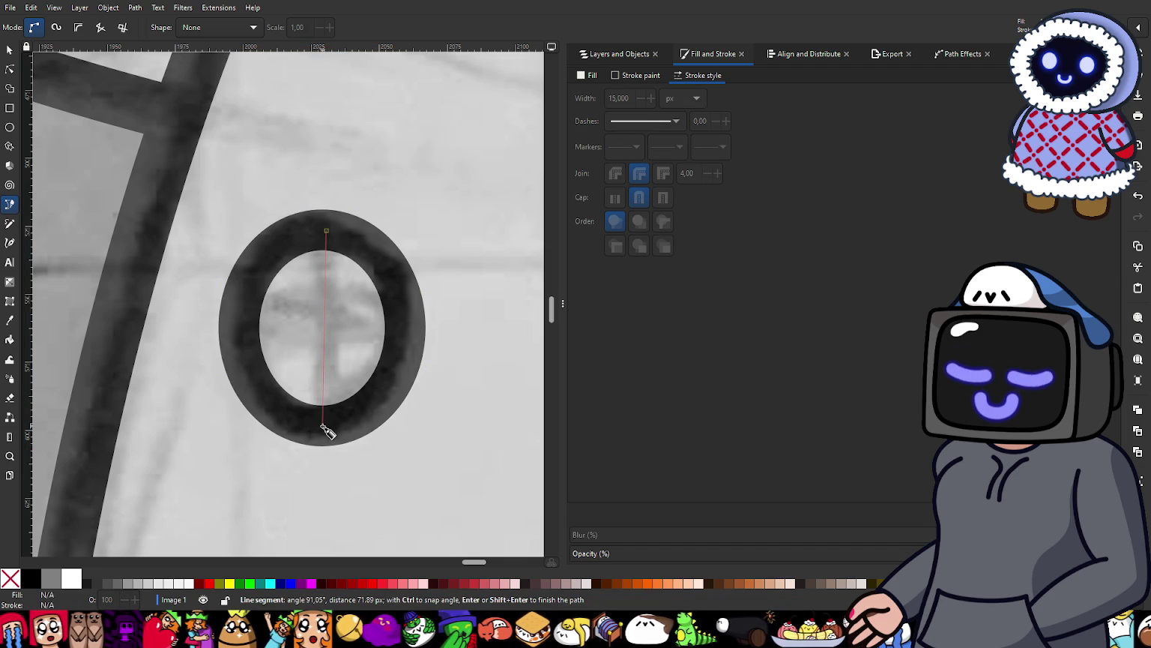
{"action": "double_click", "coordinate": [323, 426]}
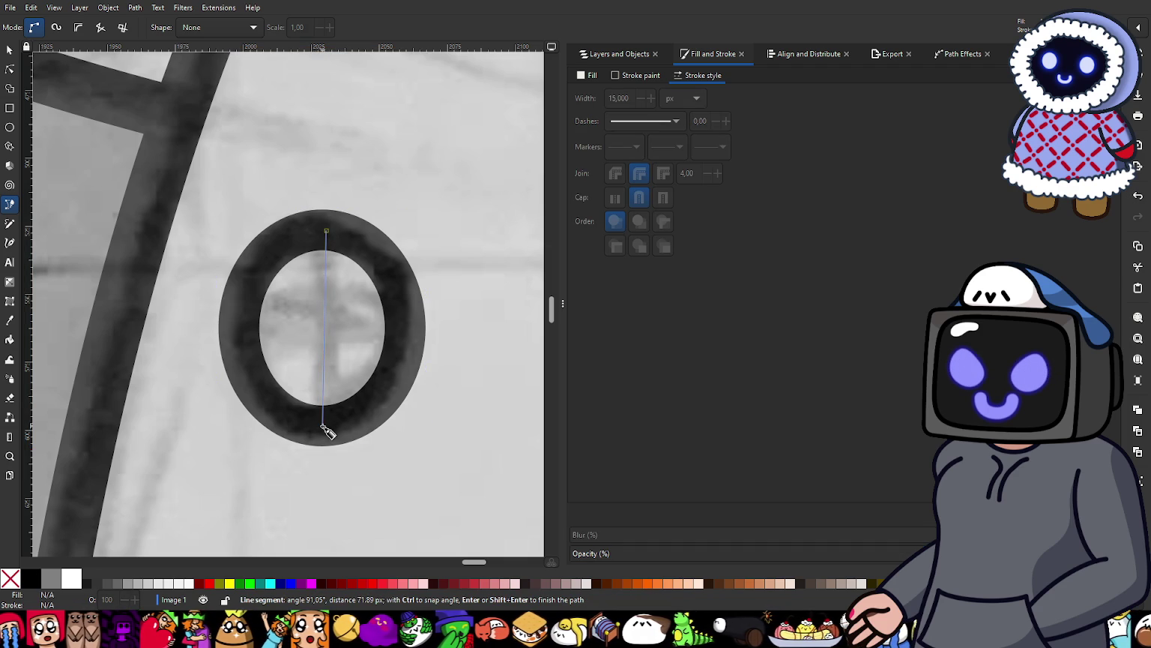
{"action": "left_click", "coordinate": [406, 325]}
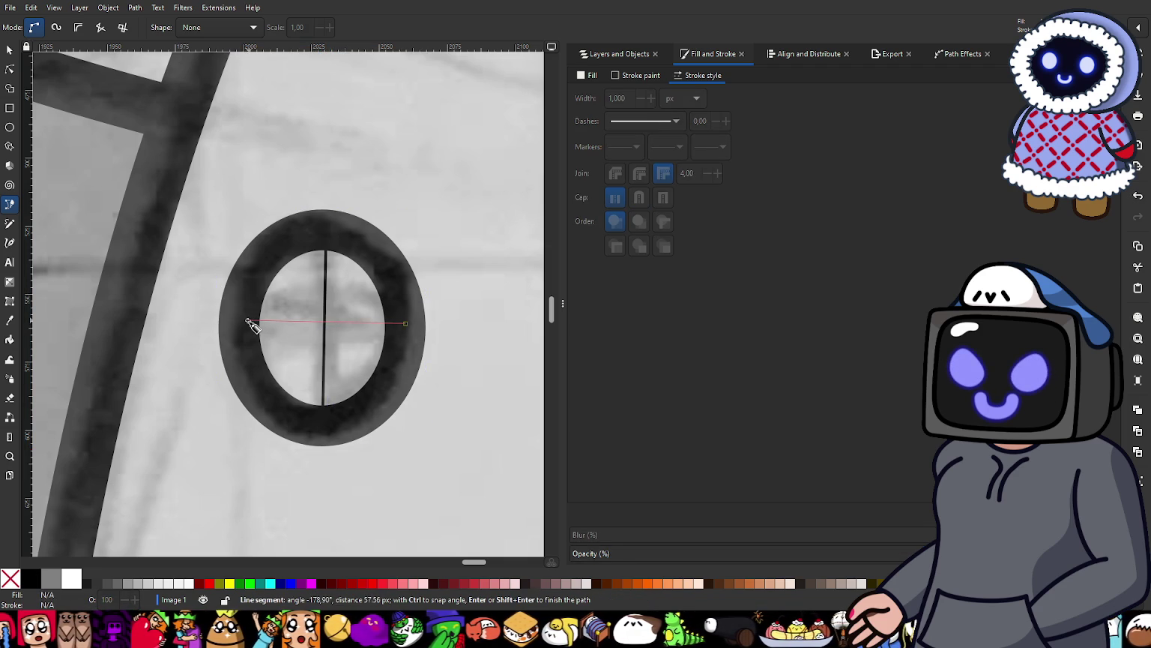
{"action": "double_click", "coordinate": [245, 324]}
{"action": "key", "text": "s"}
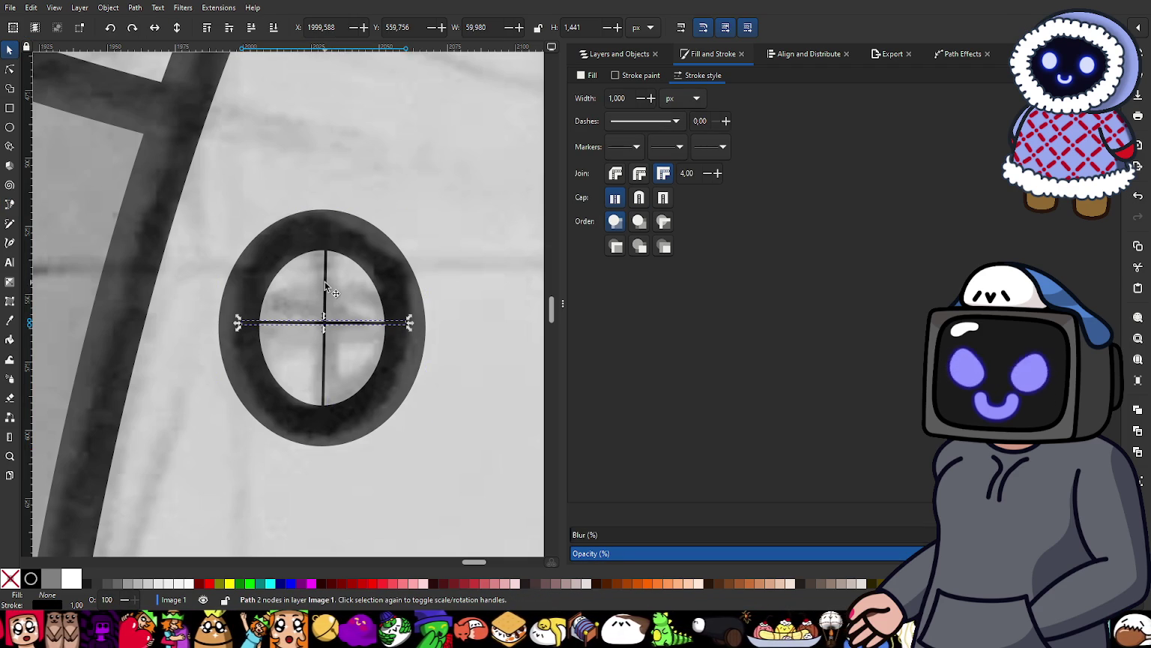
Step: Give both cross bars round joins, round caps and a 15 px stroke width
{"action": "left_click", "coordinate": [324, 286], "text": "shift"}
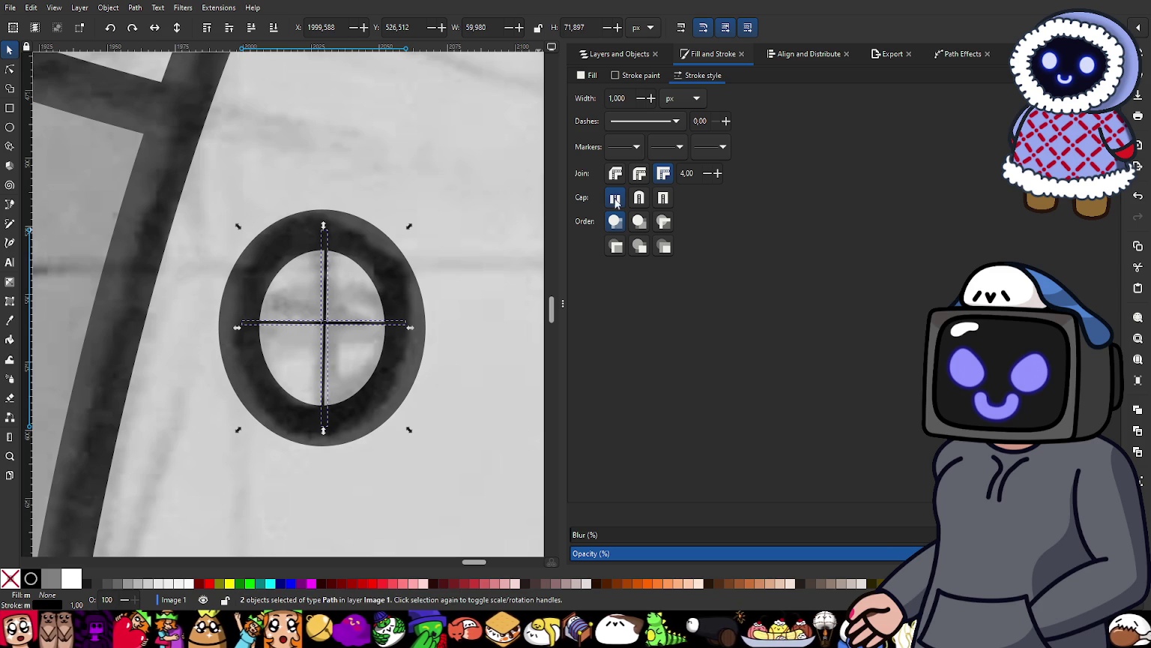
{"action": "left_click", "coordinate": [639, 173]}
{"action": "left_click", "coordinate": [640, 197]}
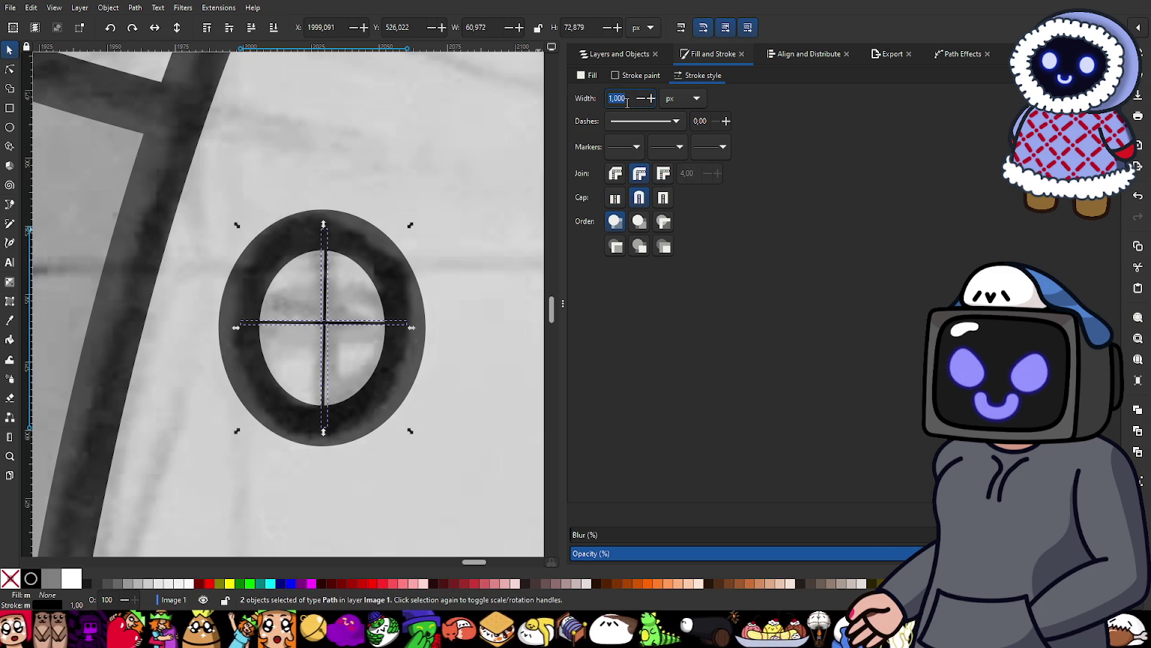
{"action": "type", "text": "15"}
{"action": "key", "text": "Return"}
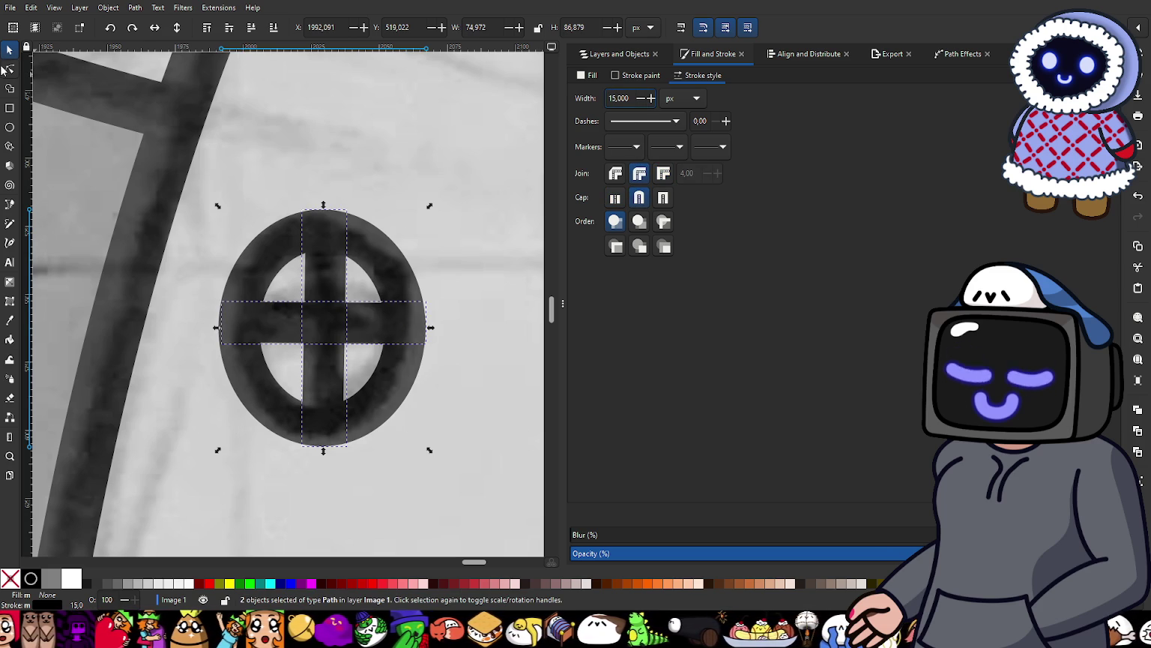
{"action": "left_click", "coordinate": [9, 68]}
{"action": "scroll", "coordinate": [288, 219], "scroll_direction": "up", "scroll_amount": 2}
{"action": "left_click", "coordinate": [344, 239]}
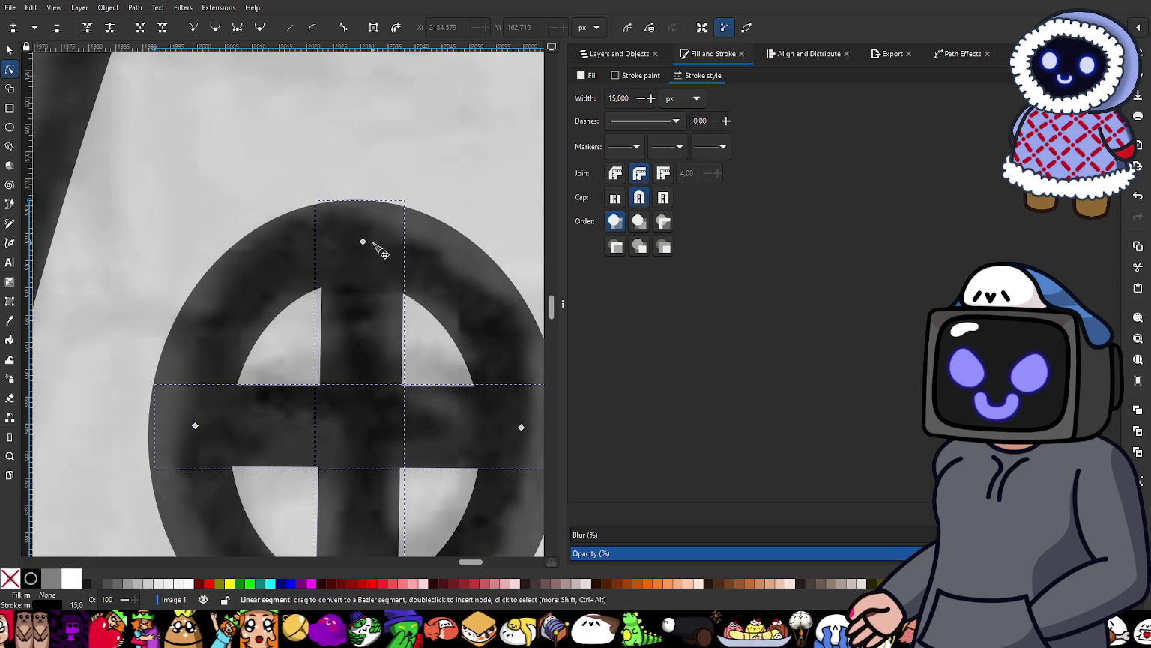
Step: Pull the vertical and horizontal cross-bar end nodes inward so they sit inside the oval window ring
{"action": "scroll", "coordinate": [366, 386], "scroll_direction": "down", "scroll_amount": 4}
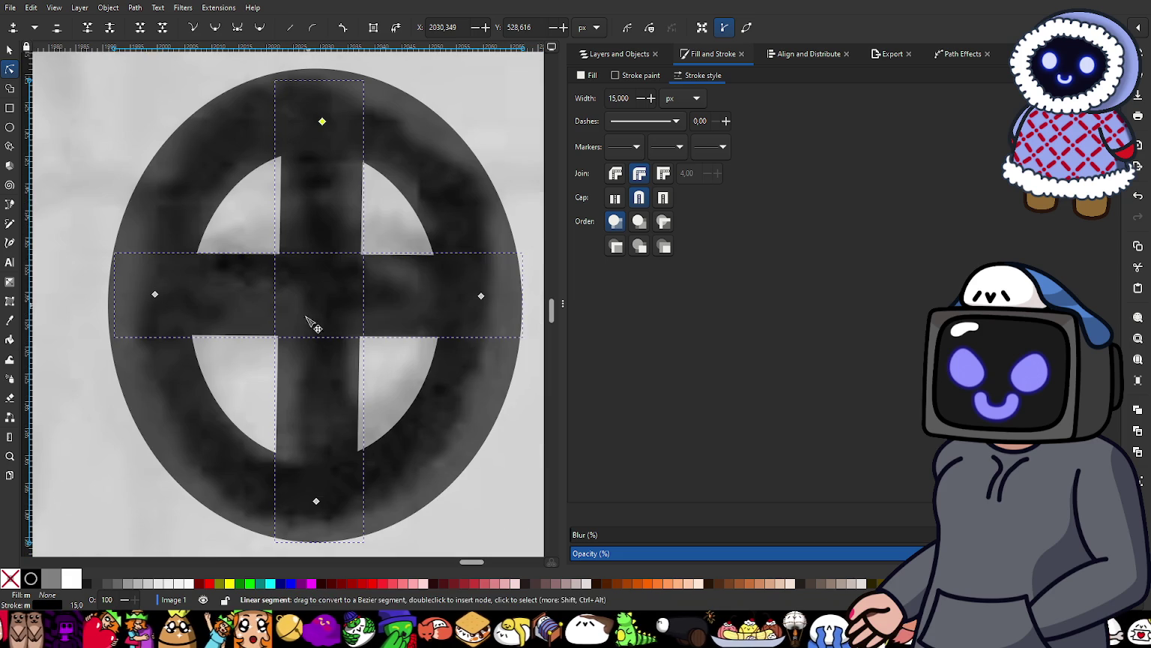
{"action": "left_click", "coordinate": [318, 499]}
{"action": "left_click_drag", "start_coordinate": [318, 498], "coordinate": [315, 496]}
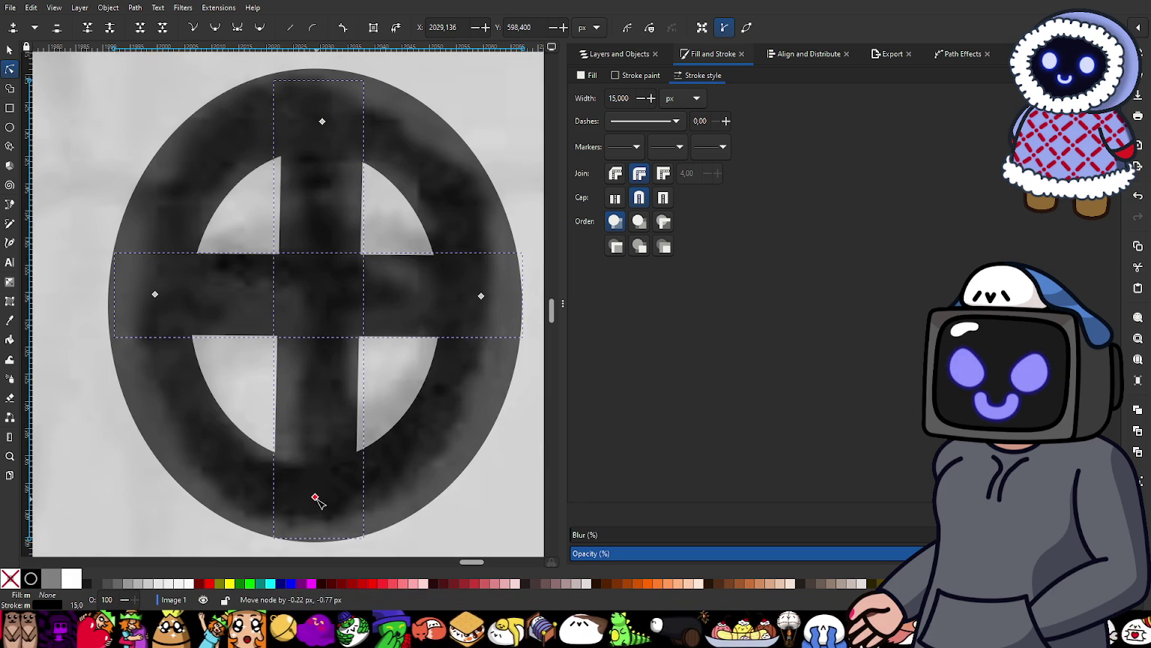
{"action": "left_click_drag", "start_coordinate": [155, 296], "coordinate": [160, 295]}
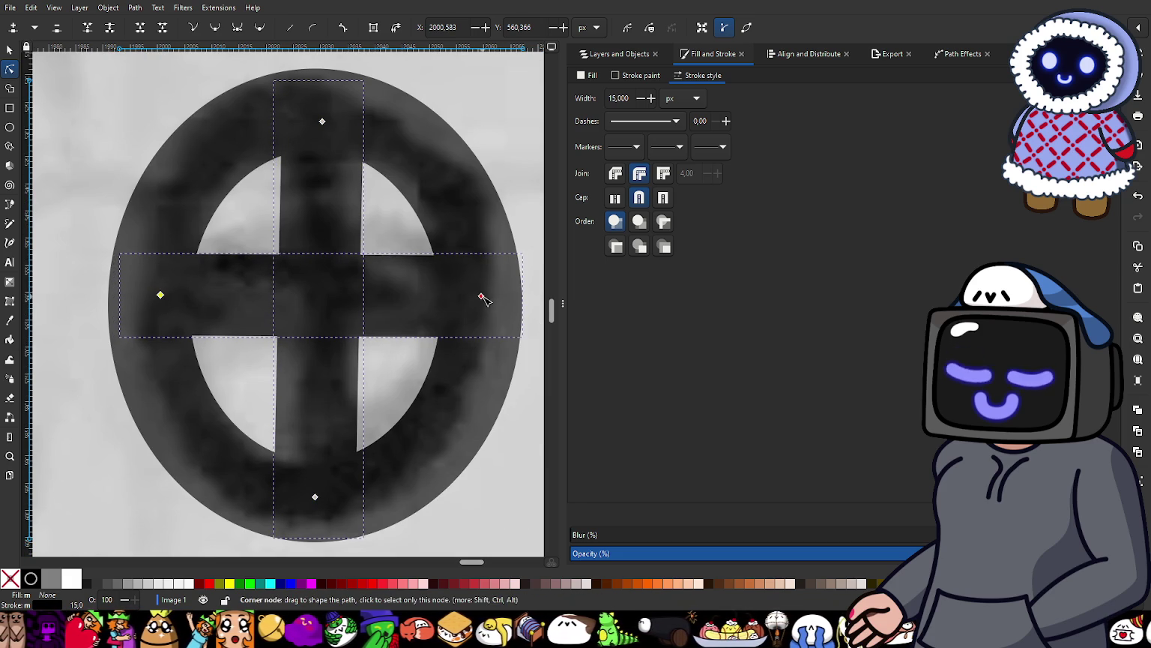
{"action": "left_click", "coordinate": [480, 296]}
{"action": "scroll", "coordinate": [434, 250], "scroll_direction": "down", "scroll_amount": 2}
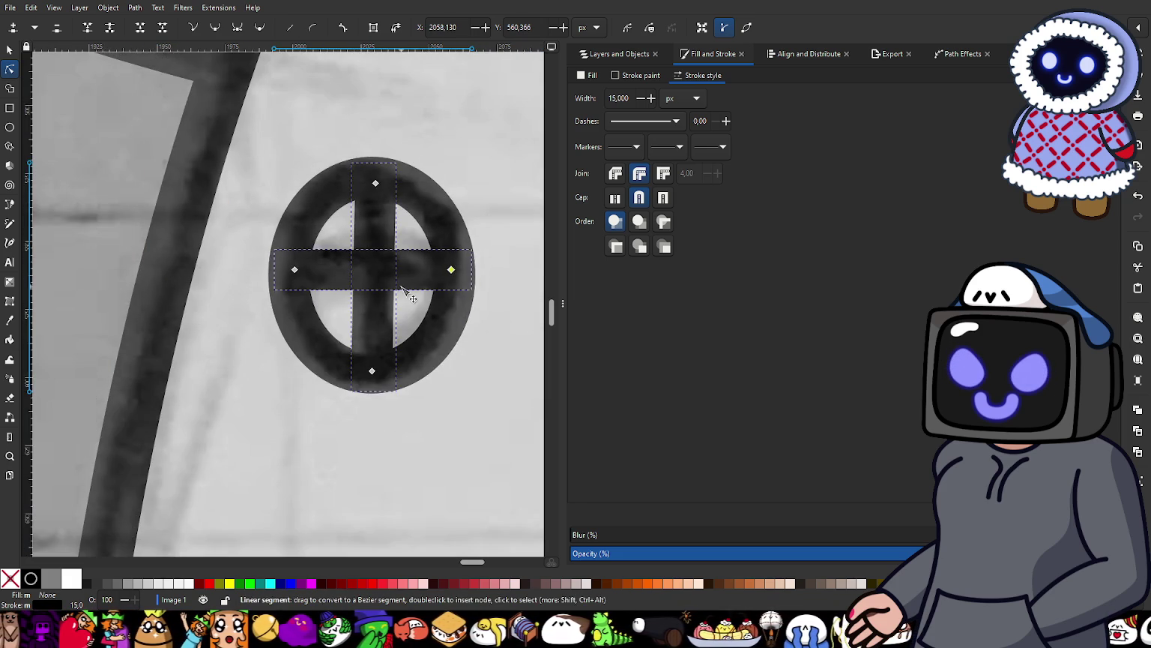
{"action": "scroll", "coordinate": [397, 288], "scroll_direction": "down", "scroll_amount": 4}
{"action": "left_click", "coordinate": [303, 283]}
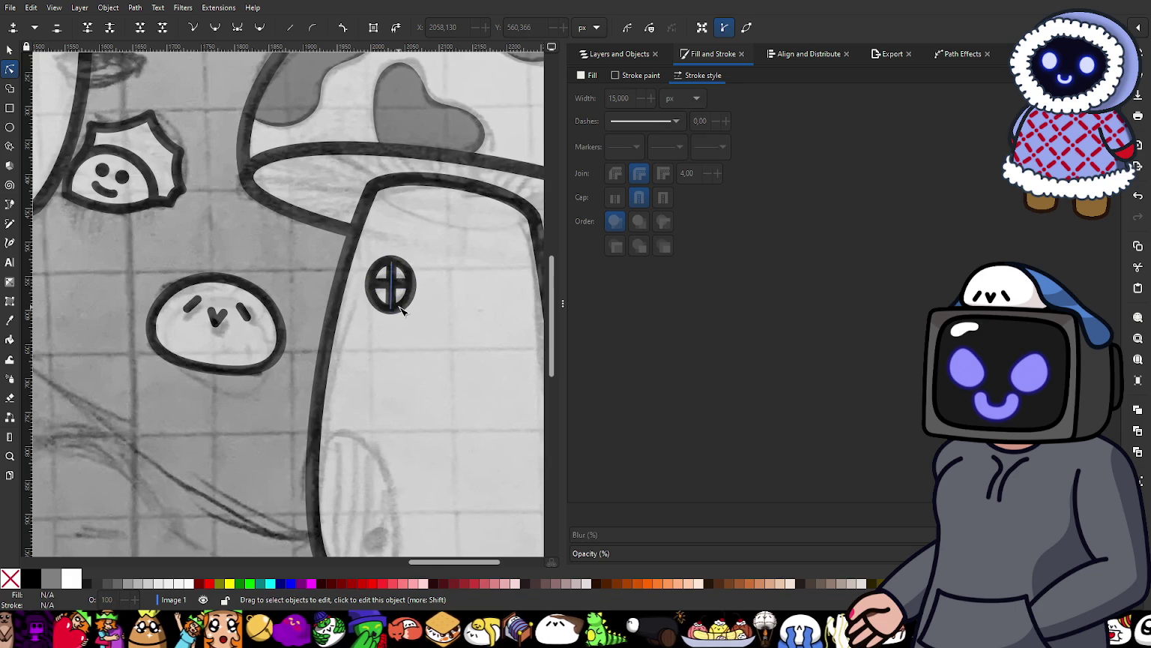
{"action": "scroll", "coordinate": [401, 310], "scroll_direction": "up", "scroll_amount": 2}
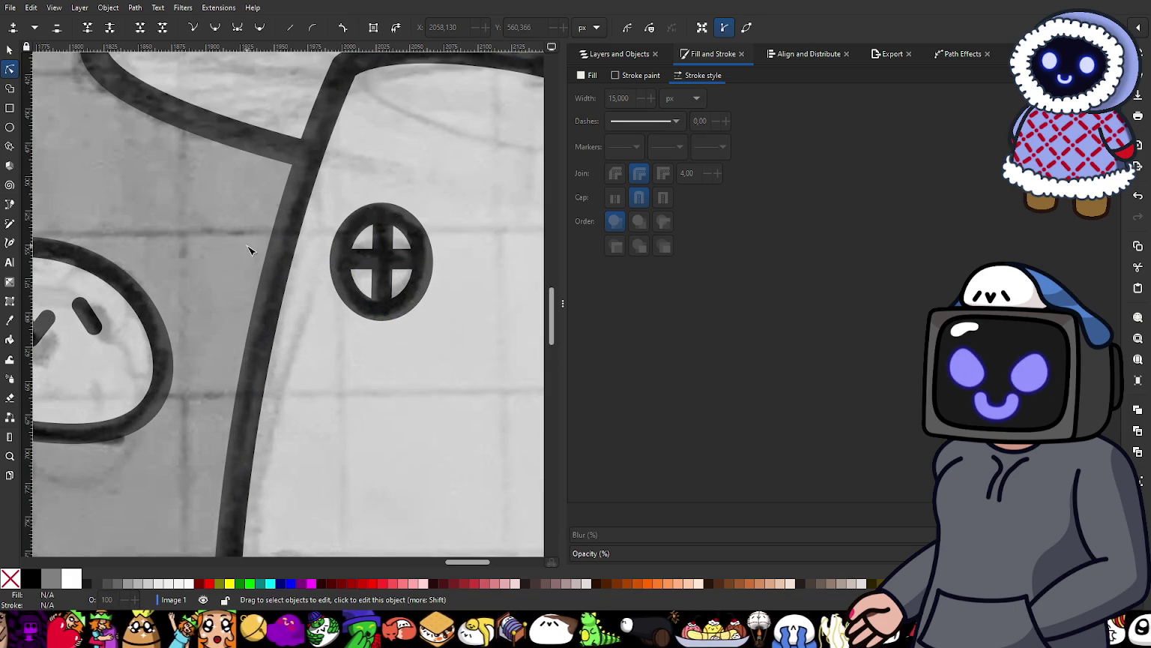
{"action": "scroll", "coordinate": [356, 260], "scroll_direction": "down", "scroll_amount": 3}
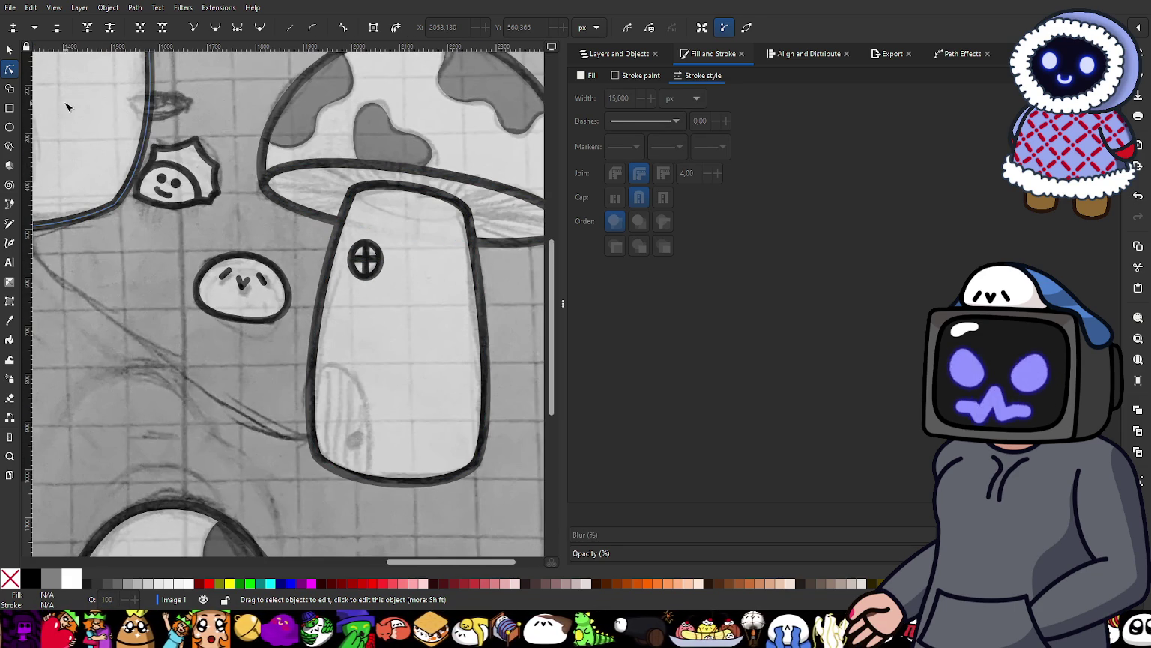
{"action": "key", "text": "s"}
{"action": "left_click", "coordinate": [357, 257]}
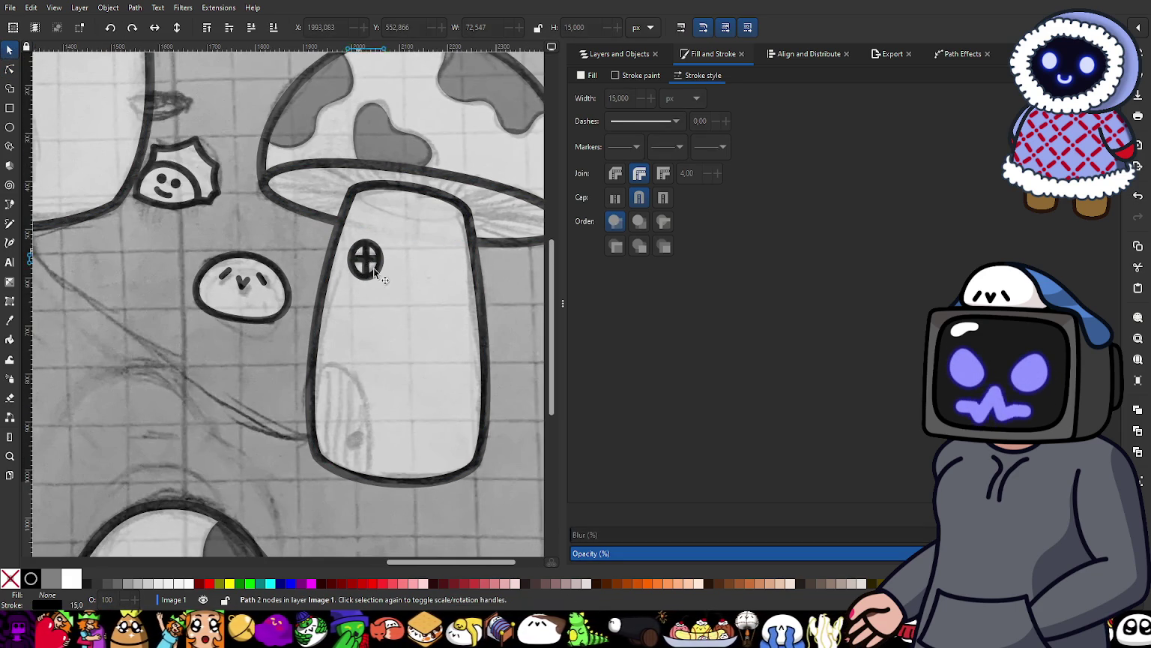
Step: Combine the horizontal bar, vertical bar and window oval into one path with Ctrl+K
{"action": "scroll", "coordinate": [358, 247], "scroll_direction": "up", "scroll_amount": 3}
{"action": "scroll", "coordinate": [358, 218], "scroll_direction": "up", "scroll_amount": 2}
{"action": "left_click", "coordinate": [357, 218], "text": "shift"}
{"action": "left_click", "coordinate": [312, 187], "text": "shift"}
{"action": "key", "text": "ctrl+k"}
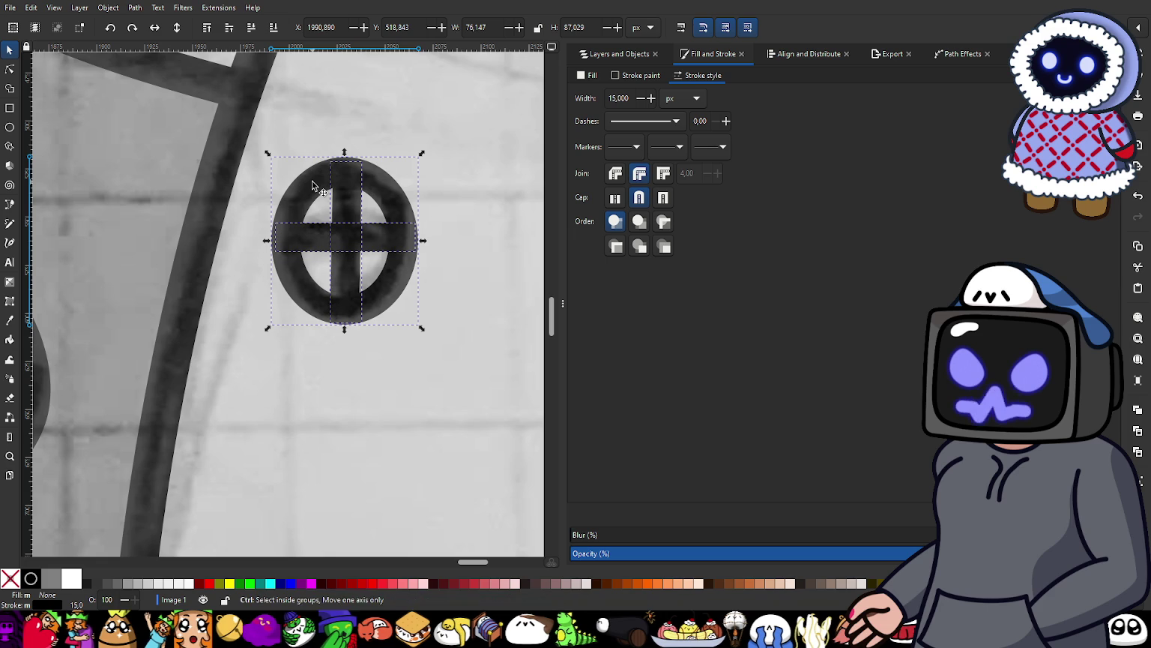
Step: In Layers and Objects, move the window path path91 to sit just above House 4 Stem
{"action": "scroll", "coordinate": [342, 237], "scroll_direction": "down", "scroll_amount": 5}
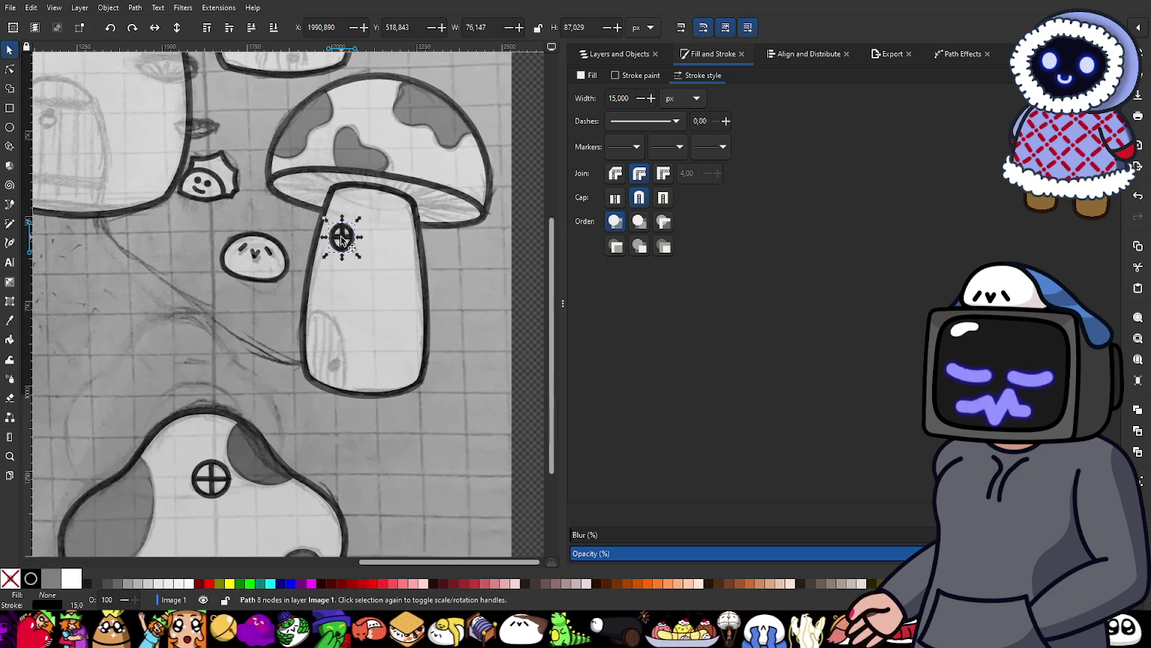
{"action": "left_click", "coordinate": [596, 56]}
{"action": "left_click_drag", "start_coordinate": [606, 111], "coordinate": [699, 385]}
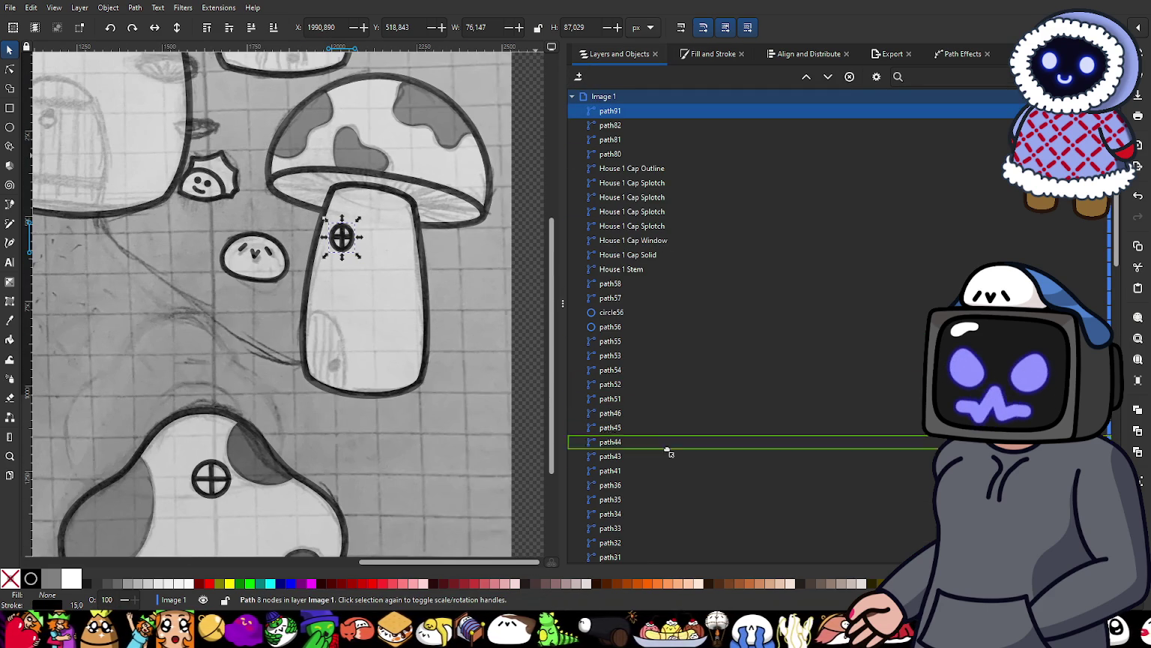
{"action": "left_click_drag", "start_coordinate": [699, 386], "coordinate": [641, 564]}
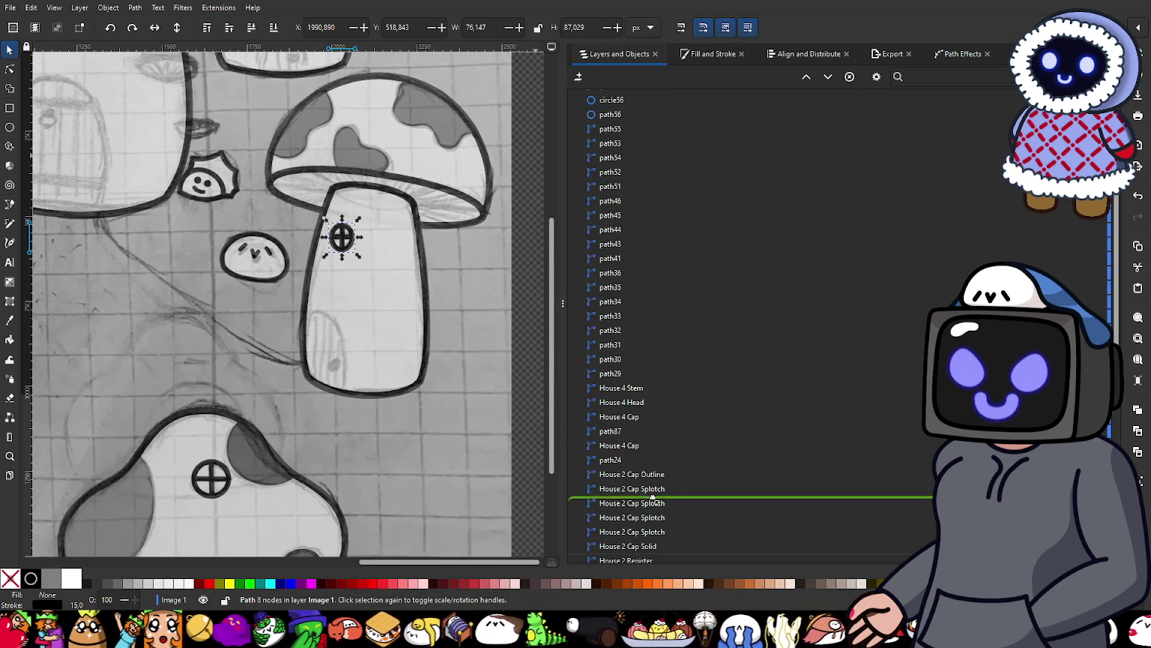
{"action": "left_click_drag", "start_coordinate": [641, 562], "coordinate": [667, 388]}
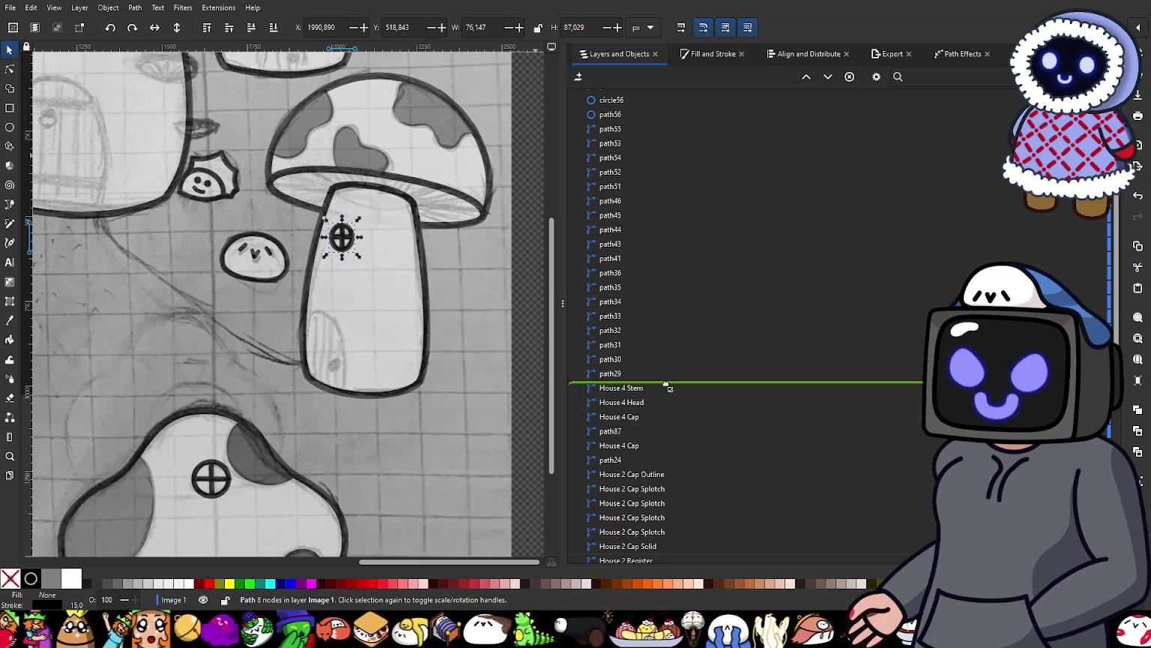
{"action": "left_click_drag", "start_coordinate": [668, 387], "coordinate": [664, 385]}
{"action": "left_click", "coordinate": [641, 388]}
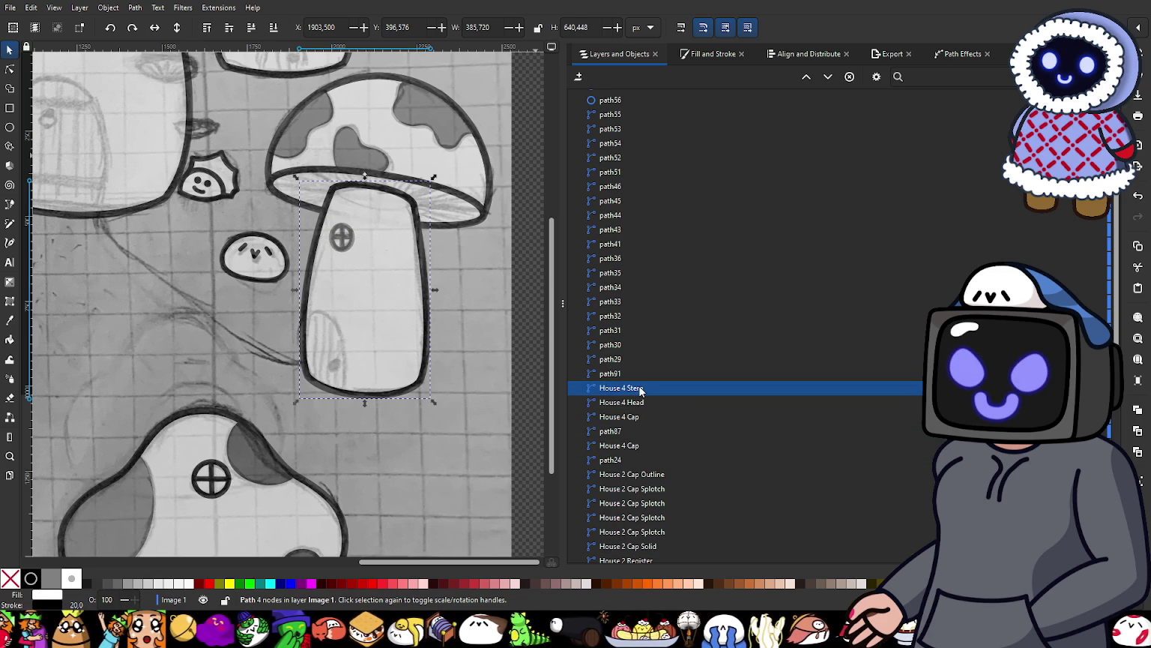
Step: Place a House 4 Stem object directly above the window path path91 in the object list
{"action": "left_click", "coordinate": [497, 361]}
{"action": "scroll", "coordinate": [361, 317], "scroll_direction": "up", "scroll_amount": 2}
{"action": "scroll", "coordinate": [341, 361], "scroll_direction": "down", "scroll_amount": 2}
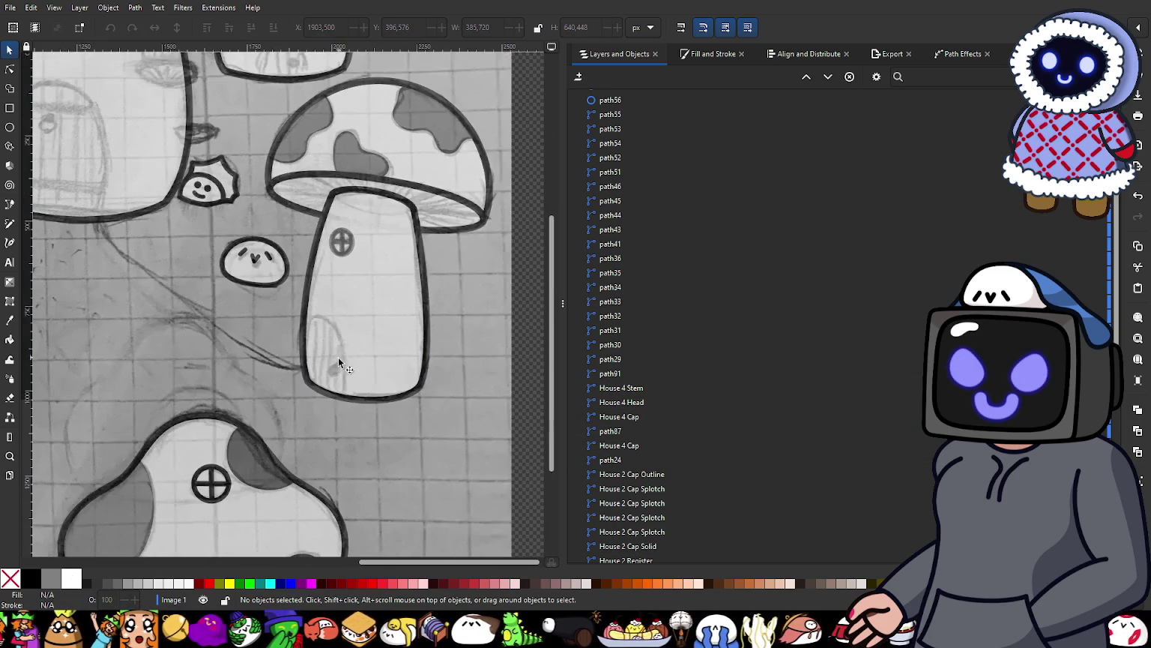
{"action": "scroll", "coordinate": [338, 443], "scroll_direction": "down", "scroll_amount": 2}
{"action": "scroll", "coordinate": [367, 286], "scroll_direction": "up", "scroll_amount": 1}
{"action": "scroll", "coordinate": [255, 418], "scroll_direction": "down", "scroll_amount": 2}
{"action": "scroll", "coordinate": [157, 366], "scroll_direction": "up", "scroll_amount": 2}
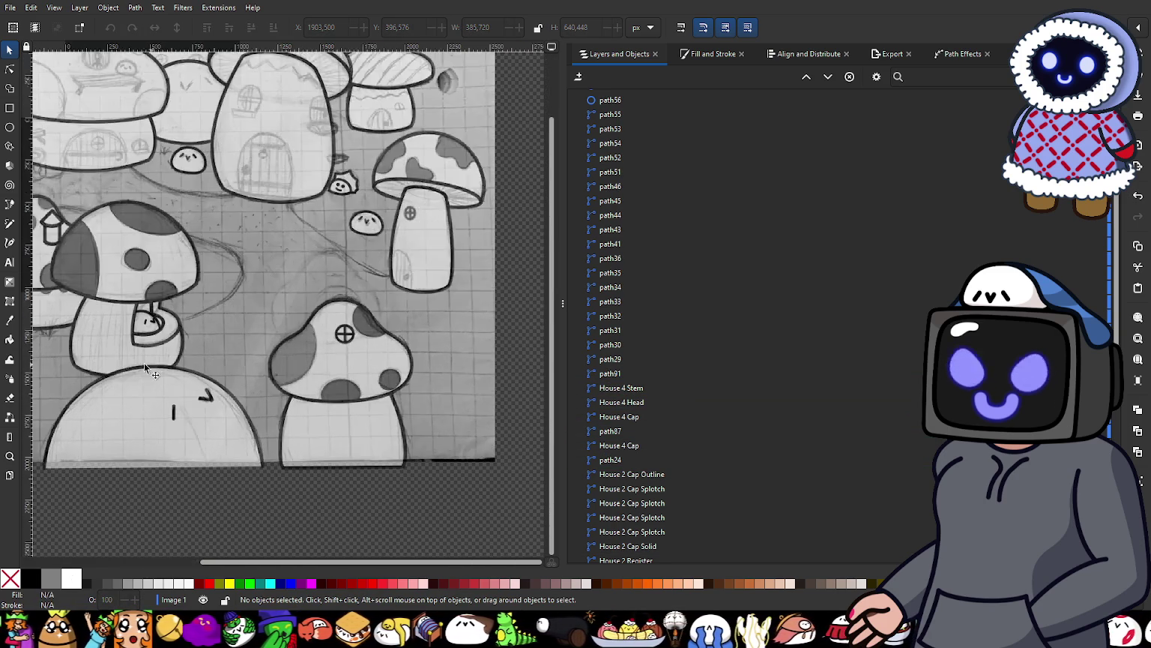
{"action": "scroll", "coordinate": [157, 366], "scroll_direction": "down", "scroll_amount": 2}
{"action": "scroll", "coordinate": [360, 255], "scroll_direction": "up", "scroll_amount": 3}
{"action": "scroll", "coordinate": [351, 357], "scroll_direction": "up", "scroll_amount": 1}
{"action": "scroll", "coordinate": [351, 357], "scroll_direction": "left", "scroll_amount": 2}
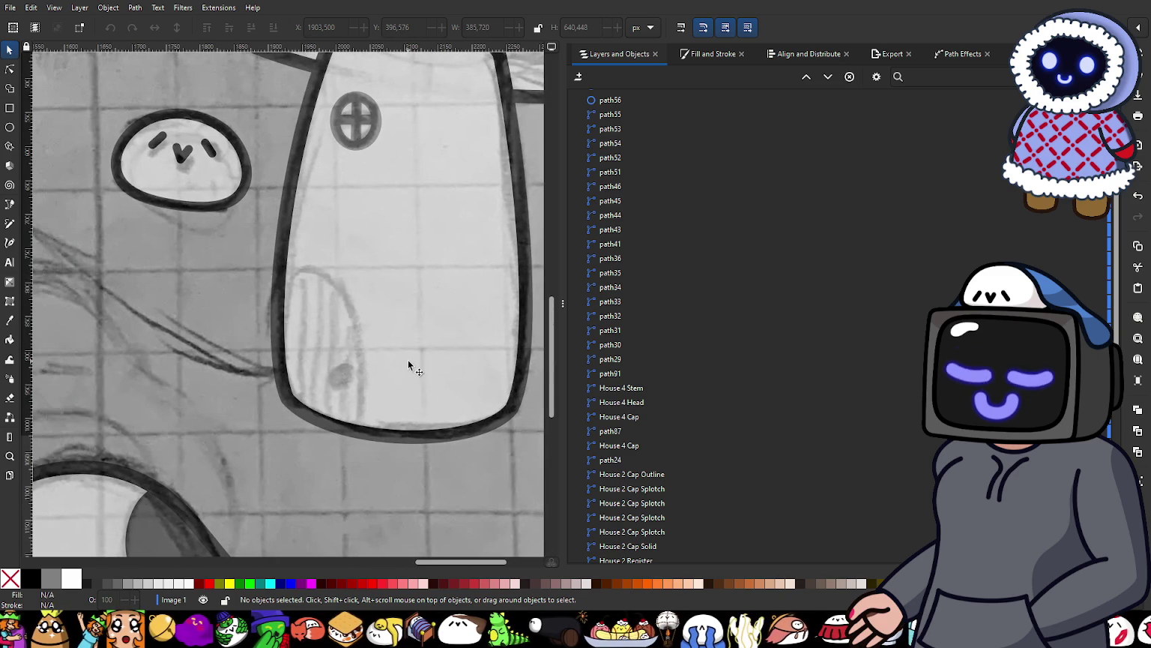
{"action": "left_click", "coordinate": [628, 387]}
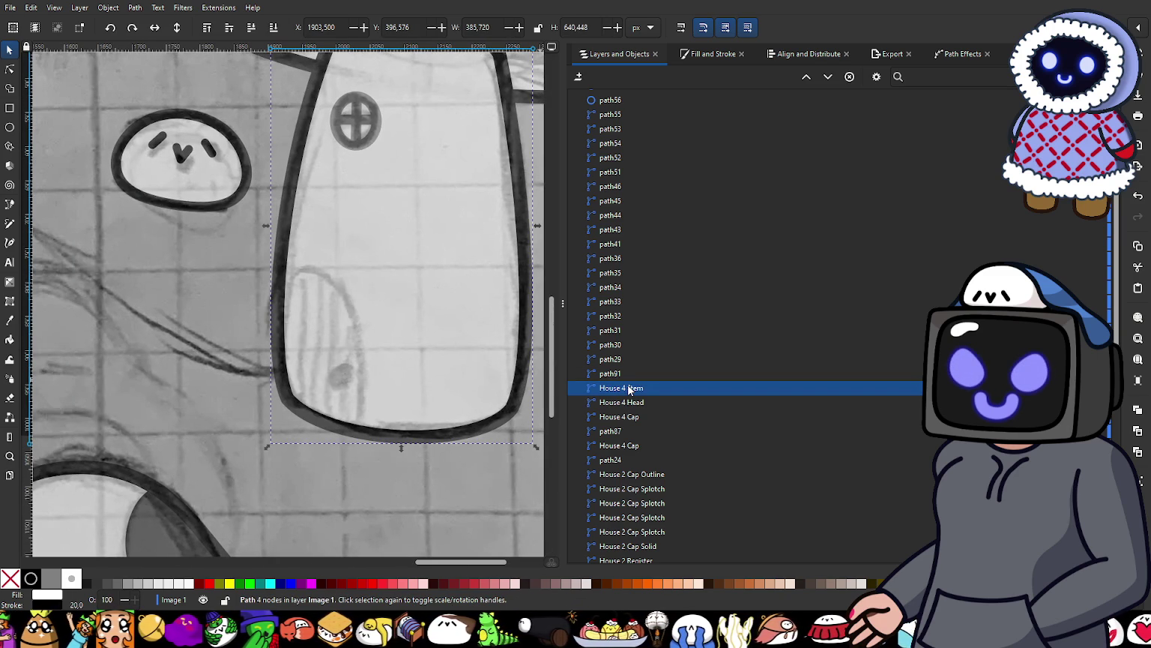
{"action": "key", "text": "Home"}
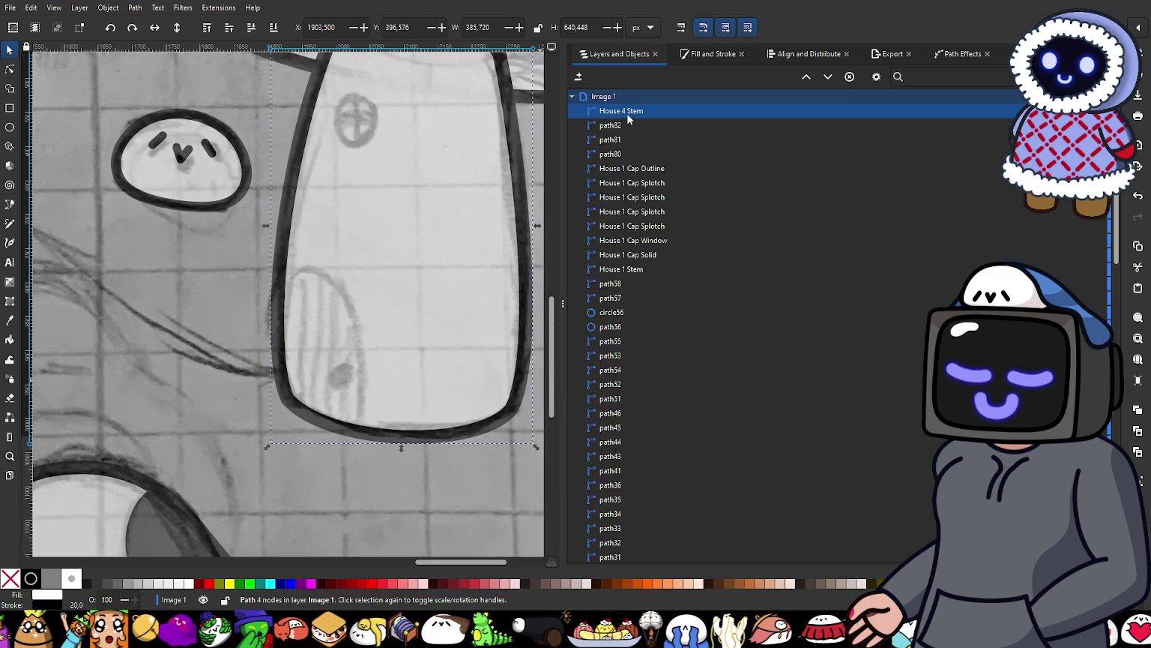
{"action": "left_click_drag", "start_coordinate": [629, 110], "coordinate": [654, 558]}
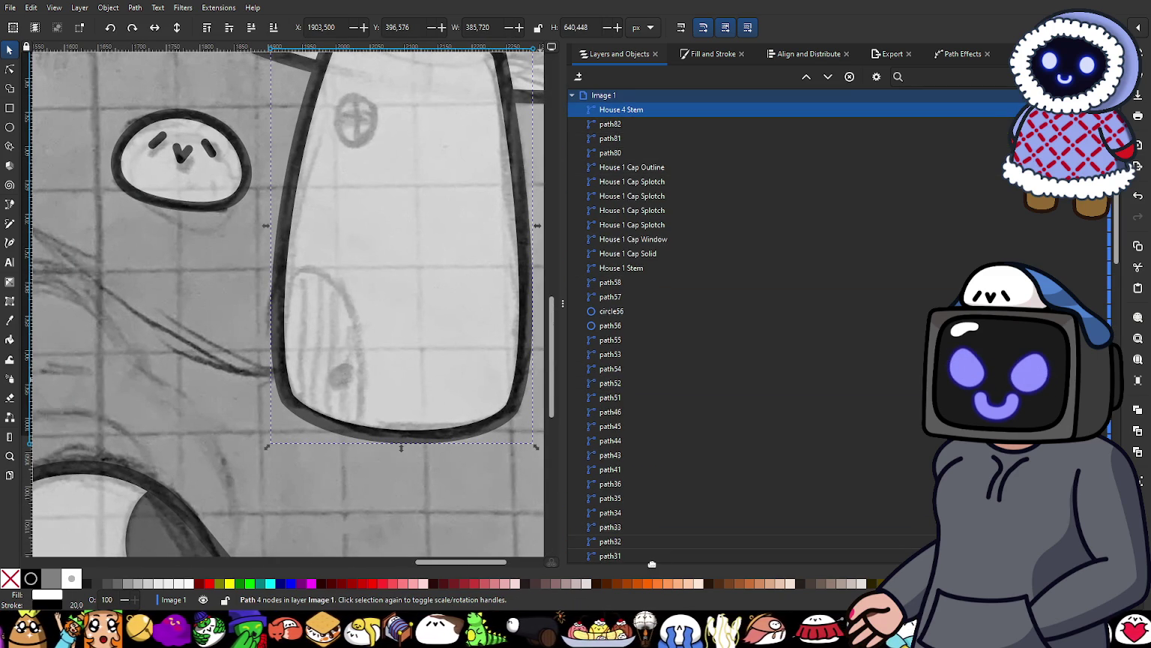
{"action": "left_click_drag", "start_coordinate": [653, 559], "coordinate": [683, 457]}
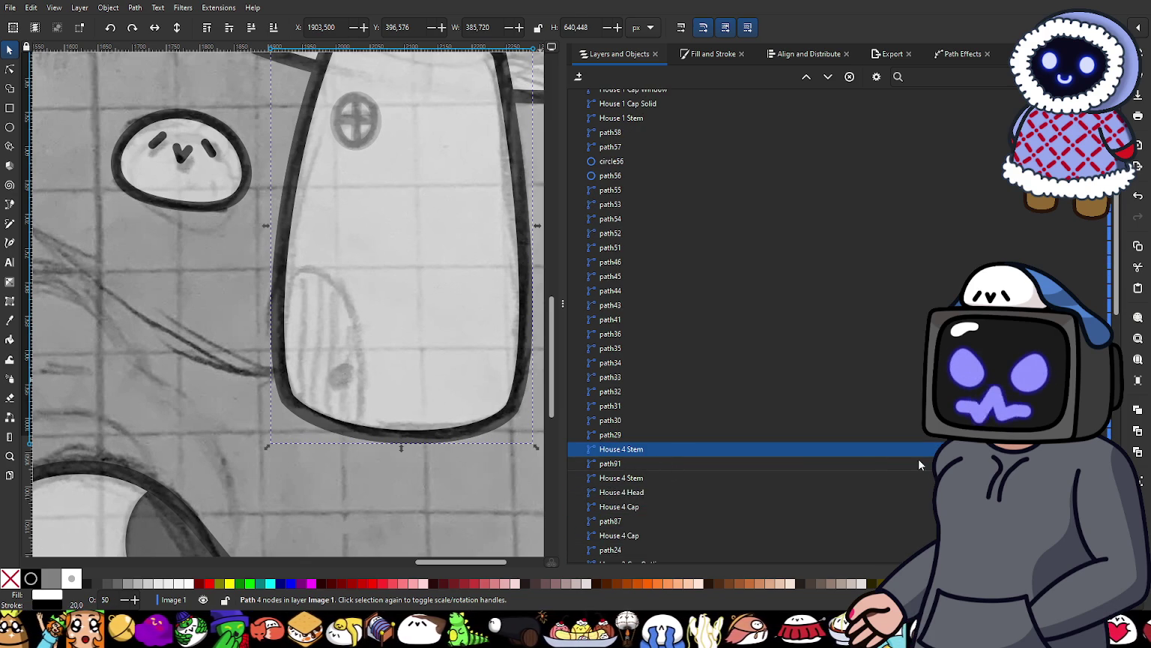
Step: Raise that House 4 Stem's opacity from 50% to 100%
{"action": "left_click", "coordinate": [1071, 217]}
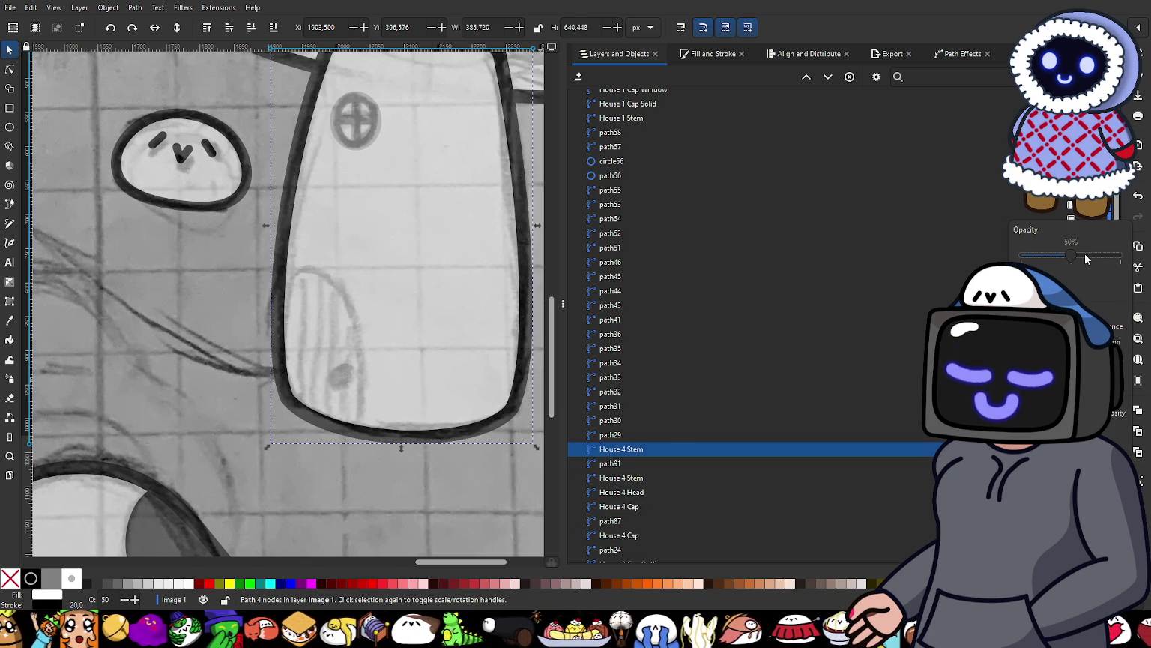
{"action": "left_click", "coordinate": [735, 450]}
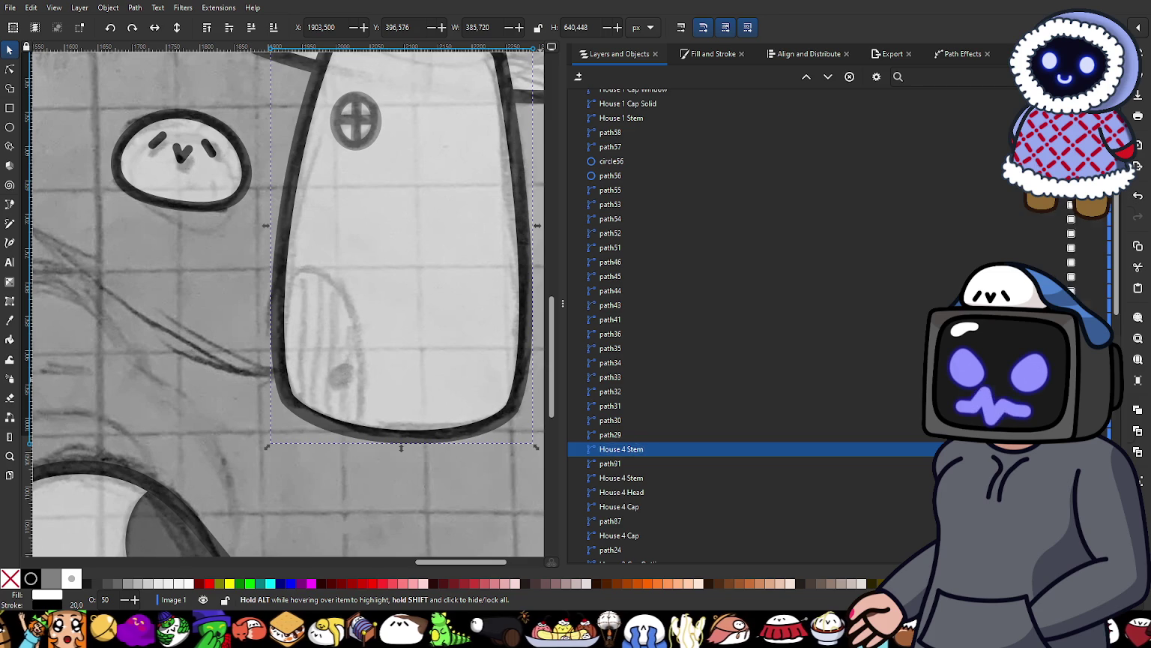
{"action": "left_click", "coordinate": [1070, 205]}
{"action": "left_click_drag", "start_coordinate": [1075, 241], "coordinate": [1122, 241]}
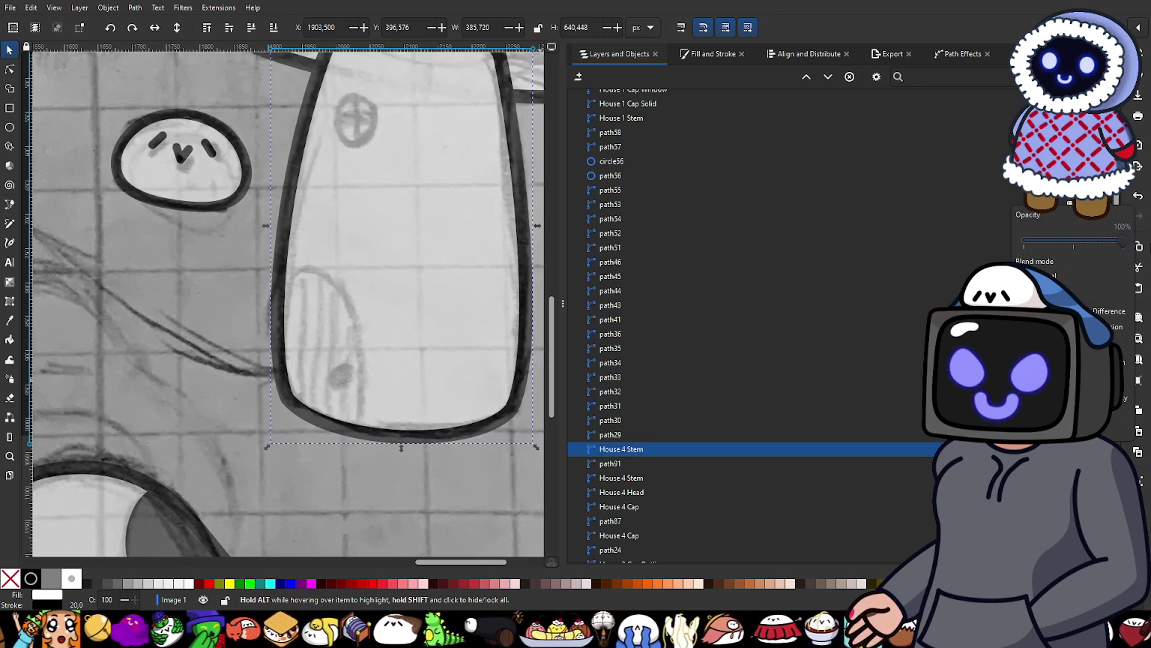
Step: Set the first House 4 Stem path's fill to none in Fill and Stroke
{"action": "scroll", "coordinate": [675, 300], "scroll_direction": "up", "scroll_amount": 5}
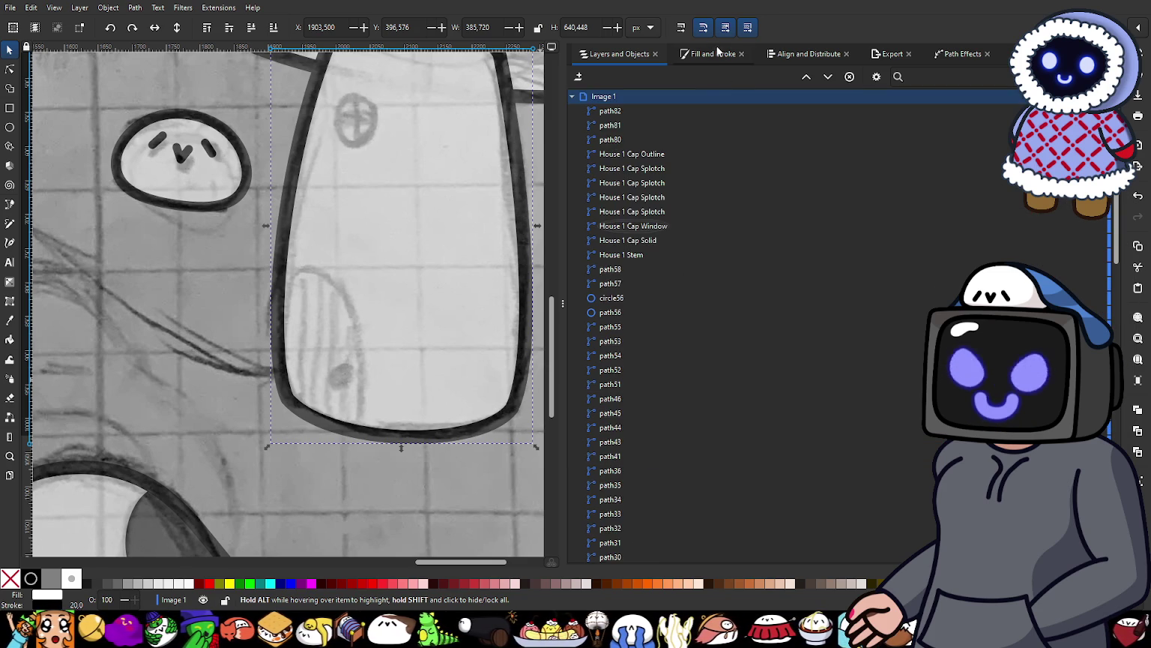
{"action": "left_click", "coordinate": [710, 55]}
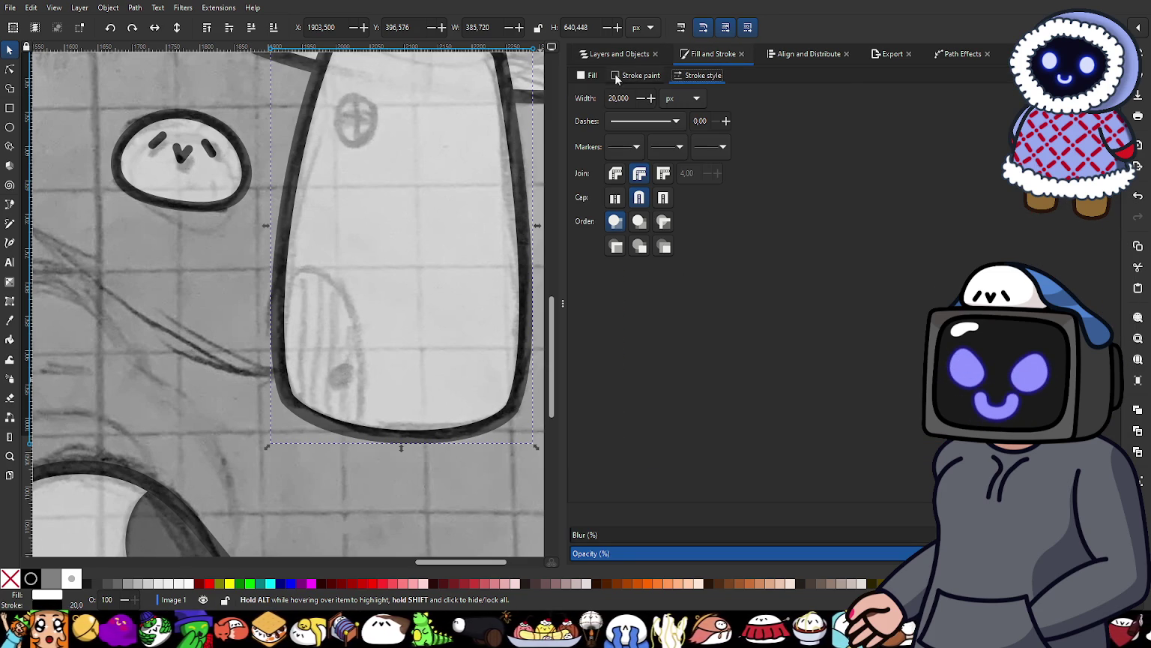
{"action": "left_click", "coordinate": [586, 75]}
{"action": "left_click", "coordinate": [578, 95]}
{"action": "left_click", "coordinate": [619, 55]}
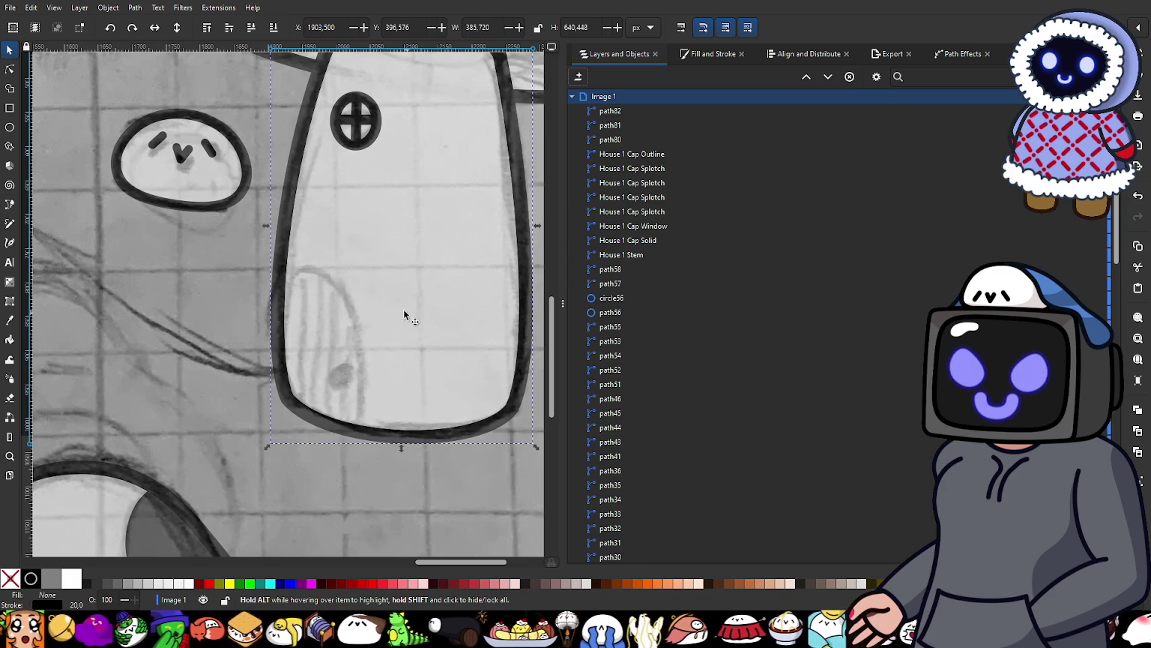
Step: Set the stroke paint of the second House 4 Stem path to none
{"action": "scroll", "coordinate": [334, 289], "scroll_direction": "down", "scroll_amount": 1}
{"action": "scroll", "coordinate": [629, 350], "scroll_direction": "down", "scroll_amount": 3}
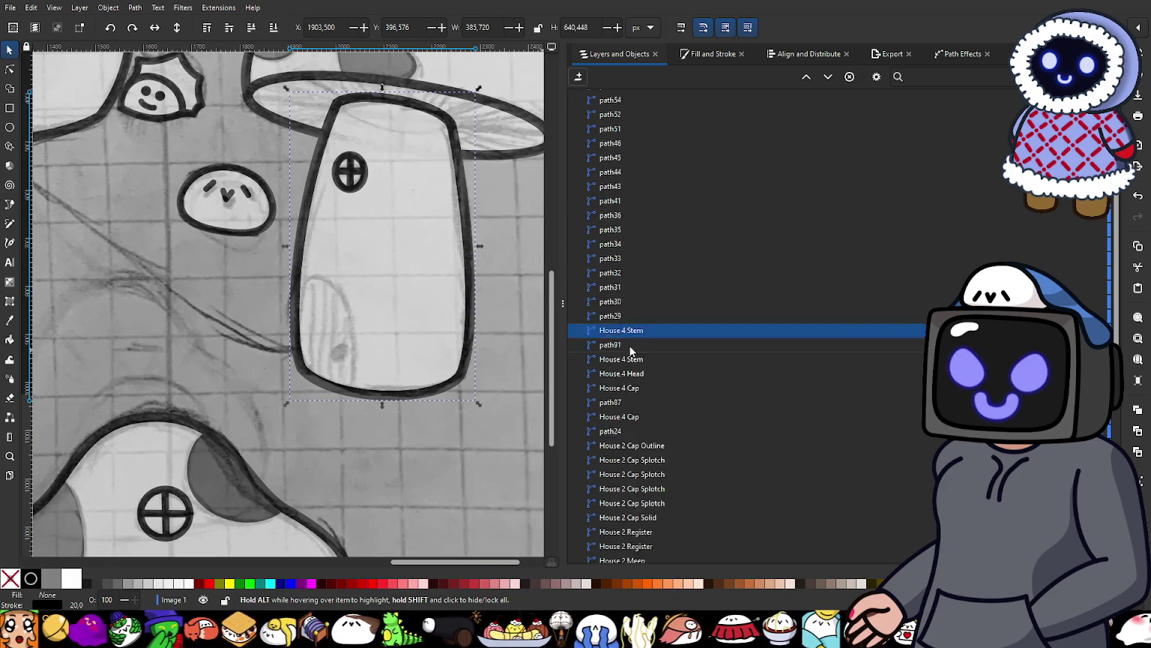
{"action": "scroll", "coordinate": [629, 350], "scroll_direction": "down", "scroll_amount": 3}
{"action": "left_click", "coordinate": [649, 204]}
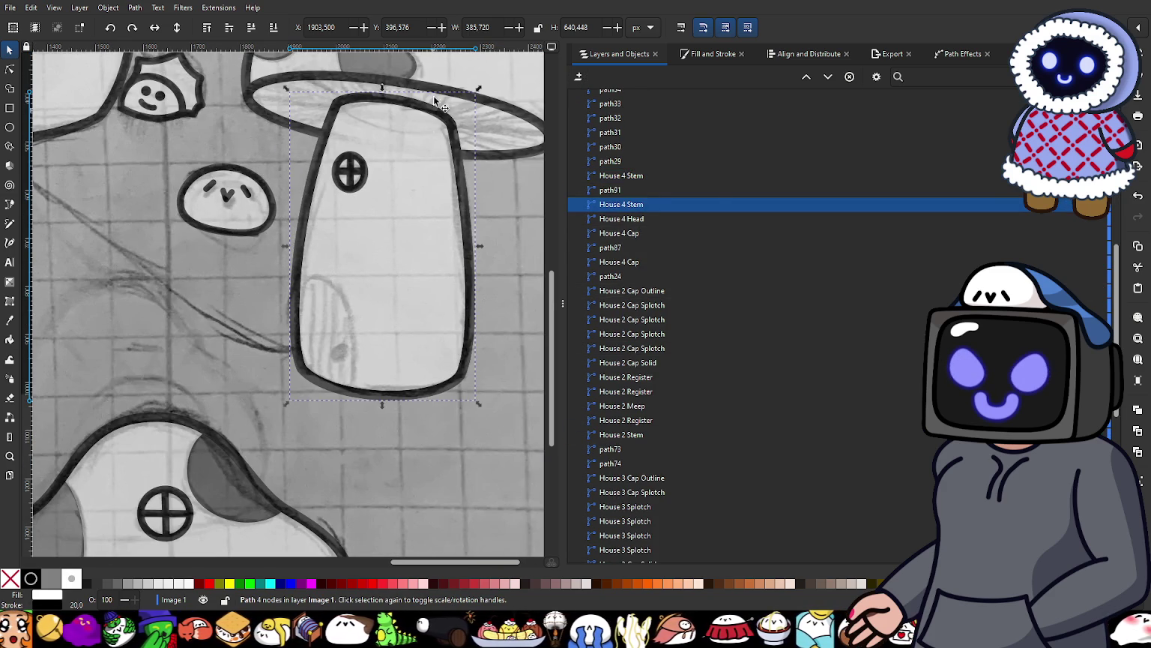
{"action": "left_click", "coordinate": [709, 52]}
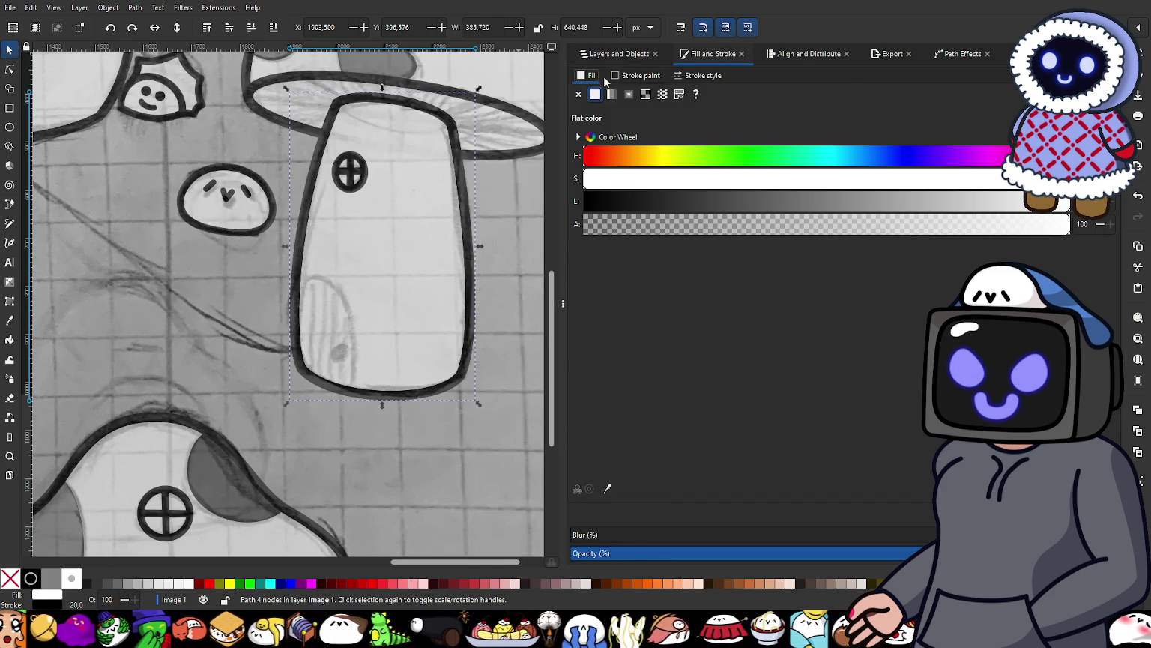
{"action": "left_click", "coordinate": [633, 75]}
{"action": "left_click", "coordinate": [578, 95]}
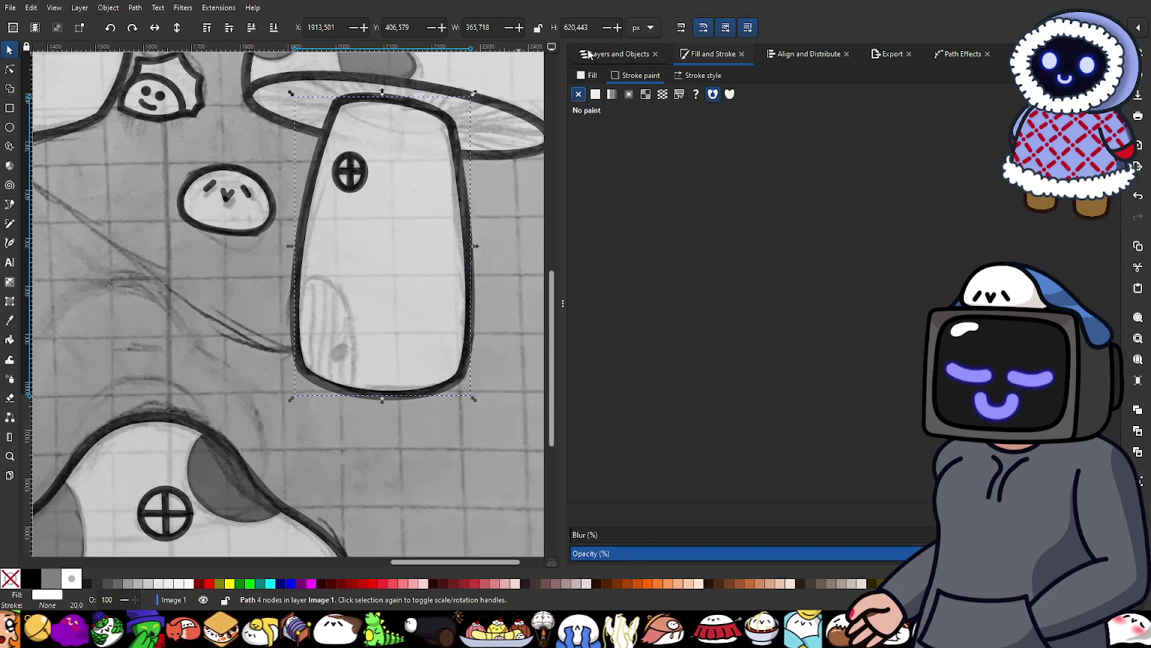
{"action": "left_click", "coordinate": [617, 54]}
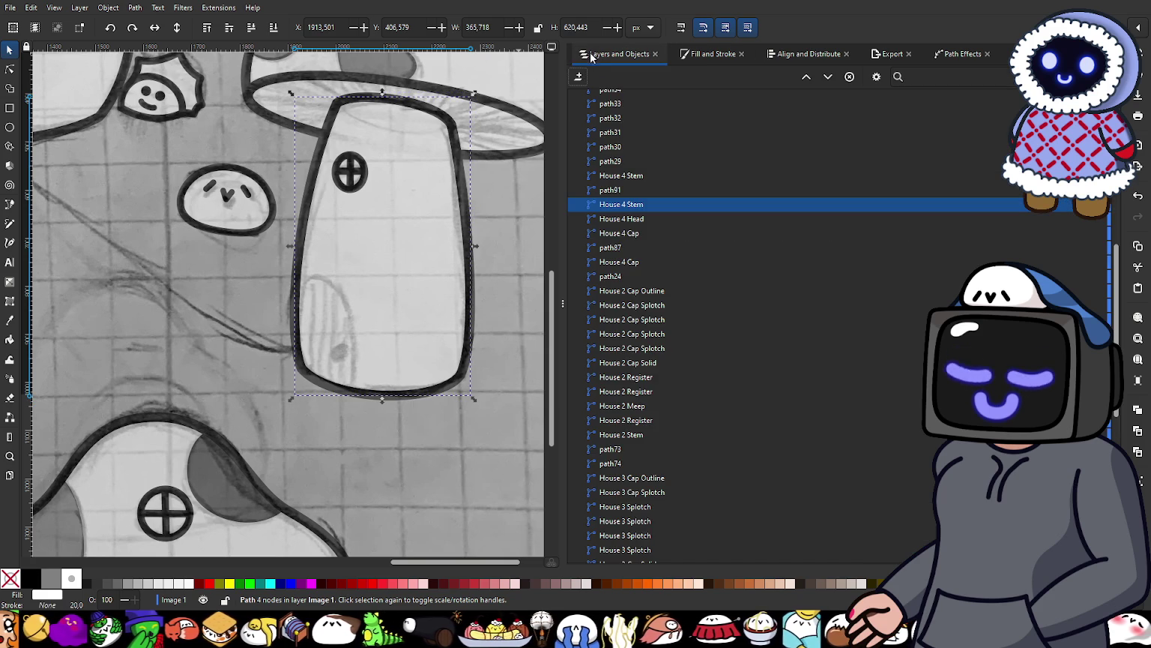
{"action": "left_click", "coordinate": [623, 191]}
{"action": "left_click", "coordinate": [623, 190]}
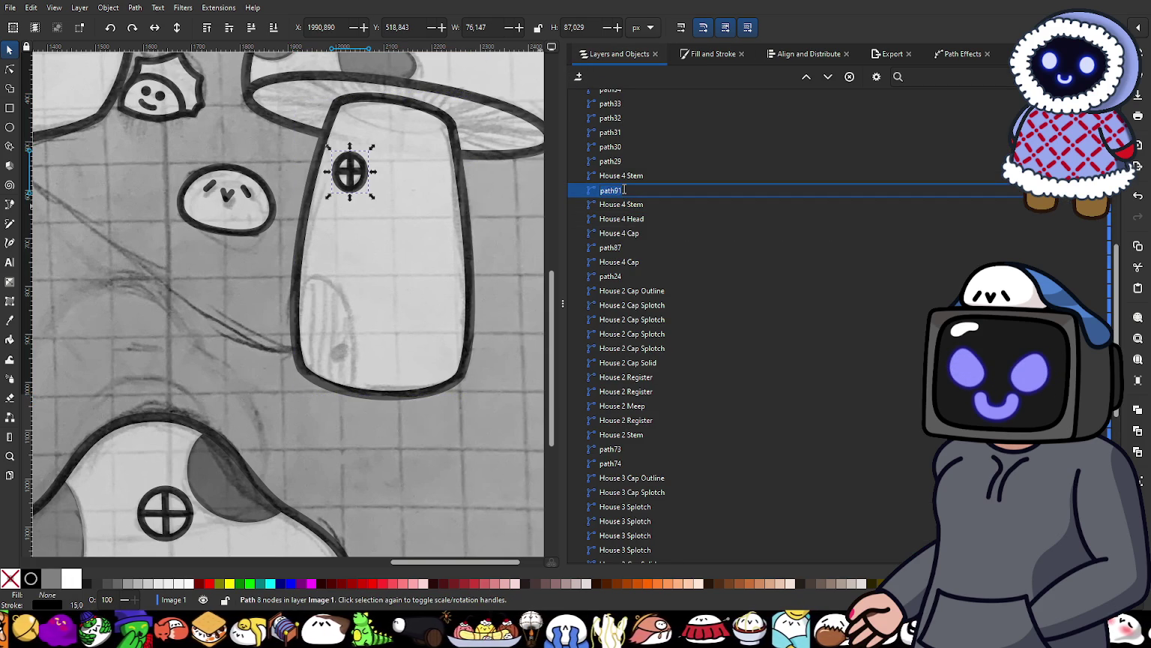
Step: Rename path91 to 'Window' and the House 4 cap splotch path87 to 'Splotch'
{"action": "type", "text": "Window"}
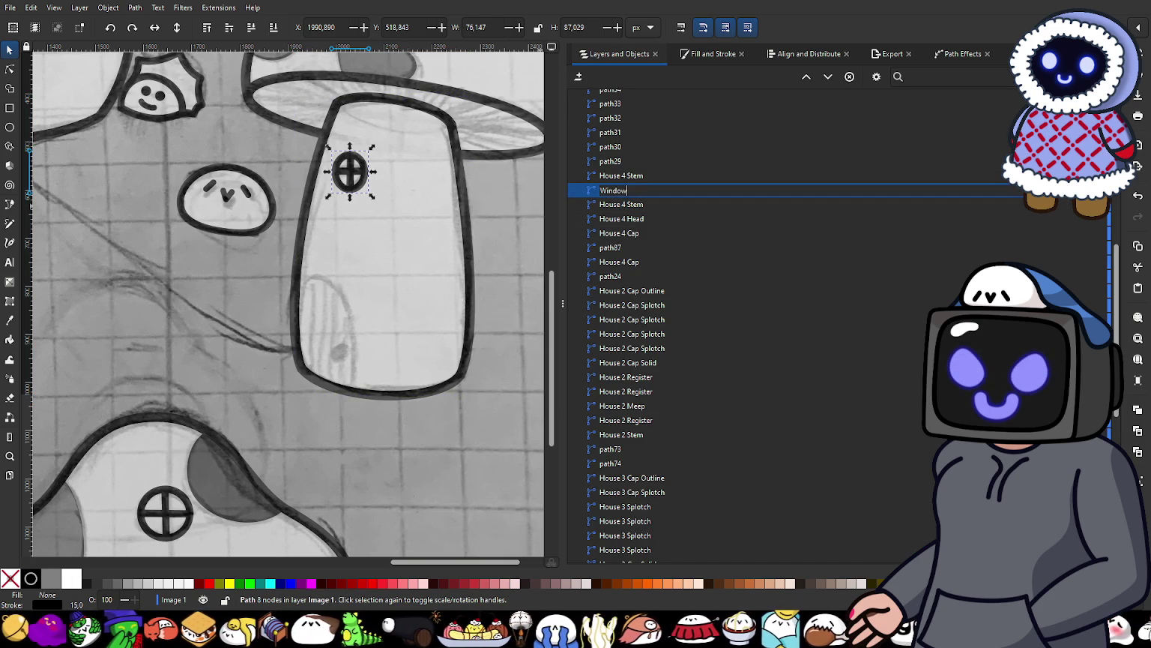
{"action": "key", "text": "Return"}
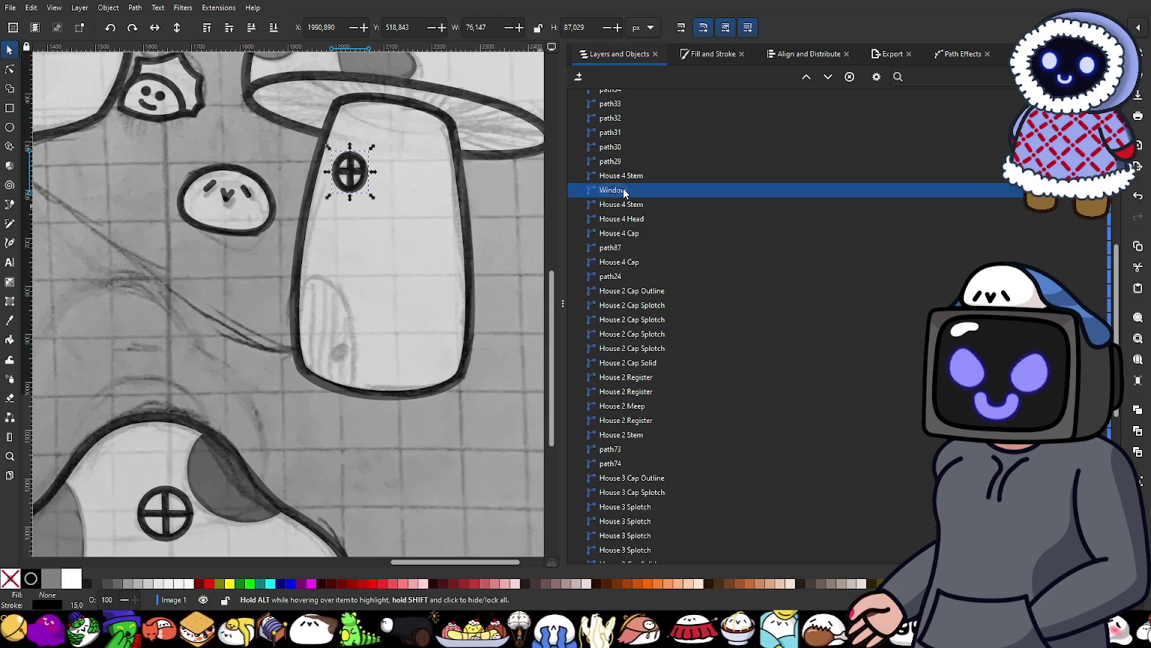
{"action": "double_click", "coordinate": [615, 247]}
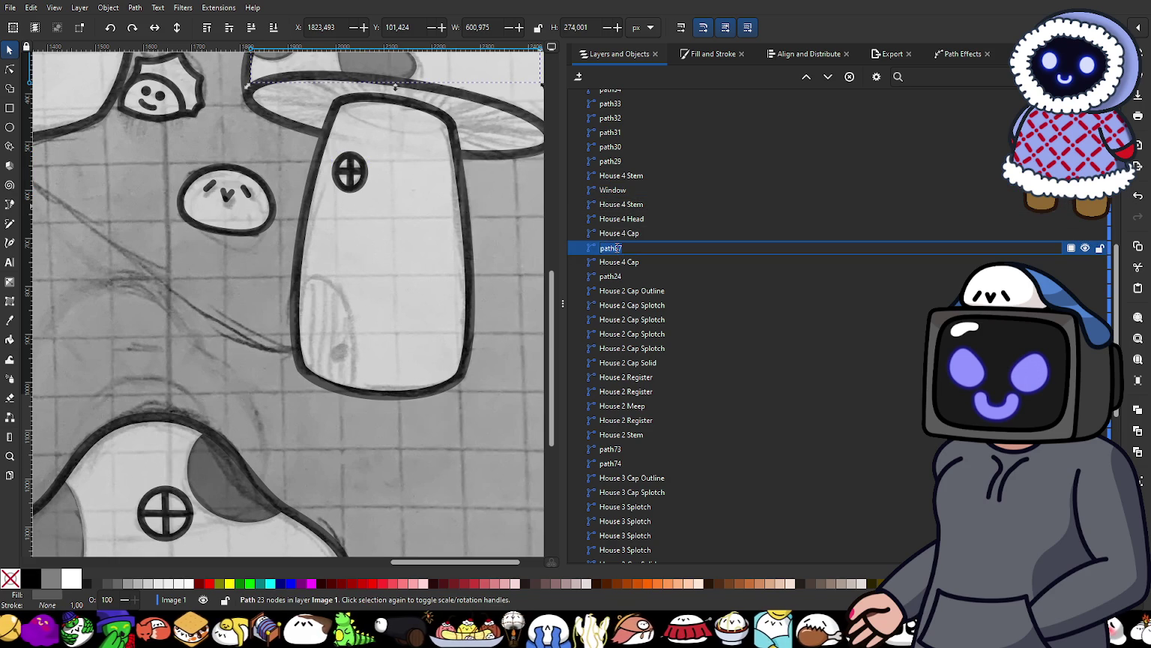
{"action": "type", "text": "Sp"}
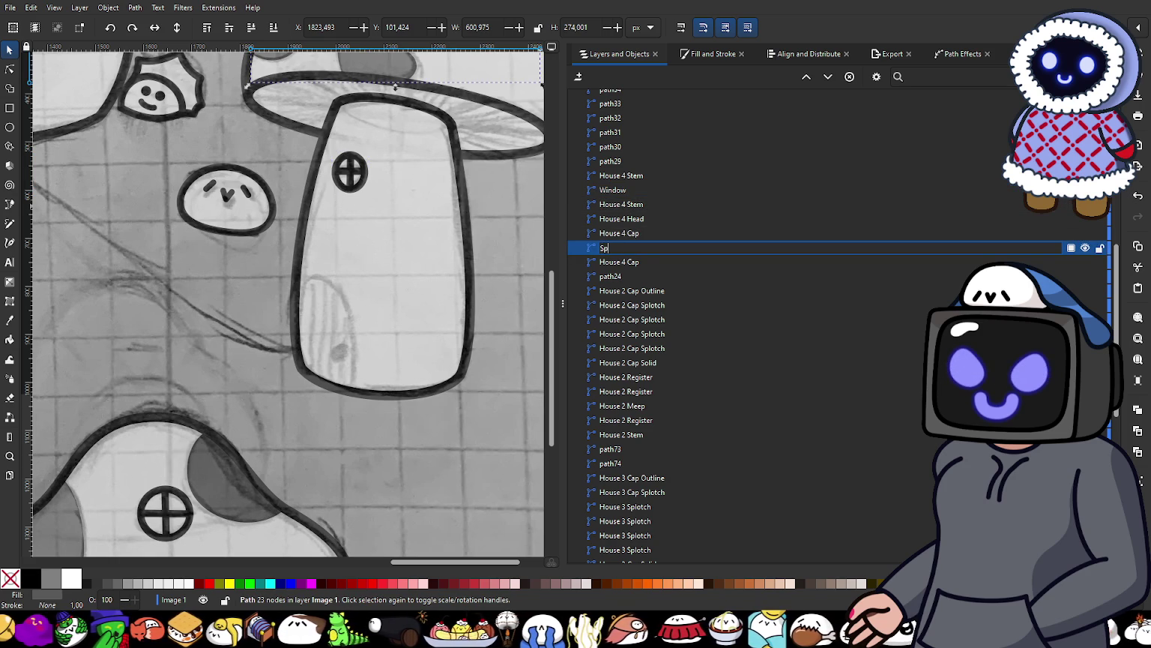
{"action": "type", "text": "lotch"}
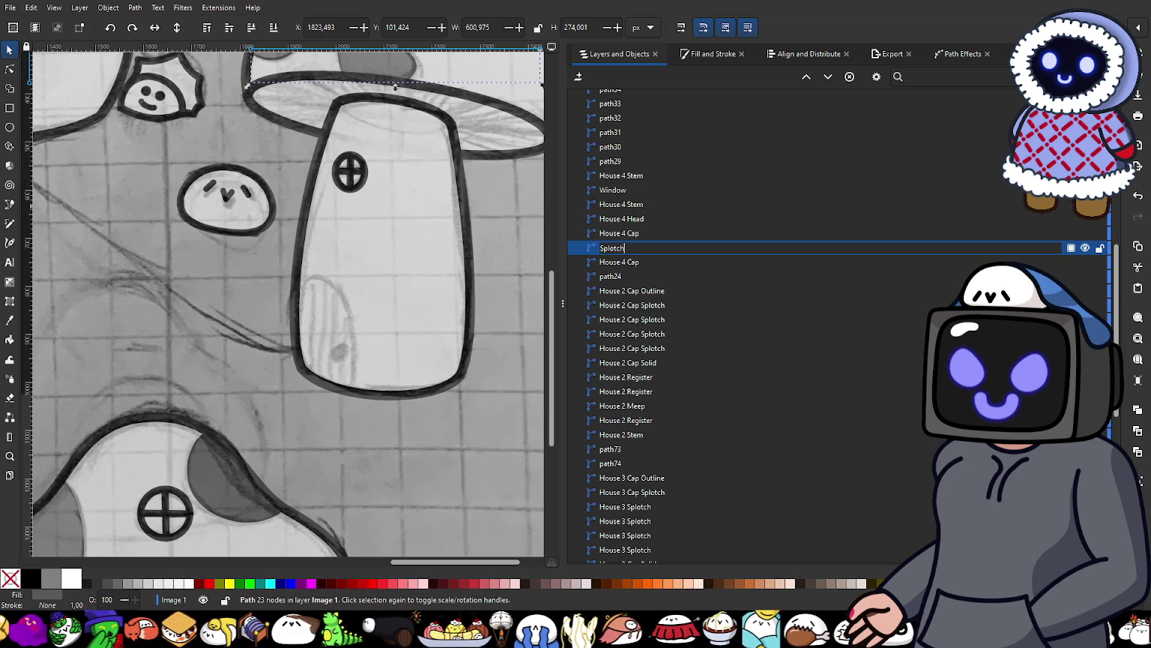
{"action": "key", "text": "Return"}
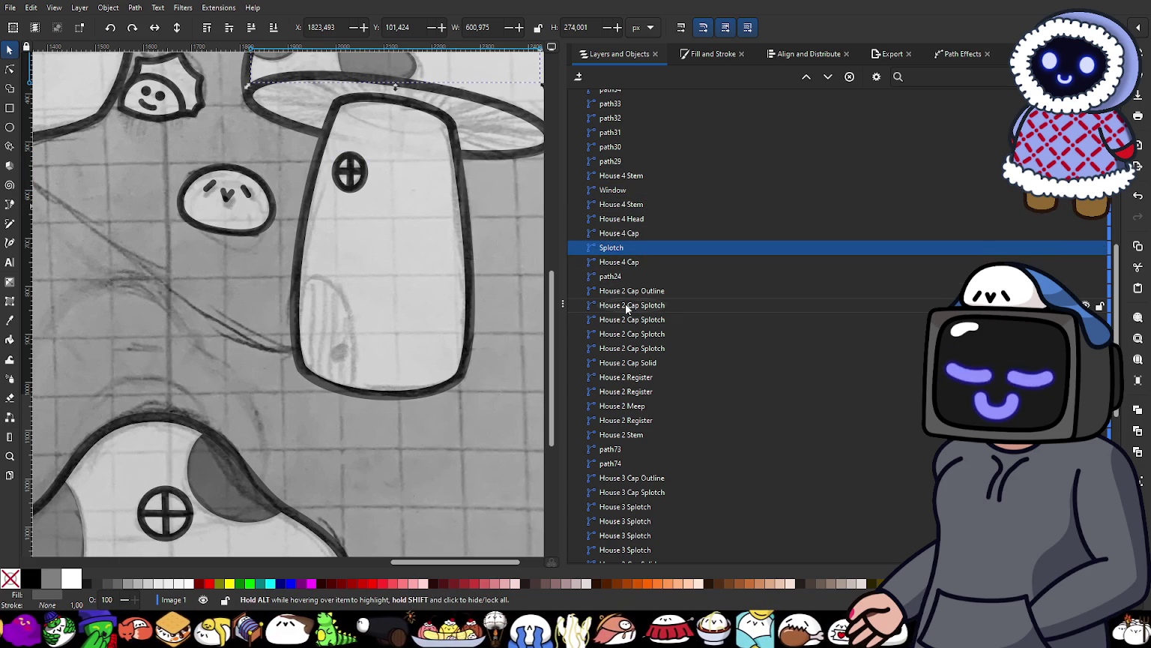
Step: Combine the four House 2 Cap Splotch paths, then the four House 3 Splotch paths, into single paths
{"action": "left_click", "coordinate": [656, 308]}
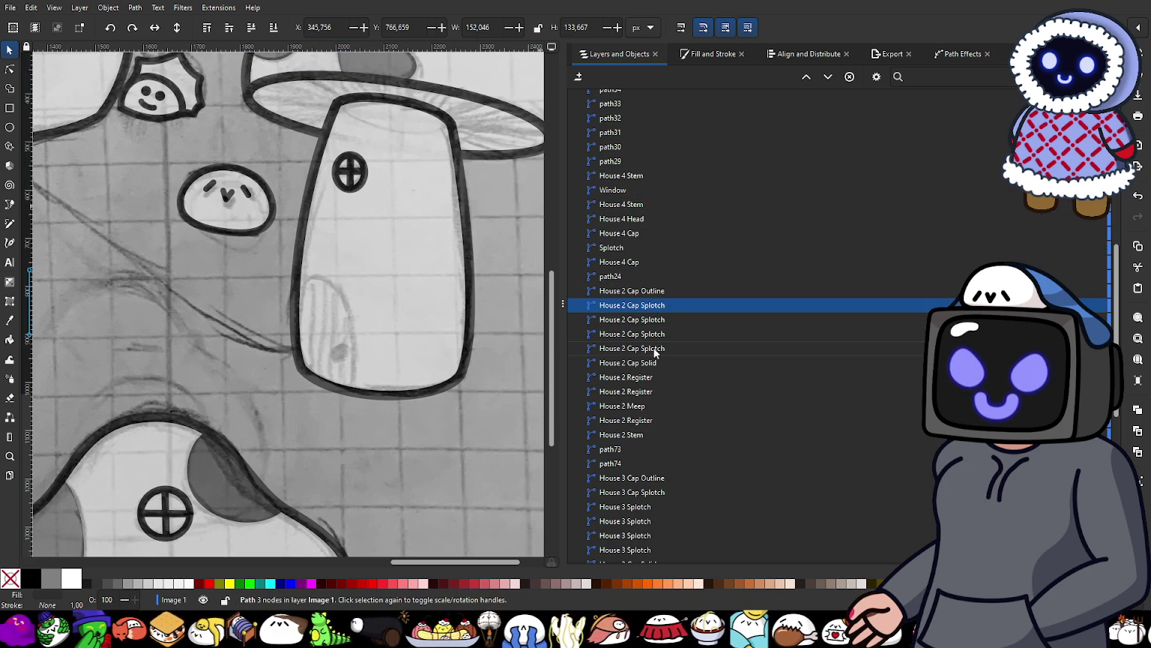
{"action": "left_click", "coordinate": [655, 349], "text": "shift"}
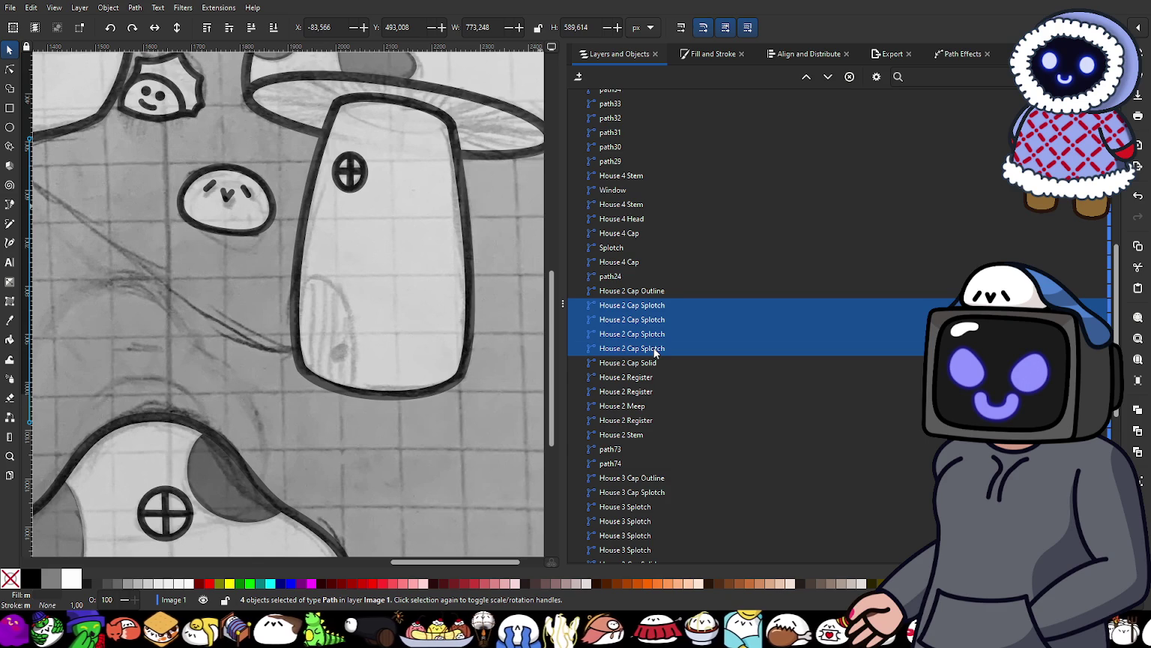
{"action": "key", "text": "ctrl+k"}
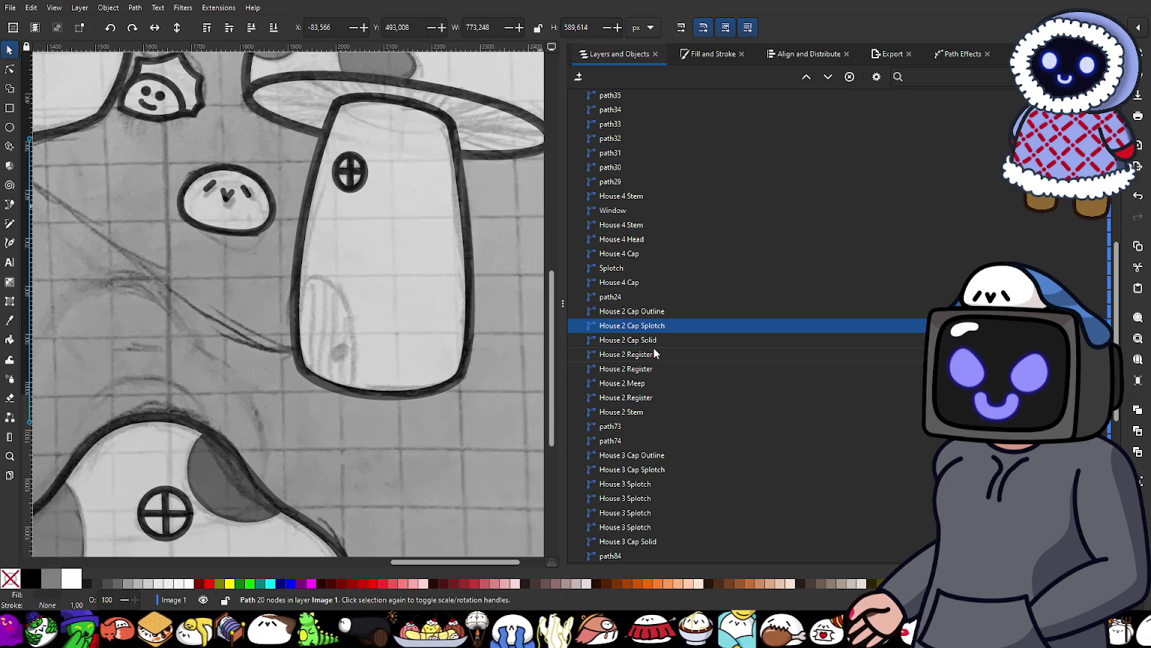
{"action": "left_click", "coordinate": [659, 483]}
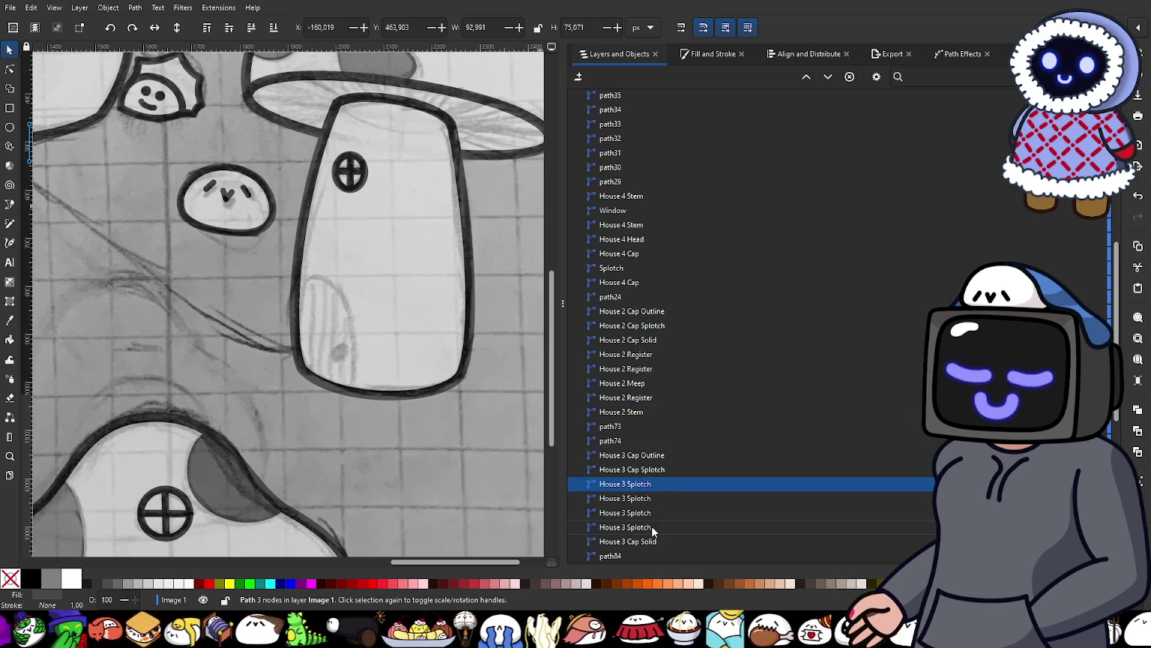
{"action": "left_click", "coordinate": [652, 525], "text": "shift"}
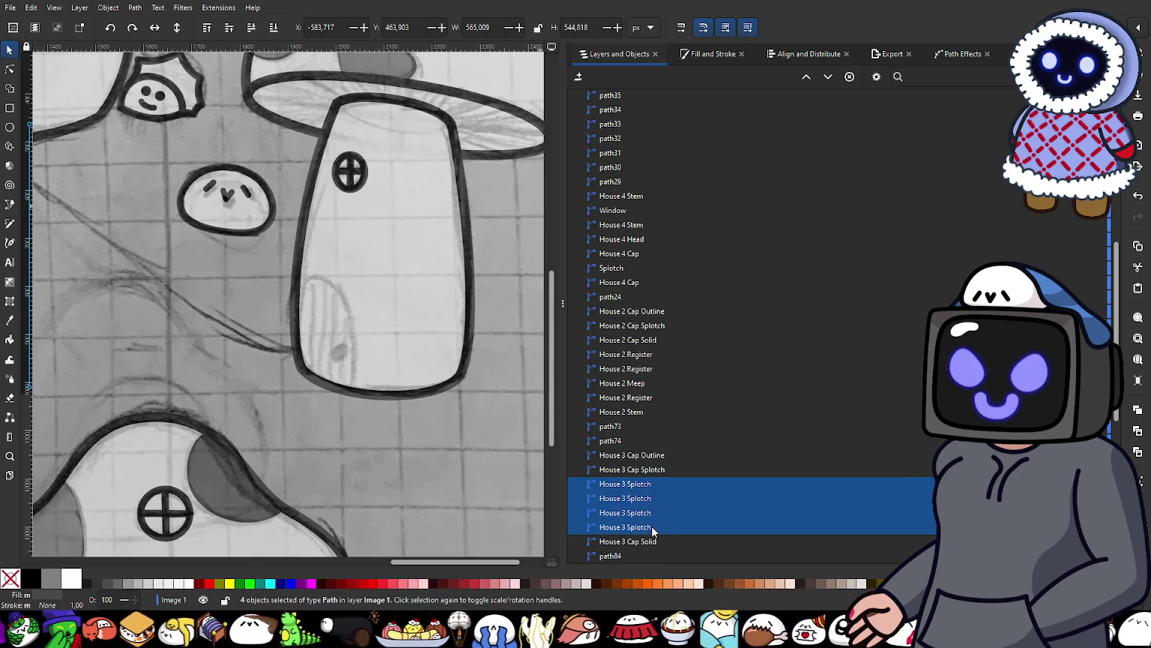
{"action": "key", "text": "ctrl+k"}
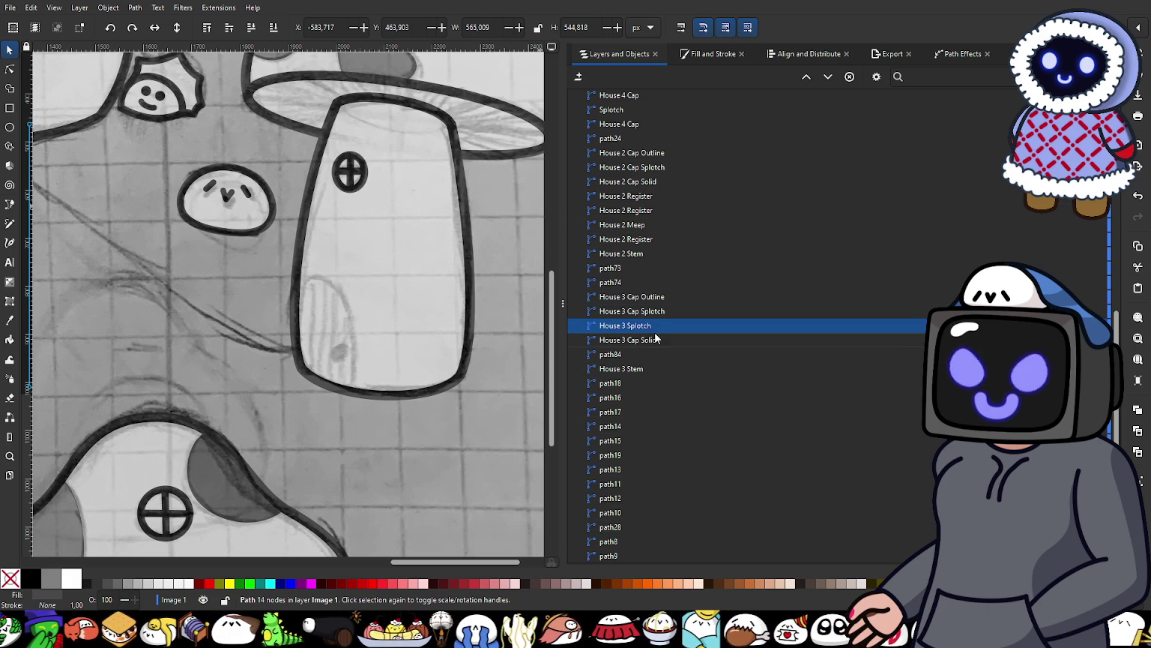
Step: Rename House 3's path84 to 'Splotch' and save the drawing as MeepShroomVillage.svg
{"action": "left_click", "coordinate": [637, 354]}
{"action": "scroll", "coordinate": [382, 373], "scroll_direction": "down", "scroll_amount": 2}
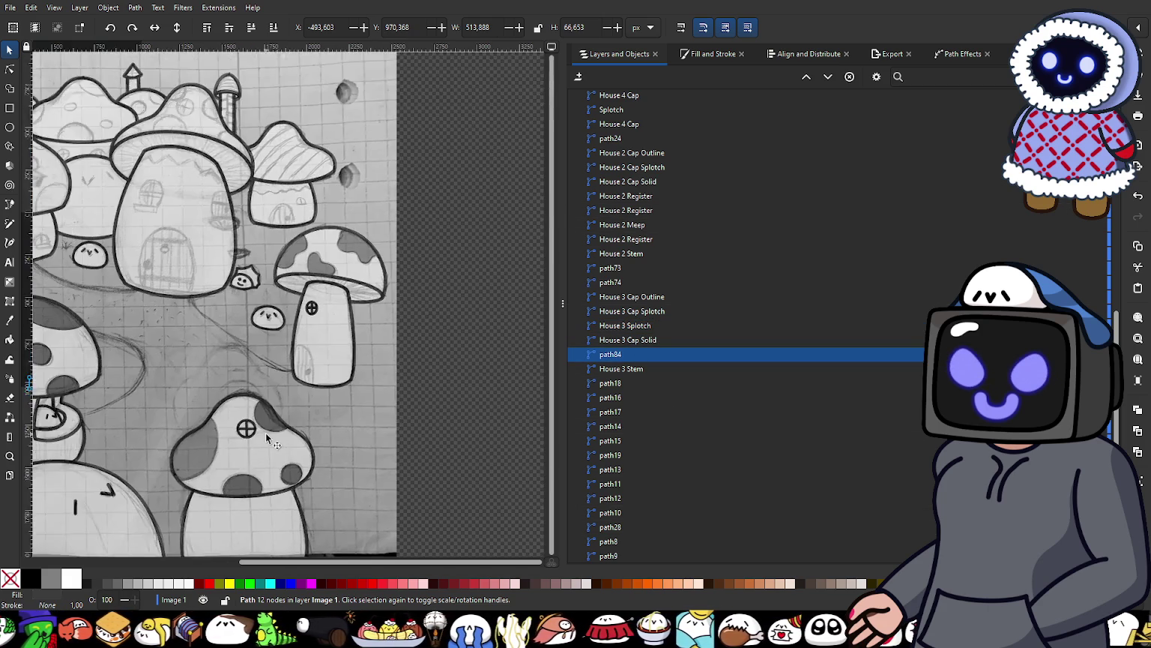
{"action": "scroll", "coordinate": [265, 434], "scroll_direction": "down", "scroll_amount": 2}
{"action": "scroll", "coordinate": [346, 328], "scroll_direction": "down", "scroll_amount": 2}
{"action": "scroll", "coordinate": [316, 353], "scroll_direction": "up", "scroll_amount": 5}
{"action": "scroll", "coordinate": [361, 399], "scroll_direction": "up", "scroll_amount": 2}
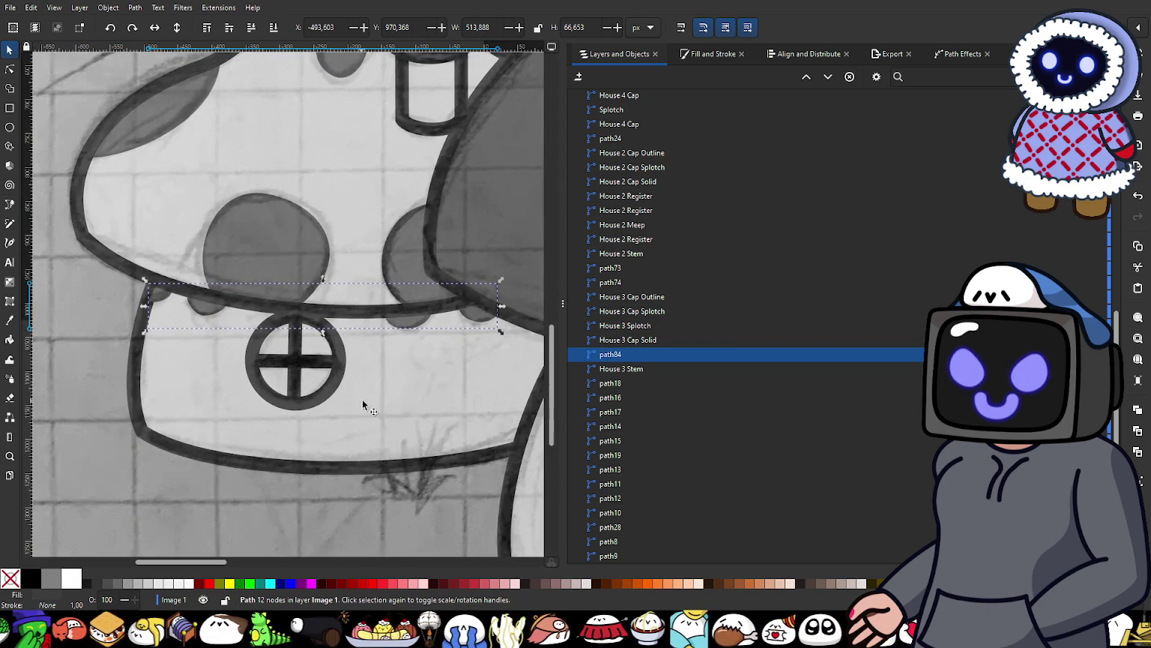
{"action": "double_click", "coordinate": [623, 354]}
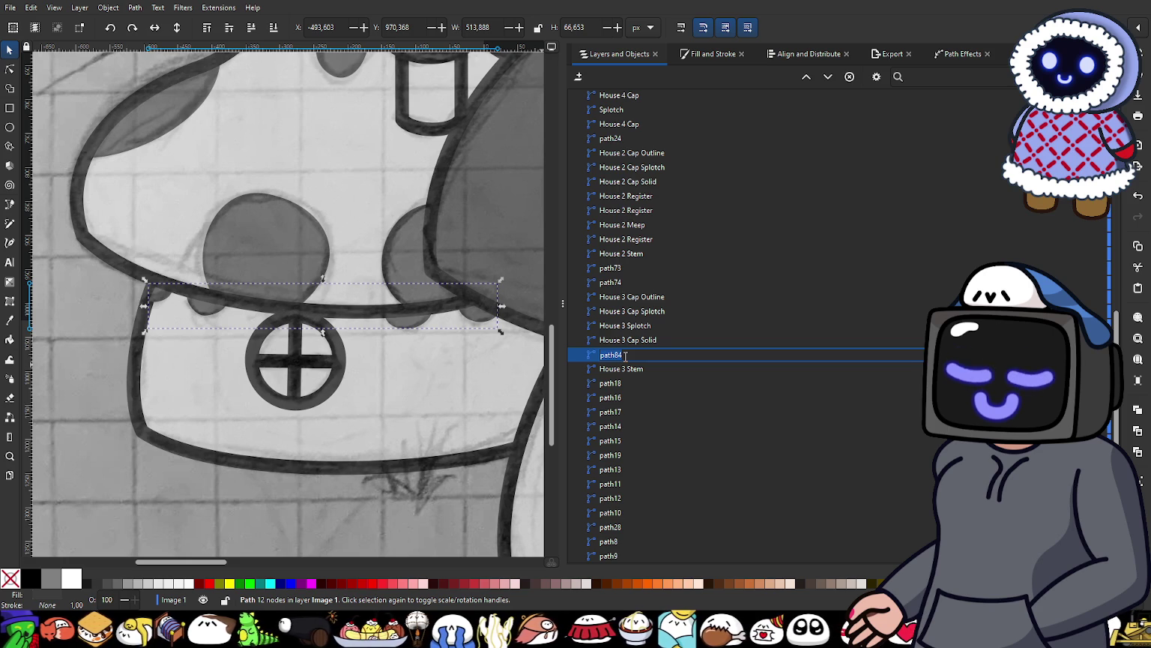
{"action": "type", "text": "Splotc"}
{"action": "key", "text": "Return"}
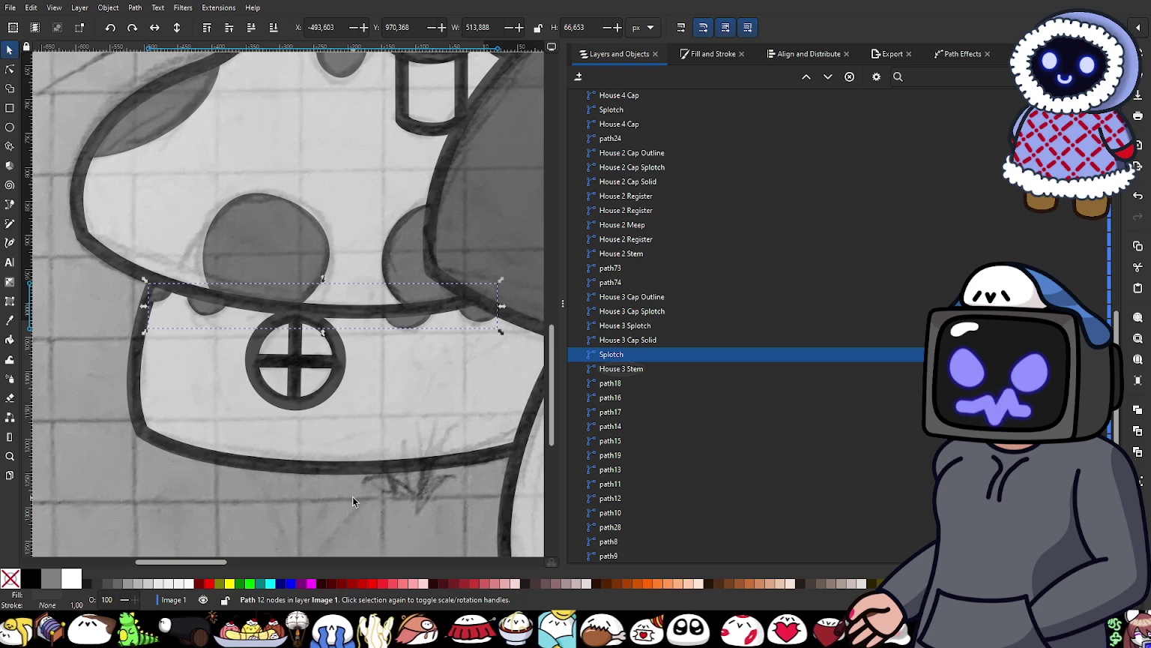
{"action": "key", "text": "ctrl+s"}
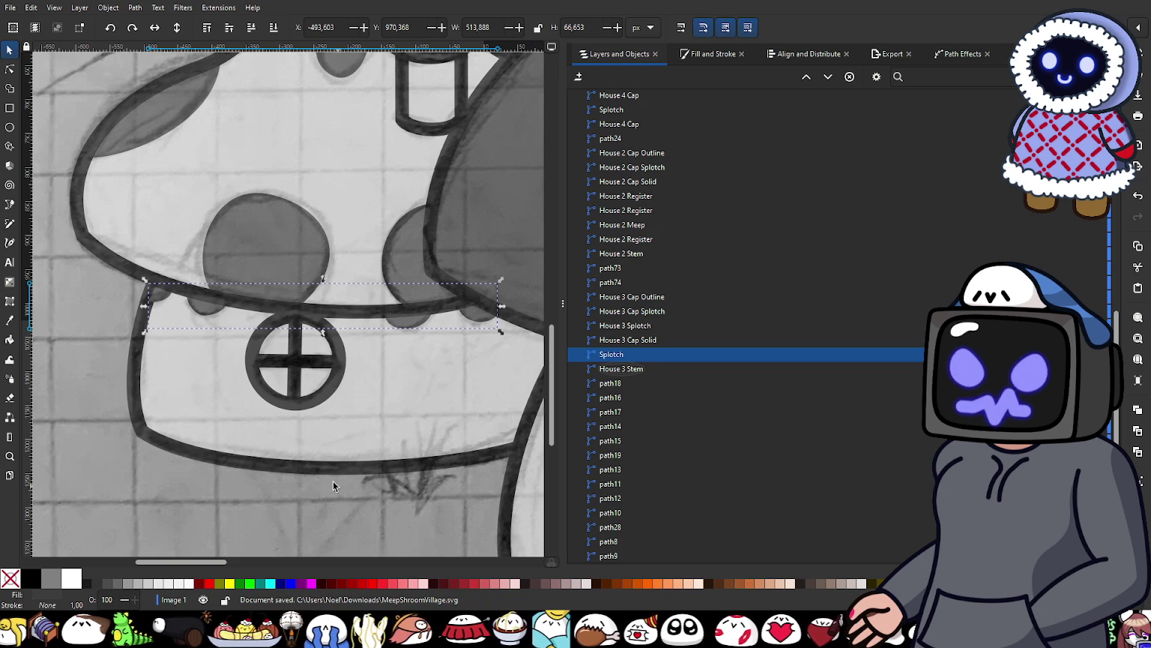
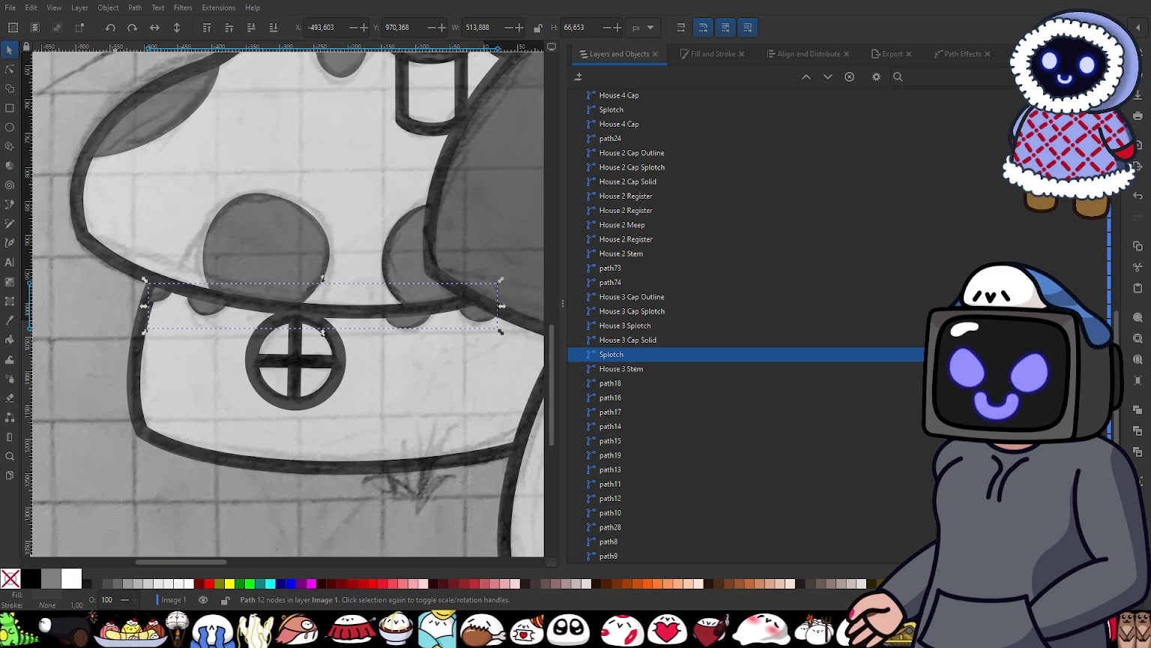
Step: Combine the four House 1 Cap Splotch paths into one path with Ctrl+K
{"action": "scroll", "coordinate": [396, 264], "scroll_direction": "down", "scroll_amount": 1}
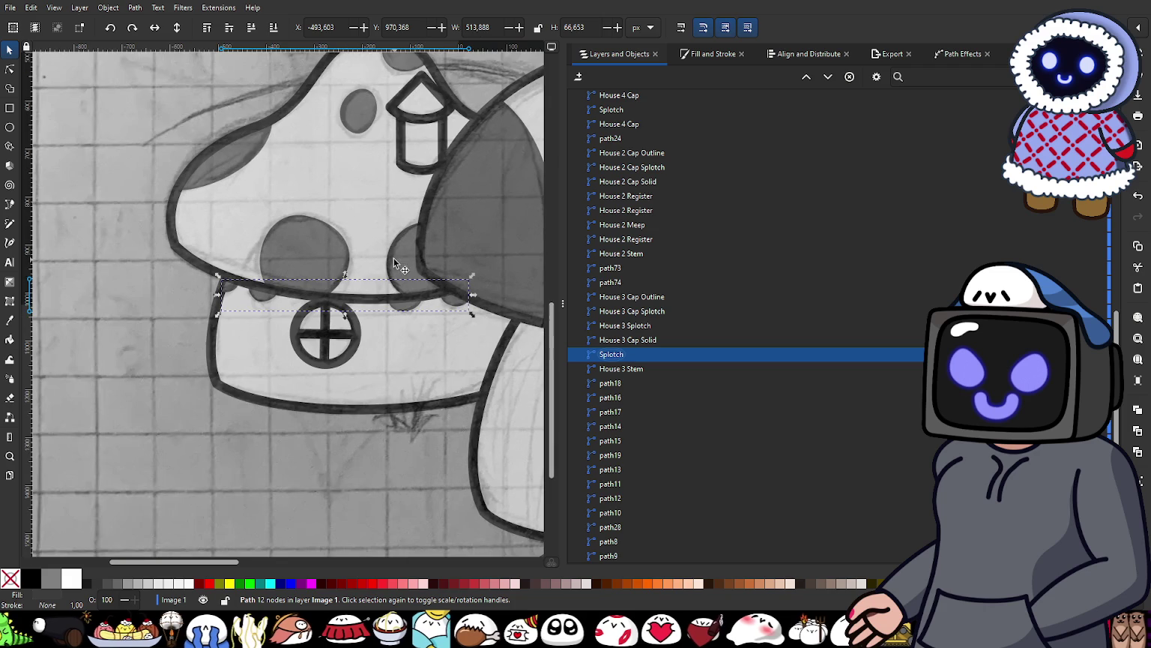
{"action": "left_click", "coordinate": [324, 257]}
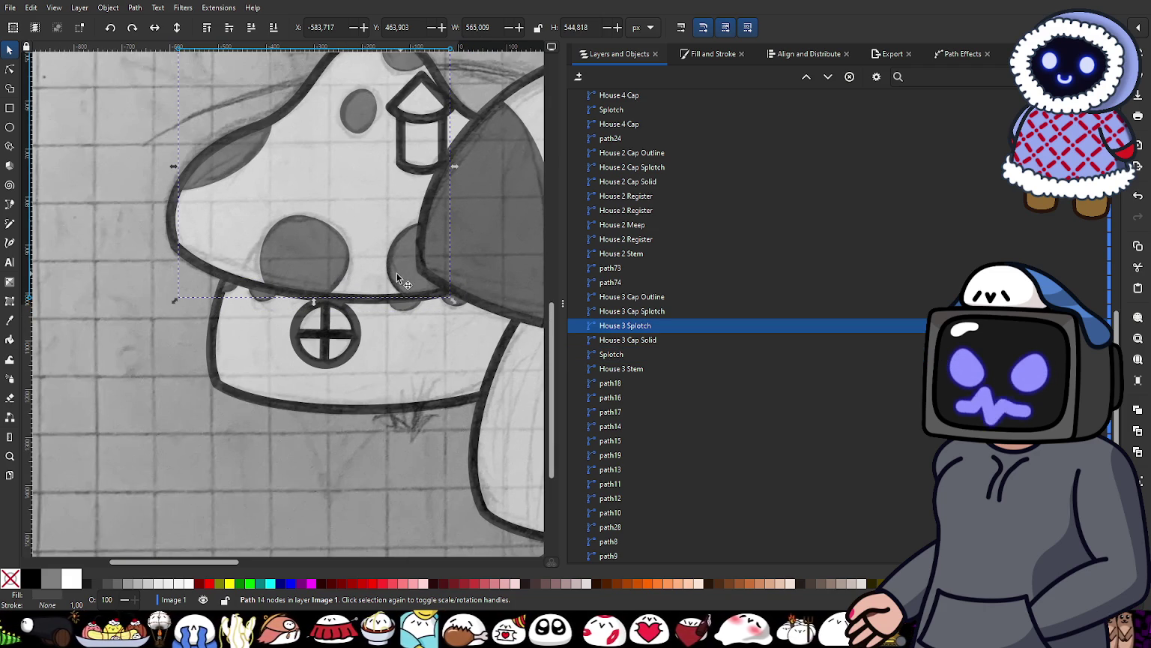
{"action": "scroll", "coordinate": [404, 272], "scroll_direction": "right", "scroll_amount": 5}
{"action": "left_click", "coordinate": [356, 244]}
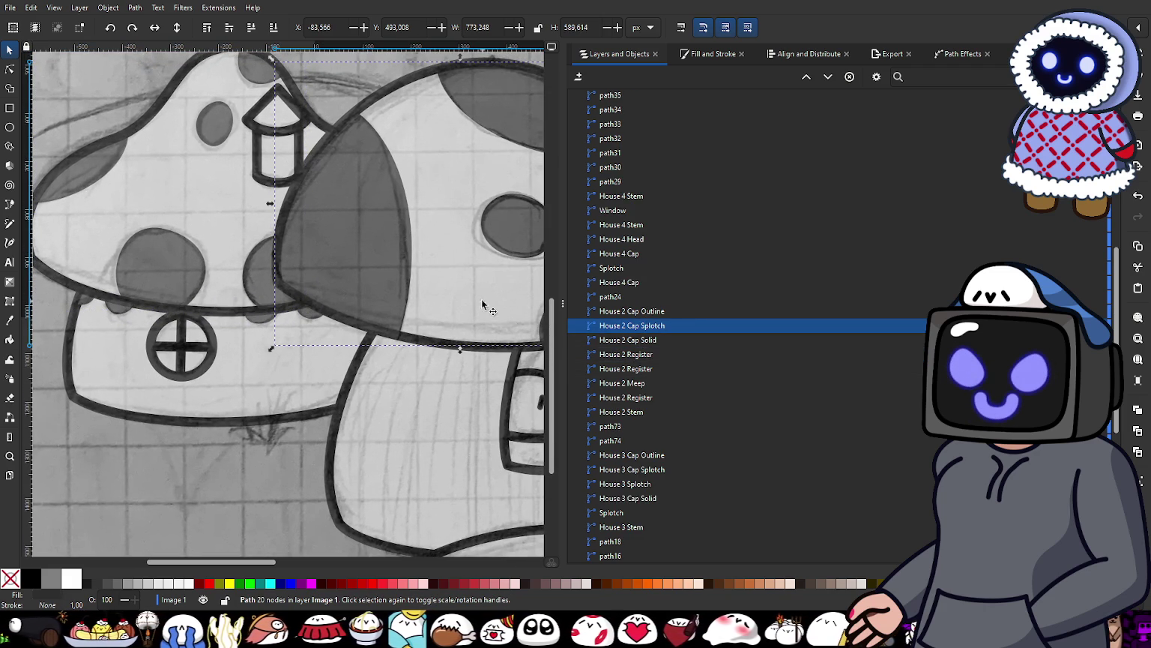
{"action": "scroll", "coordinate": [228, 287], "scroll_direction": "down", "scroll_amount": 2}
{"action": "scroll", "coordinate": [228, 287], "scroll_direction": "down", "scroll_amount": 2}
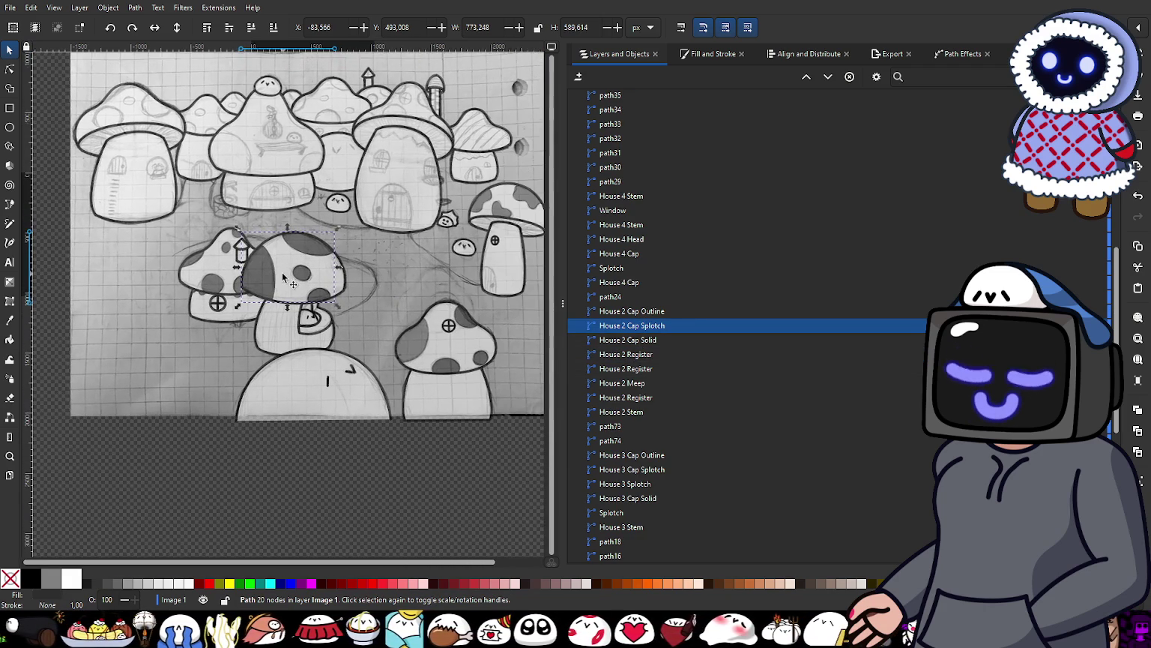
{"action": "left_click", "coordinate": [422, 342]}
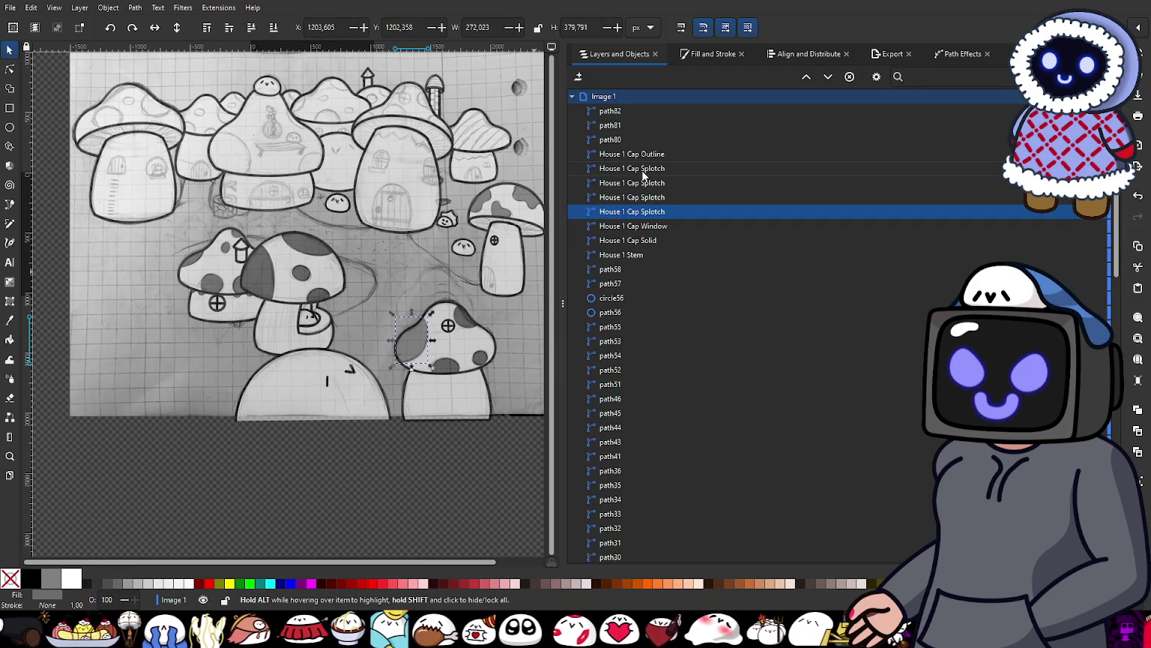
{"action": "left_click", "coordinate": [643, 169], "text": "shift"}
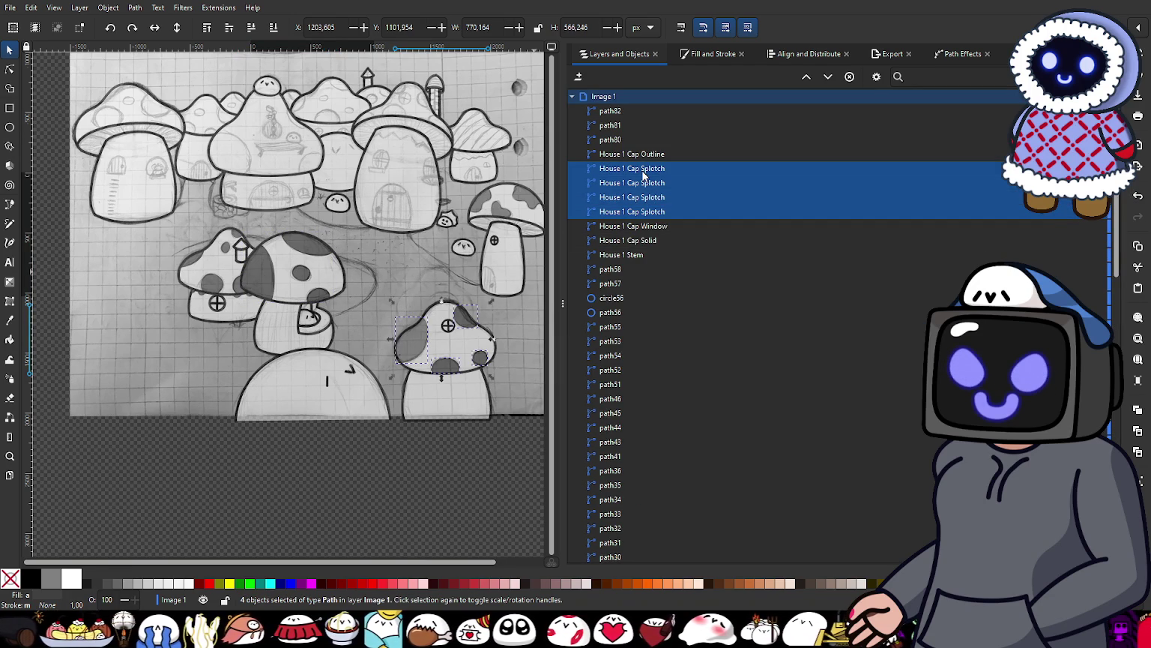
{"action": "key", "text": "ctrl+k"}
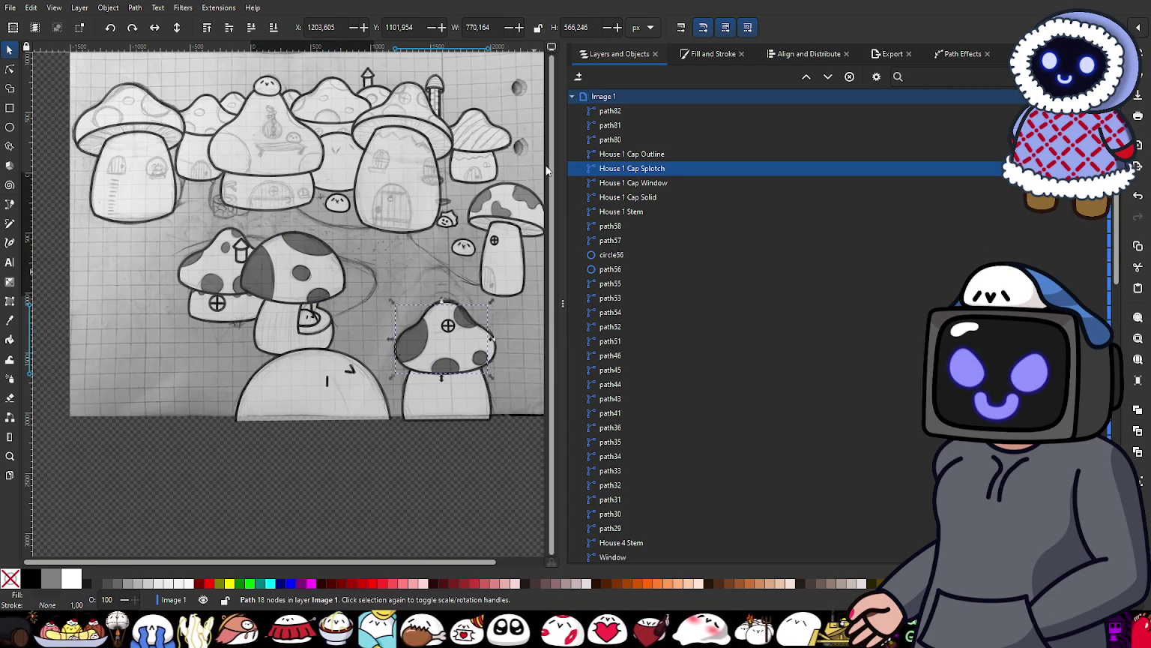
{"action": "key", "text": "Escape"}
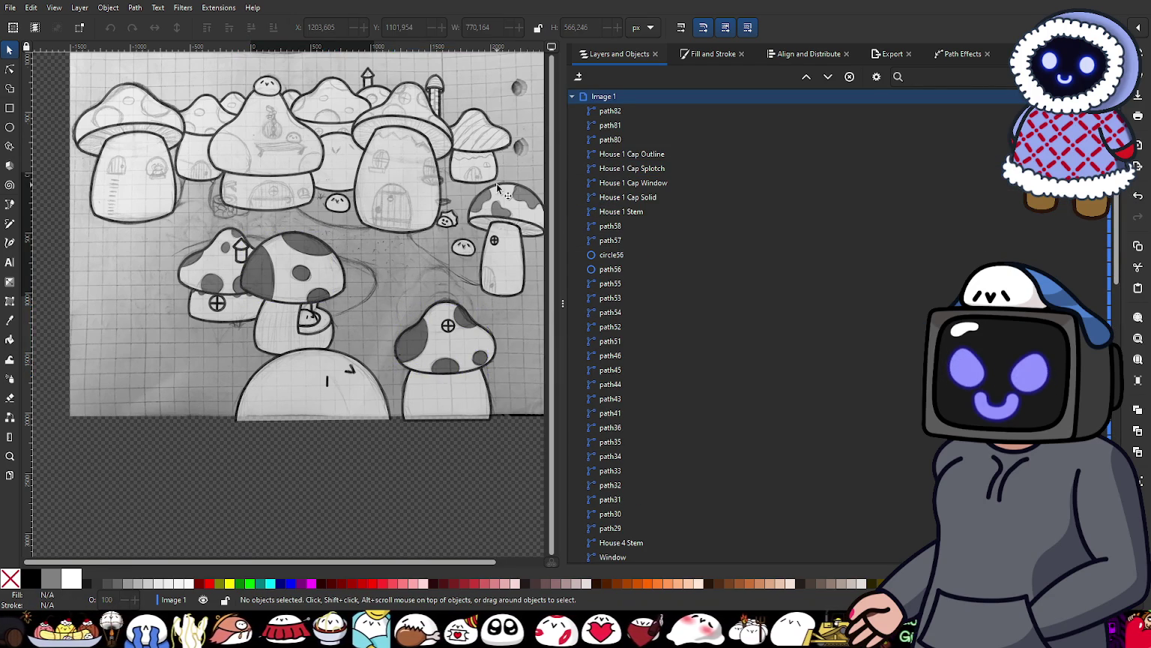
Step: Select and inspect the splotch on the small right mushroom
{"action": "scroll", "coordinate": [496, 183], "scroll_direction": "up", "scroll_amount": 2}
{"action": "left_click", "coordinate": [482, 205]}
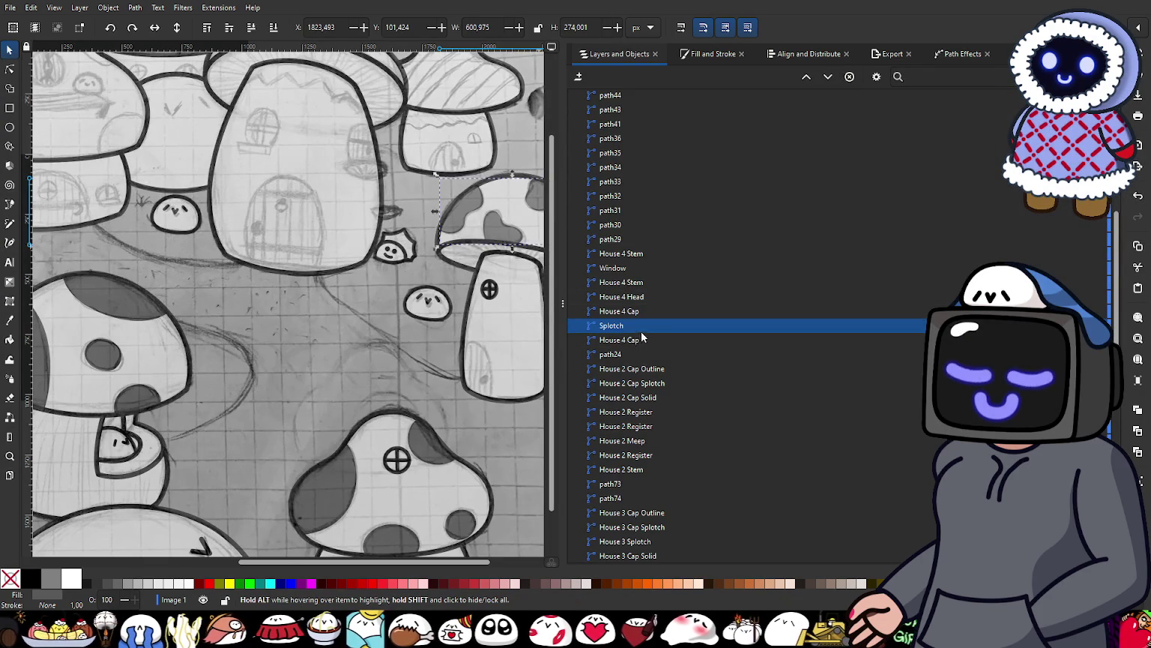
{"action": "scroll", "coordinate": [368, 374], "scroll_direction": "down", "scroll_amount": 3}
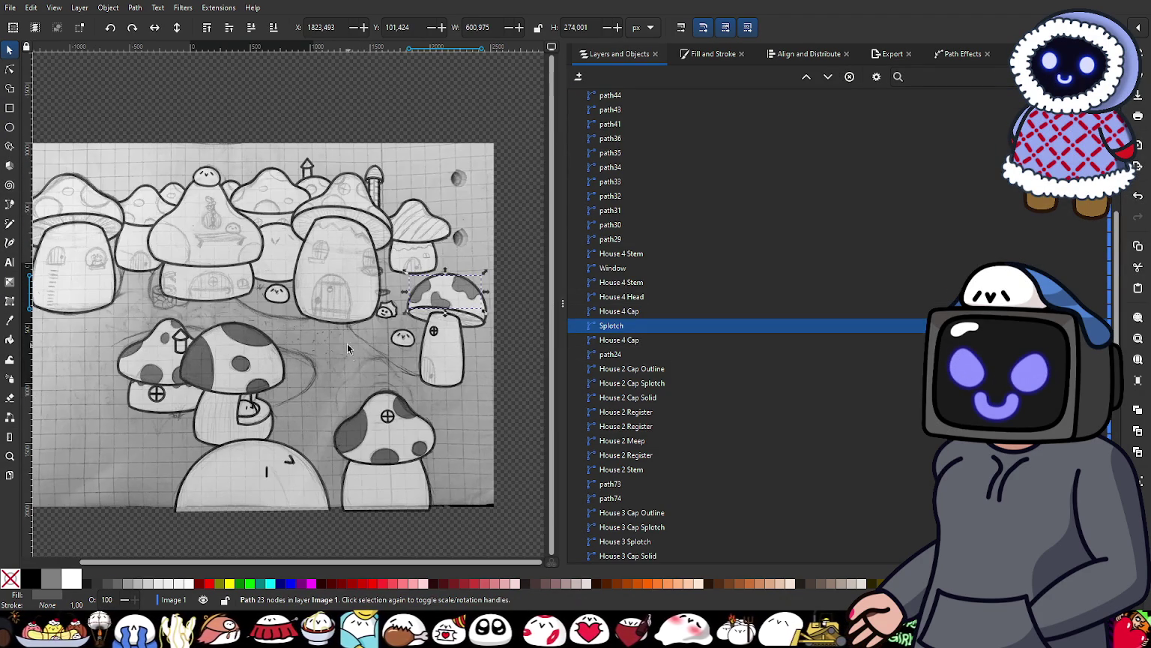
{"action": "scroll", "coordinate": [385, 366], "scroll_direction": "up", "scroll_amount": 3}
{"action": "scroll", "coordinate": [442, 380], "scroll_direction": "up", "scroll_amount": 2}
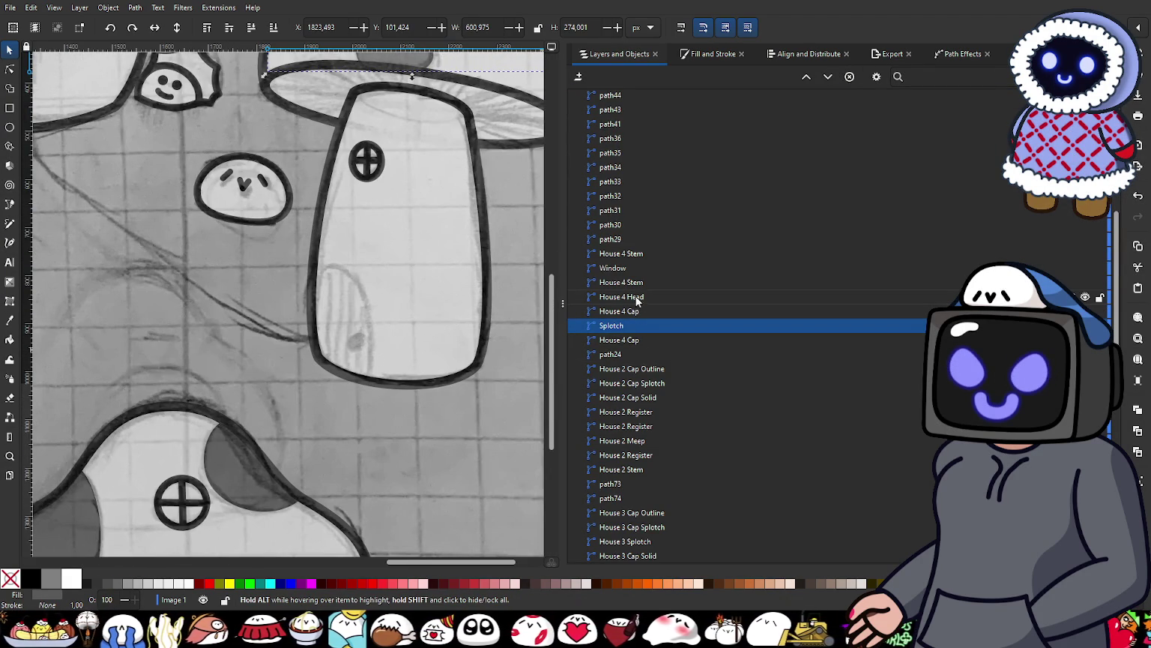
{"action": "left_click", "coordinate": [10, 204]}
{"action": "scroll", "coordinate": [420, 383], "scroll_direction": "up", "scroll_amount": 2}
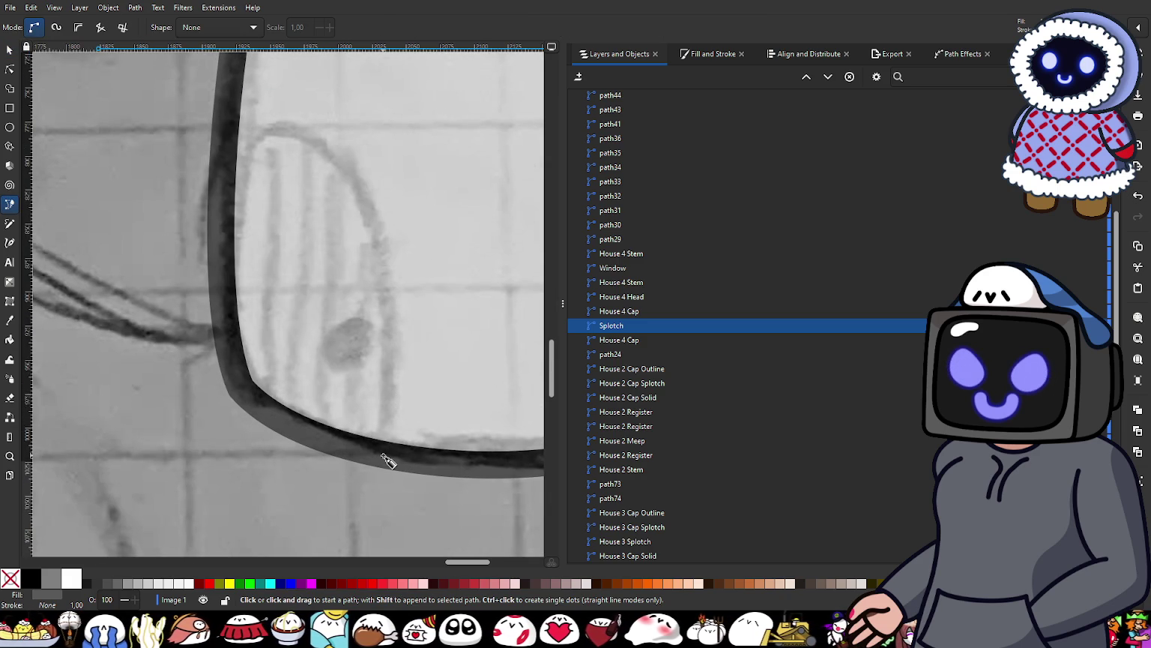
Step: Trace the arched window on the tall stem with a three-point Bezier curve
{"action": "left_click_drag", "start_coordinate": [383, 455], "coordinate": [402, 389]}
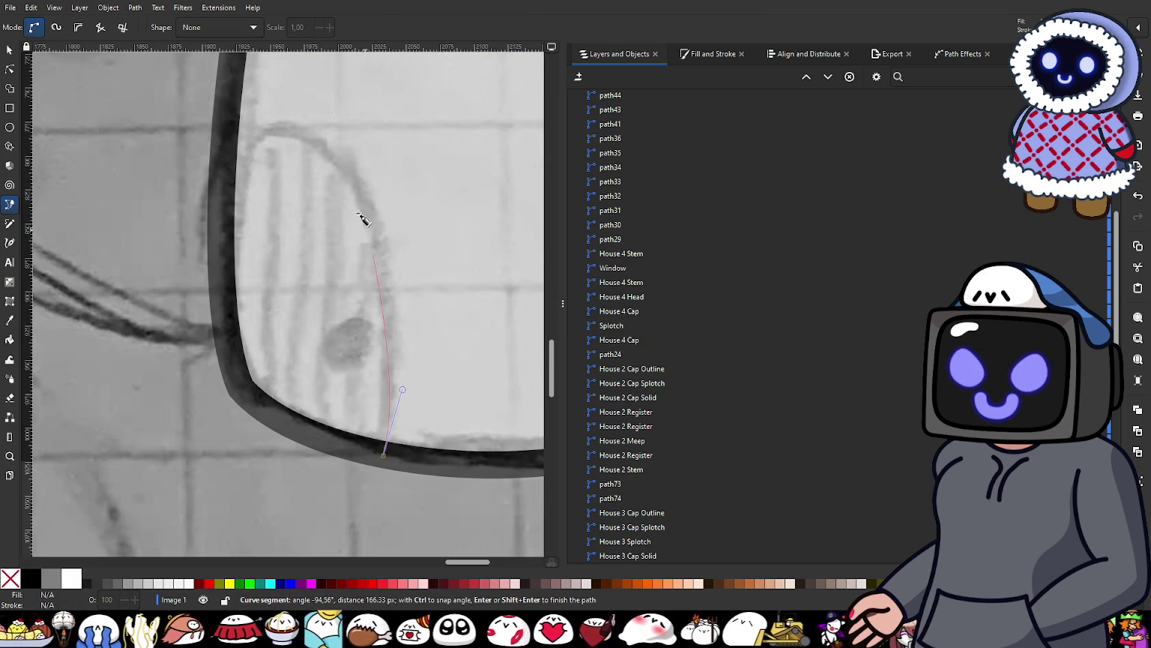
{"action": "mouse_move", "coordinate": [336, 154]}
{"action": "left_mouse_down"}
{"action": "mouse_move", "coordinate": [304, 111]}
{"action": "mouse_move", "coordinate": [272, 103]}
{"action": "left_mouse_up"}
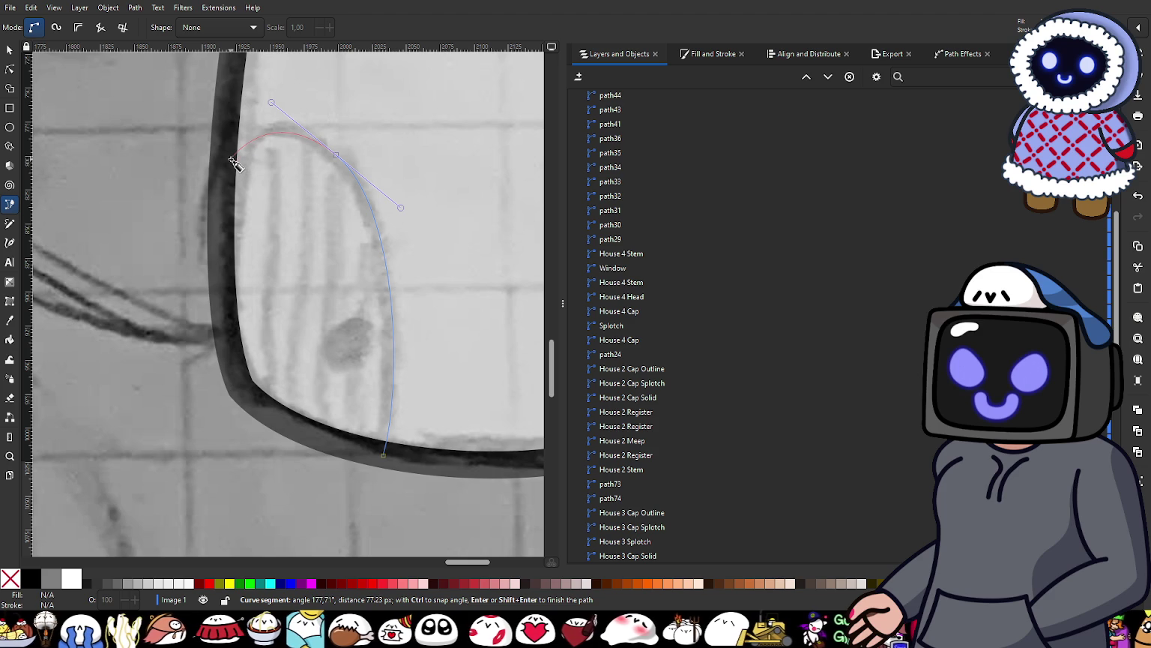
{"action": "mouse_move", "coordinate": [232, 160]}
{"action": "left_mouse_down"}
{"action": "mouse_move", "coordinate": [215, 184]}
{"action": "mouse_move", "coordinate": [229, 181]}
{"action": "left_mouse_up"}
{"action": "key", "text": "Return"}
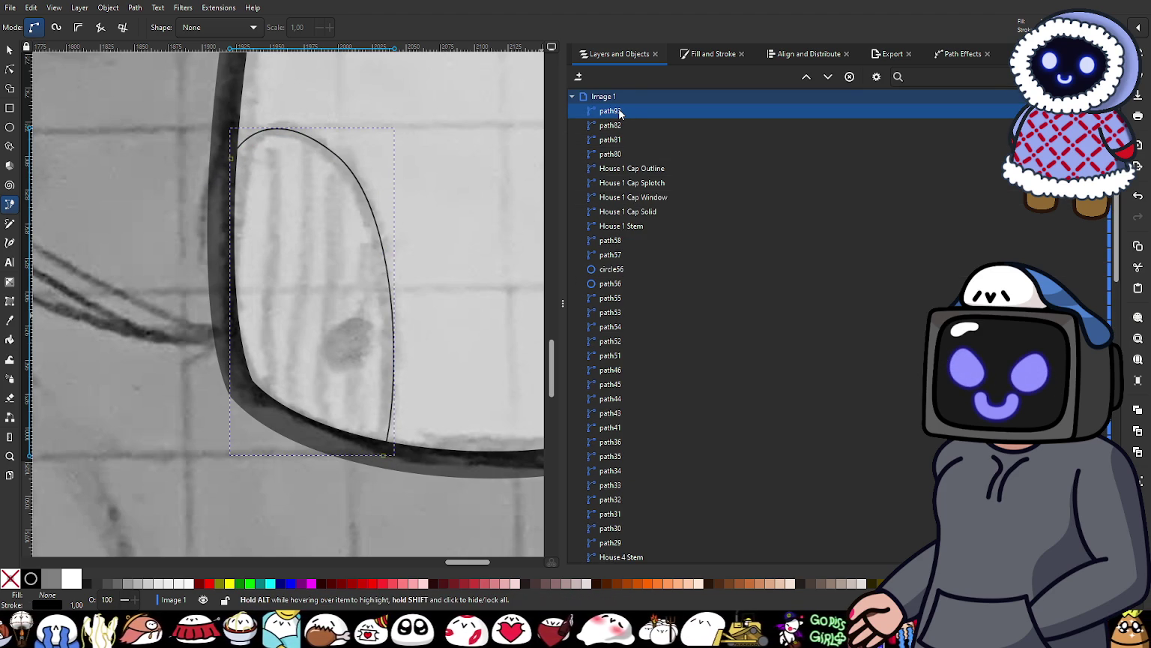
Step: Give the new outline a 15 px stroke width
{"action": "left_click", "coordinate": [697, 54]}
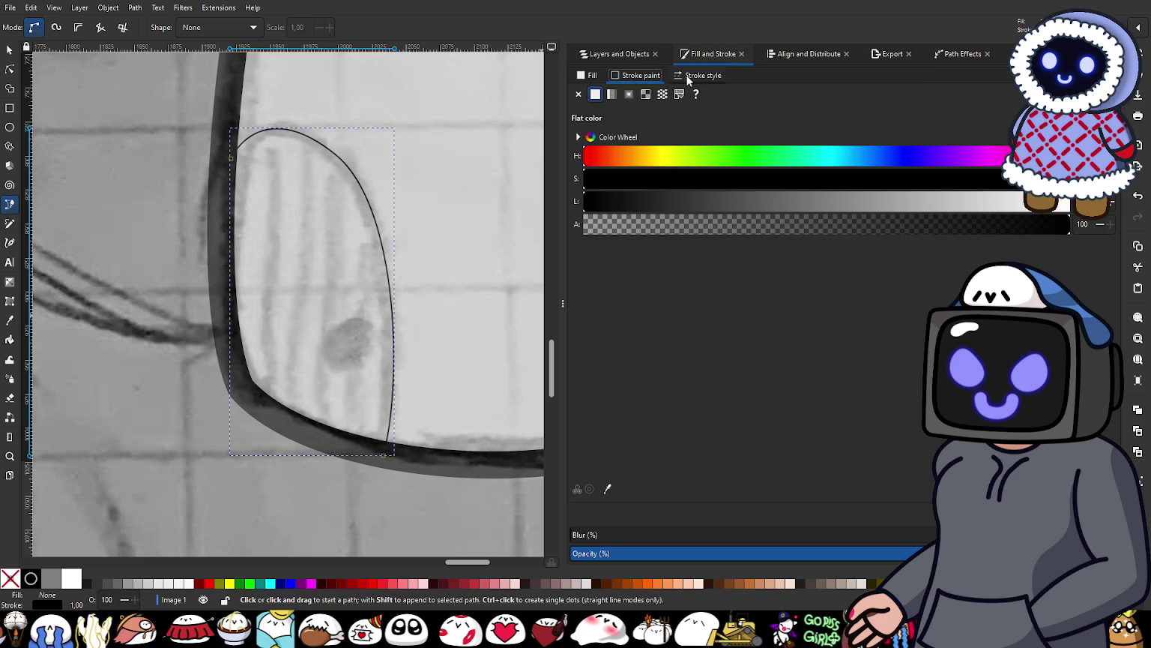
{"action": "left_click", "coordinate": [687, 77]}
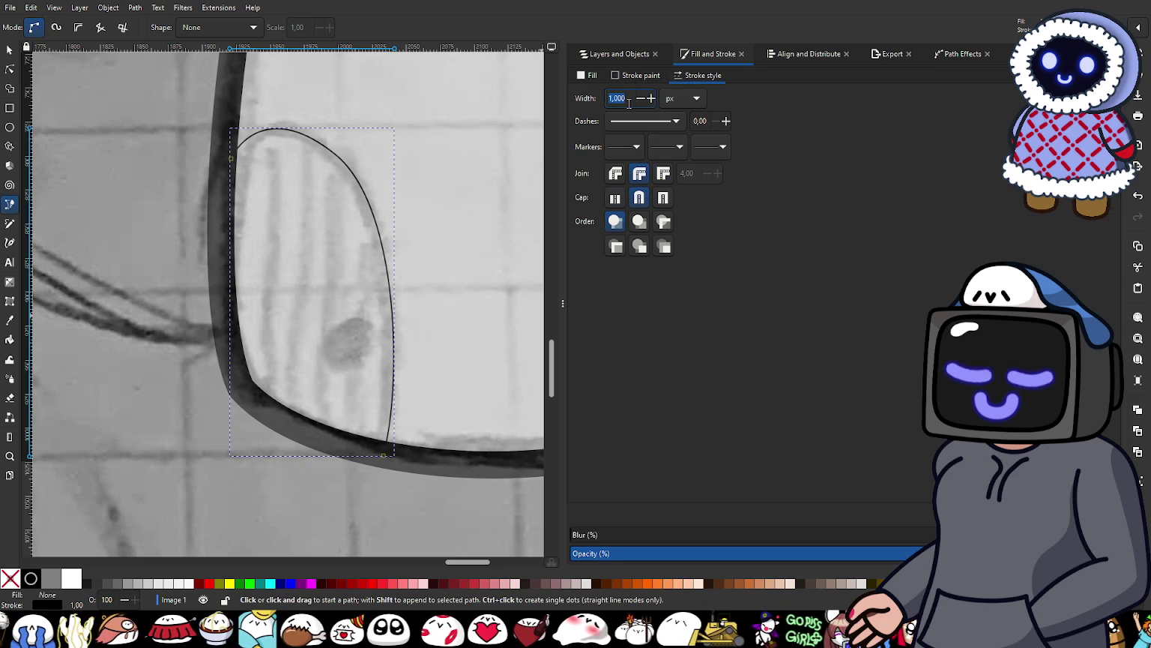
{"action": "type", "text": "15"}
{"action": "key", "text": "Return"}
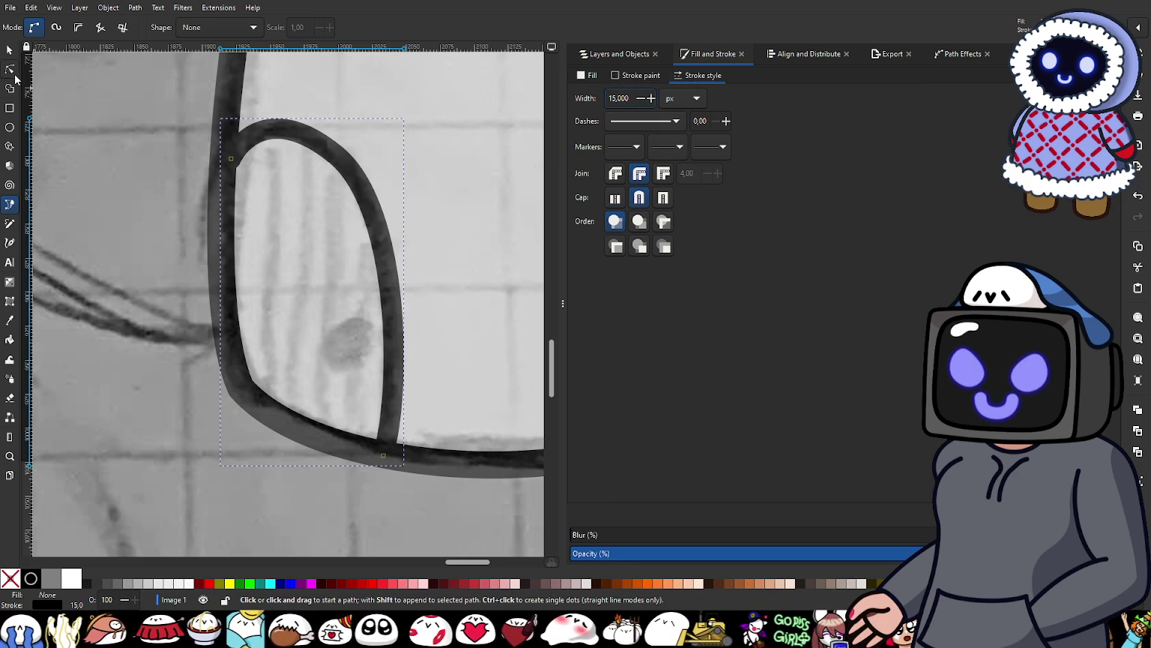
{"action": "left_click", "coordinate": [10, 68]}
{"action": "left_click", "coordinate": [335, 155]}
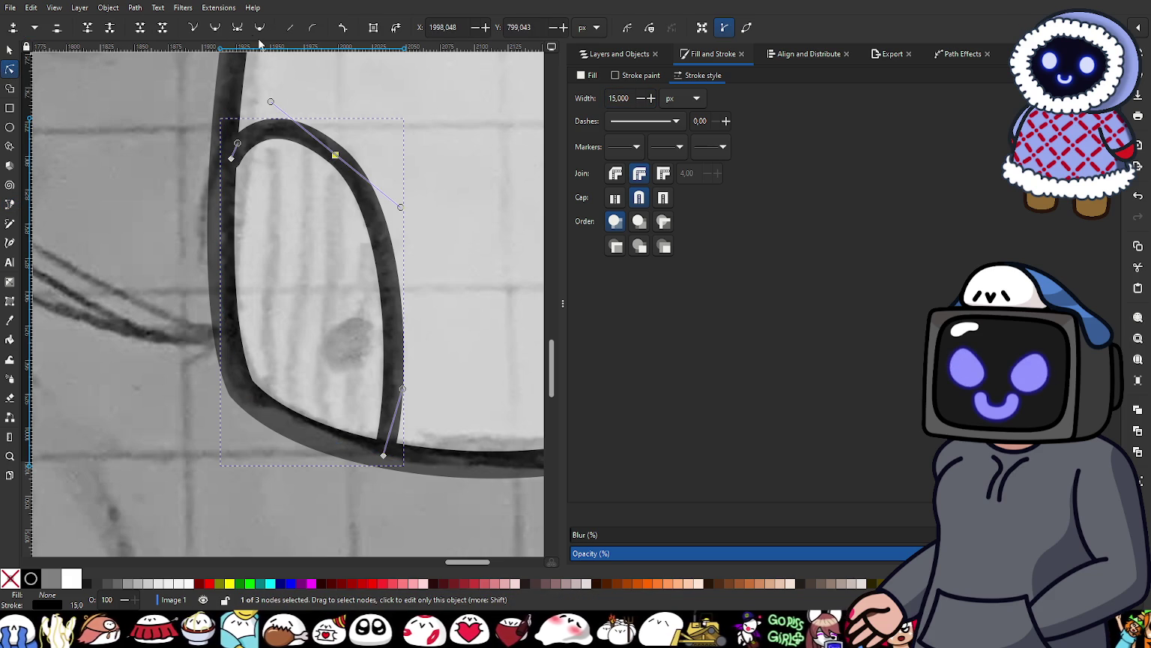
Step: Reshape the outline's middle and right-side nodes to follow the sketched arch
{"action": "left_click_drag", "start_coordinate": [339, 153], "coordinate": [343, 158]}
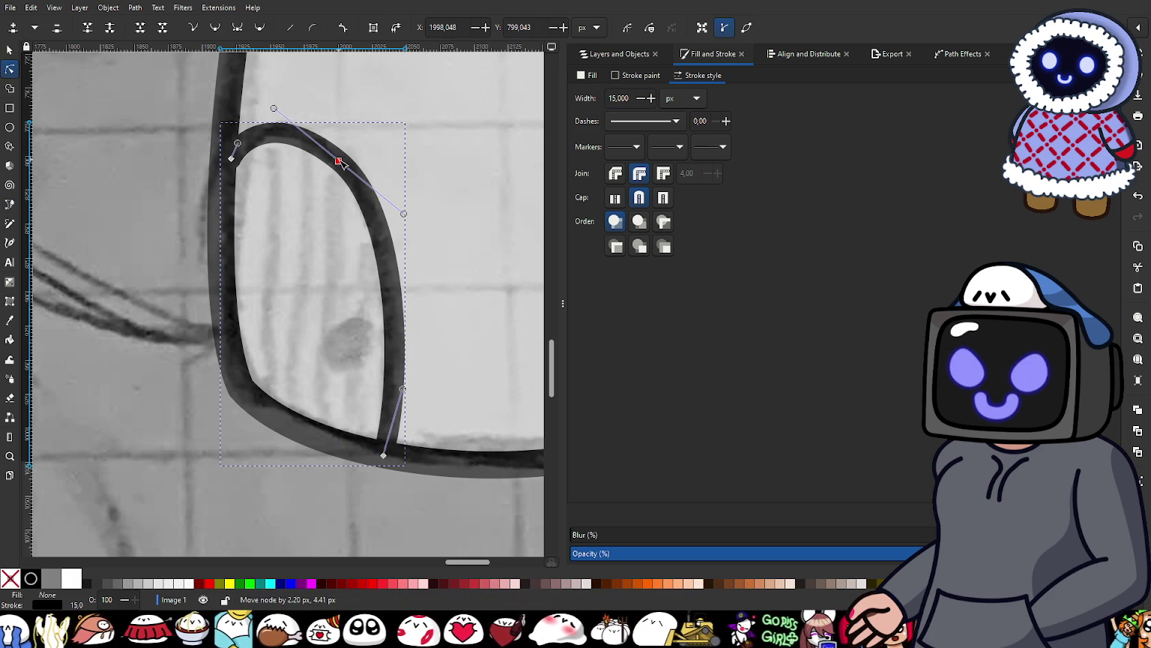
{"action": "left_click_drag", "start_coordinate": [406, 215], "coordinate": [403, 229]}
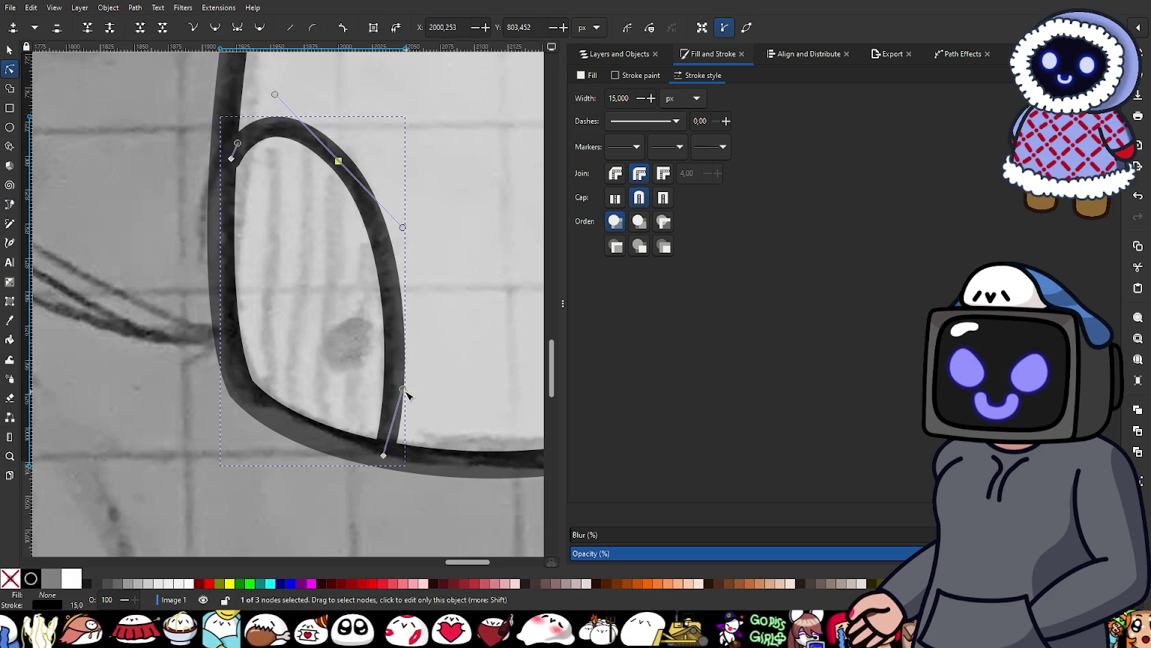
{"action": "left_click_drag", "start_coordinate": [403, 389], "coordinate": [399, 354]}
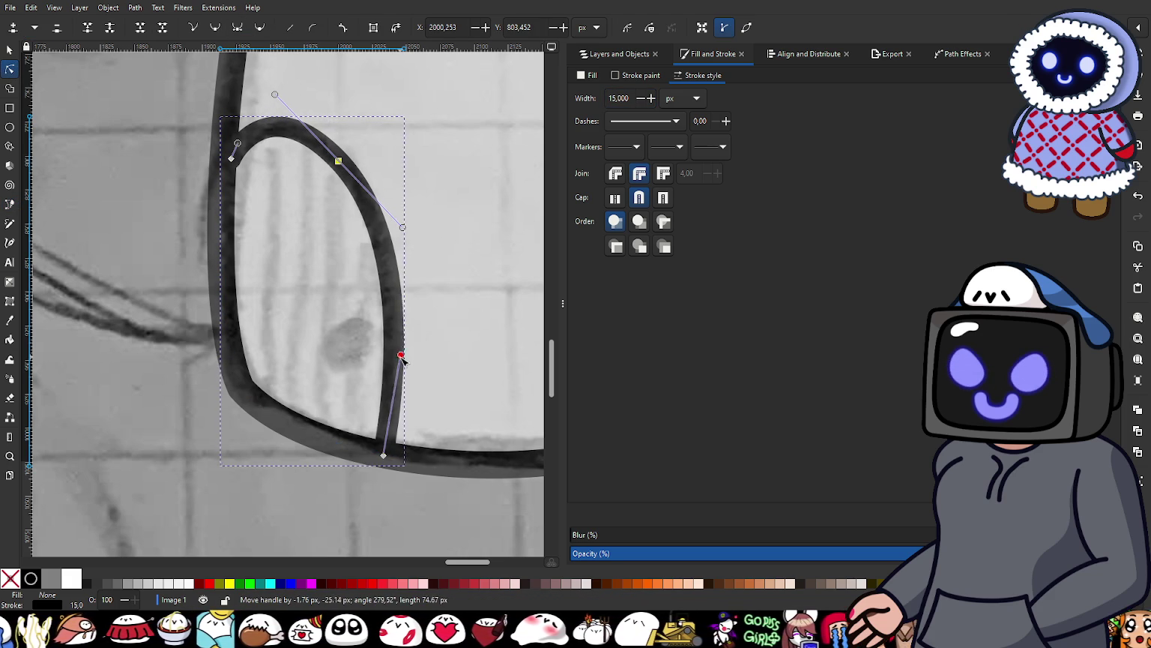
{"action": "scroll", "coordinate": [251, 150], "scroll_direction": "up", "scroll_amount": 2}
{"action": "scroll", "coordinate": [257, 135], "scroll_direction": "down", "scroll_amount": 2}
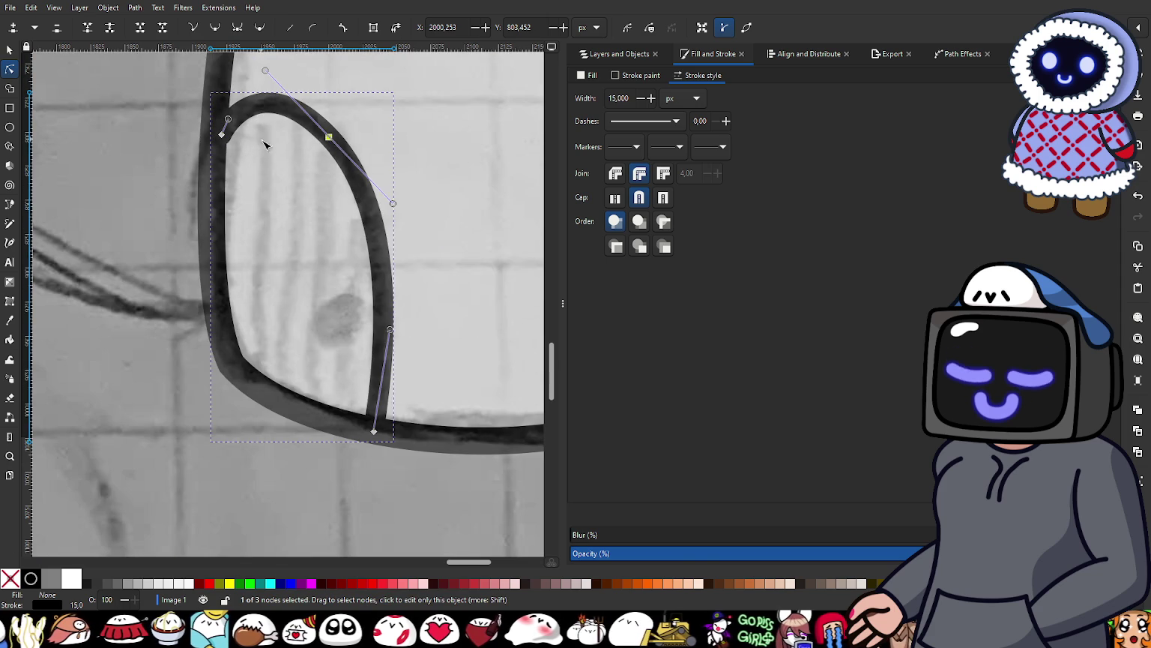
{"action": "left_click_drag", "start_coordinate": [329, 138], "coordinate": [337, 144]}
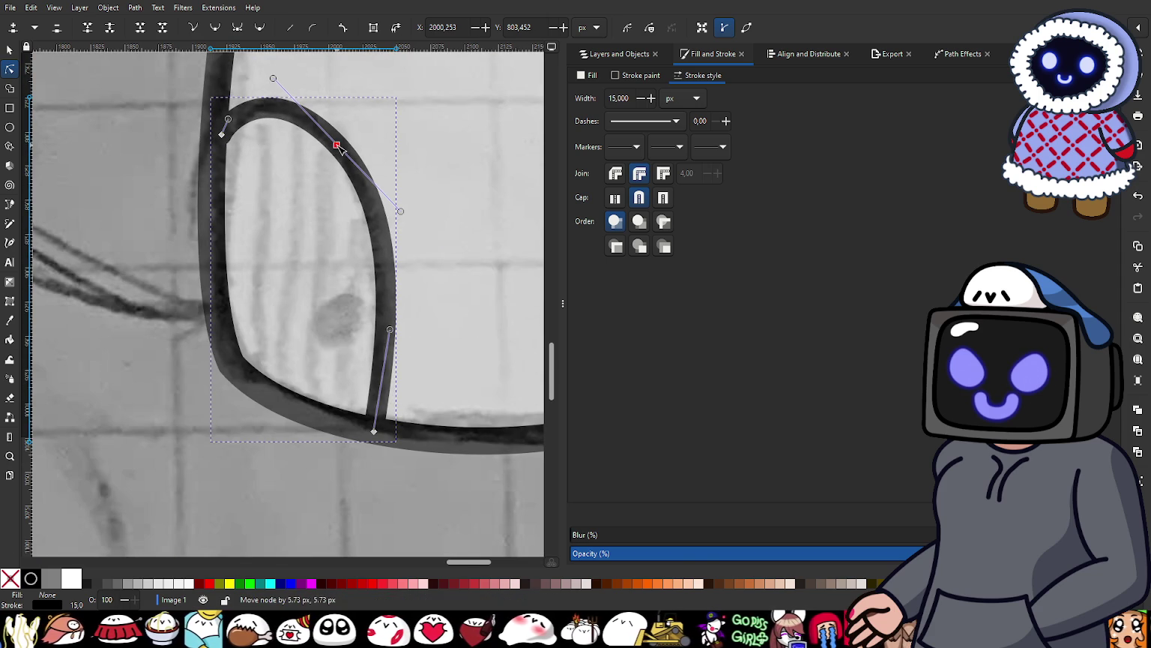
{"action": "left_click_drag", "start_coordinate": [228, 120], "coordinate": [228, 116]}
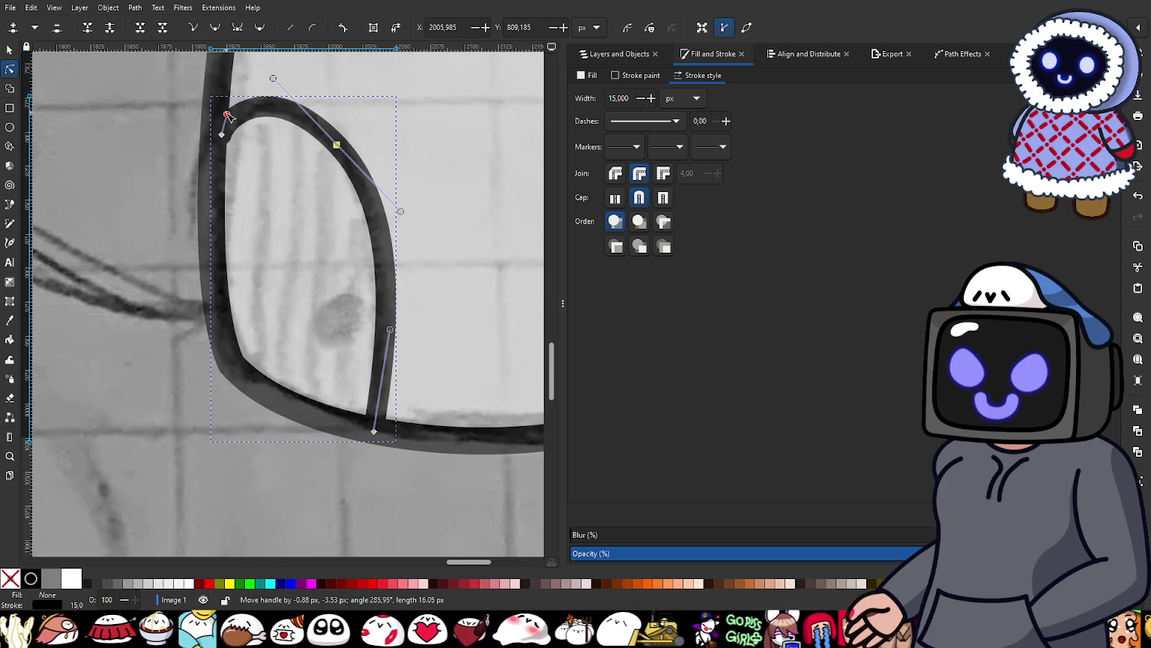
Step: Move the outline's left end onto the stem edge and refine the arch curvature
{"action": "scroll", "coordinate": [232, 128], "scroll_direction": "up", "scroll_amount": 1}
{"action": "scroll", "coordinate": [251, 161], "scroll_direction": "up", "scroll_amount": 1}
{"action": "scroll", "coordinate": [259, 176], "scroll_direction": "up", "scroll_amount": 1}
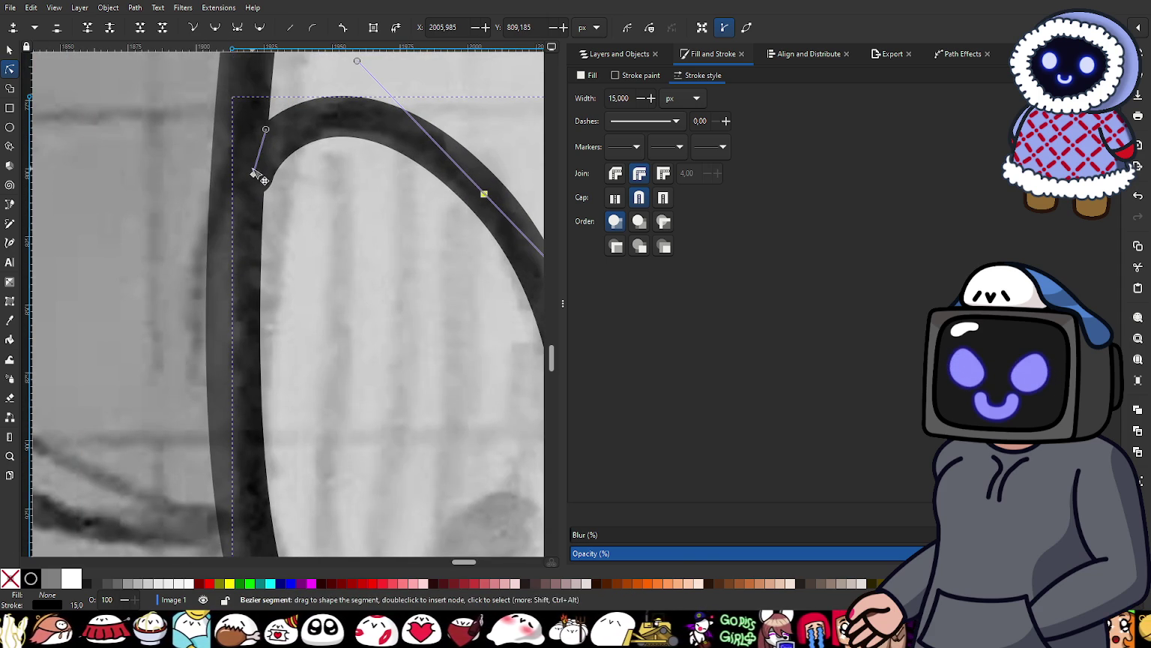
{"action": "left_click_drag", "start_coordinate": [253, 174], "coordinate": [244, 192]}
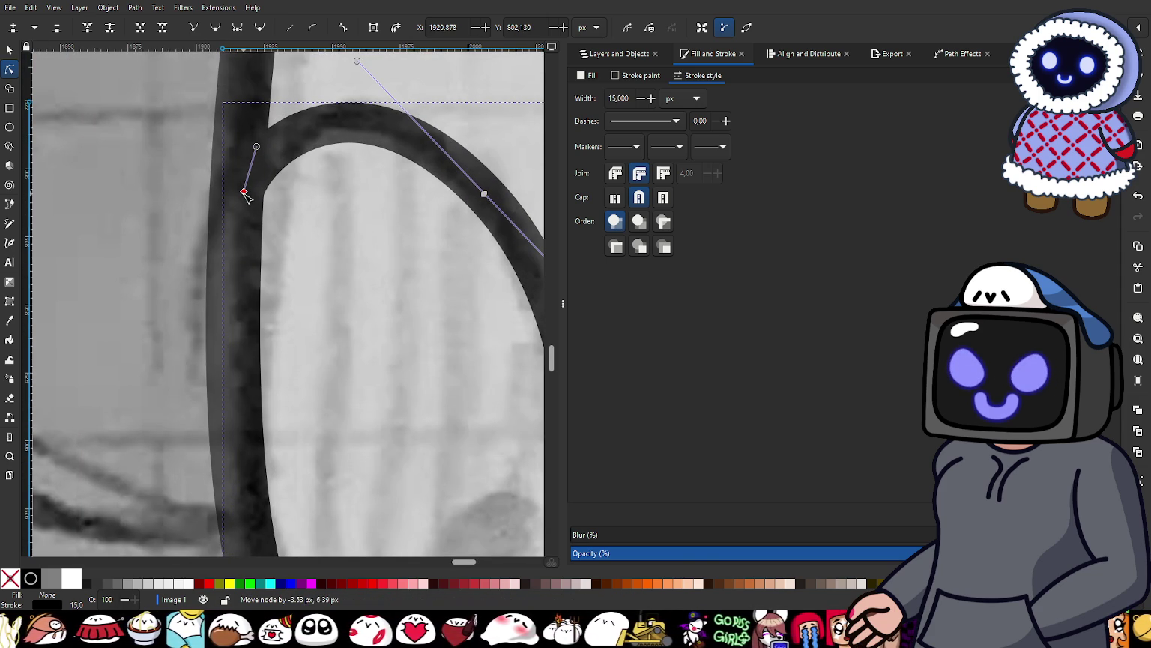
{"action": "scroll", "coordinate": [308, 160], "scroll_direction": "down", "scroll_amount": 1}
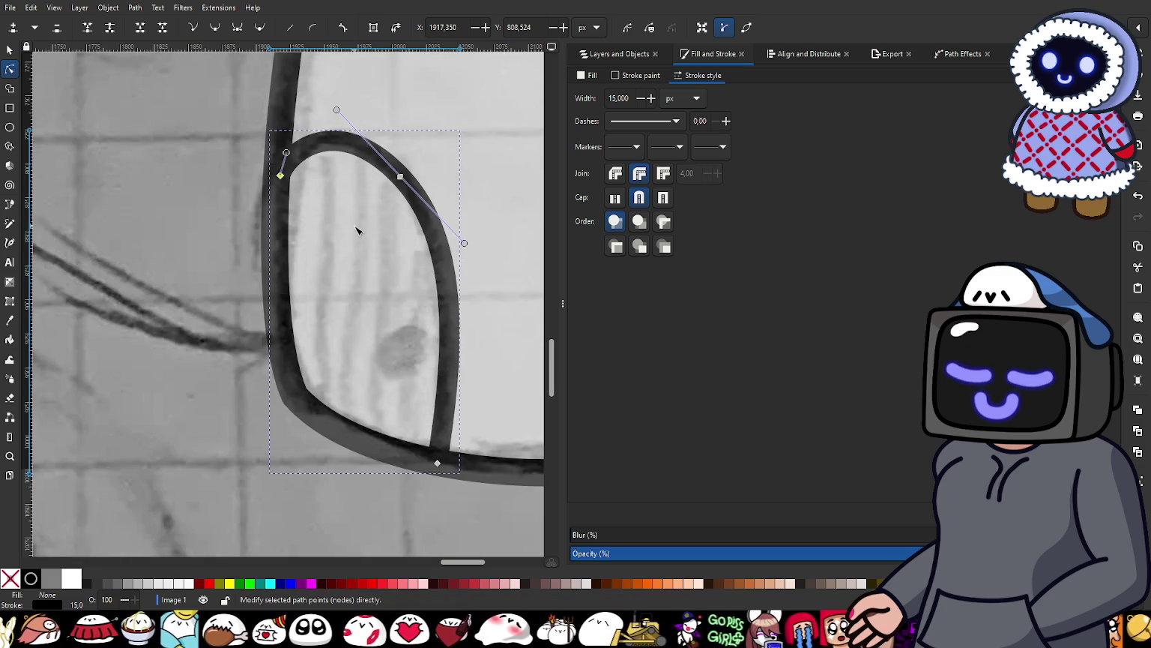
{"action": "left_click_drag", "start_coordinate": [283, 98], "coordinate": [296, 107]}
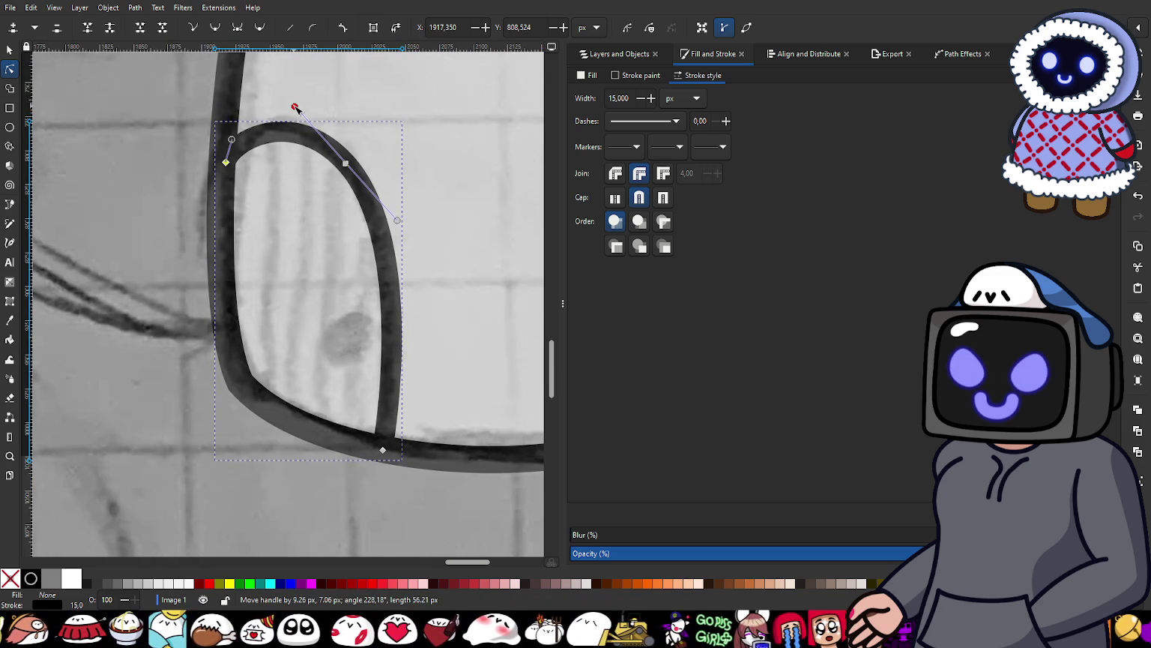
Step: Deselect the outline and zoom in close on the arched door
{"action": "left_click", "coordinate": [168, 187]}
{"action": "scroll", "coordinate": [167, 194], "scroll_direction": "down", "scroll_amount": 2, "text": "ctrl"}
{"action": "scroll", "coordinate": [166, 194], "scroll_direction": "up", "scroll_amount": 2, "text": "ctrl"}
{"action": "scroll", "coordinate": [321, 340], "scroll_direction": "up", "scroll_amount": 1, "text": "ctrl"}
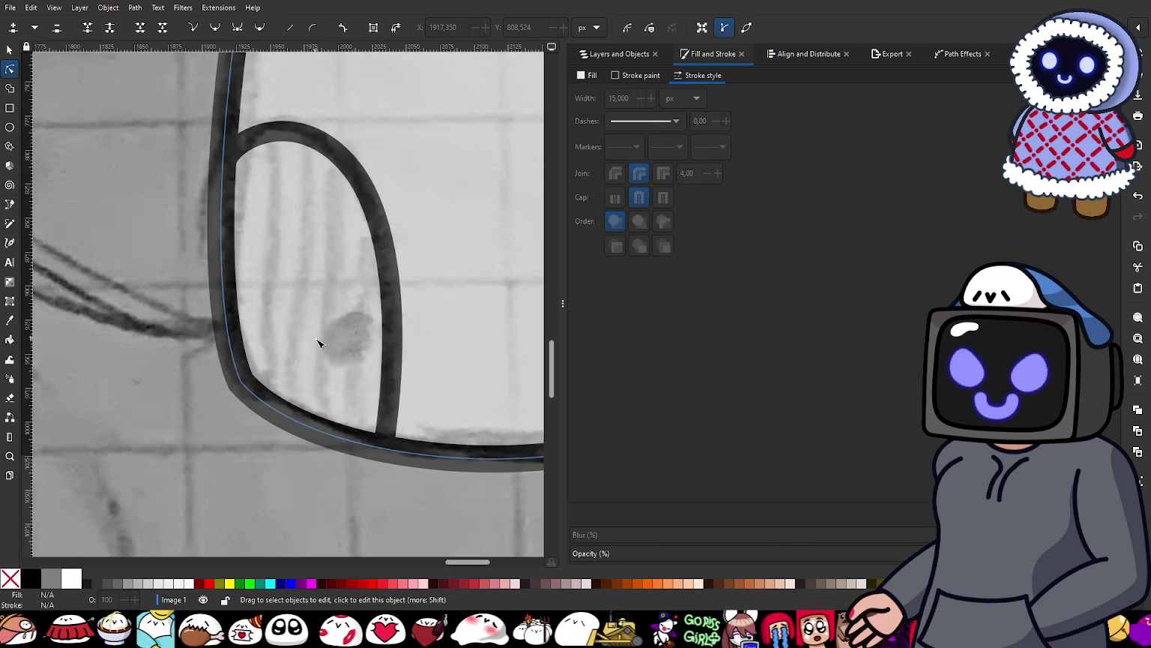
{"action": "scroll", "coordinate": [188, 264], "scroll_direction": "up", "scroll_amount": 1, "text": "ctrl"}
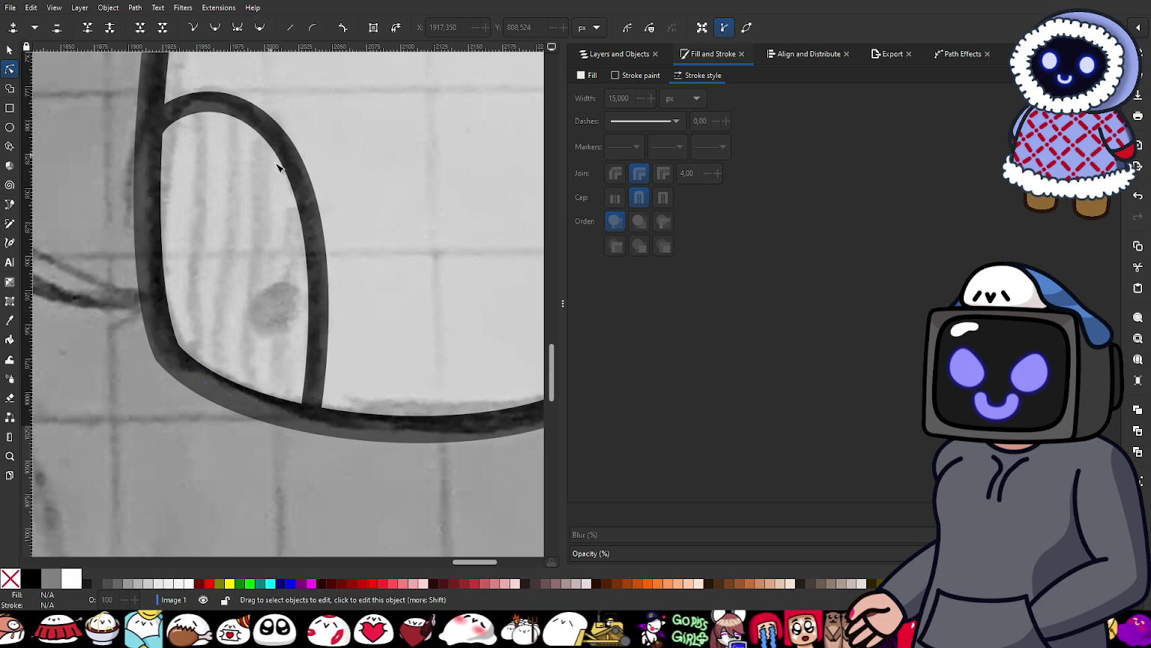
{"action": "scroll", "coordinate": [277, 166], "scroll_direction": "down", "scroll_amount": 3, "text": "ctrl"}
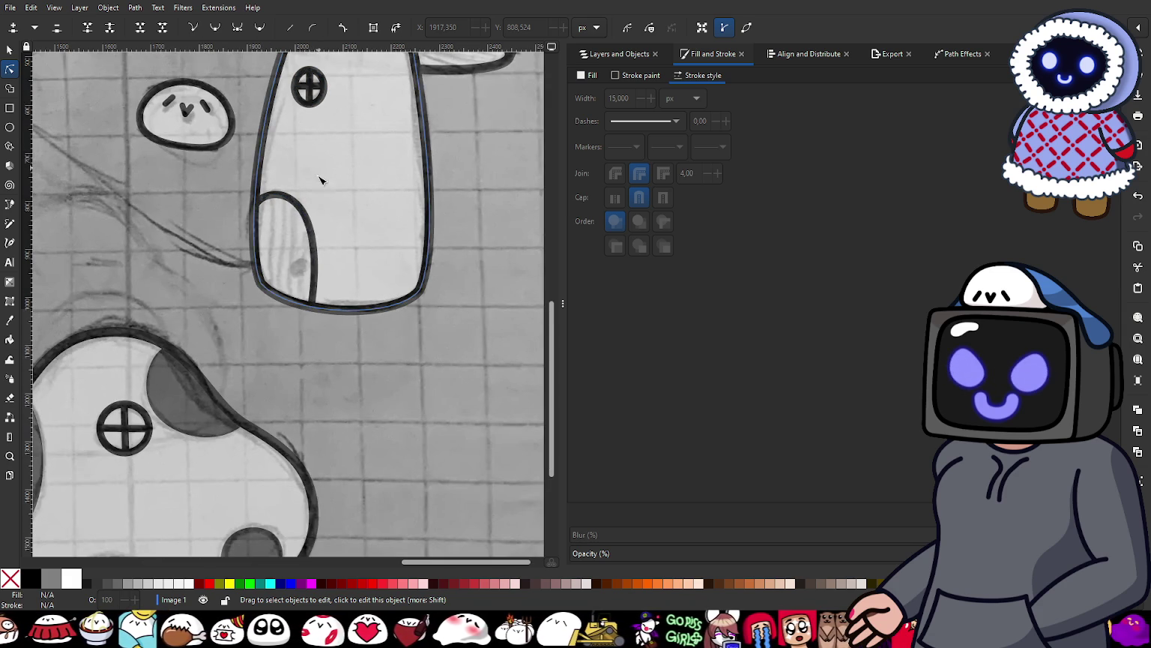
{"action": "scroll", "coordinate": [311, 238], "scroll_direction": "up", "scroll_amount": 2, "text": "ctrl"}
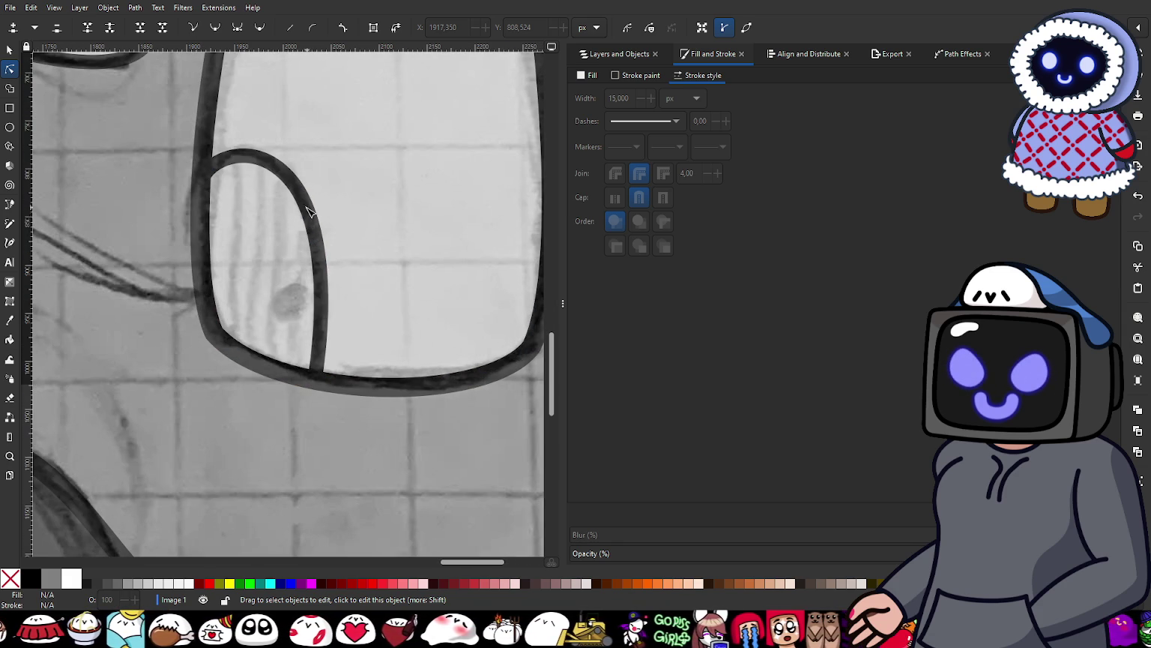
{"action": "left_click", "coordinate": [11, 209]}
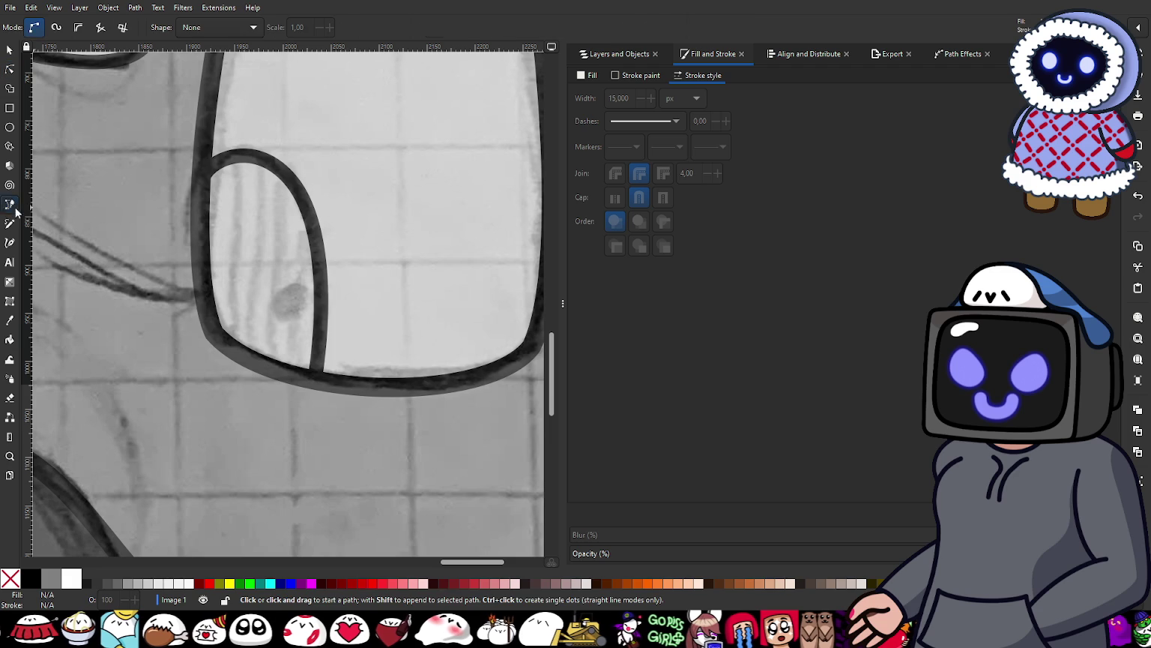
Step: Draw a short Bezier segment closing the top of the door outline
{"action": "left_click", "coordinate": [201, 173]}
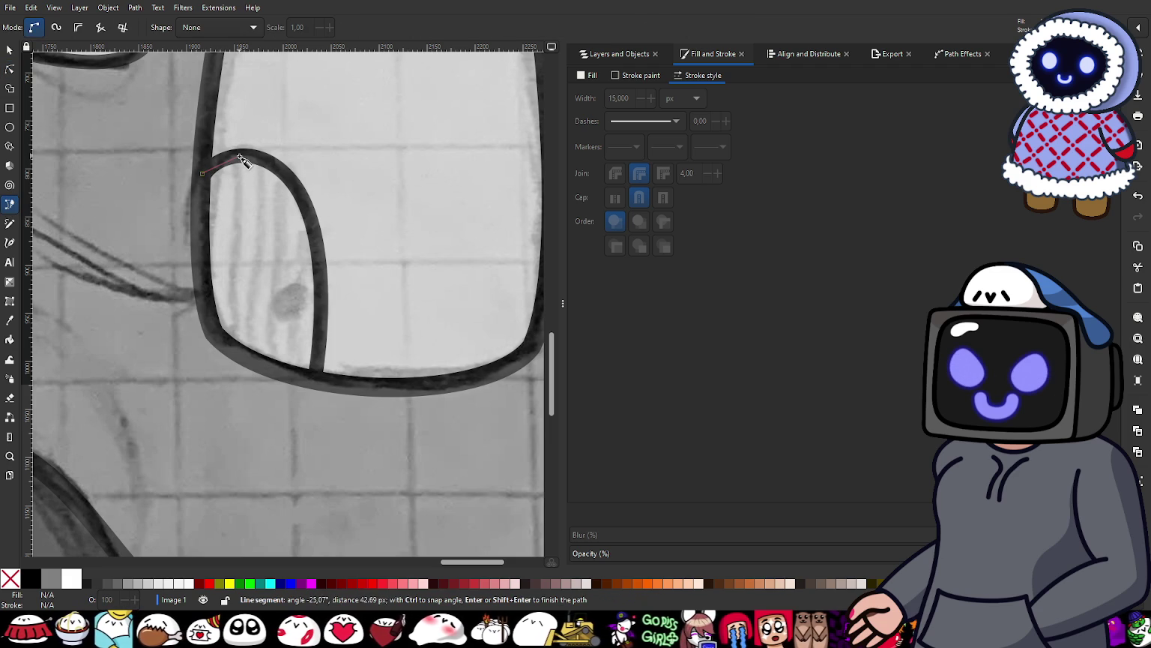
{"action": "double_click", "coordinate": [237, 159]}
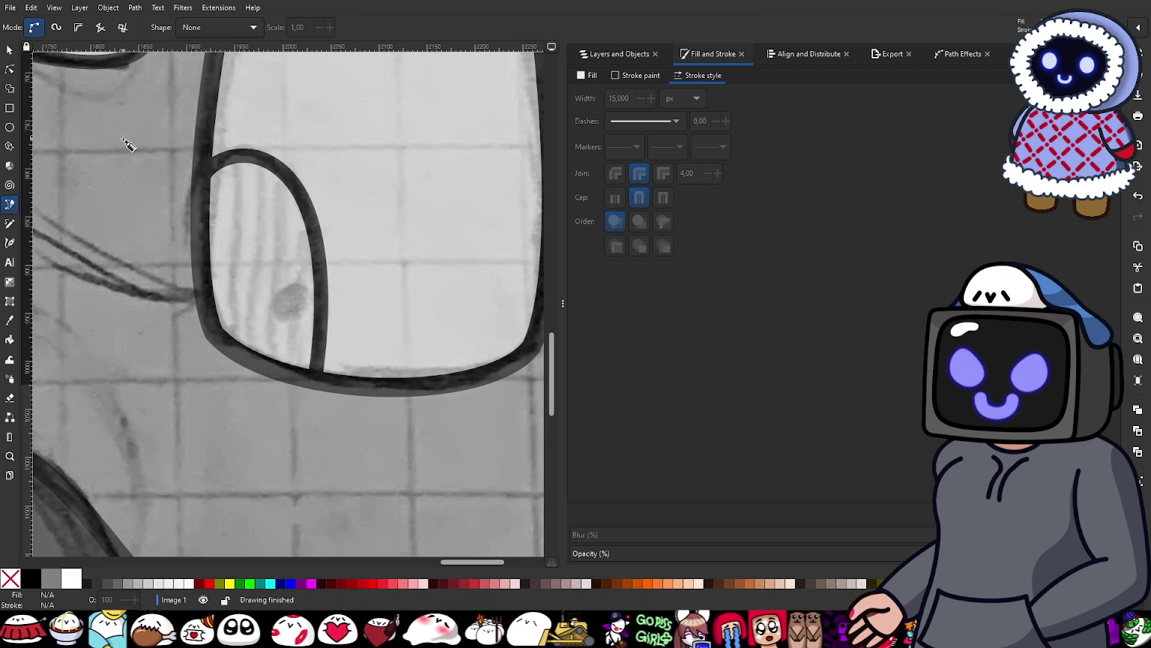
{"action": "left_click", "coordinate": [15, 49]}
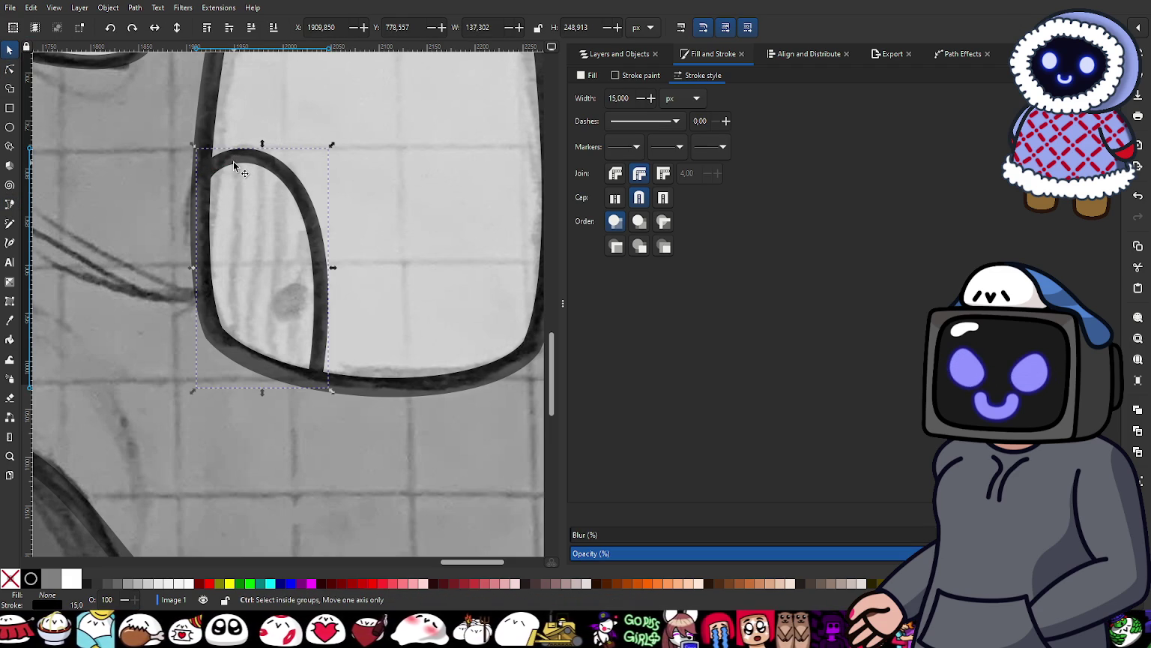
{"action": "left_click", "coordinate": [8, 70]}
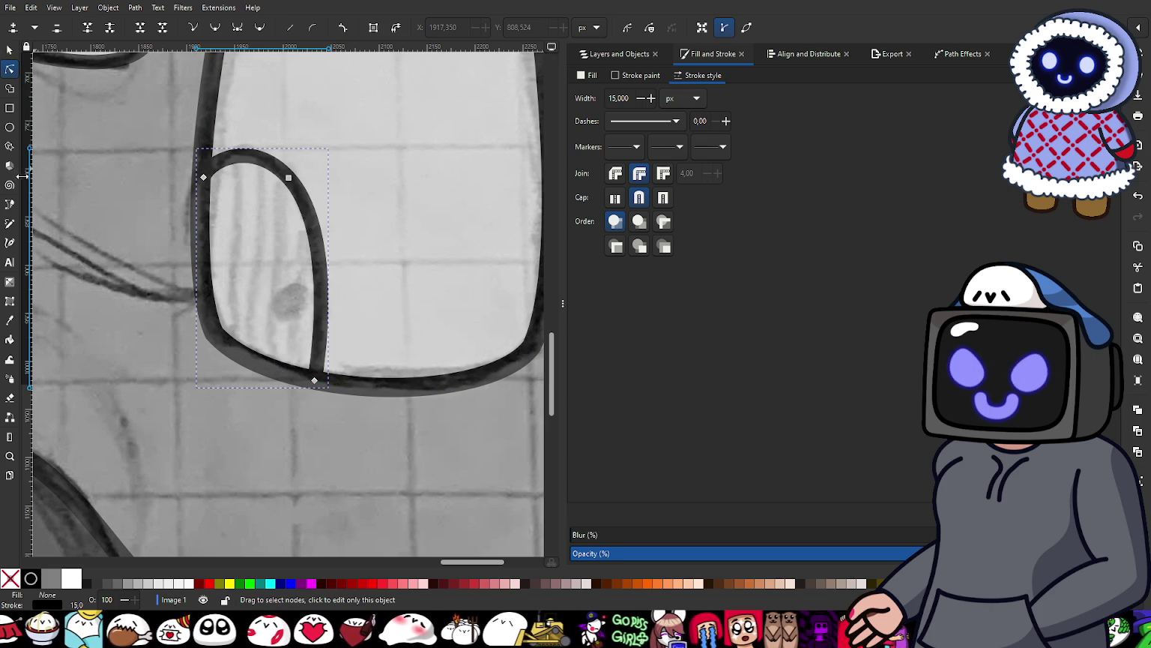
Step: Draw a closed path around the door's left side and bottom
{"action": "left_click", "coordinate": [10, 205]}
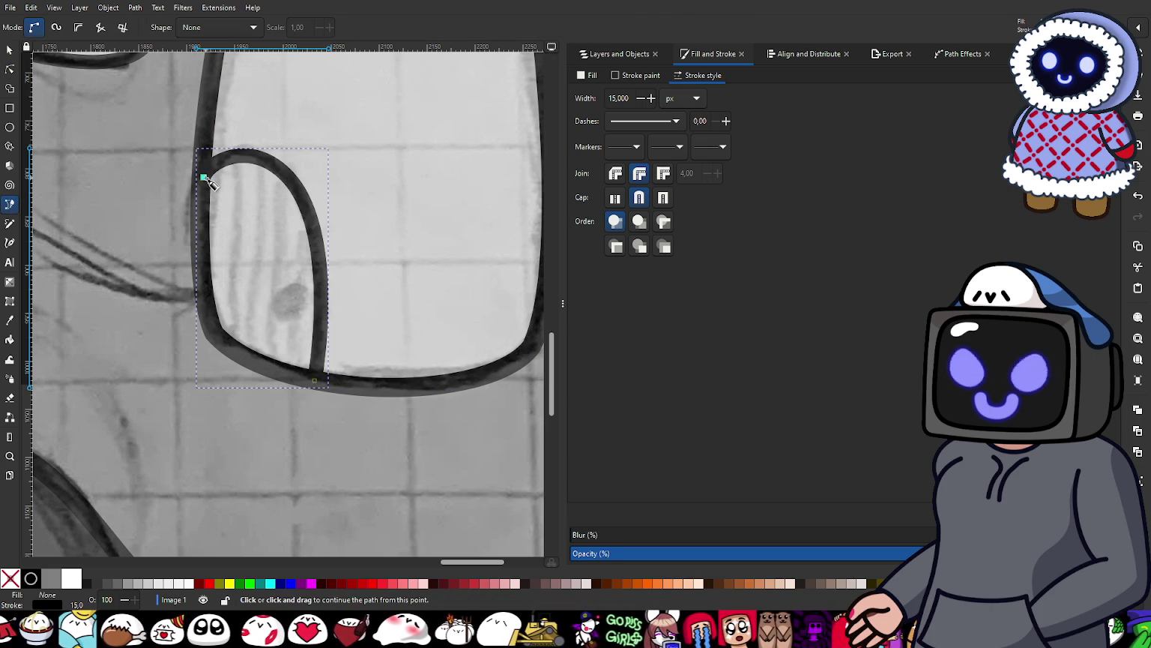
{"action": "left_click", "coordinate": [205, 178]}
{"action": "left_click", "coordinate": [207, 298]}
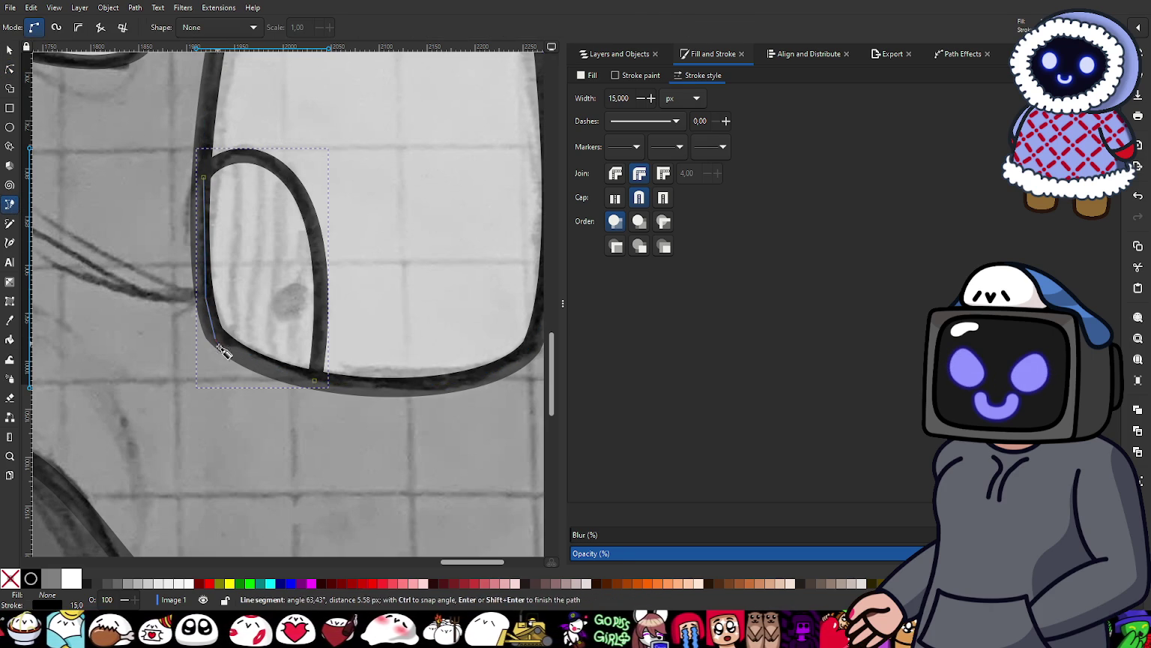
{"action": "left_click", "coordinate": [246, 361]}
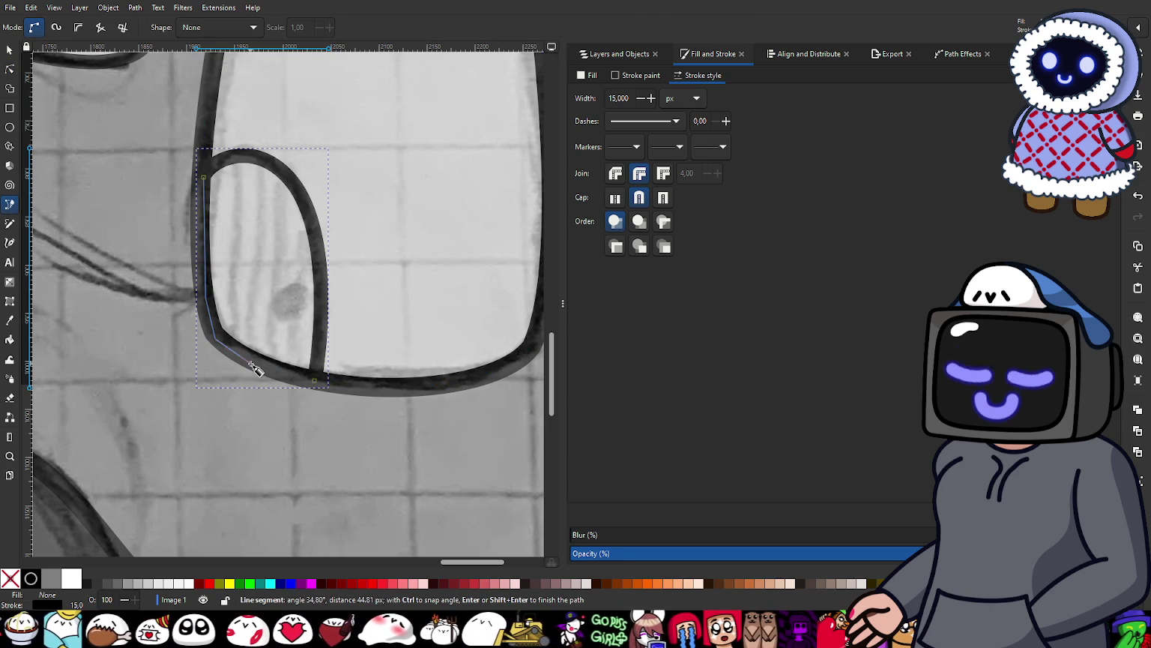
{"action": "left_click", "coordinate": [315, 382]}
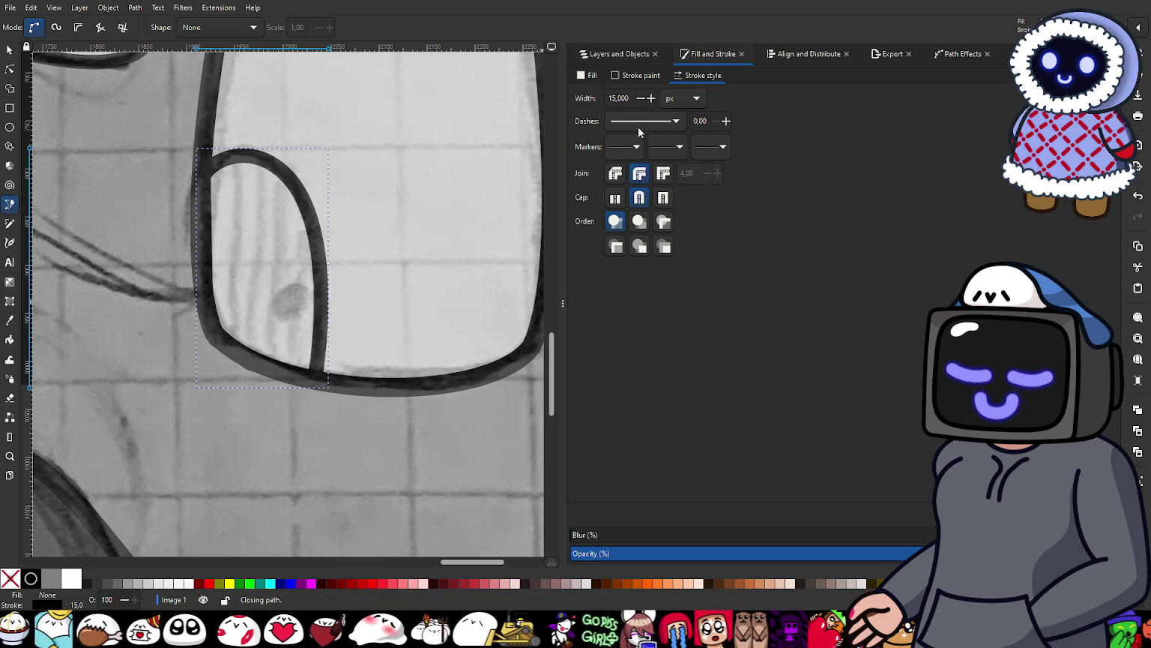
Step: Remove the door shape's stroke, give it a flat dark fill, and place path94 beside path93
{"action": "left_click", "coordinate": [629, 75]}
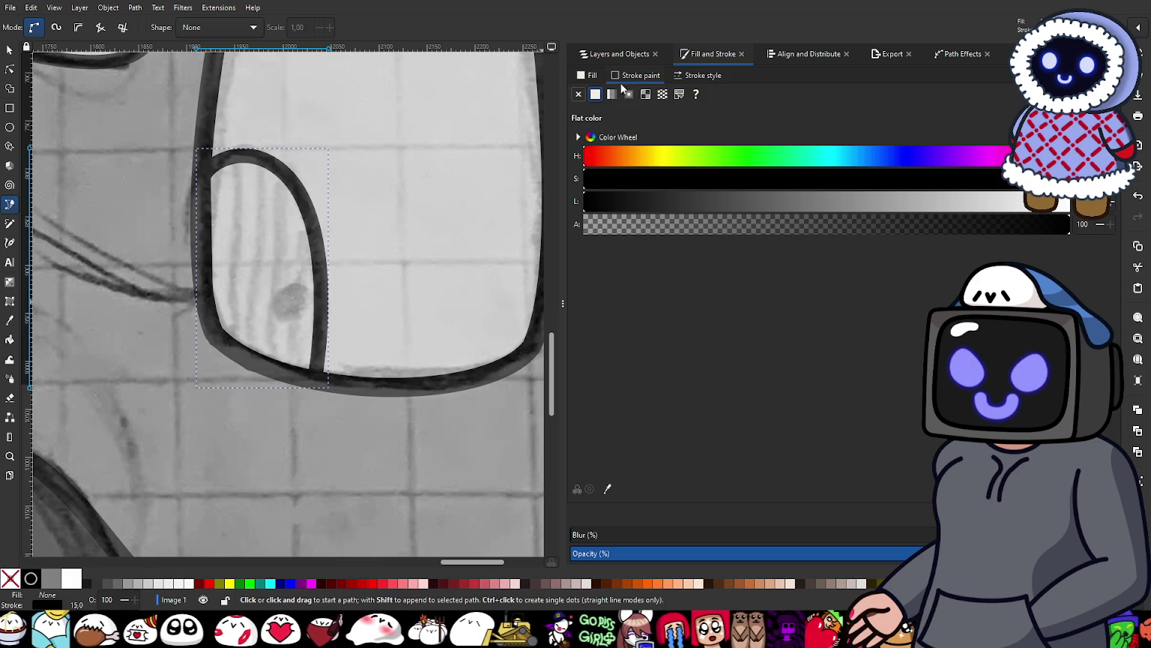
{"action": "left_click", "coordinate": [578, 94]}
{"action": "left_click", "coordinate": [591, 75]}
{"action": "left_click", "coordinate": [596, 96]}
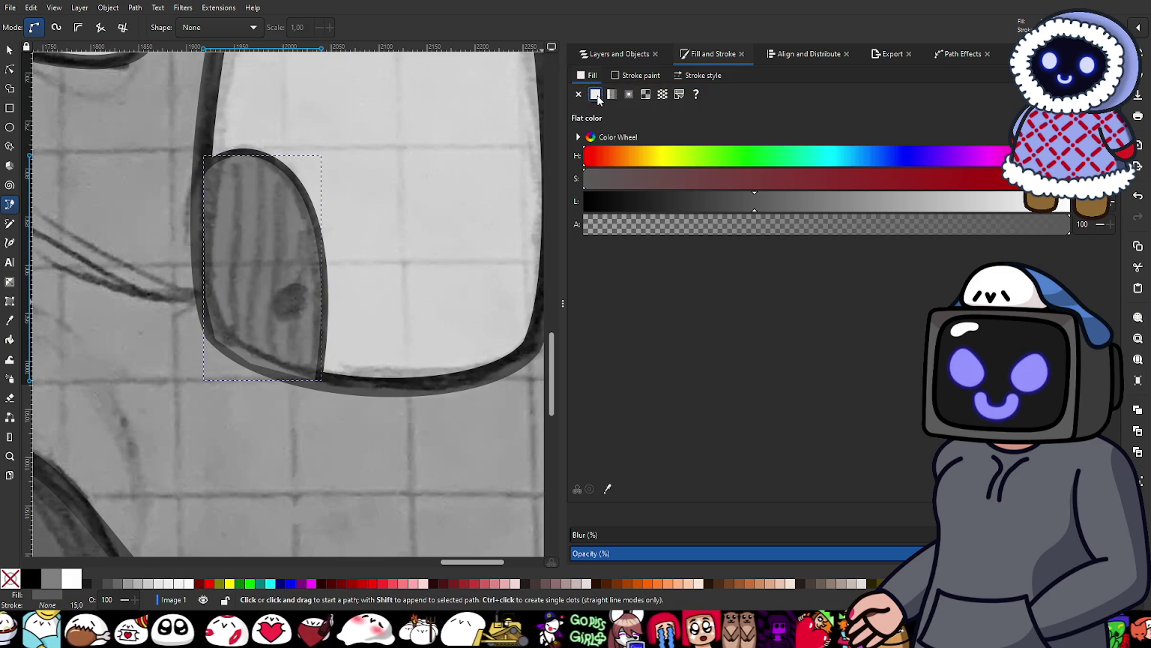
{"action": "left_click", "coordinate": [637, 55]}
{"action": "left_click_drag", "start_coordinate": [621, 111], "coordinate": [624, 128]}
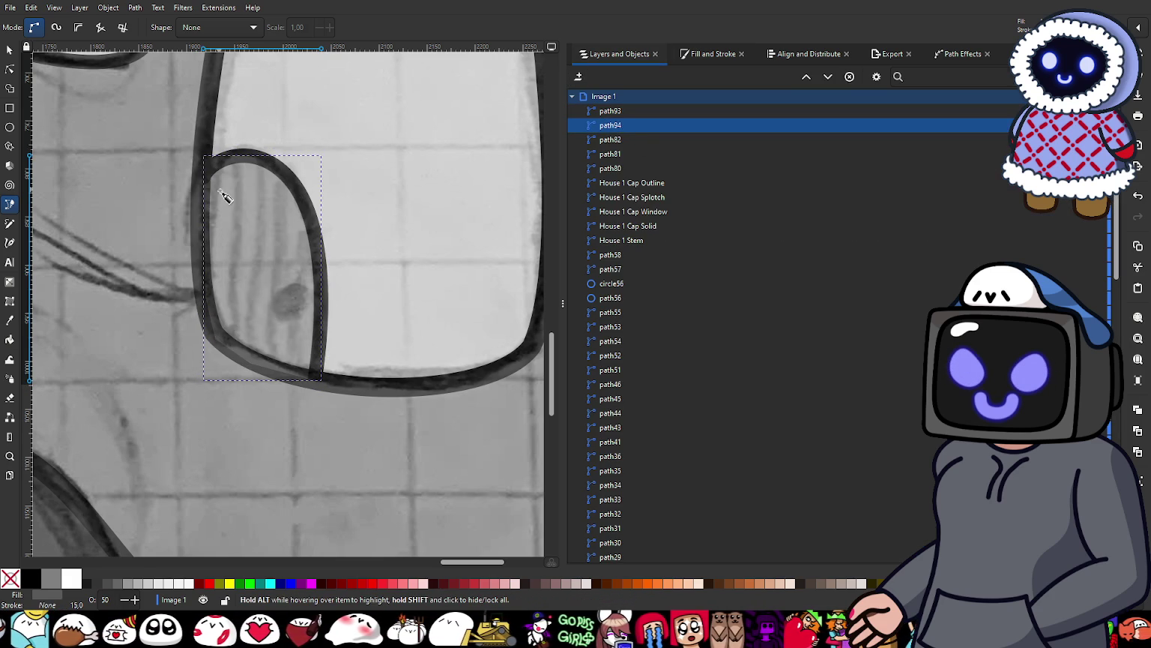
Step: Move path93 and path94 down the stack to sit just above Window
{"action": "left_click", "coordinate": [9, 51]}
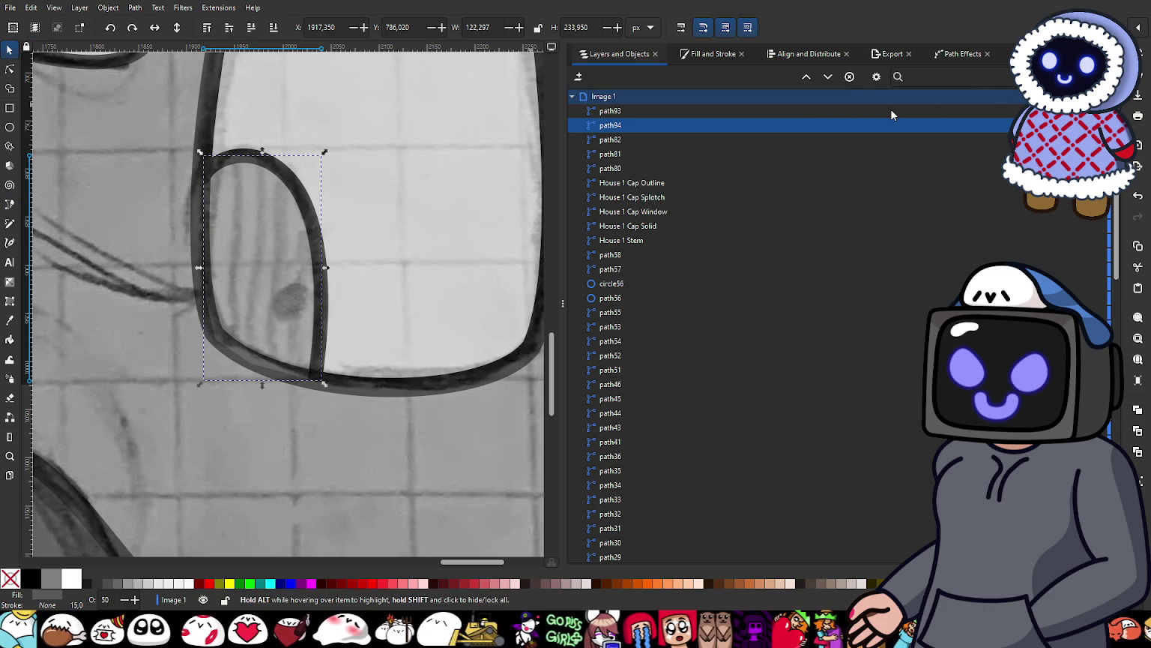
{"action": "left_click", "coordinate": [774, 112], "text": "shift"}
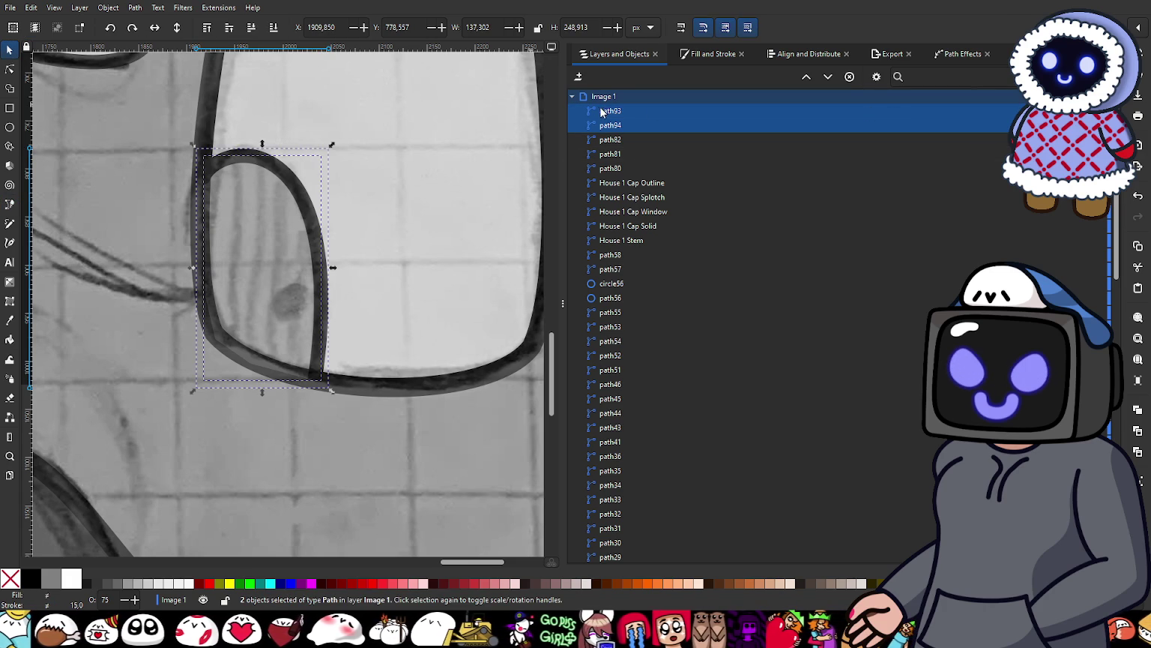
{"action": "mouse_move", "coordinate": [611, 119]}
{"action": "left_mouse_down"}
{"action": "mouse_move", "coordinate": [649, 486]}
{"action": "mouse_move", "coordinate": [637, 568]}
{"action": "mouse_move", "coordinate": [661, 415]}
{"action": "left_mouse_up"}
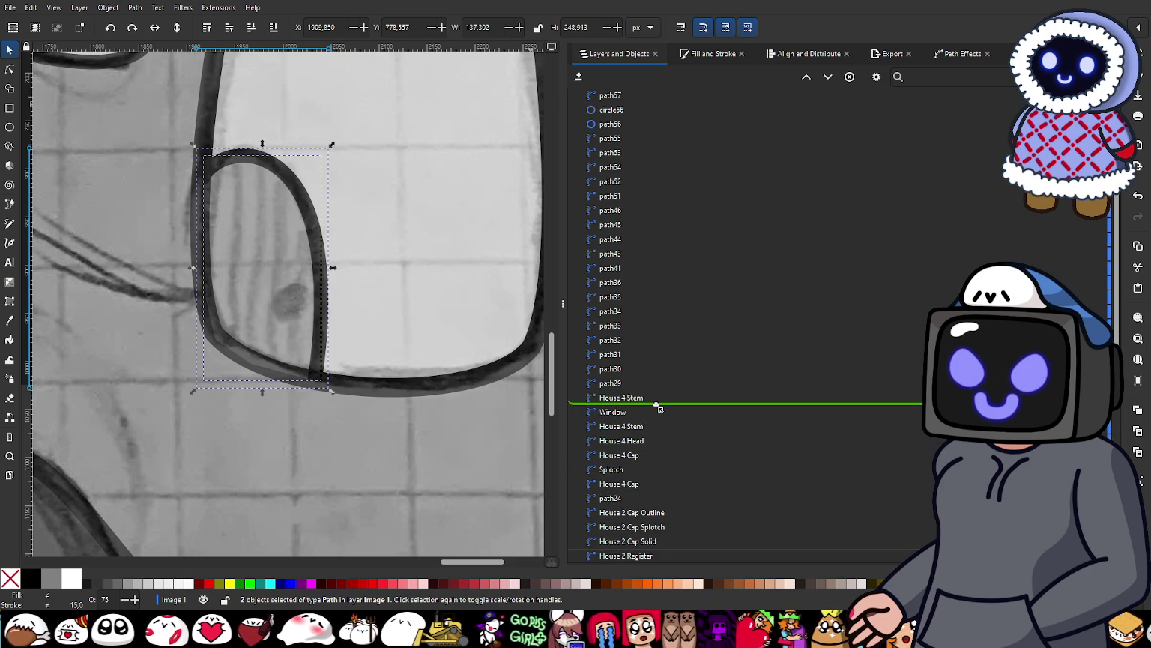
{"action": "left_click_drag", "start_coordinate": [659, 414], "coordinate": [657, 409]}
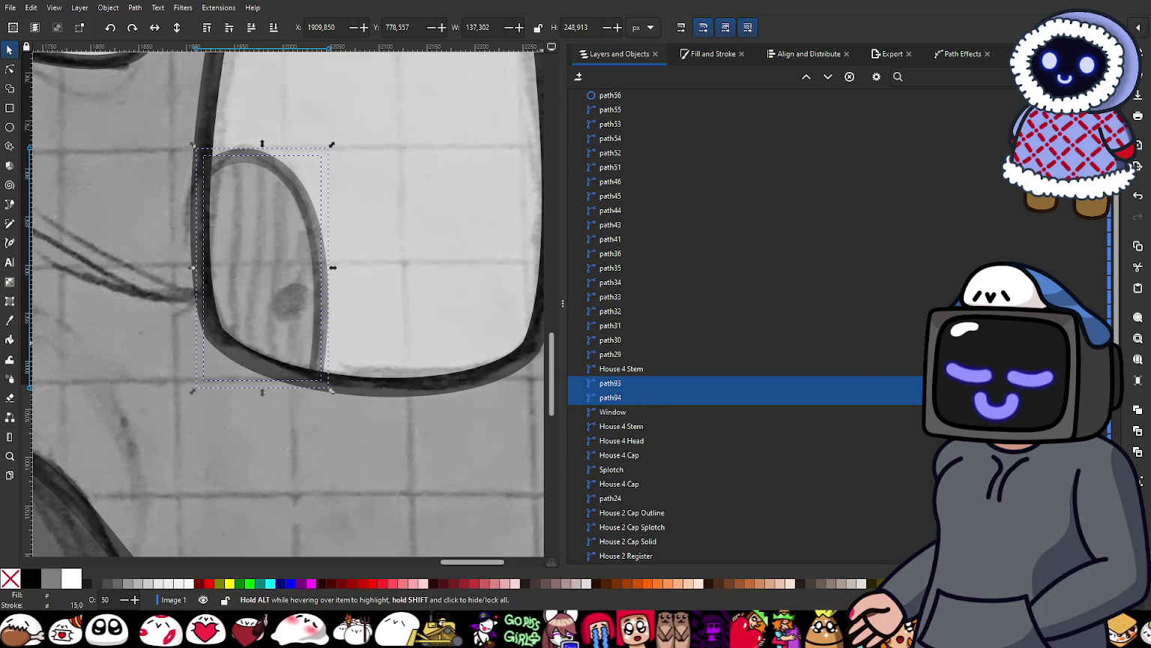
Step: Raise the two door paths' opacity to 100% and deselect
{"action": "left_click", "coordinate": [1064, 383]}
{"action": "left_click", "coordinate": [1065, 345]}
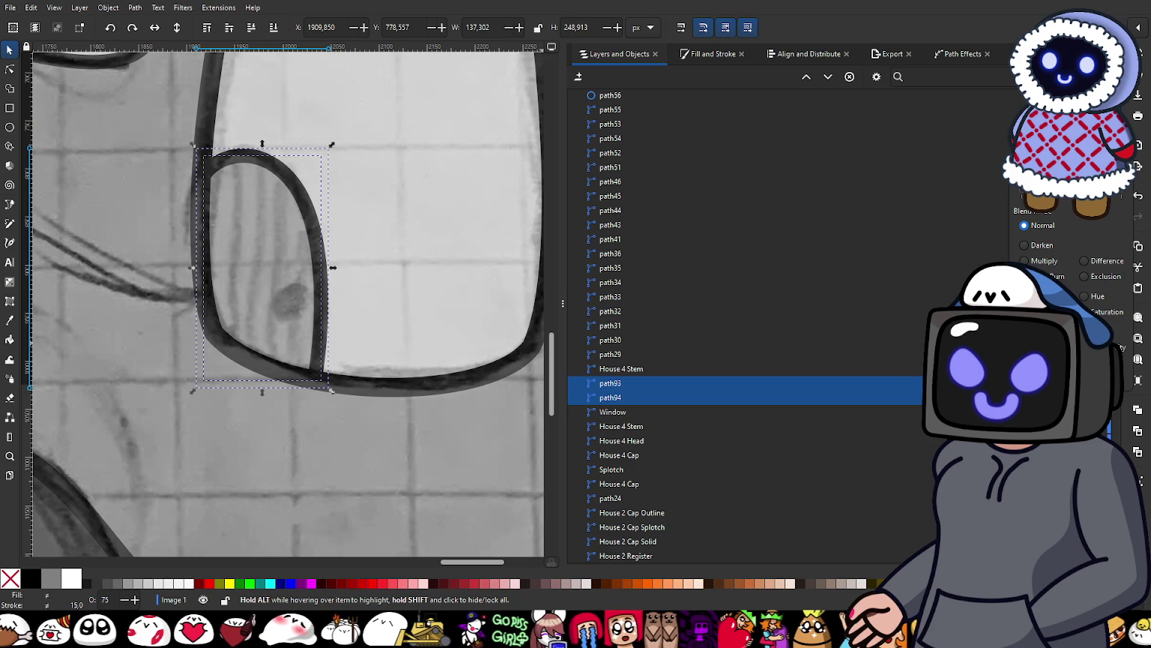
{"action": "left_click", "coordinate": [1102, 344]}
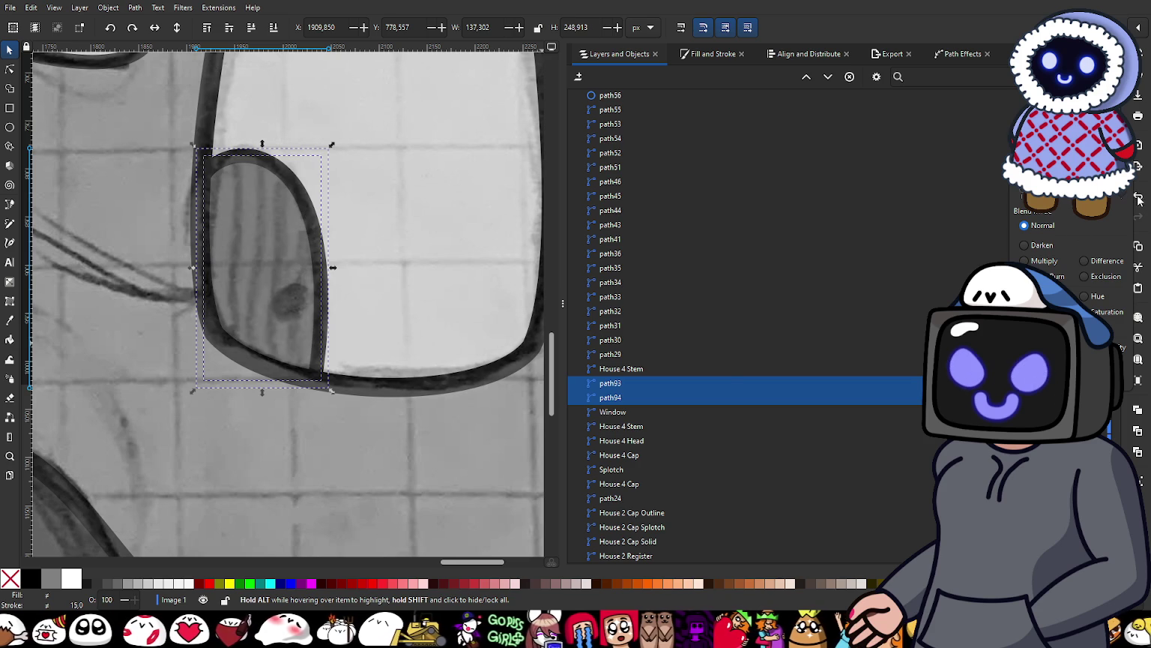
{"action": "left_click", "coordinate": [626, 391]}
{"action": "left_click", "coordinate": [411, 435]}
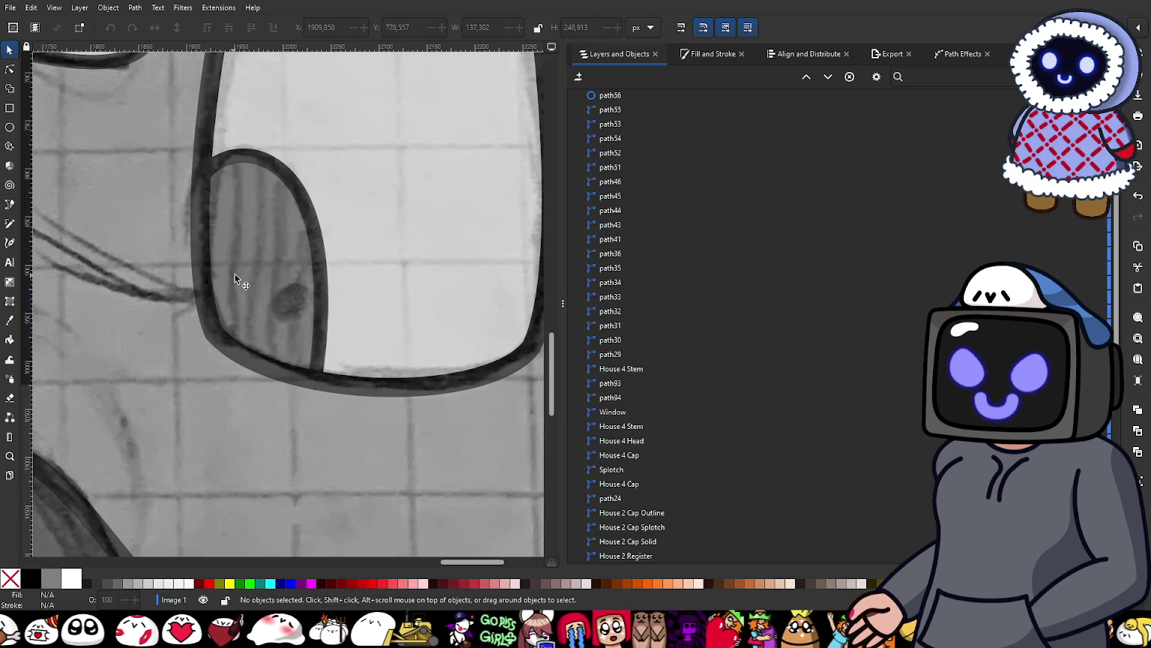
Step: Zoom out and back in to review the whole mushroom village drawing
{"action": "scroll", "coordinate": [240, 271], "scroll_direction": "down", "scroll_amount": 3}
{"action": "scroll", "coordinate": [240, 272], "scroll_direction": "up", "scroll_amount": 1}
{"action": "scroll", "coordinate": [241, 281], "scroll_direction": "down", "scroll_amount": 2}
{"action": "scroll", "coordinate": [238, 291], "scroll_direction": "up", "scroll_amount": 3}
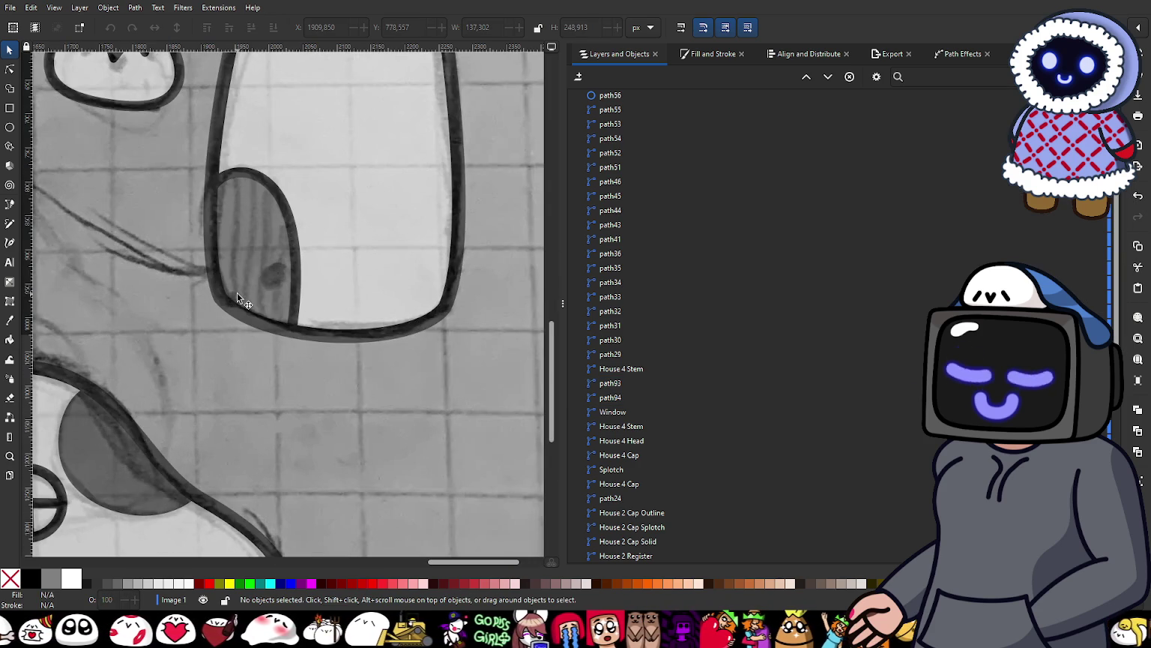
{"action": "scroll", "coordinate": [264, 325], "scroll_direction": "down", "scroll_amount": 3}
{"action": "scroll", "coordinate": [281, 315], "scroll_direction": "down", "scroll_amount": 2}
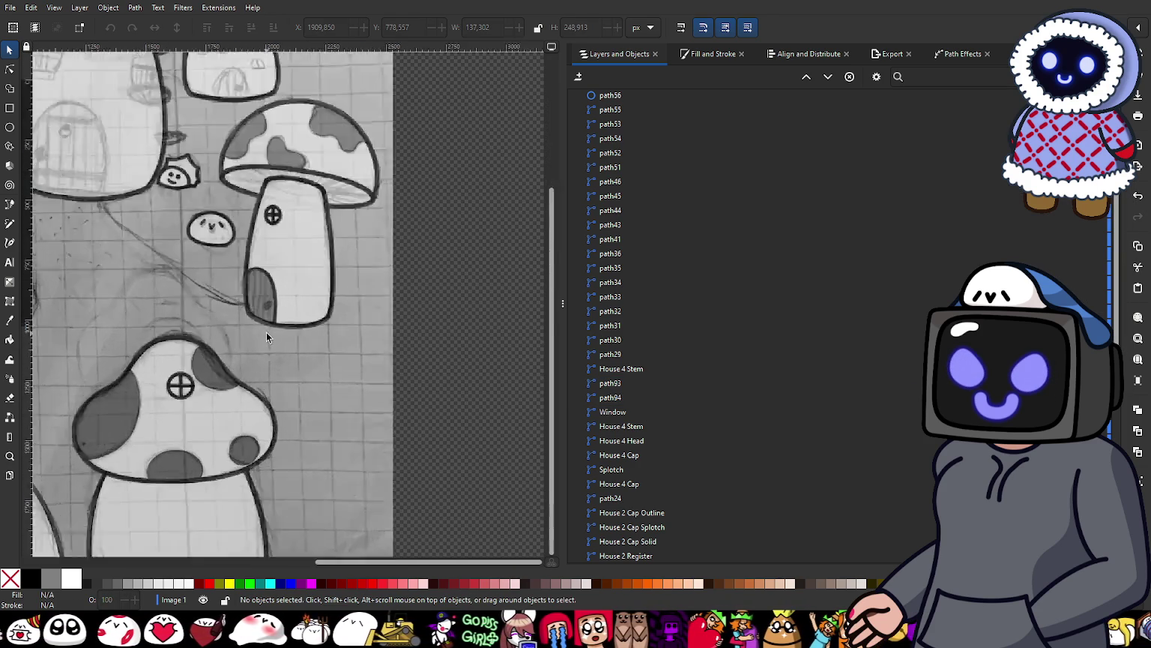
{"action": "scroll", "coordinate": [267, 335], "scroll_direction": "up", "scroll_amount": 3}
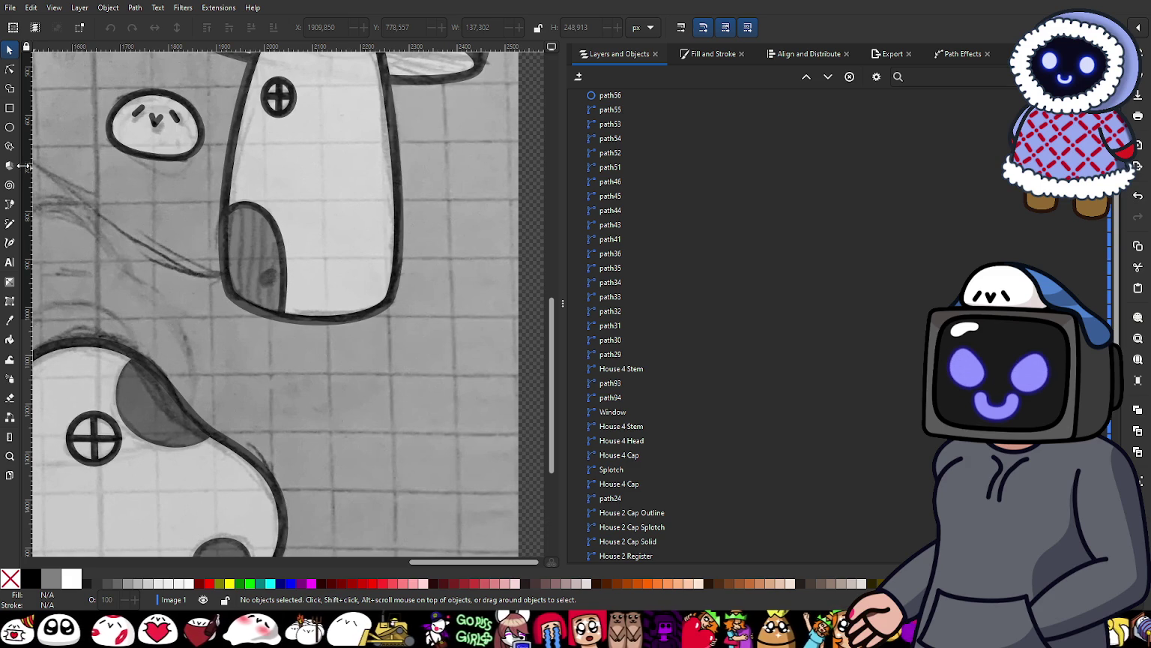
{"action": "scroll", "coordinate": [121, 272], "scroll_direction": "down", "scroll_amount": 2}
{"action": "scroll", "coordinate": [121, 272], "scroll_direction": "down", "scroll_amount": 1}
{"action": "scroll", "coordinate": [300, 285], "scroll_direction": "down", "scroll_amount": 2}
{"action": "scroll", "coordinate": [360, 291], "scroll_direction": "down", "scroll_amount": 1}
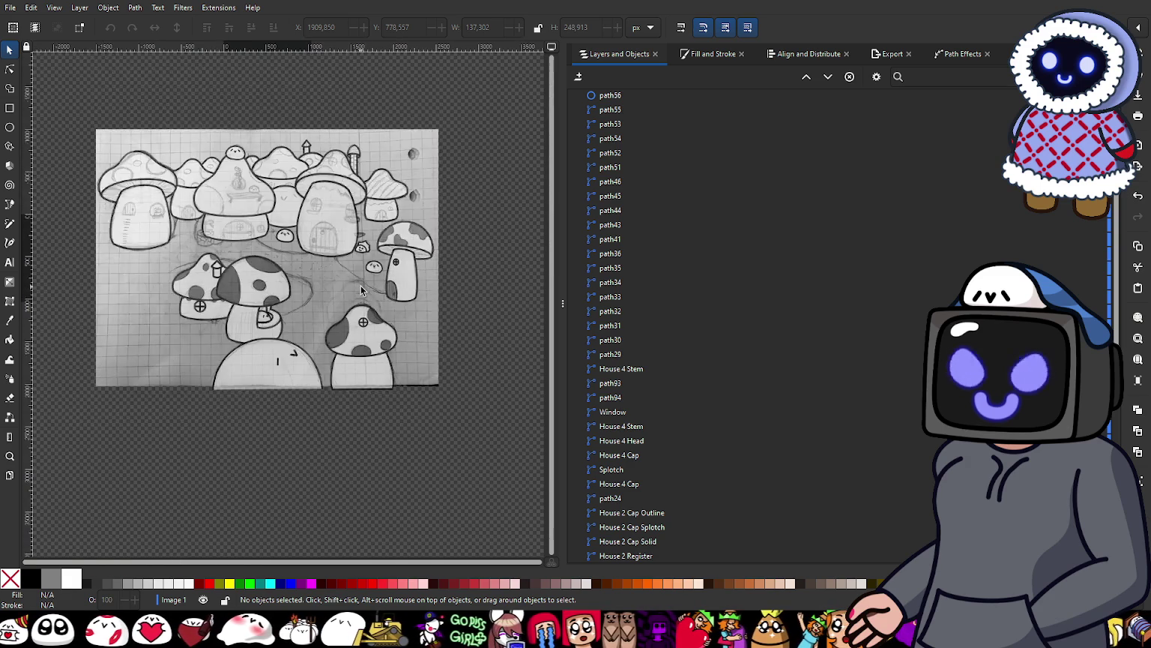
{"action": "scroll", "coordinate": [360, 291], "scroll_direction": "up", "scroll_amount": 1}
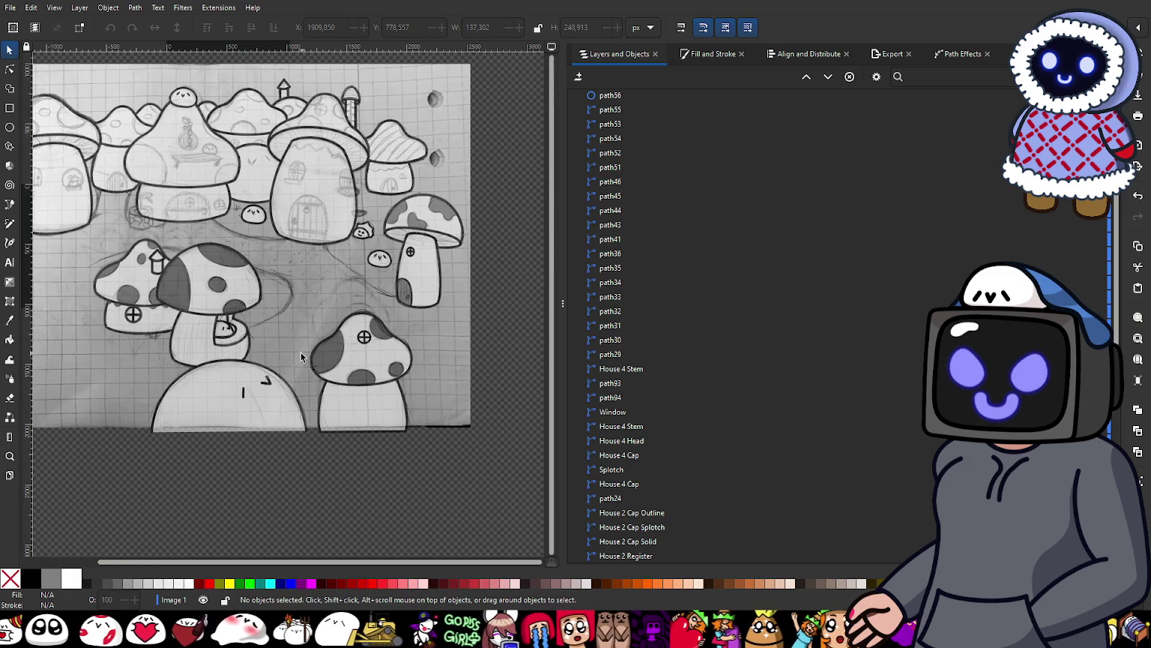
{"action": "scroll", "coordinate": [180, 336], "scroll_direction": "up", "scroll_amount": 3}
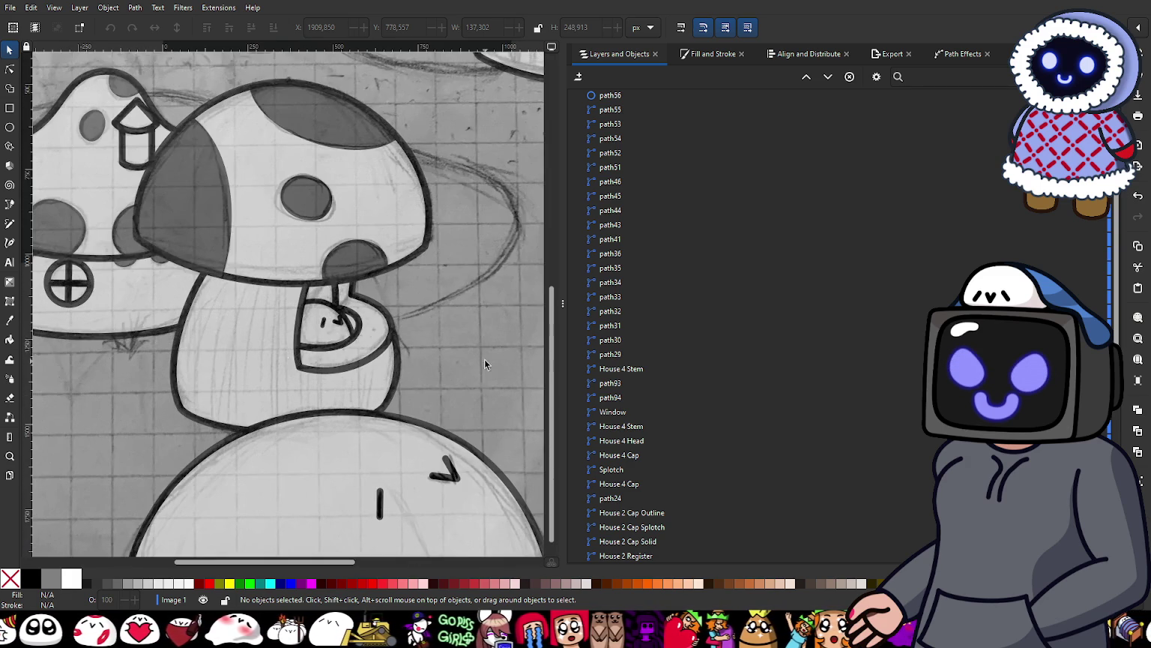
{"action": "scroll", "coordinate": [494, 353], "scroll_direction": "down", "scroll_amount": 1}
{"action": "scroll", "coordinate": [256, 352], "scroll_direction": "down", "scroll_amount": 1}
{"action": "scroll", "coordinate": [432, 302], "scroll_direction": "up", "scroll_amount": 1}
{"action": "scroll", "coordinate": [322, 291], "scroll_direction": "up", "scroll_amount": 3}
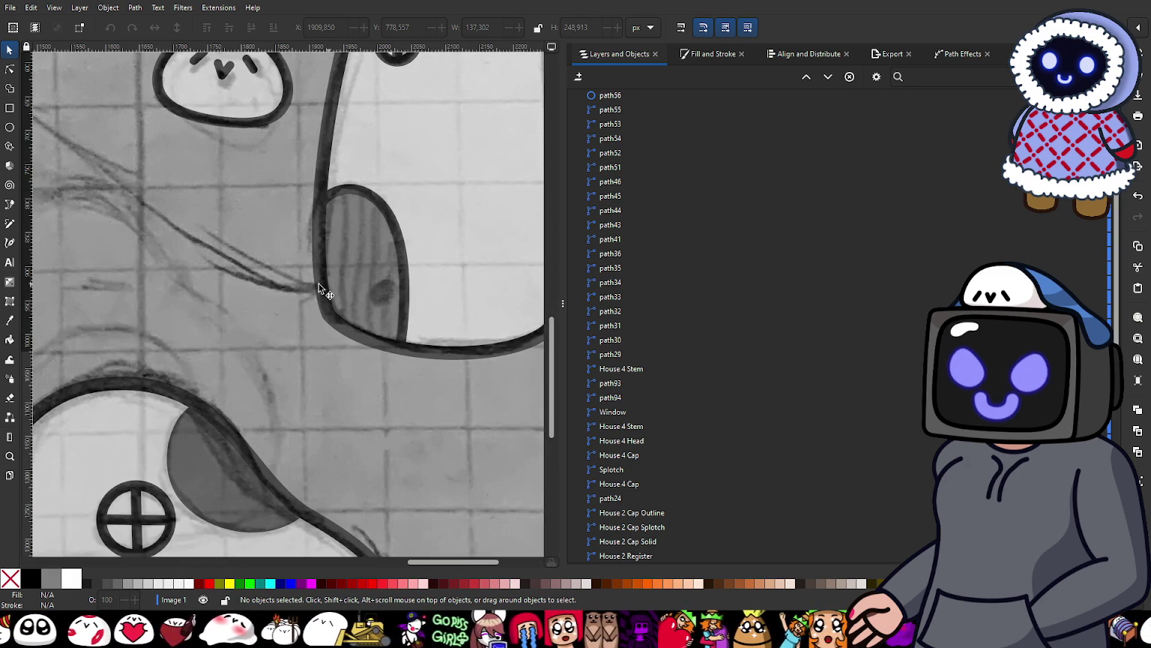
{"action": "left_click", "coordinate": [10, 127]}
{"action": "scroll", "coordinate": [348, 243], "scroll_direction": "up", "scroll_amount": 3}
{"action": "scroll", "coordinate": [349, 244], "scroll_direction": "up", "scroll_amount": 2}
Step: Draw a near-black doorknob circle over the door's dark spot
{"action": "left_click_drag", "start_coordinate": [327, 218], "coordinate": [382, 266]}
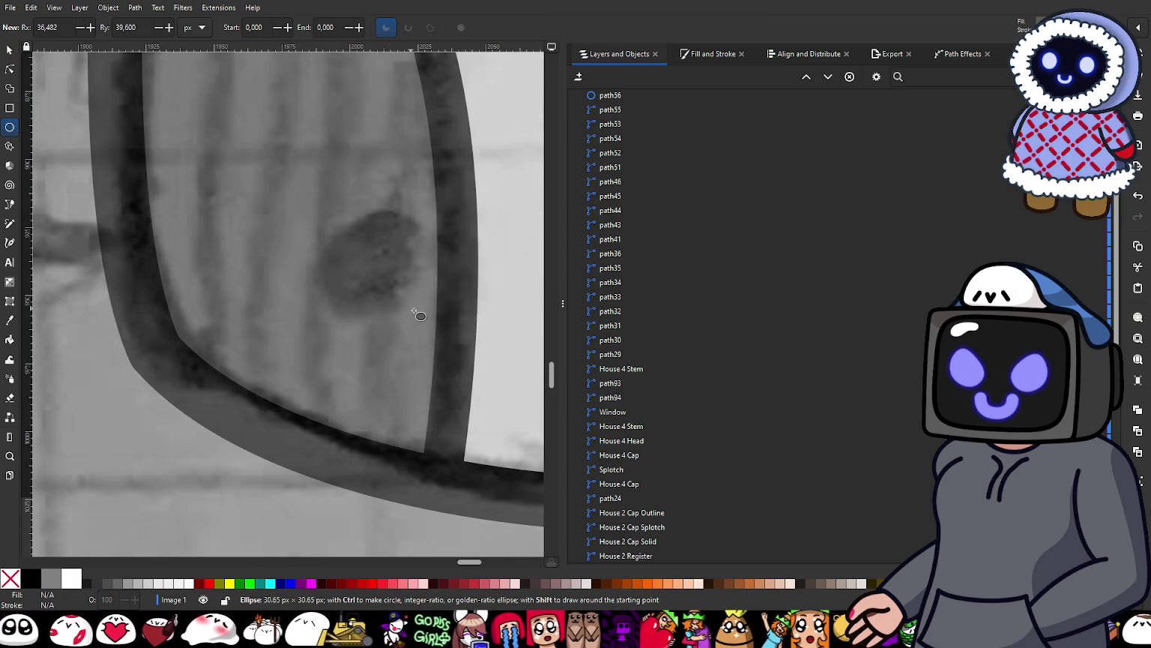
{"action": "left_click_drag", "start_coordinate": [417, 313], "coordinate": [417, 307]}
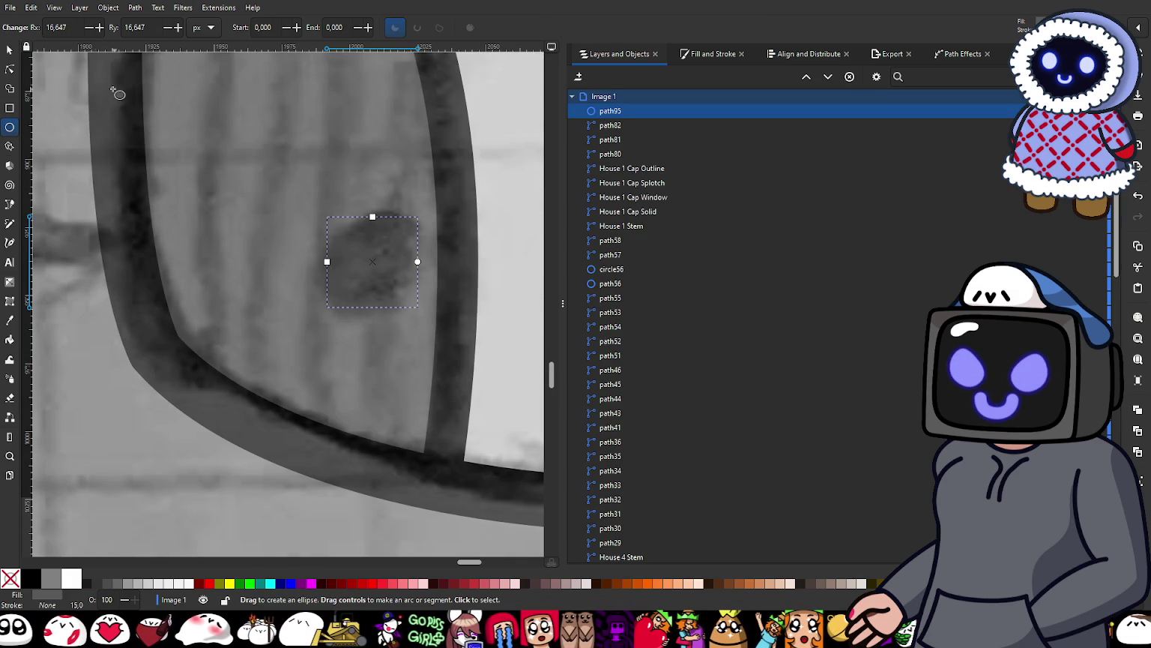
{"action": "left_click", "coordinate": [10, 51]}
{"action": "left_click", "coordinate": [691, 58]}
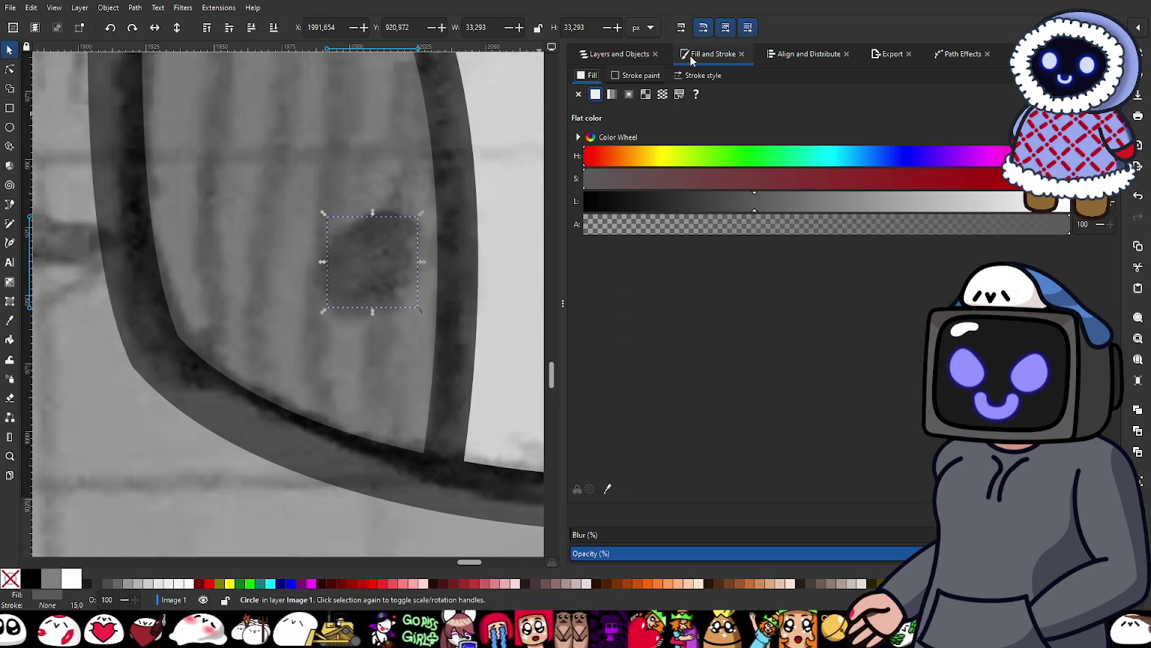
{"action": "left_click_drag", "start_coordinate": [692, 201], "coordinate": [637, 200]}
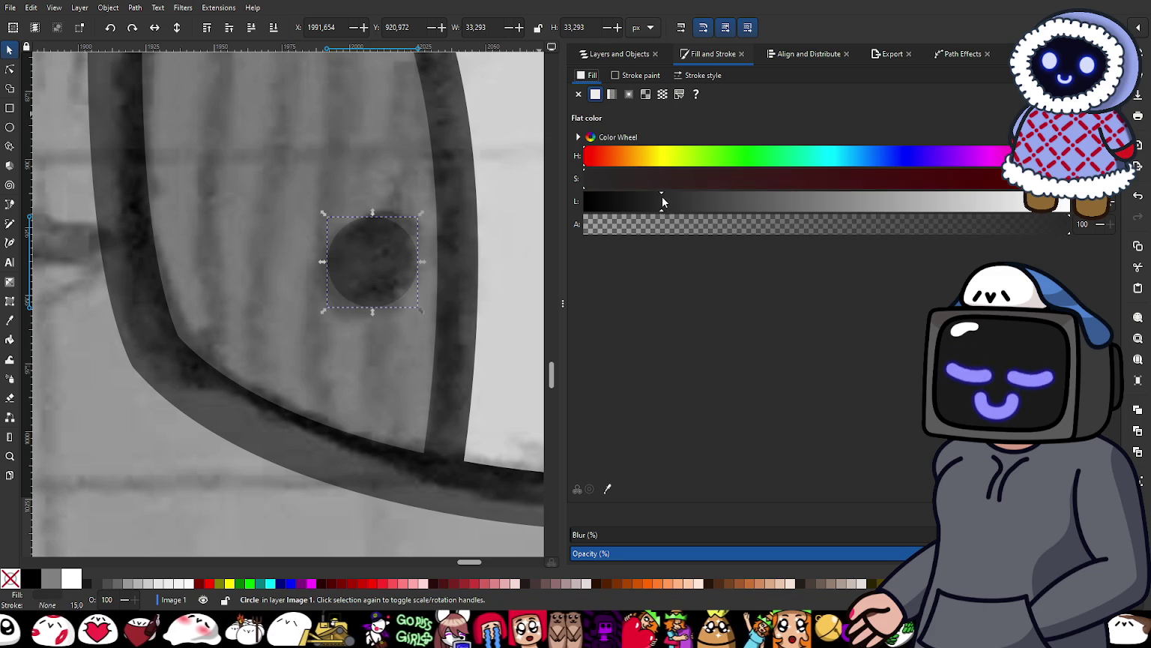
Step: Move path95 down among the House 4 objects and rename the door fill 'Door Solid'
{"action": "left_click", "coordinate": [618, 54]}
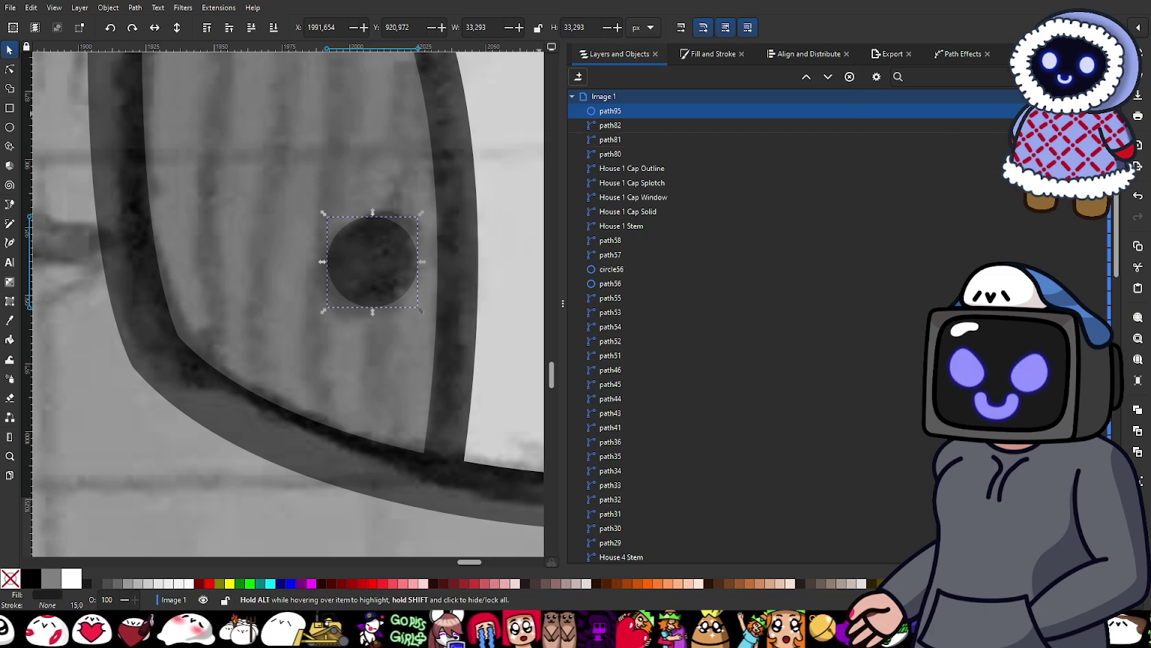
{"action": "mouse_move", "coordinate": [617, 114]}
{"action": "left_mouse_down"}
{"action": "mouse_move", "coordinate": [677, 462]}
{"action": "mouse_move", "coordinate": [621, 386]}
{"action": "left_mouse_up"}
{"action": "left_click", "coordinate": [621, 410]}
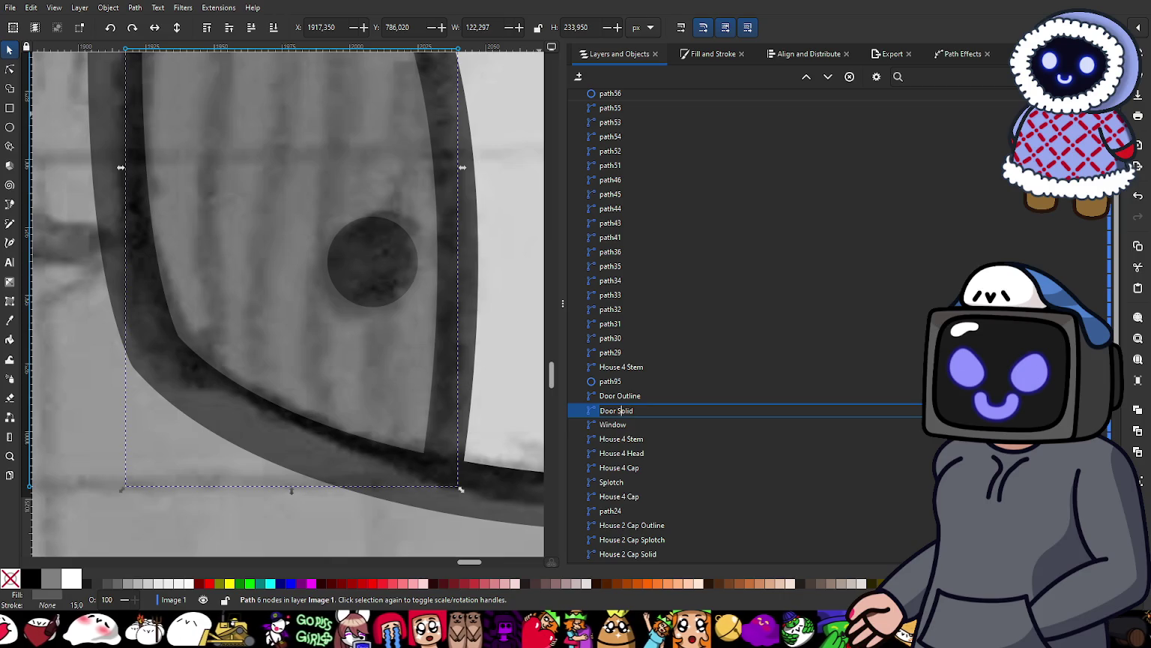
{"action": "key", "text": "Return"}
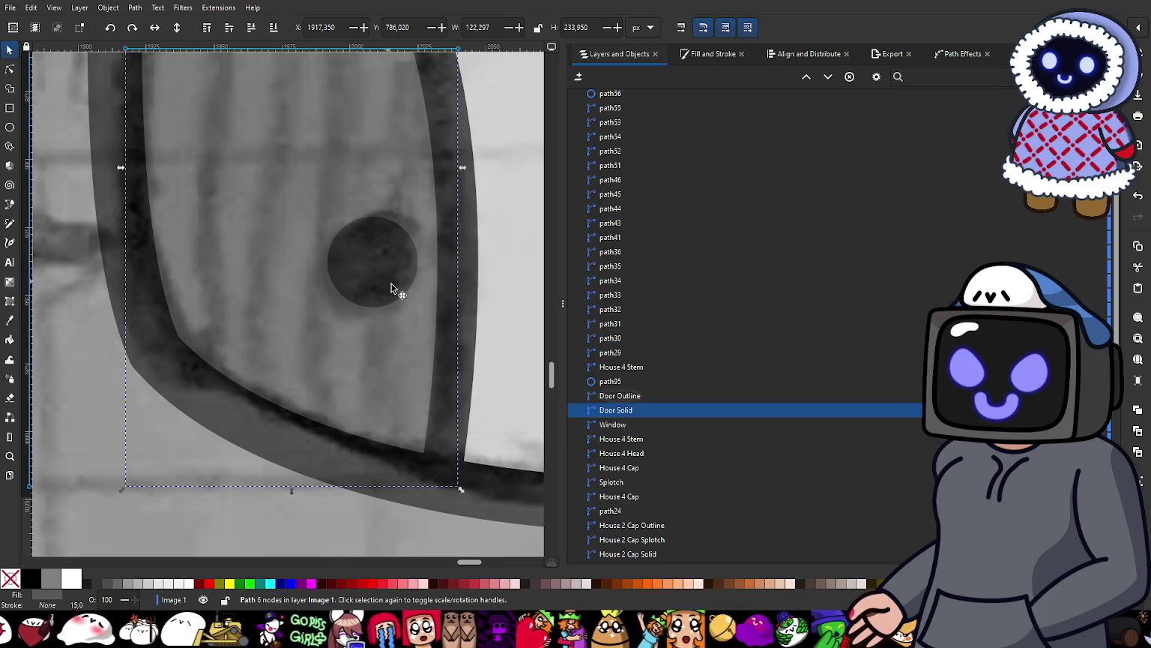
{"action": "left_click", "coordinate": [619, 397]}
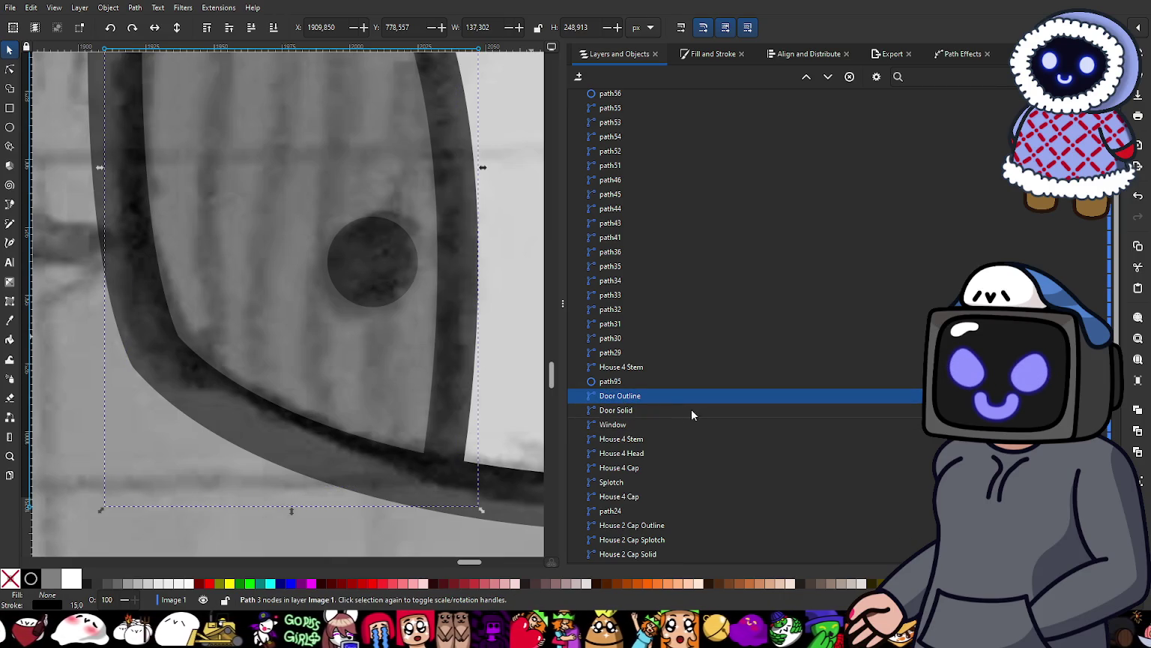
{"action": "scroll", "coordinate": [414, 364], "scroll_direction": "down", "scroll_amount": 3, "text": "ctrl"}
{"action": "key", "text": "Escape"}
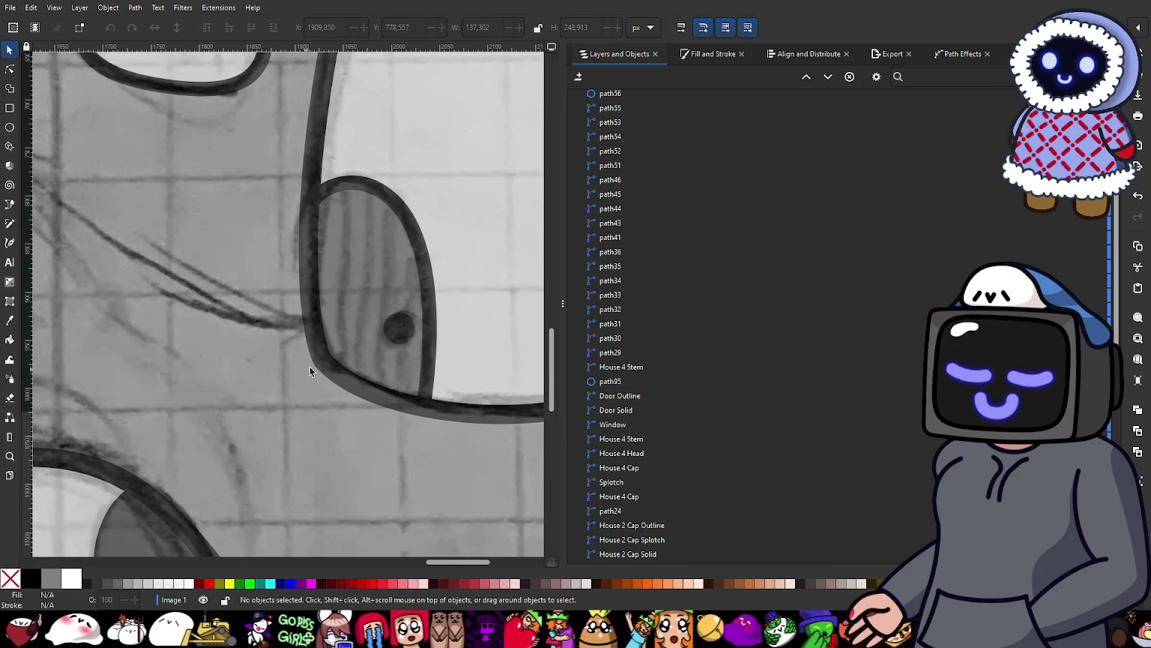
{"action": "scroll", "coordinate": [374, 328], "scroll_direction": "down", "scroll_amount": 3, "text": "ctrl"}
{"action": "scroll", "coordinate": [370, 339], "scroll_direction": "up", "scroll_amount": 1, "text": "ctrl"}
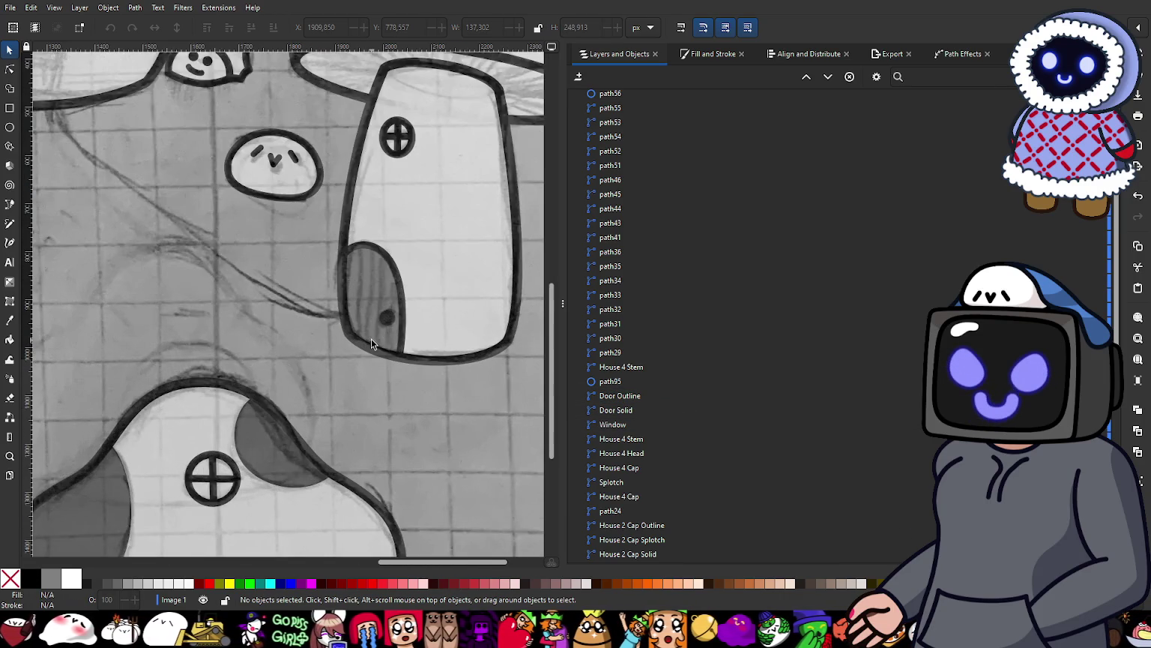
{"action": "scroll", "coordinate": [370, 339], "scroll_direction": "down", "scroll_amount": 2, "text": "ctrl"}
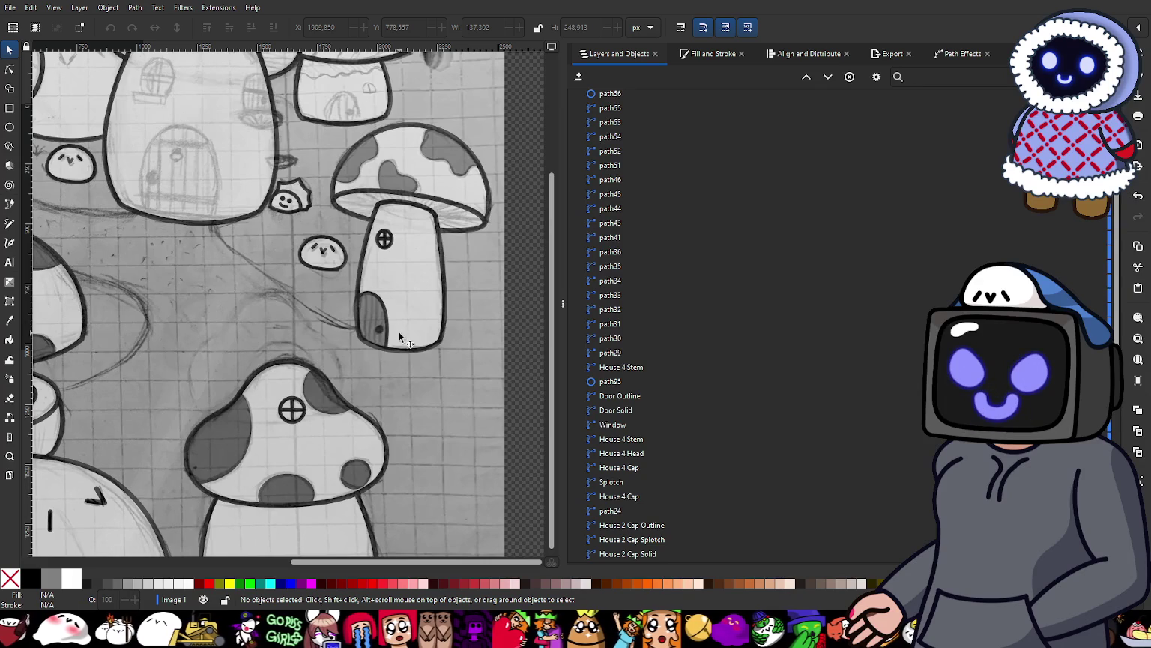
{"action": "scroll", "coordinate": [286, 288], "scroll_direction": "down", "scroll_amount": 2, "text": "ctrl"}
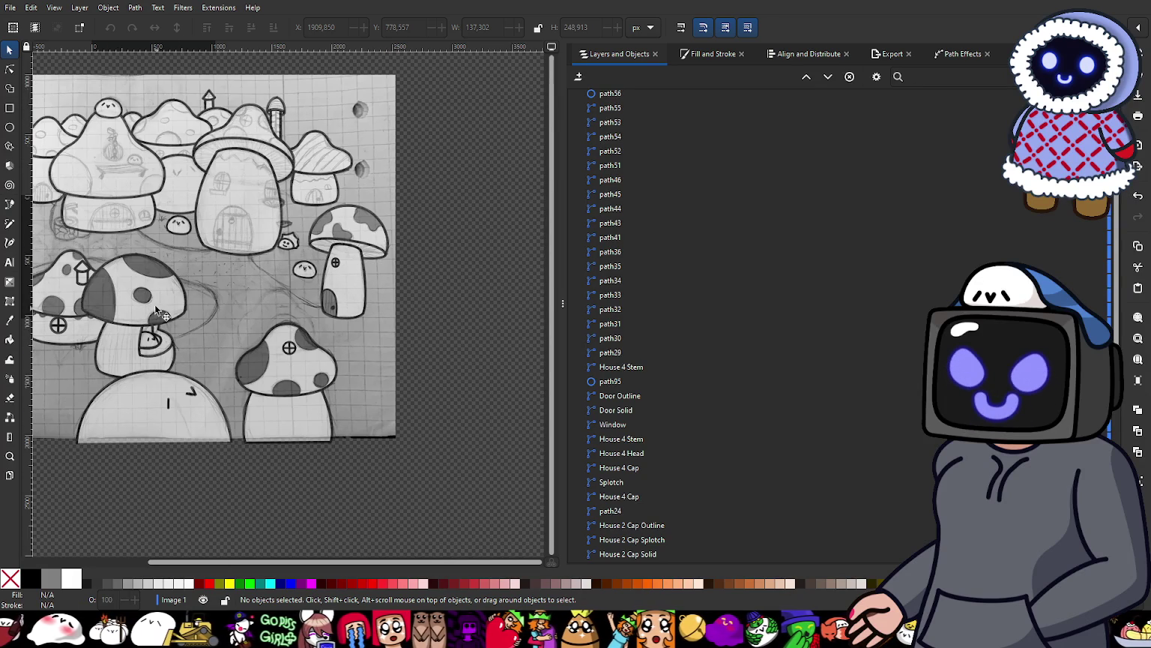
{"action": "scroll", "coordinate": [181, 238], "scroll_direction": "up", "scroll_amount": 1, "text": "ctrl"}
{"action": "scroll", "coordinate": [262, 270], "scroll_direction": "up", "scroll_amount": 1, "text": "ctrl"}
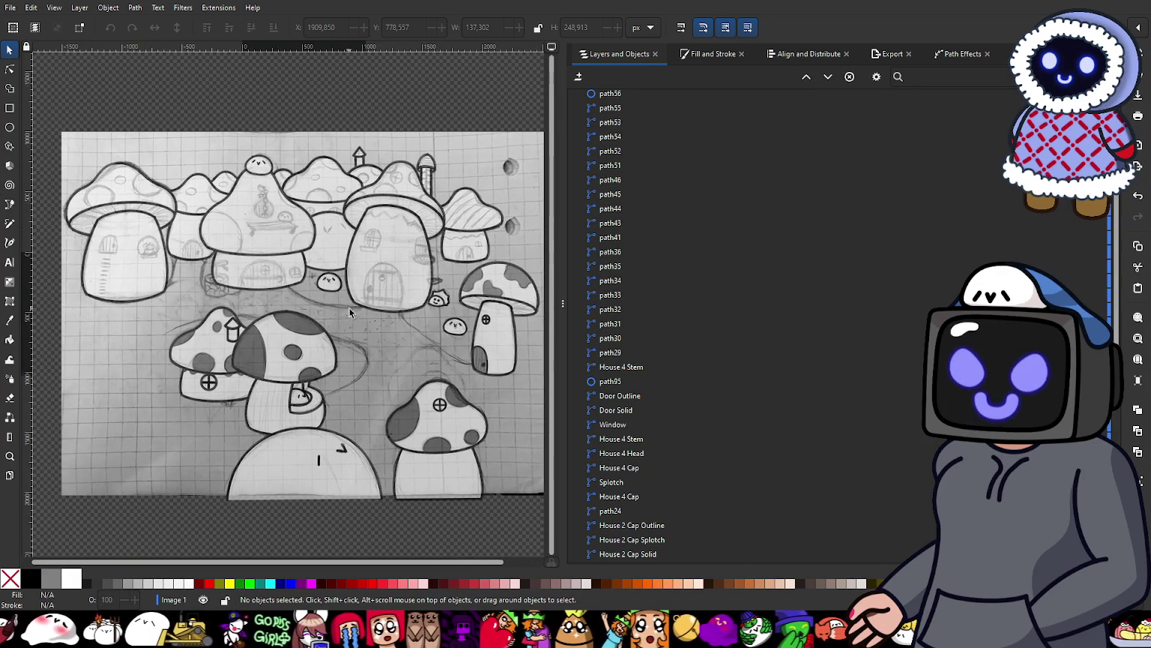
{"action": "scroll", "coordinate": [353, 307], "scroll_direction": "up", "scroll_amount": 1, "text": "ctrl"}
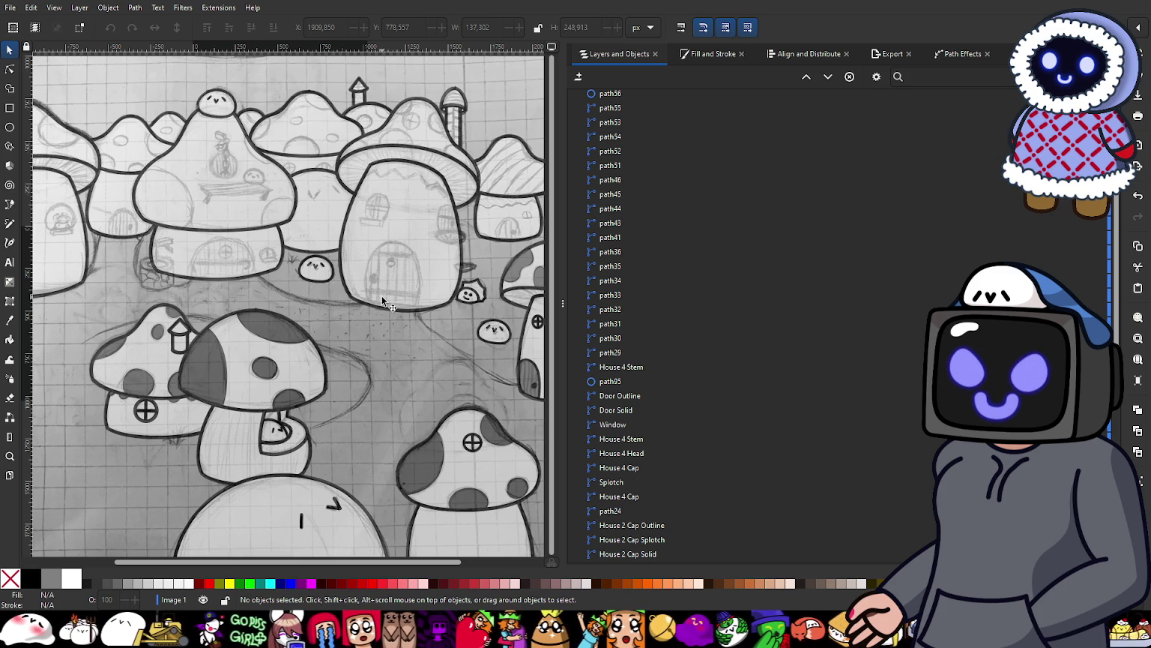
{"action": "scroll", "coordinate": [472, 262], "scroll_direction": "up", "scroll_amount": 1}
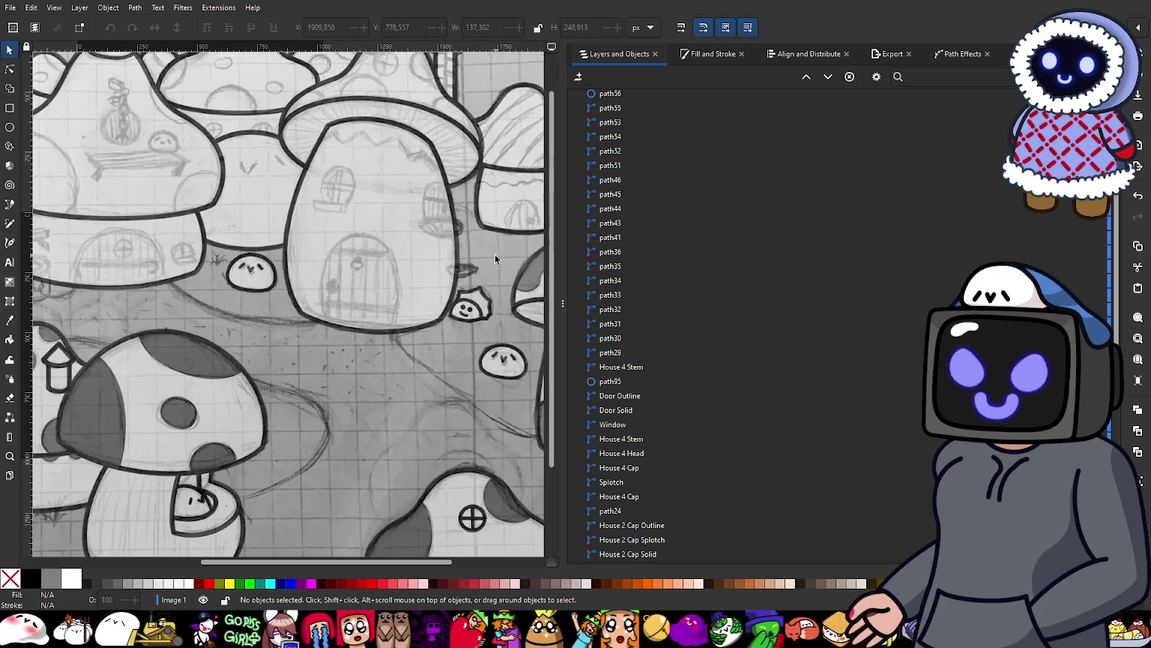
{"action": "left_click_drag", "start_coordinate": [494, 253], "coordinate": [305, 289]}
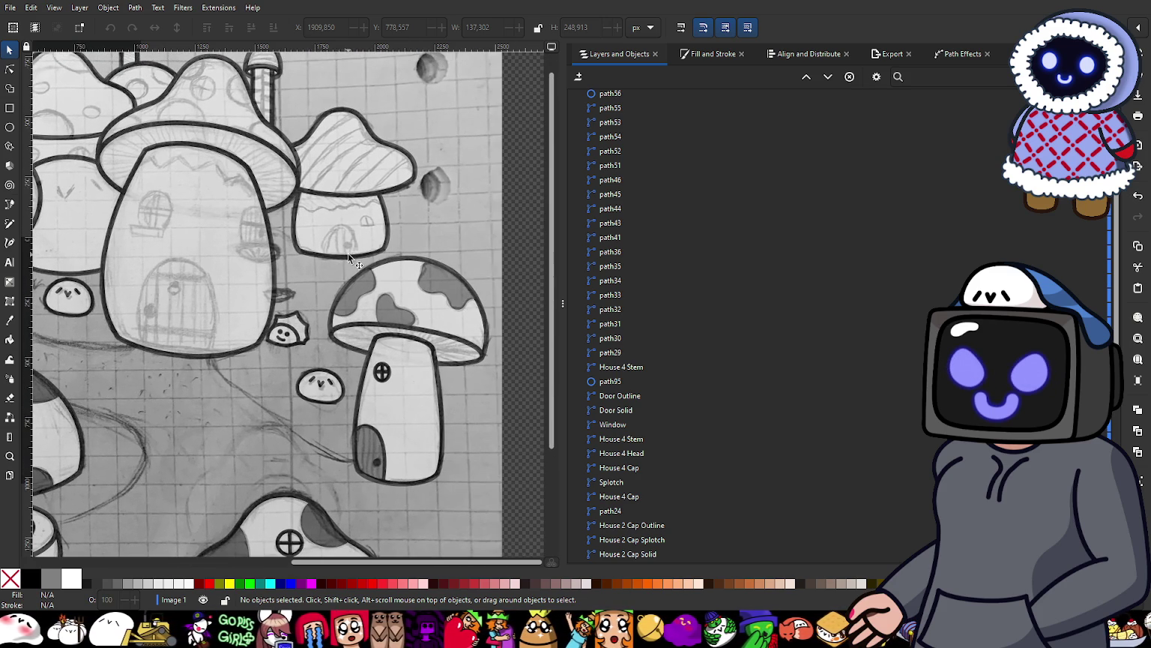
{"action": "left_click_drag", "start_coordinate": [361, 424], "coordinate": [369, 219]}
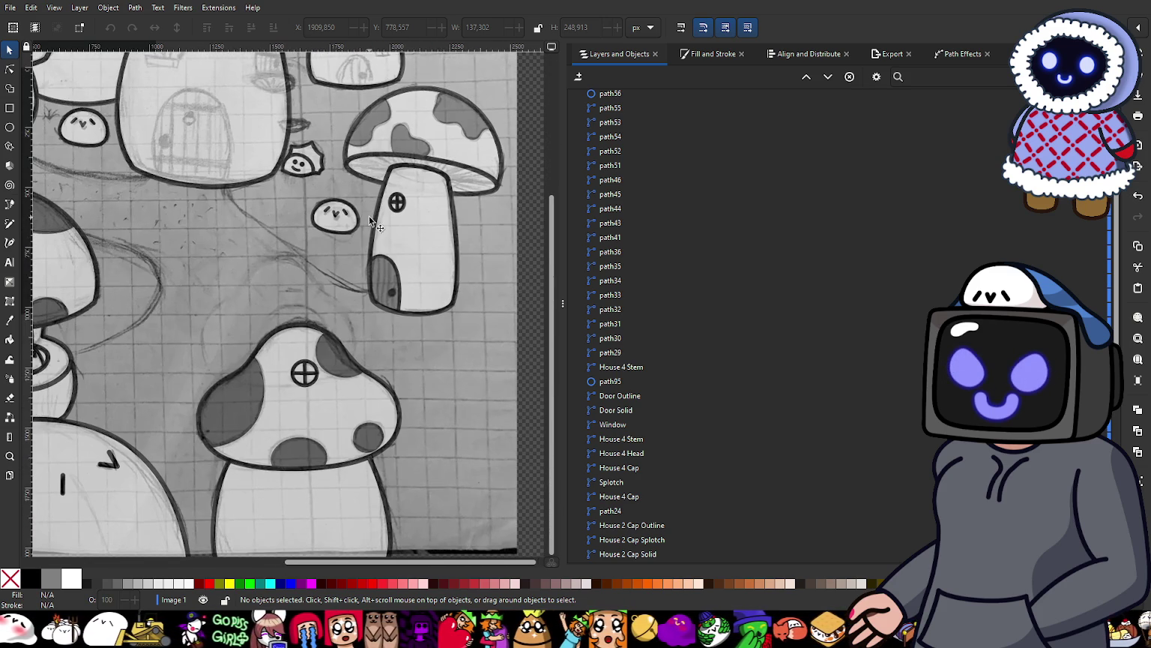
{"action": "scroll", "coordinate": [381, 291], "scroll_direction": "up", "scroll_amount": 3}
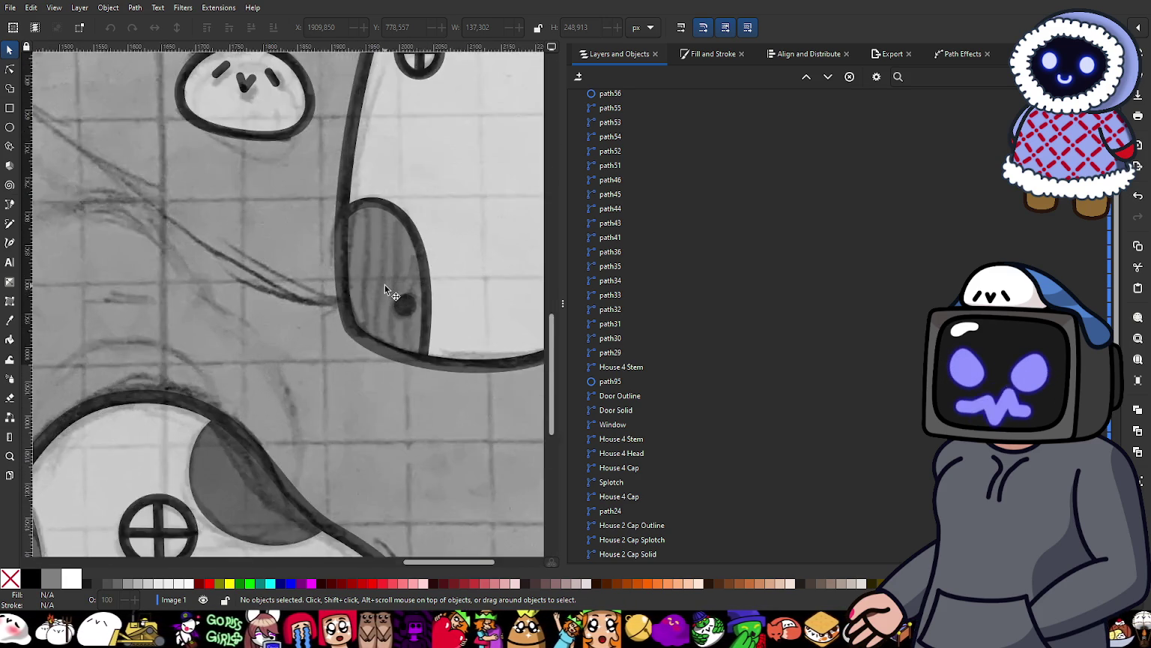
{"action": "scroll", "coordinate": [385, 284], "scroll_direction": "up", "scroll_amount": 2}
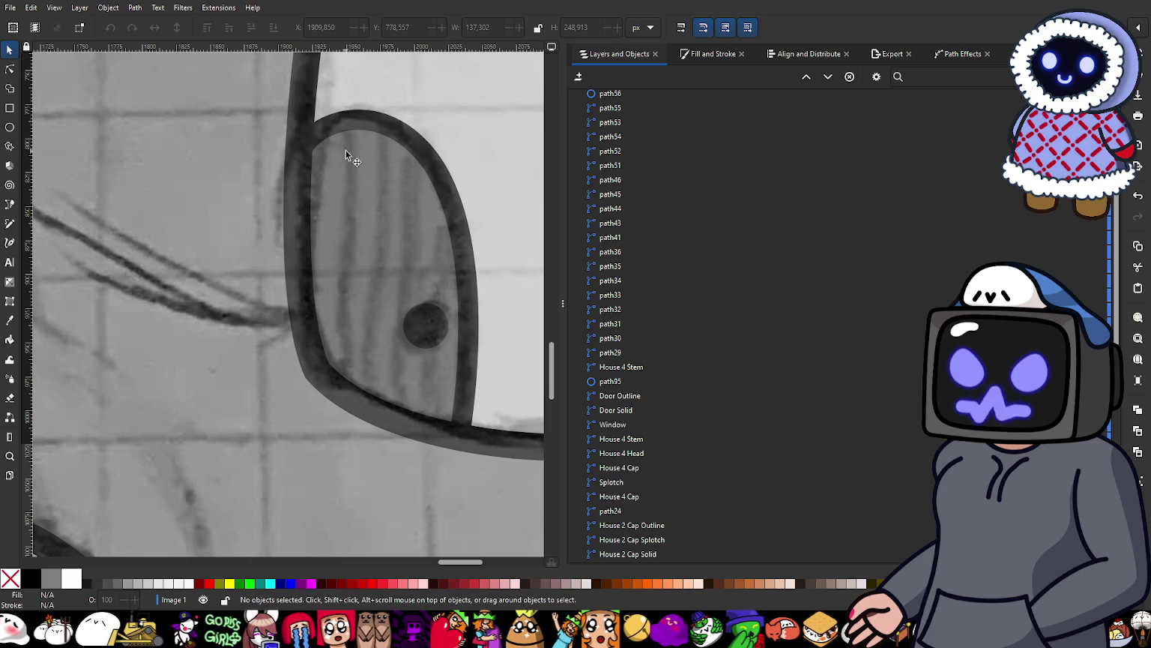
Step: Give the Door Solid shape a Stripes 02 (2:3) vertical stripes pattern fill
{"action": "left_click", "coordinate": [368, 291]}
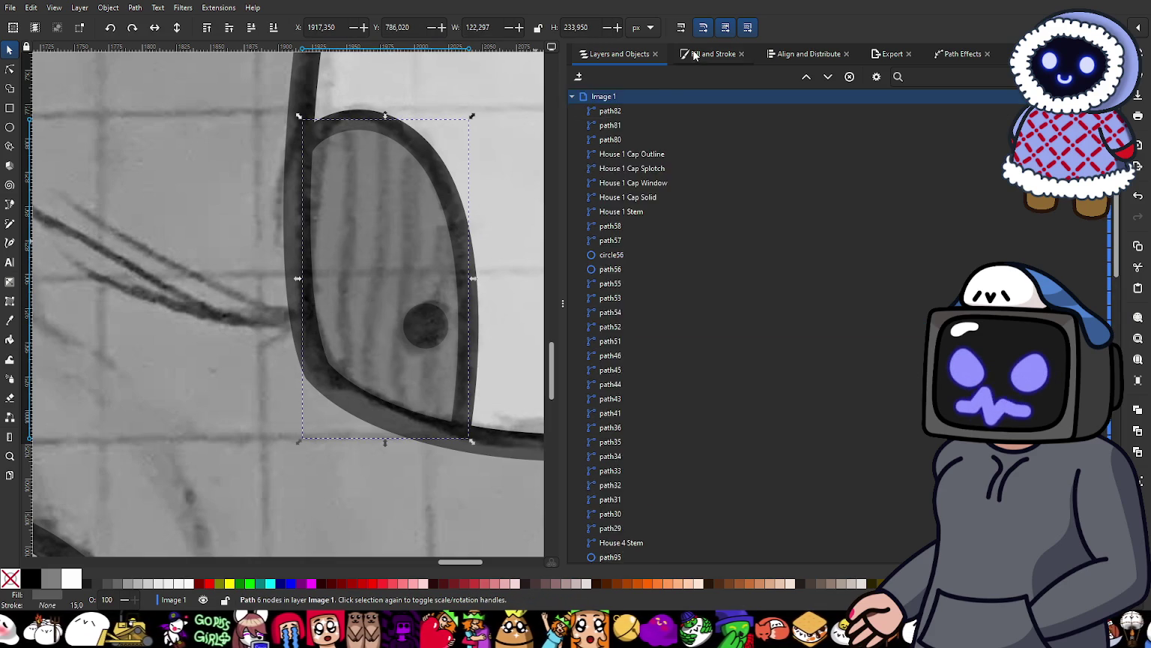
{"action": "left_click", "coordinate": [697, 56]}
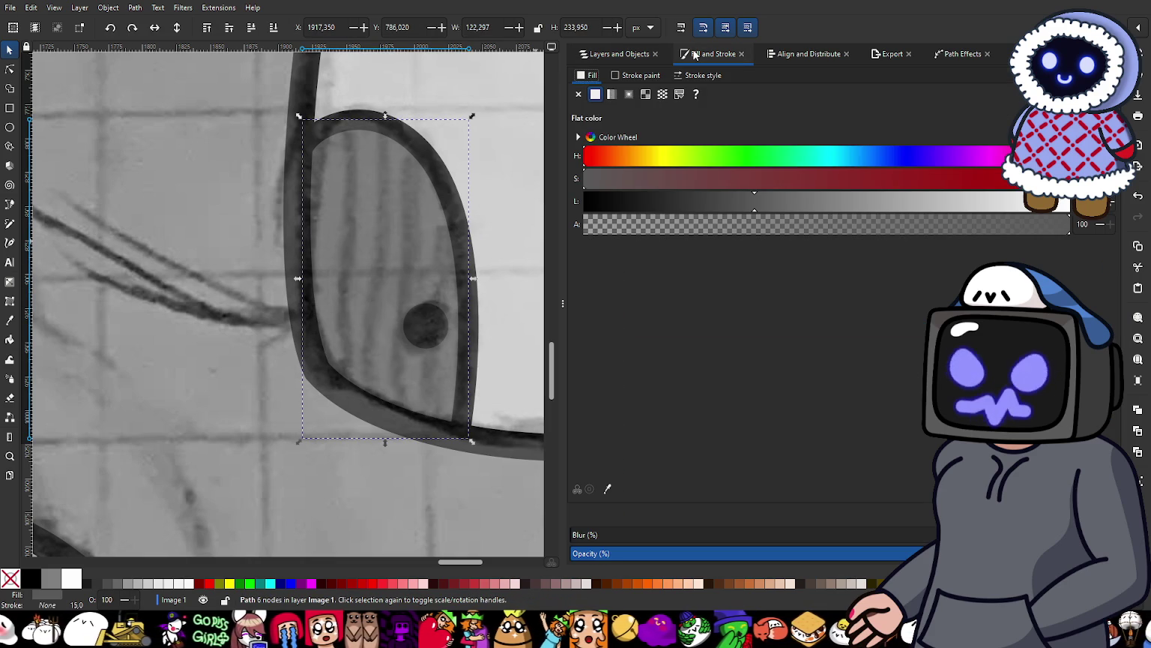
{"action": "left_click", "coordinate": [664, 94]}
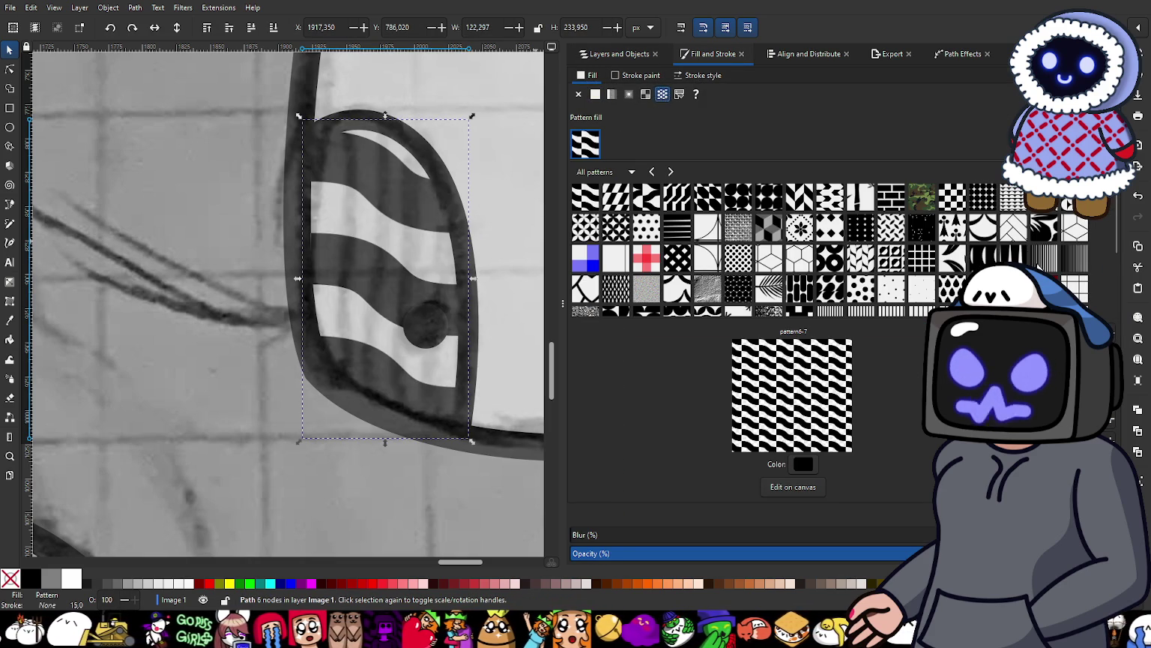
{"action": "scroll", "coordinate": [877, 238], "scroll_direction": "down", "scroll_amount": 1}
{"action": "scroll", "coordinate": [877, 239], "scroll_direction": "down", "scroll_amount": 1}
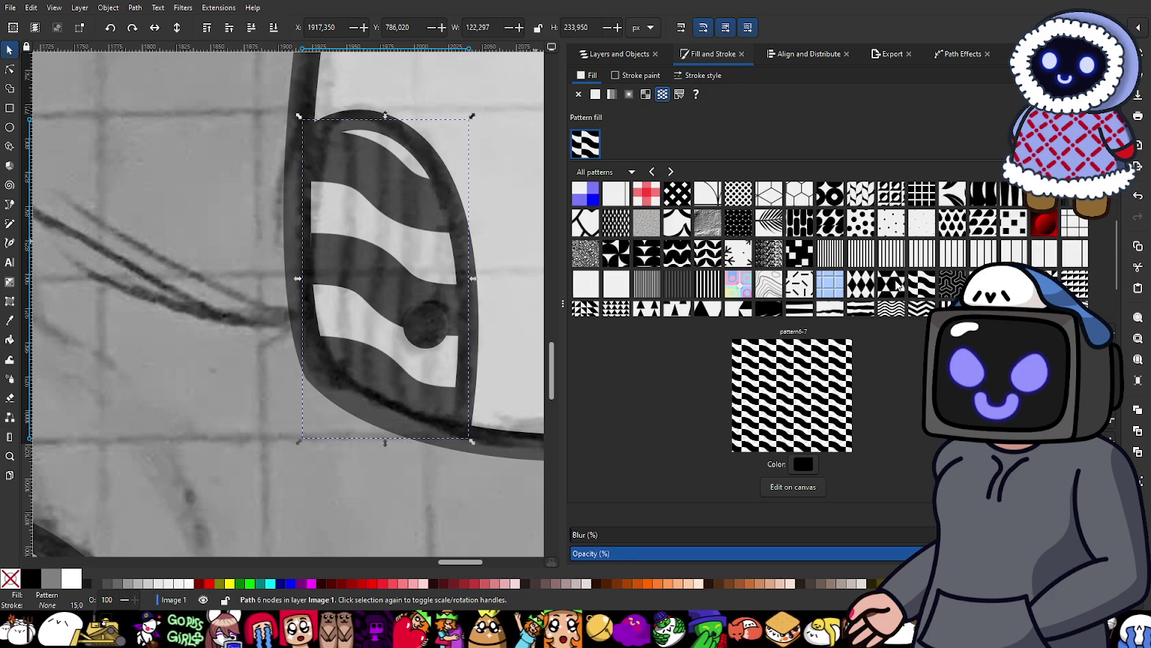
{"action": "left_click", "coordinate": [863, 258]}
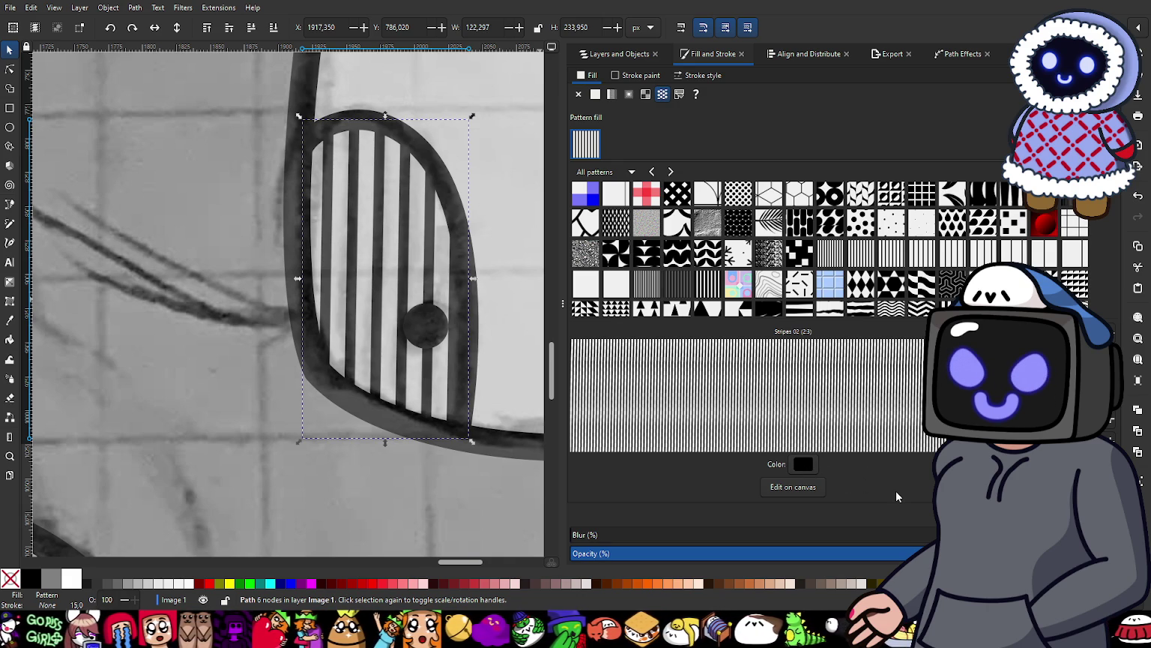
{"action": "left_click", "coordinate": [590, 54]}
Step: Deselect, pan and zoom to review the striped door, then select the round cross window
{"action": "scroll", "coordinate": [502, 244], "scroll_direction": "down", "scroll_amount": 5, "text": "ctrl"}
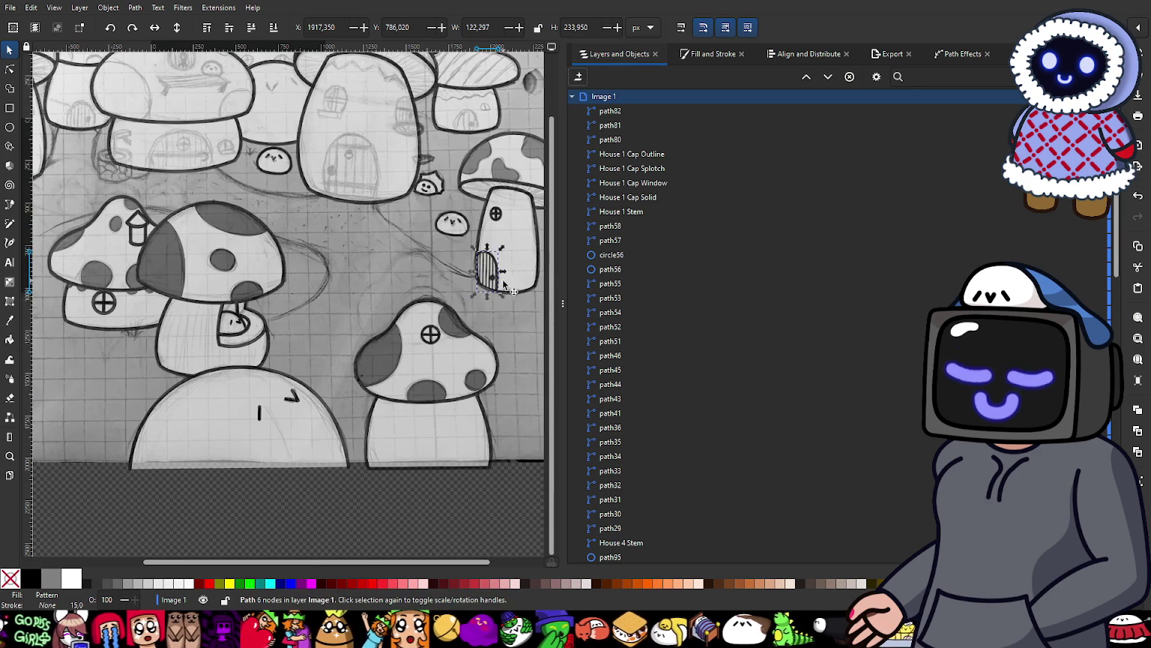
{"action": "key", "text": "Escape"}
{"action": "scroll", "coordinate": [484, 487], "scroll_direction": "down", "scroll_amount": 1, "text": "ctrl"}
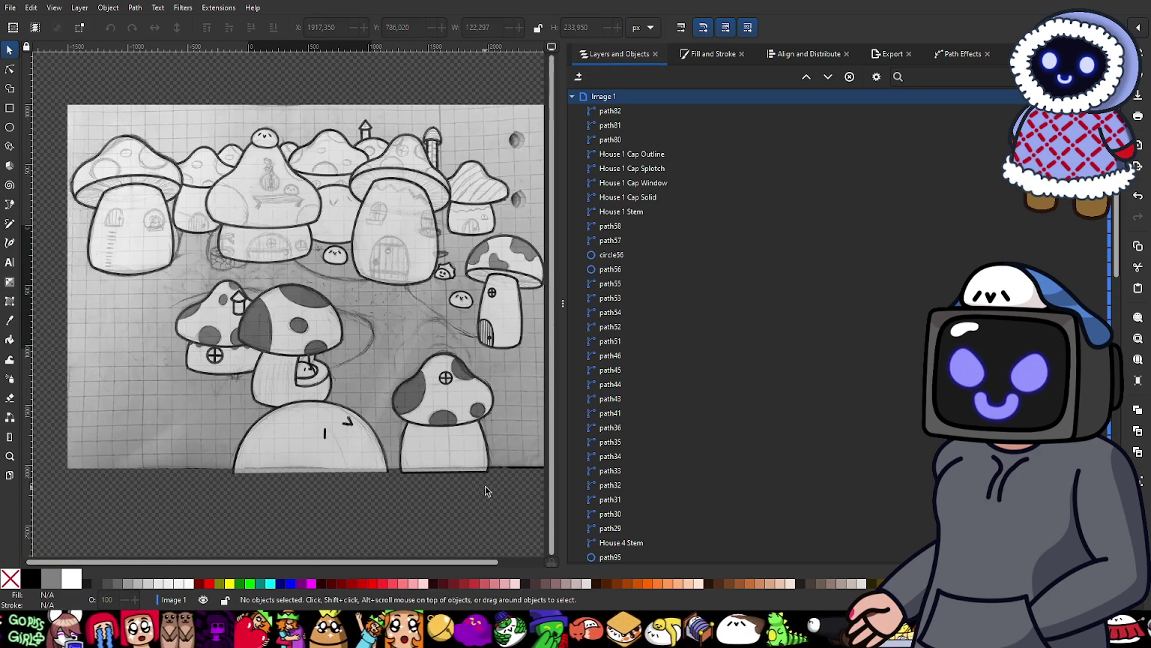
{"action": "scroll", "coordinate": [489, 335], "scroll_direction": "up", "scroll_amount": 2, "text": "ctrl"}
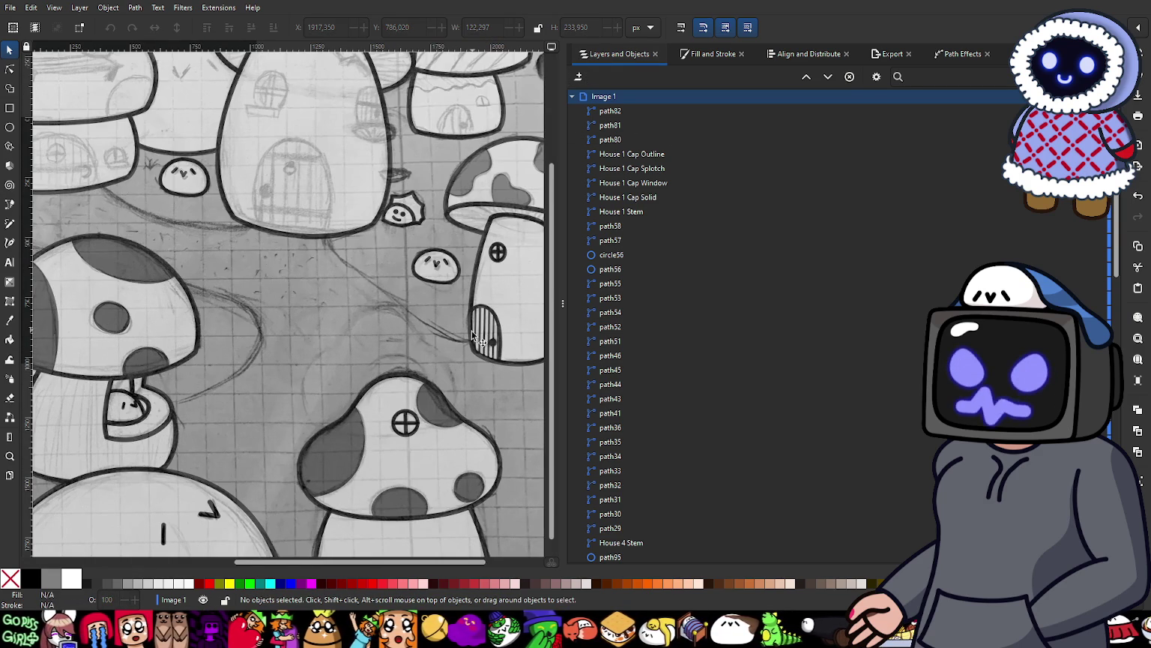
{"action": "scroll", "coordinate": [368, 337], "scroll_direction": "down", "scroll_amount": 5}
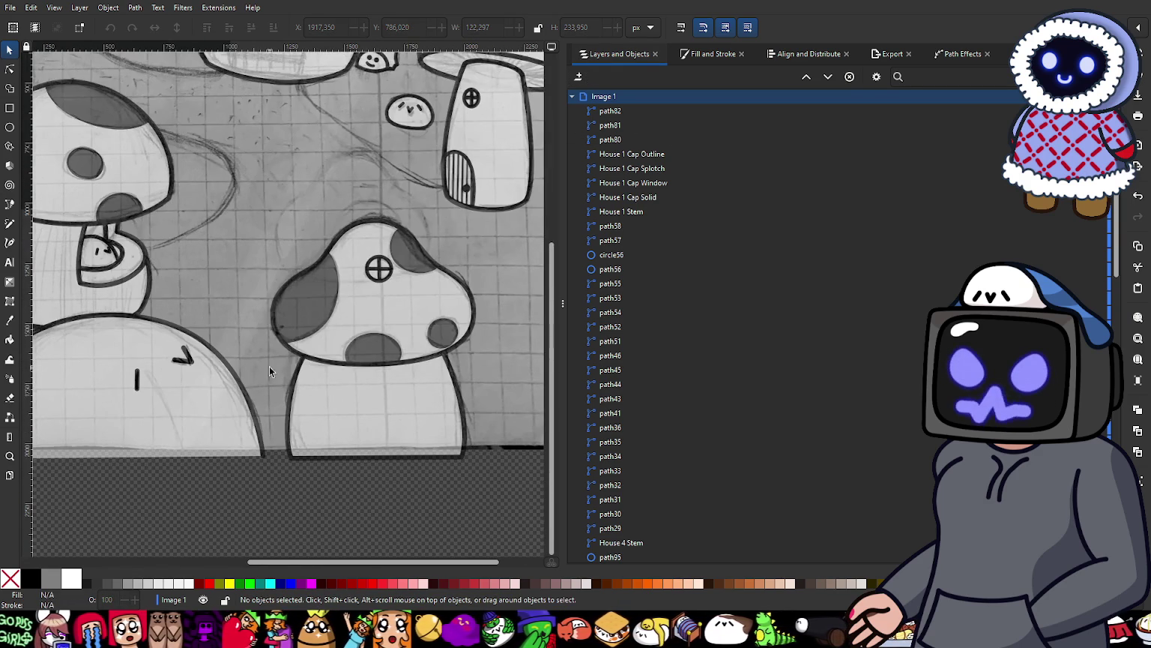
{"action": "left_click_drag", "start_coordinate": [194, 356], "coordinate": [360, 384]}
{"action": "scroll", "coordinate": [214, 269], "scroll_direction": "down", "scroll_amount": 1, "text": "ctrl"}
{"action": "scroll", "coordinate": [225, 315], "scroll_direction": "up", "scroll_amount": 2}
{"action": "scroll", "coordinate": [247, 375], "scroll_direction": "up", "scroll_amount": 2}
{"action": "scroll", "coordinate": [268, 433], "scroll_direction": "up", "scroll_amount": 1}
{"action": "scroll", "coordinate": [269, 432], "scroll_direction": "down", "scroll_amount": 1, "text": "ctrl"}
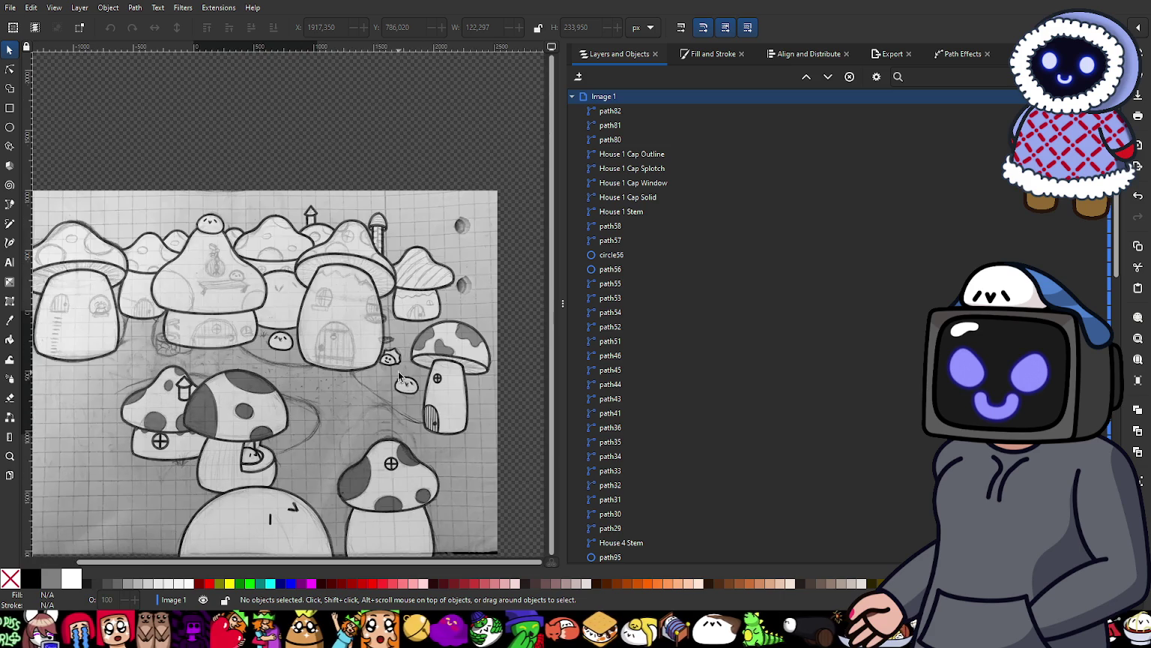
{"action": "scroll", "coordinate": [408, 359], "scroll_direction": "up", "scroll_amount": 1, "text": "ctrl"}
{"action": "scroll", "coordinate": [407, 358], "scroll_direction": "up", "scroll_amount": 1, "text": "ctrl"}
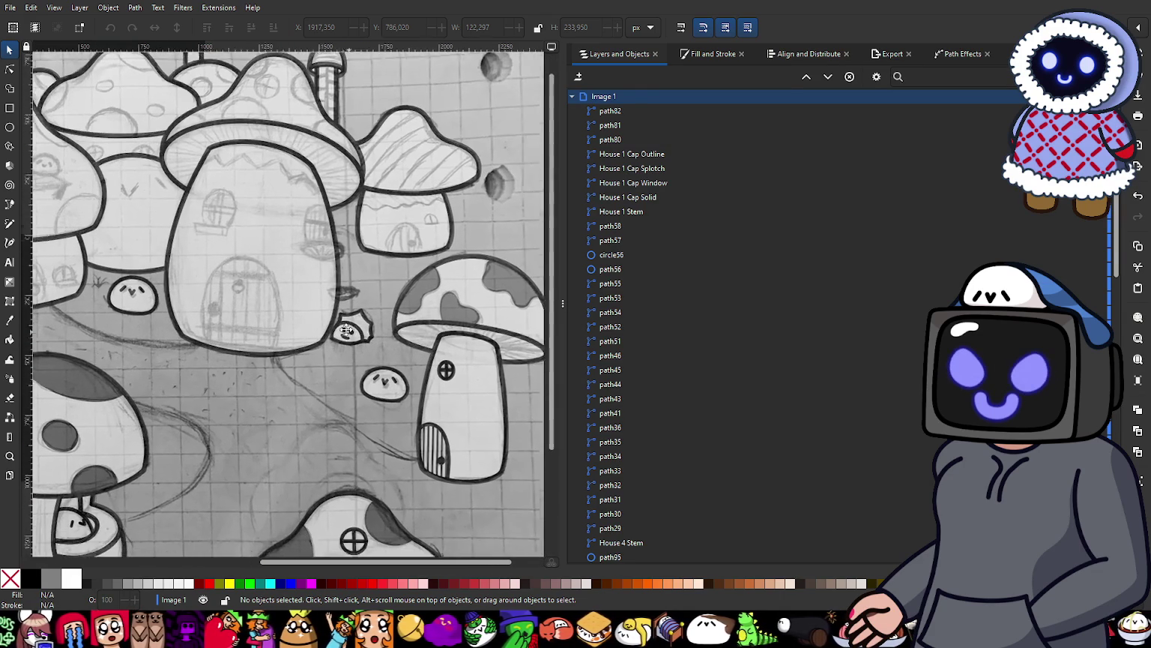
{"action": "scroll", "coordinate": [401, 315], "scroll_direction": "down", "scroll_amount": 1}
{"action": "scroll", "coordinate": [408, 283], "scroll_direction": "up", "scroll_amount": 2, "text": "ctrl"}
{"action": "scroll", "coordinate": [406, 273], "scroll_direction": "up", "scroll_amount": 1, "text": "ctrl"}
{"action": "scroll", "coordinate": [406, 273], "scroll_direction": "down", "scroll_amount": 3, "text": "ctrl"}
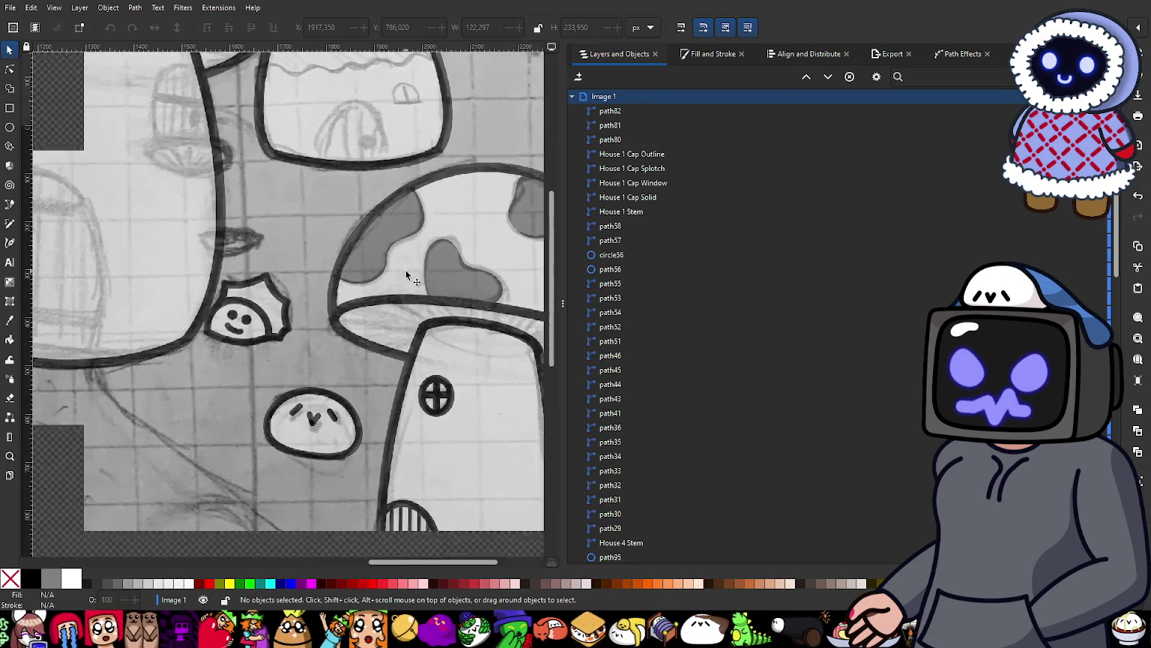
{"action": "scroll", "coordinate": [394, 302], "scroll_direction": "down", "scroll_amount": 1, "text": "ctrl"}
{"action": "scroll", "coordinate": [364, 315], "scroll_direction": "down", "scroll_amount": 1}
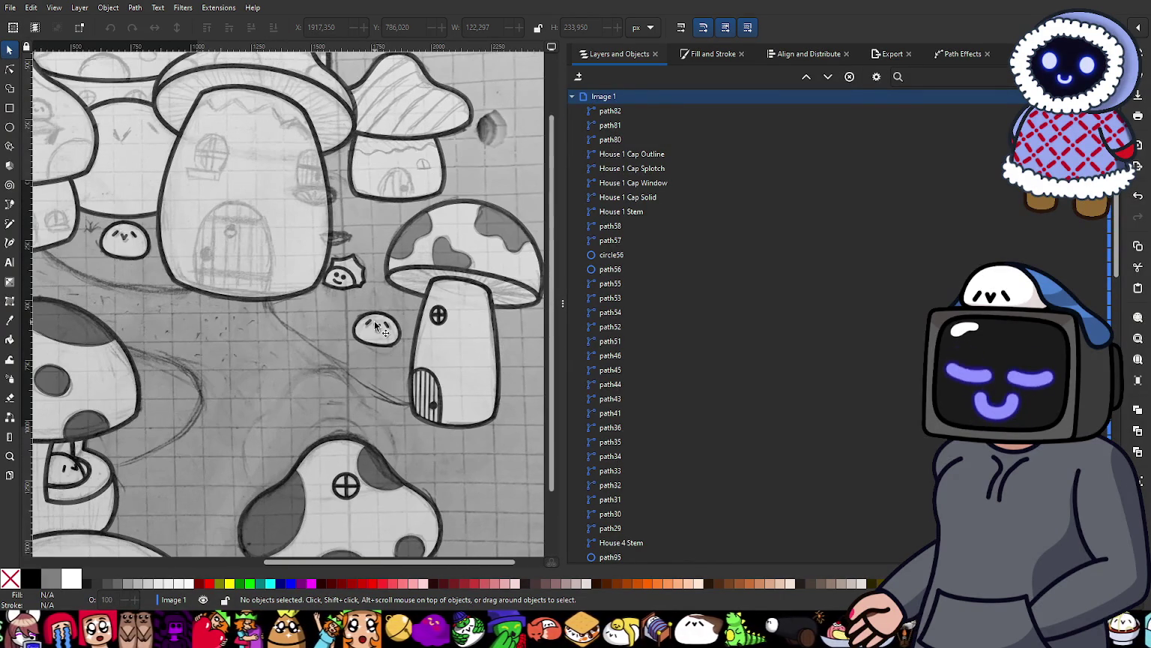
{"action": "scroll", "coordinate": [423, 330], "scroll_direction": "up", "scroll_amount": 5, "text": "ctrl"}
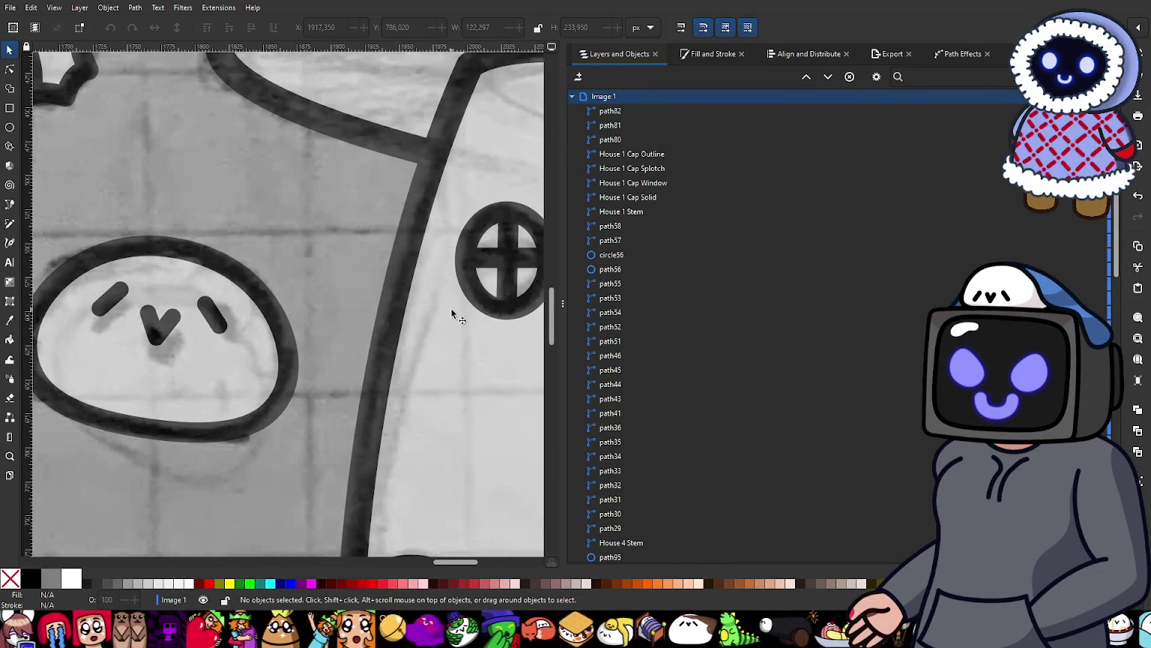
{"action": "scroll", "coordinate": [504, 250], "scroll_direction": "up", "scroll_amount": 1, "text": "ctrl"}
{"action": "scroll", "coordinate": [480, 270], "scroll_direction": "up", "scroll_amount": 1, "text": "ctrl"}
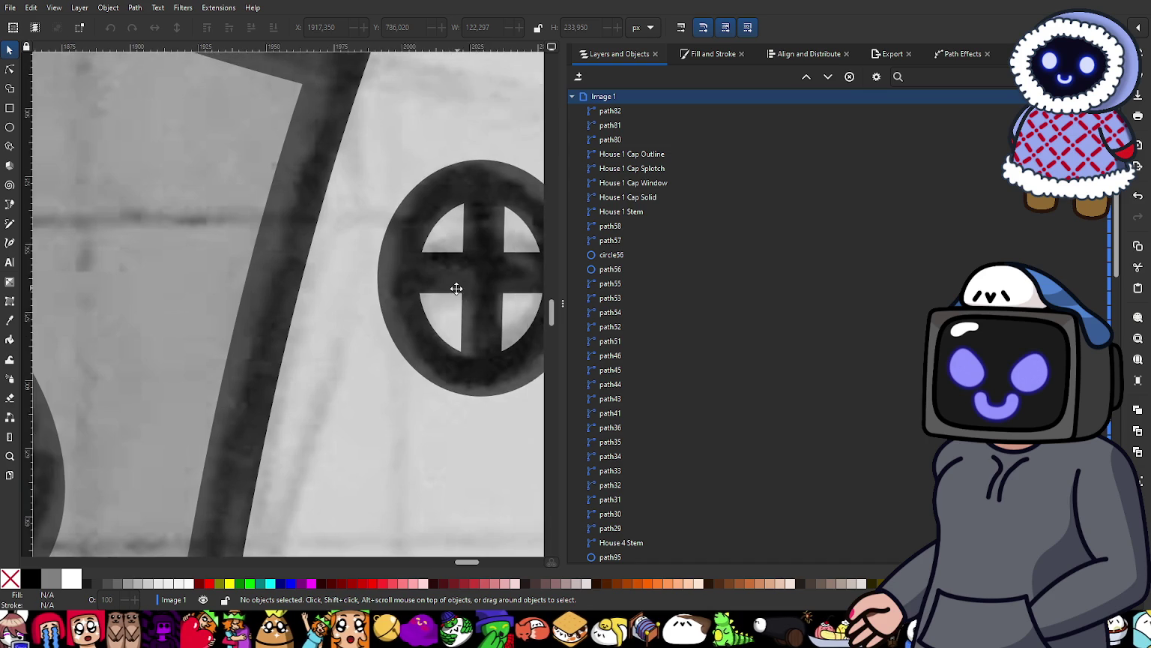
{"action": "scroll", "coordinate": [419, 284], "scroll_direction": "down", "scroll_amount": 4, "text": "ctrl"}
{"action": "scroll", "coordinate": [419, 284], "scroll_direction": "down", "scroll_amount": 2, "text": "ctrl"}
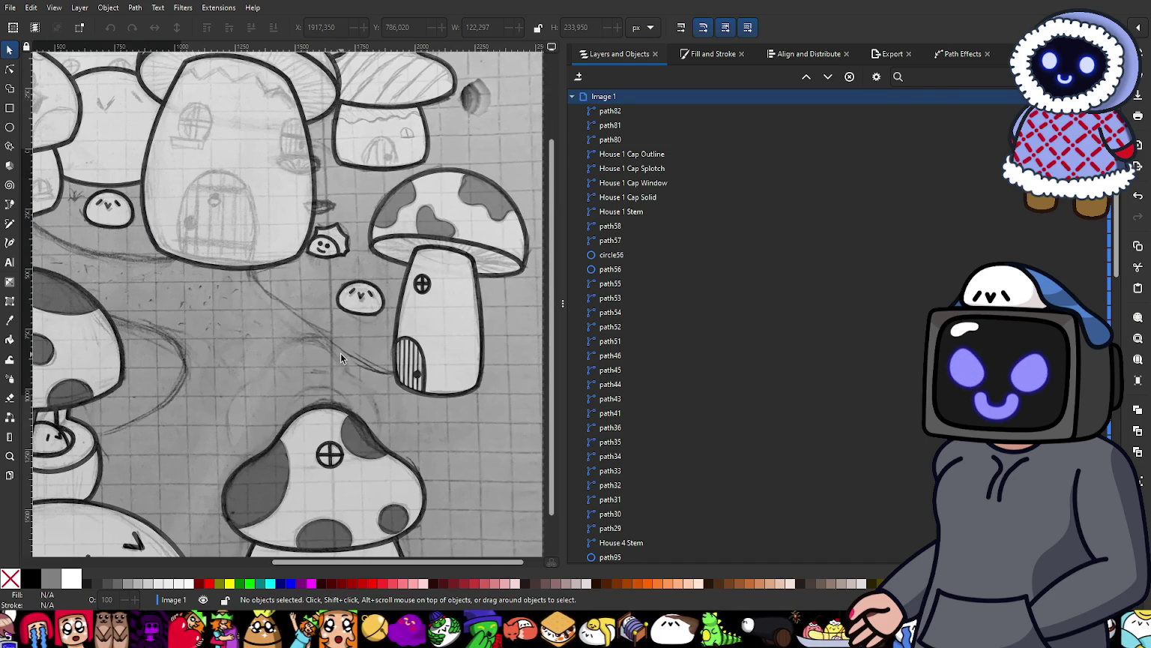
{"action": "scroll", "coordinate": [422, 307], "scroll_direction": "up", "scroll_amount": 3, "text": "ctrl"}
{"action": "scroll", "coordinate": [405, 187], "scroll_direction": "up", "scroll_amount": 2, "text": "ctrl"}
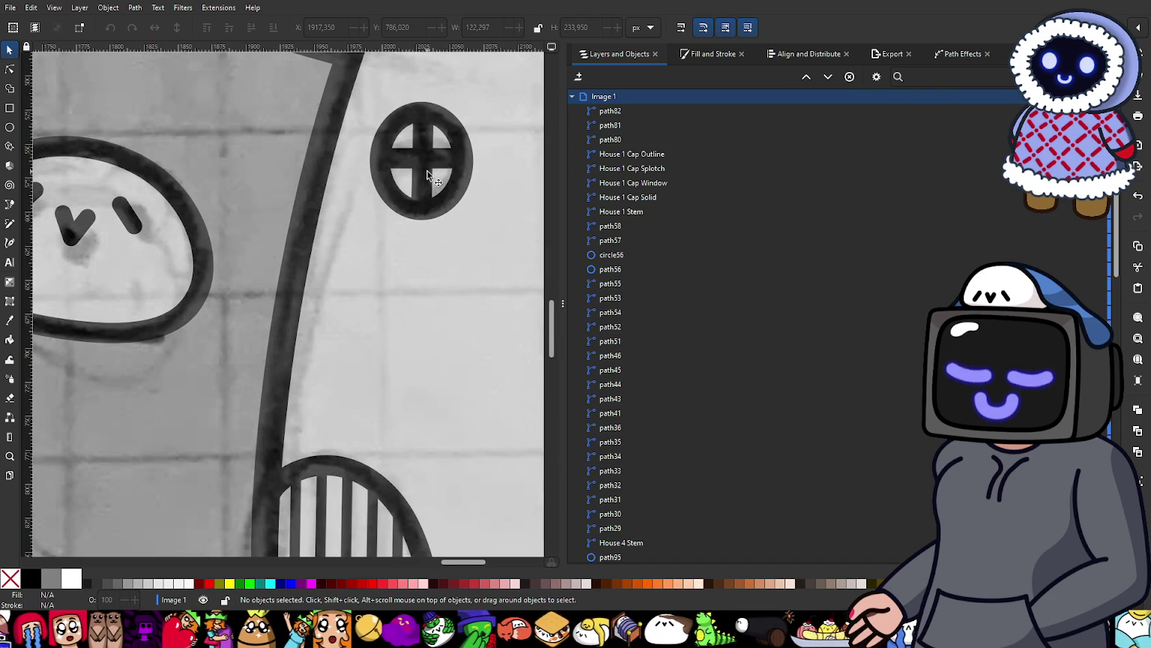
{"action": "left_click", "coordinate": [427, 174]}
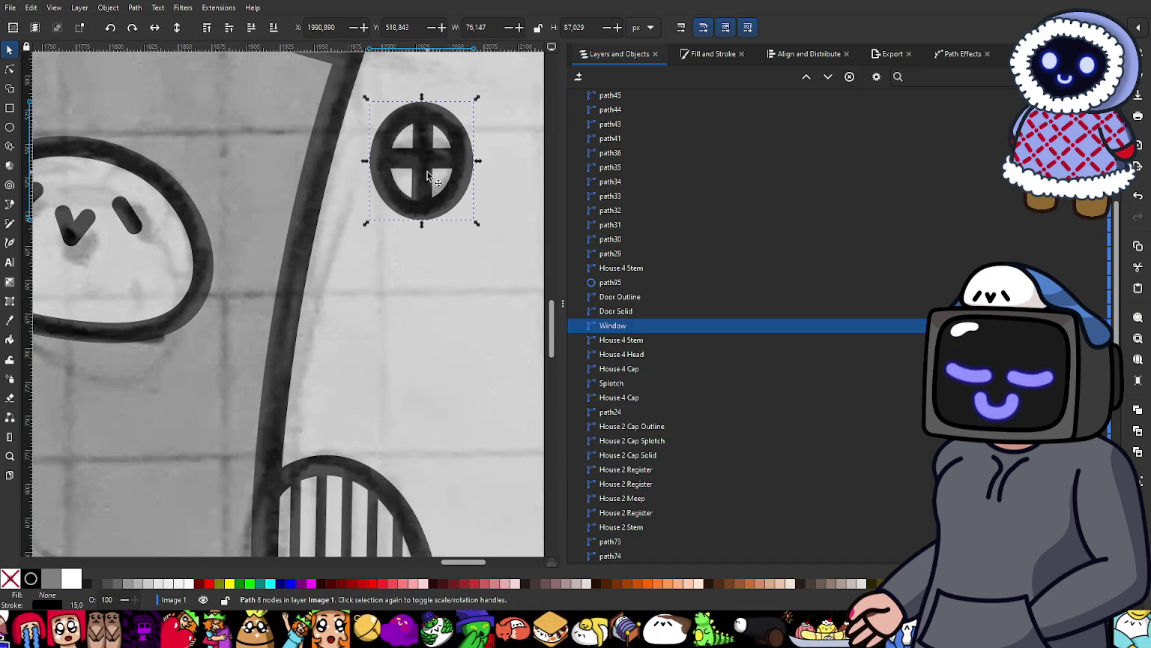
Step: Move the Window path's top node and lower cross nodes onto the sketched window
{"action": "left_click", "coordinate": [13, 71]}
{"action": "scroll", "coordinate": [431, 169], "scroll_direction": "up", "scroll_amount": 2, "text": "ctrl"}
{"action": "left_click_drag", "start_coordinate": [432, 80], "coordinate": [450, 90]}
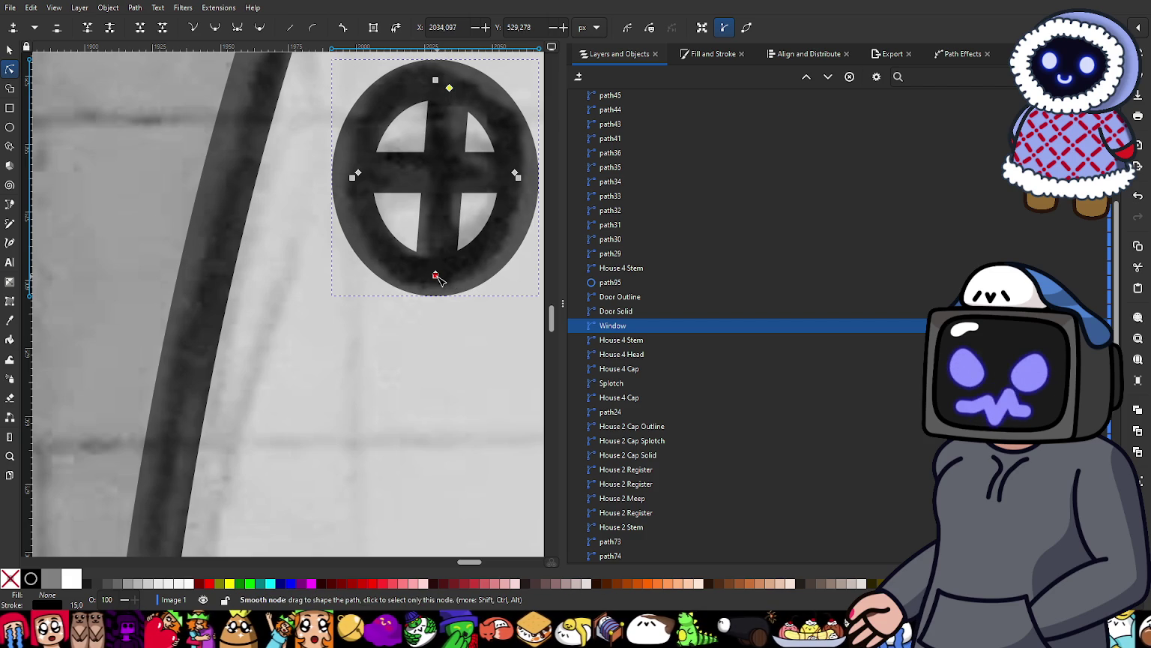
{"action": "scroll", "coordinate": [438, 276], "scroll_direction": "up", "scroll_amount": 3, "text": "ctrl"}
{"action": "scroll", "coordinate": [431, 276], "scroll_direction": "down", "scroll_amount": 3, "text": "ctrl"}
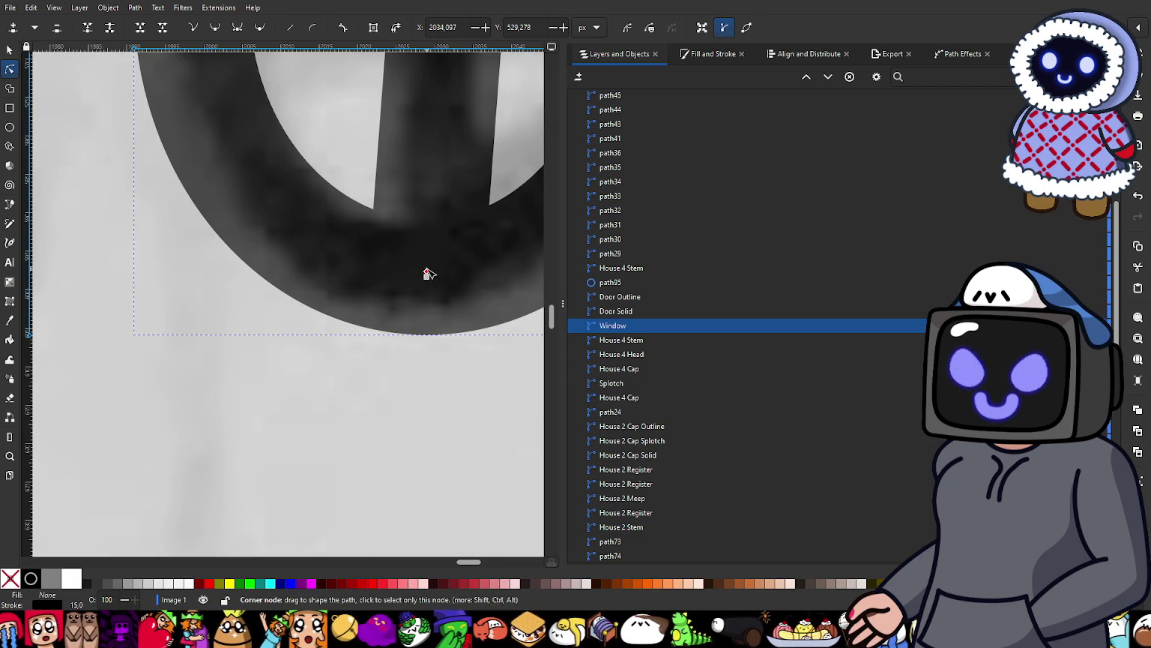
{"action": "left_click_drag", "start_coordinate": [426, 270], "coordinate": [385, 257]}
{"action": "scroll", "coordinate": [391, 259], "scroll_direction": "down", "scroll_amount": 2, "text": "ctrl"}
{"action": "scroll", "coordinate": [423, 153], "scroll_direction": "up", "scroll_amount": 2}
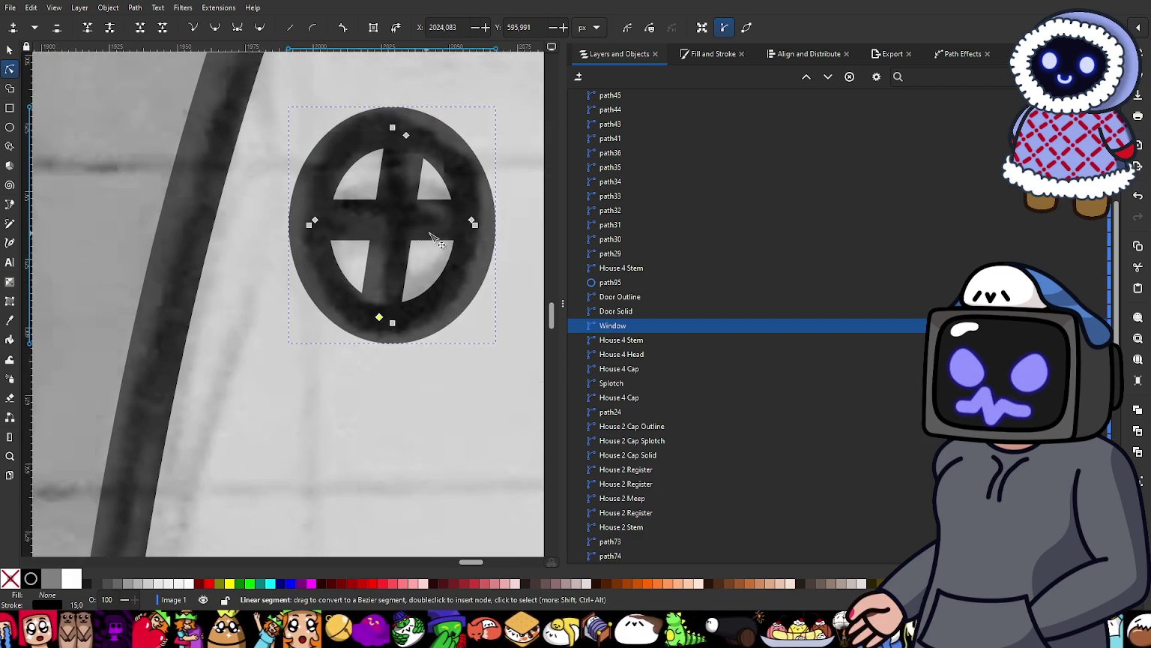
{"action": "scroll", "coordinate": [465, 231], "scroll_direction": "up", "scroll_amount": 2, "text": "ctrl"}
Step: Level the Window cross bar by lowering its right end, raising its left end and adjusting the bottom node
{"action": "left_click_drag", "start_coordinate": [494, 208], "coordinate": [496, 251]}
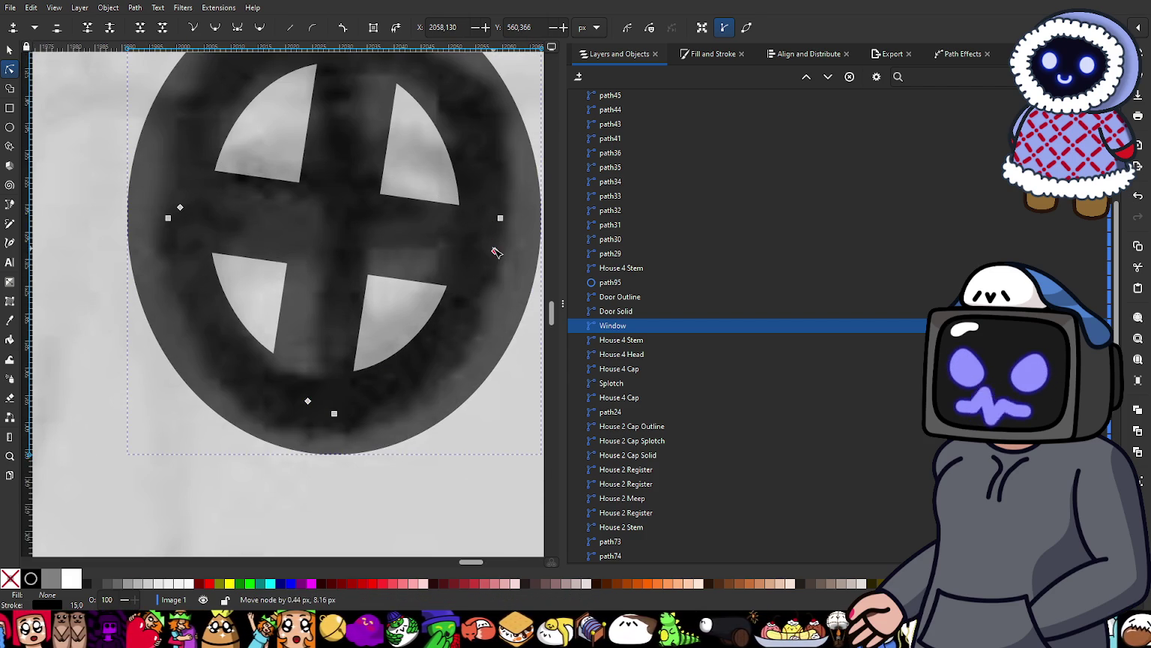
{"action": "left_click_drag", "start_coordinate": [180, 208], "coordinate": [176, 187]}
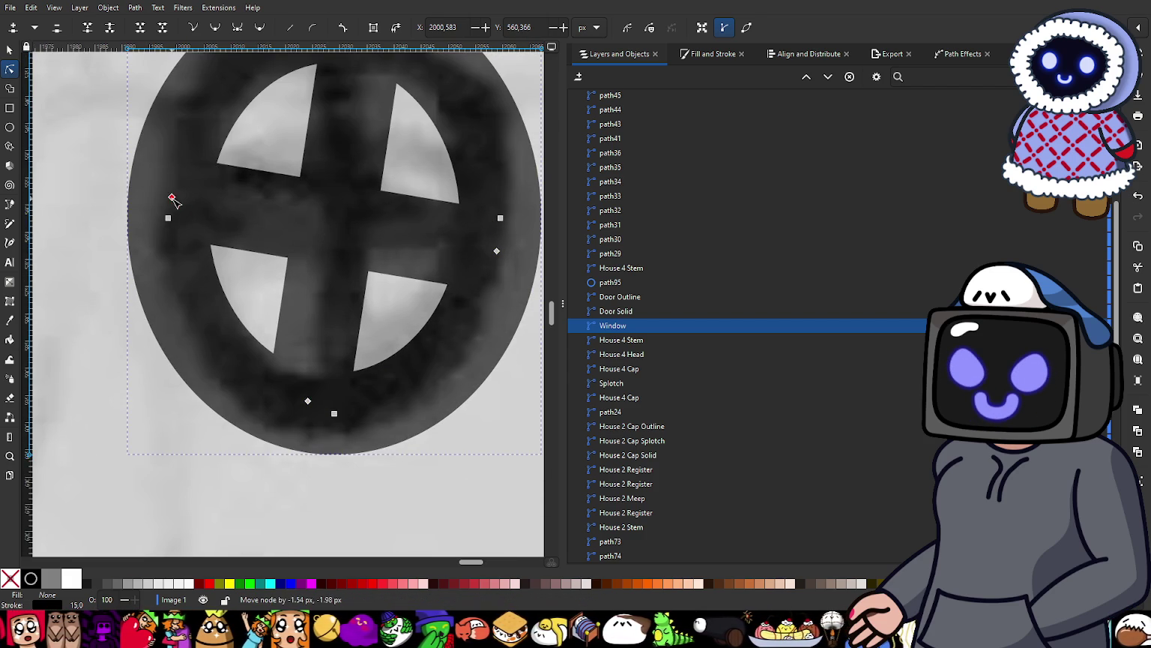
{"action": "scroll", "coordinate": [334, 195], "scroll_direction": "down", "scroll_amount": 1, "text": "ctrl"}
{"action": "scroll", "coordinate": [348, 195], "scroll_direction": "down", "scroll_amount": 2, "text": "ctrl"}
{"action": "scroll", "coordinate": [349, 222], "scroll_direction": "up", "scroll_amount": 2, "text": "ctrl"}
{"action": "left_click_drag", "start_coordinate": [316, 283], "coordinate": [314, 284]}
{"action": "scroll", "coordinate": [314, 283], "scroll_direction": "down", "scroll_amount": 3, "text": "ctrl"}
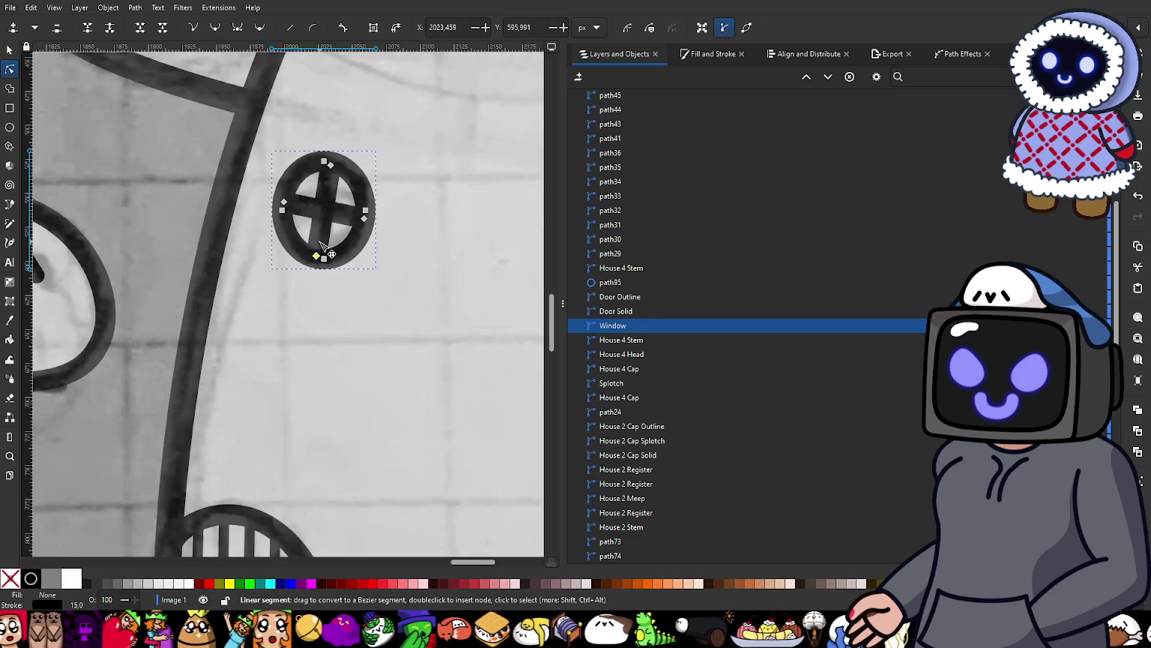
{"action": "scroll", "coordinate": [304, 210], "scroll_direction": "down", "scroll_amount": 2, "text": "ctrl"}
{"action": "key", "text": "Escape"}
{"action": "scroll", "coordinate": [229, 222], "scroll_direction": "down", "scroll_amount": 2, "text": "ctrl"}
{"action": "scroll", "coordinate": [229, 219], "scroll_direction": "down", "scroll_amount": 2, "text": "ctrl"}
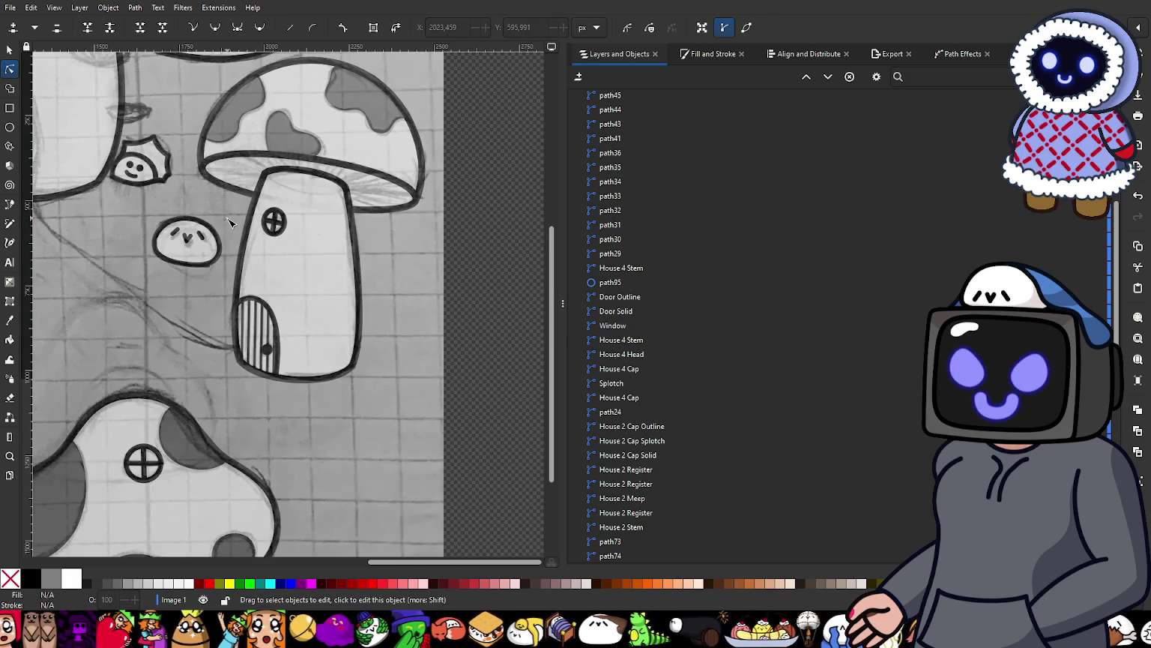
Step: Align House 1 Cap Window's horizontal bar by raising its right end and lowering its left end
{"action": "scroll", "coordinate": [213, 359], "scroll_direction": "up", "scroll_amount": 3, "text": "ctrl"}
{"action": "scroll", "coordinate": [372, 322], "scroll_direction": "up", "scroll_amount": 2, "text": "ctrl"}
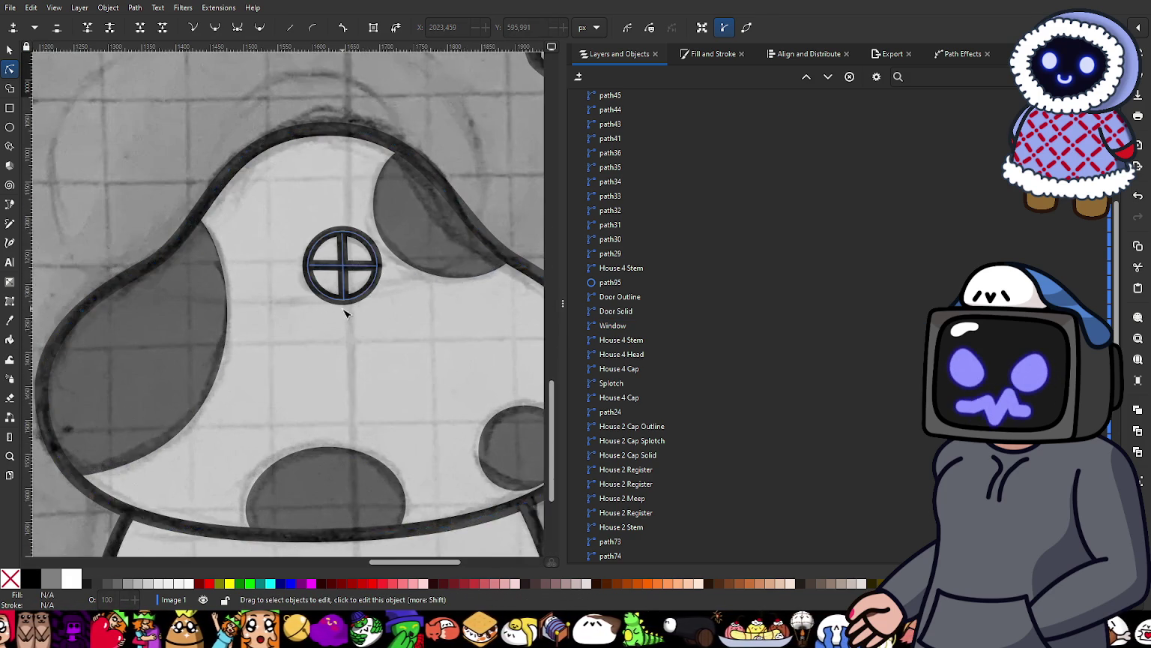
{"action": "scroll", "coordinate": [347, 311], "scroll_direction": "up", "scroll_amount": 2, "text": "ctrl"}
{"action": "scroll", "coordinate": [381, 237], "scroll_direction": "up", "scroll_amount": 2, "text": "ctrl"}
{"action": "left_click", "coordinate": [381, 237]}
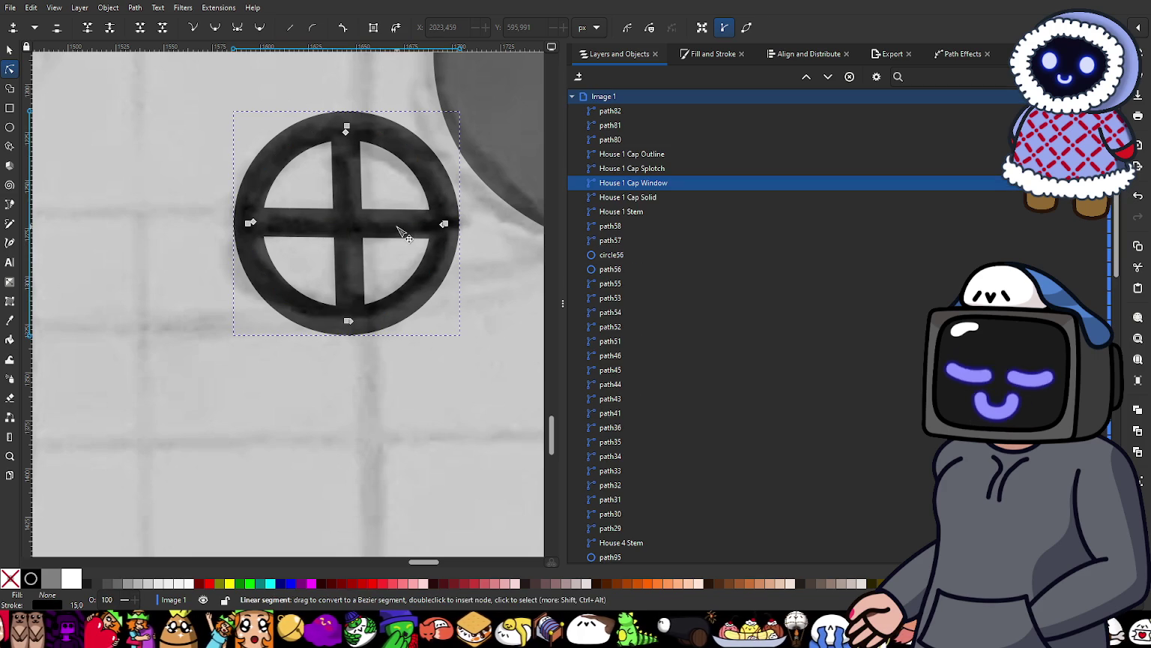
{"action": "scroll", "coordinate": [443, 235], "scroll_direction": "up", "scroll_amount": 2, "text": "ctrl"}
{"action": "left_click_drag", "start_coordinate": [466, 223], "coordinate": [460, 208]}
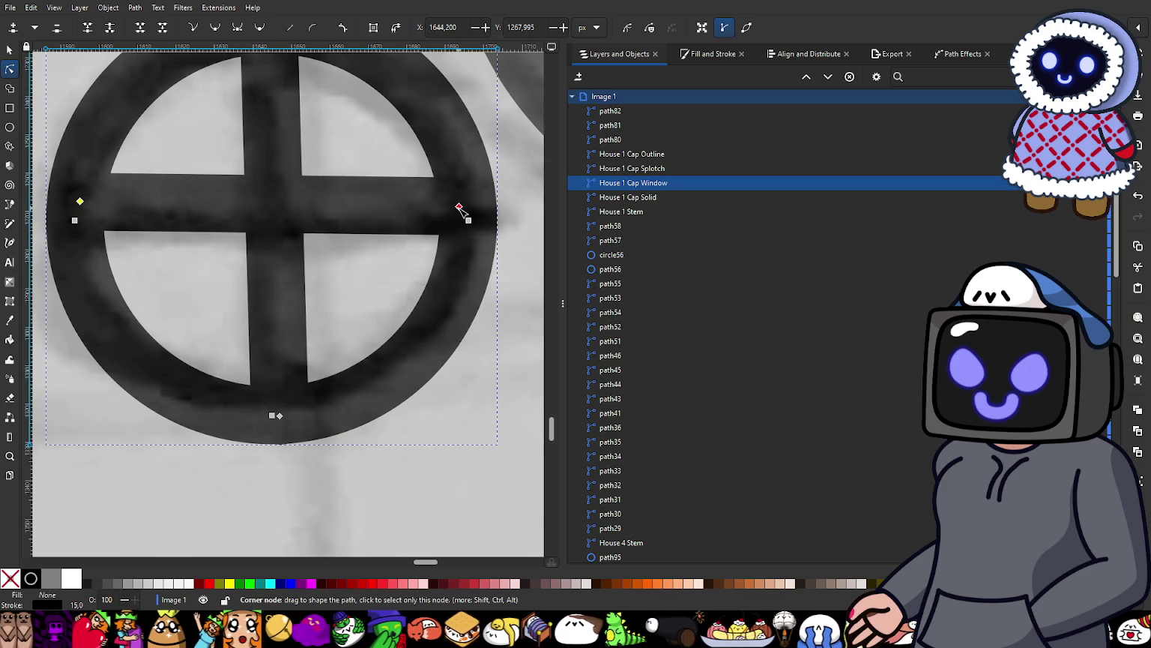
{"action": "key", "text": "ctrl+z"}
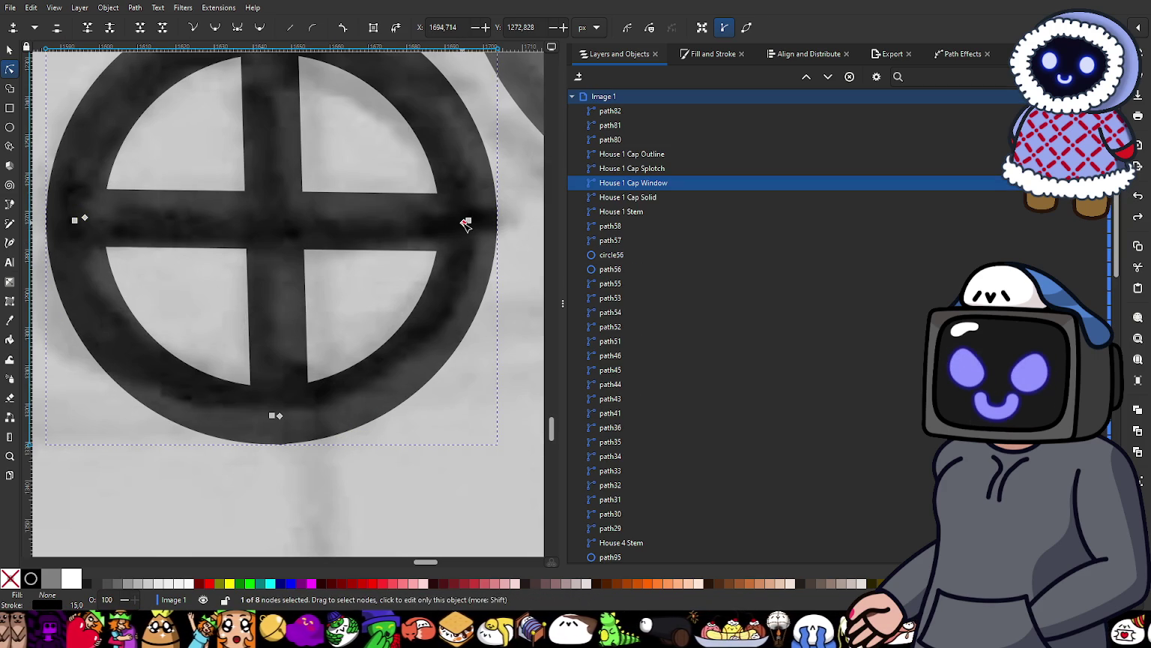
{"action": "left_click_drag", "start_coordinate": [466, 223], "coordinate": [463, 210]}
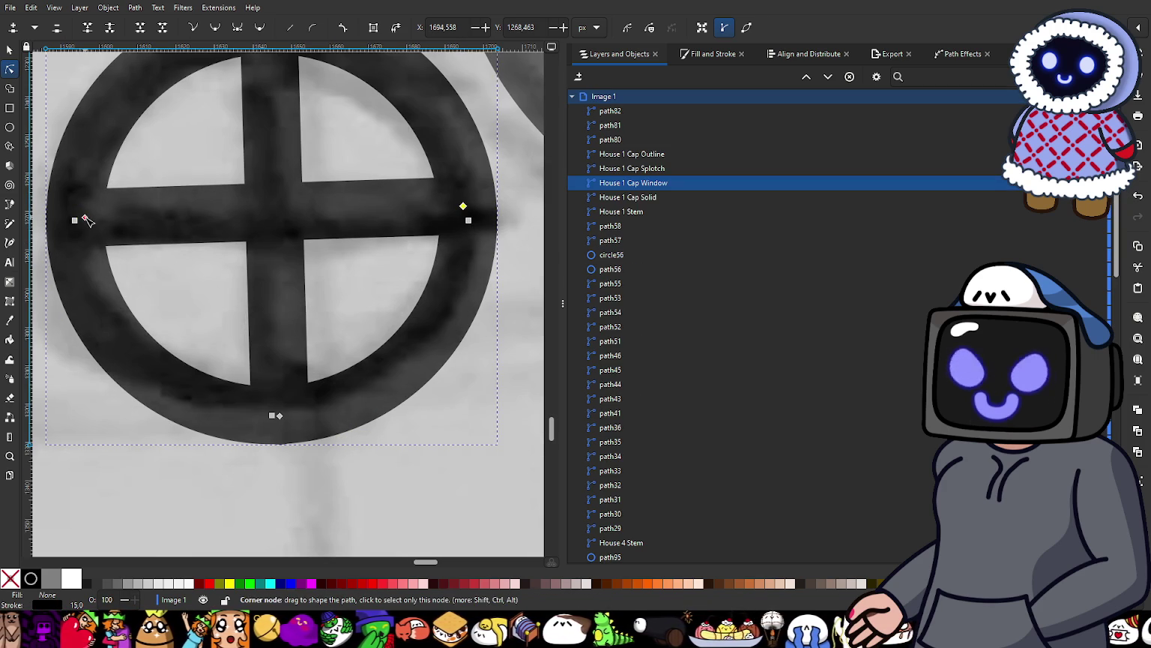
{"action": "left_click_drag", "start_coordinate": [87, 219], "coordinate": [88, 231]}
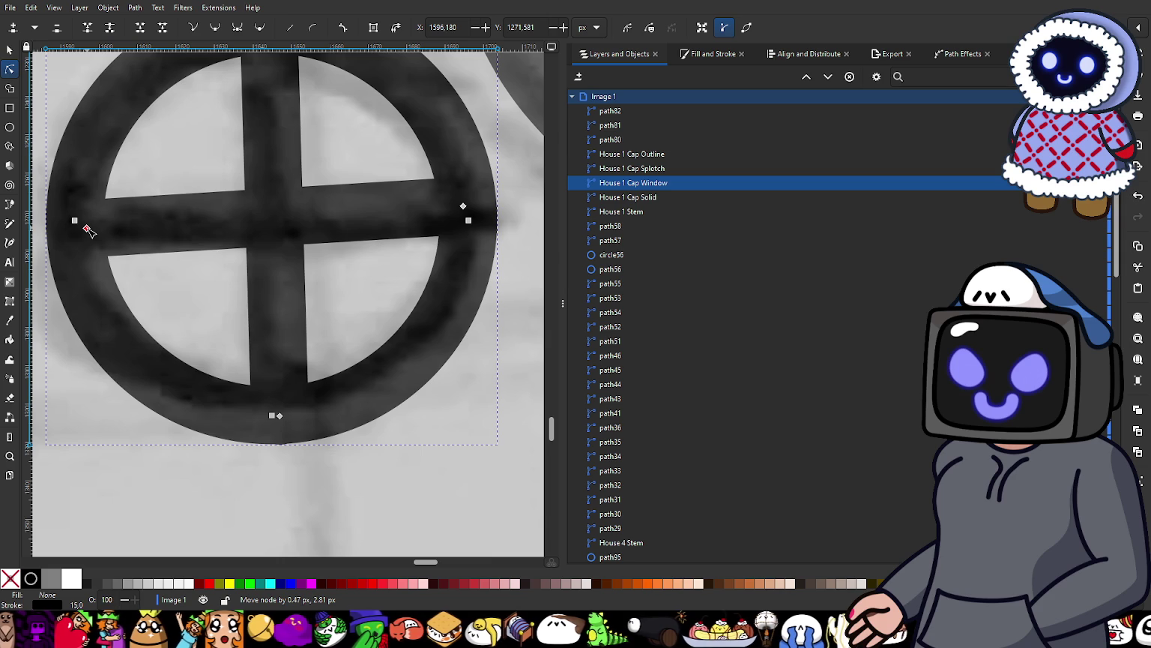
{"action": "left_click_drag", "start_coordinate": [87, 230], "coordinate": [87, 233]}
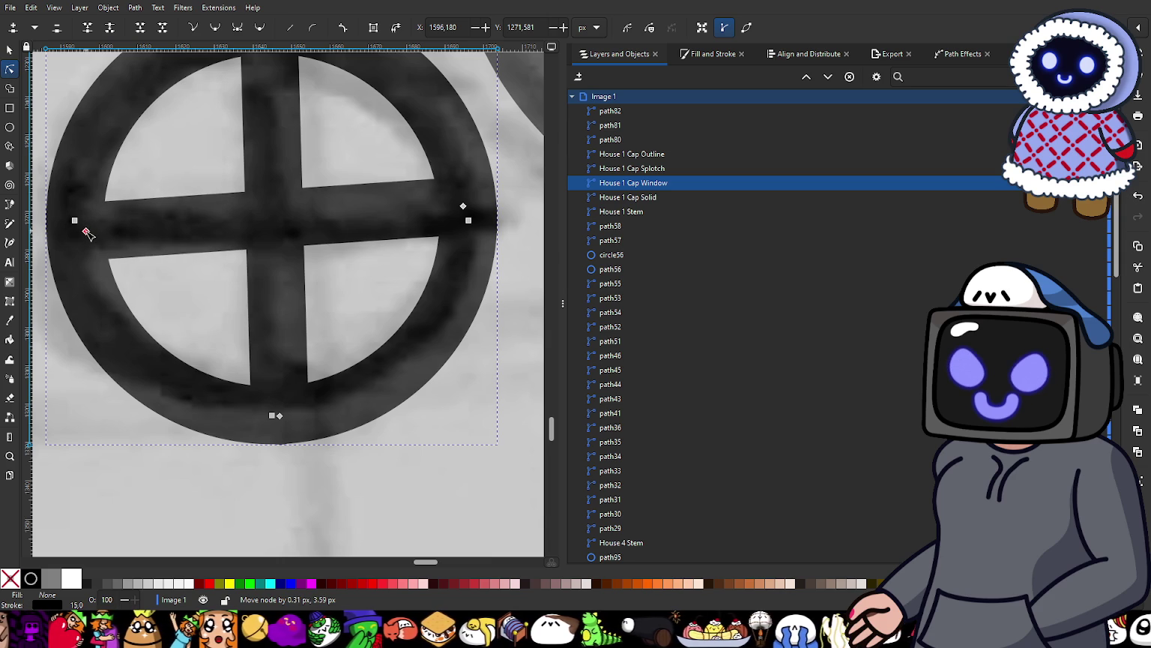
Step: Straighten the cap window's vertical bar by shifting its top left and bottom right
{"action": "scroll", "coordinate": [137, 196], "scroll_direction": "down", "scroll_amount": 2}
{"action": "scroll", "coordinate": [153, 182], "scroll_direction": "up", "scroll_amount": 2}
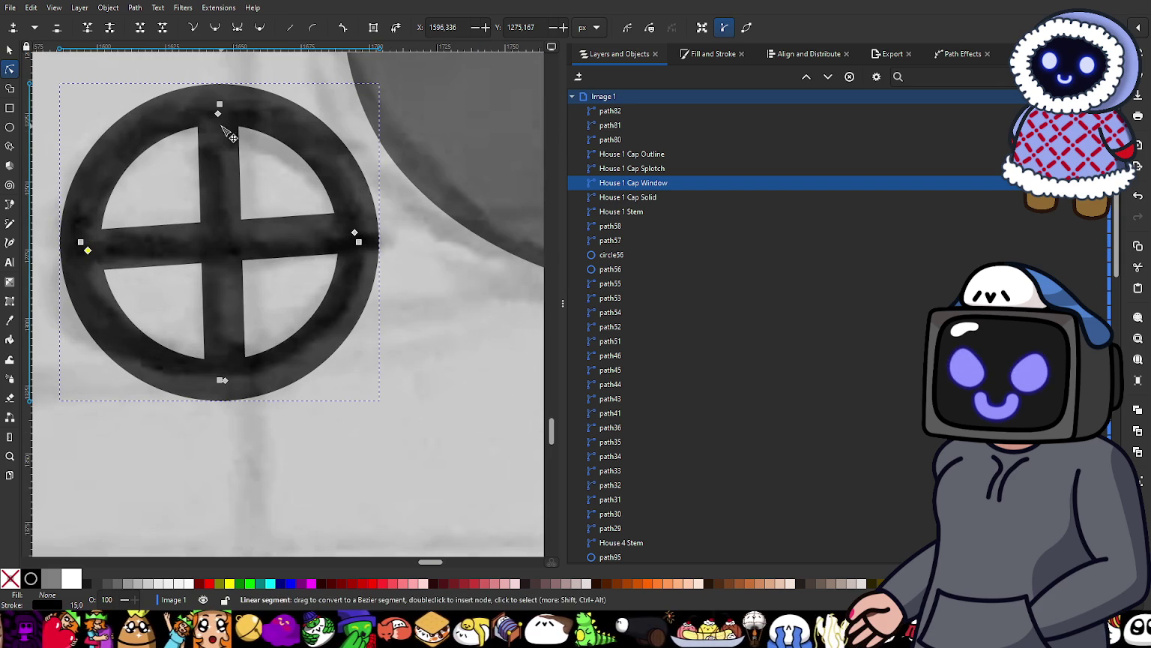
{"action": "left_click_drag", "start_coordinate": [218, 114], "coordinate": [209, 111]}
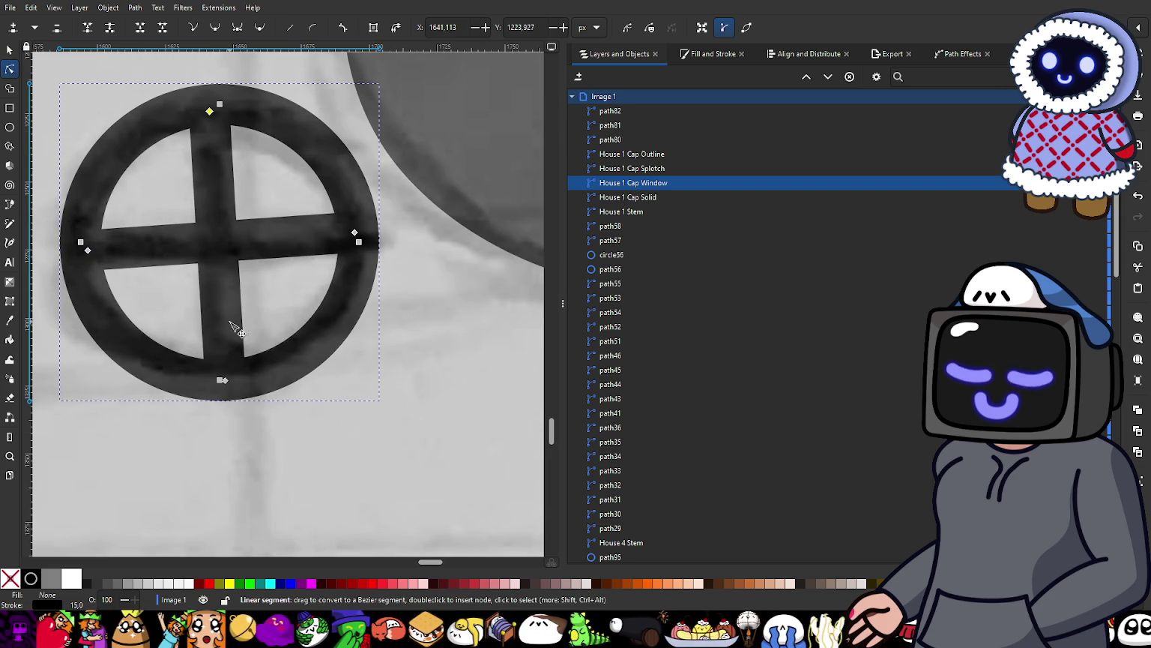
{"action": "left_click_drag", "start_coordinate": [225, 380], "coordinate": [231, 380]}
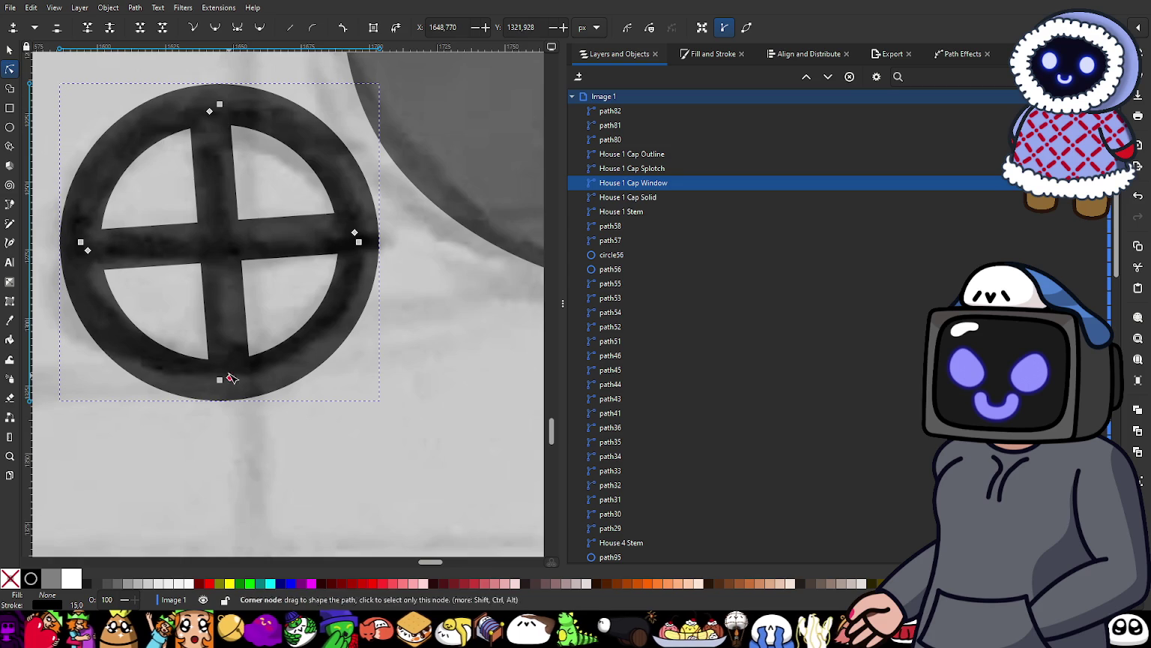
{"action": "scroll", "coordinate": [217, 300], "scroll_direction": "down", "scroll_amount": 3}
{"action": "scroll", "coordinate": [225, 322], "scroll_direction": "down", "scroll_amount": 2}
{"action": "key", "text": "Escape"}
{"action": "scroll", "coordinate": [457, 272], "scroll_direction": "down", "scroll_amount": 3}
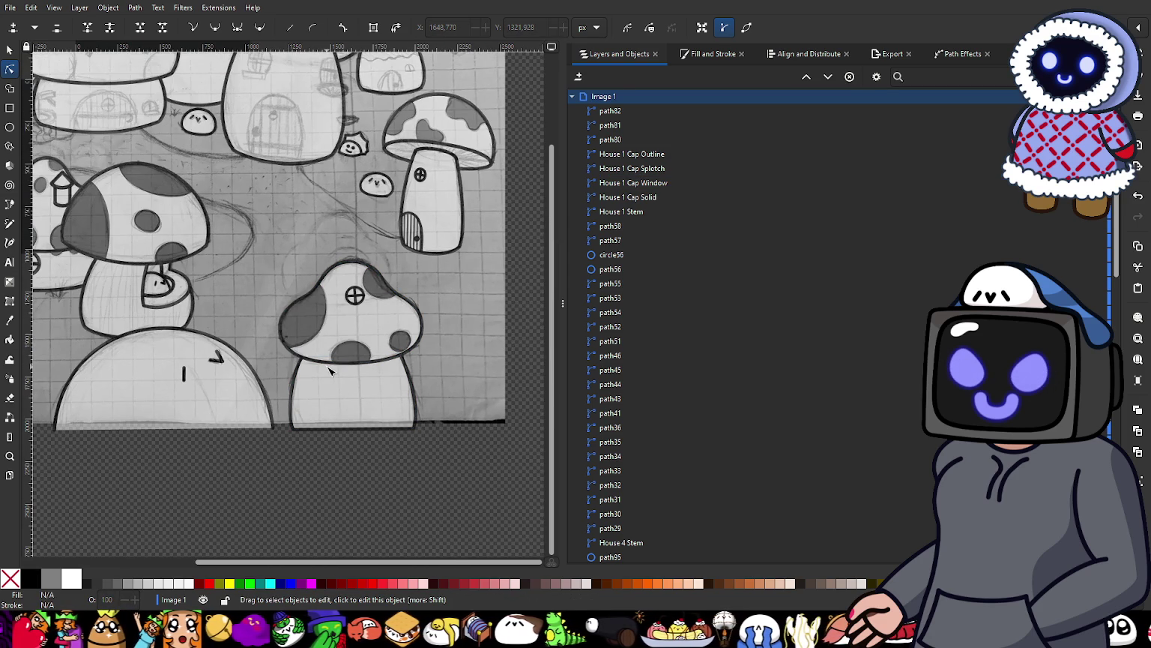
Step: Select the House 1 Cap Window circle as a whole object with the Selector tool
{"action": "scroll", "coordinate": [354, 311], "scroll_direction": "up", "scroll_amount": 2}
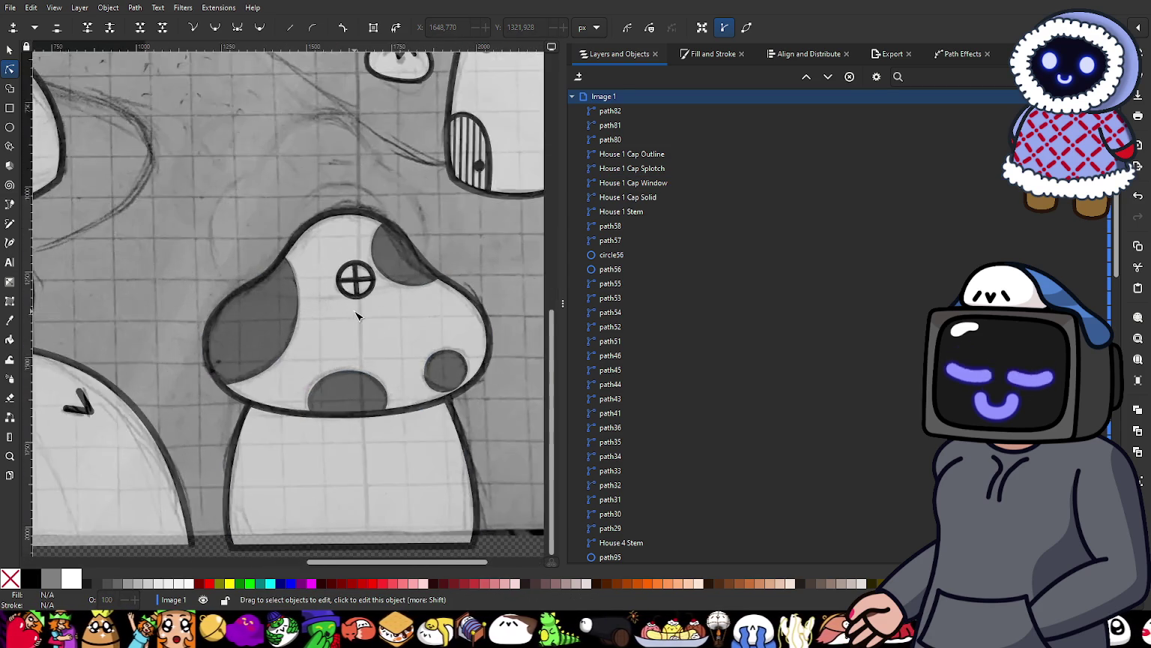
{"action": "scroll", "coordinate": [354, 312], "scroll_direction": "up", "scroll_amount": 2}
{"action": "left_click", "coordinate": [9, 50]}
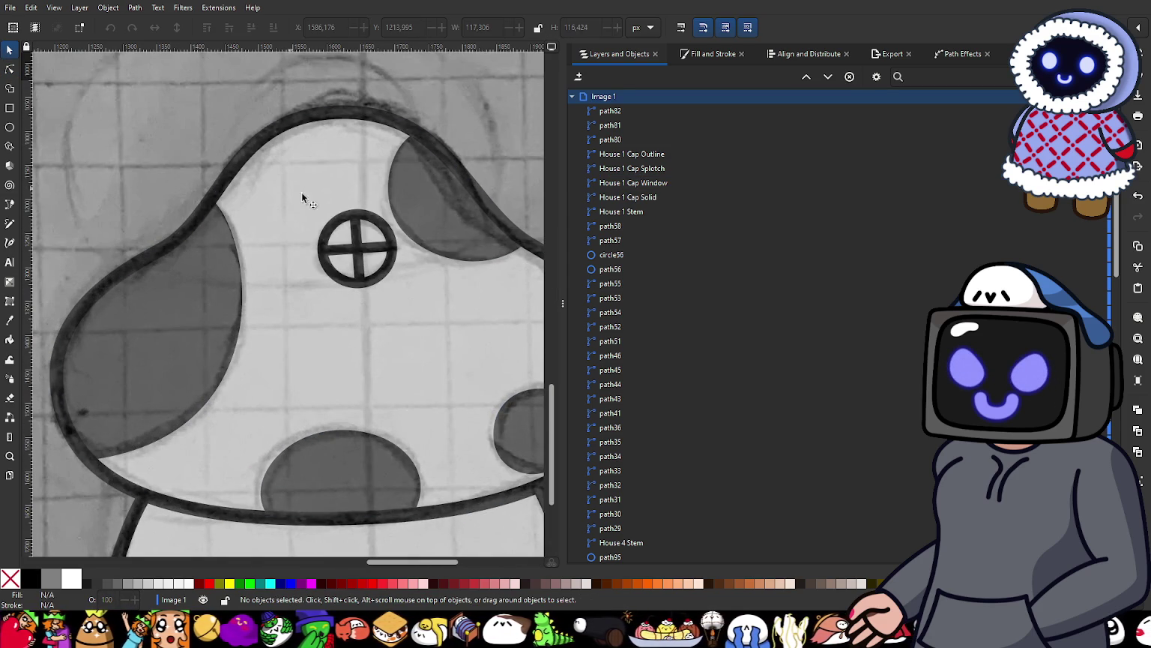
{"action": "left_click", "coordinate": [358, 219]}
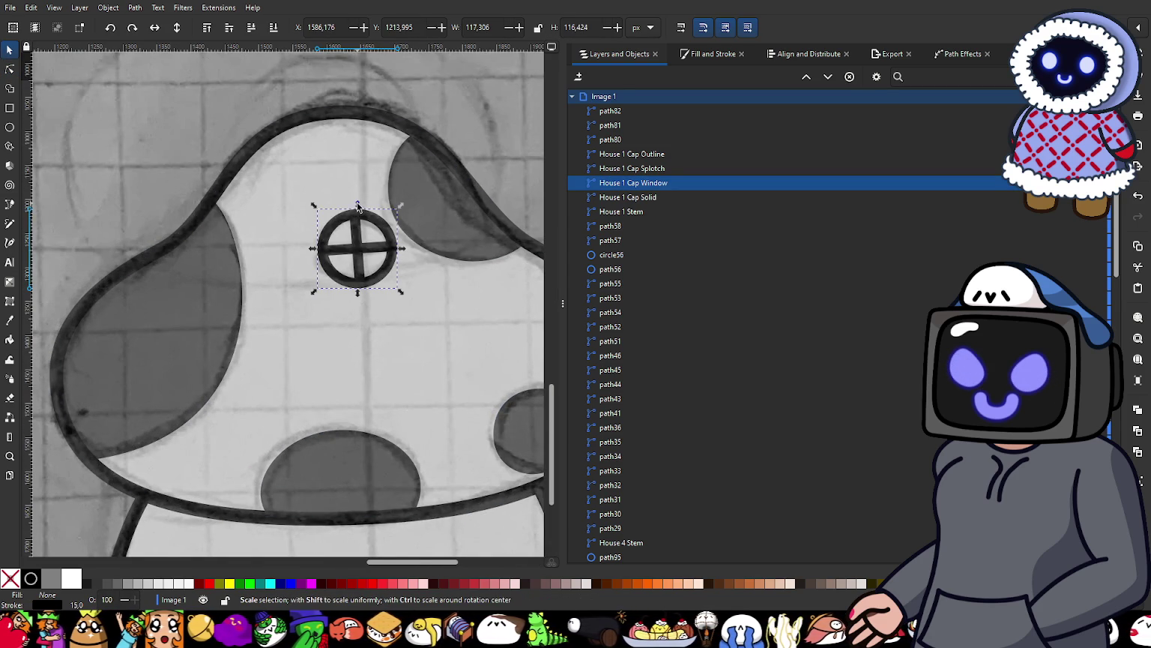
Step: Make the cap window circle slightly shorter, then deselect it
{"action": "left_click_drag", "start_coordinate": [357, 206], "coordinate": [357, 214]}
{"action": "scroll", "coordinate": [367, 250], "scroll_direction": "up", "scroll_amount": 1}
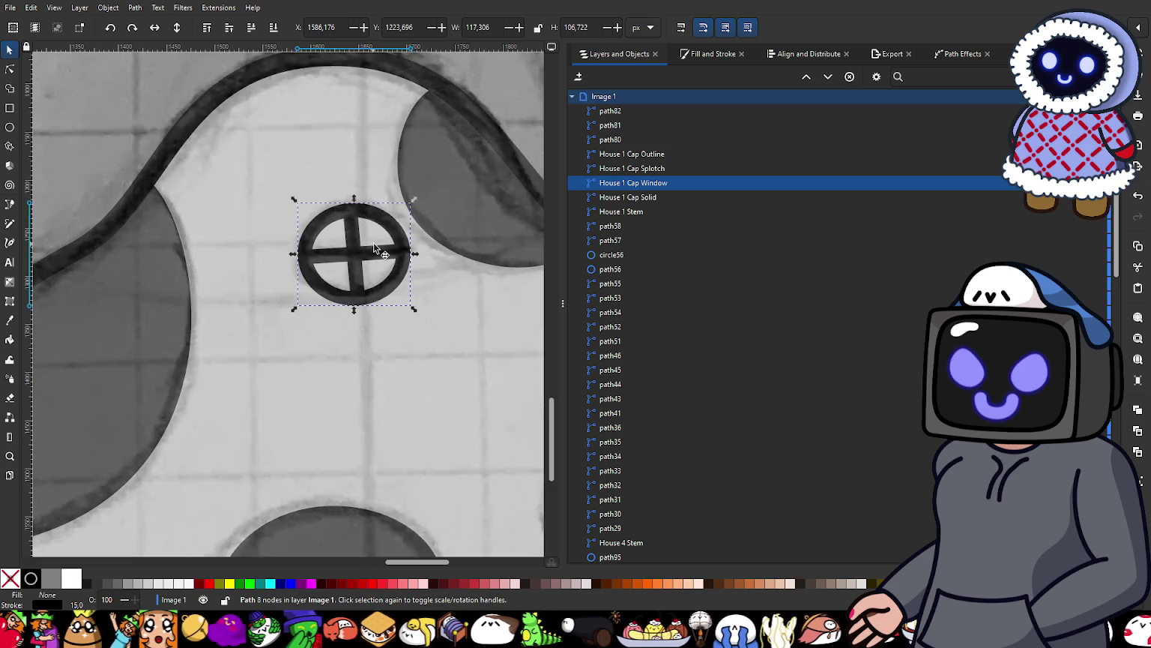
{"action": "scroll", "coordinate": [367, 249], "scroll_direction": "down", "scroll_amount": 3}
{"action": "key", "text": "Escape"}
Step: Combine the window circle and its cross bars into a single path with Ctrl++
{"action": "scroll", "coordinate": [476, 233], "scroll_direction": "down", "scroll_amount": 2}
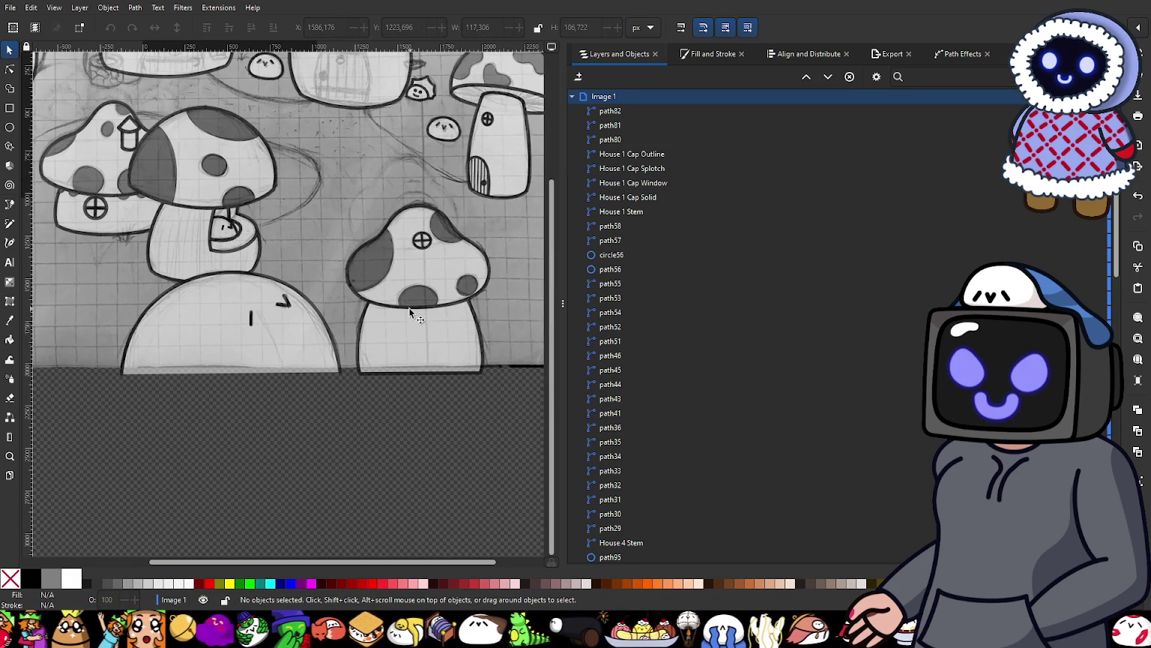
{"action": "scroll", "coordinate": [88, 235], "scroll_direction": "up", "scroll_amount": 2}
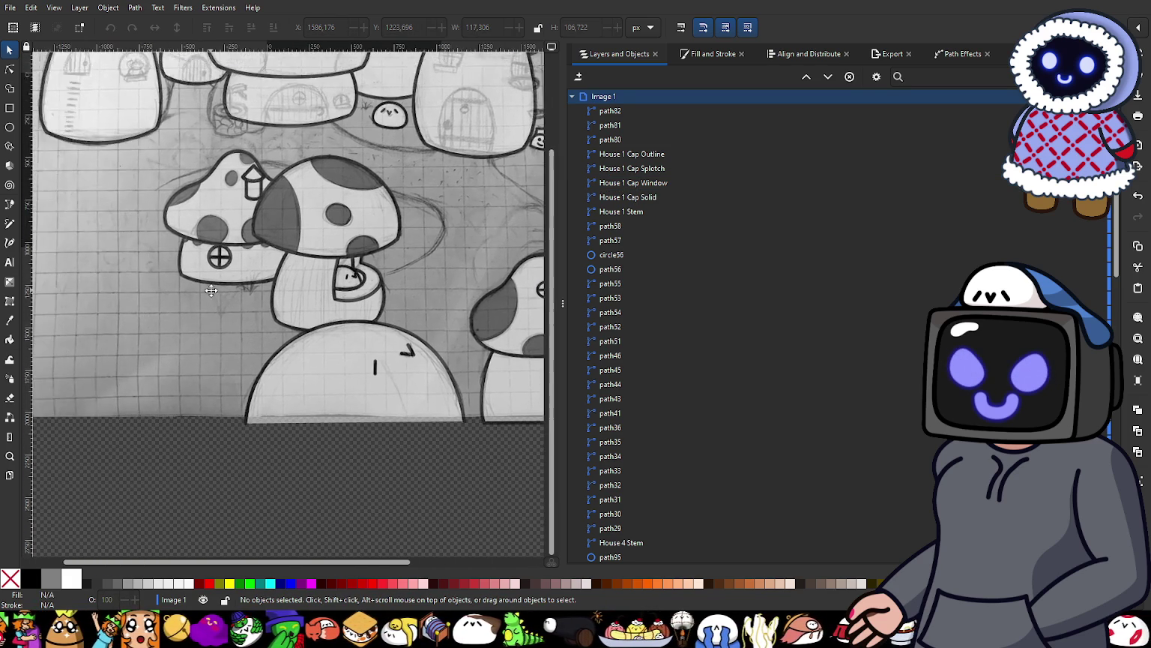
{"action": "scroll", "coordinate": [217, 265], "scroll_direction": "up", "scroll_amount": 3}
{"action": "scroll", "coordinate": [212, 236], "scroll_direction": "up", "scroll_amount": 2}
{"action": "left_click", "coordinate": [207, 230]}
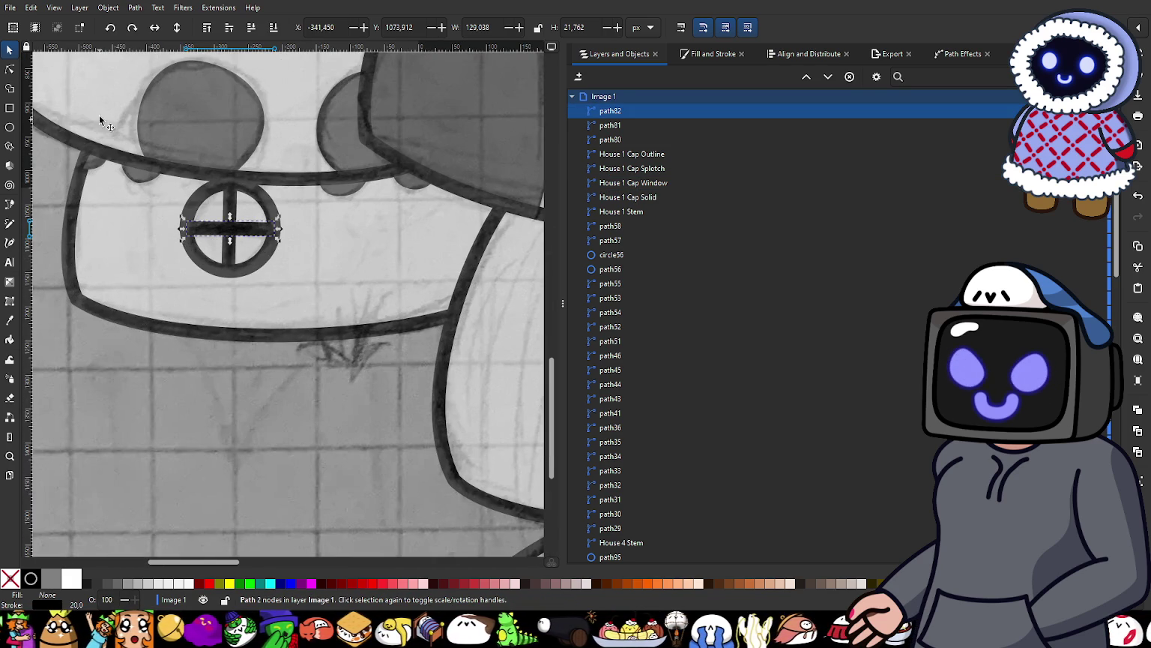
{"action": "left_click", "coordinate": [227, 204]}
{"action": "left_click", "coordinate": [197, 202], "text": "shift"}
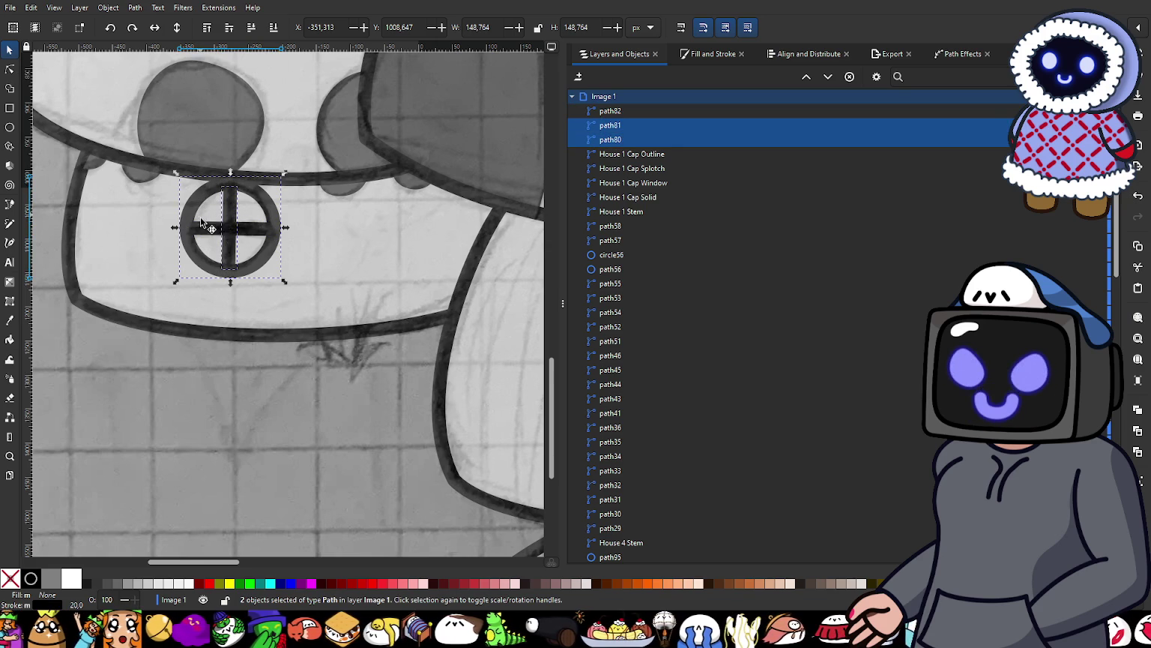
{"action": "left_click", "coordinate": [207, 233], "text": "shift"}
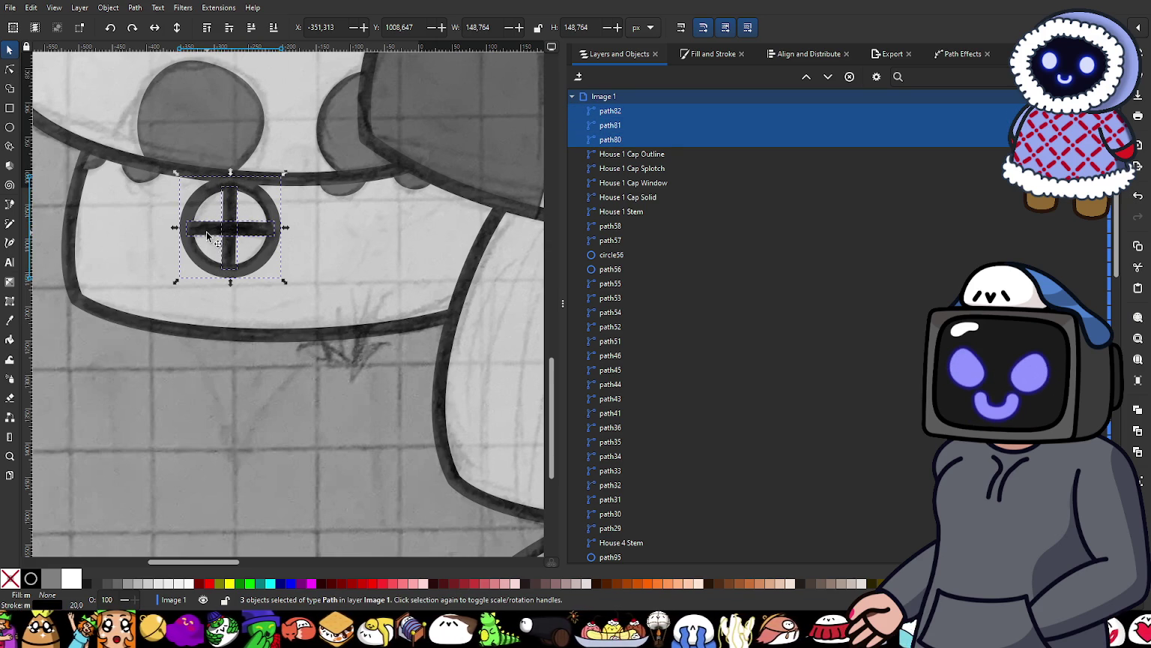
{"action": "key", "text": "ctrl+plus"}
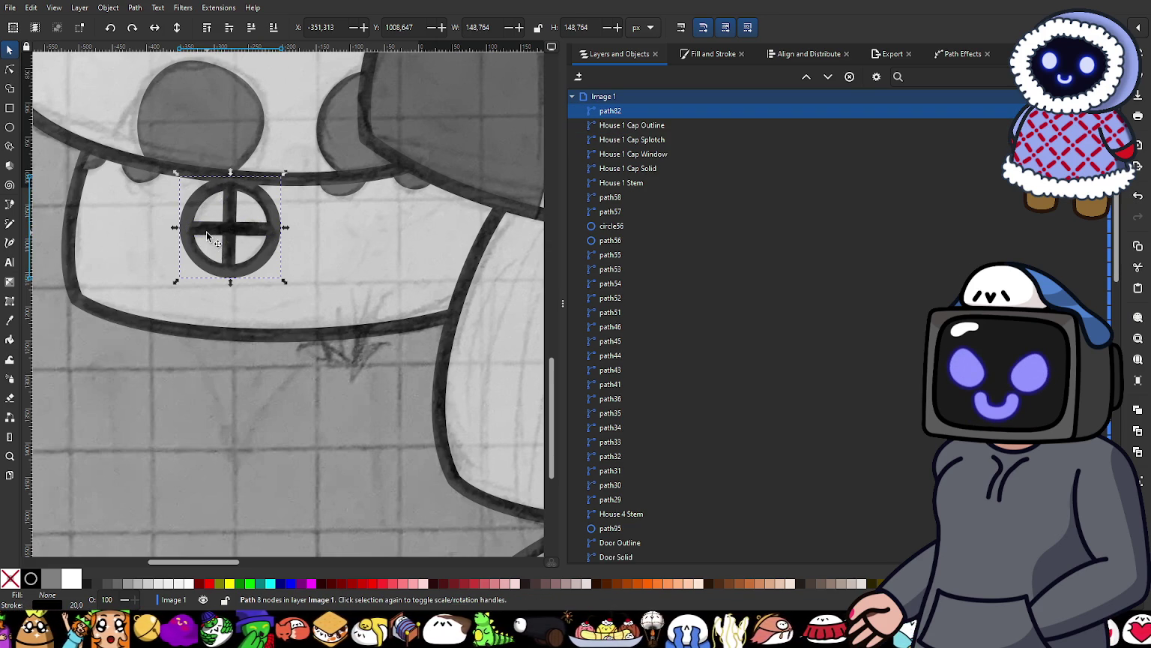
Step: Move path82 in Layers and Objects to sit just above House 3 Cap Solid
{"action": "scroll", "coordinate": [258, 210], "scroll_direction": "down", "scroll_amount": 1, "text": "ctrl"}
{"action": "scroll", "coordinate": [259, 210], "scroll_direction": "up", "scroll_amount": 1, "text": "ctrl"}
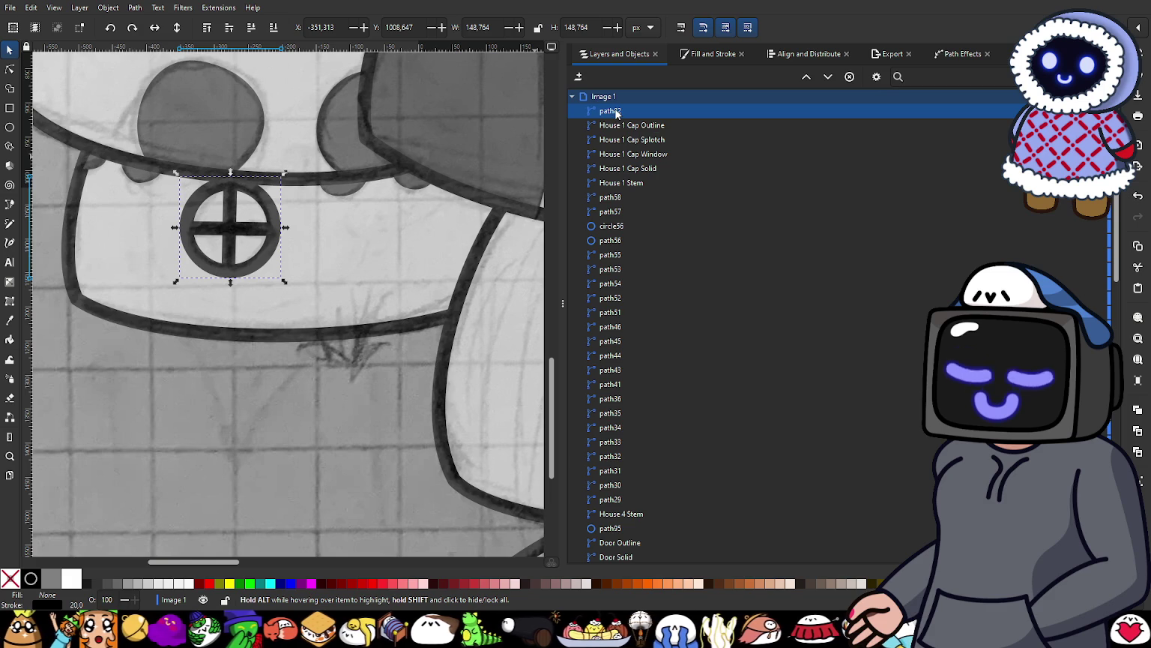
{"action": "left_click", "coordinate": [363, 215]}
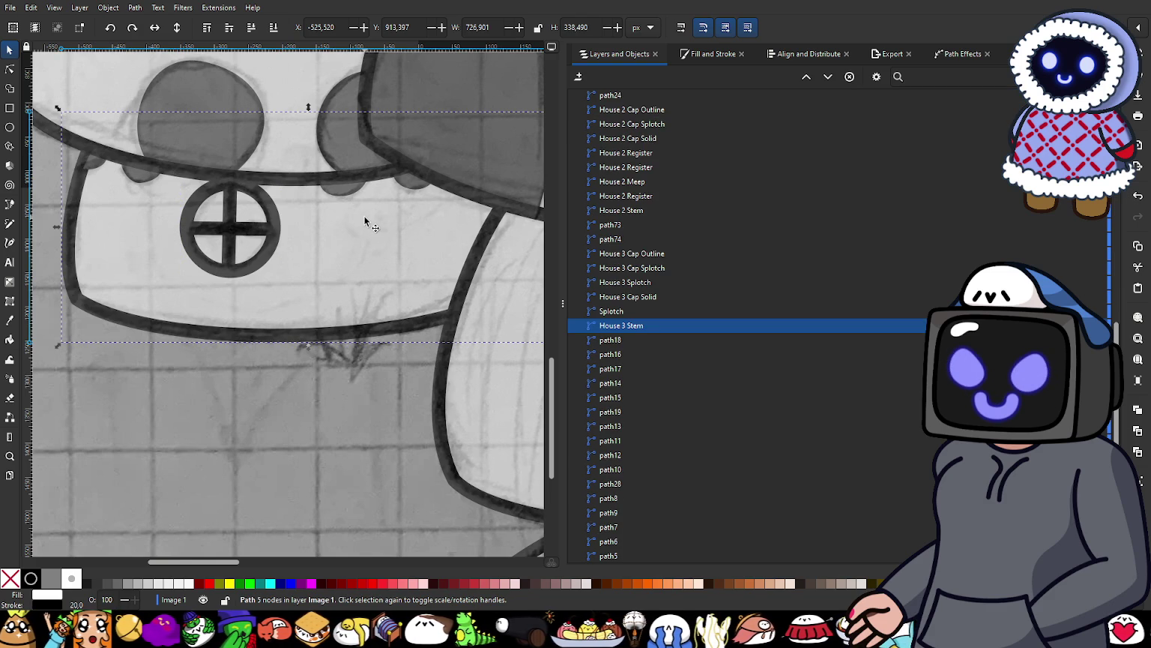
{"action": "scroll", "coordinate": [646, 296], "scroll_direction": "up", "scroll_amount": 5}
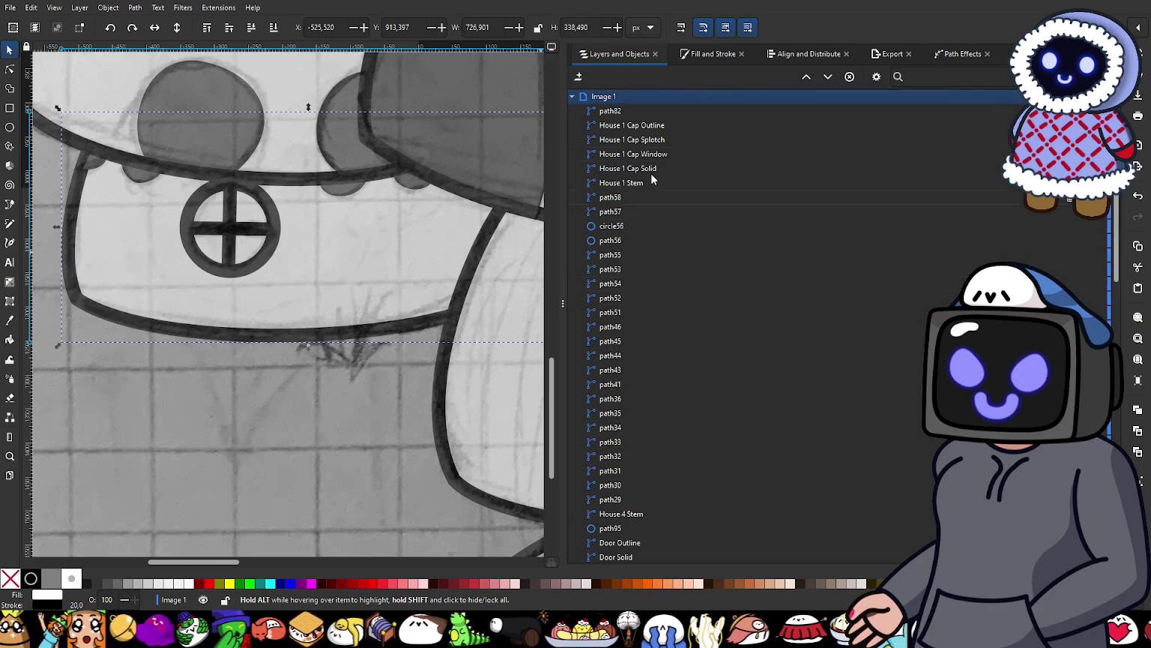
{"action": "left_click", "coordinate": [615, 112]}
{"action": "left_click_drag", "start_coordinate": [653, 191], "coordinate": [677, 563]}
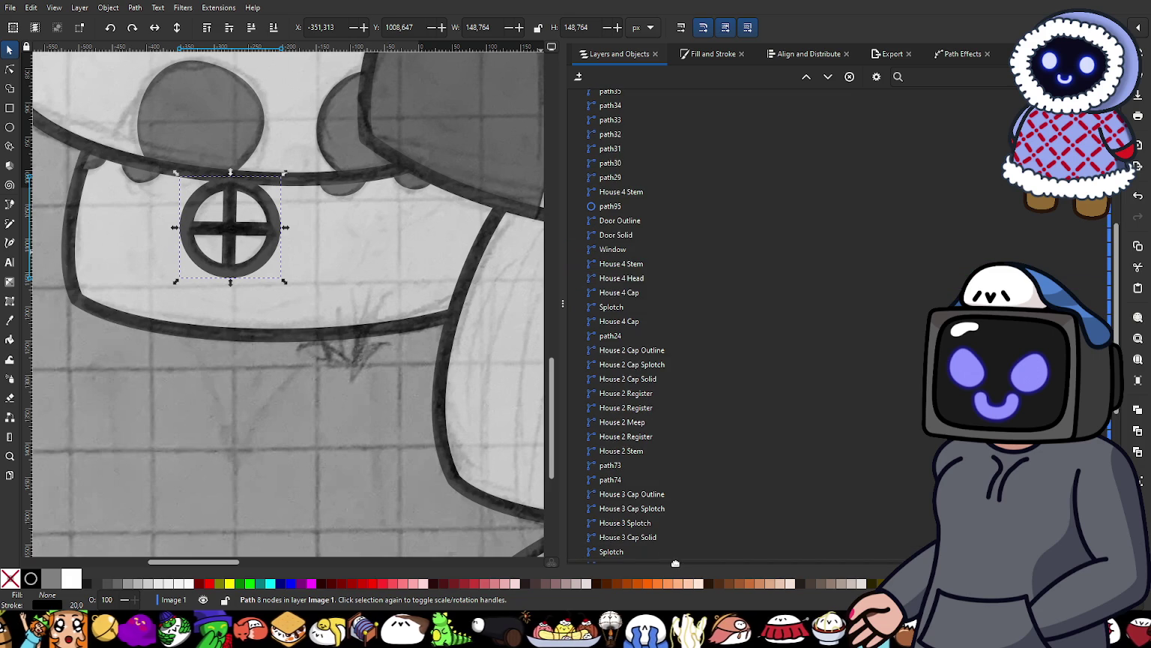
{"action": "left_click_drag", "start_coordinate": [677, 562], "coordinate": [692, 489]}
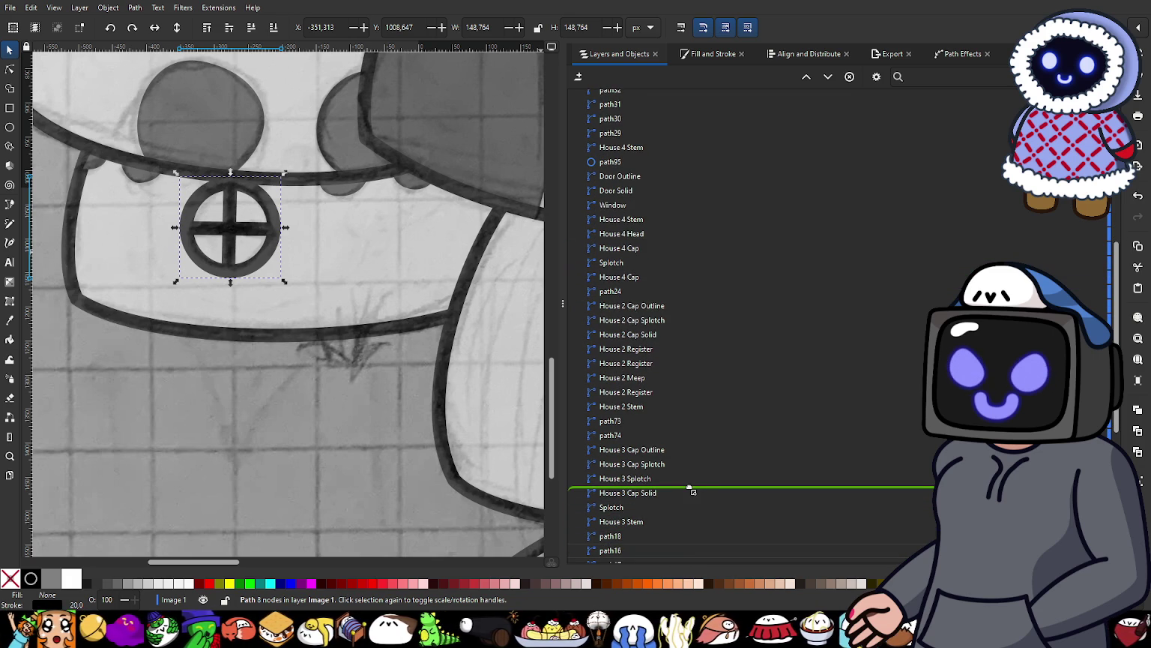
{"action": "left_click_drag", "start_coordinate": [690, 488], "coordinate": [690, 488]}
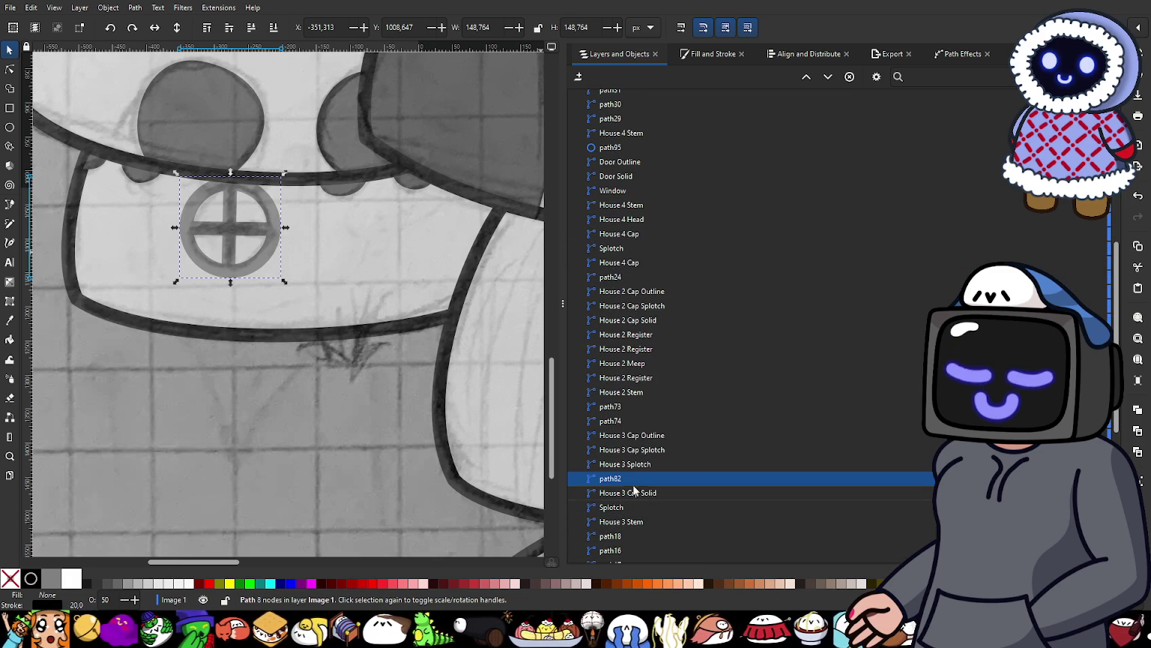
Step: Set path82's opacity to 100%
{"action": "left_click", "coordinate": [1064, 479]}
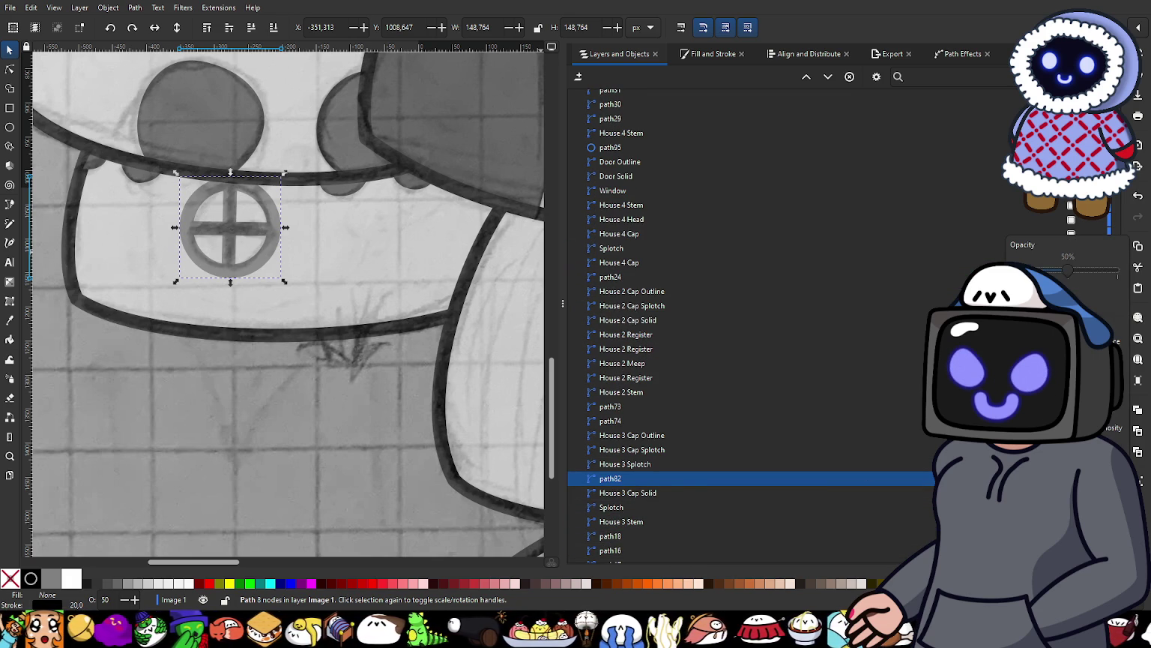
{"action": "left_click_drag", "start_coordinate": [1116, 278], "coordinate": [1122, 276]}
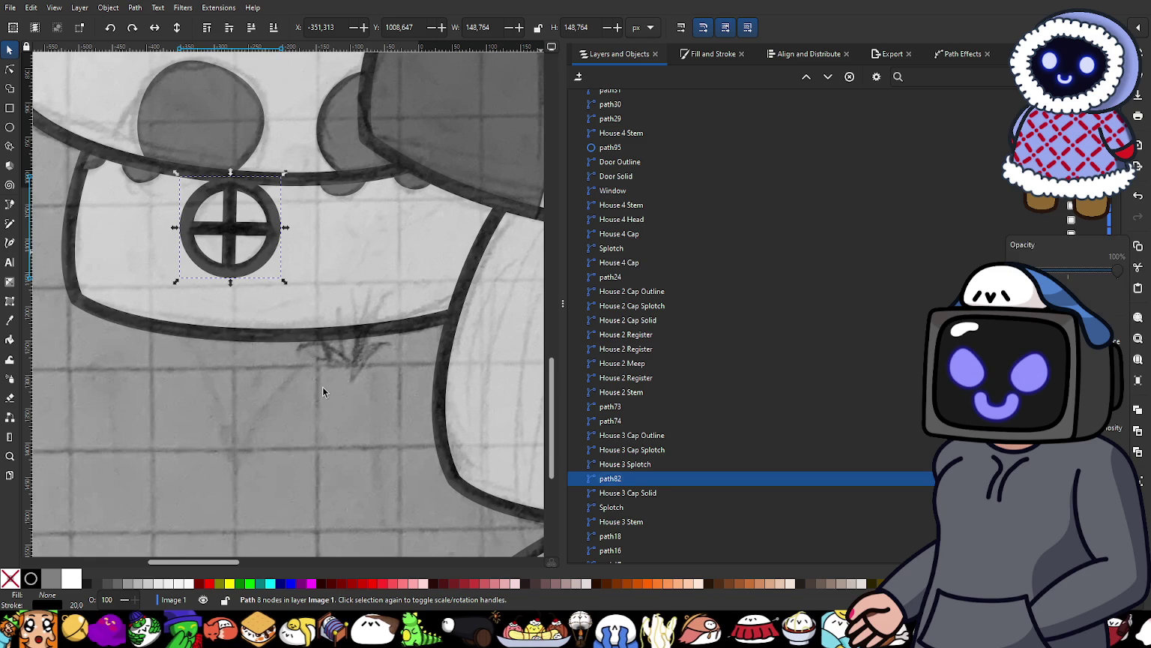
{"action": "double_click", "coordinate": [202, 217]}
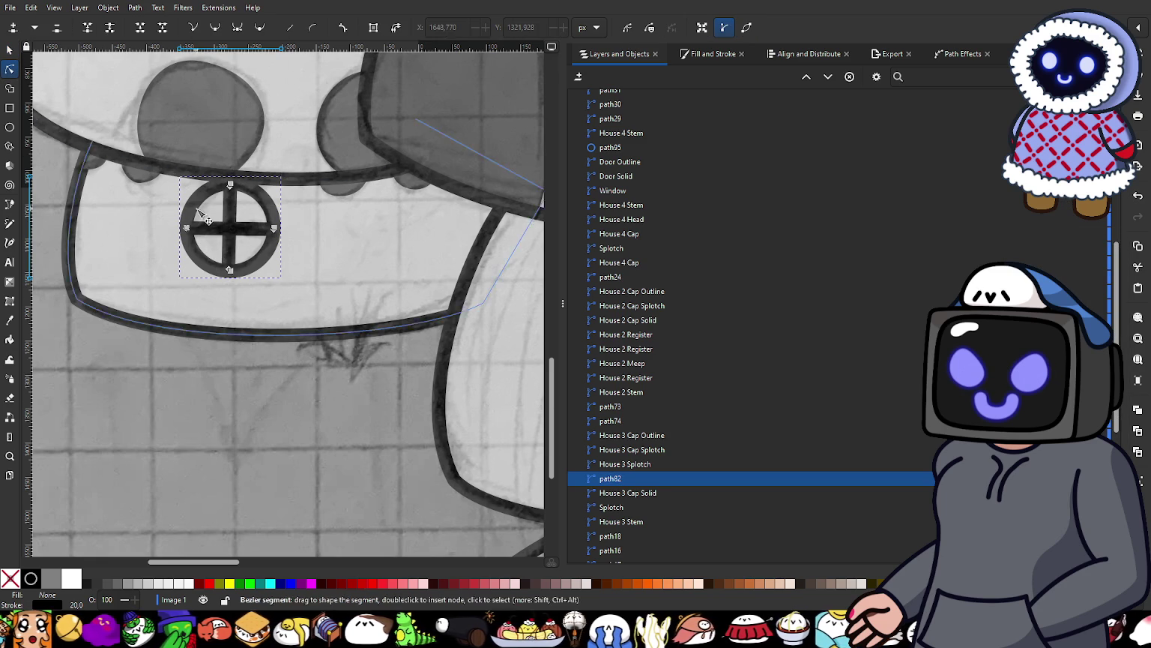
Step: Nudge path82's bottom node and crossbar ends, raising the horizontal bar's left end
{"action": "scroll", "coordinate": [207, 220], "scroll_direction": "up", "scroll_amount": 3, "text": "ctrl"}
{"action": "left_click_drag", "start_coordinate": [290, 382], "coordinate": [295, 382]}
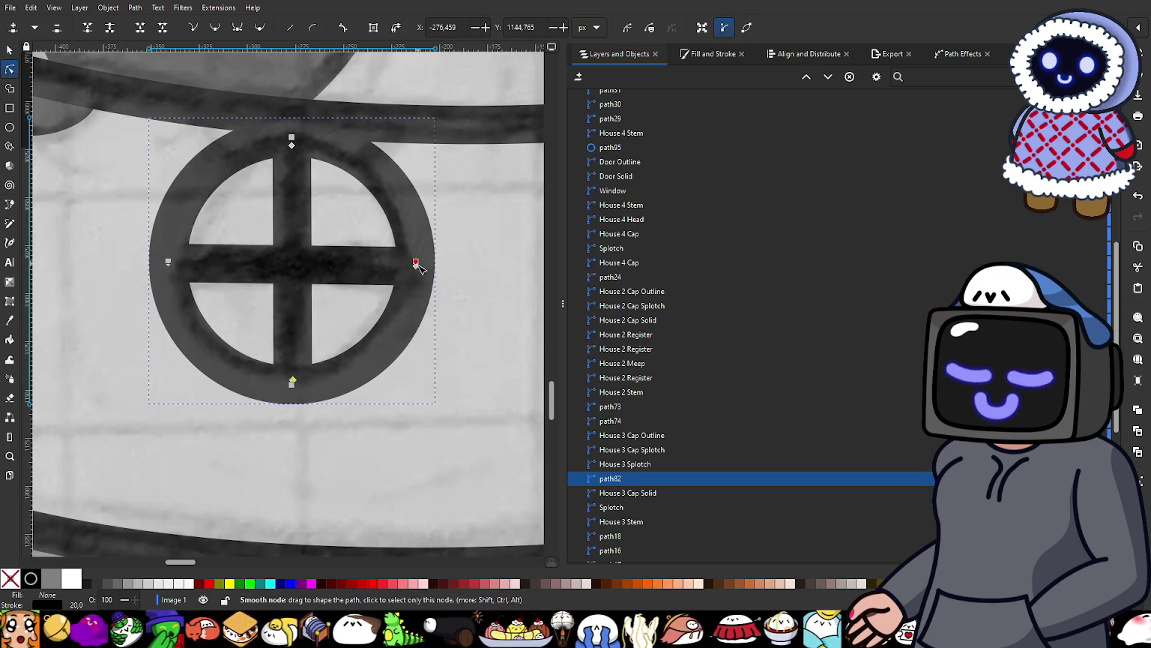
{"action": "mouse_move", "coordinate": [417, 262]}
{"action": "left_mouse_down"}
{"action": "mouse_move", "coordinate": [420, 283]}
{"action": "mouse_move", "coordinate": [416, 270]}
{"action": "left_mouse_up"}
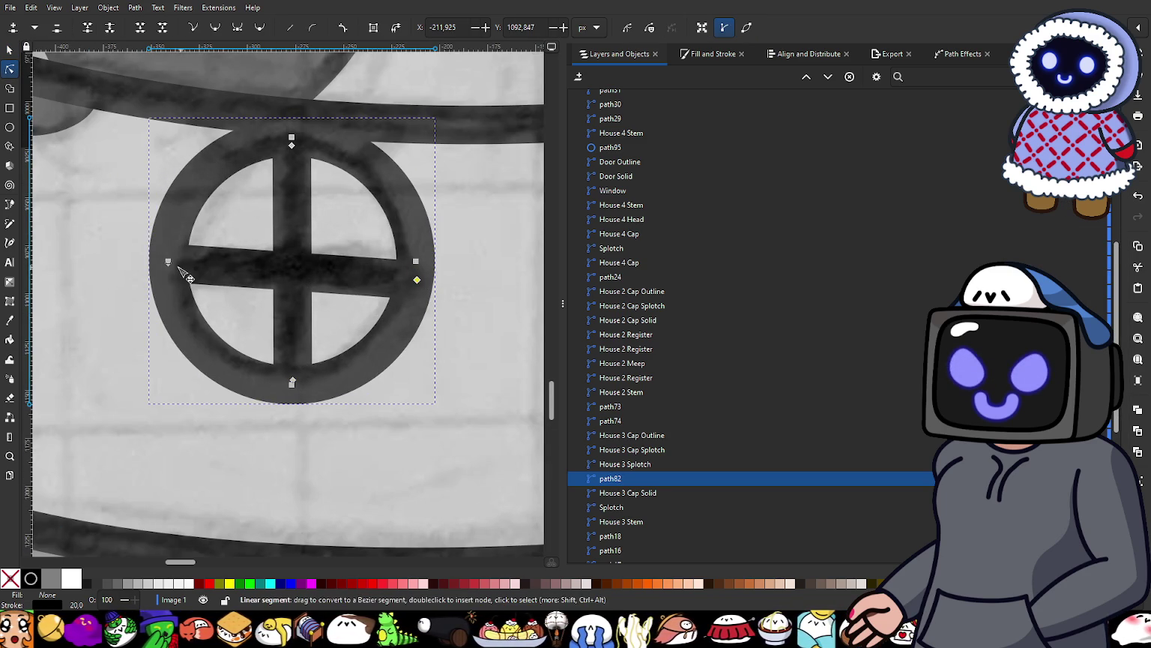
{"action": "scroll", "coordinate": [180, 277], "scroll_direction": "up", "scroll_amount": 3, "text": "ctrl"}
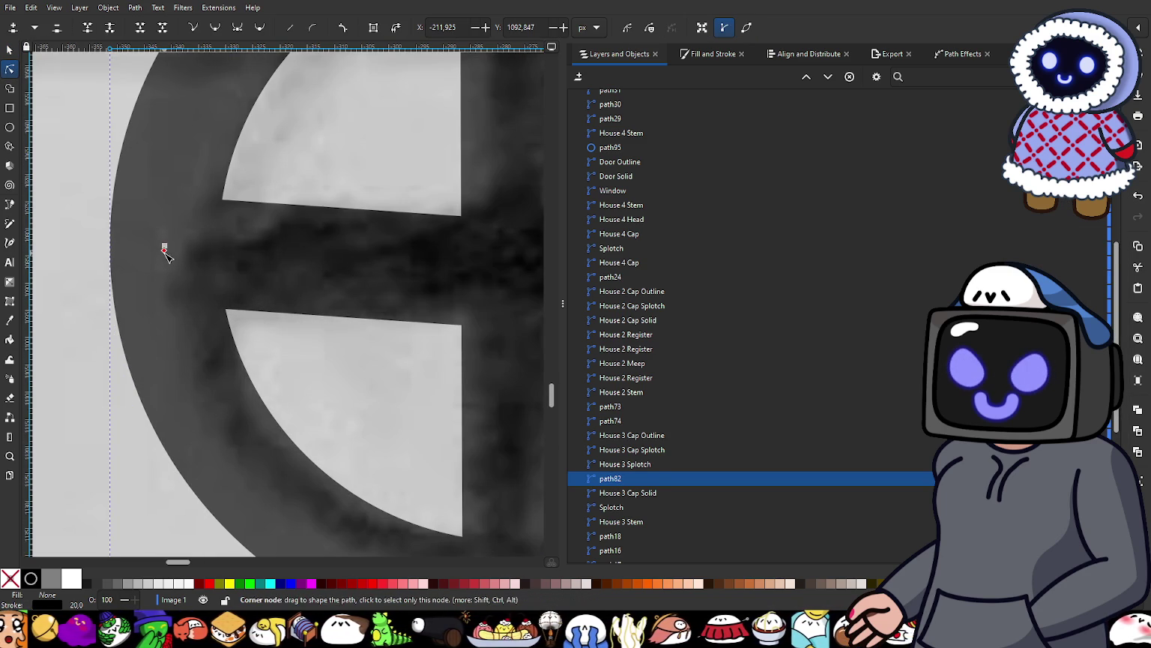
{"action": "left_click_drag", "start_coordinate": [164, 248], "coordinate": [163, 223]}
{"action": "scroll", "coordinate": [312, 270], "scroll_direction": "down", "scroll_amount": 3, "text": "ctrl"}
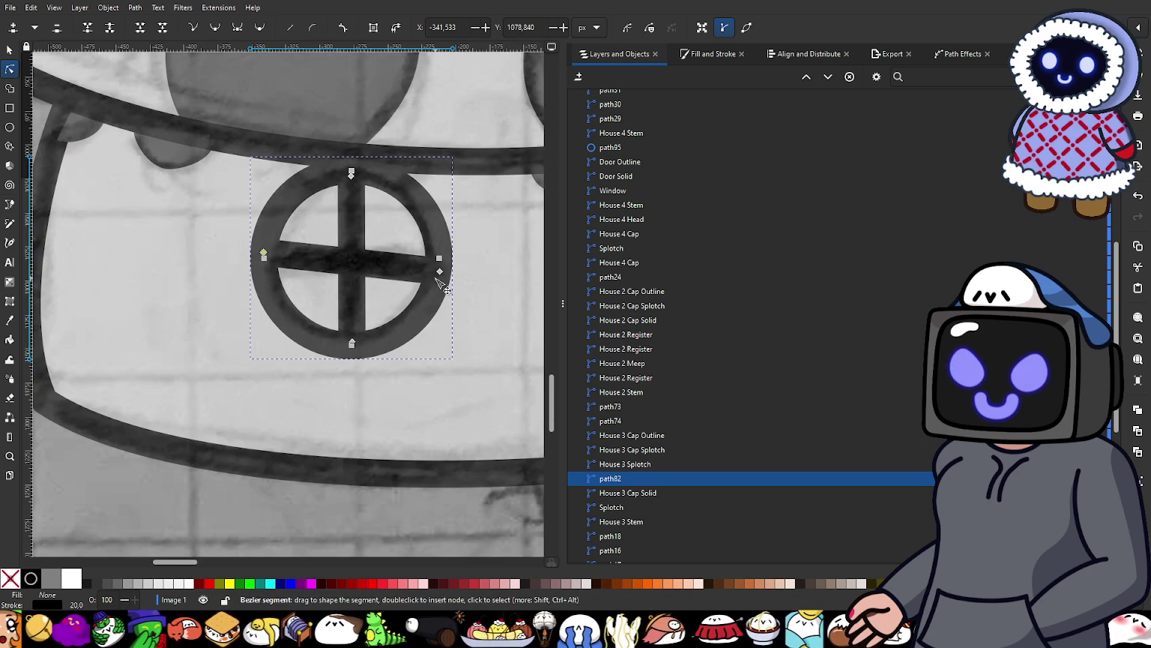
Step: Even out path82's cross by adjusting the vertical bar's ends and the horizontal bar's ends
{"action": "left_click_drag", "start_coordinate": [441, 272], "coordinate": [432, 263]}
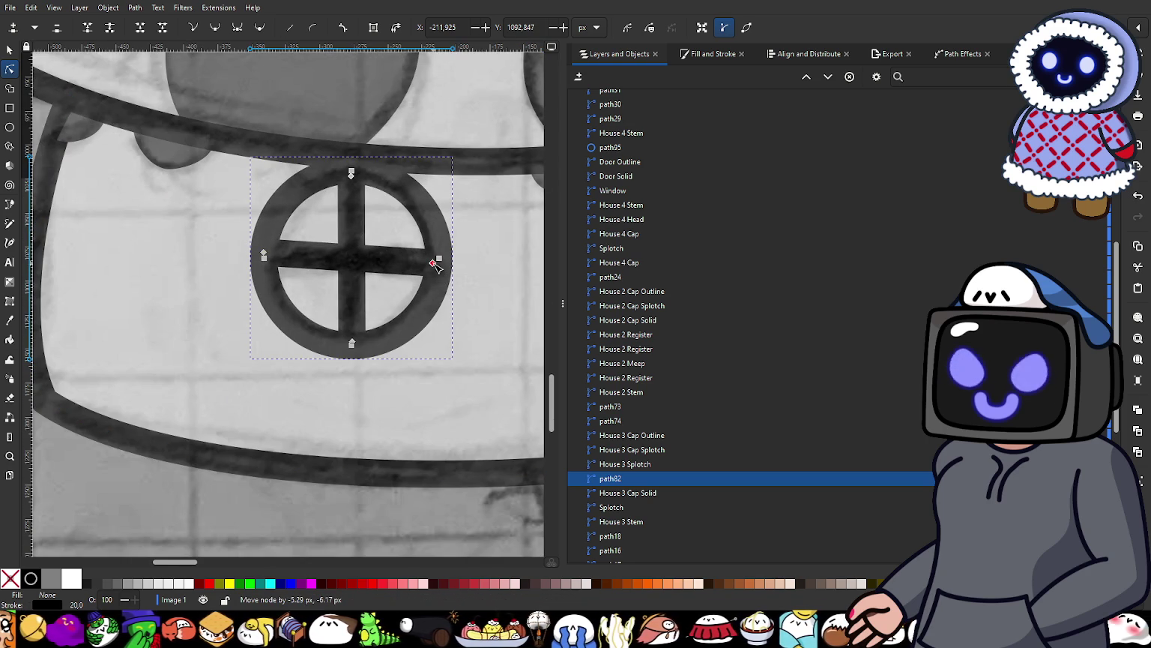
{"action": "left_click_drag", "start_coordinate": [351, 177], "coordinate": [356, 179]}
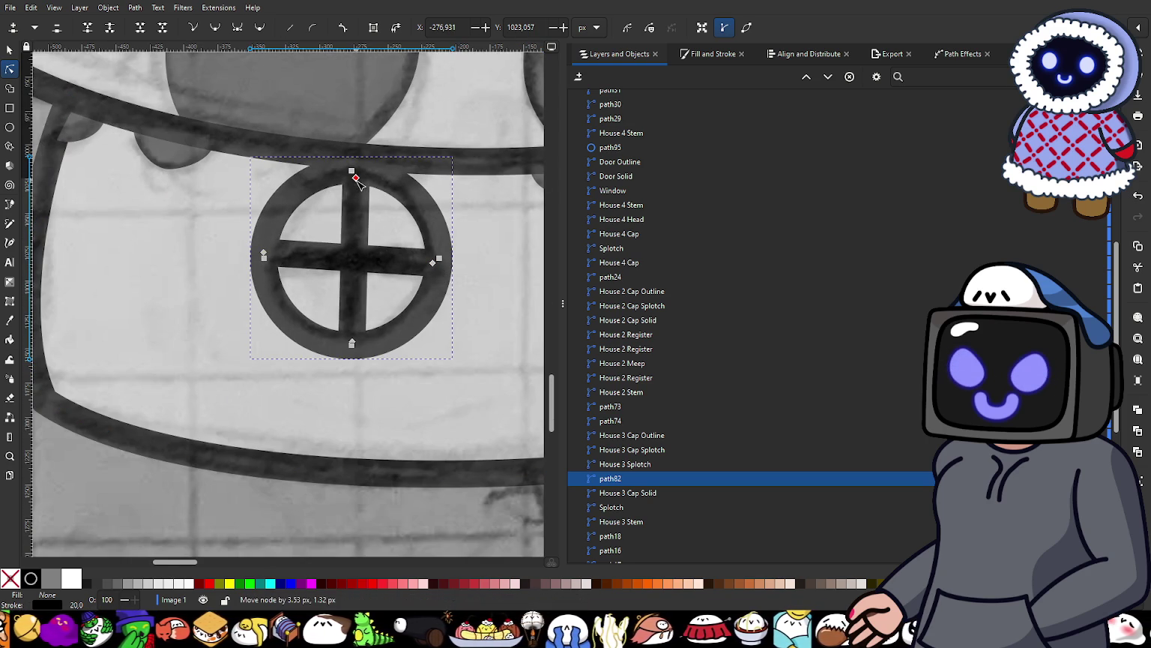
{"action": "scroll", "coordinate": [369, 357], "scroll_direction": "up", "scroll_amount": 1, "text": "ctrl"}
{"action": "left_click_drag", "start_coordinate": [347, 342], "coordinate": [342, 338]}
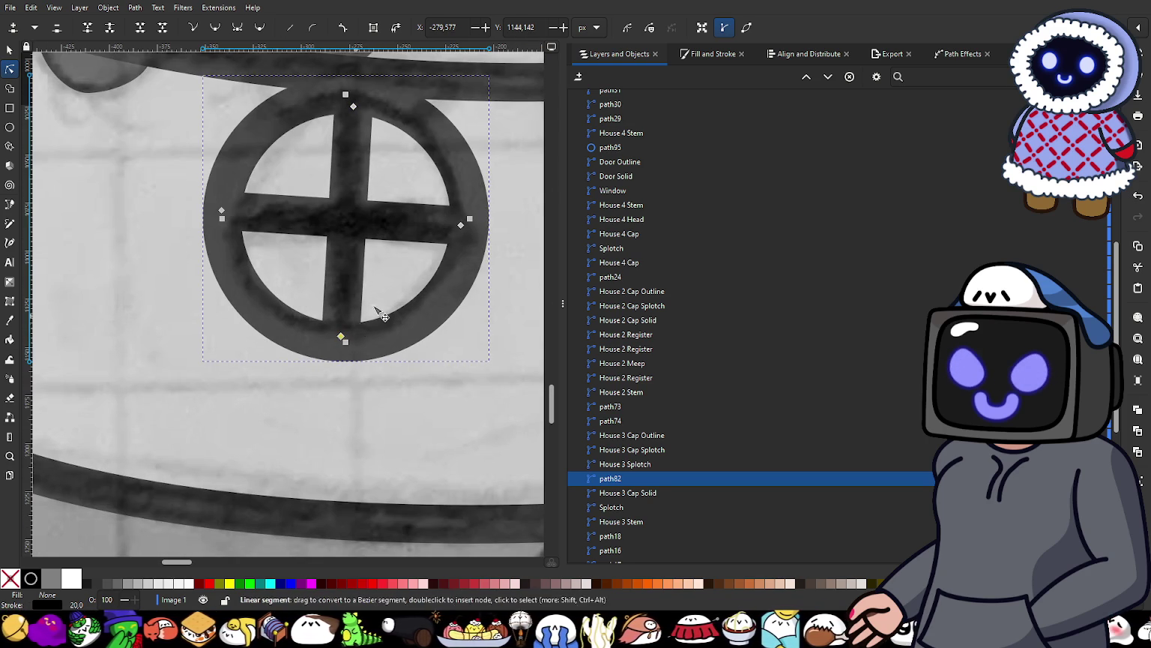
{"action": "left_click_drag", "start_coordinate": [462, 226], "coordinate": [461, 229]}
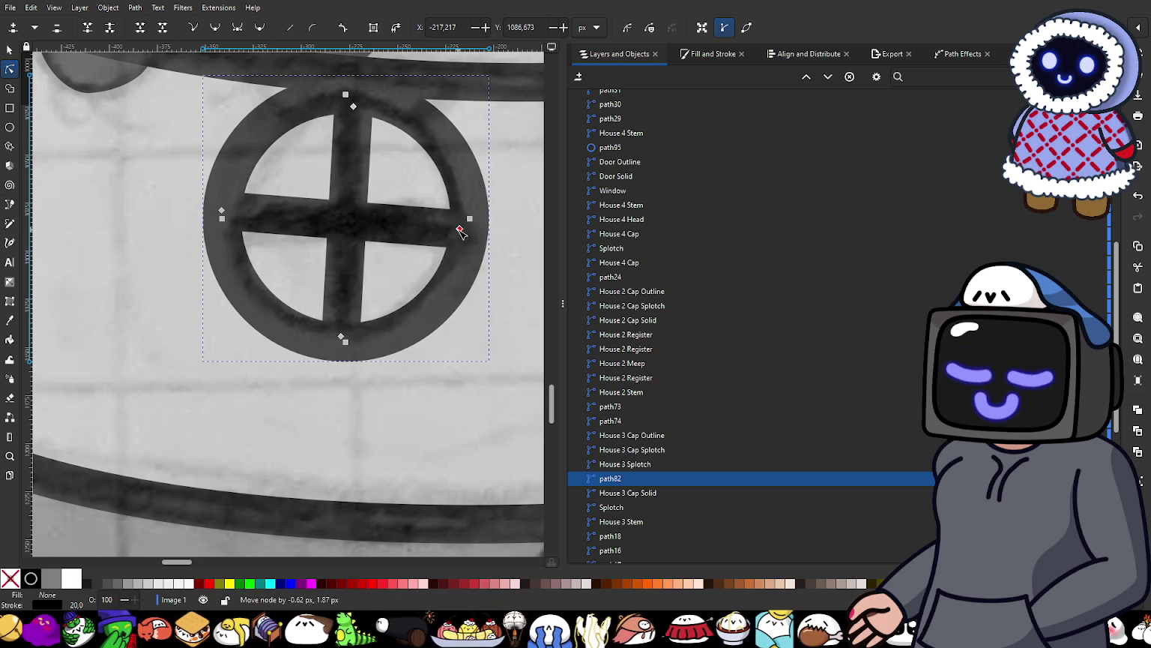
{"action": "left_click_drag", "start_coordinate": [224, 214], "coordinate": [227, 212]}
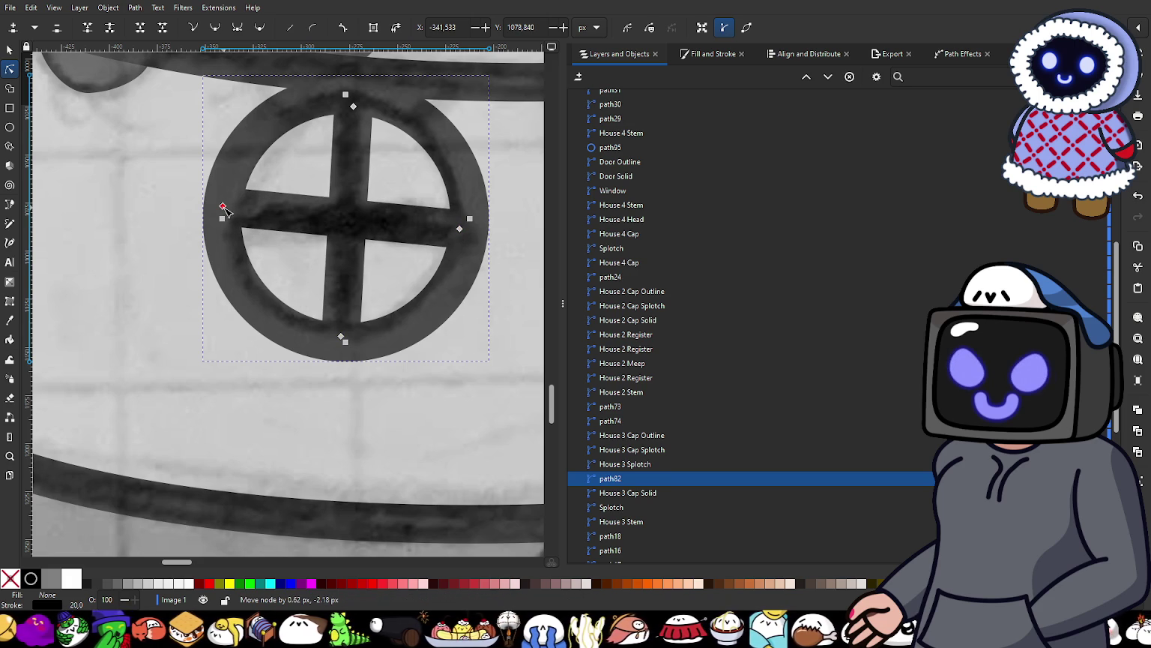
{"action": "scroll", "coordinate": [300, 315], "scroll_direction": "down", "scroll_amount": 5}
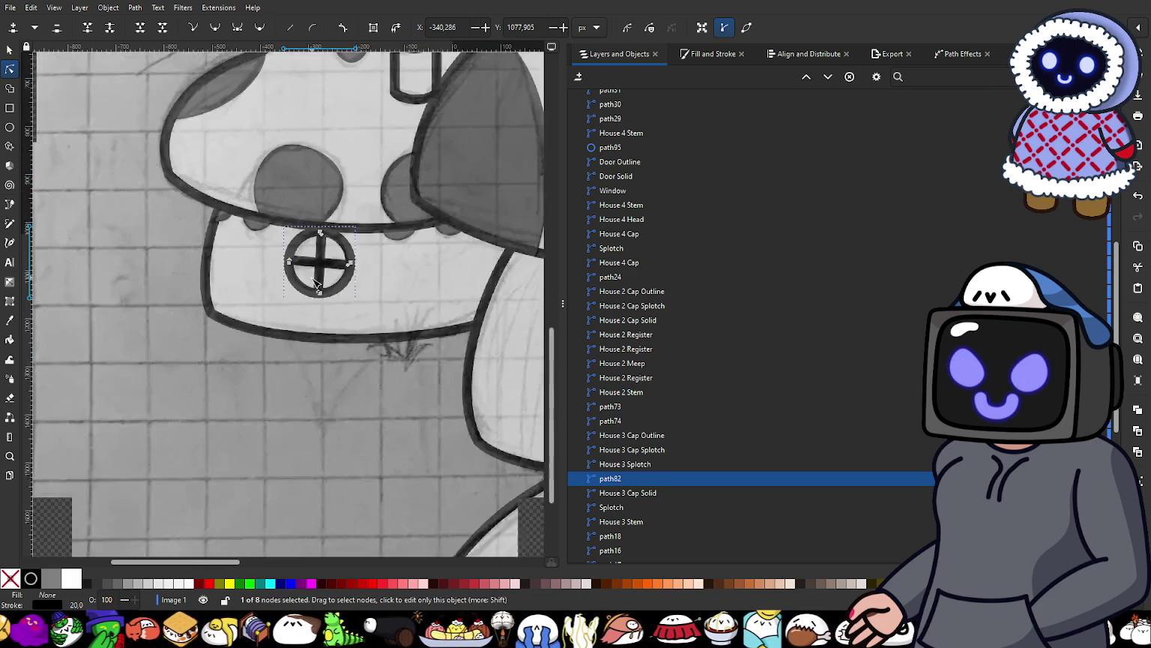
{"action": "key", "text": "Escape"}
{"action": "scroll", "coordinate": [304, 371], "scroll_direction": "down", "scroll_amount": 2}
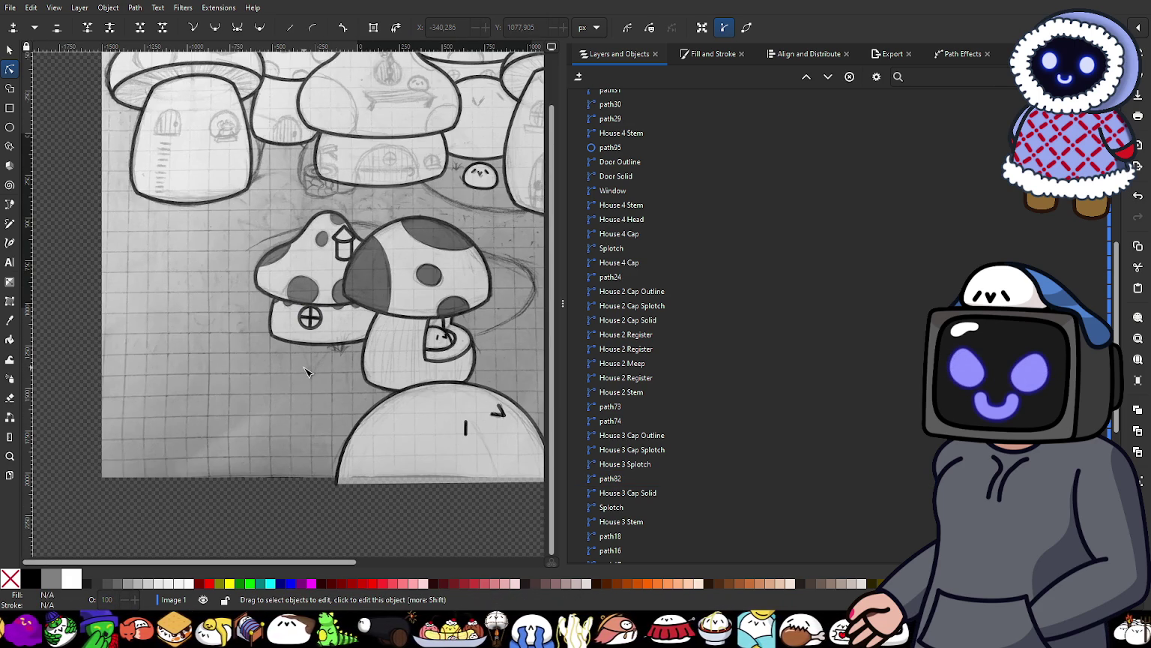
{"action": "scroll", "coordinate": [307, 371], "scroll_direction": "up", "scroll_amount": 2}
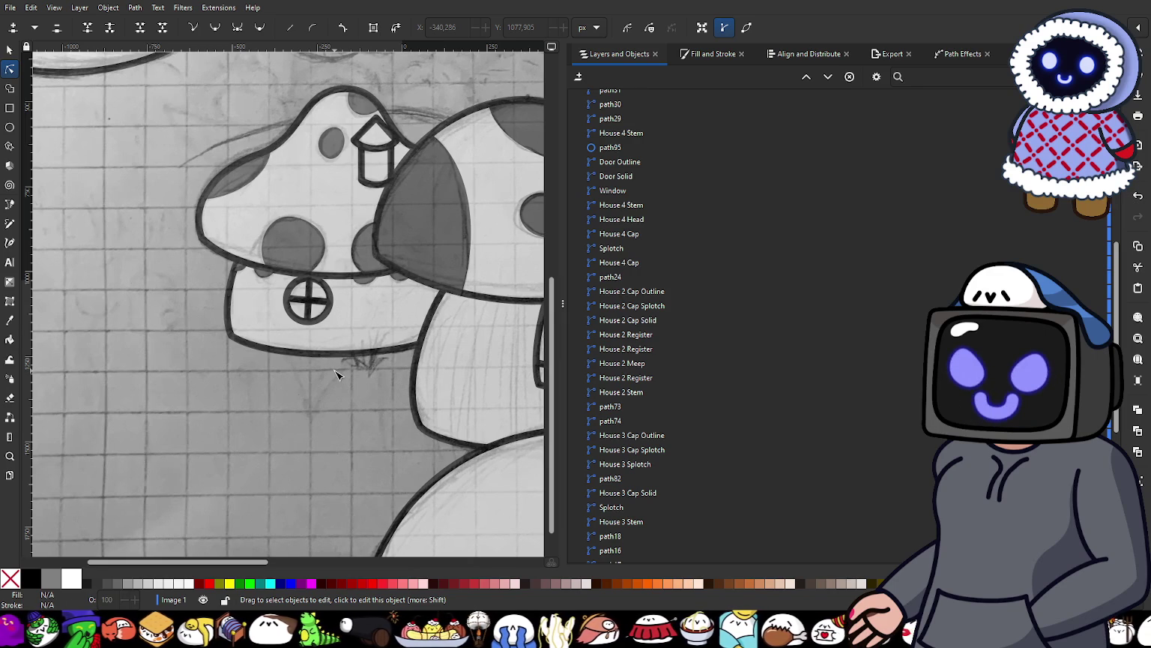
{"action": "scroll", "coordinate": [307, 314], "scroll_direction": "down", "scroll_amount": 1}
{"action": "scroll", "coordinate": [300, 322], "scroll_direction": "up", "scroll_amount": 2}
{"action": "scroll", "coordinate": [297, 330], "scroll_direction": "down", "scroll_amount": 2}
{"action": "scroll", "coordinate": [295, 332], "scroll_direction": "down", "scroll_amount": 3}
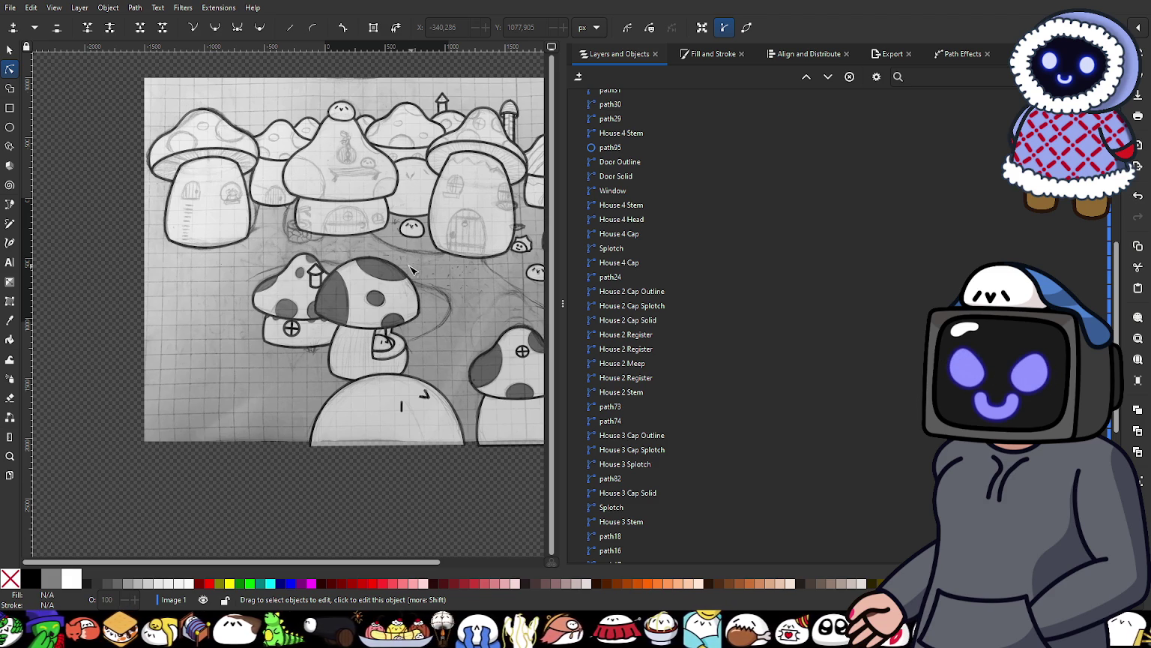
{"action": "scroll", "coordinate": [389, 240], "scroll_direction": "up", "scroll_amount": 1}
{"action": "scroll", "coordinate": [389, 240], "scroll_direction": "up", "scroll_amount": 1}
{"action": "scroll", "coordinate": [419, 225], "scroll_direction": "up", "scroll_amount": 2}
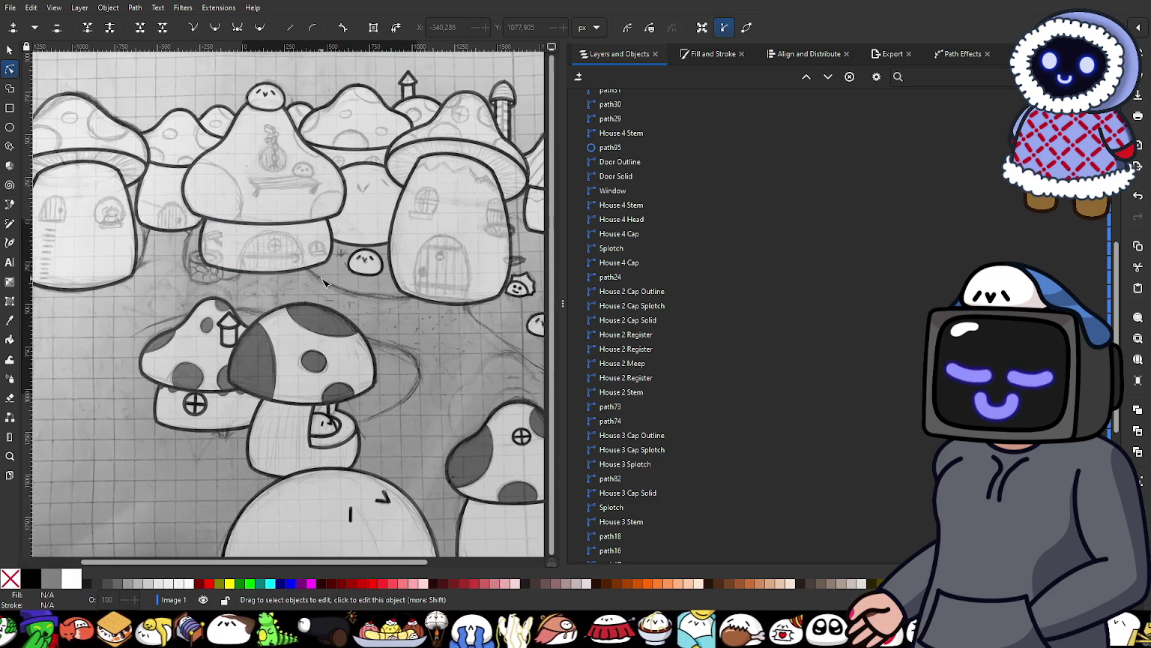
{"action": "scroll", "coordinate": [688, 183], "scroll_direction": "up", "scroll_amount": 8}
{"action": "scroll", "coordinate": [687, 184], "scroll_direction": "up", "scroll_amount": 1}
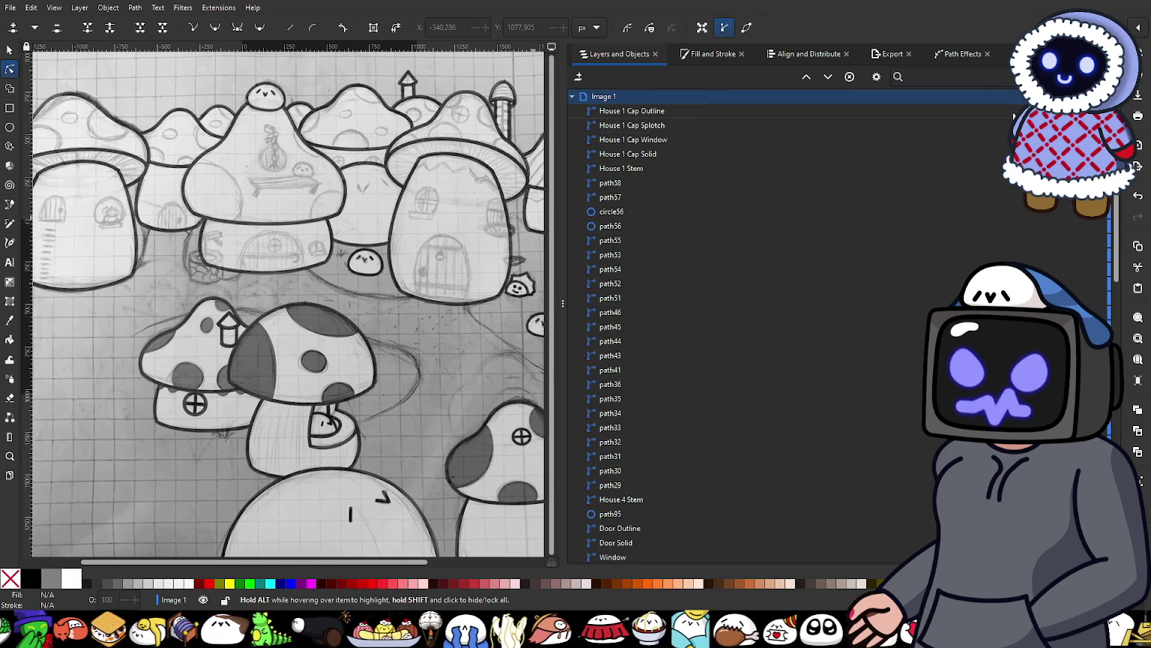
{"action": "scroll", "coordinate": [446, 351], "scroll_direction": "down", "scroll_amount": 1}
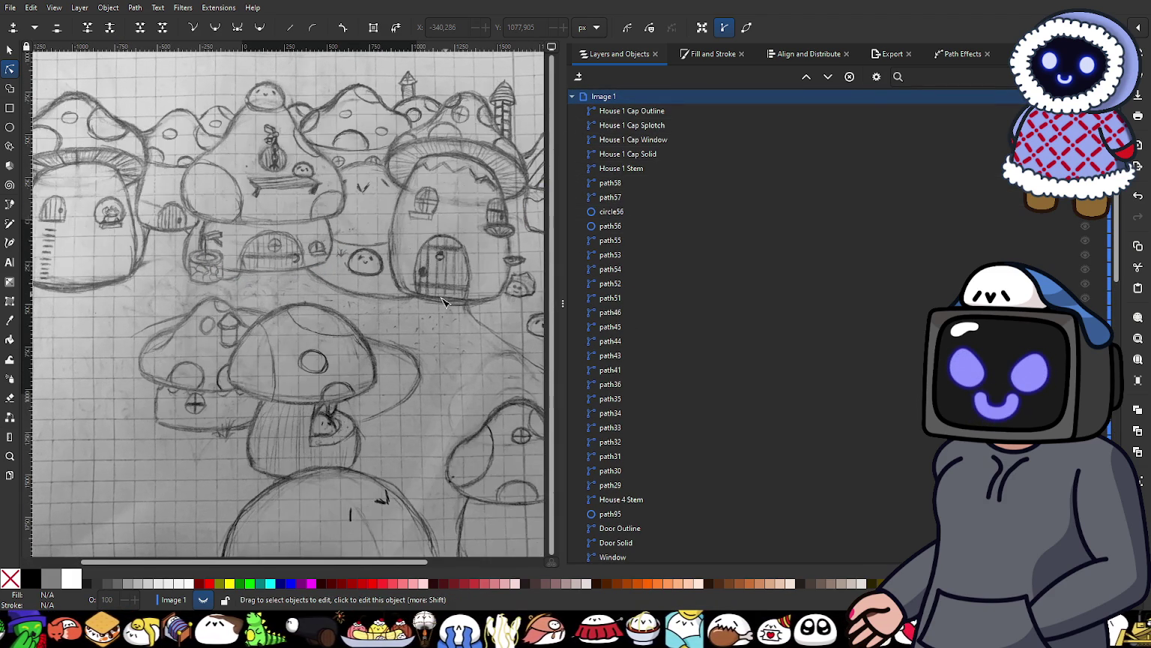
{"action": "scroll", "coordinate": [446, 351], "scroll_direction": "down", "scroll_amount": 4}
{"action": "scroll", "coordinate": [447, 351], "scroll_direction": "up", "scroll_amount": 2}
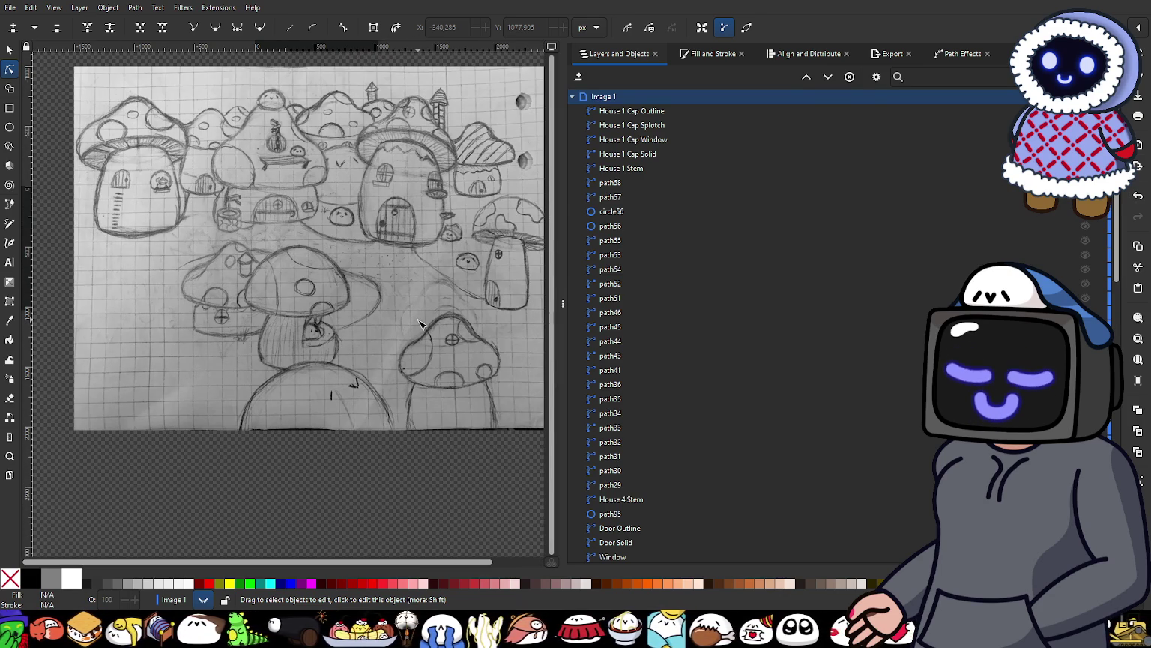
{"action": "mouse_move", "coordinate": [630, 226]}
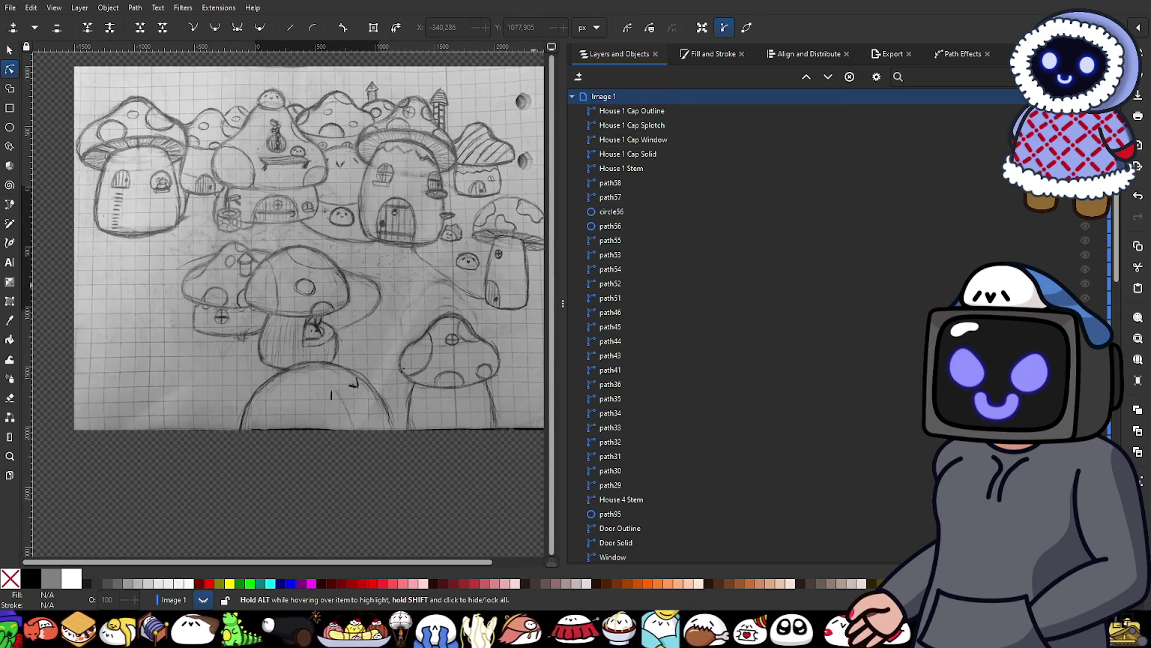
{"action": "left_click", "coordinate": [1084, 226]}
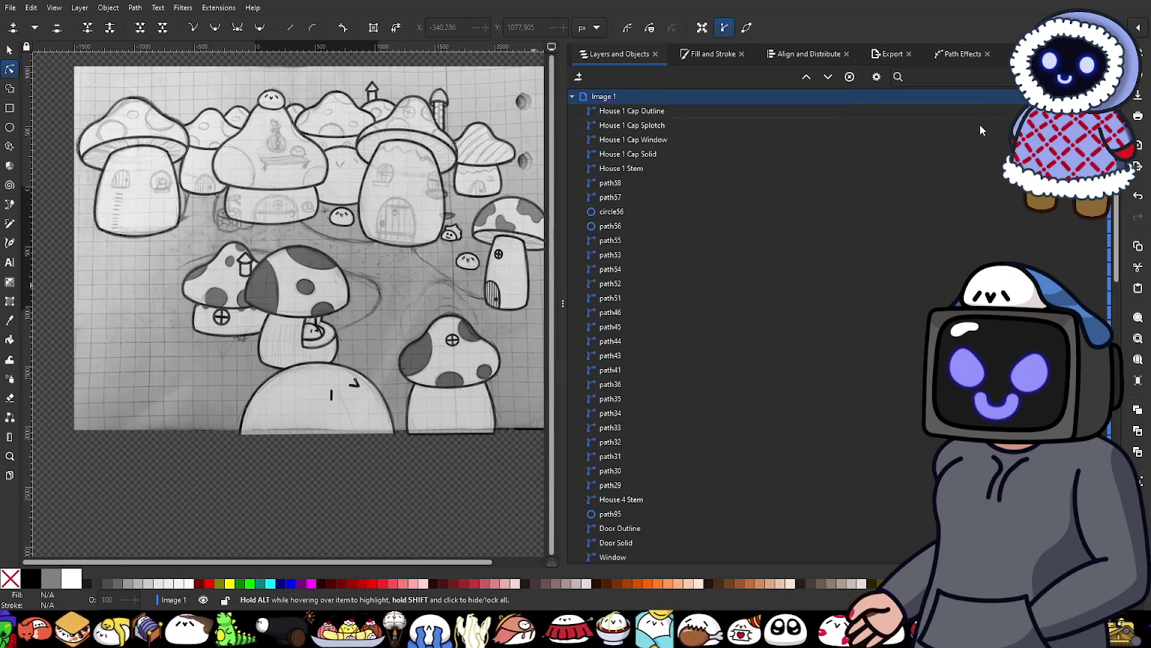
{"action": "scroll", "coordinate": [384, 304], "scroll_direction": "up", "scroll_amount": 1}
{"action": "scroll", "coordinate": [315, 225], "scroll_direction": "up", "scroll_amount": 1}
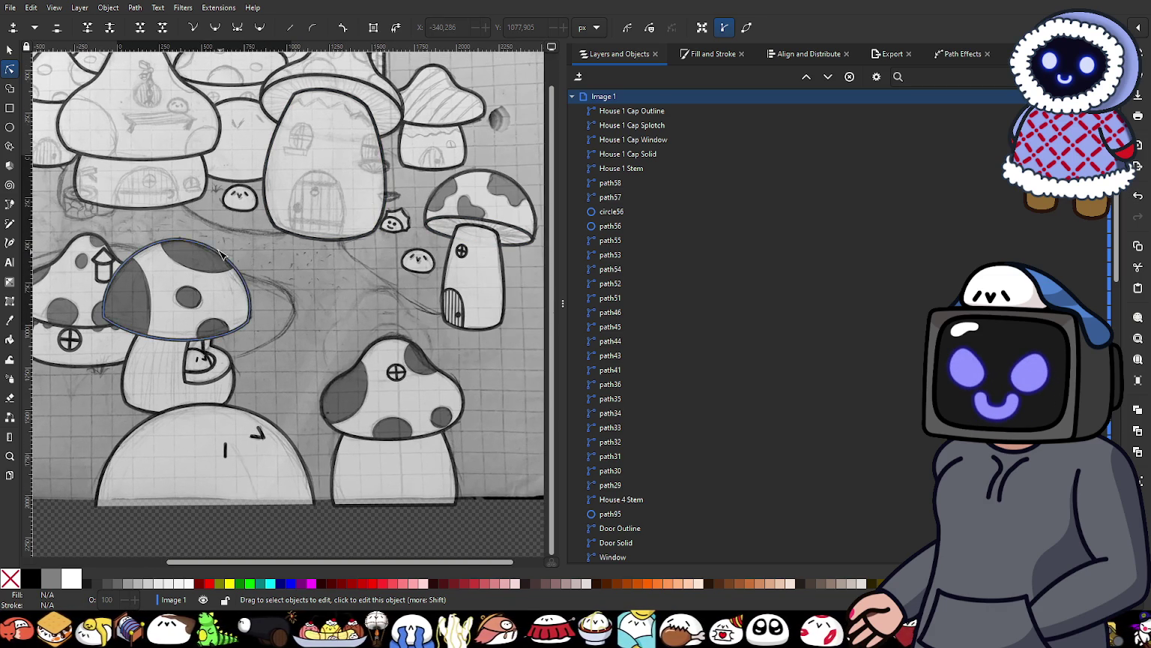
{"action": "scroll", "coordinate": [299, 255], "scroll_direction": "left", "scroll_amount": 3}
{"action": "scroll", "coordinate": [262, 232], "scroll_direction": "down", "scroll_amount": 1}
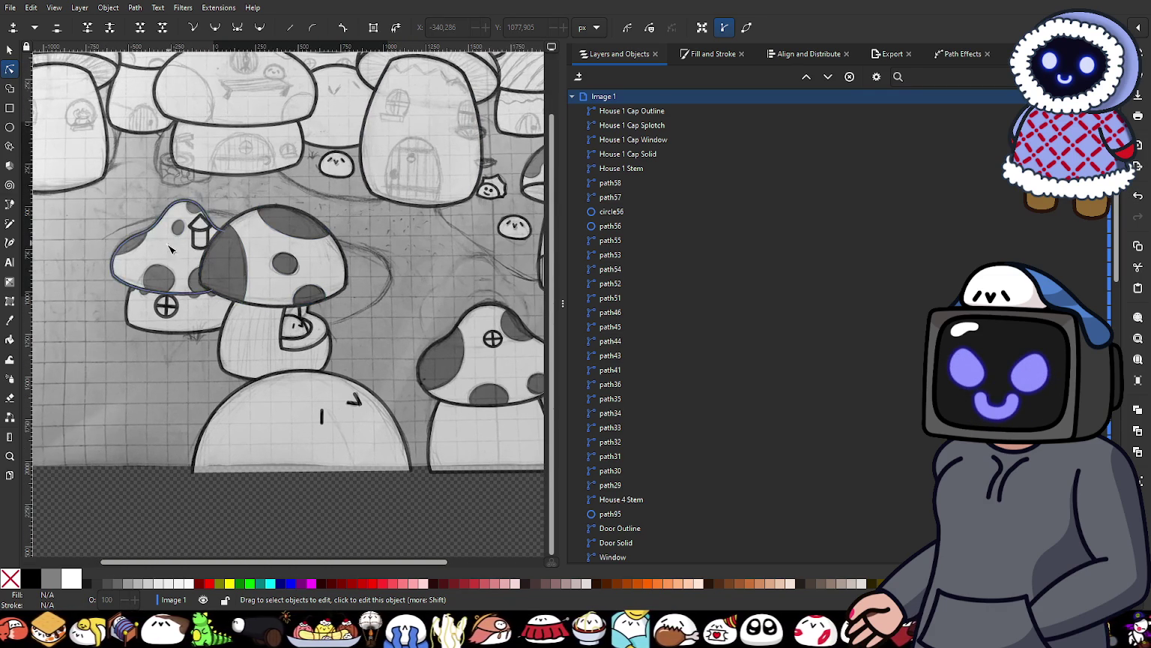
{"action": "scroll", "coordinate": [225, 247], "scroll_direction": "down", "scroll_amount": 1}
{"action": "scroll", "coordinate": [177, 268], "scroll_direction": "up", "scroll_amount": 2}
{"action": "scroll", "coordinate": [177, 268], "scroll_direction": "up", "scroll_amount": 3}
{"action": "scroll", "coordinate": [178, 269], "scroll_direction": "down", "scroll_amount": 4}
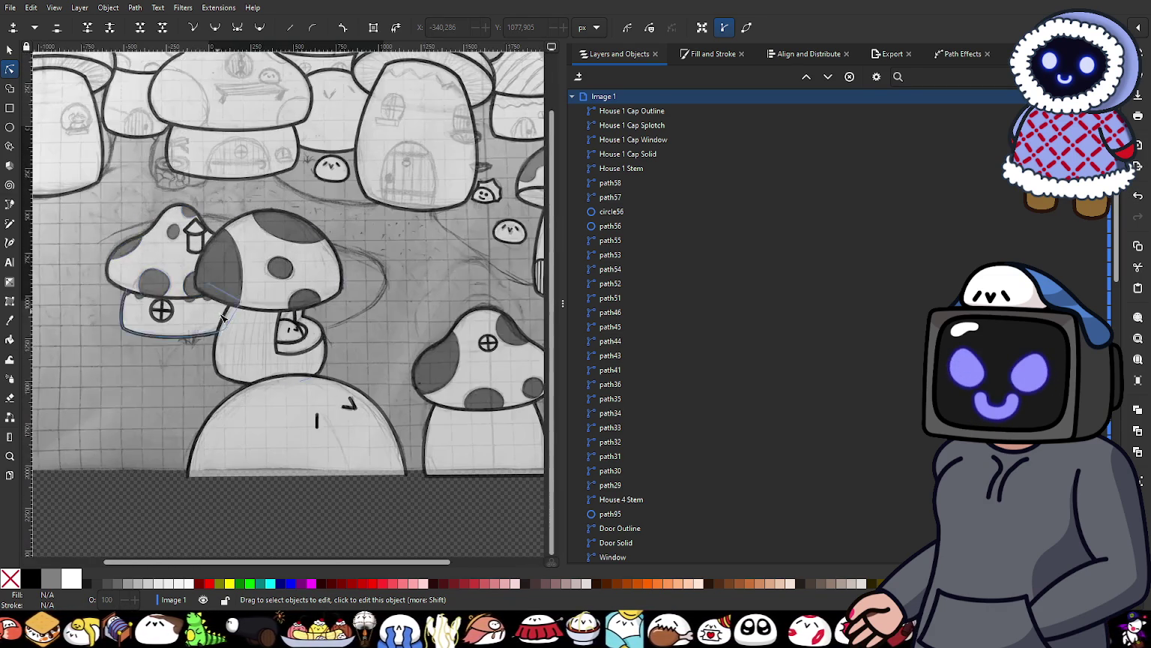
{"action": "scroll", "coordinate": [300, 285], "scroll_direction": "down", "scroll_amount": 1}
{"action": "scroll", "coordinate": [325, 295], "scroll_direction": "up", "scroll_amount": 1}
{"action": "left_click_drag", "start_coordinate": [325, 295], "coordinate": [340, 321]}
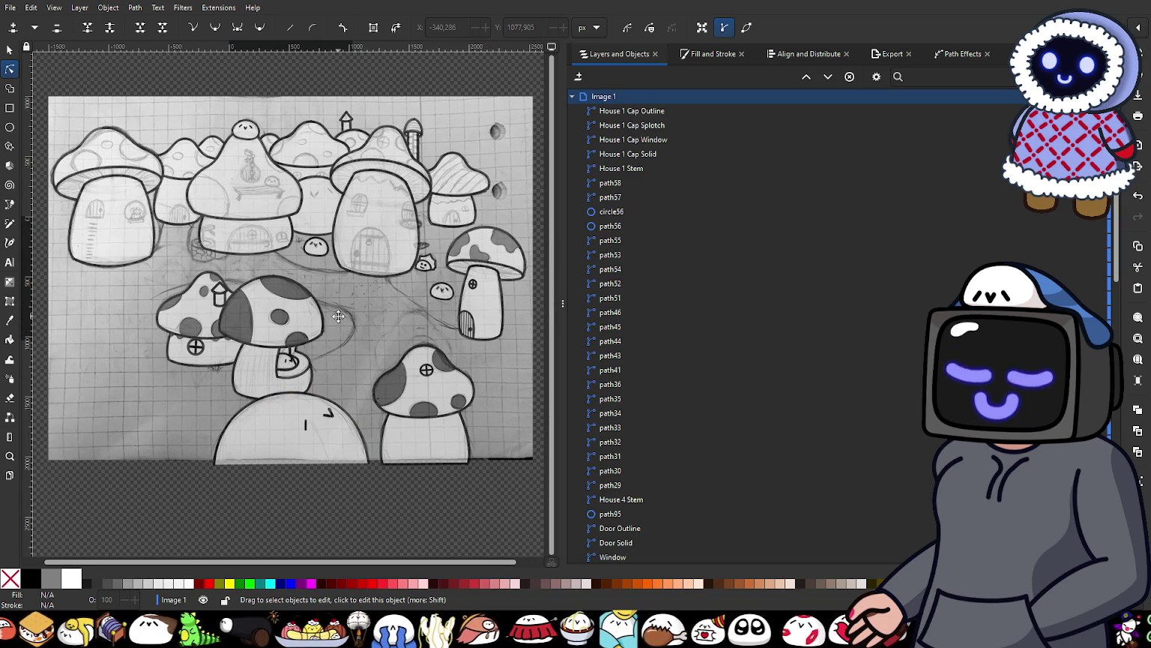